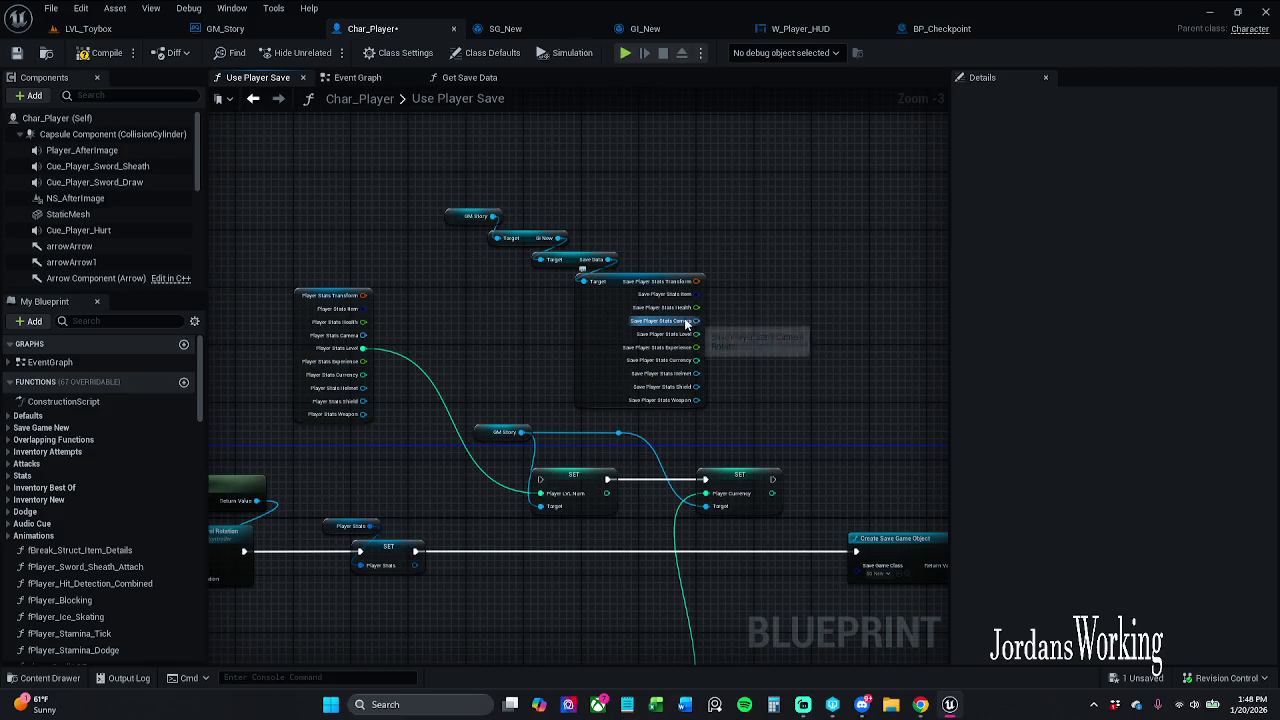
- Recombine the split stats pins, wire Save Player Stats into SET Player Stats, and delete the old getter
right_click(698, 308)
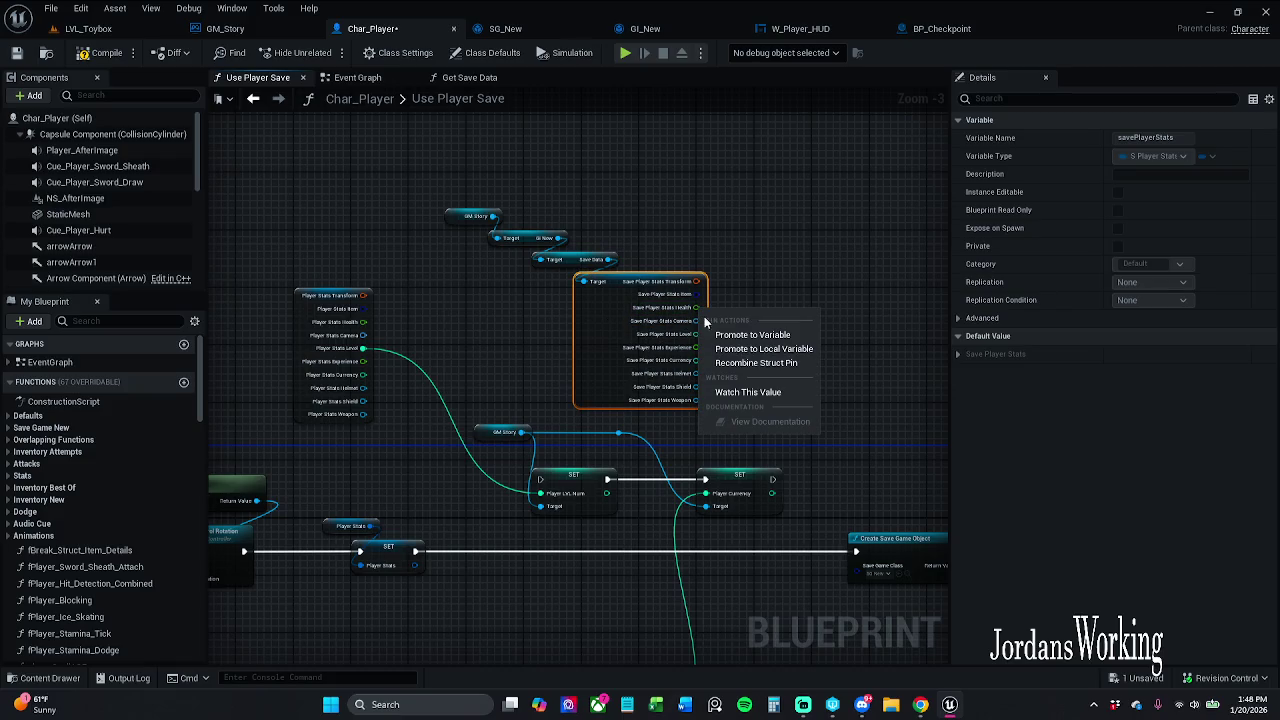
left_click(768, 366)
mouse_move(676, 281)
left_mouse_down()
mouse_move(761, 337)
mouse_move(375, 569)
left_mouse_up()
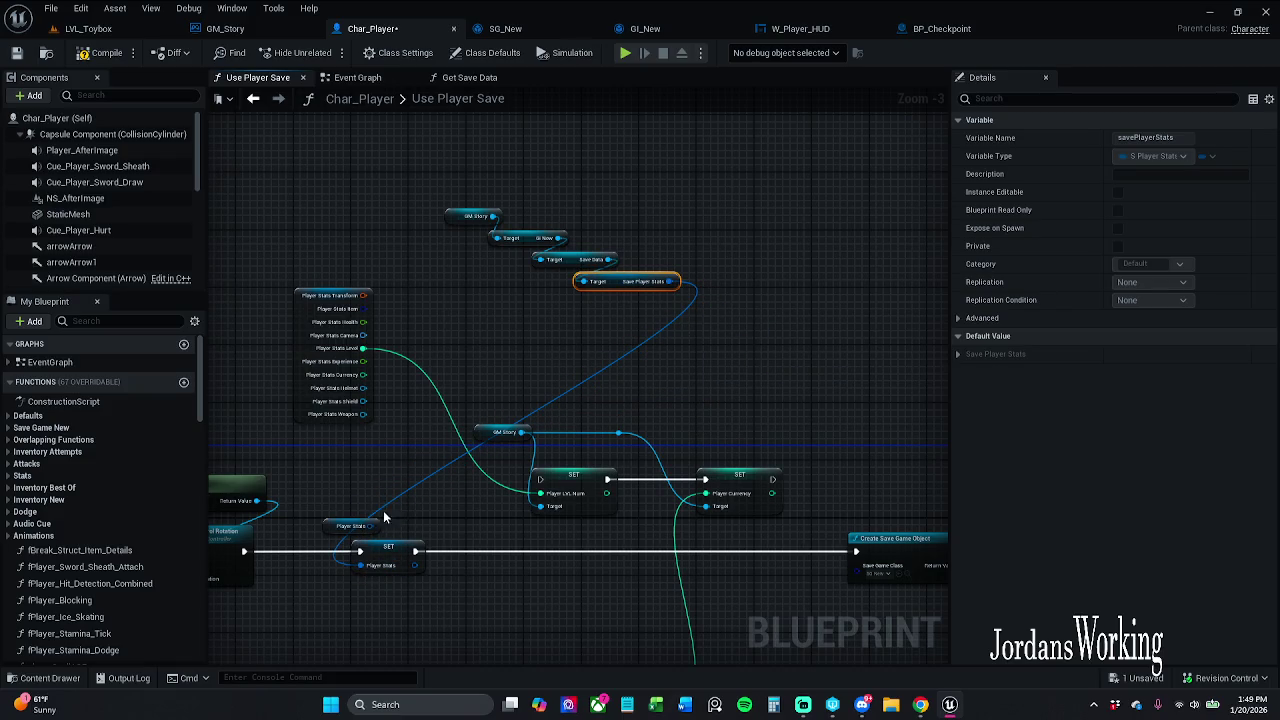
left_click(350, 526)
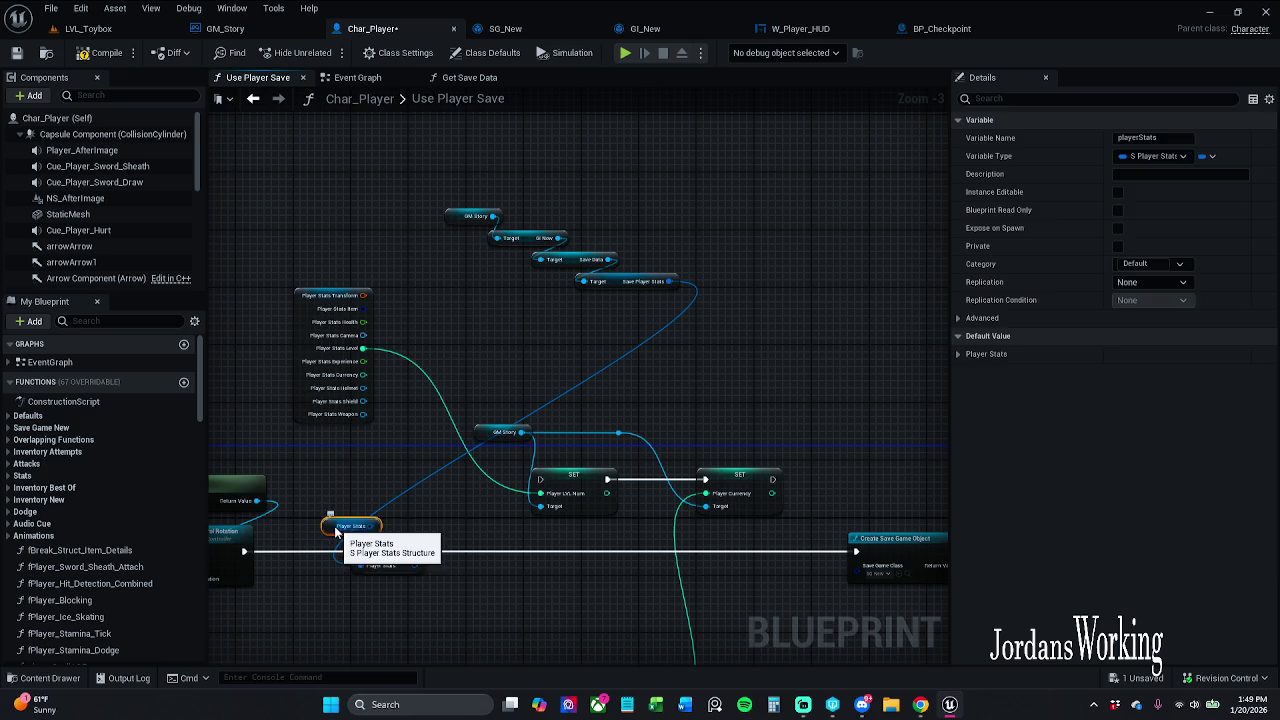
key("Delete")
- Rearrange the break node and the four save-data getters so GM Story sits above GI New
mouse_move(300, 358)
left_mouse_down()
mouse_move(373, 352)
mouse_move(345, 360)
mouse_move(440, 378)
mouse_move(822, 294)
left_mouse_up()
mouse_move(700, 305)
left_mouse_down()
mouse_move(609, 289)
mouse_move(440, 205)
left_mouse_up()
mouse_move(602, 286)
left_mouse_down()
mouse_move(448, 387)
mouse_move(434, 531)
left_mouse_up()
left_click(464, 484)
scroll(464, 484, "up", 4)
left_click(651, 485)
mouse_move(651, 489)
left_mouse_down()
mouse_move(587, 489)
mouse_move(612, 455)
mouse_move(578, 449)
mouse_move(576, 462)
mouse_move(589, 447)
left_mouse_up()
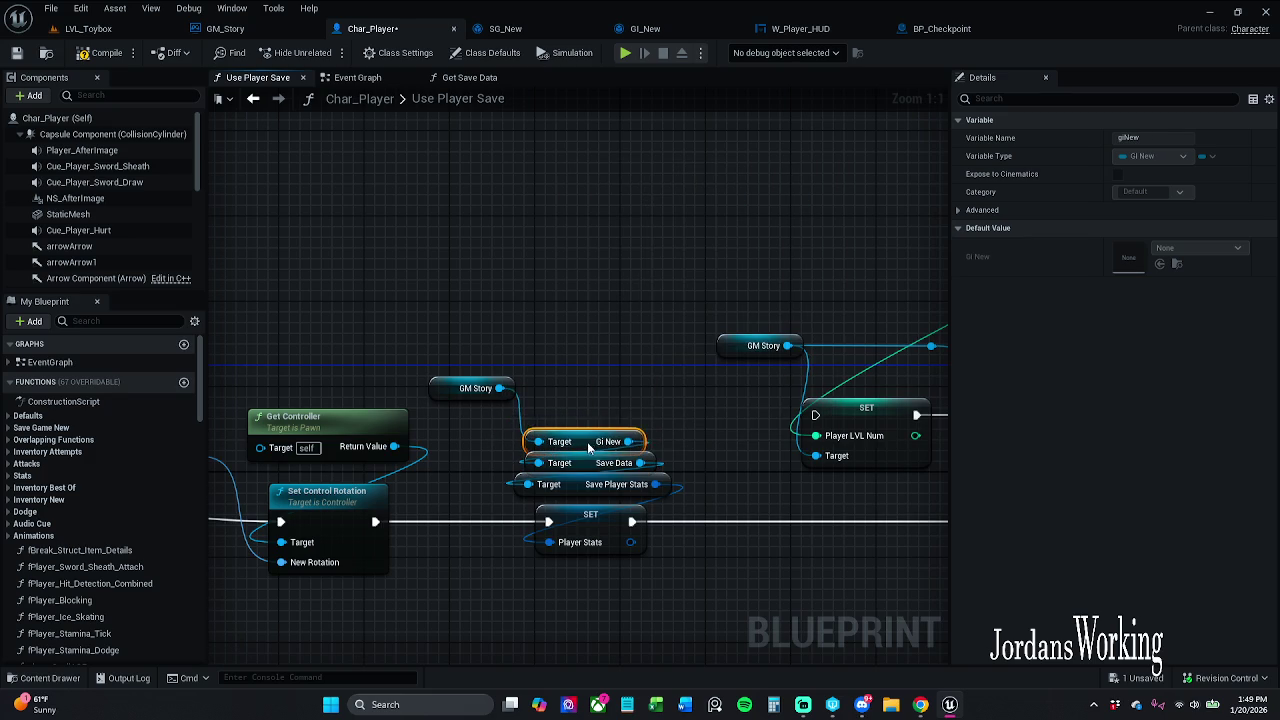
left_click_drag(441, 392, 548, 424)
left_click(615, 395)
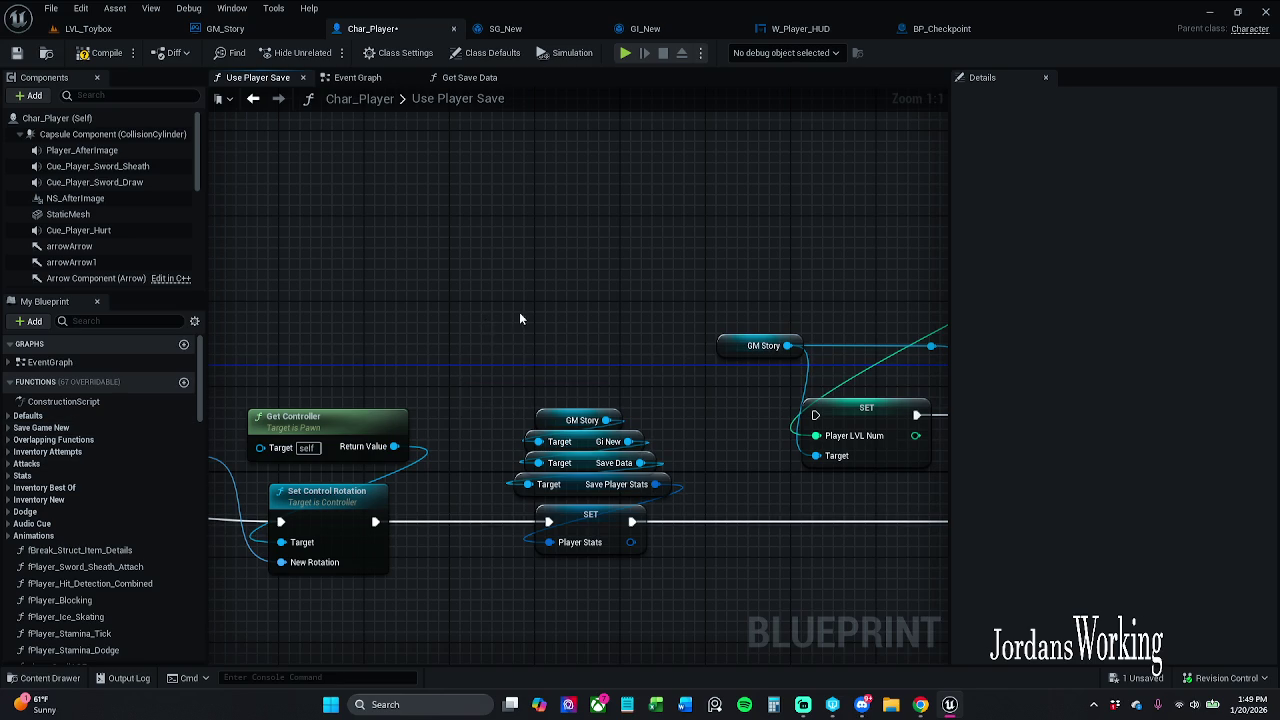
- Save the Char_Player blueprint, then move over to the LVL_Toybox level
scroll(519, 318, "down", 3)
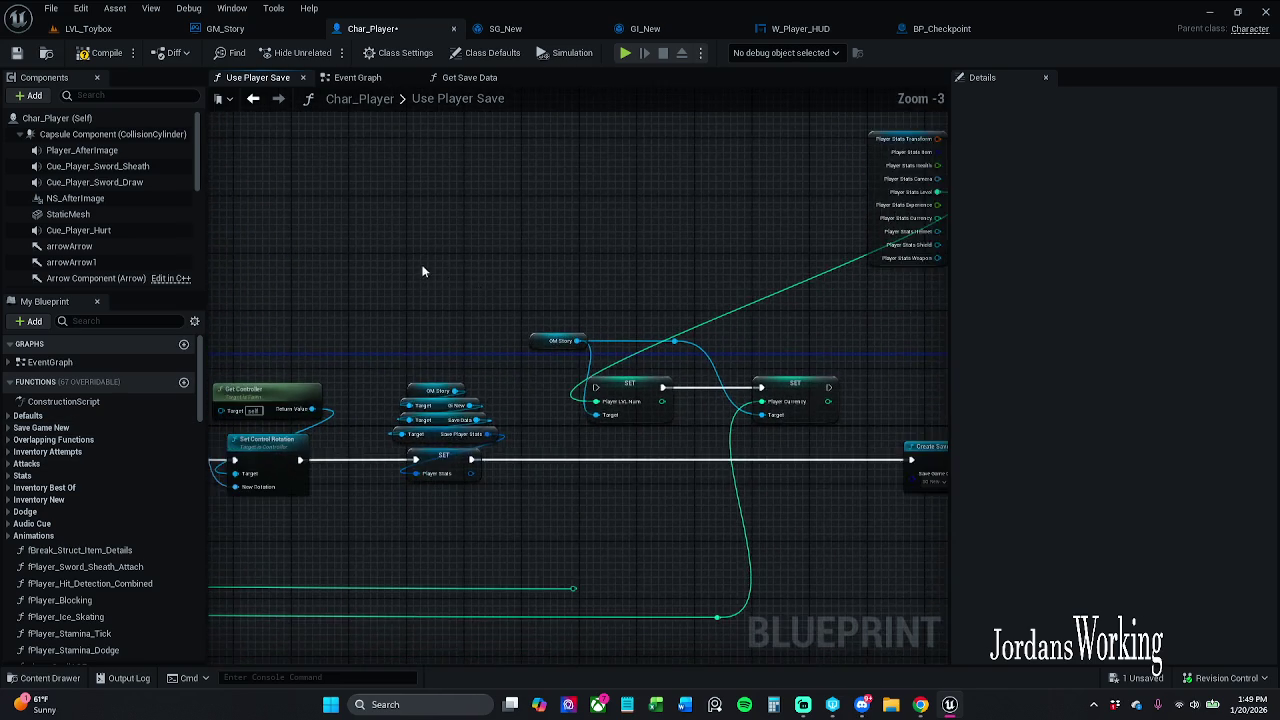
left_click_drag(422, 271, 574, 261)
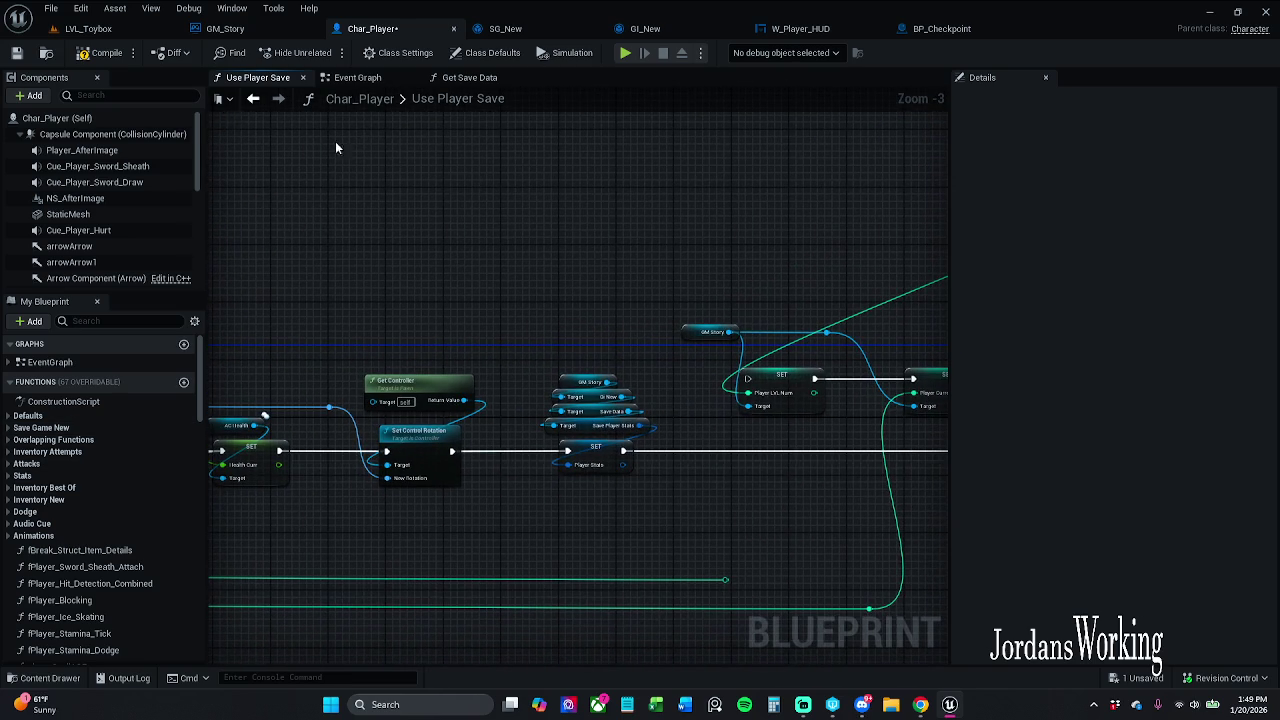
left_click(16, 52)
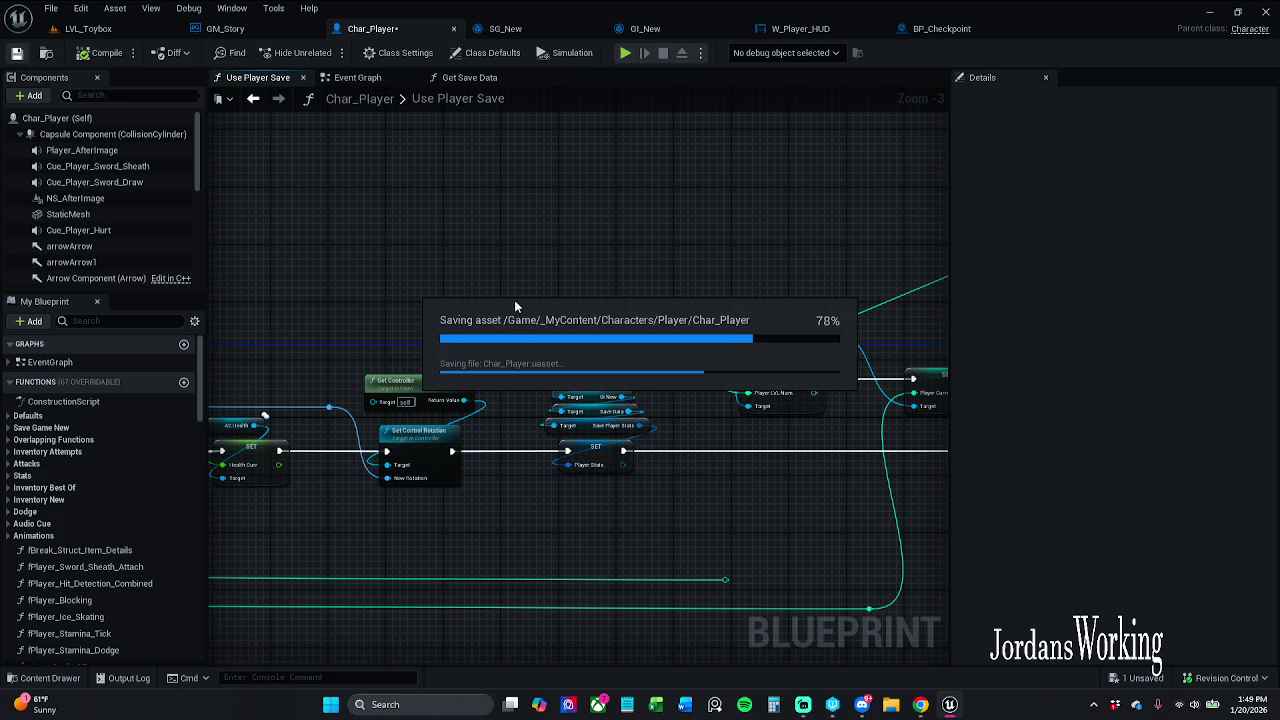
mouse_move(558, 277)
left_mouse_down()
mouse_move(222, 281)
mouse_move(334, 357)
mouse_move(597, 277)
mouse_move(580, 191)
mouse_move(562, 192)
mouse_move(832, 198)
mouse_move(635, 221)
mouse_move(573, 181)
left_mouse_up()
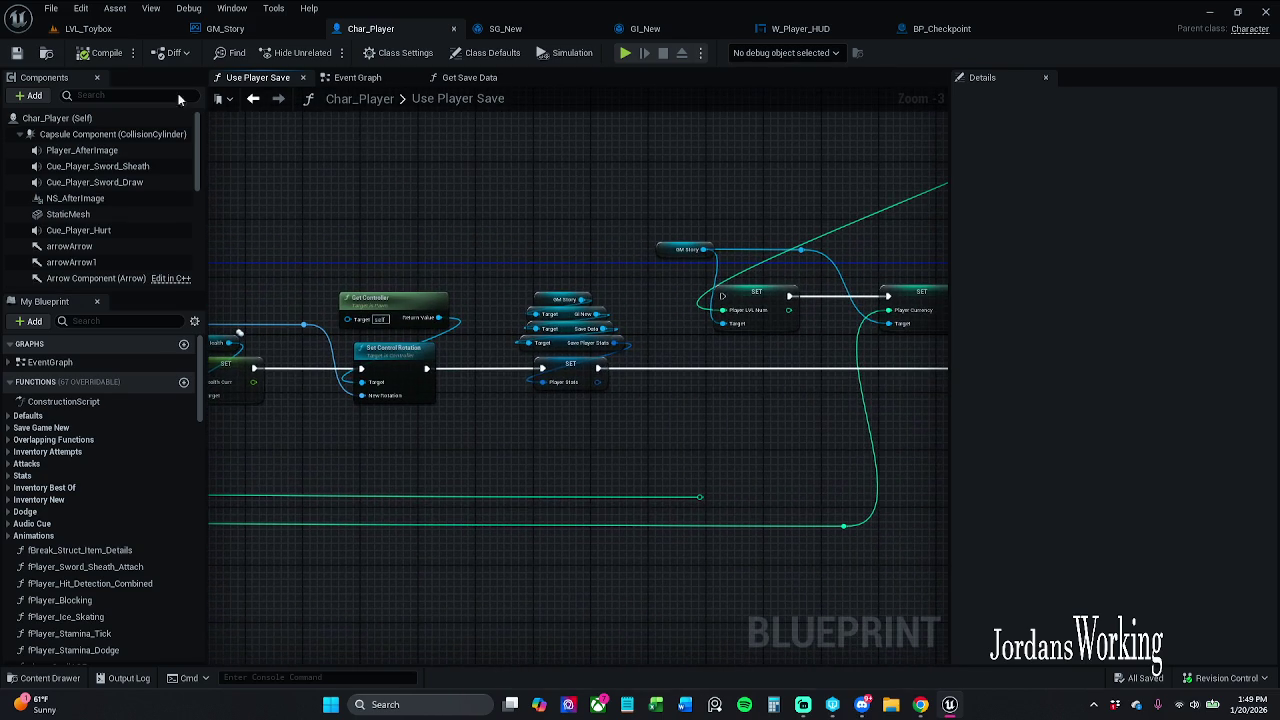
left_click(88, 28)
- Play LVL_Toybox, dismiss the runtime error log, and run the character onto the central platform
left_click(326, 56)
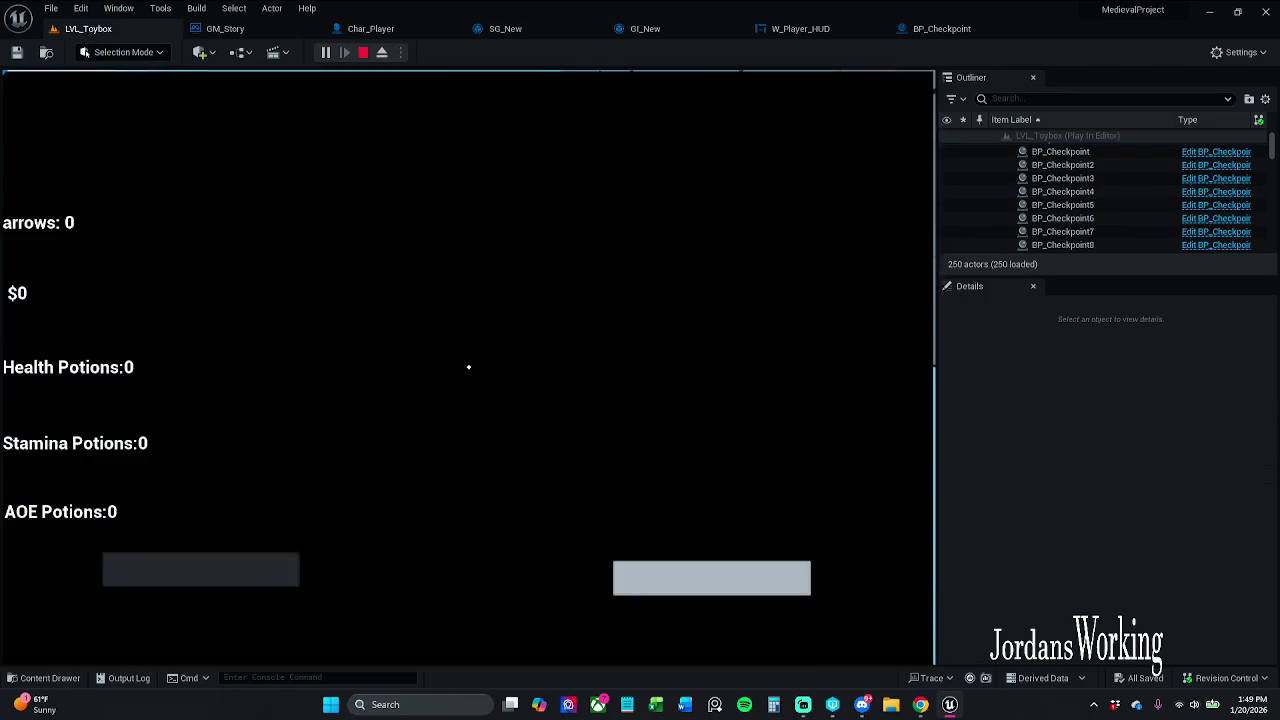
key("Escape")
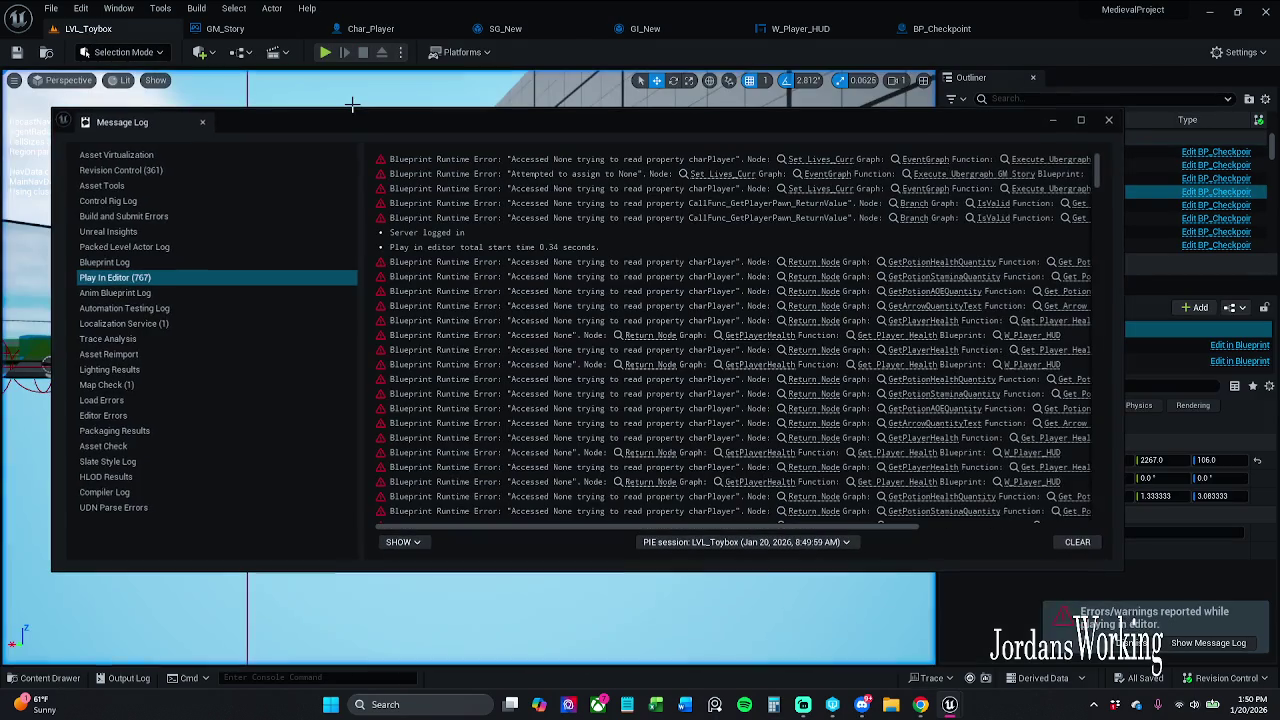
left_click(1109, 121)
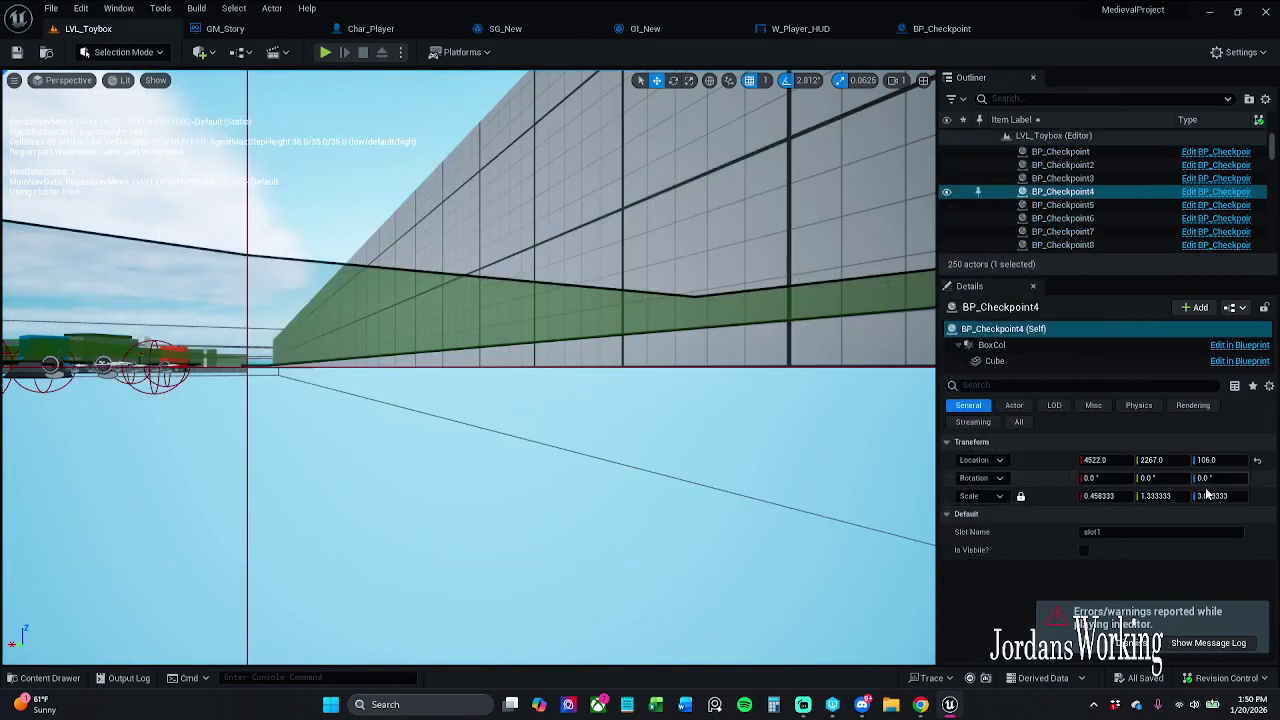
left_click(326, 54)
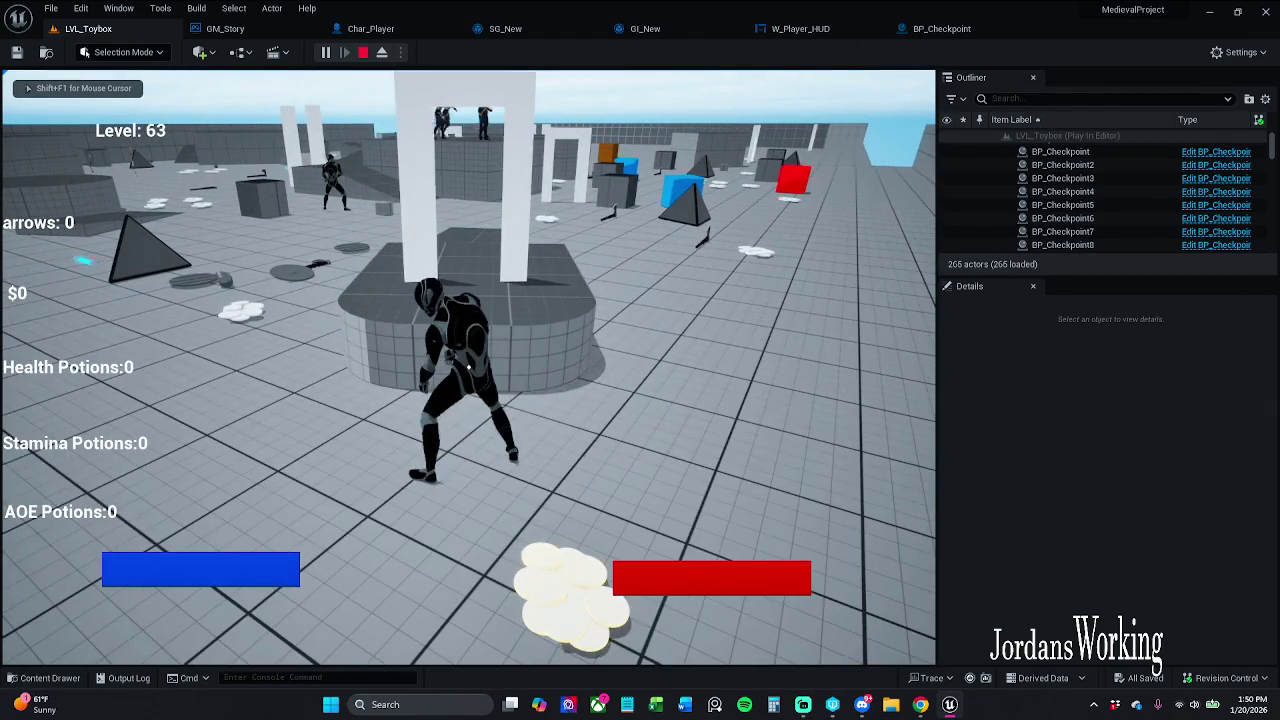
key("w")
key("space")
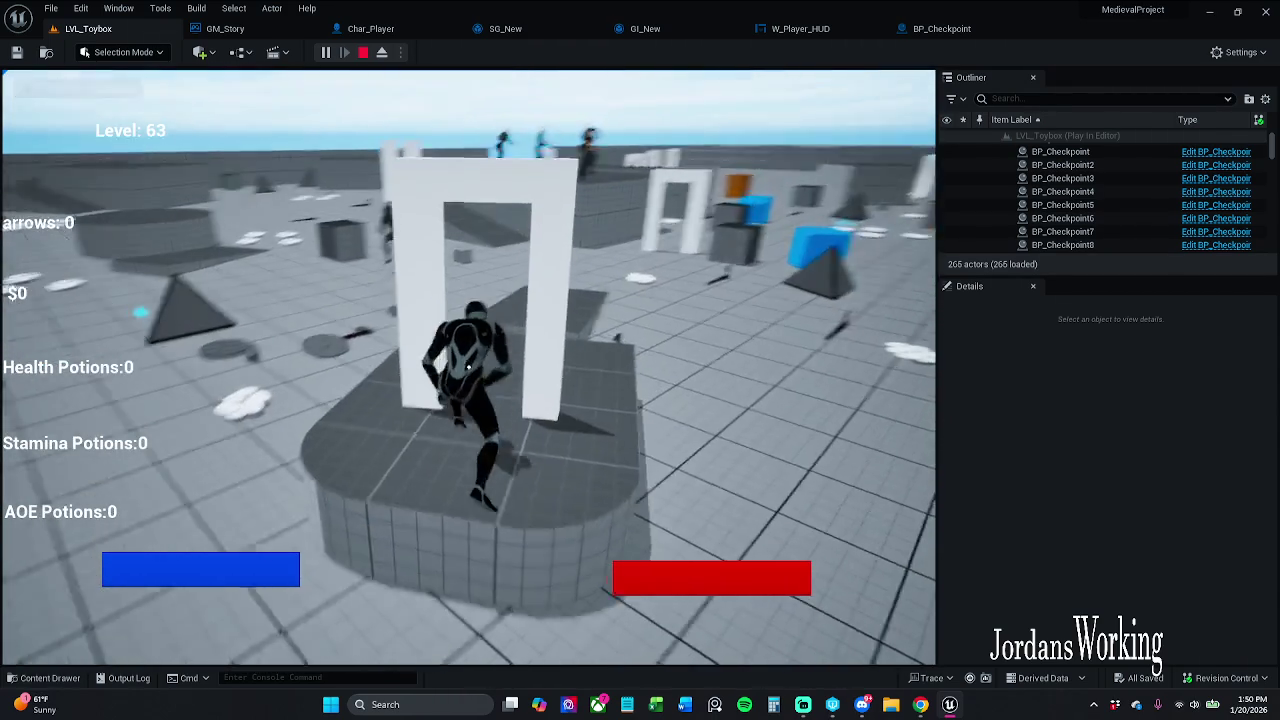
key("w")
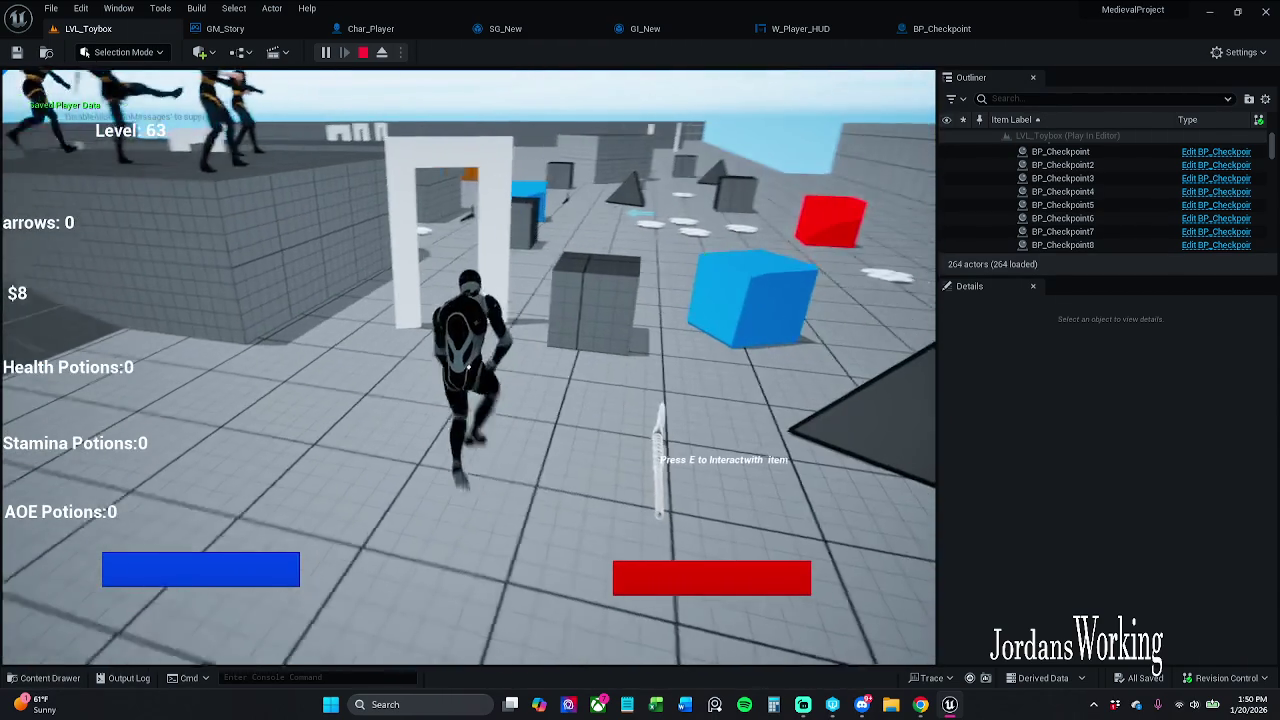
key("Escape")
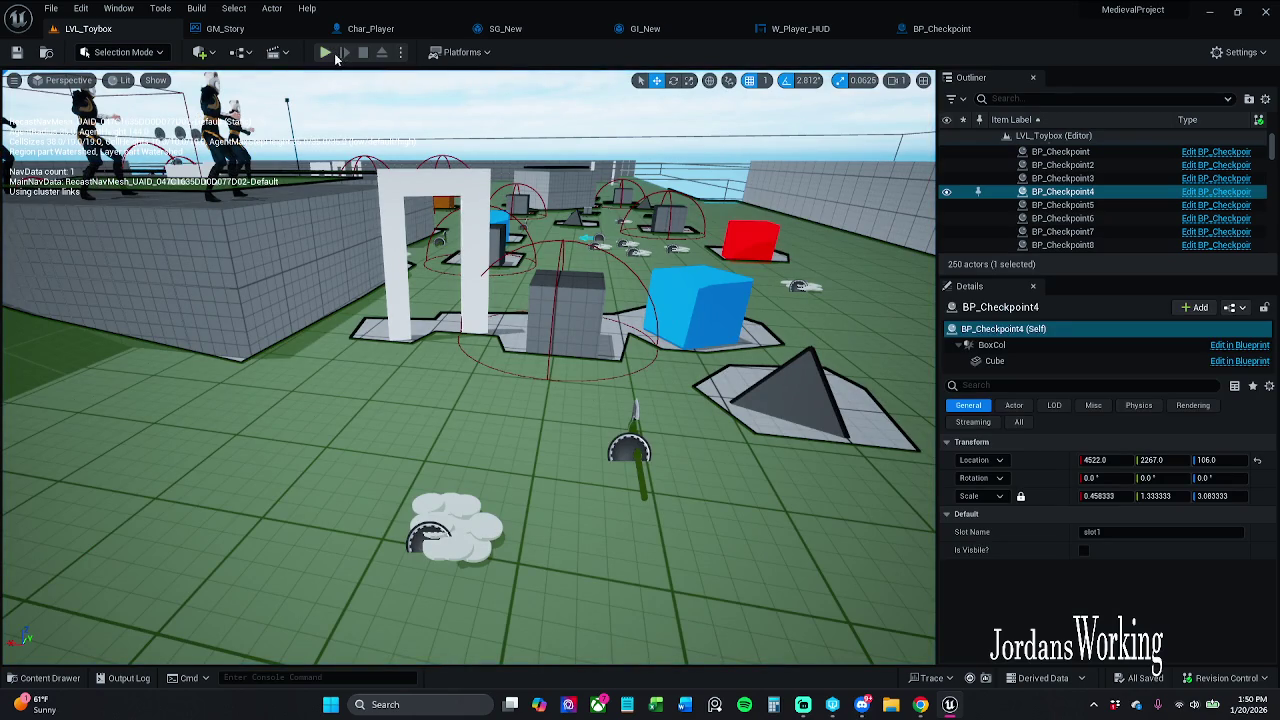
- Replay twice, running through the white arch to trigger a save and collect money
left_click(326, 56)
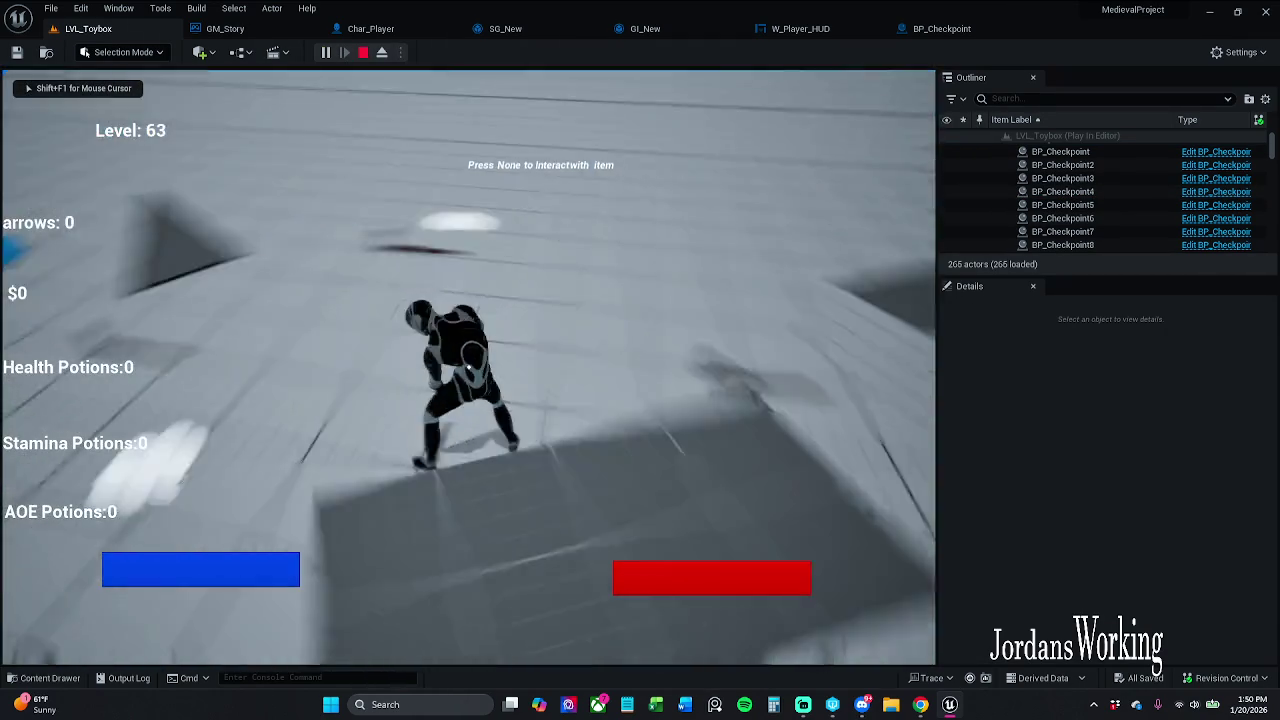
key("w")
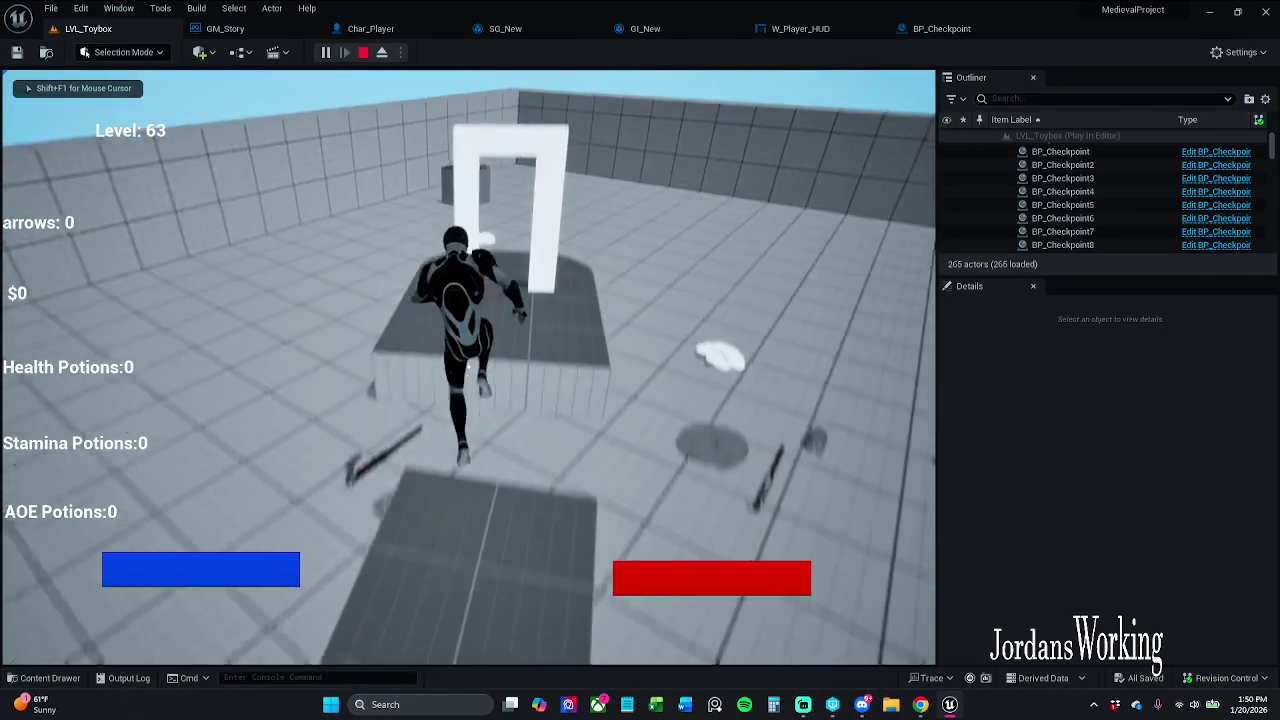
key("w")
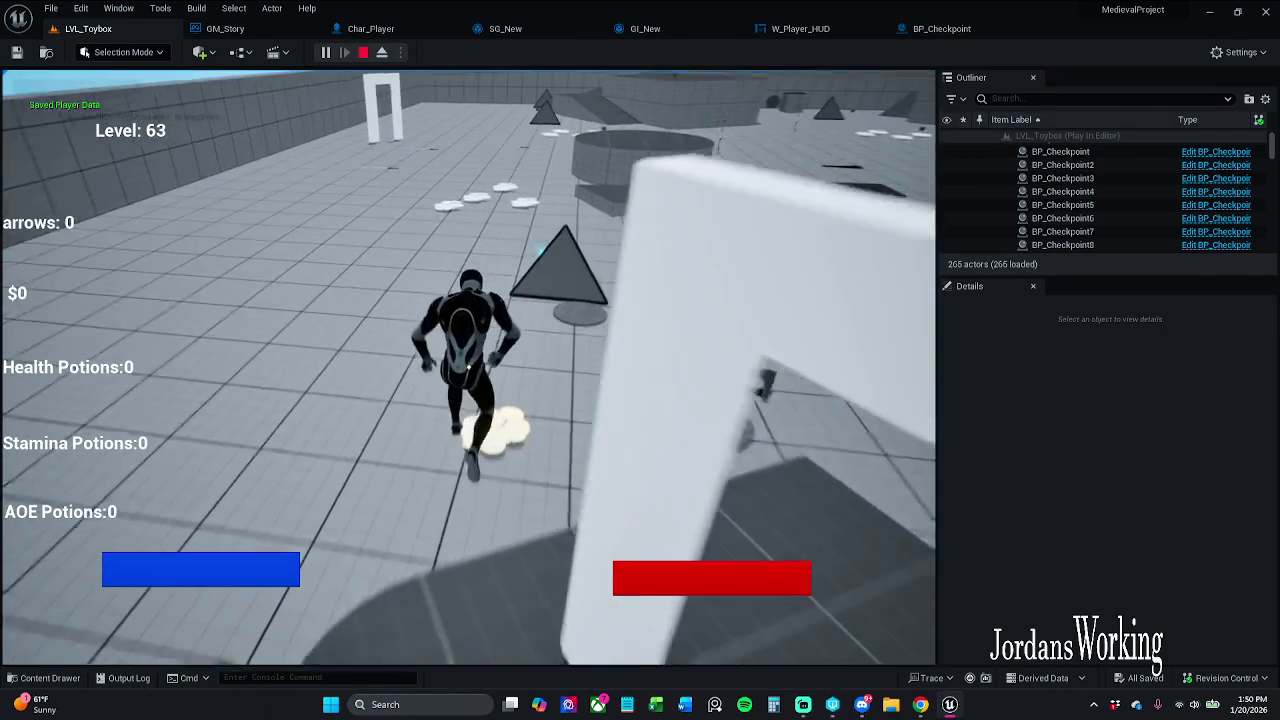
key("w")
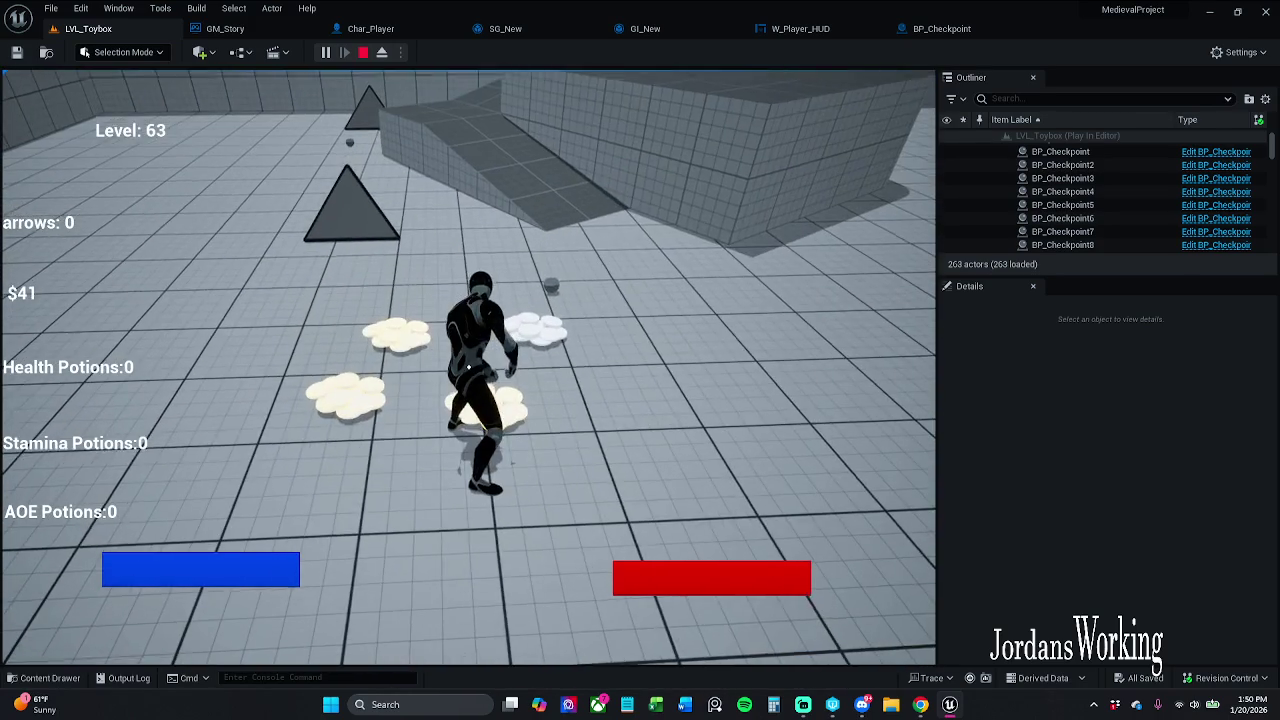
key("Escape")
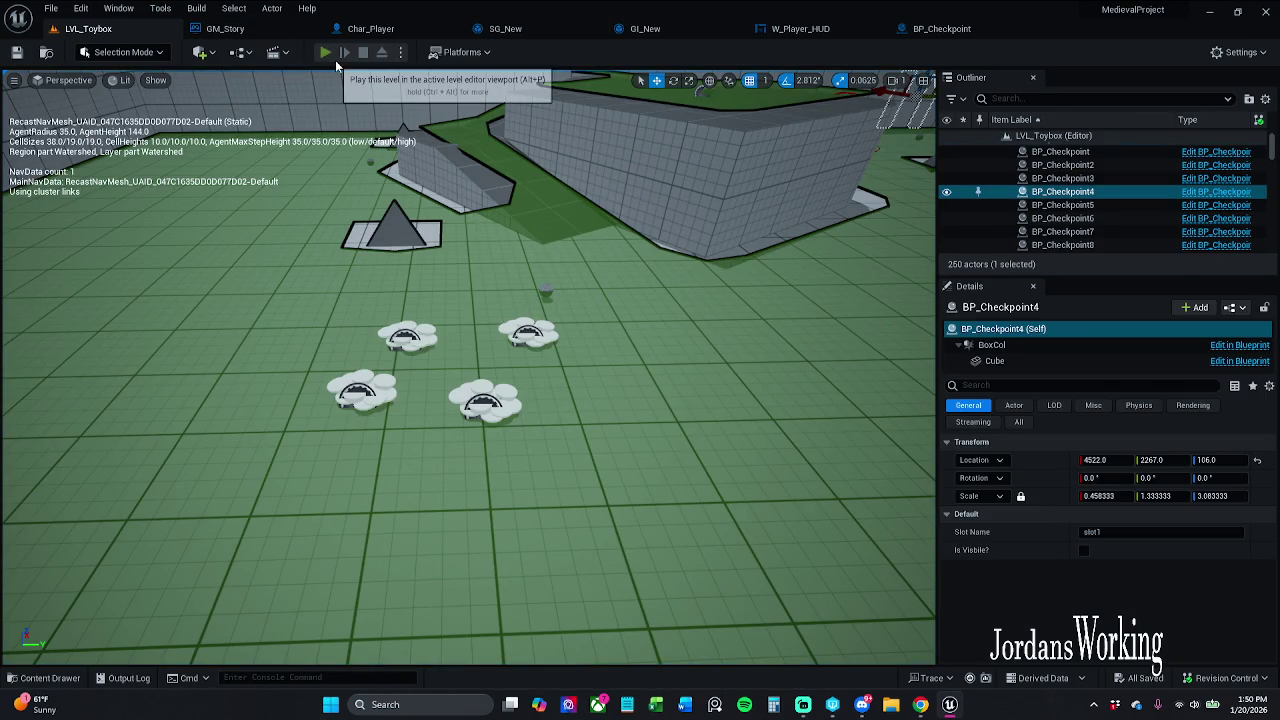
left_click(326, 53)
key("w")
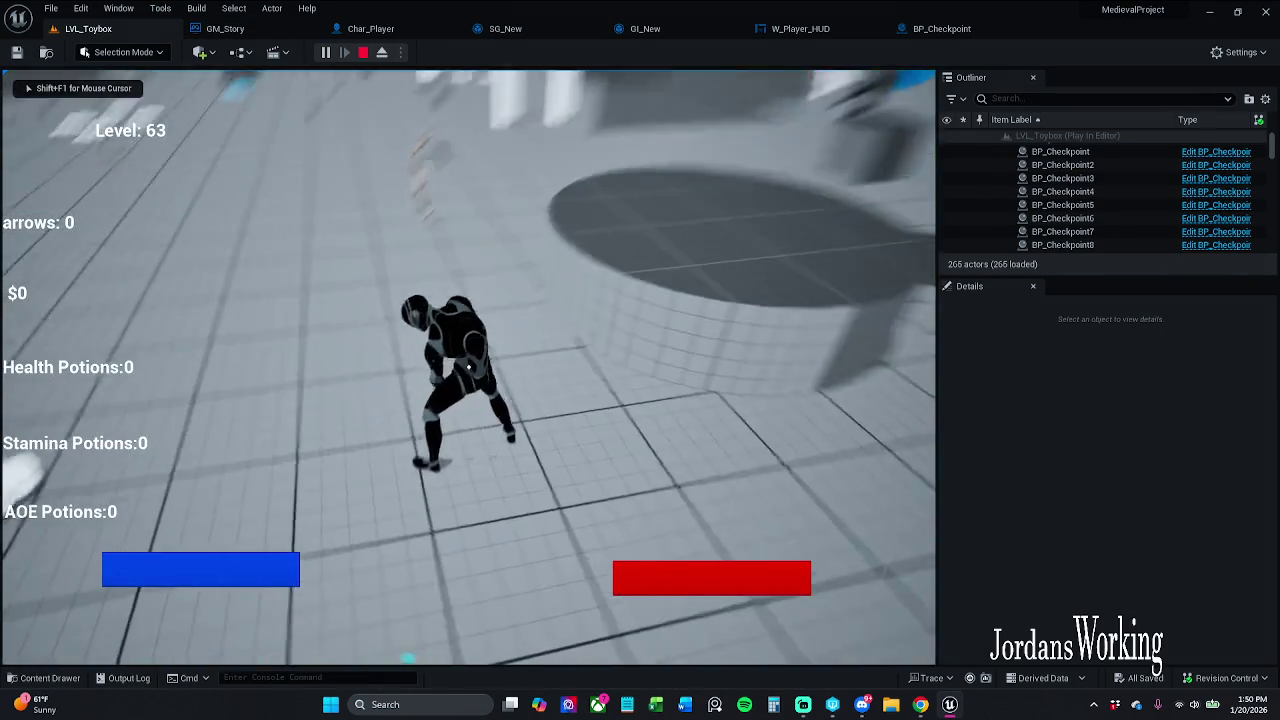
key("Escape")
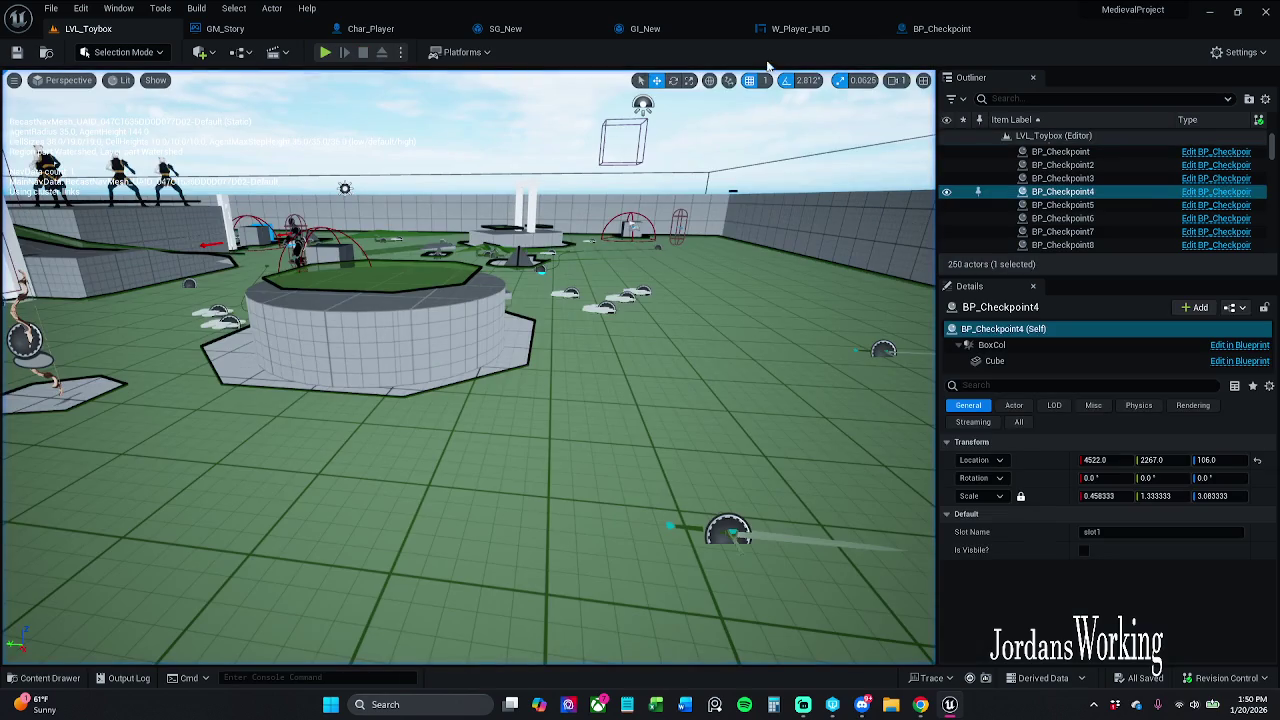
- Review the BP_Checkpoint and GI_New graphs, then start a fresh LVL_Toybox play session
left_click(935, 28)
left_click(829, 196)
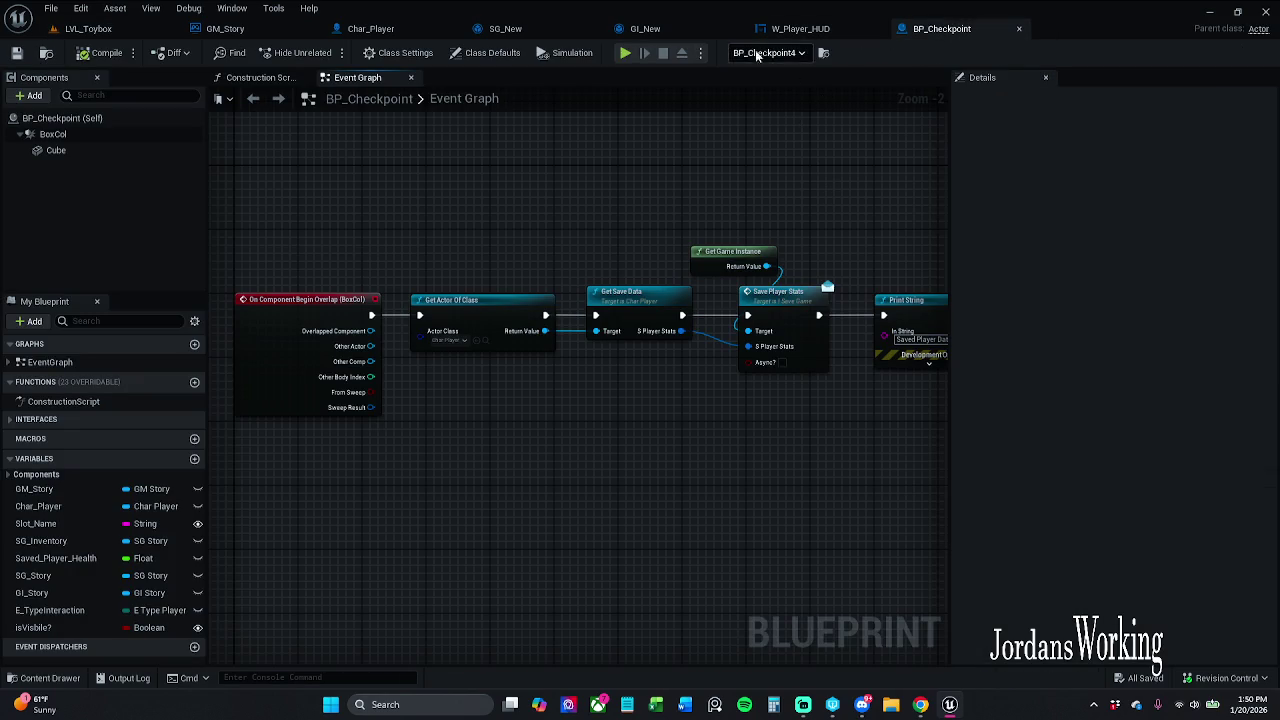
left_click(648, 29)
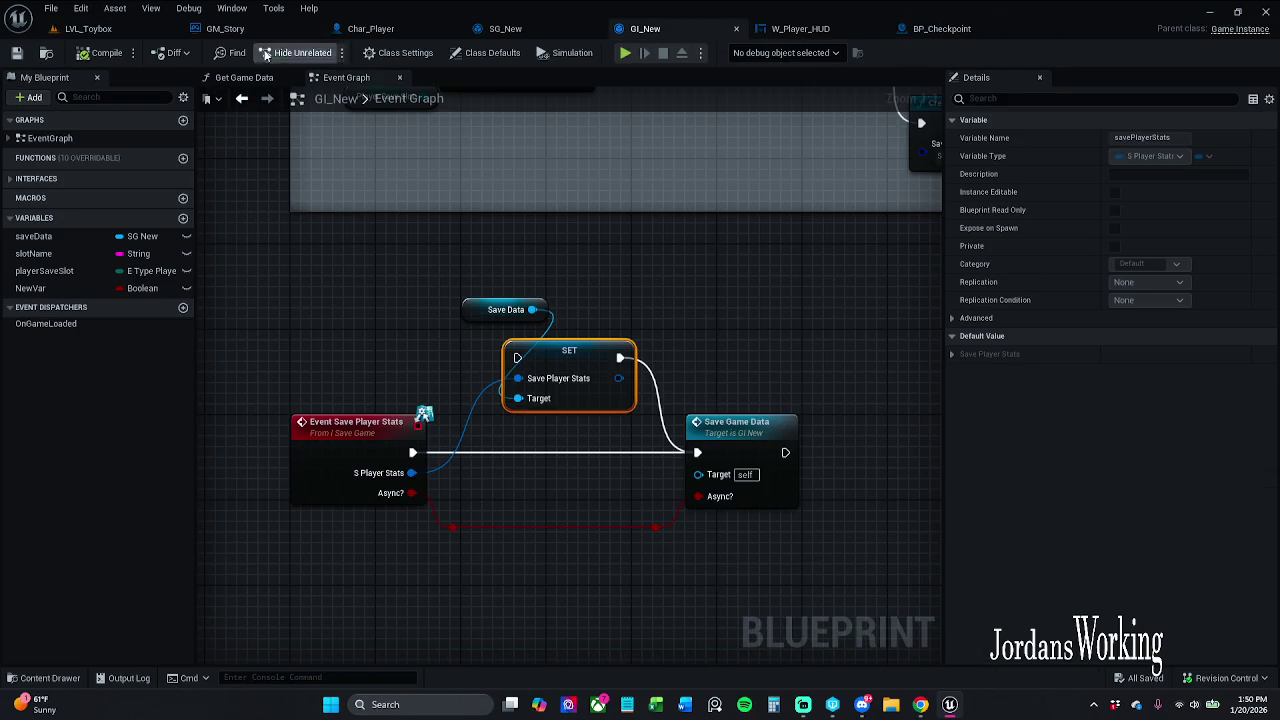
left_click(90, 29)
left_click(325, 52)
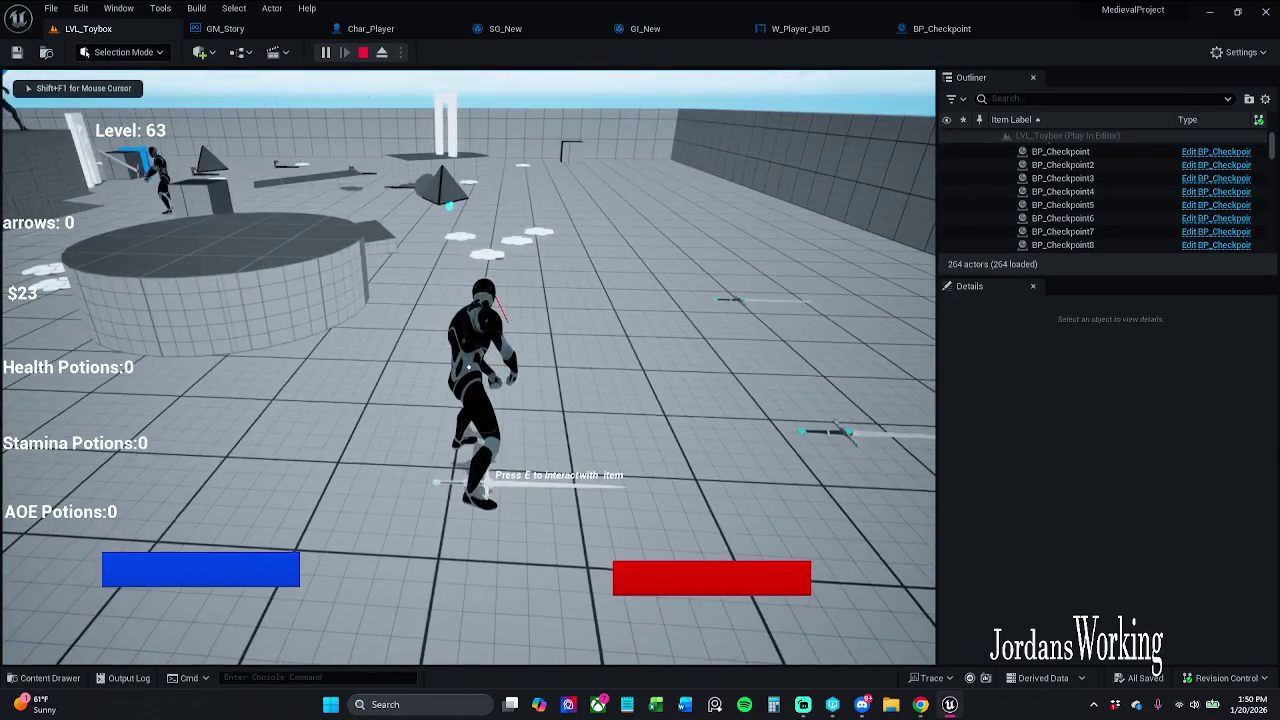
- Stop after one more quick play run, then pass through GI_New and SG_New to Char_Player
key("Escape")
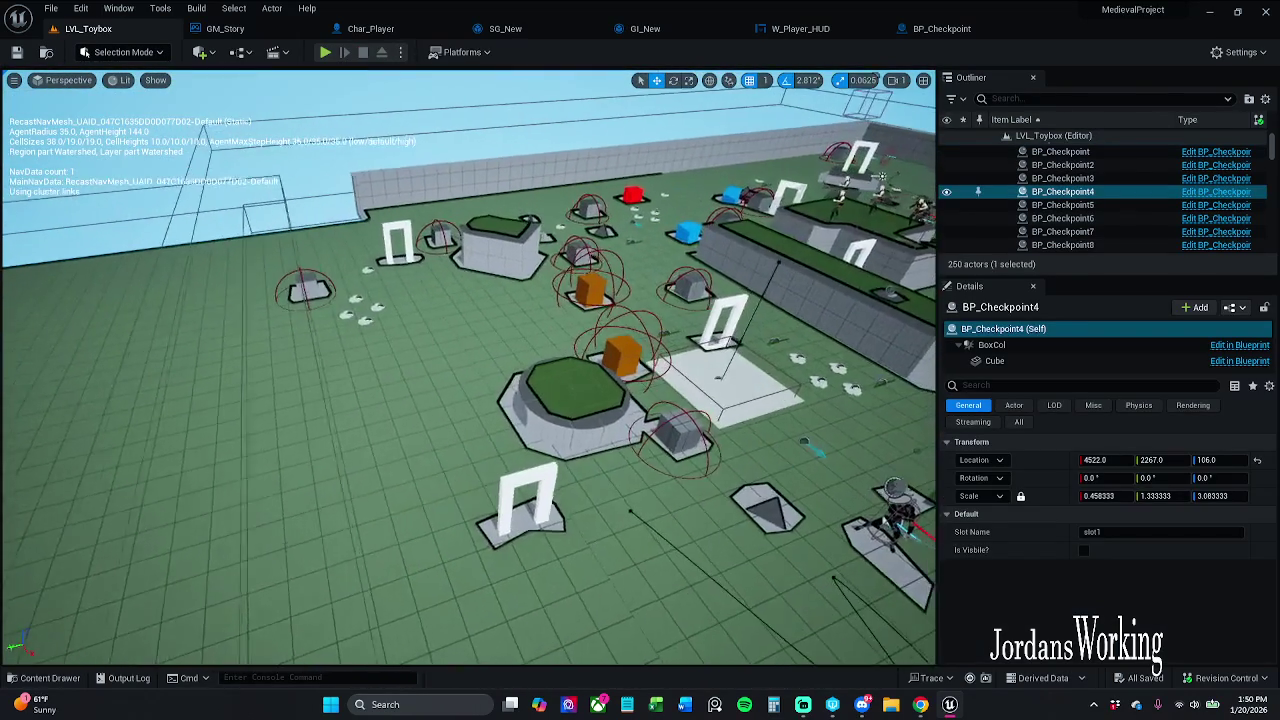
left_click(324, 54)
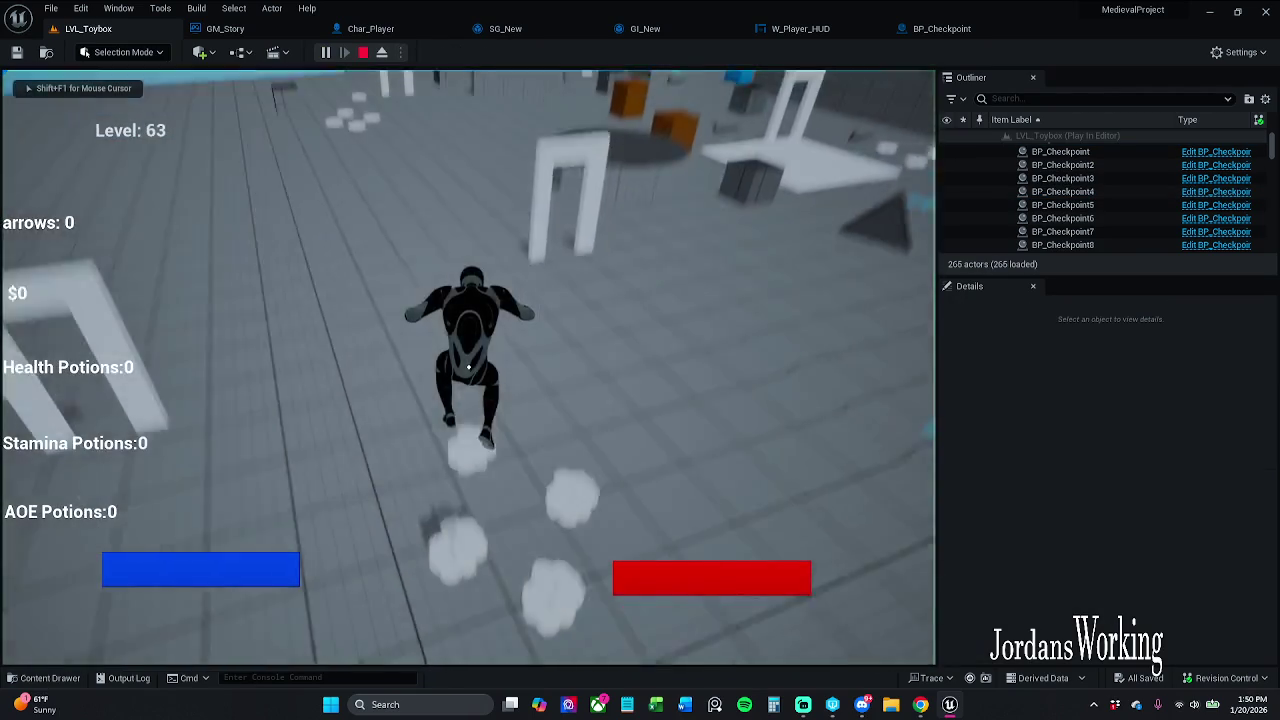
key("Escape")
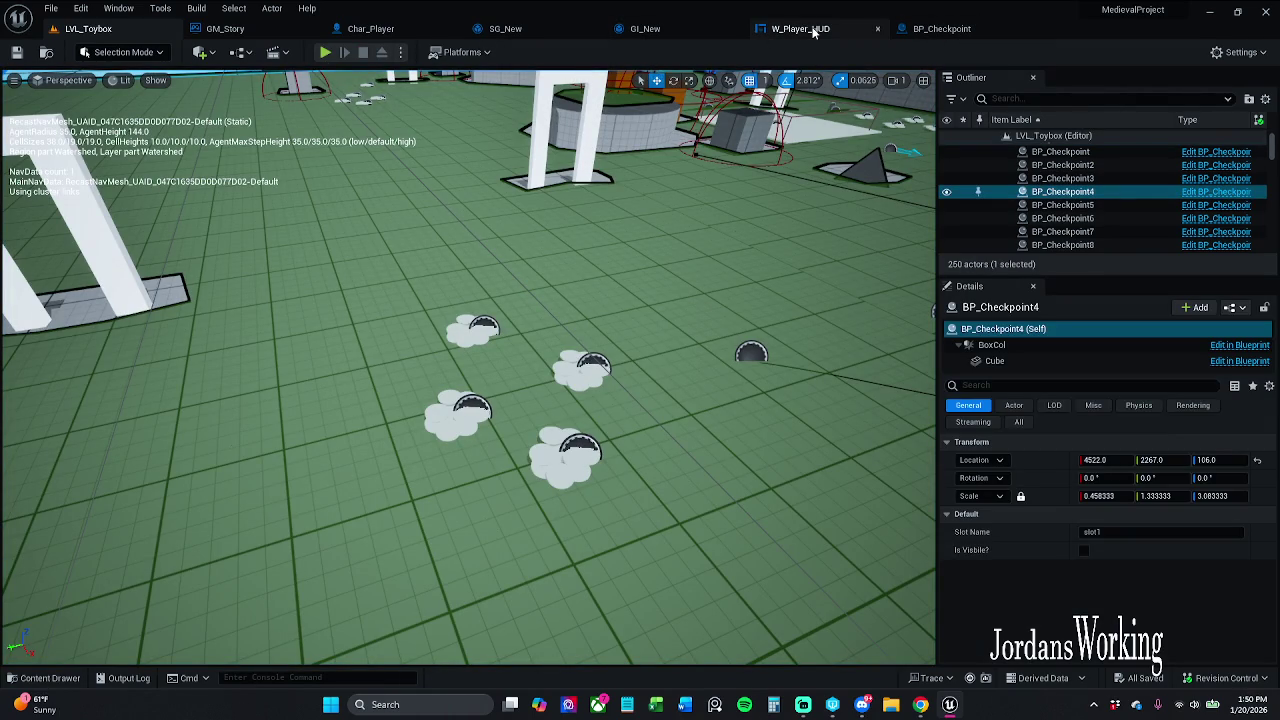
left_click(661, 31)
left_click(495, 30)
left_click(368, 29)
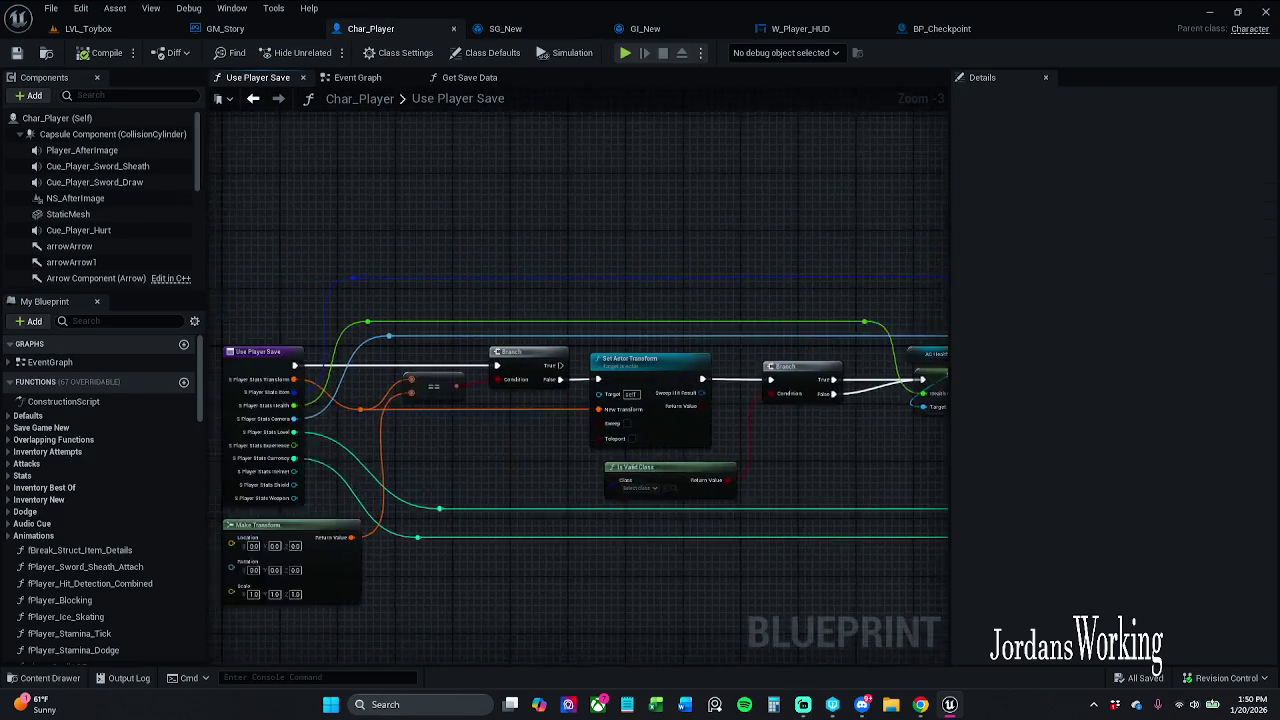
- Pan along the Use Player Save wiring to review it, then save Char_Player
left_click_drag(740, 172, 592, 162)
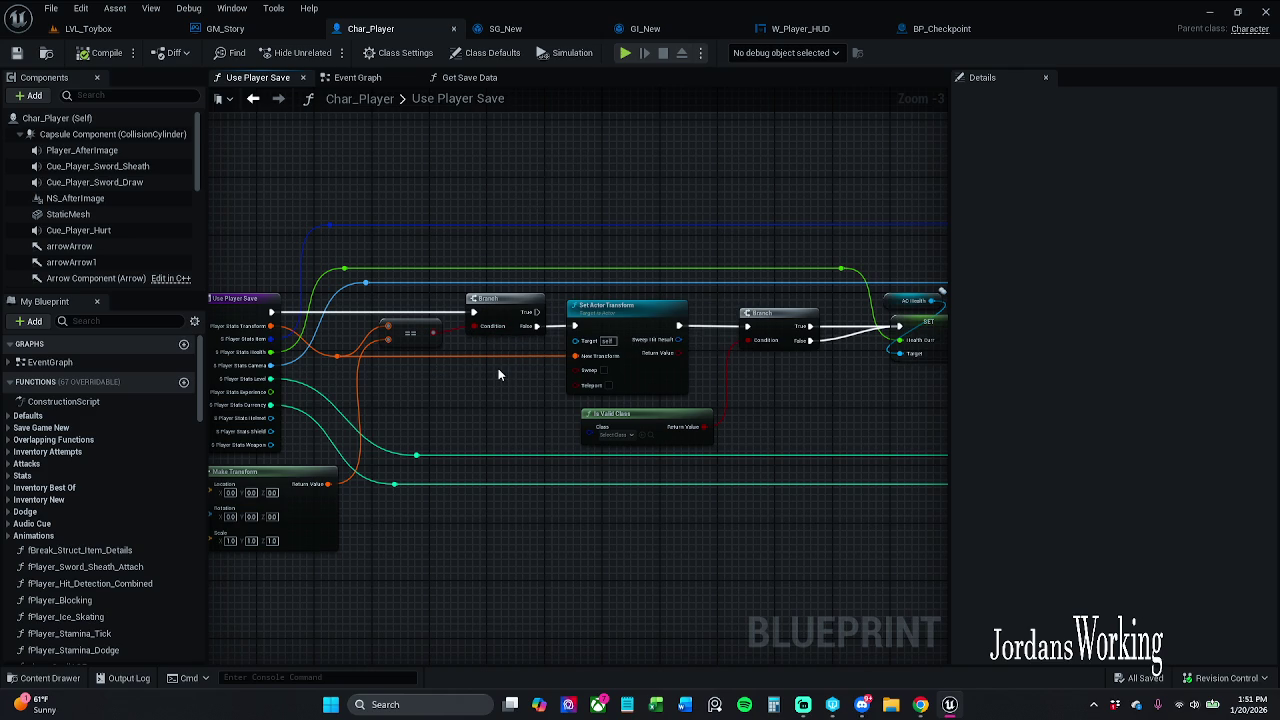
left_click_drag(498, 375, 444, 382)
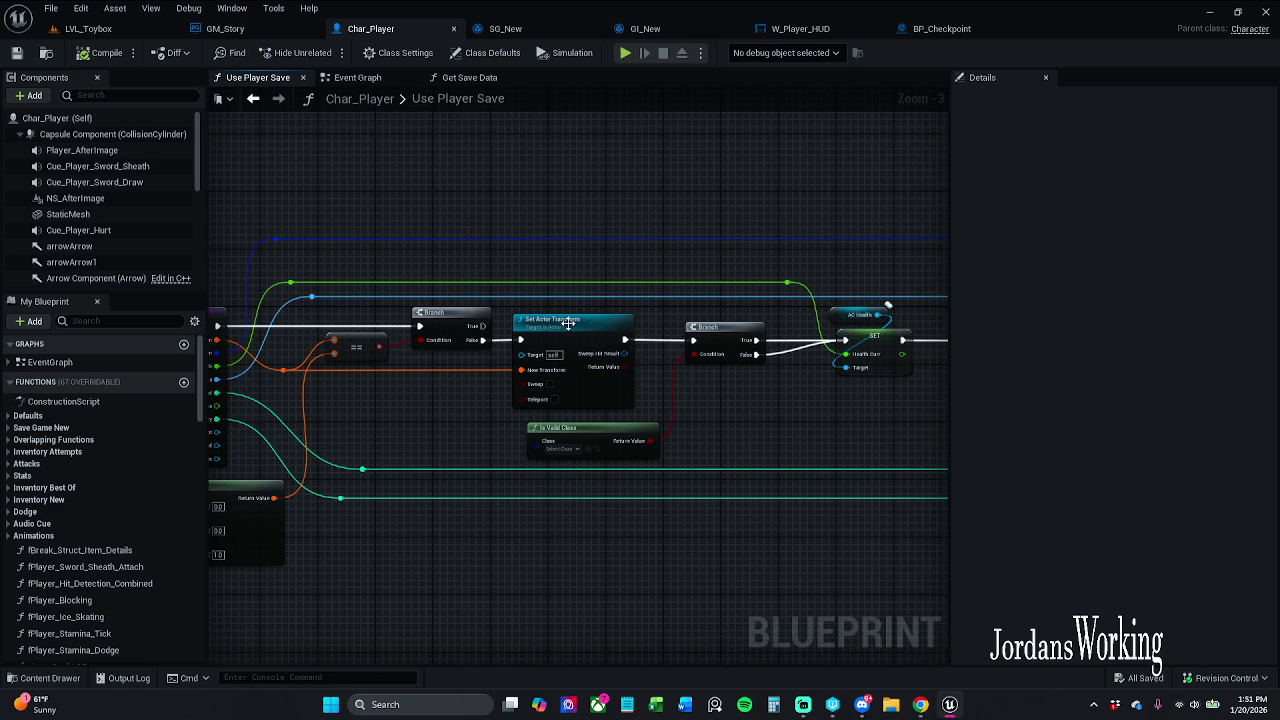
left_click_drag(776, 403, 704, 398)
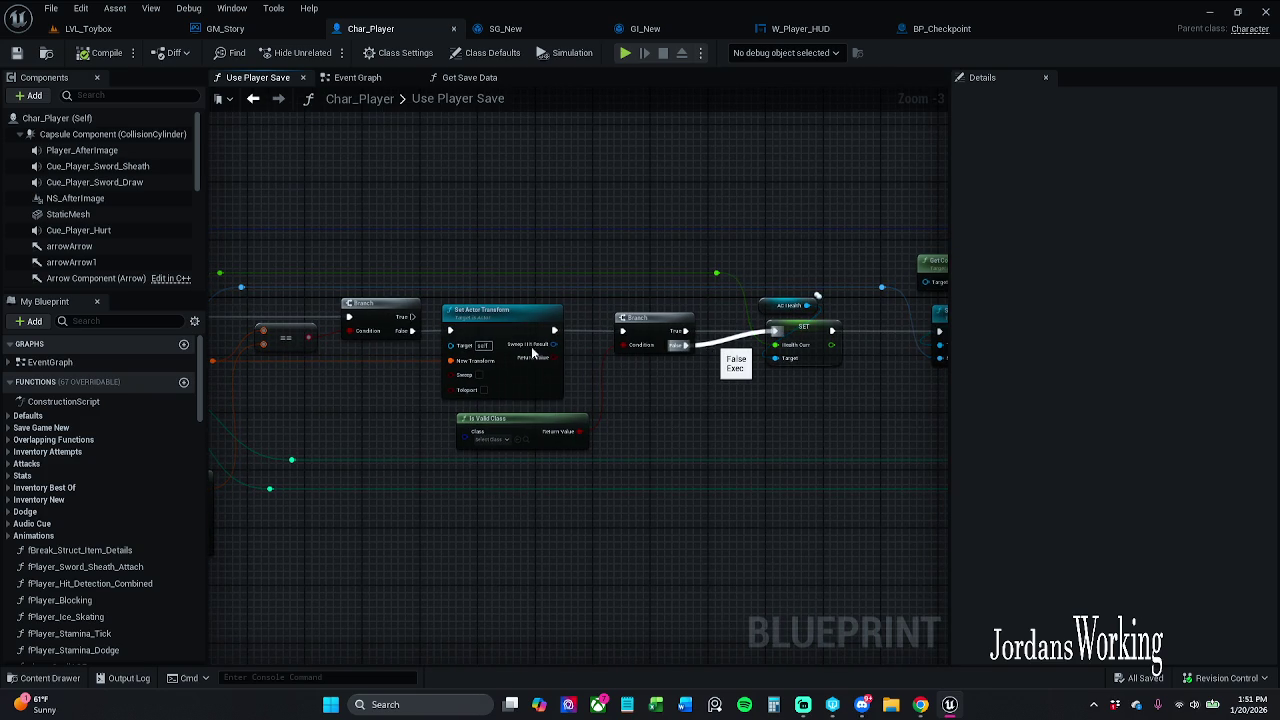
left_click_drag(394, 349, 544, 352)
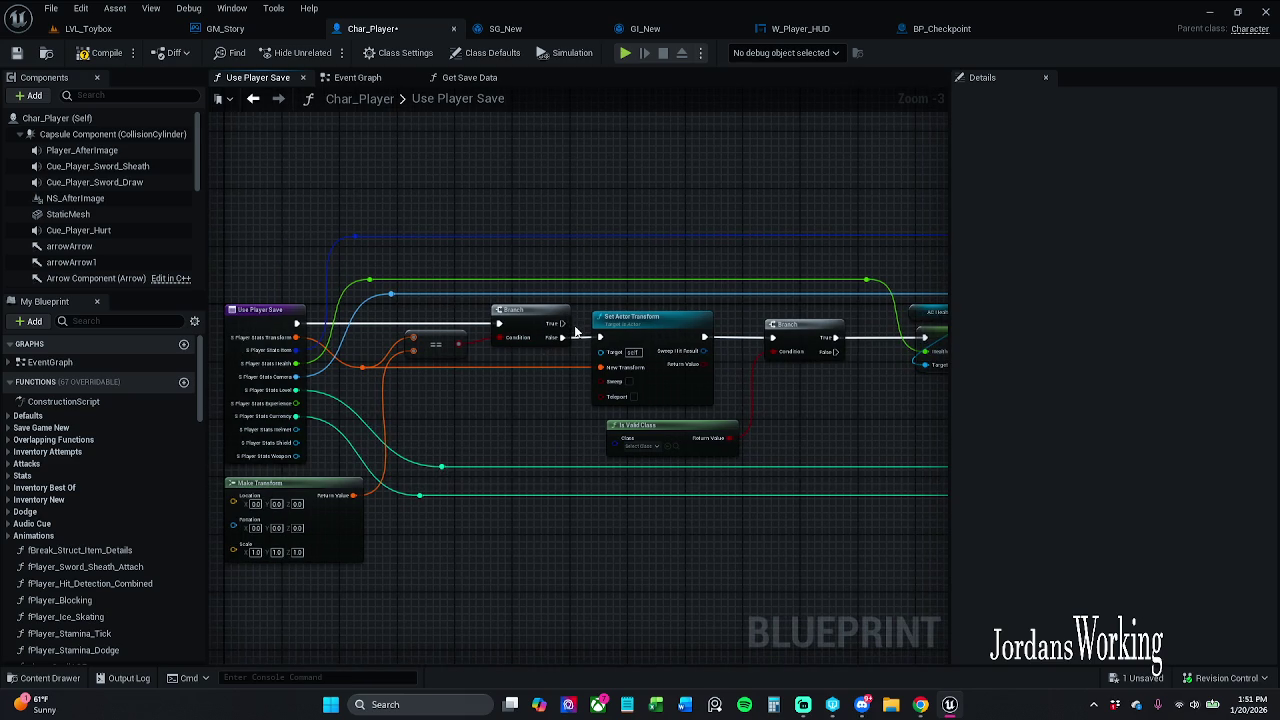
left_click(16, 53)
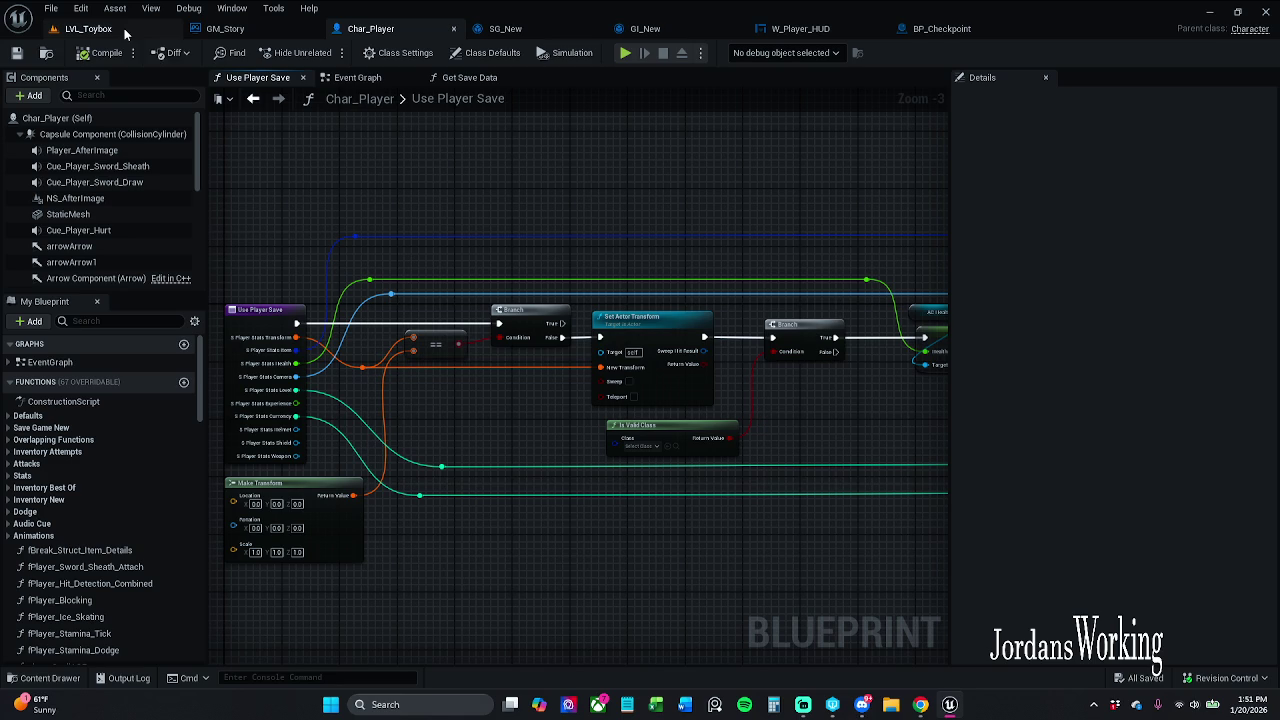
- Move Event Graph first among the graph tabs and paste the GI New save-data nodes into Get Save Data
left_click(387, 79)
left_click_drag(387, 79, 272, 84)
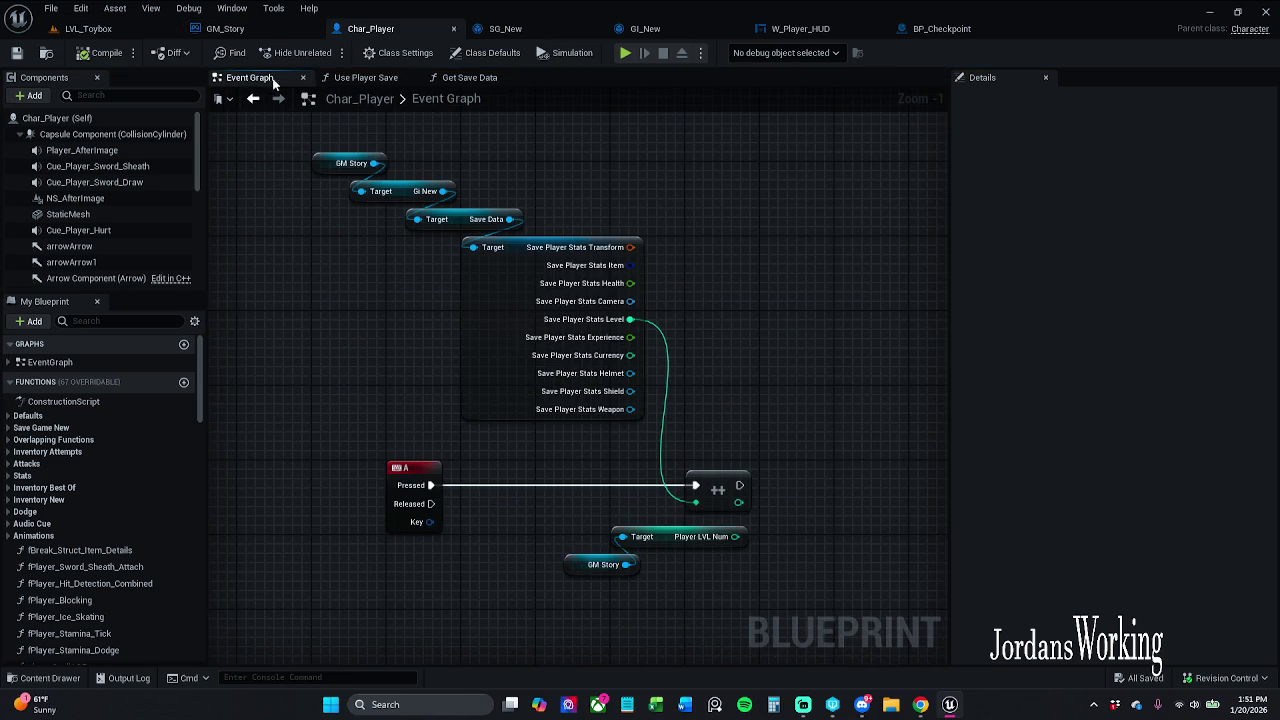
left_click(383, 82)
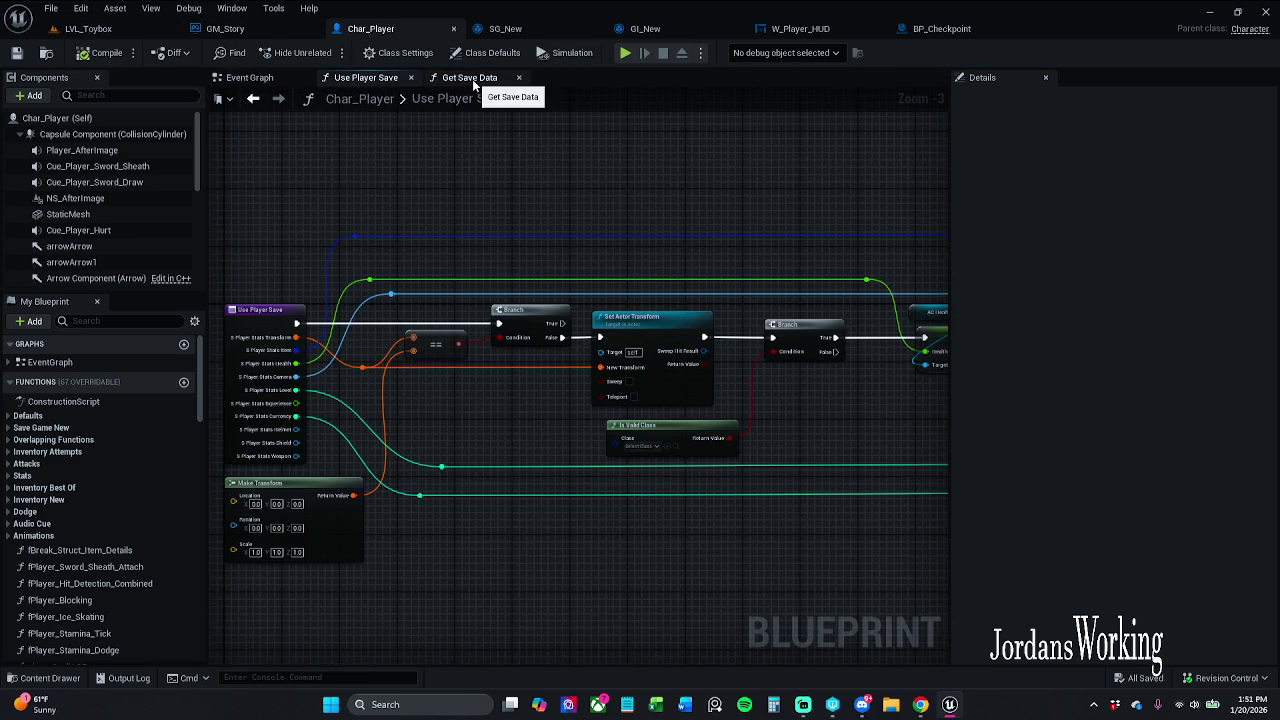
left_click(472, 79)
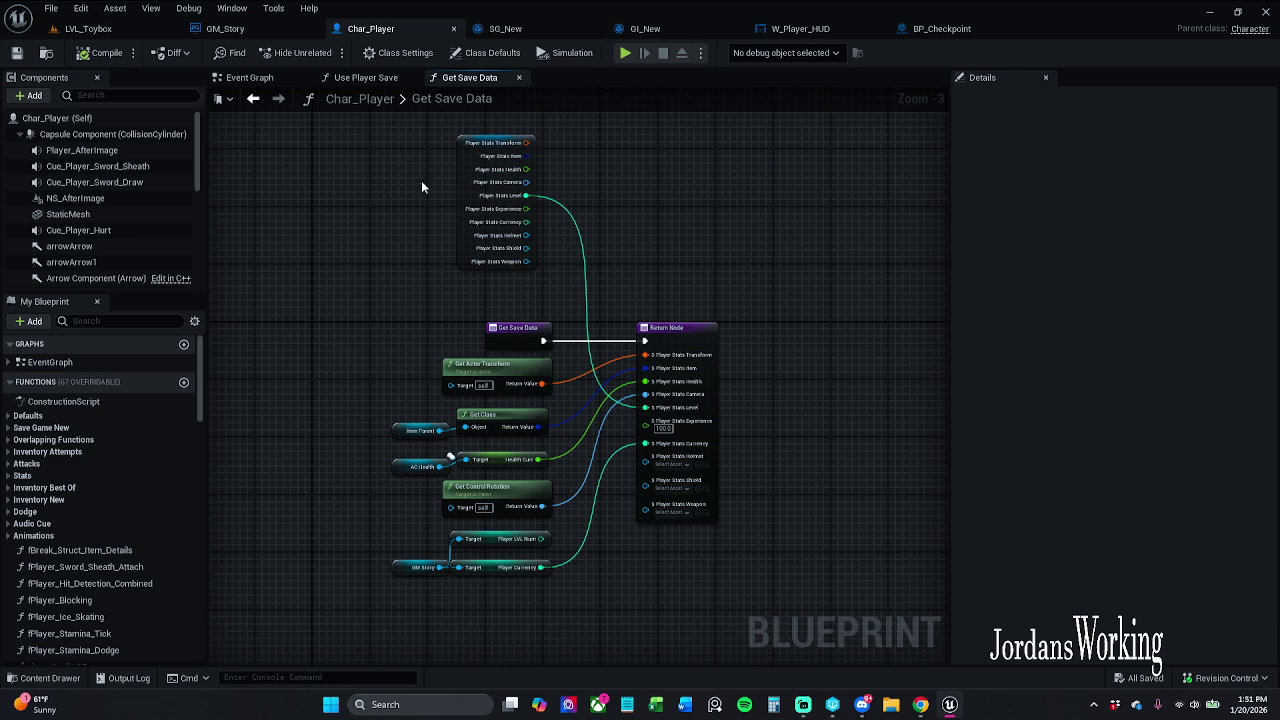
left_click_drag(451, 189, 458, 220)
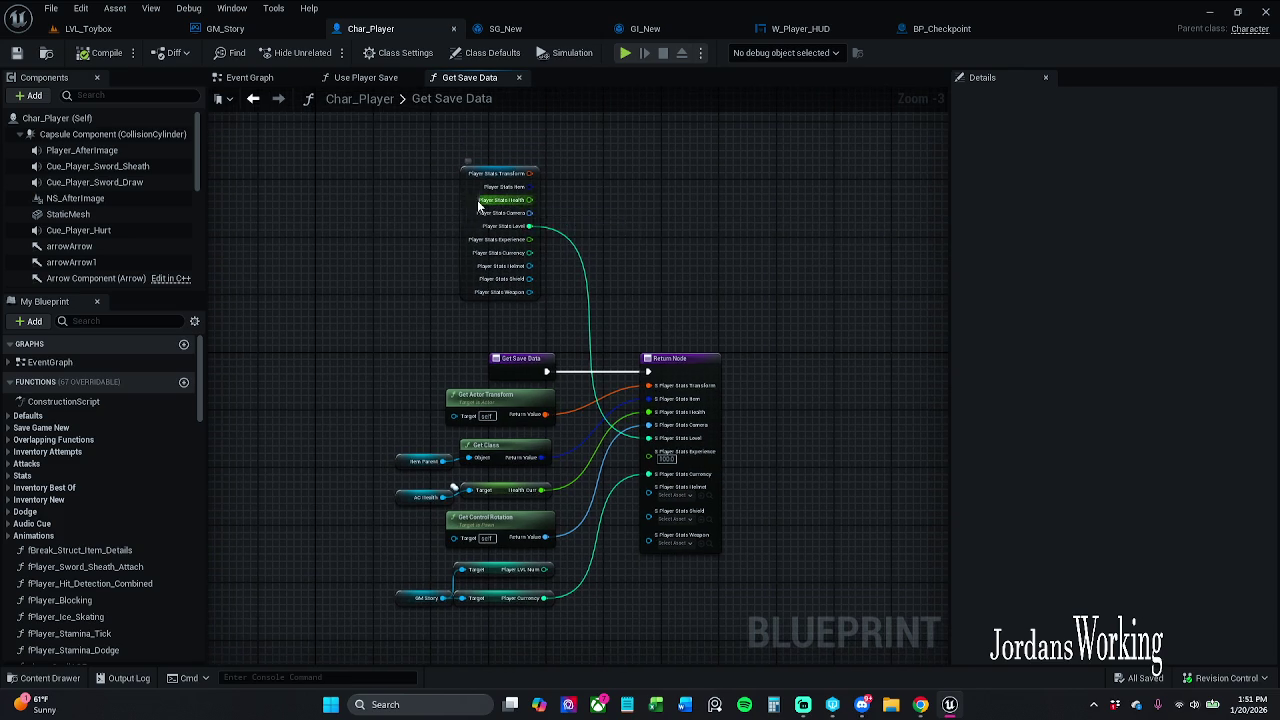
scroll(403, 214, "up", 1)
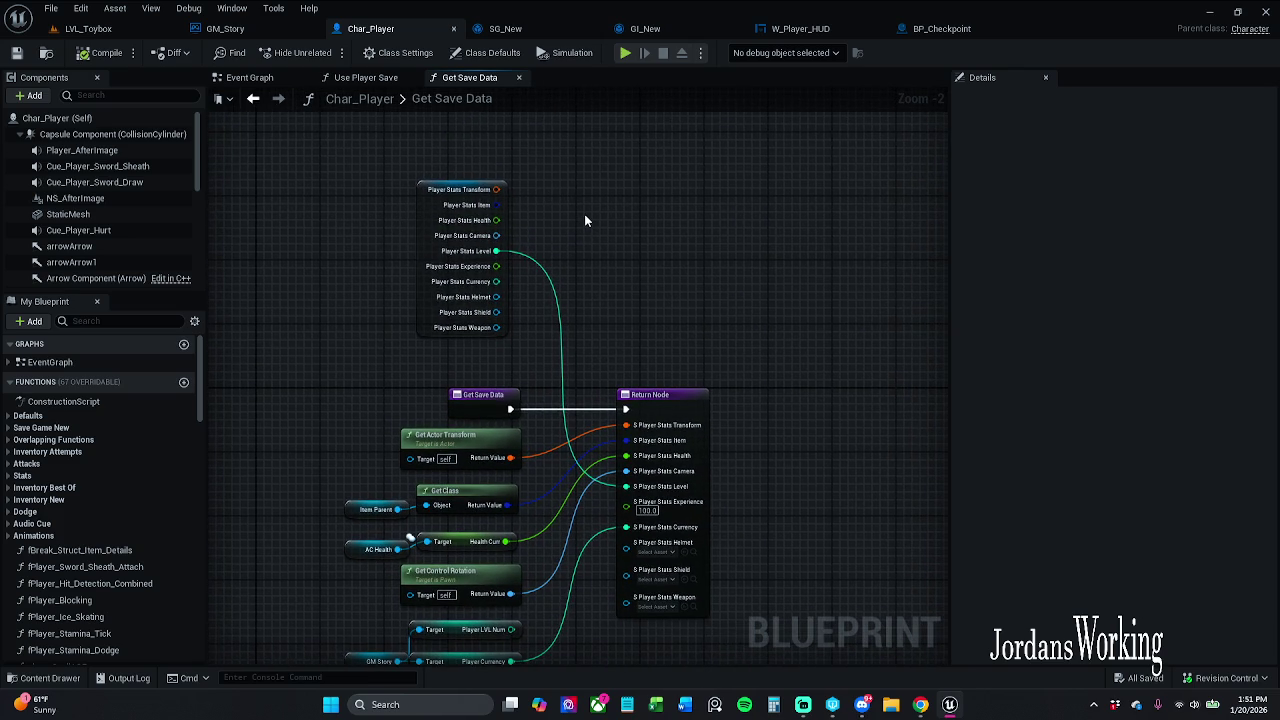
key("ctrl+v")
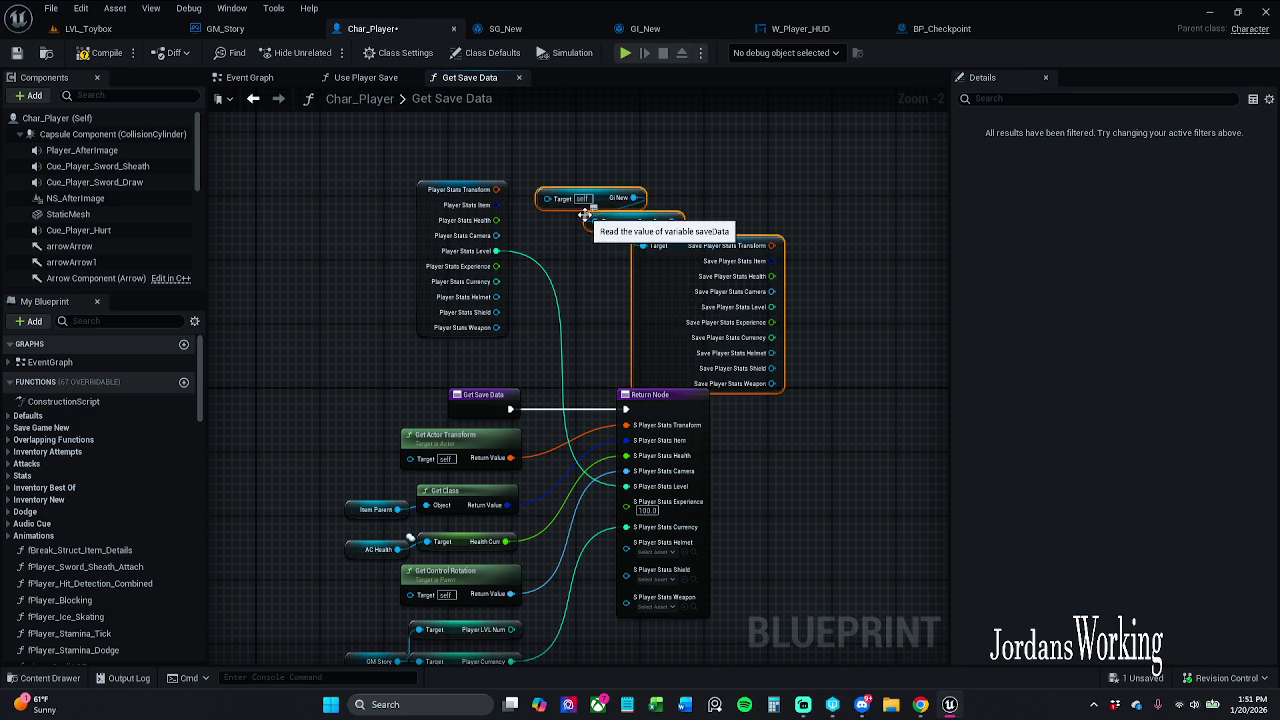
left_click_drag(709, 323, 725, 292)
left_click(828, 285)
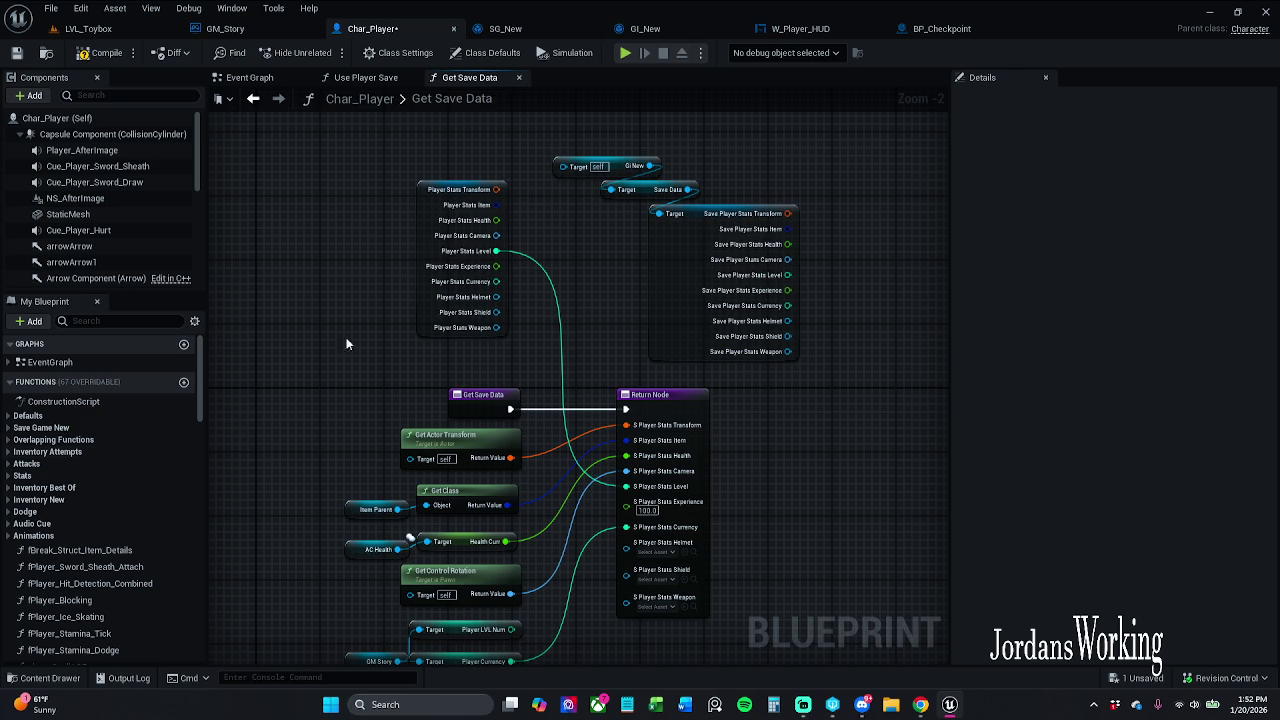
- Wire a GM Story getter to GI New's Target, connect the saved level to the Return Node, and save
left_click_drag(562, 166, 581, 131)
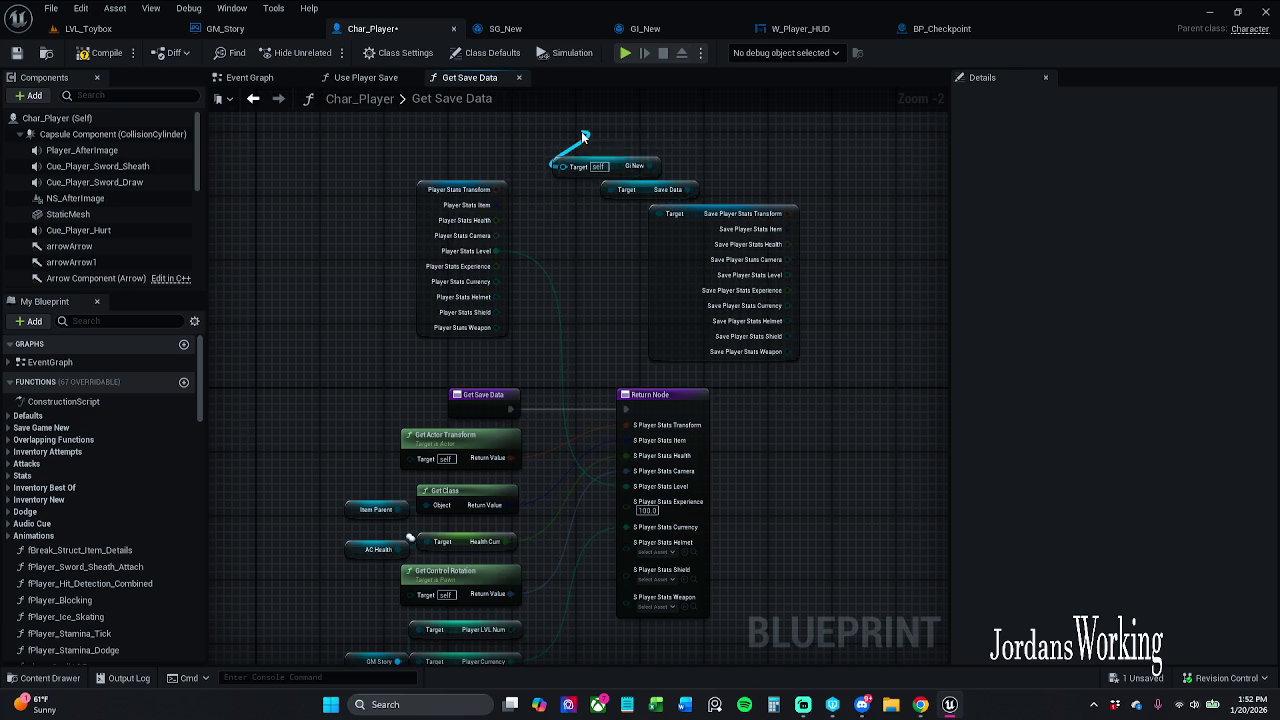
type("get")
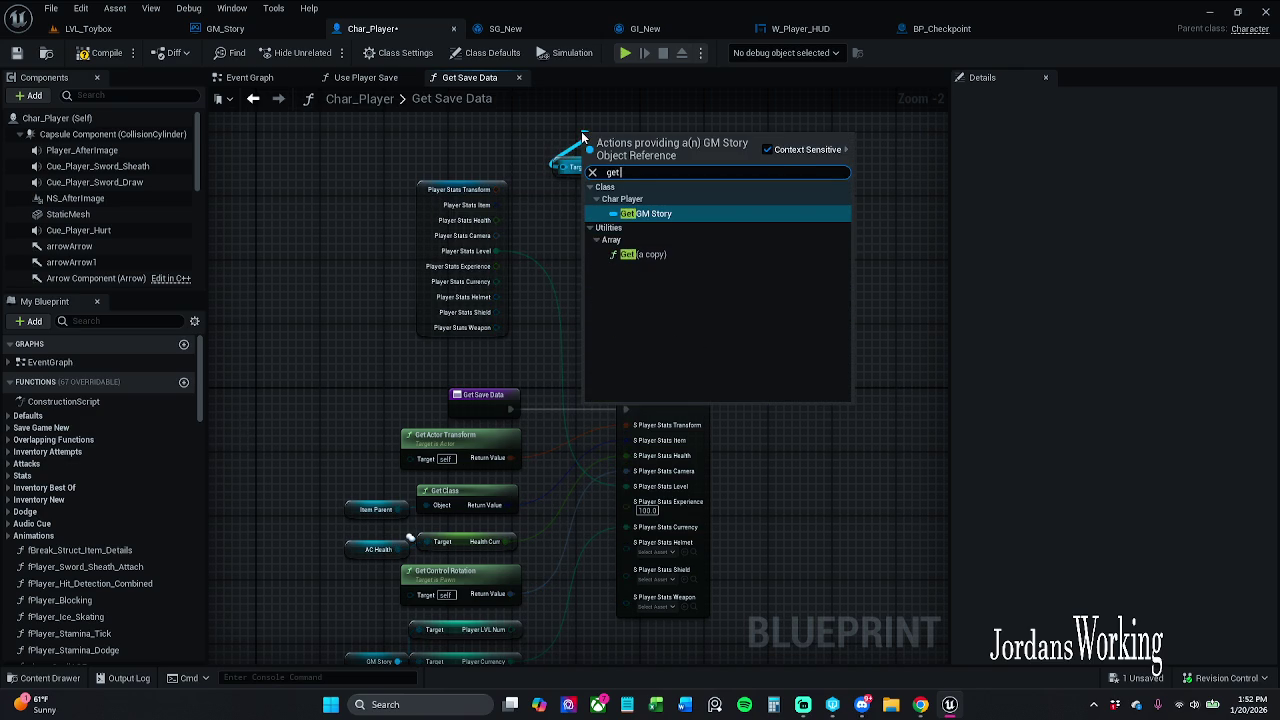
key("Return")
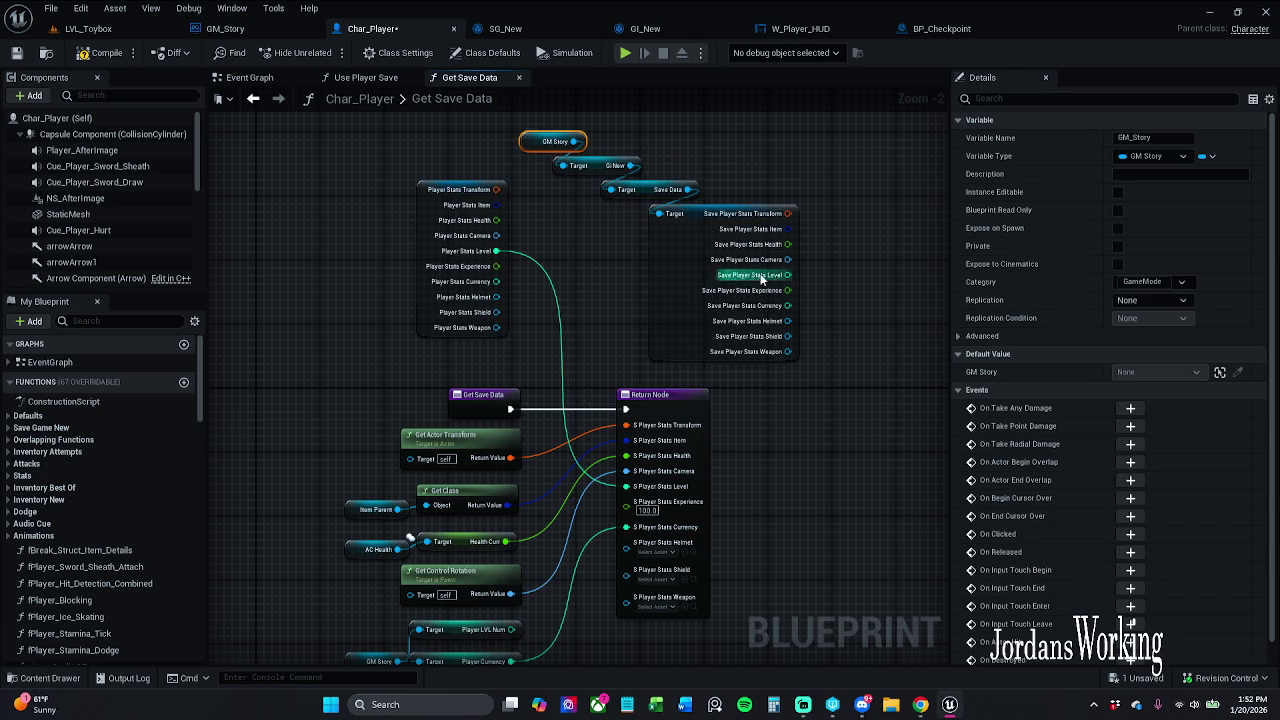
left_click(821, 256)
left_click_drag(745, 392, 626, 486)
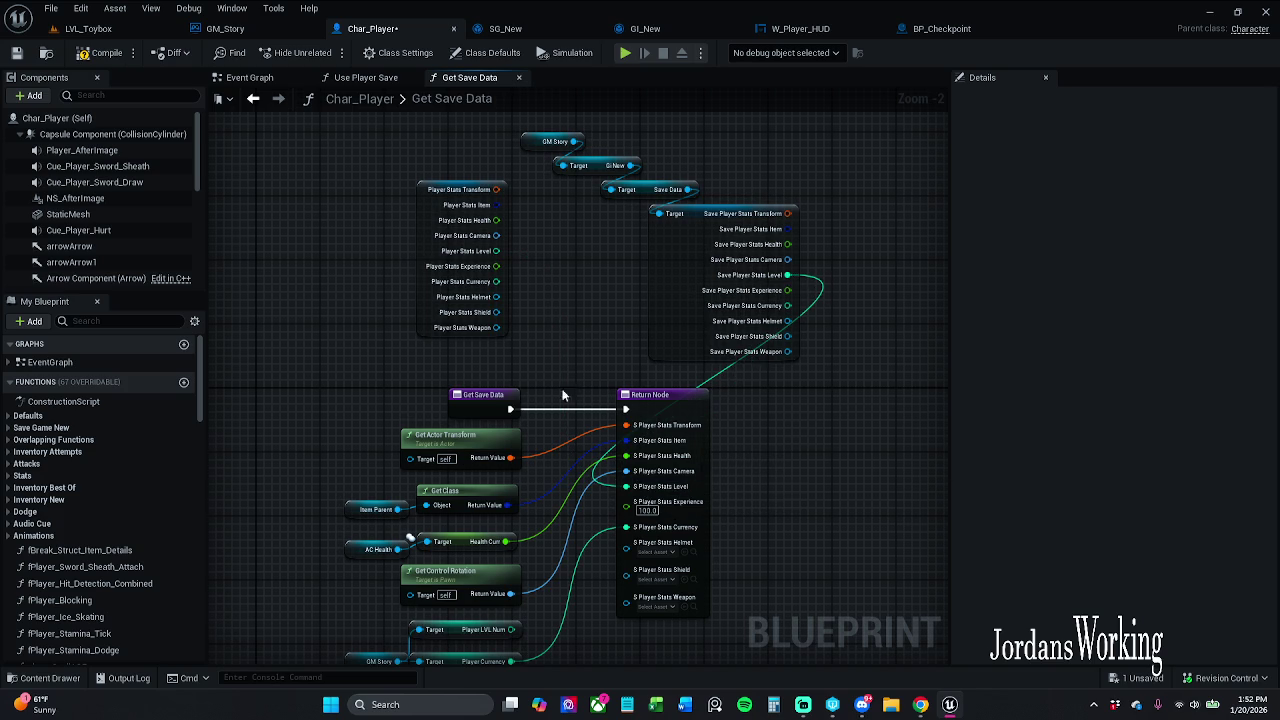
left_click(16, 53)
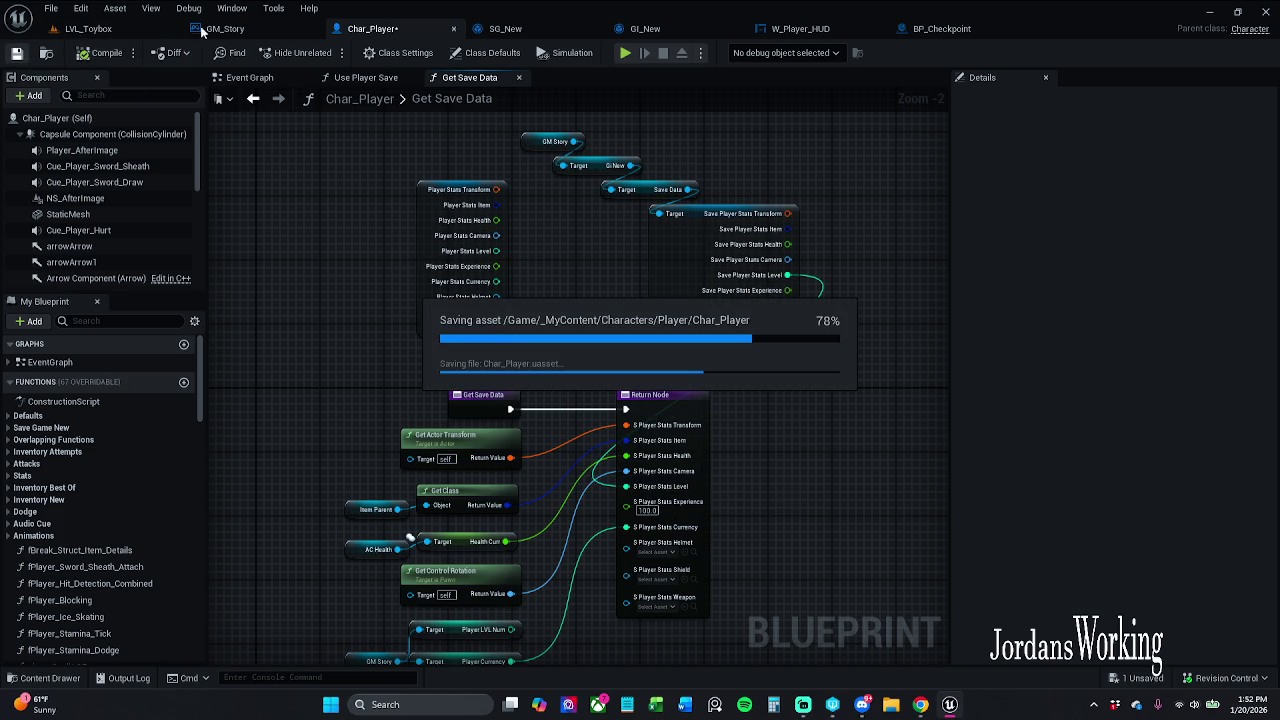
left_click(124, 30)
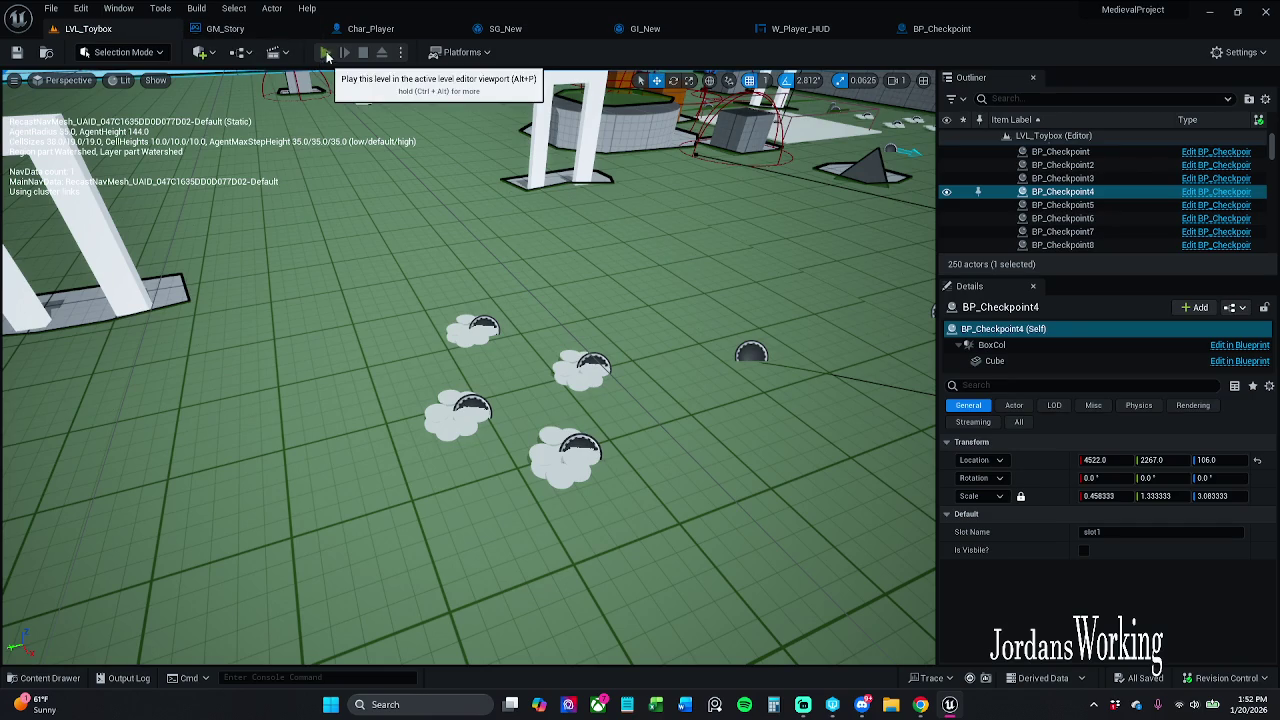
- Play LVL_Toybox twice, walking the character around to check the saved Level 72
left_click(326, 55)
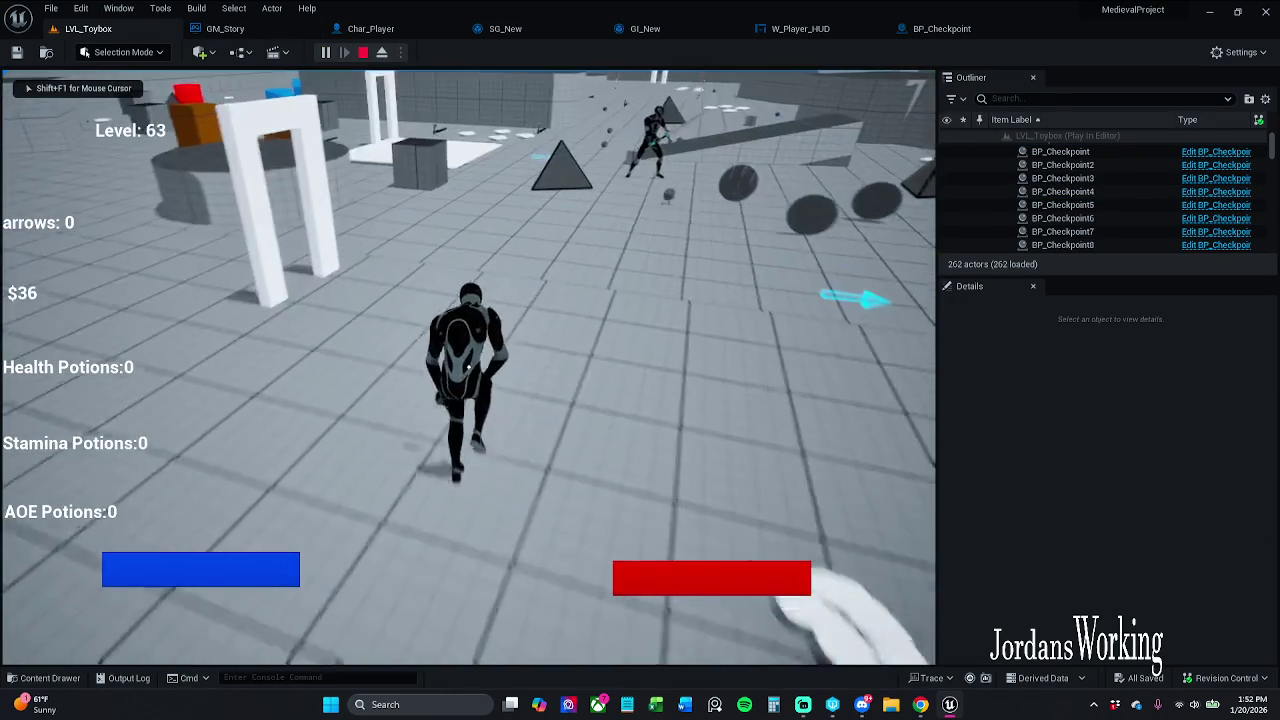
key("s")
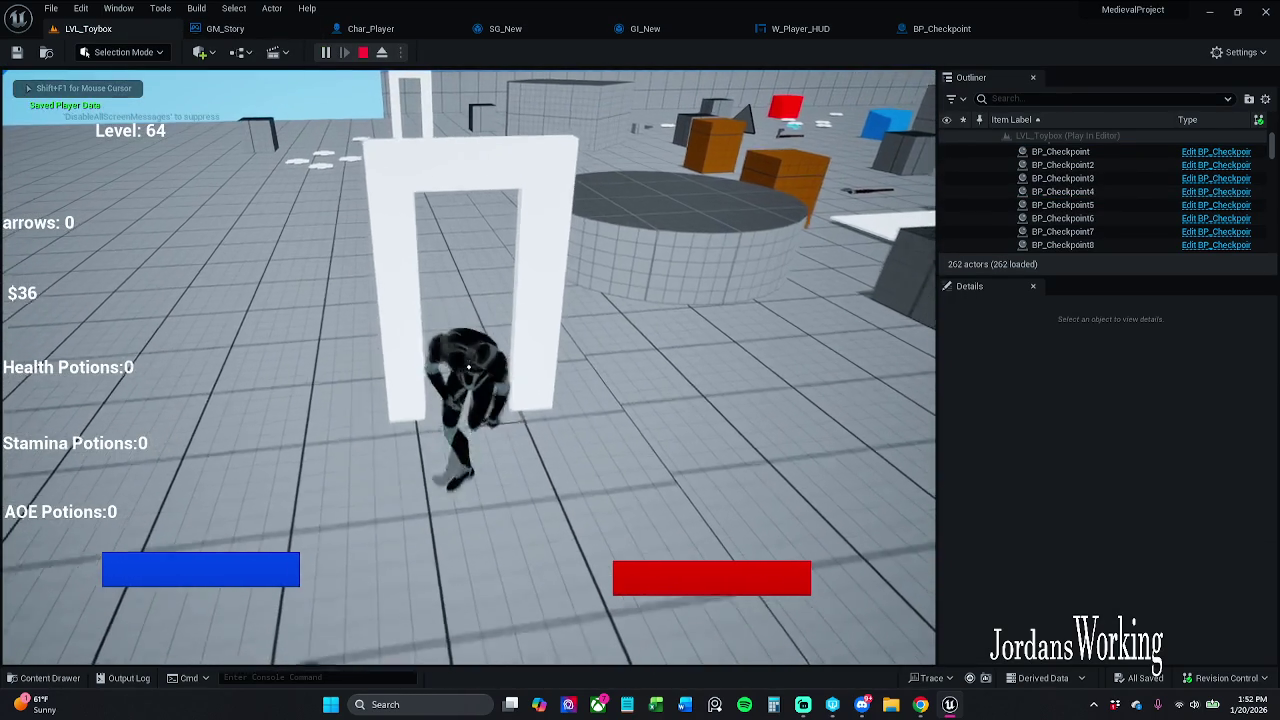
key("w")
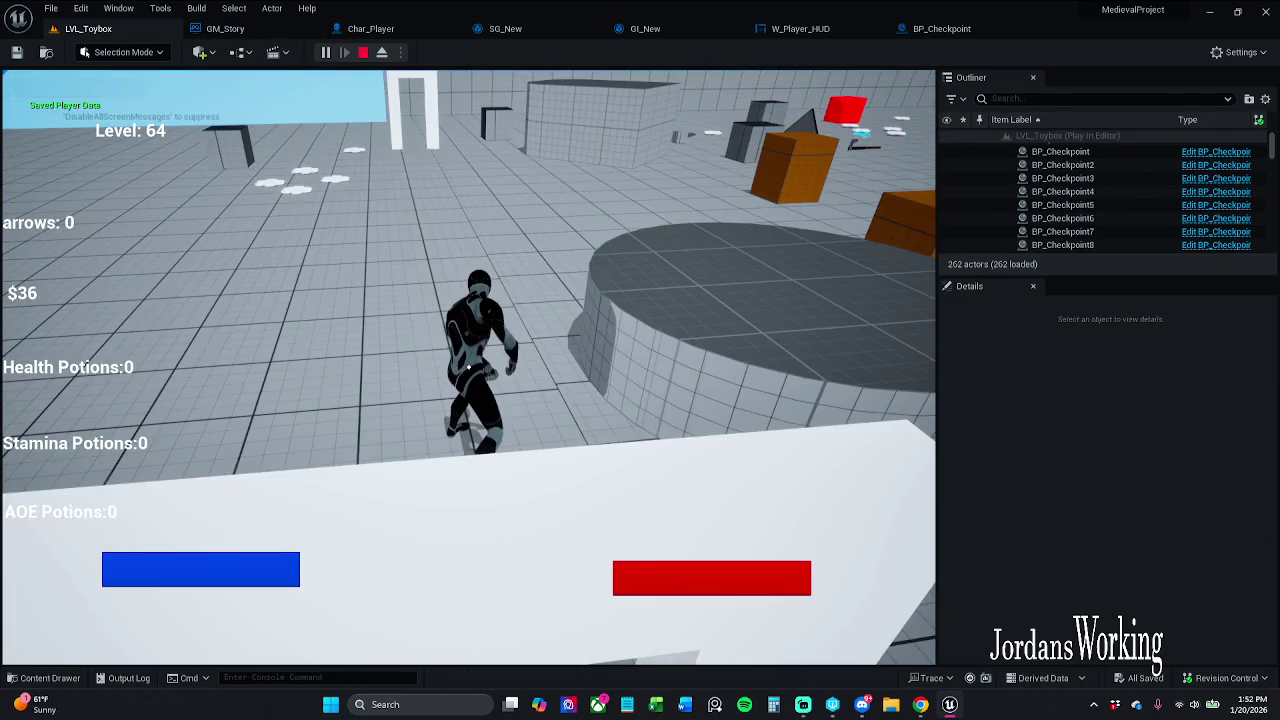
key("Escape")
left_click(330, 55)
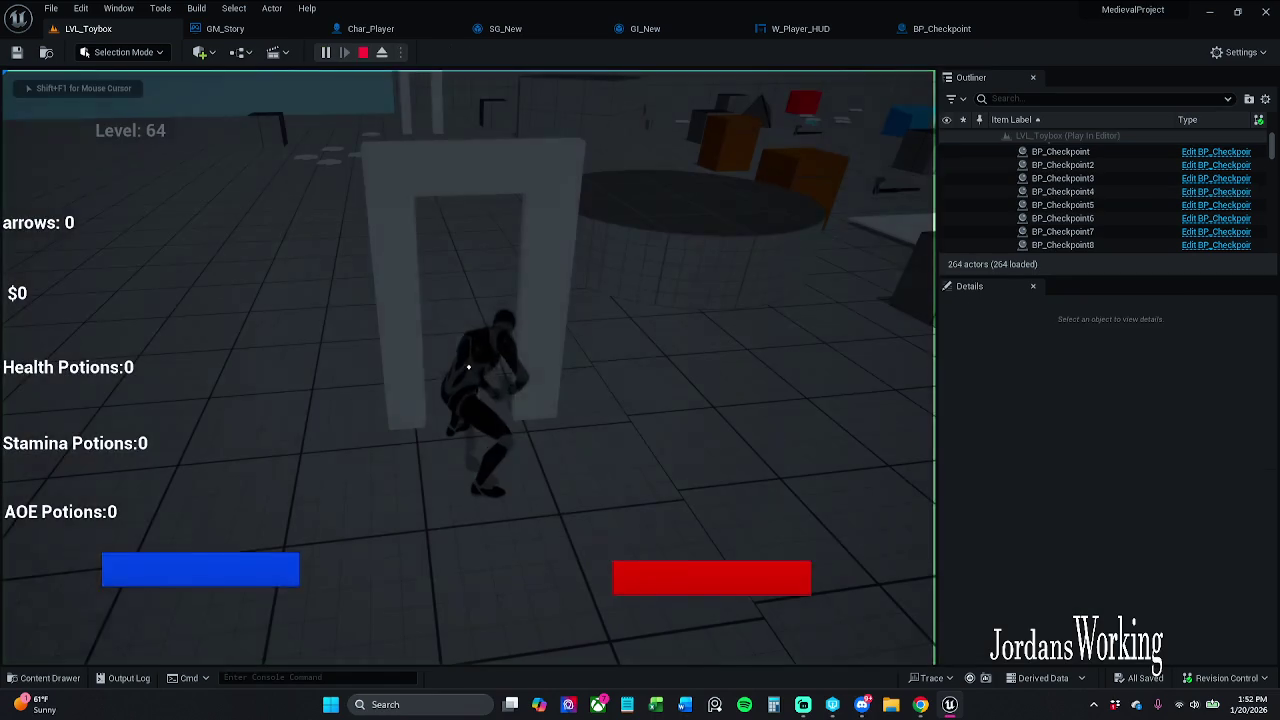
key("s")
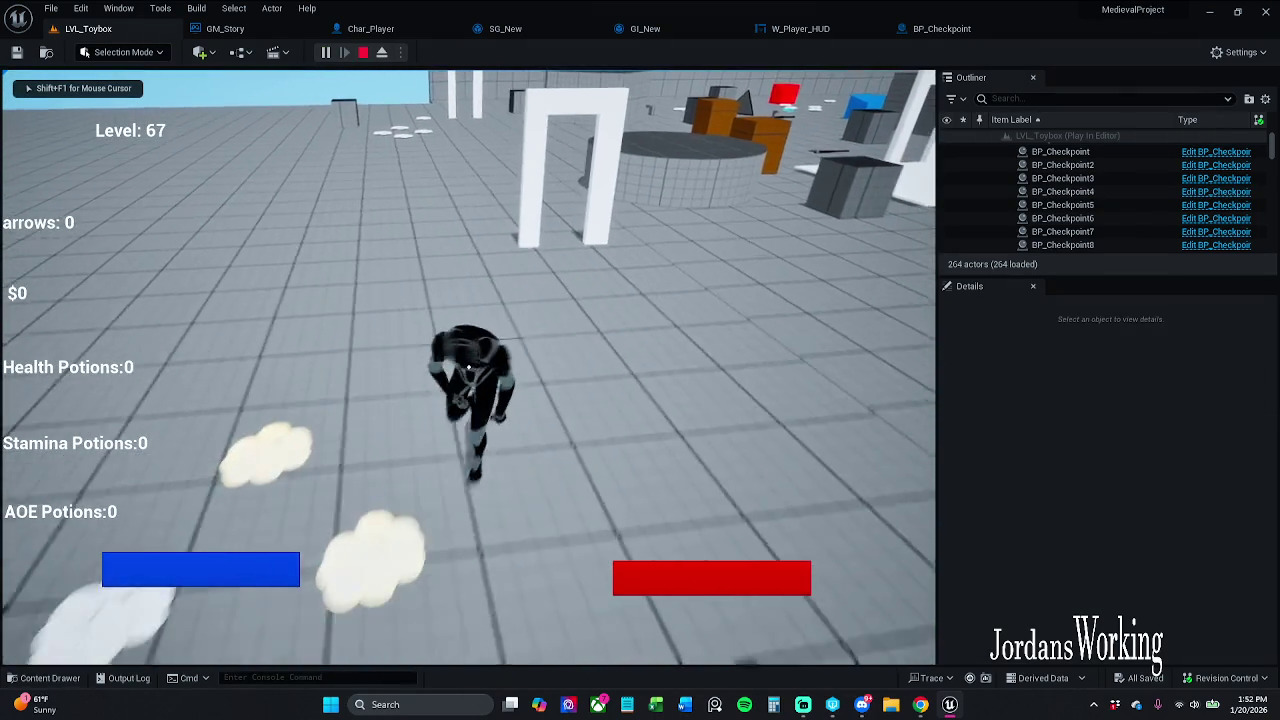
key("w")
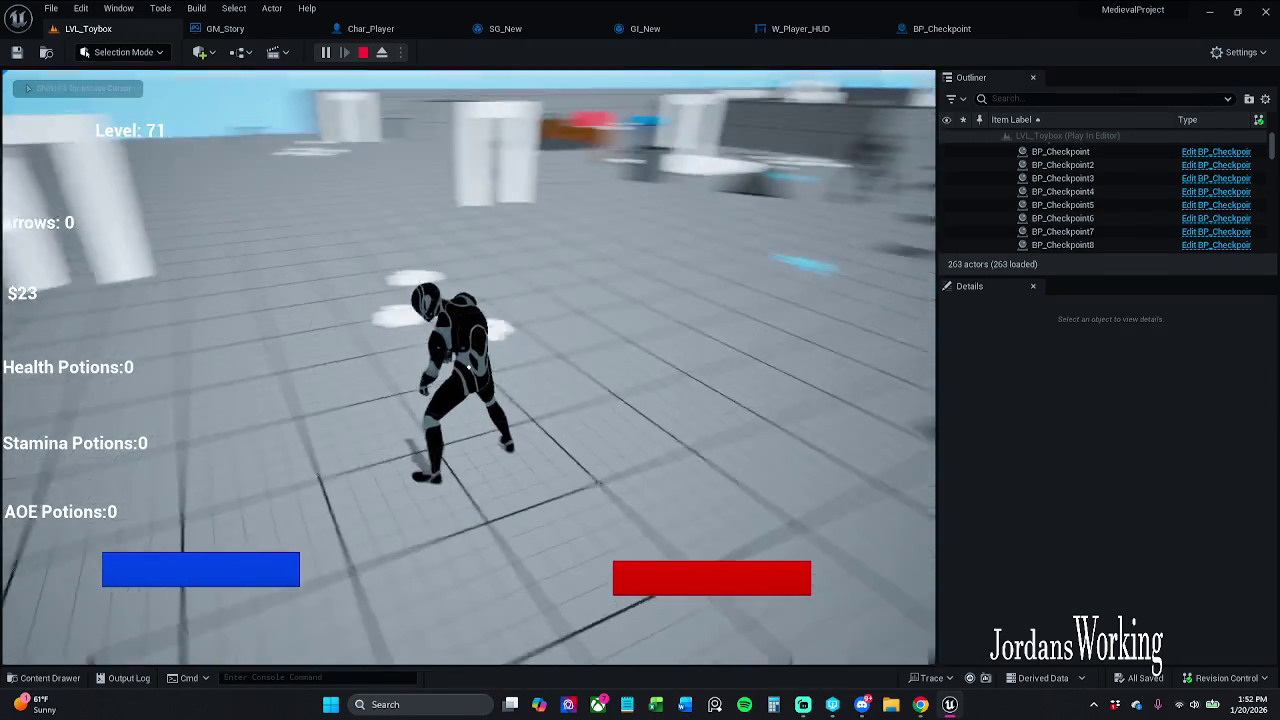
key("Escape")
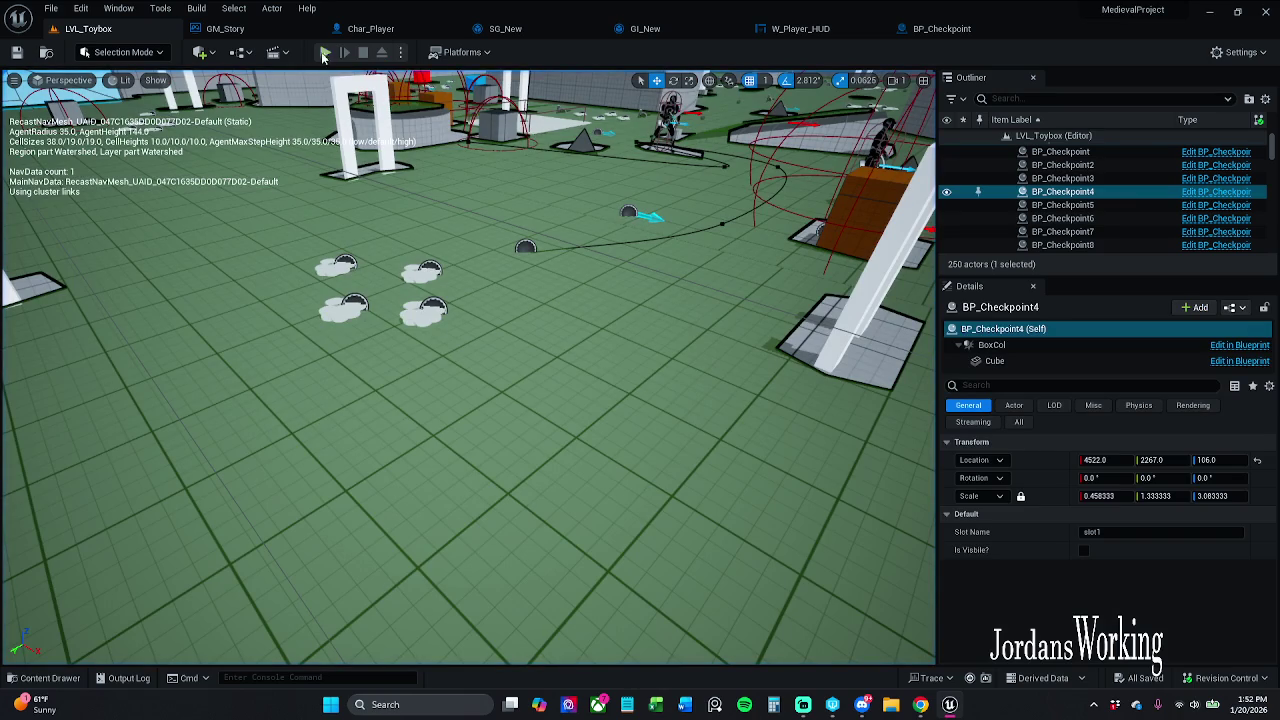
- After two quick replays, return to Char_Player's Get Save Data and select the playerStats node
left_click(326, 55)
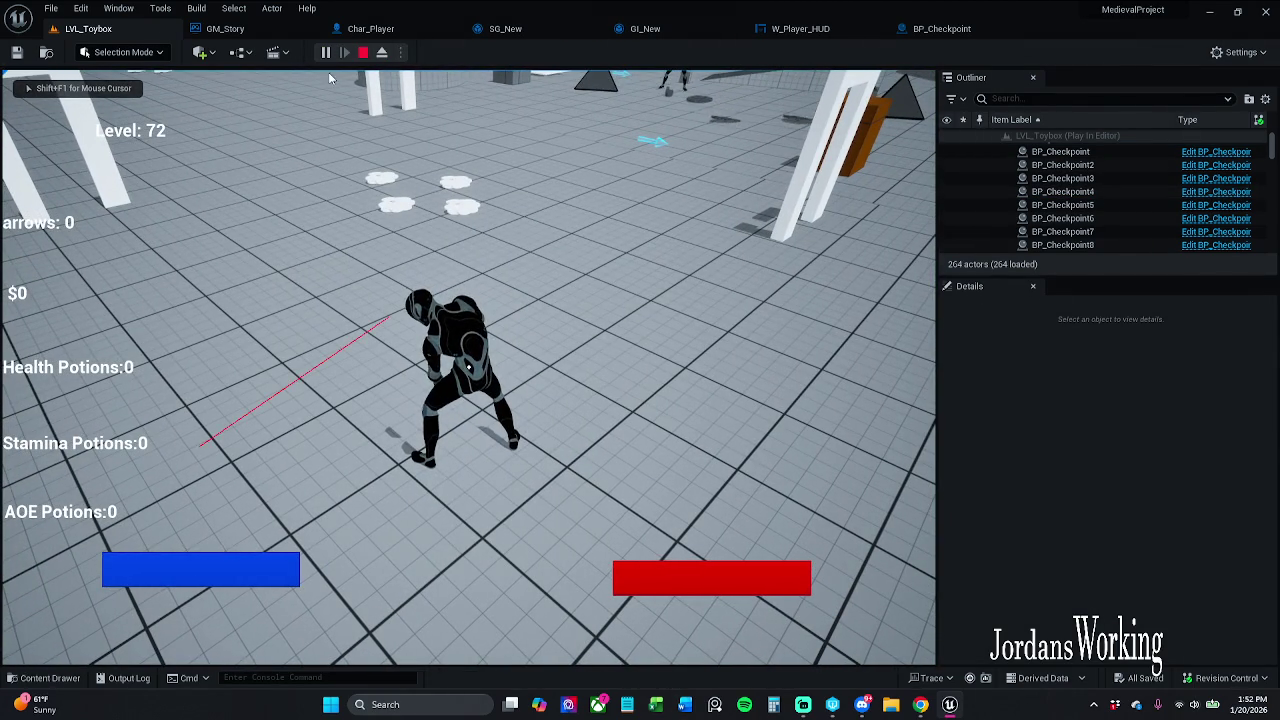
key("Escape")
left_click(325, 53)
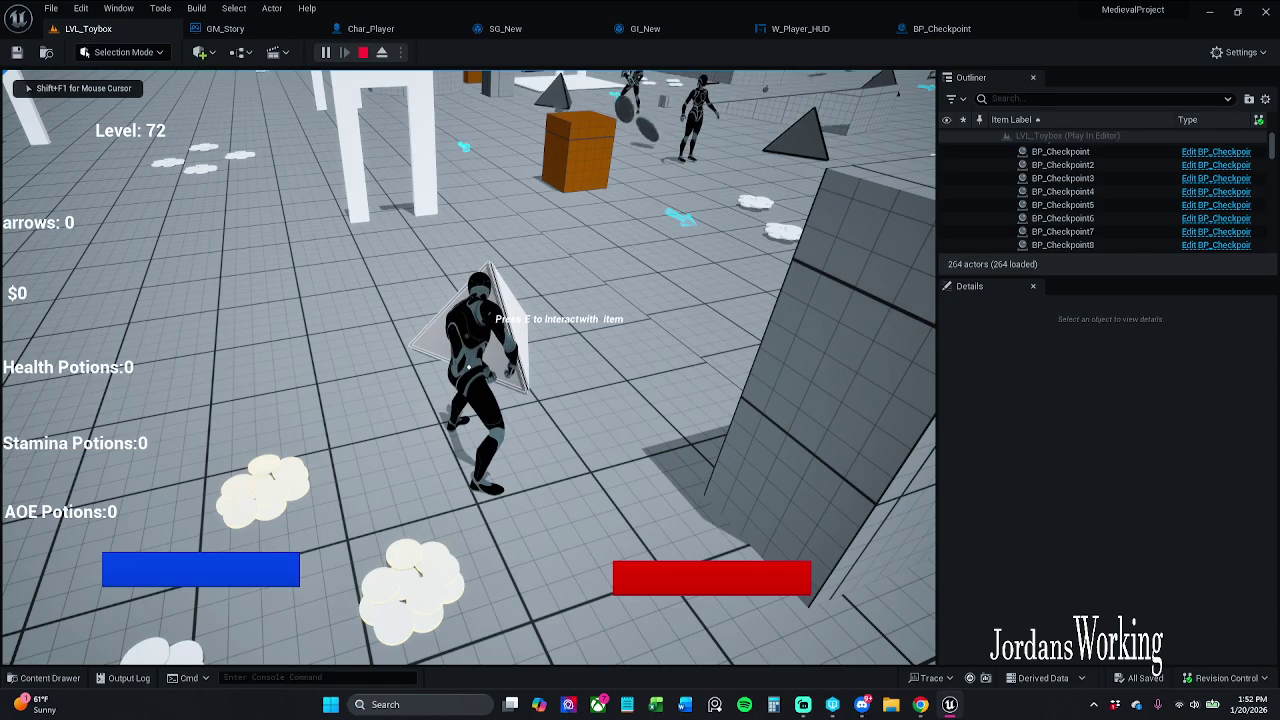
left_click(363, 52)
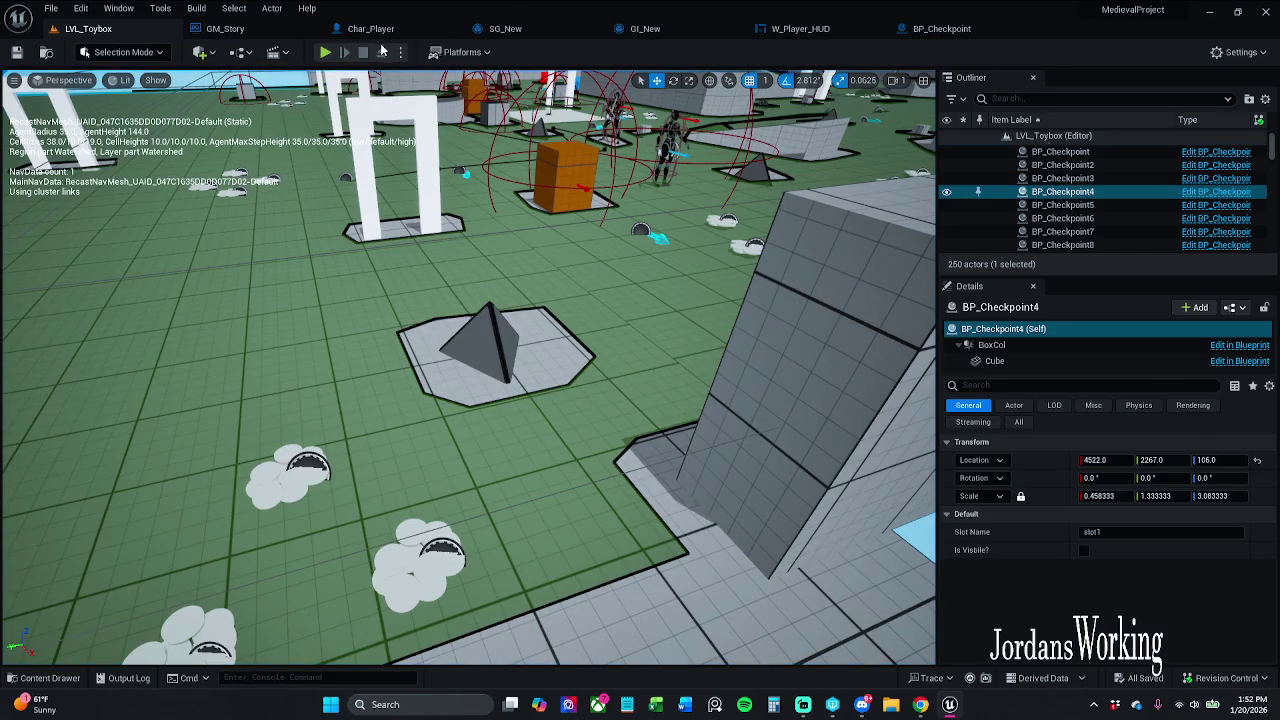
left_click(378, 32)
left_click_drag(575, 228, 595, 273)
left_click_drag(453, 284, 329, 222)
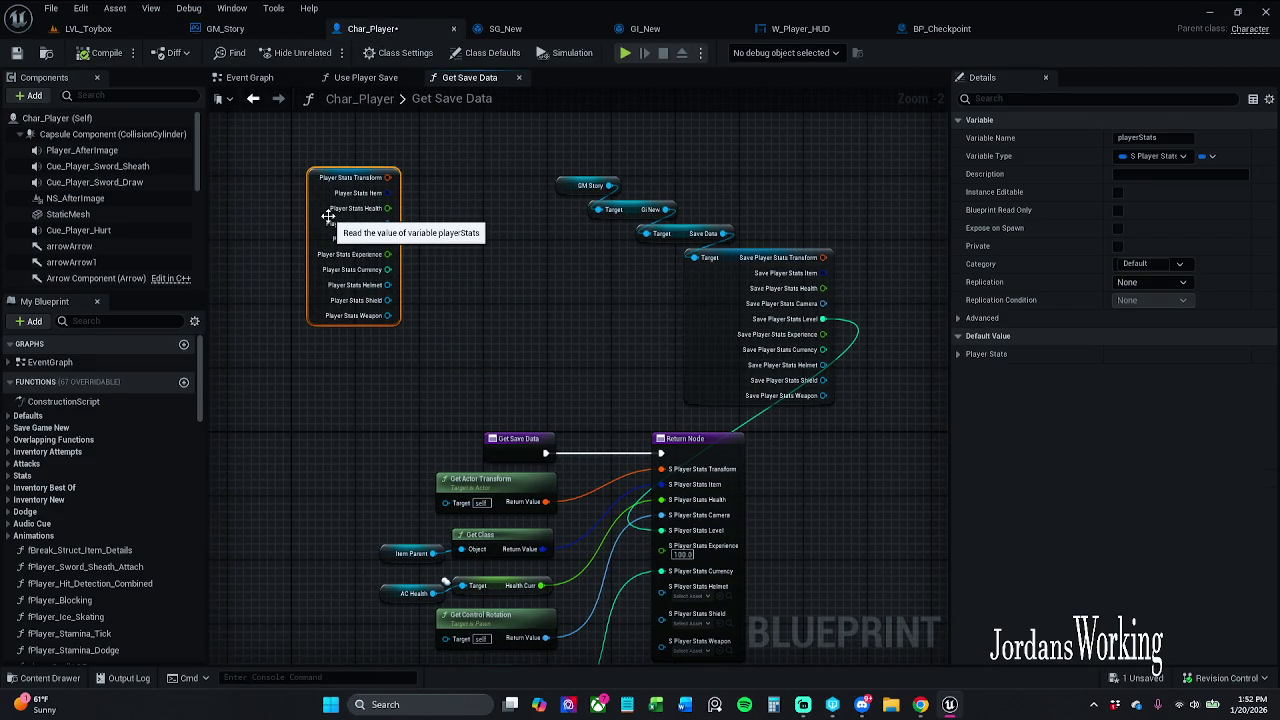
- Delete the playerStats break node, then undo the deletion
key("Delete")
scroll(447, 221, "up", 1)
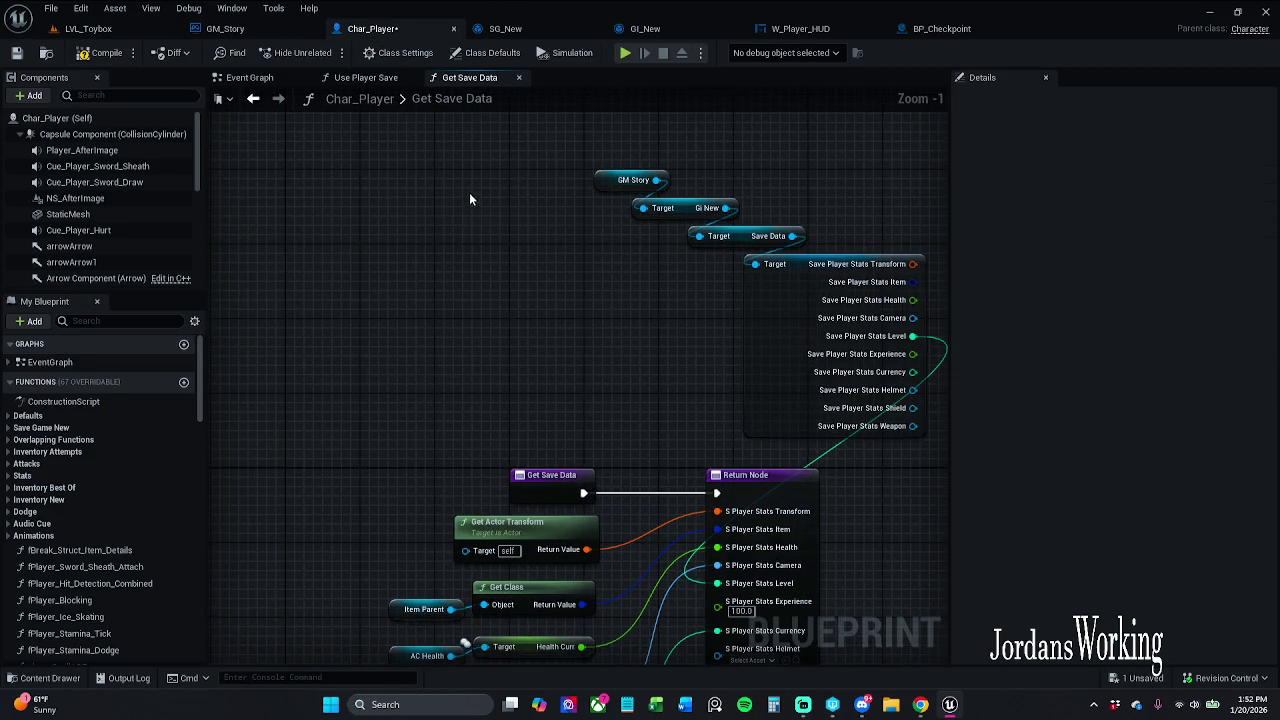
scroll(465, 198, "down", 1)
key("ctrl+z")
scroll(528, 302, "down", 3)
- Refresh all the Get Save Data nodes, reframe the view, and save Char_Player
left_click_drag(495, 430, 802, 608)
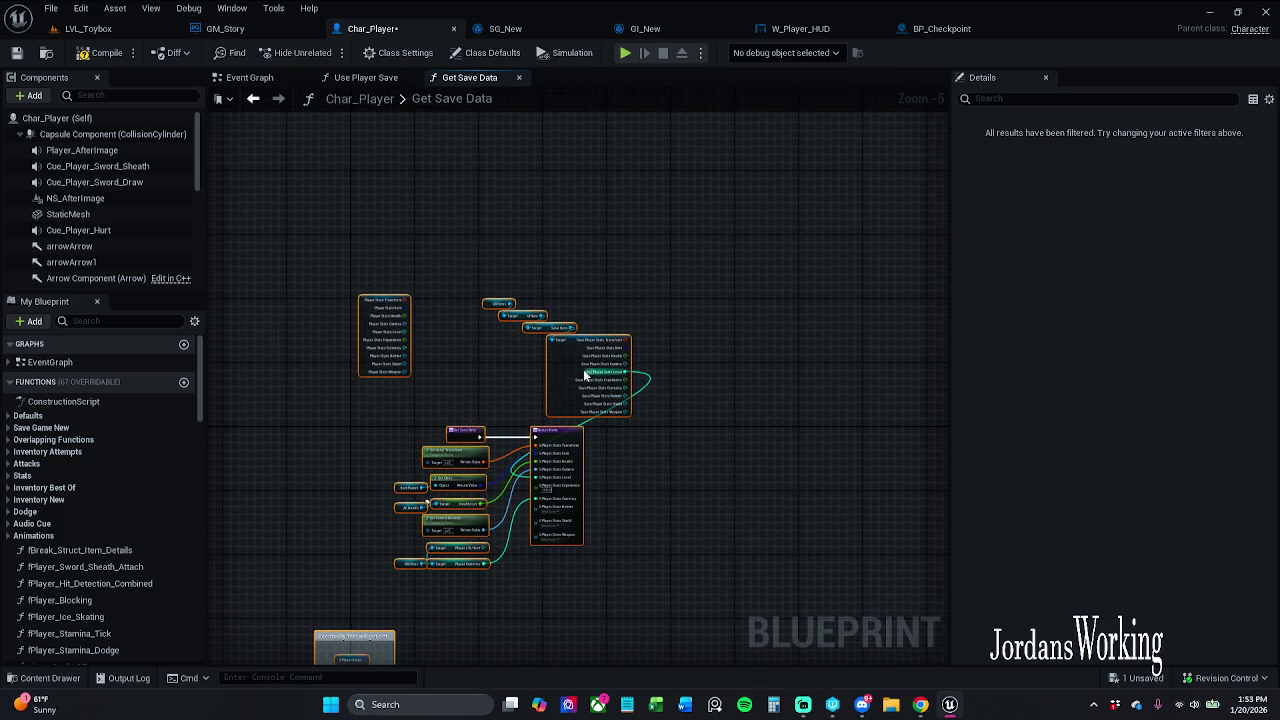
right_click(571, 373)
left_click(640, 456)
mouse_move(570, 373)
left_mouse_down()
mouse_move(547, 365)
mouse_move(586, 372)
mouse_move(533, 373)
mouse_move(602, 372)
mouse_move(391, 356)
left_mouse_up()
left_click(362, 323)
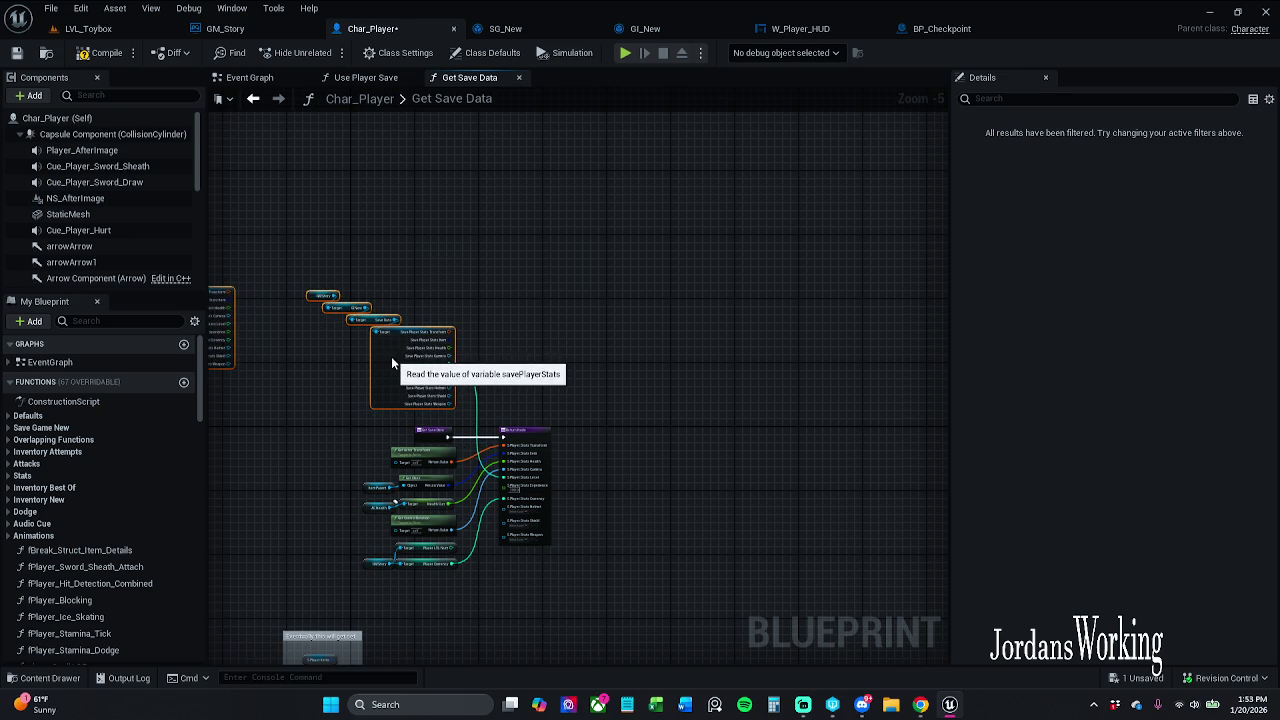
left_click(501, 370)
scroll(449, 394, "up", 3)
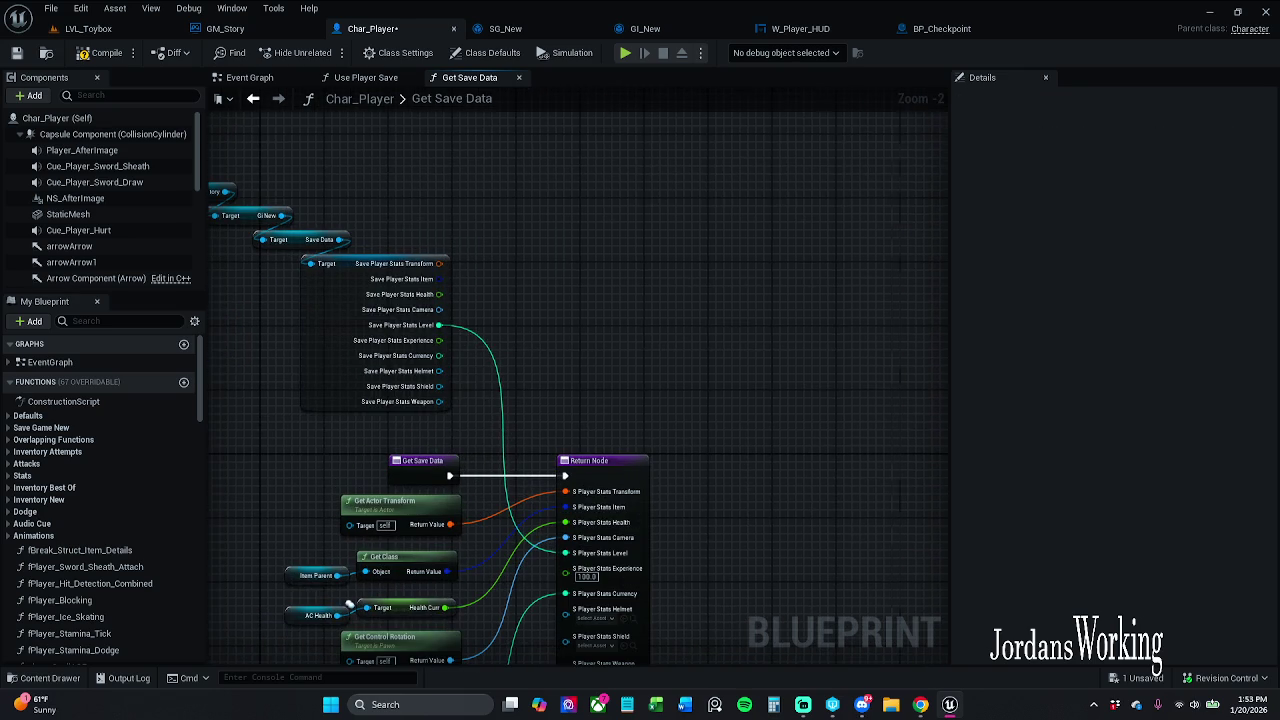
left_click_drag(471, 383, 577, 393)
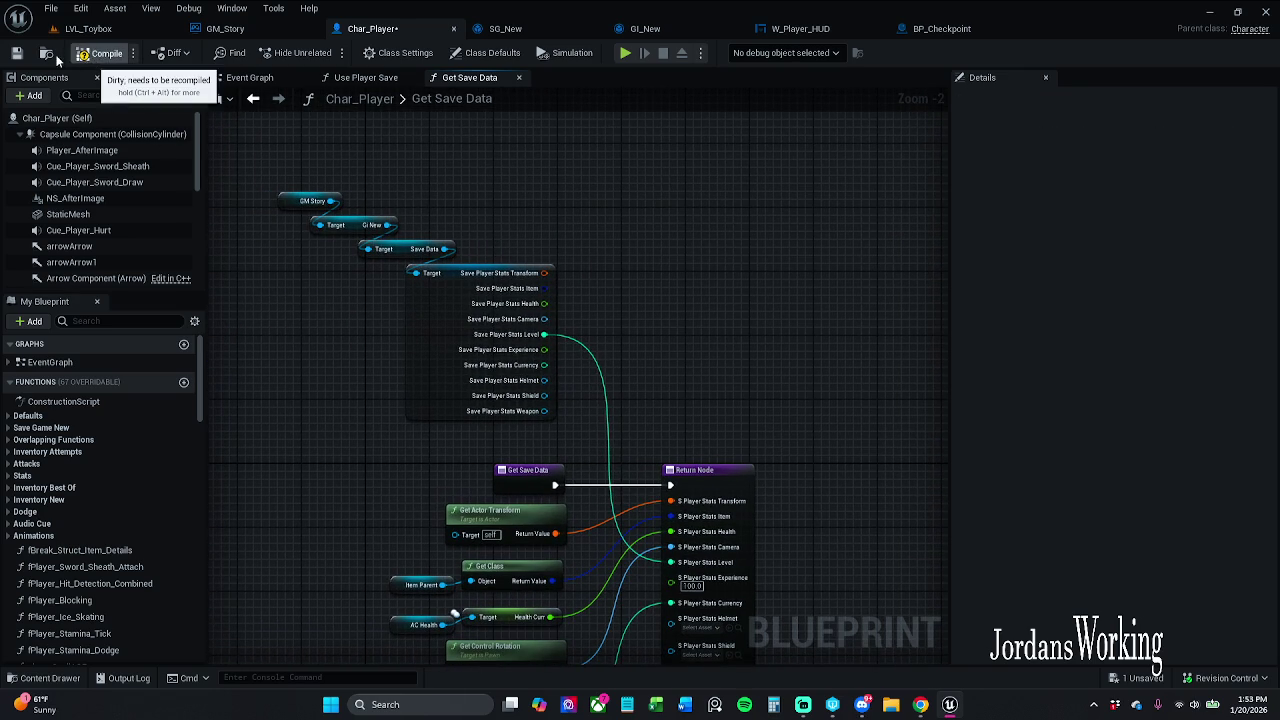
left_click(17, 53)
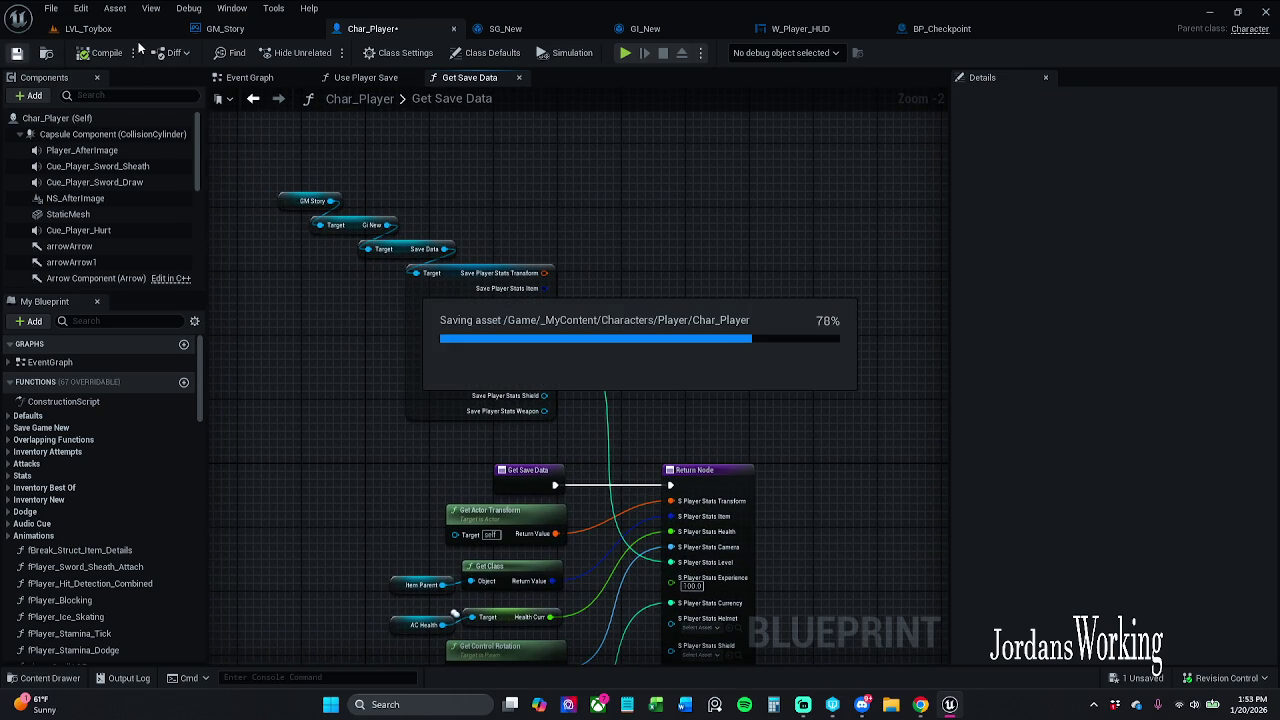
left_click(51, 8)
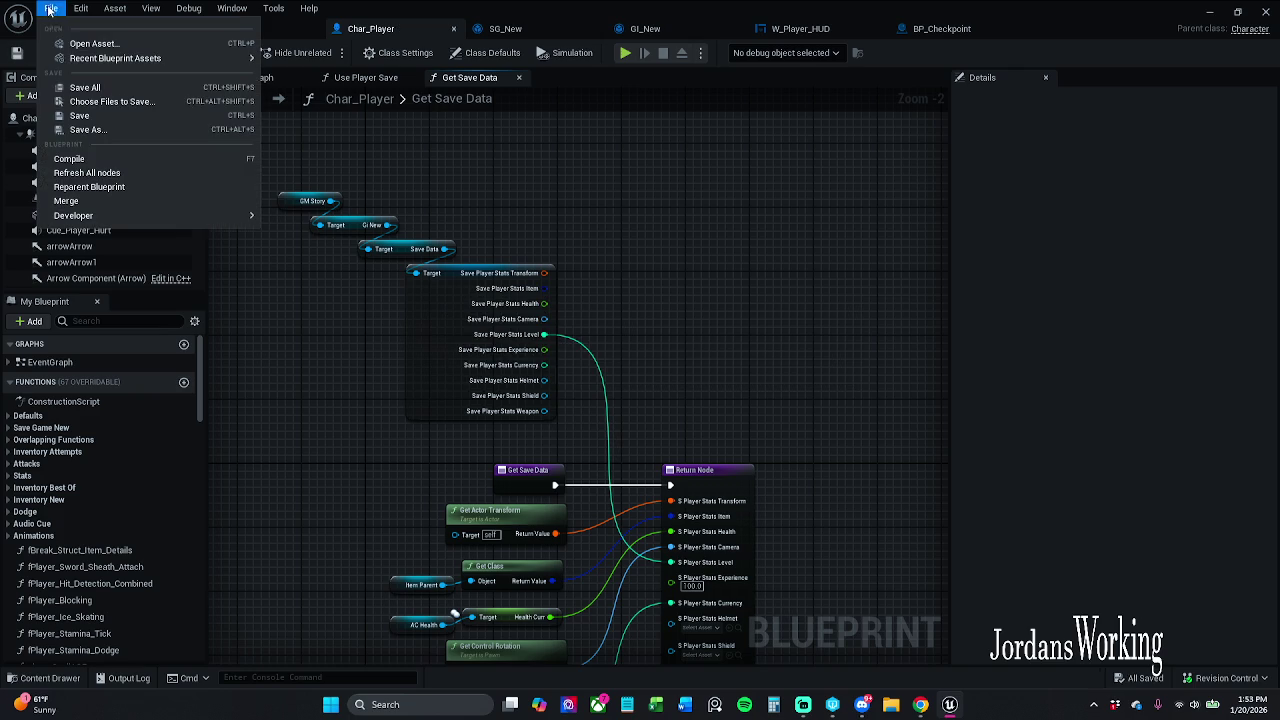
- Save all unsaved assets, then return to the LVL_Toybox level
left_click(102, 86)
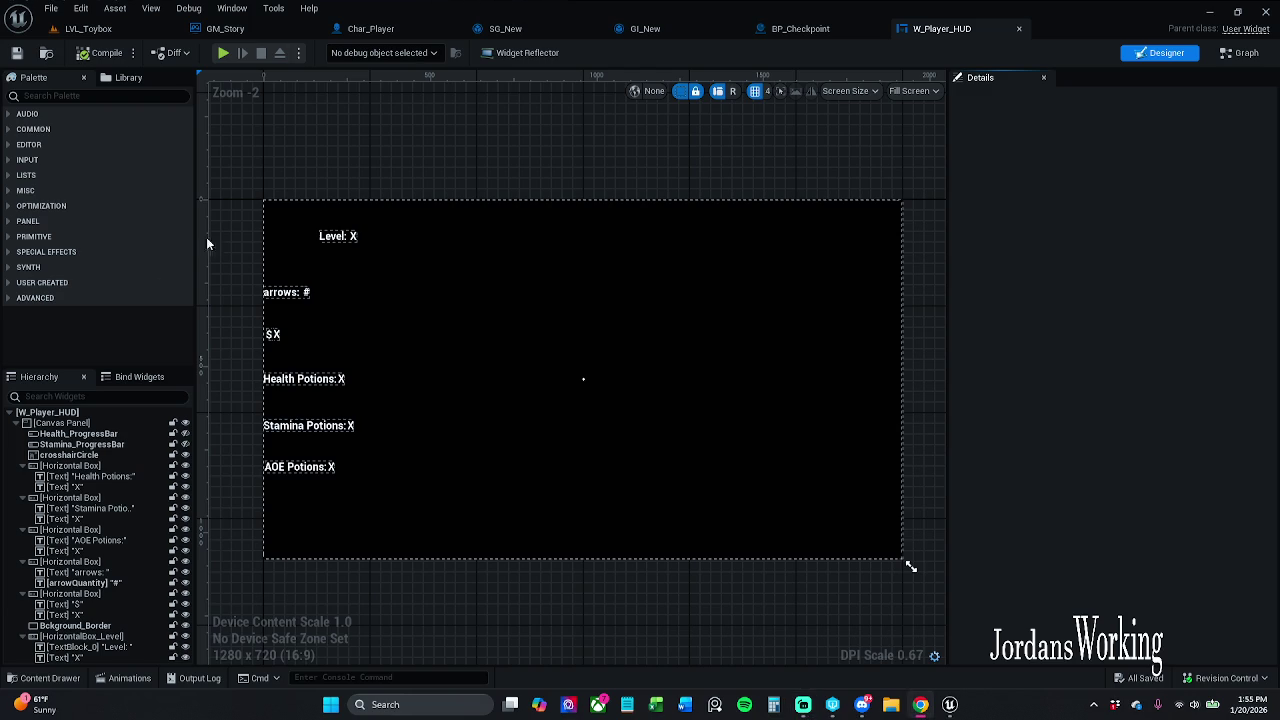
left_click(115, 28)
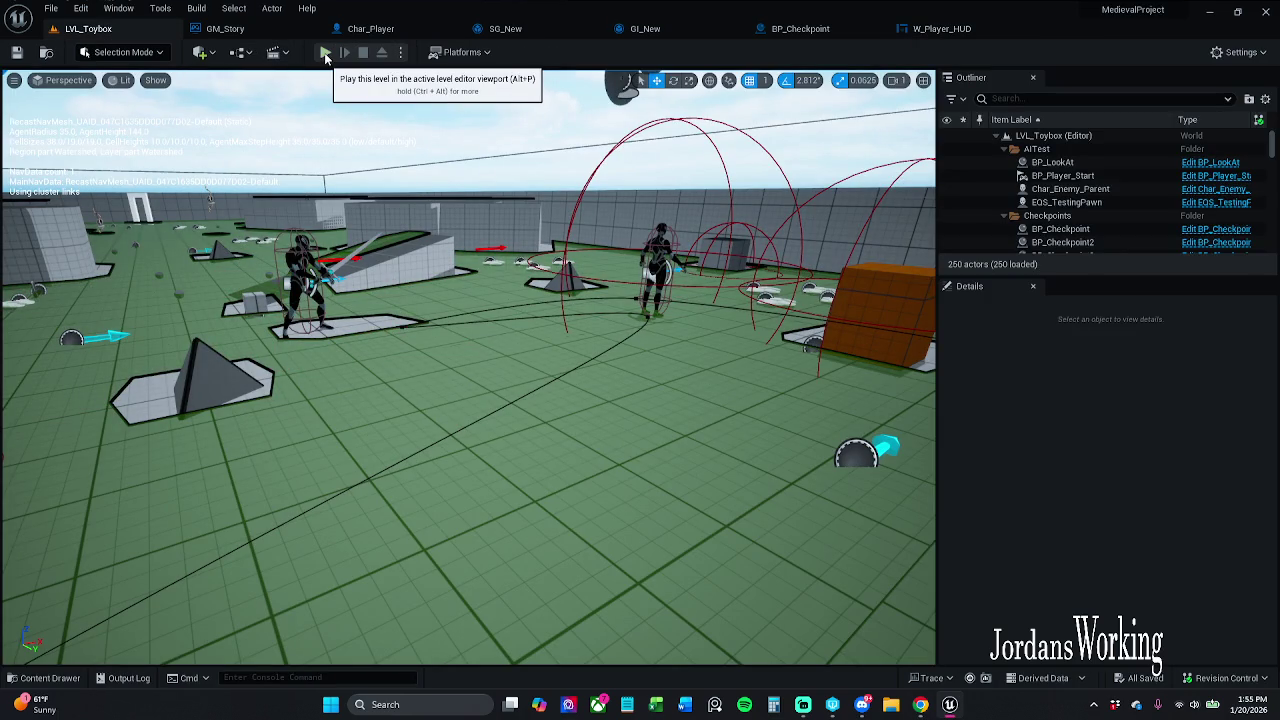
- Play-test LVL_Toybox, jumping onto the grey block, and replay until the HUD shows Level: 74
left_click(325, 53)
key("w")
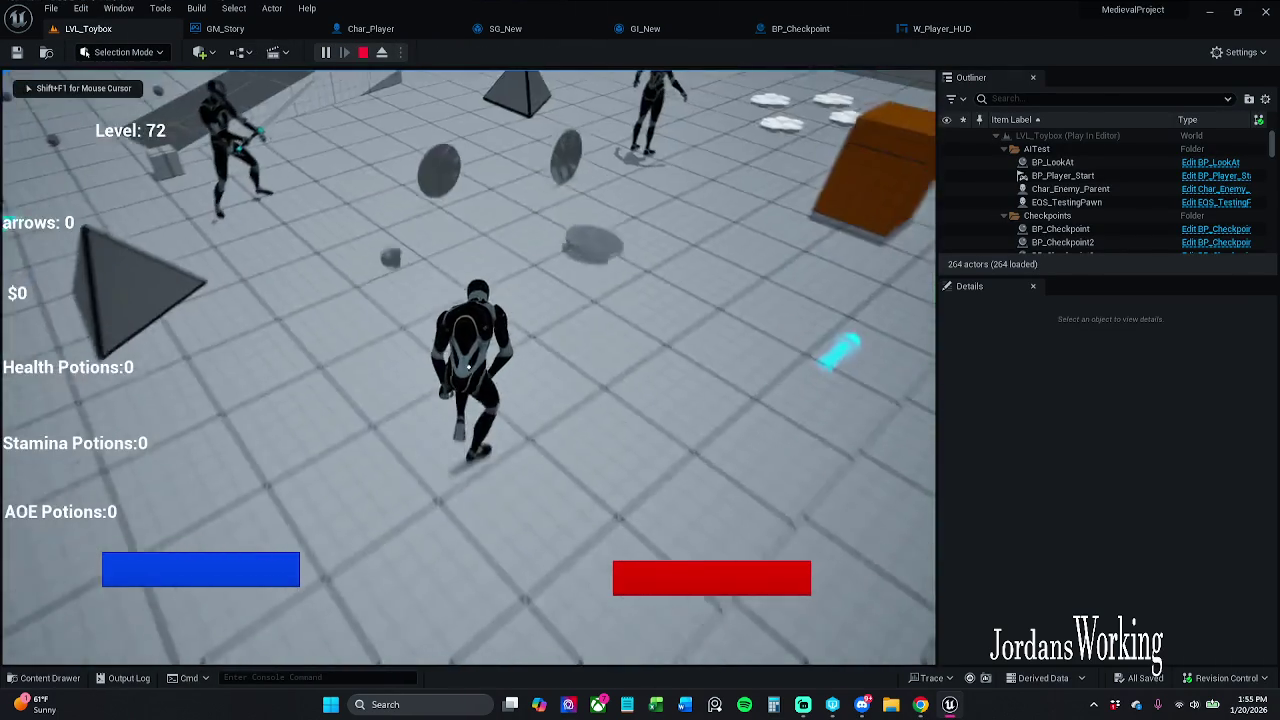
key("w")
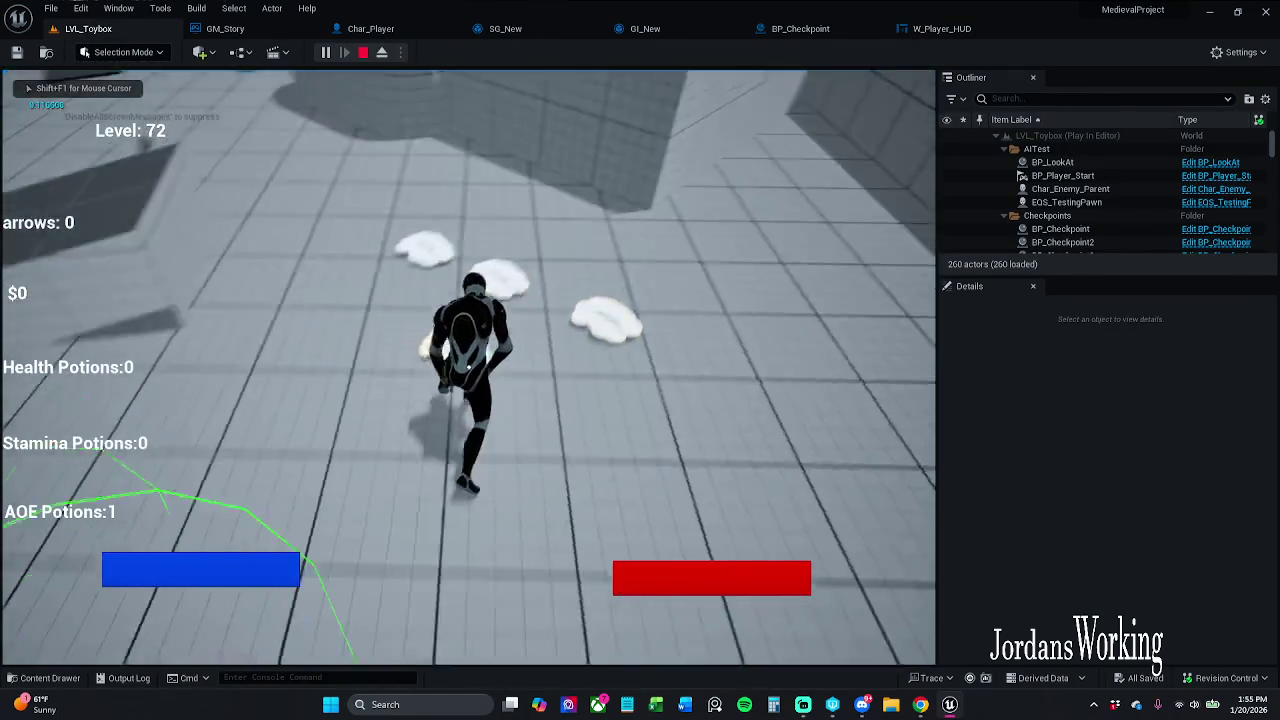
key("w")
key("space")
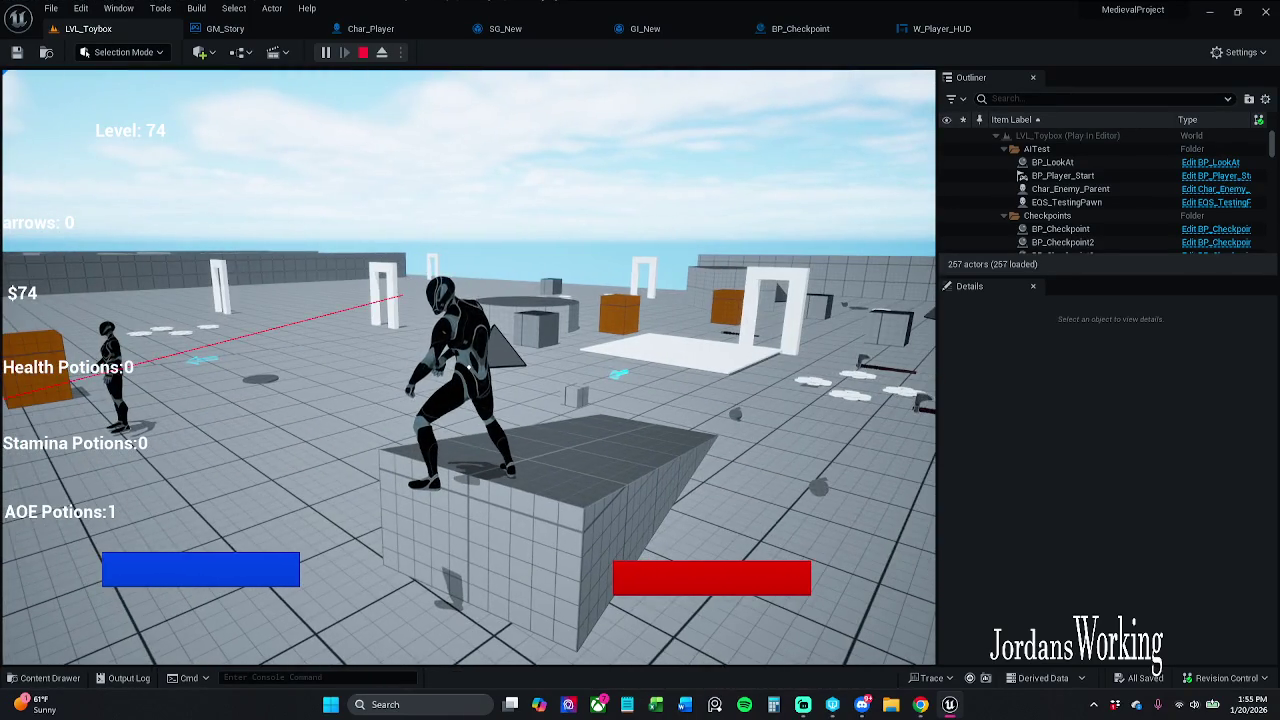
key("Escape")
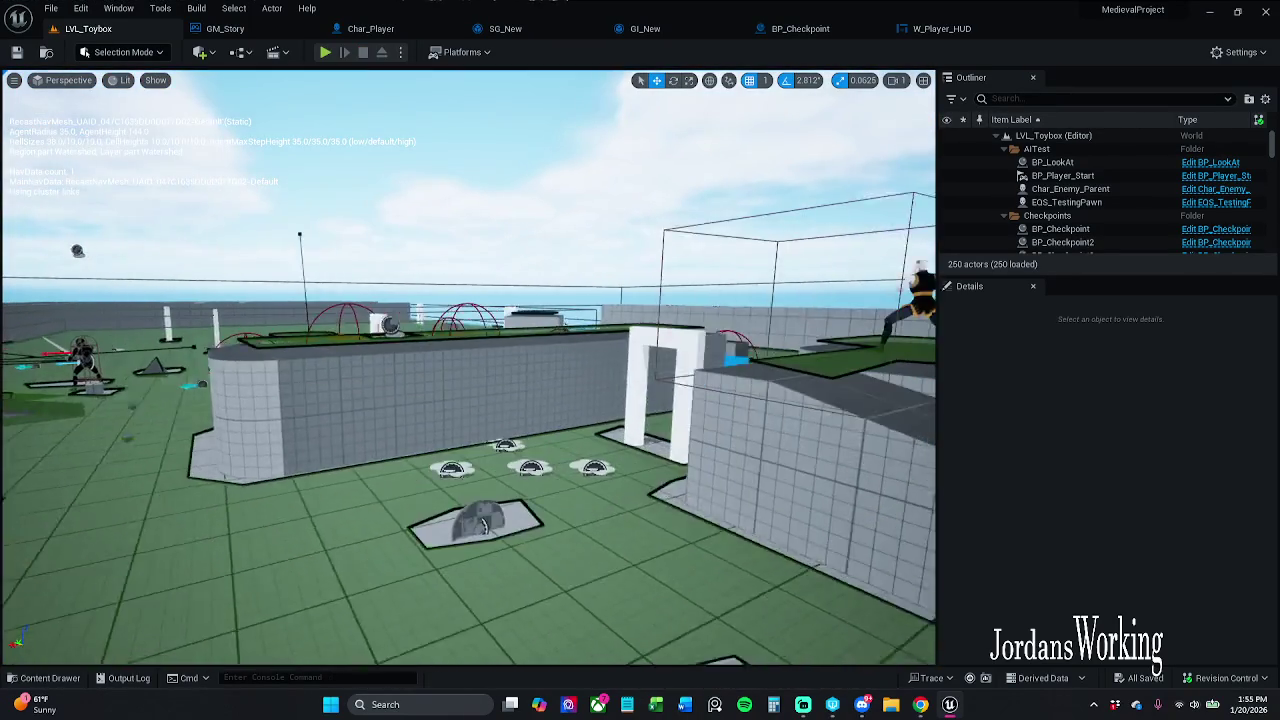
left_click(325, 53)
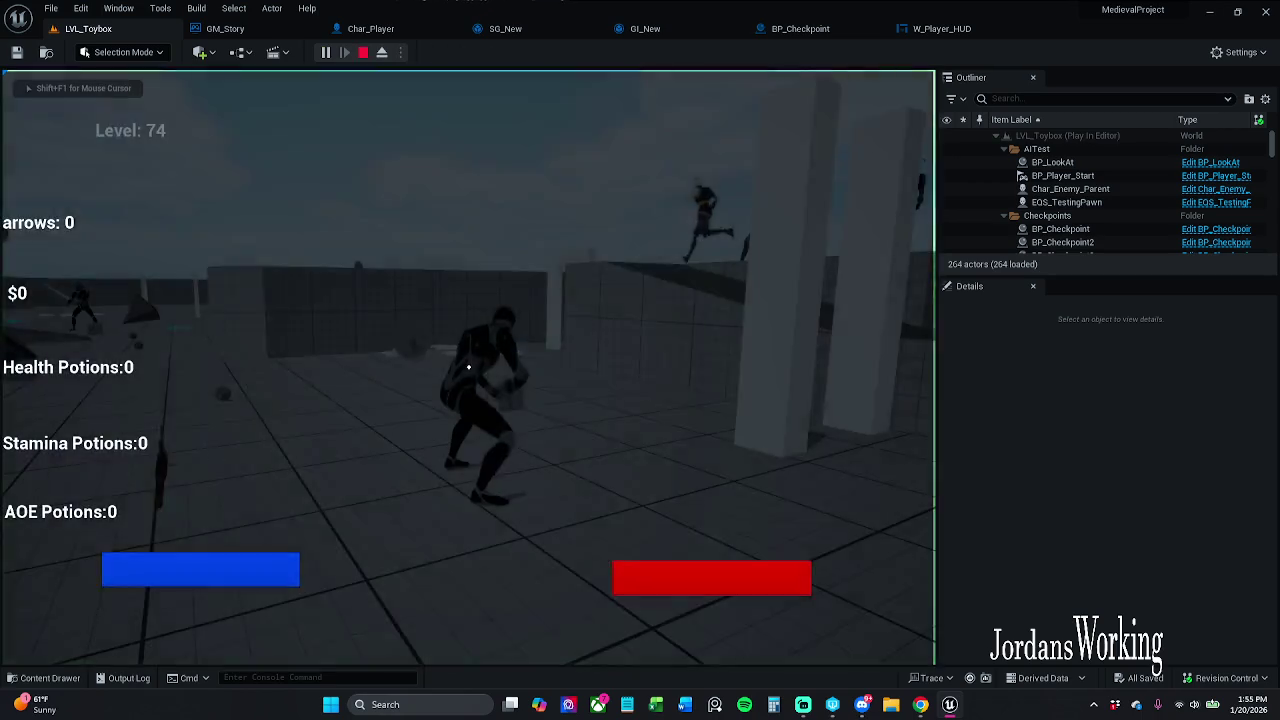
key("Escape")
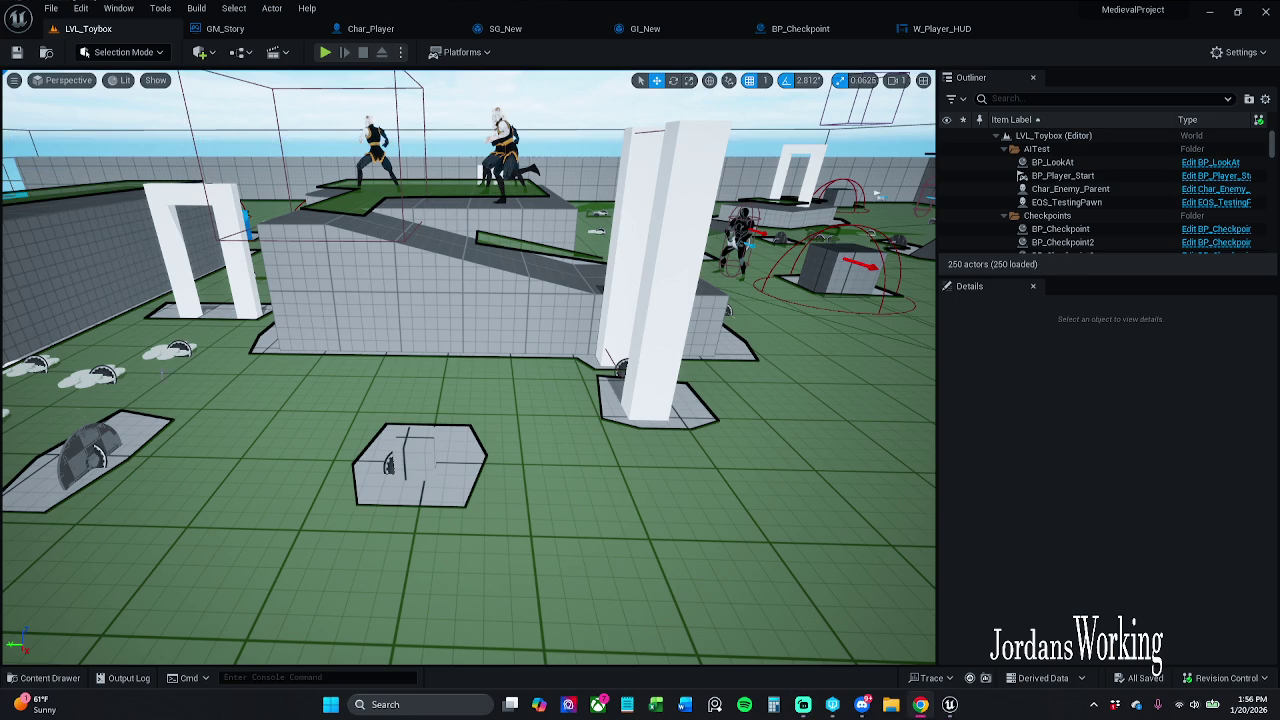
left_click(325, 52)
key("w")
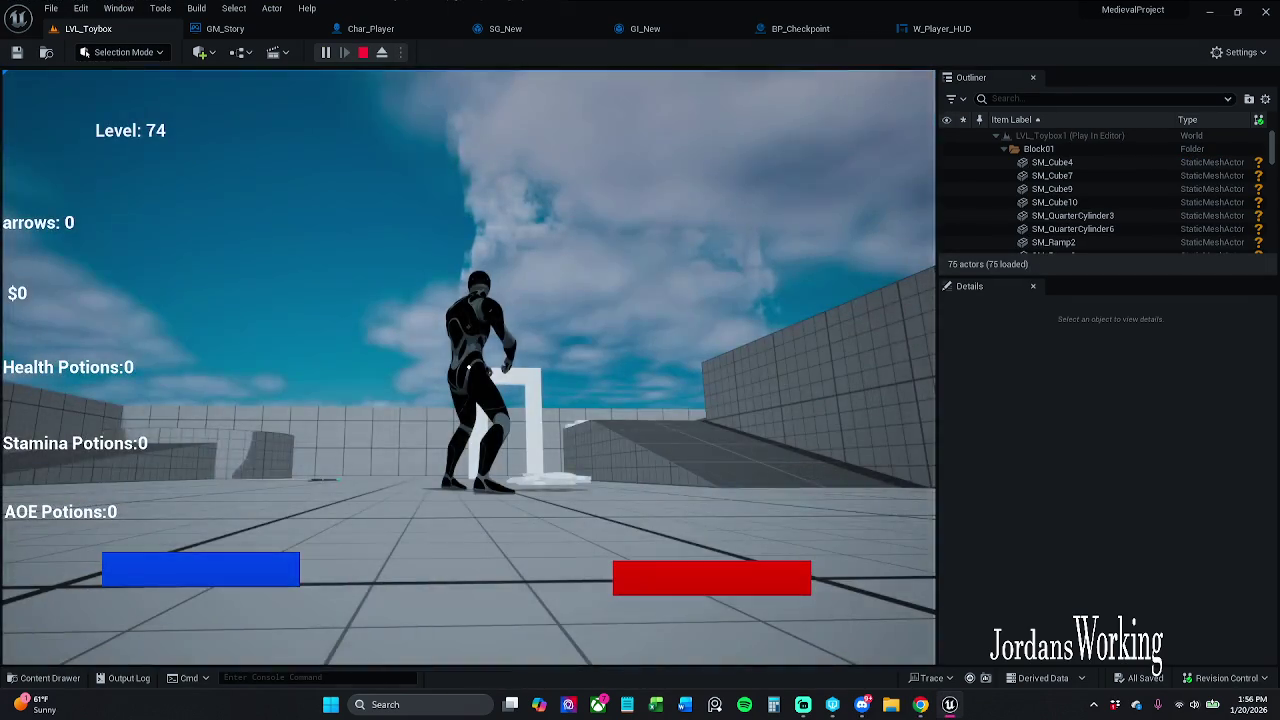
key("w")
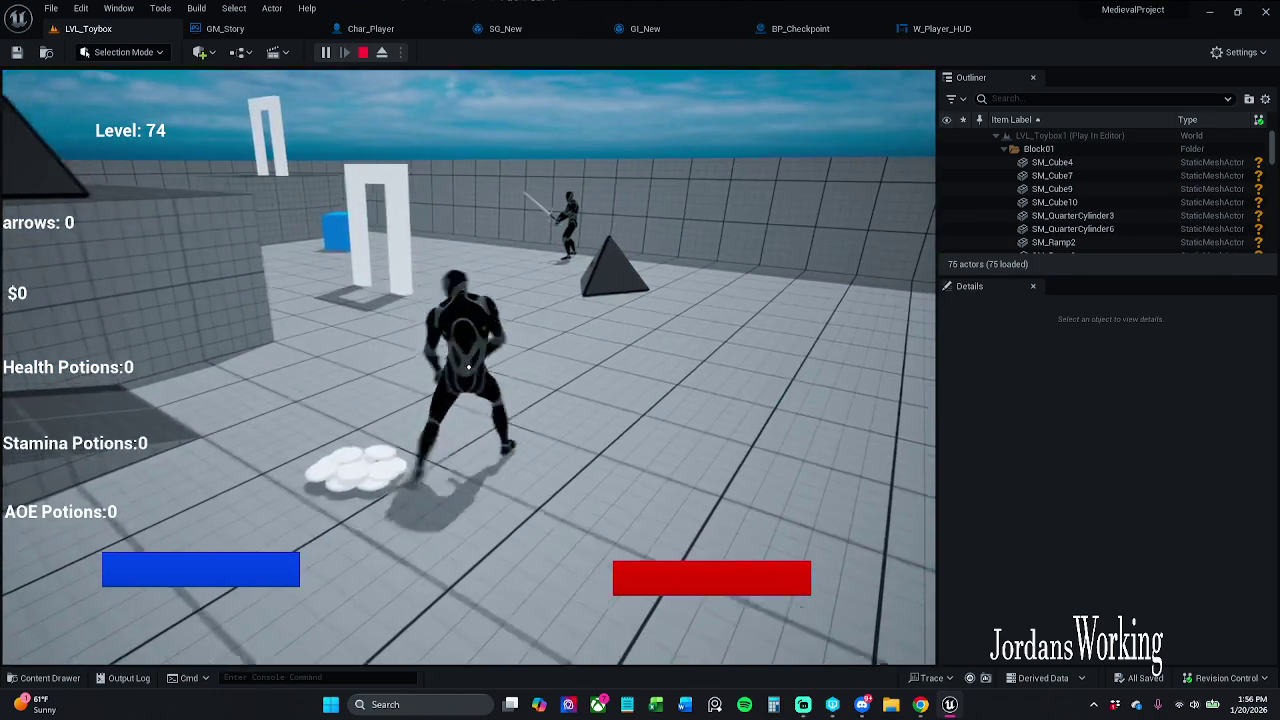
key("e")
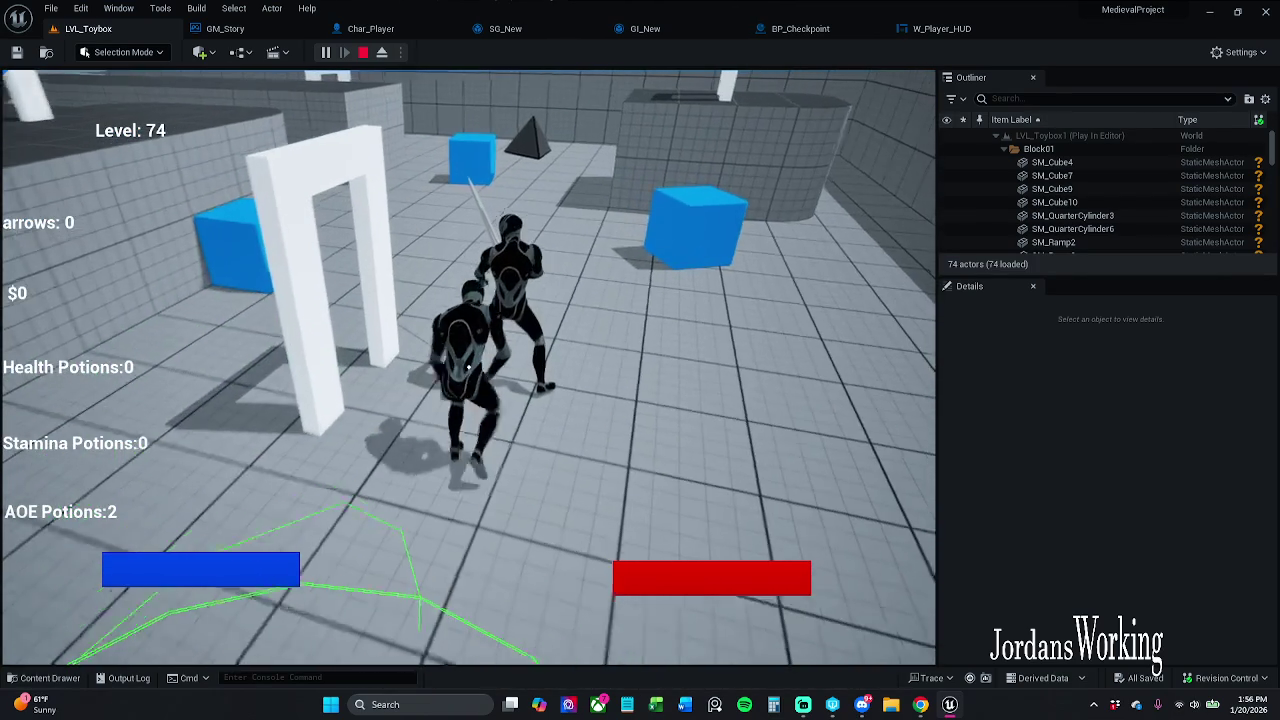
key("i")
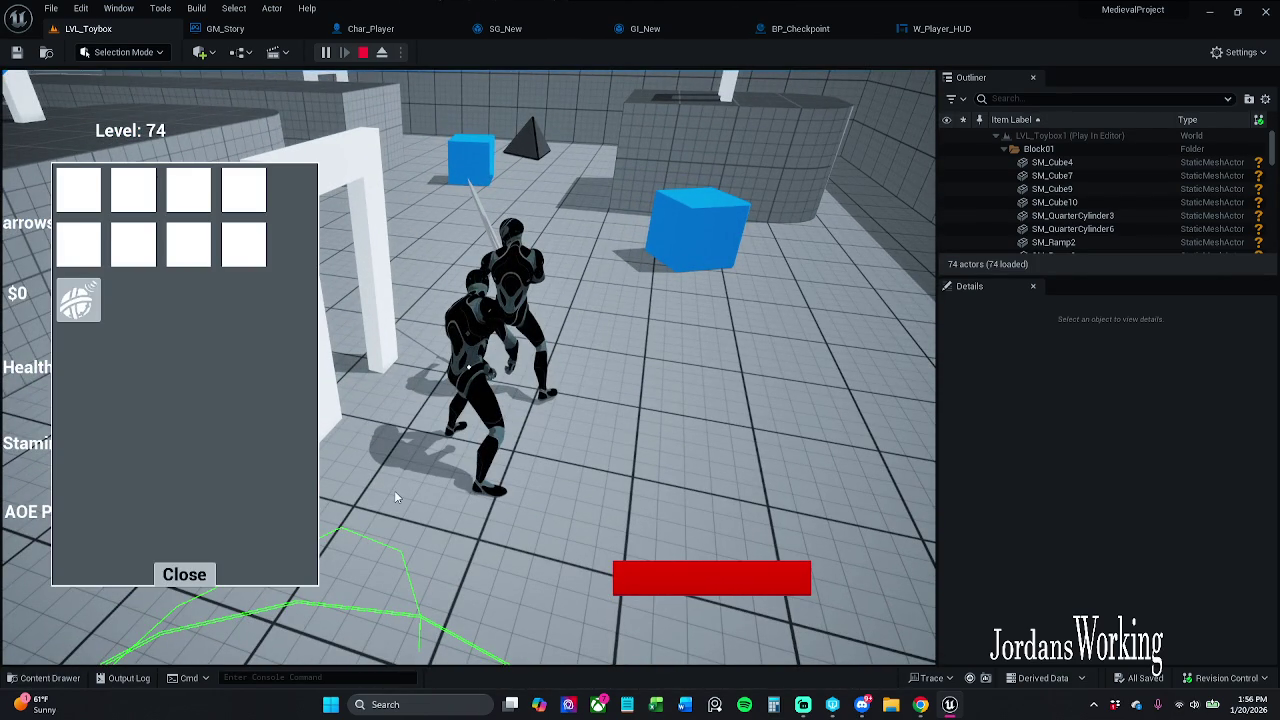
left_click(71, 313)
left_click(186, 580)
key("Escape")
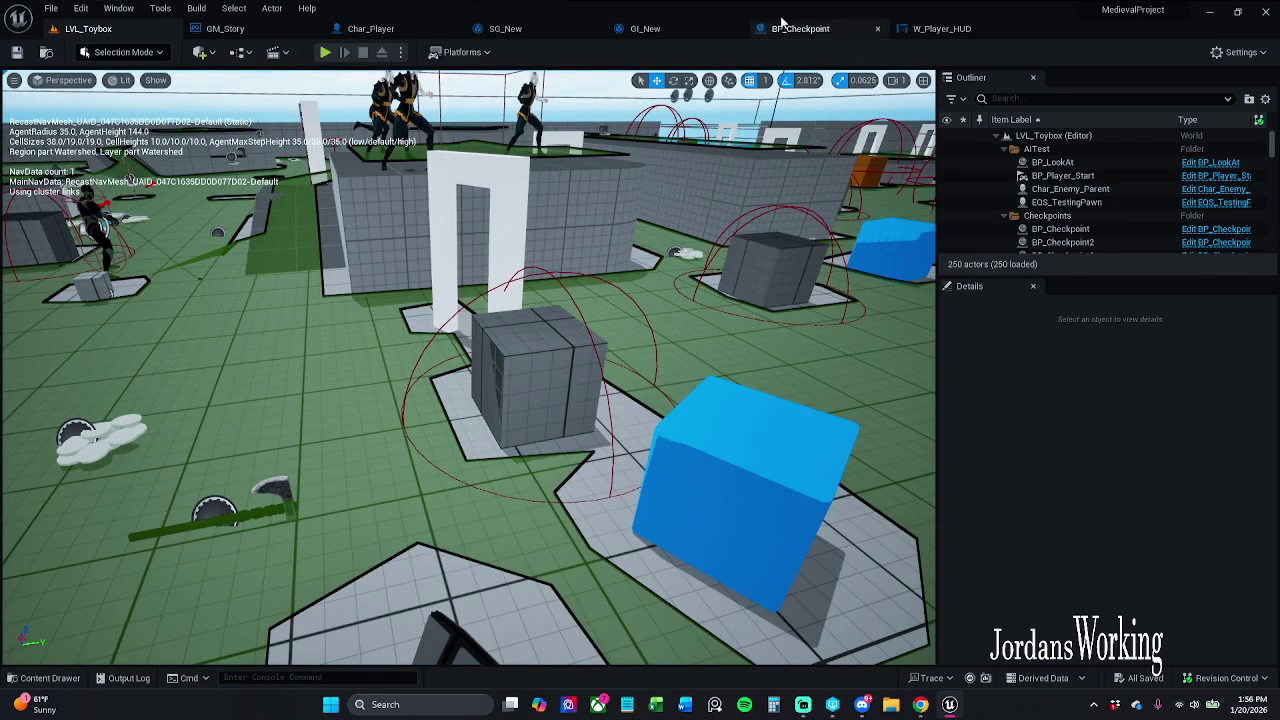
left_click(940, 28)
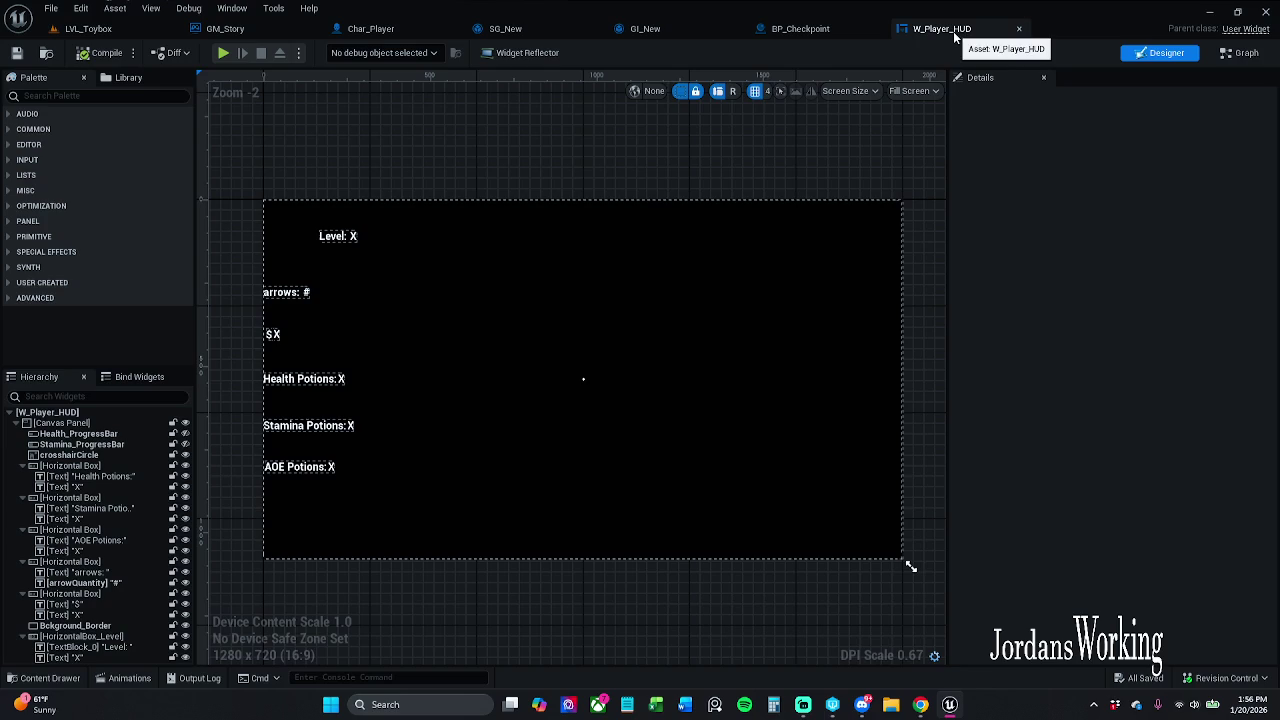
- Close BP_Checkpoint and open Revision Control's Submit Content listing the seven changed assets
left_click(818, 30)
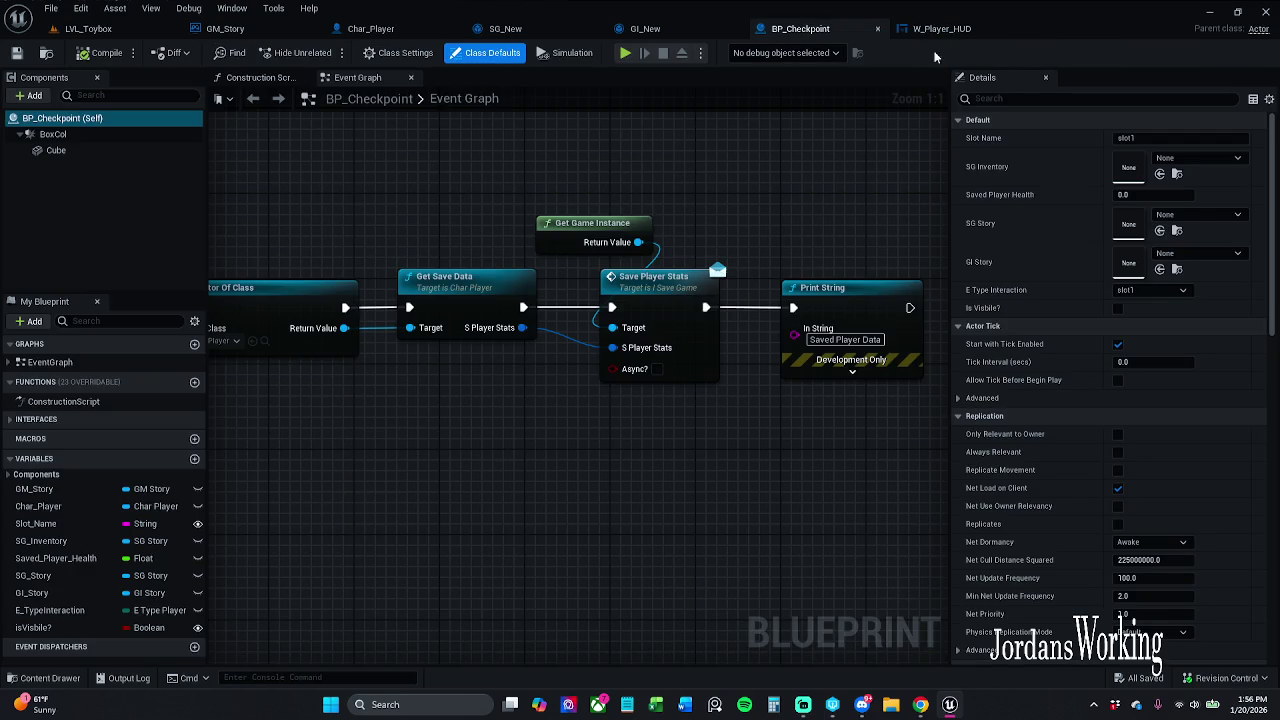
left_click(878, 29)
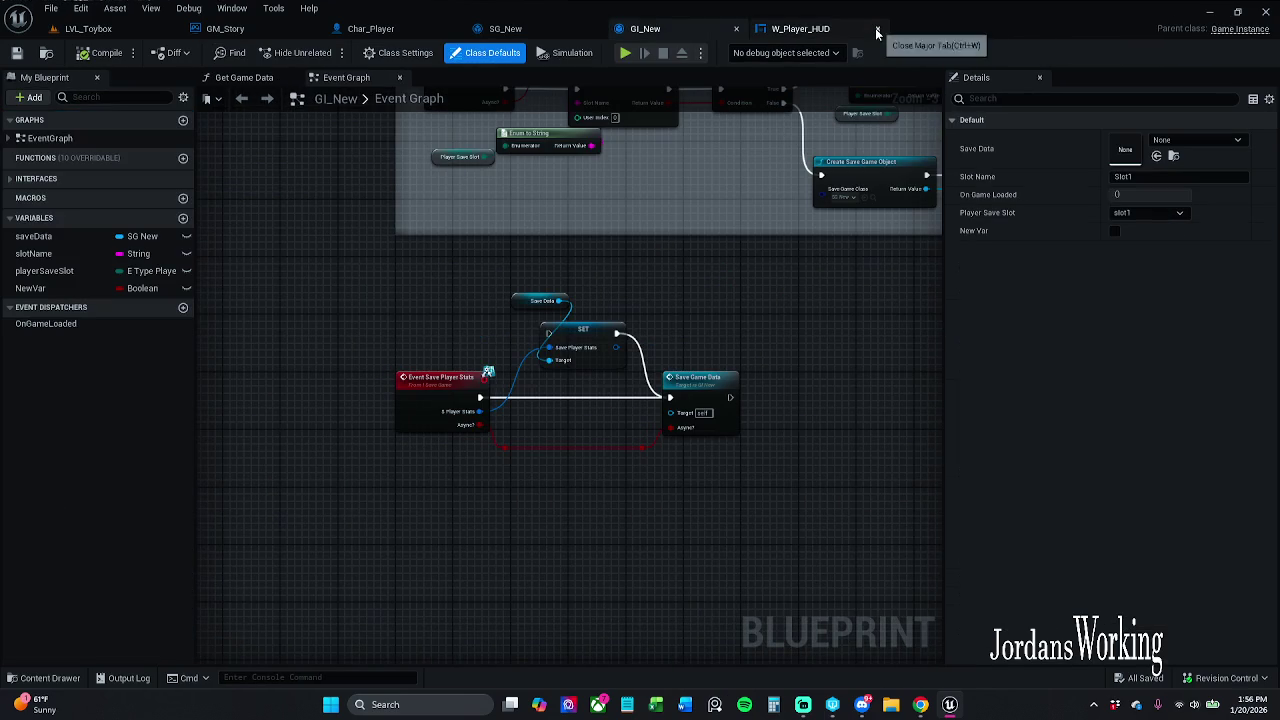
scroll(620, 280, "down", 2)
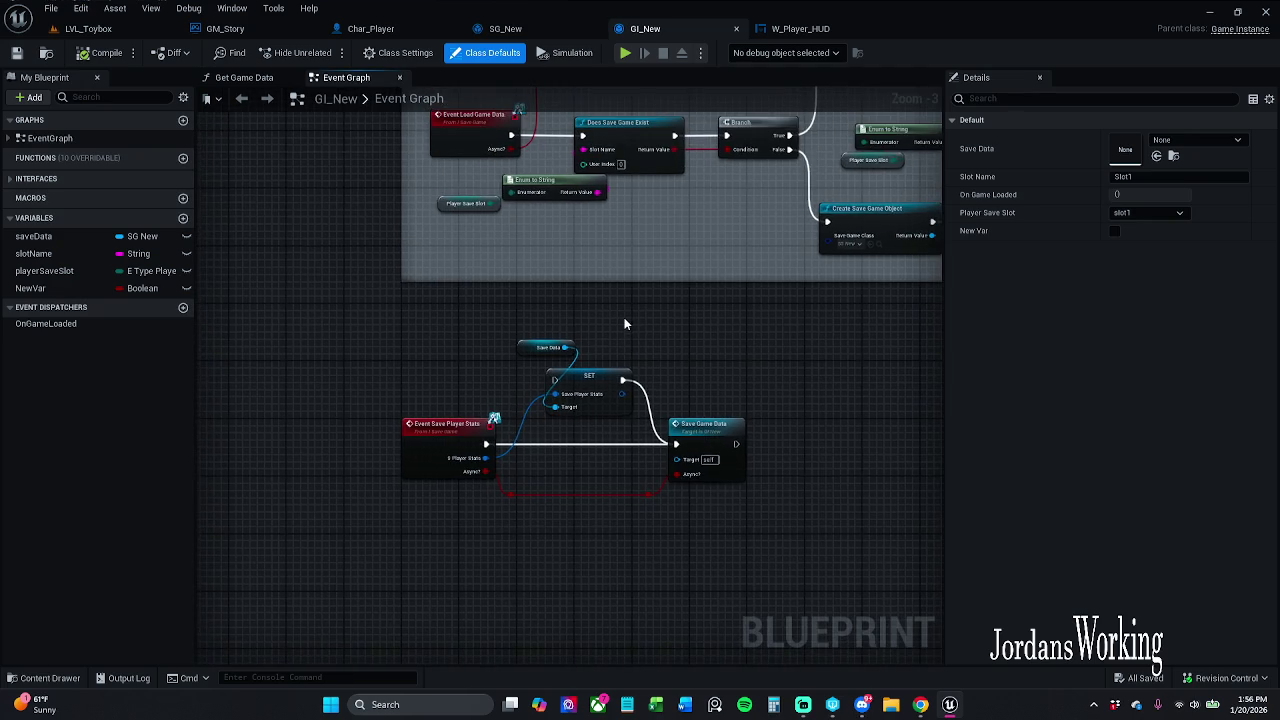
left_click(1225, 678)
left_click(1214, 622)
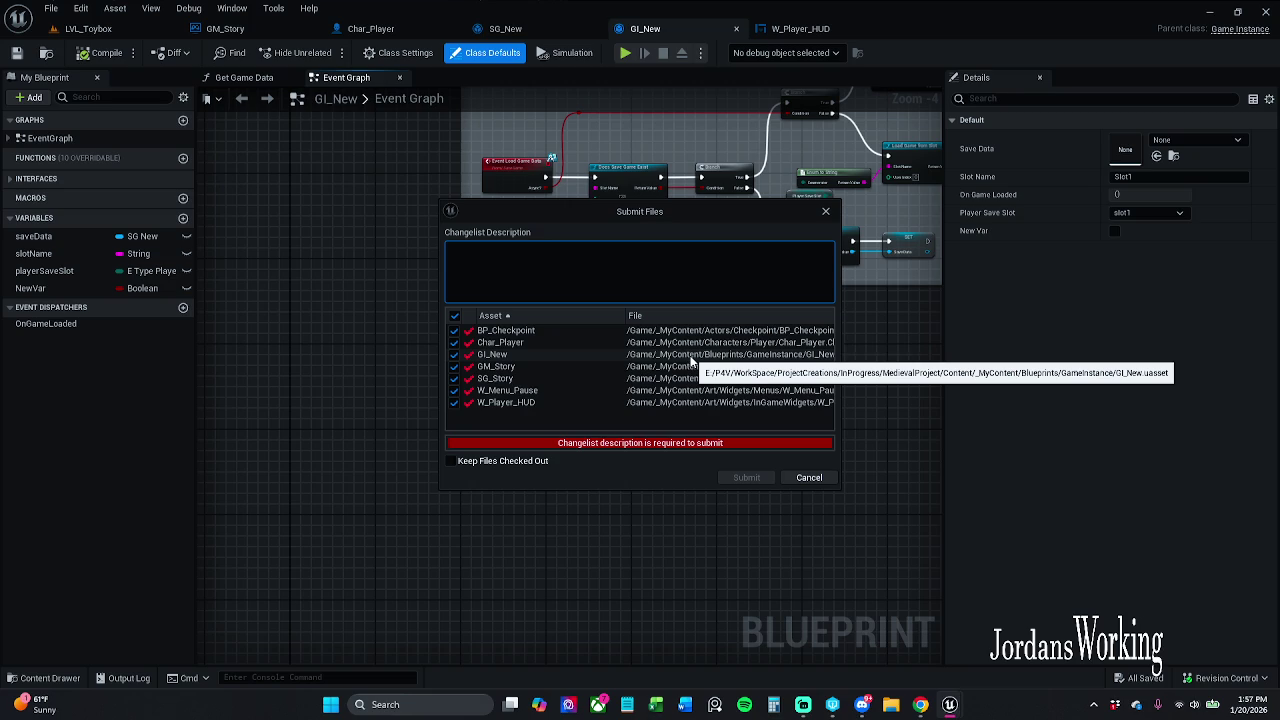
- Write and tidy a changelist description saying the player's level gets saved and the save location comes next
type("The")
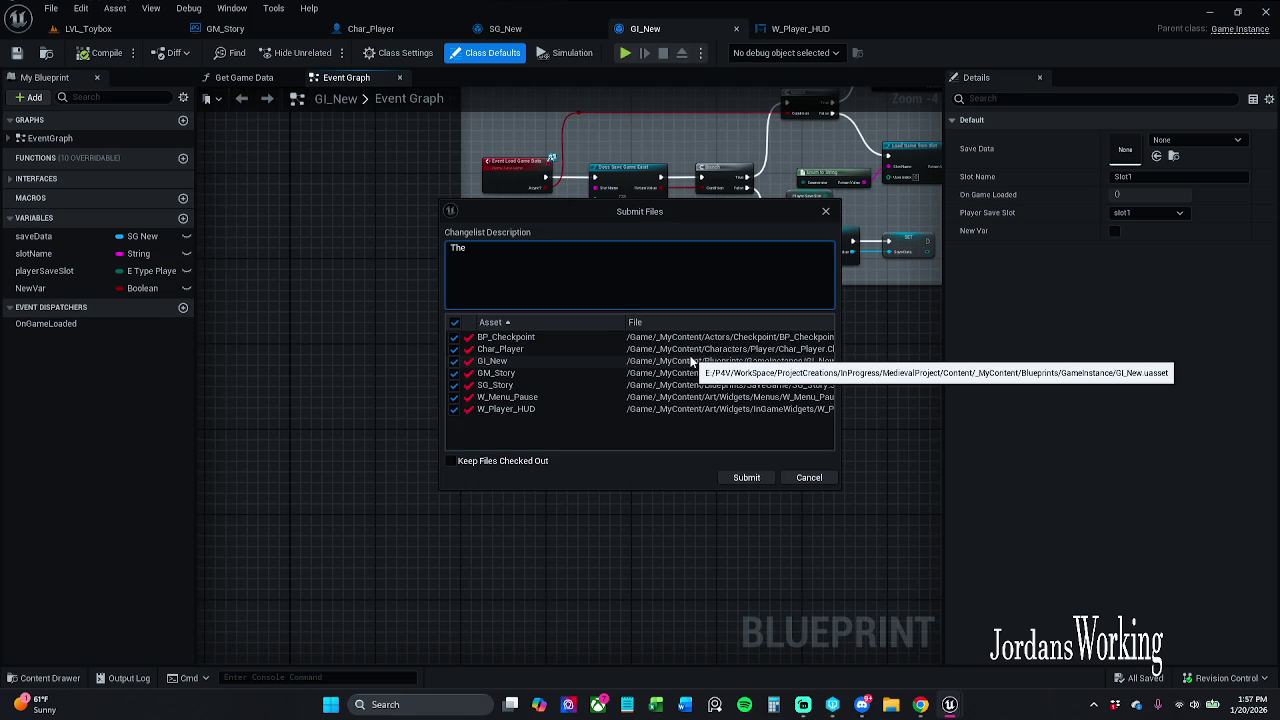
type(" players ")
type("level")
type(" saves")
key("BackSpace")
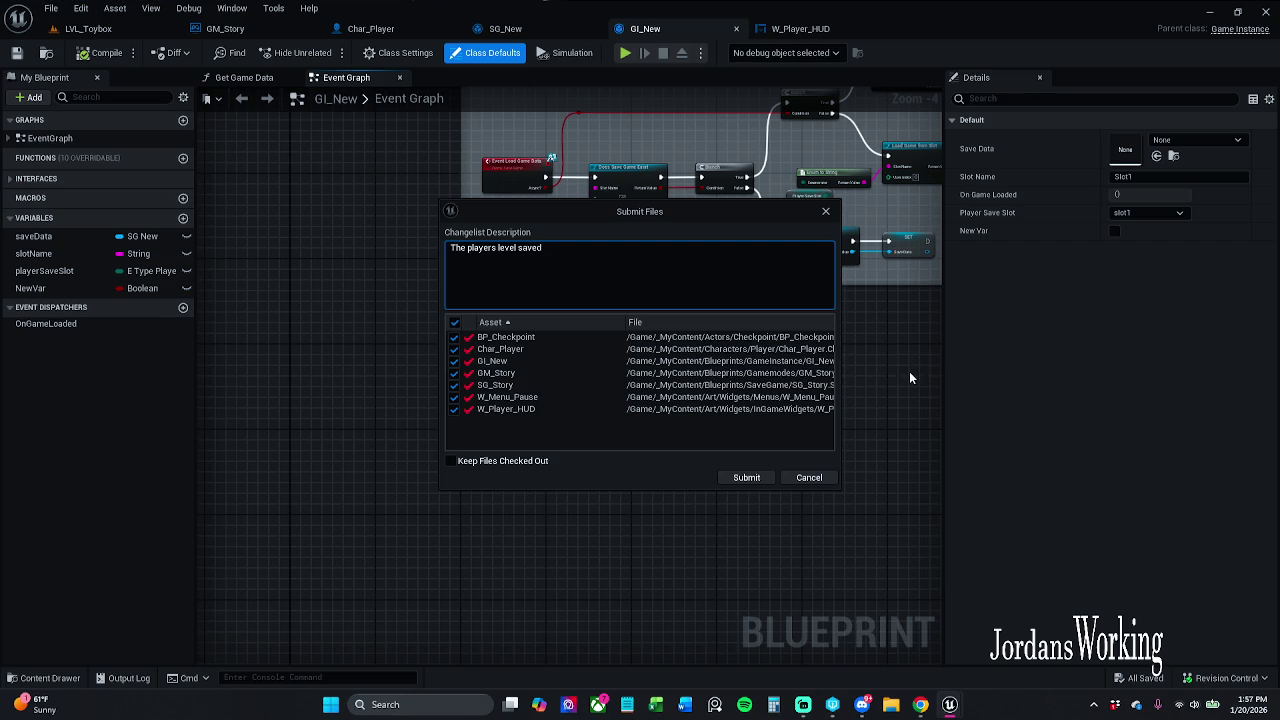
type("gets")
type(",")
type("nd")
type("we")
type("'re")
type("of")
type("to")
type("im")
type("plement")
type("ng")
type(" the")
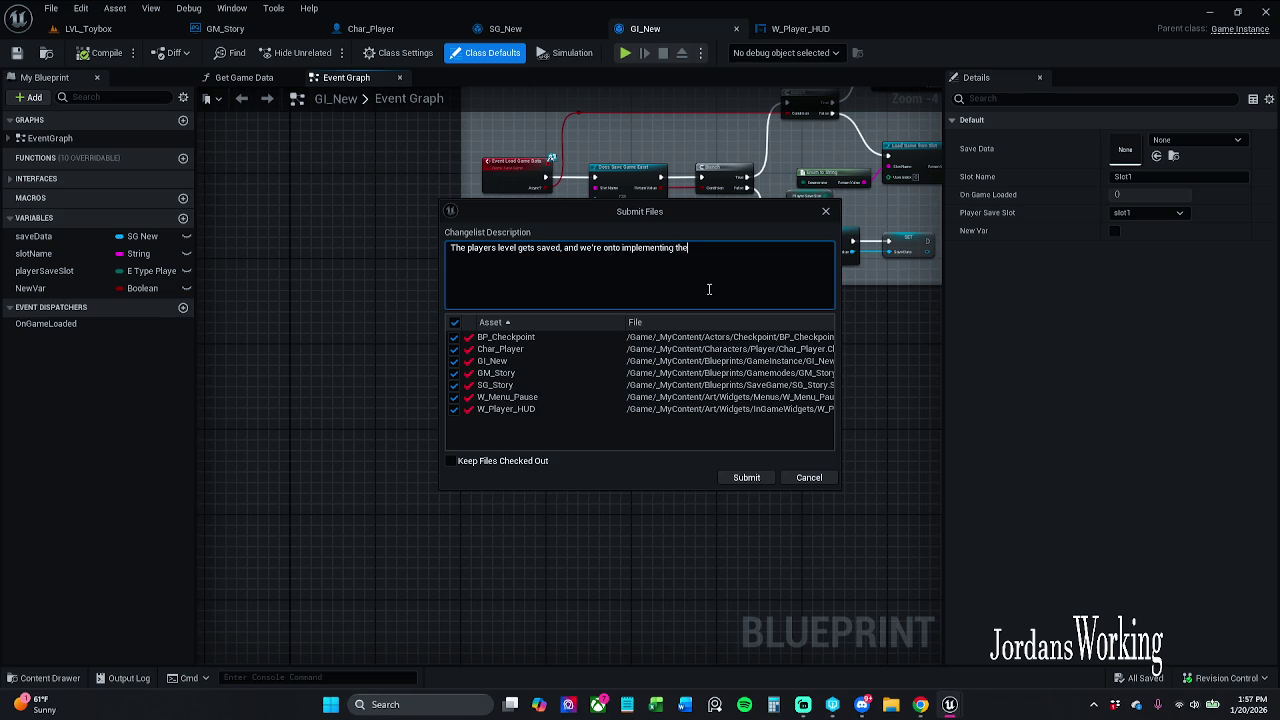
type(" spawn")
type(" locat")
type("ion")
double_click(708, 247)
type("save")
left_click(769, 254)
key("ctrl+Left")
key("ctrl+Left")
key("ctrl+Left")
key("BackSpace")
left_click(741, 250)
key("BackSpace")
- Submit the changelist as 336, then bring up the W_Player_HUD widget designer
left_click(748, 477)
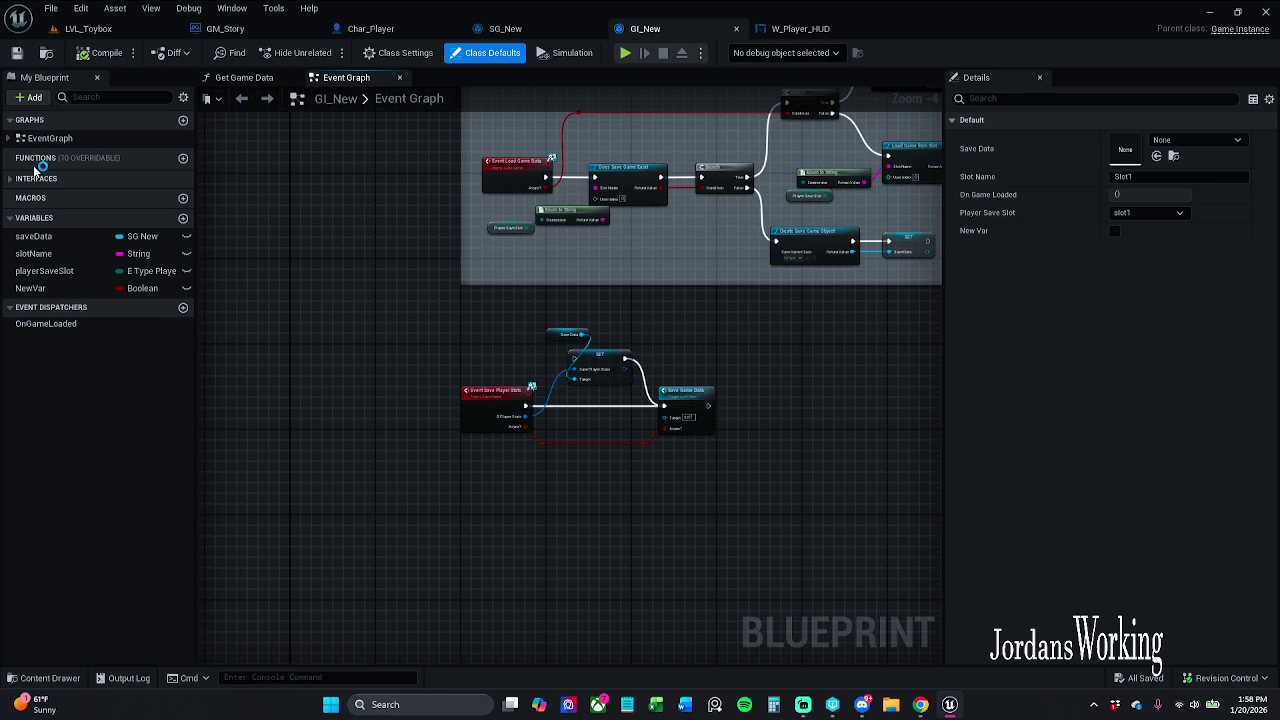
mouse_move(122, 156)
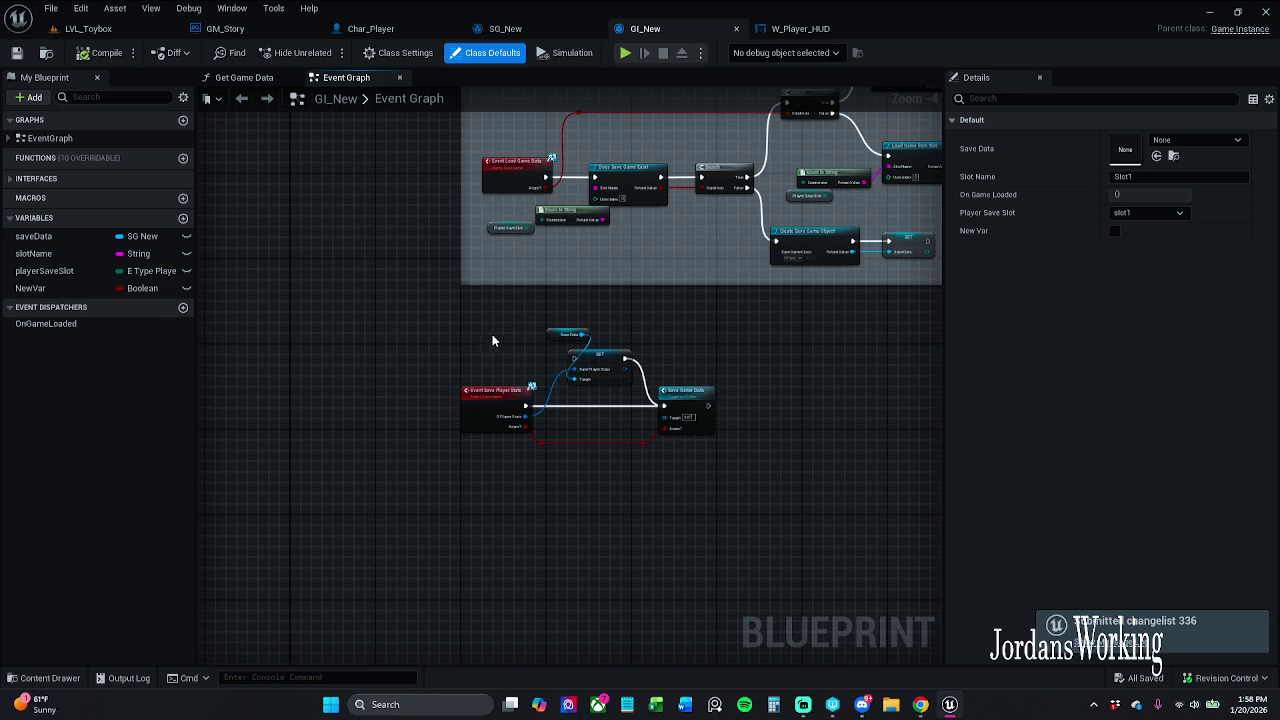
left_click_drag(492, 334, 463, 340)
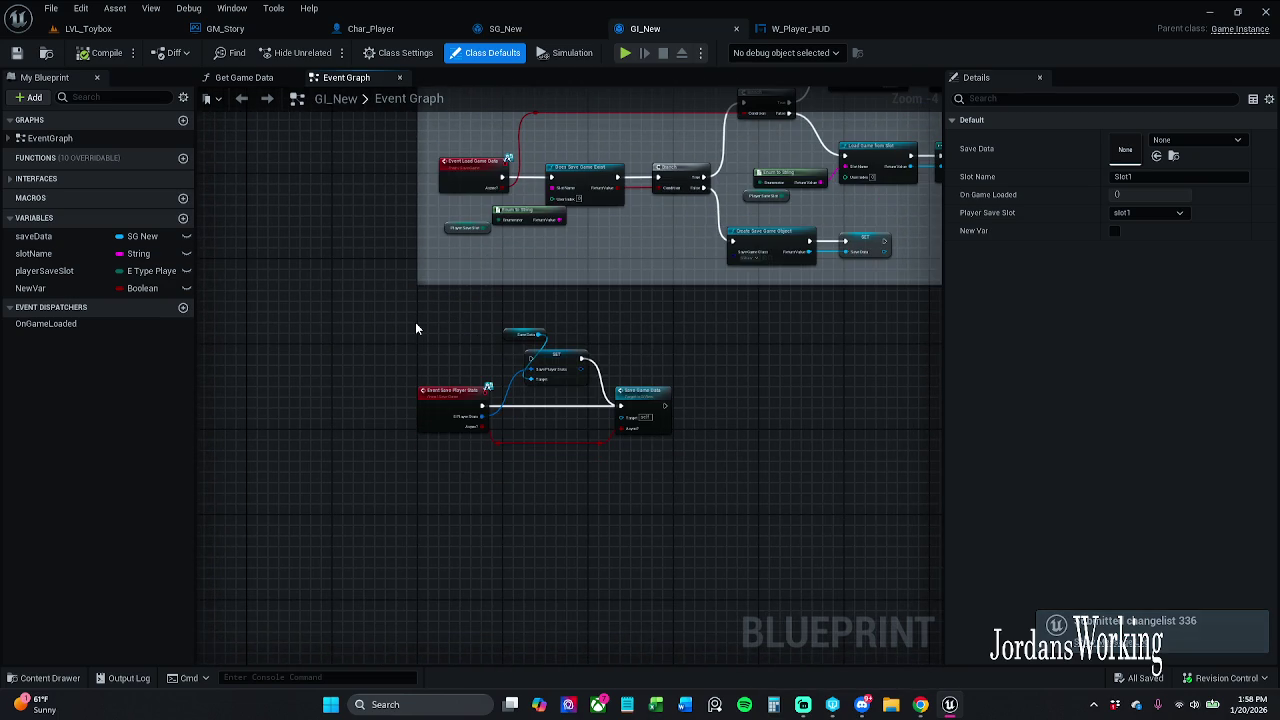
left_click(843, 29)
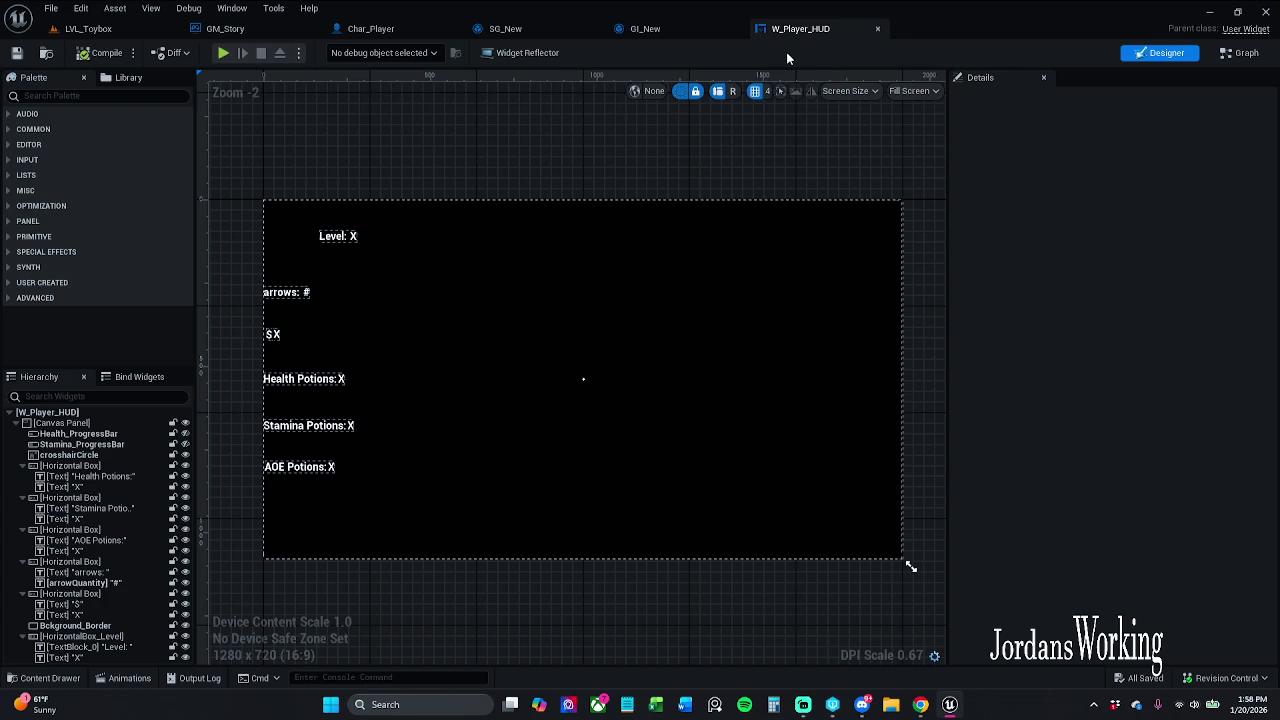
left_click(878, 30)
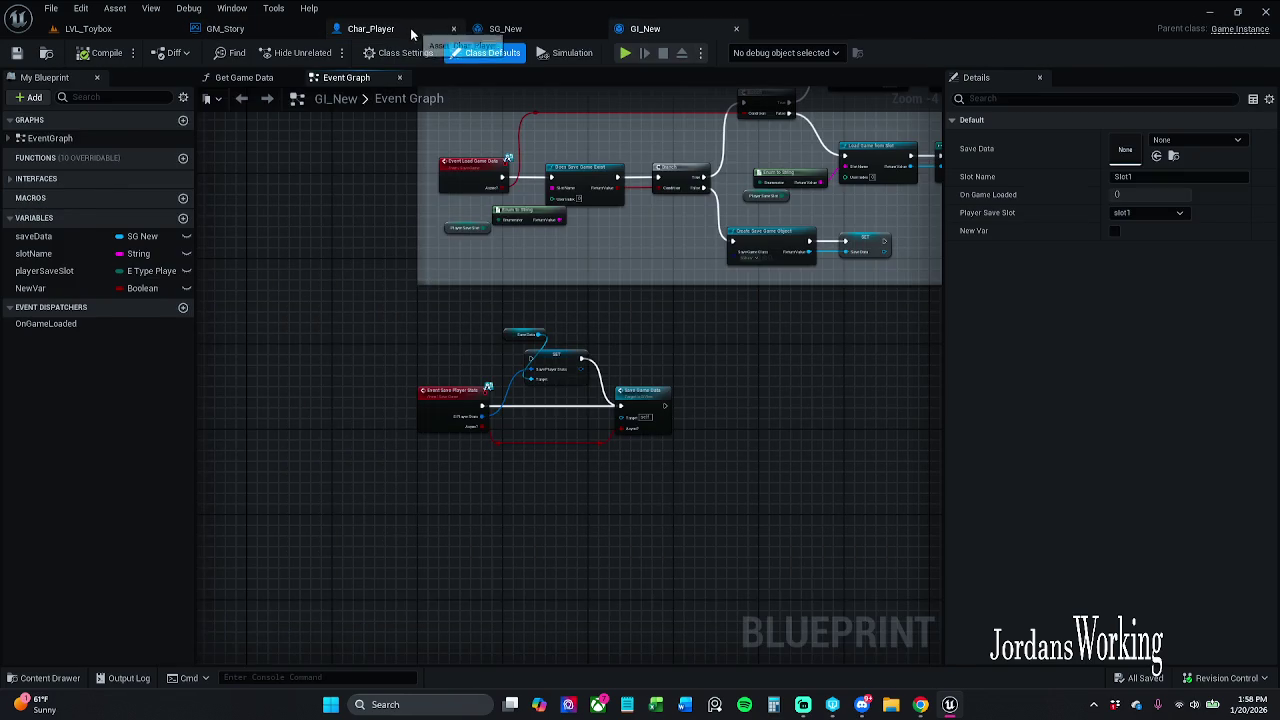
left_click(410, 28)
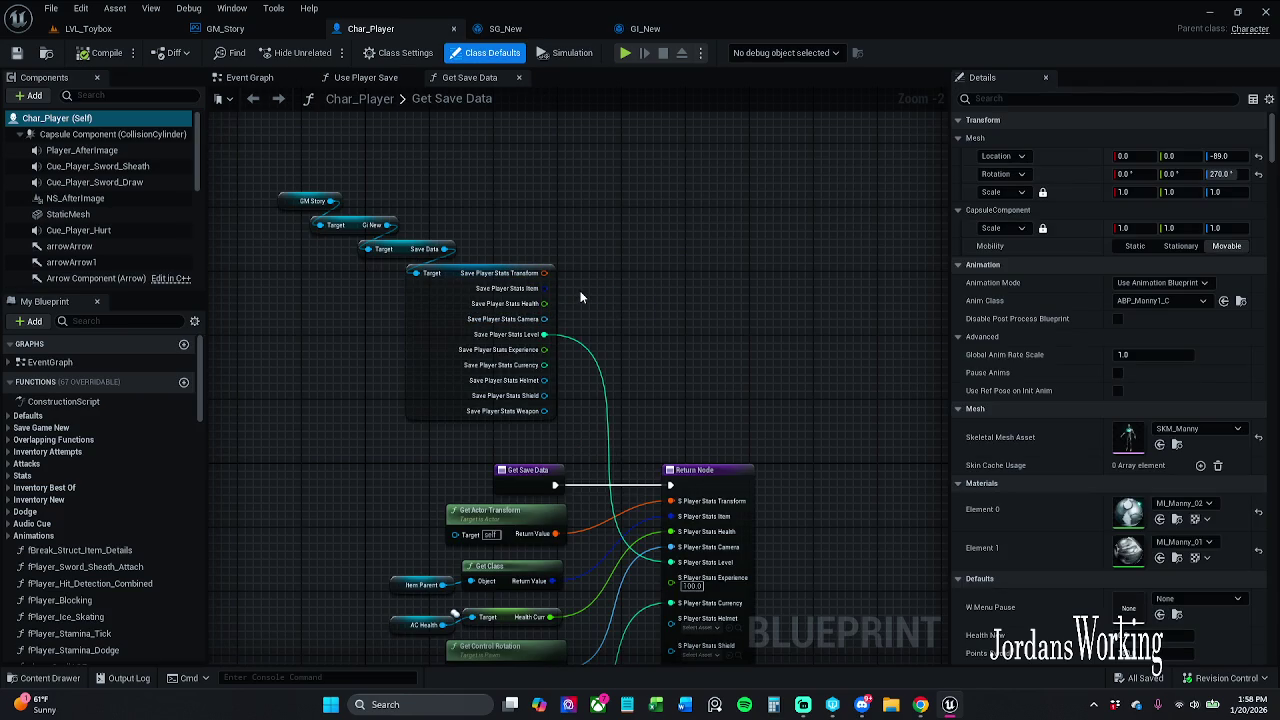
mouse_move(362, 160)
left_mouse_down()
mouse_move(543, 286)
mouse_move(556, 269)
mouse_move(500, 262)
left_mouse_up()
left_click(663, 294)
left_click_drag(679, 561, 695, 393)
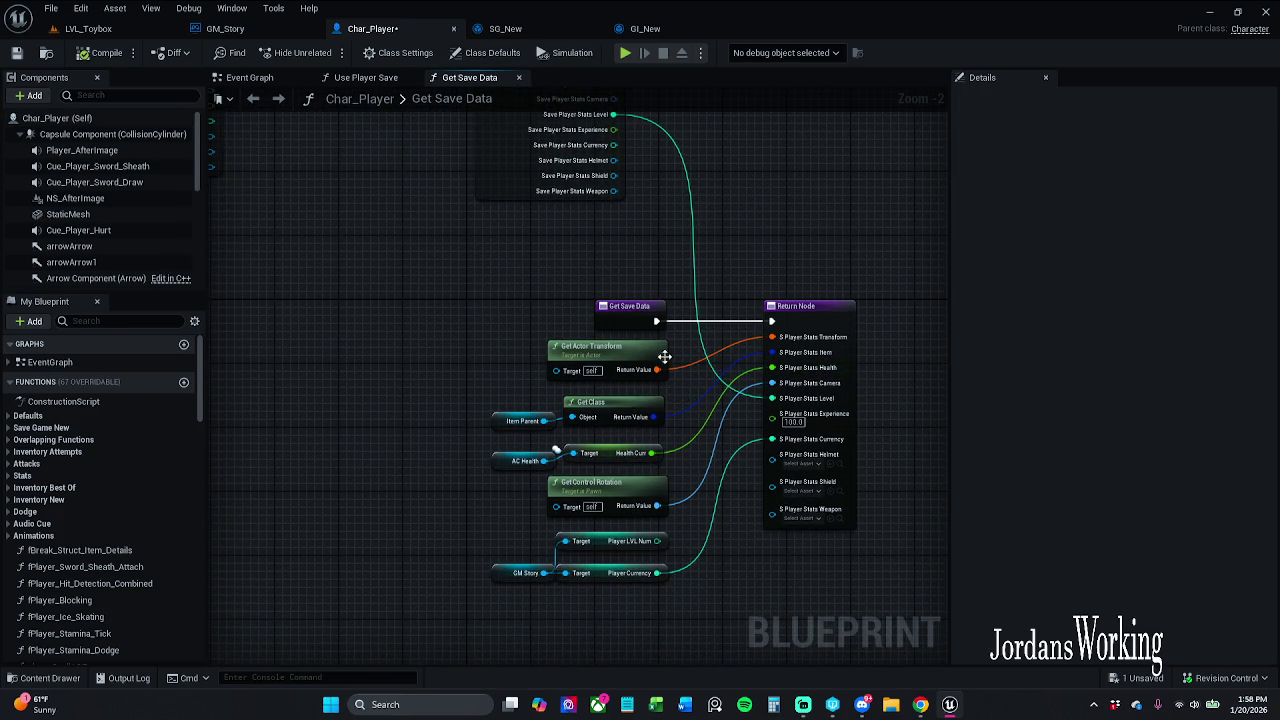
scroll(670, 355, "up", 2)
left_click_drag(670, 350, 632, 352)
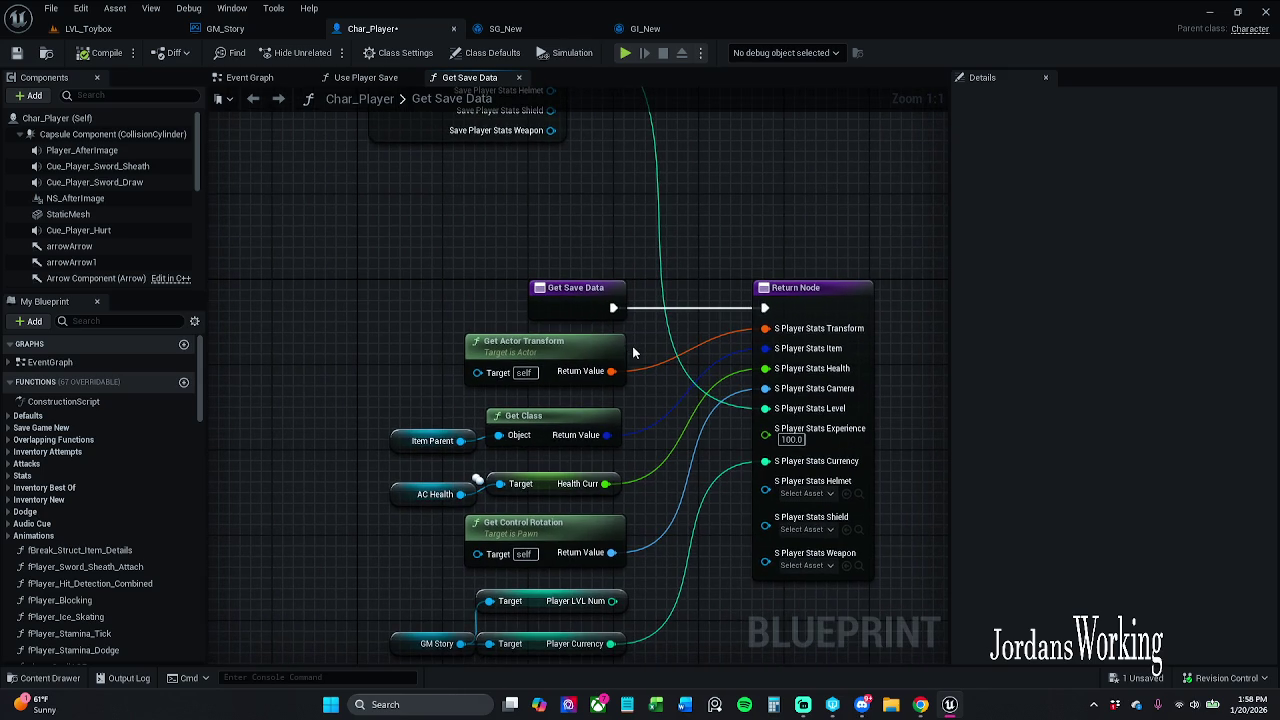
scroll(640, 339, "down", 2)
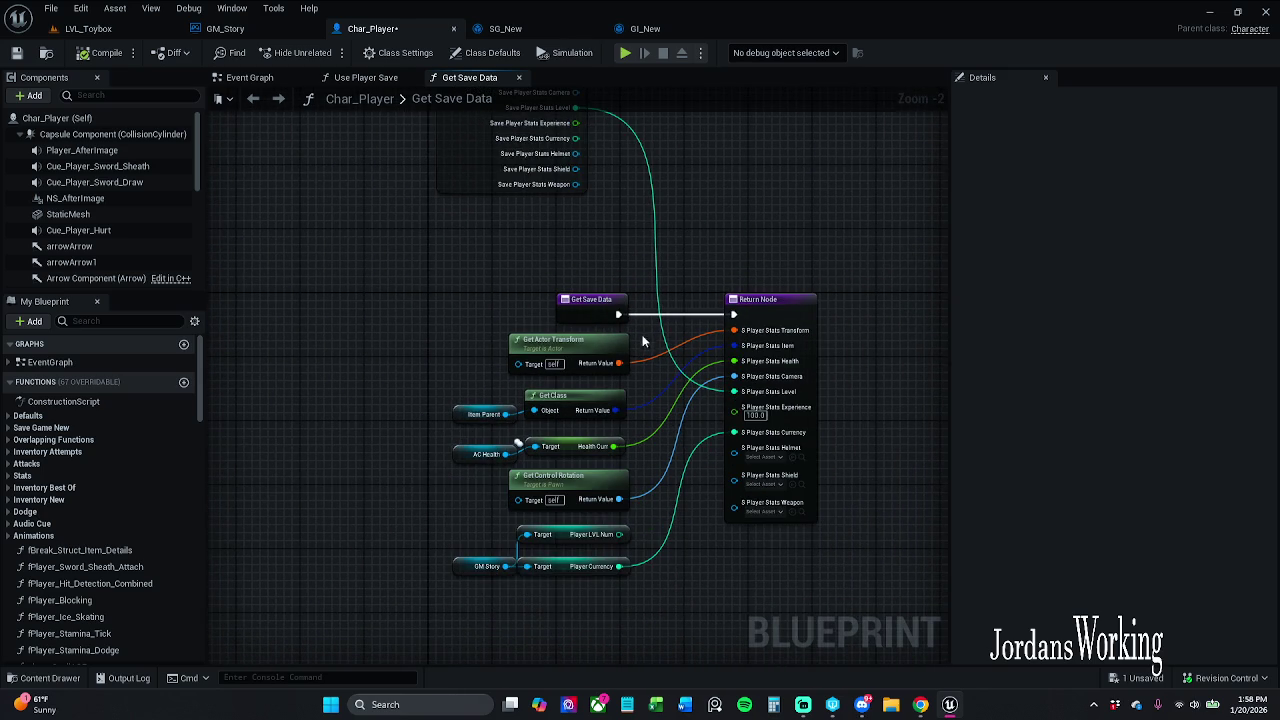
left_click_drag(643, 337, 654, 366)
scroll(646, 289, "down", 1)
left_click_drag(605, 280, 613, 383)
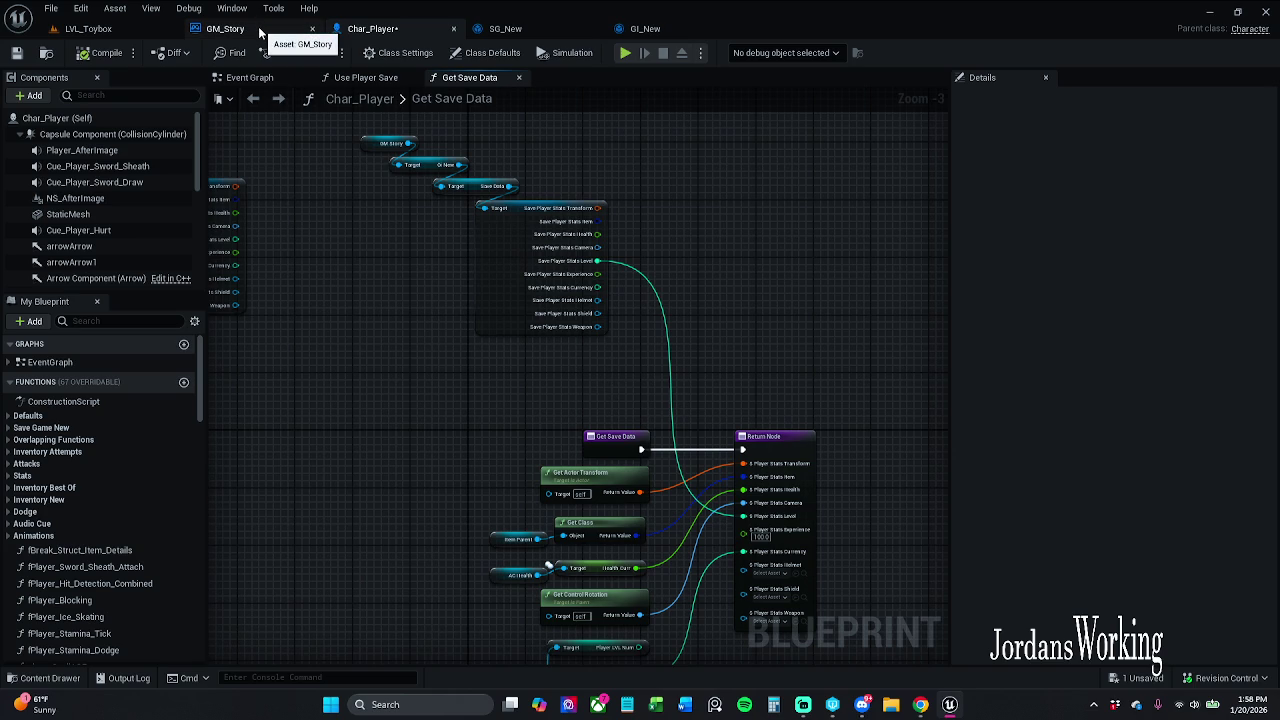
left_click(259, 33)
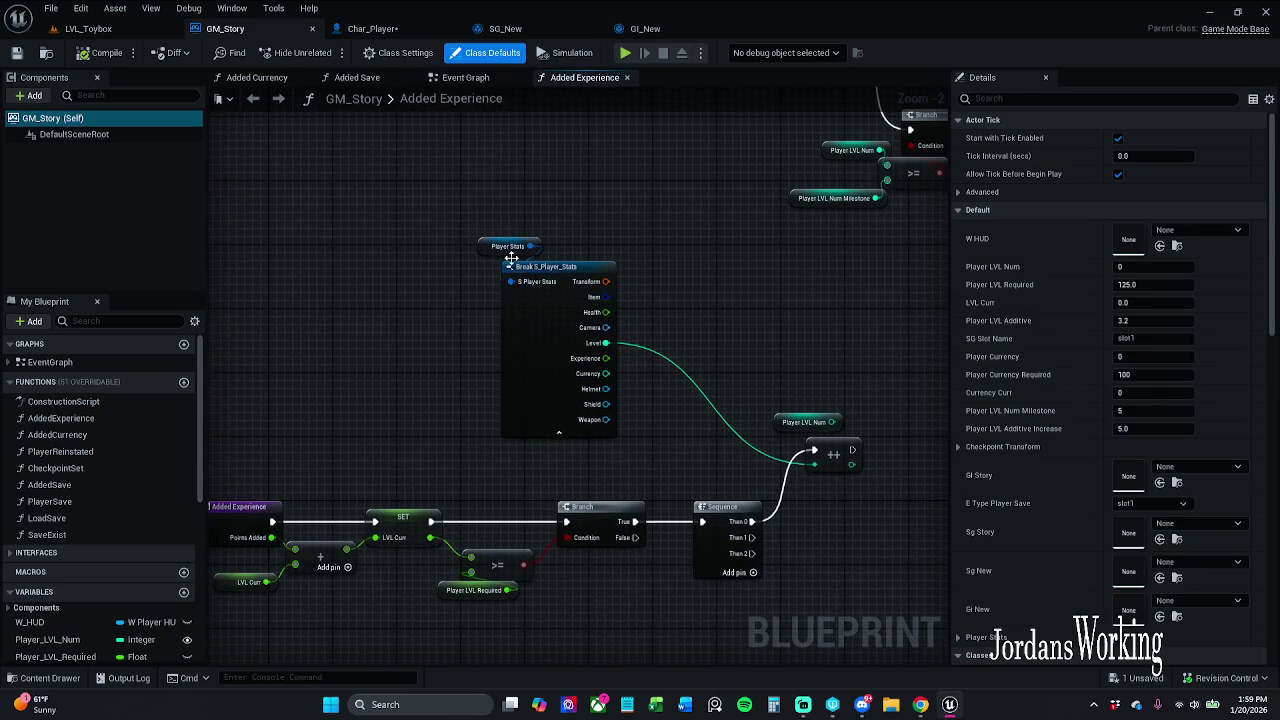
- Tidy GM_Story's Added Experience graph, then save and check out the blueprint
left_click(468, 78)
left_click(590, 79)
mouse_move(546, 209)
left_mouse_down()
mouse_move(566, 157)
mouse_move(586, 171)
left_mouse_up()
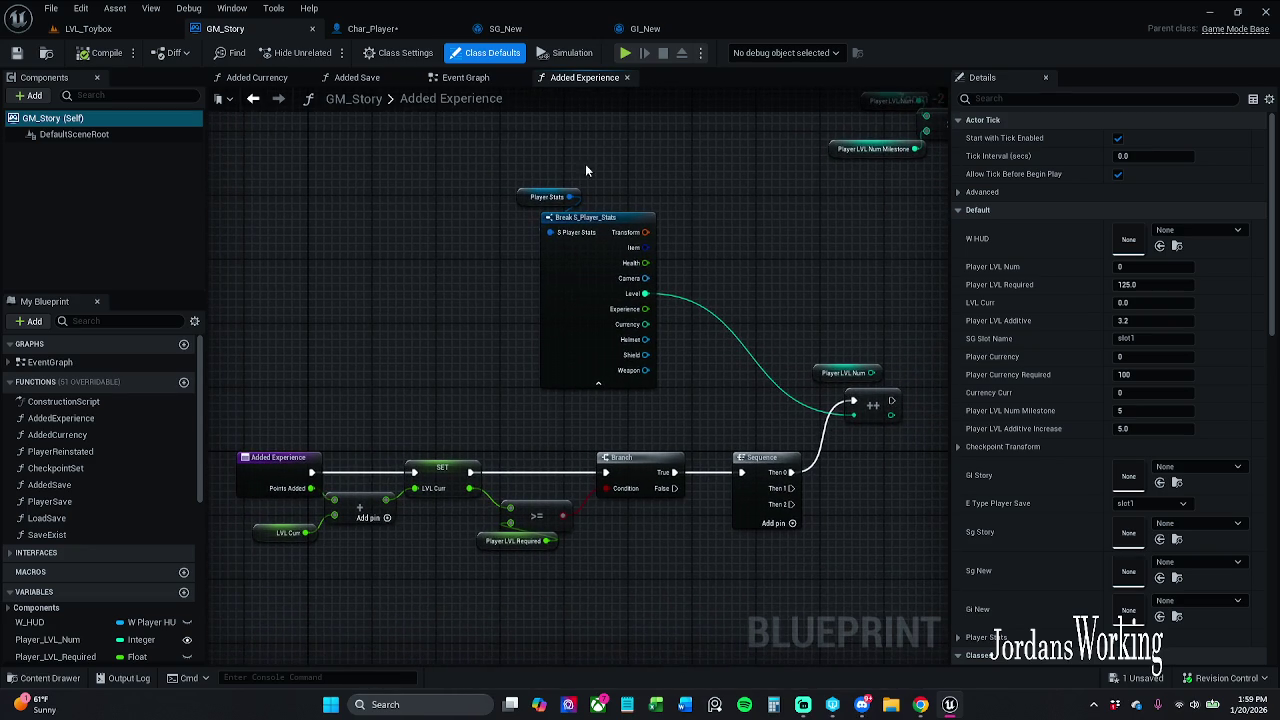
left_click_drag(554, 548, 538, 549)
left_click(540, 556)
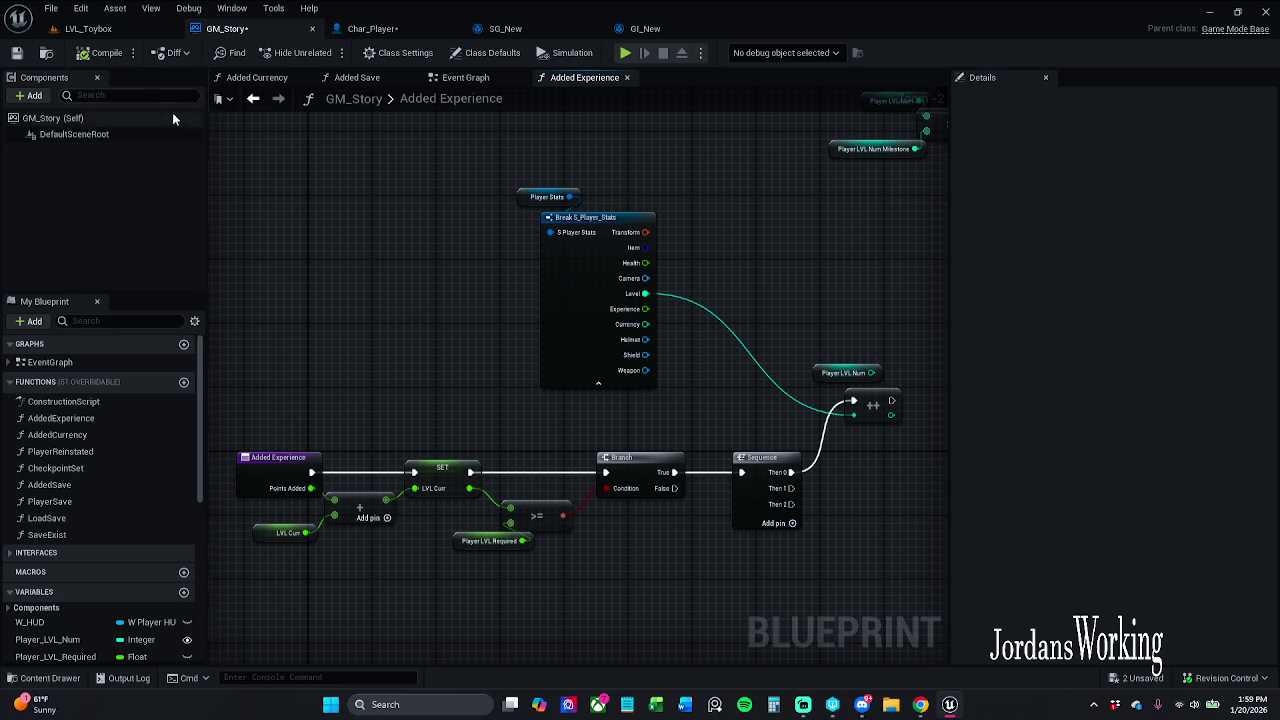
left_click(16, 55)
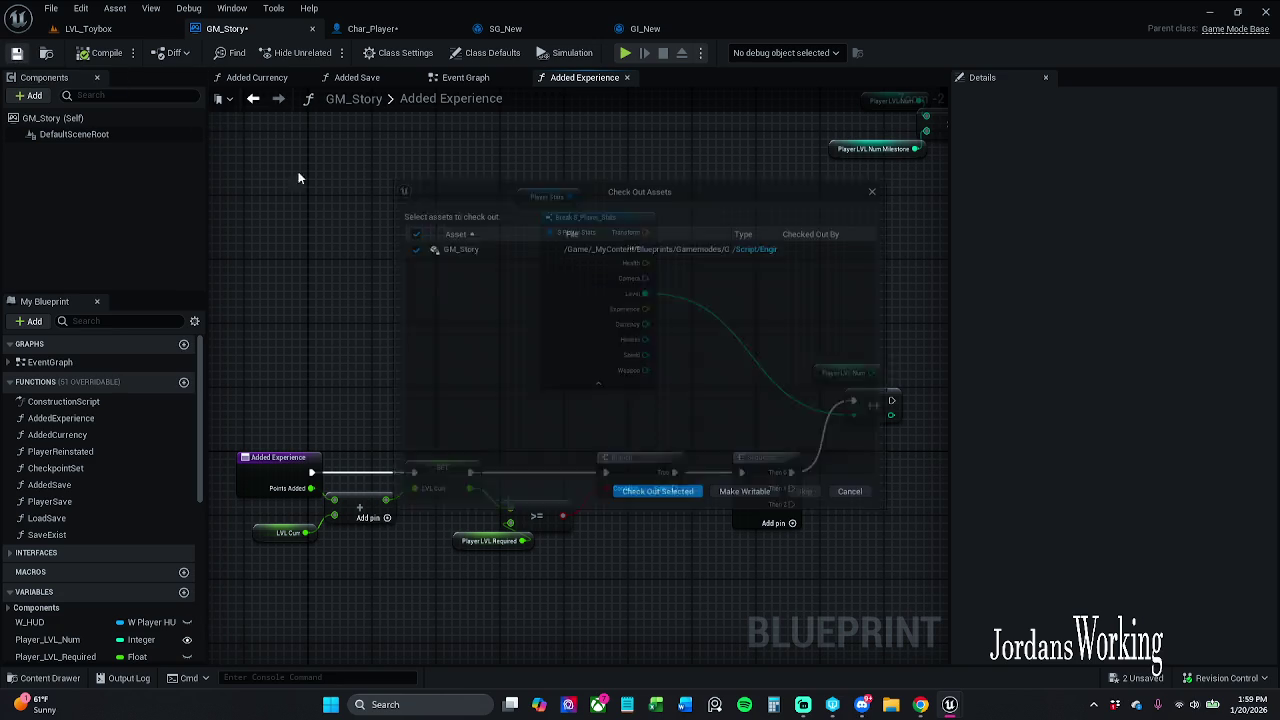
left_click(687, 506)
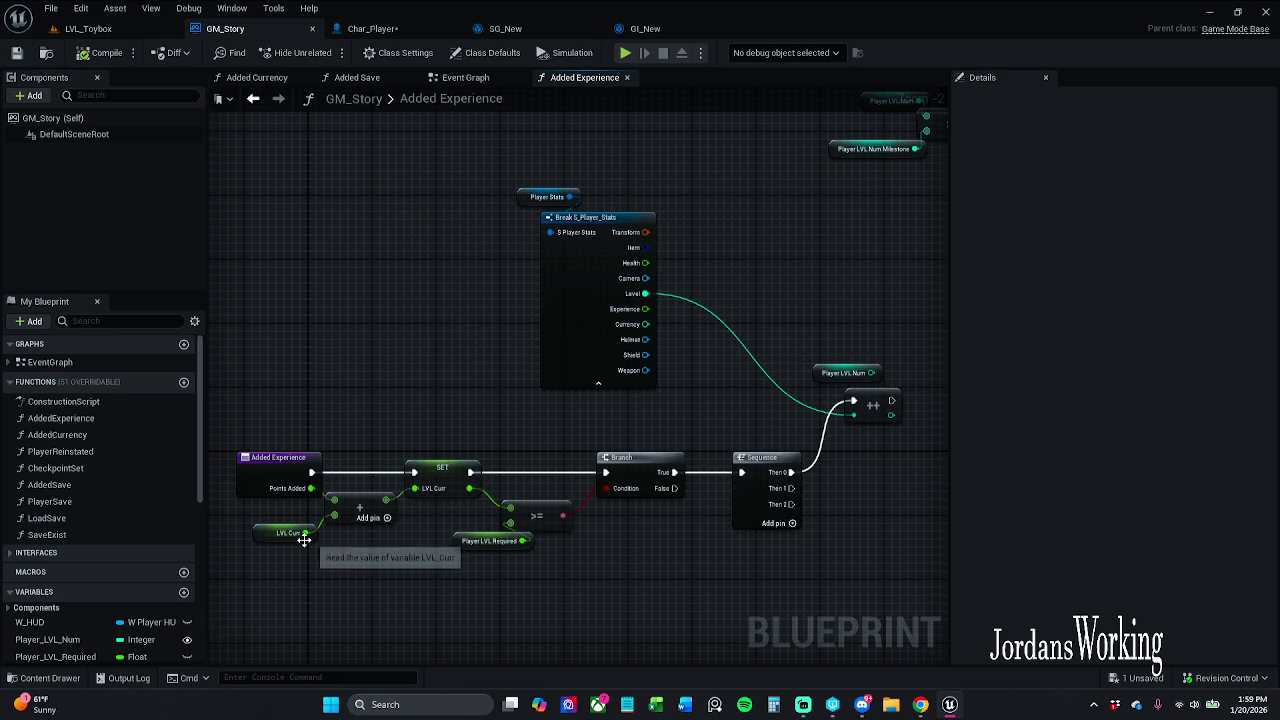
- Inspect the LVL Curr variable, SET LVL Curr node, and Player LVL Required default of 125.0
scroll(304, 540, "up", 2)
left_click(312, 536)
left_click(487, 452)
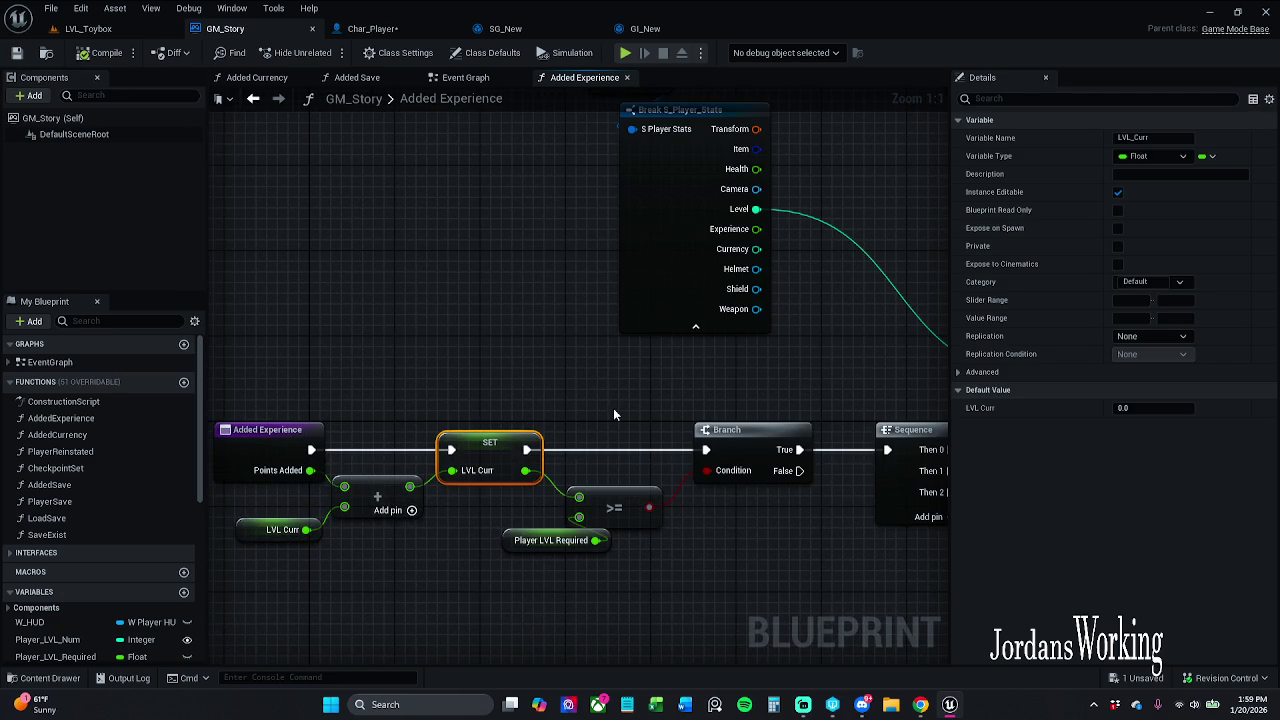
mouse_move(614, 408)
left_mouse_down()
mouse_move(723, 387)
mouse_move(629, 383)
left_mouse_up()
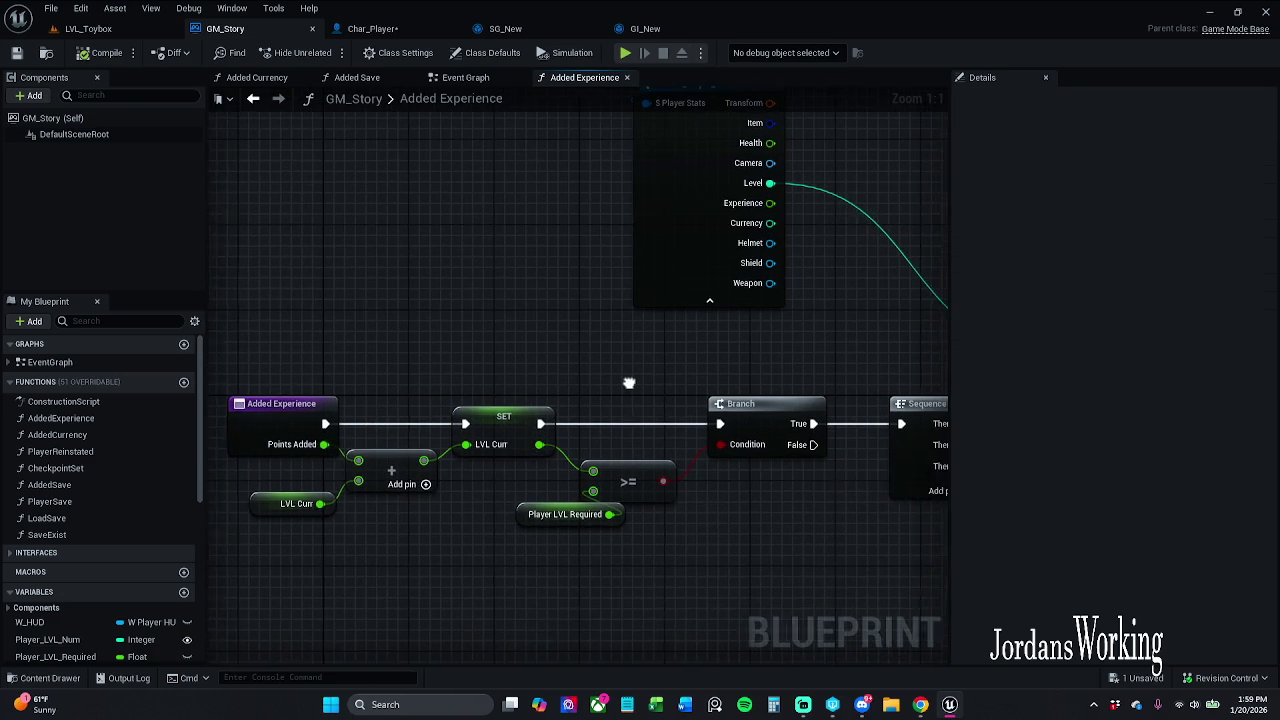
scroll(530, 382, "down", 2)
scroll(504, 385, "up", 1)
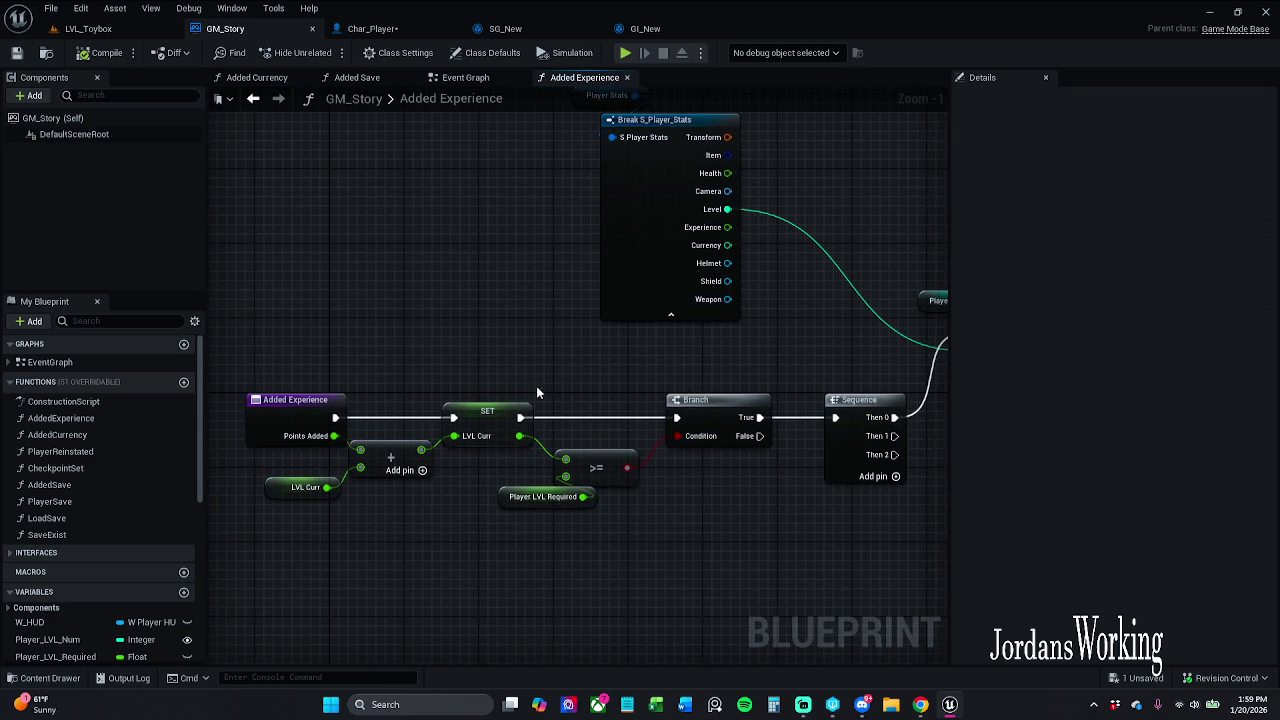
left_click(532, 417)
left_click(548, 497)
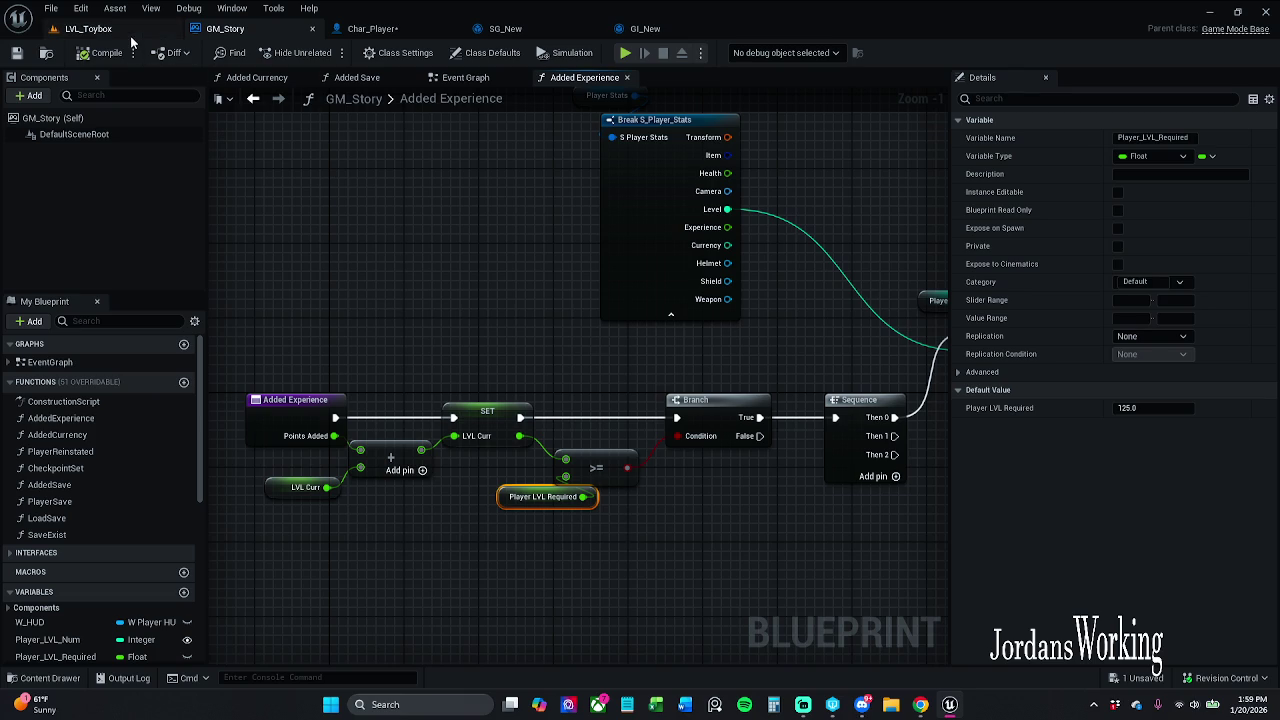
- Return to LVL_Toybox and select the grey destructible crate
left_click(88, 28)
left_click_drag(399, 163, 562, 290)
left_click(423, 208)
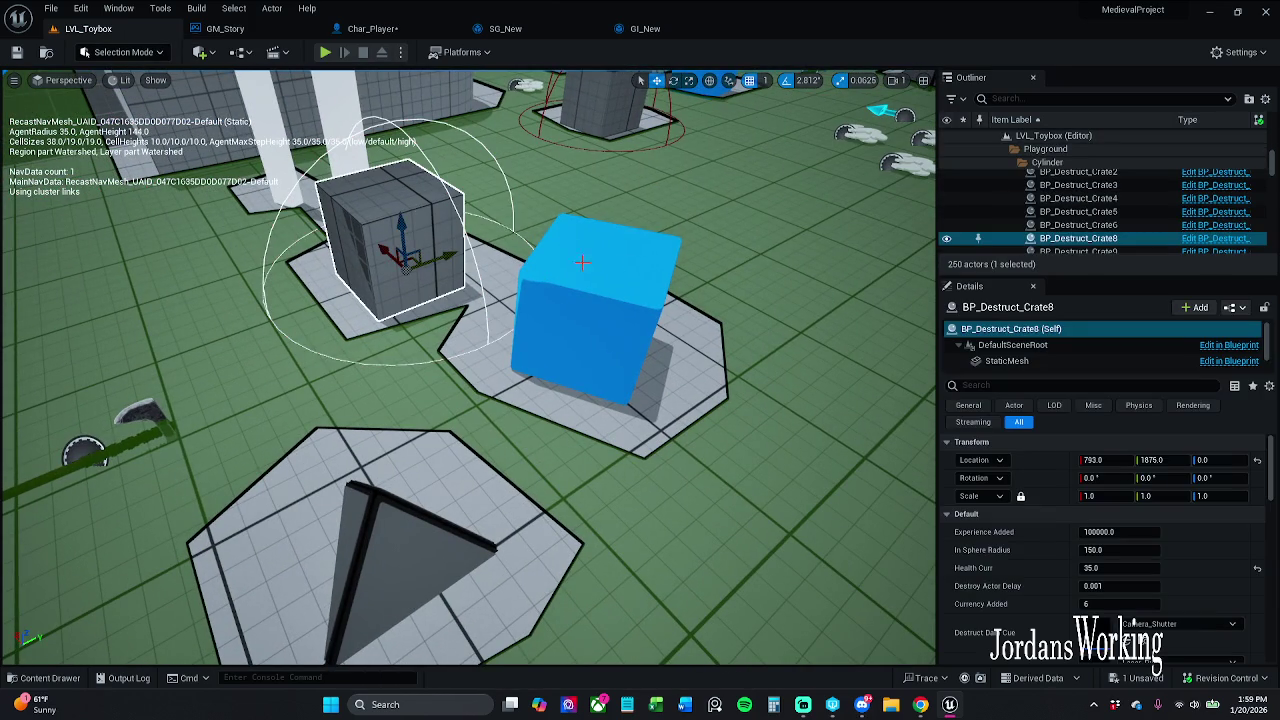
- Set BP_Destruct_Crate8's Experience Added to 100.0, then save and check out the crate
left_click(1115, 550)
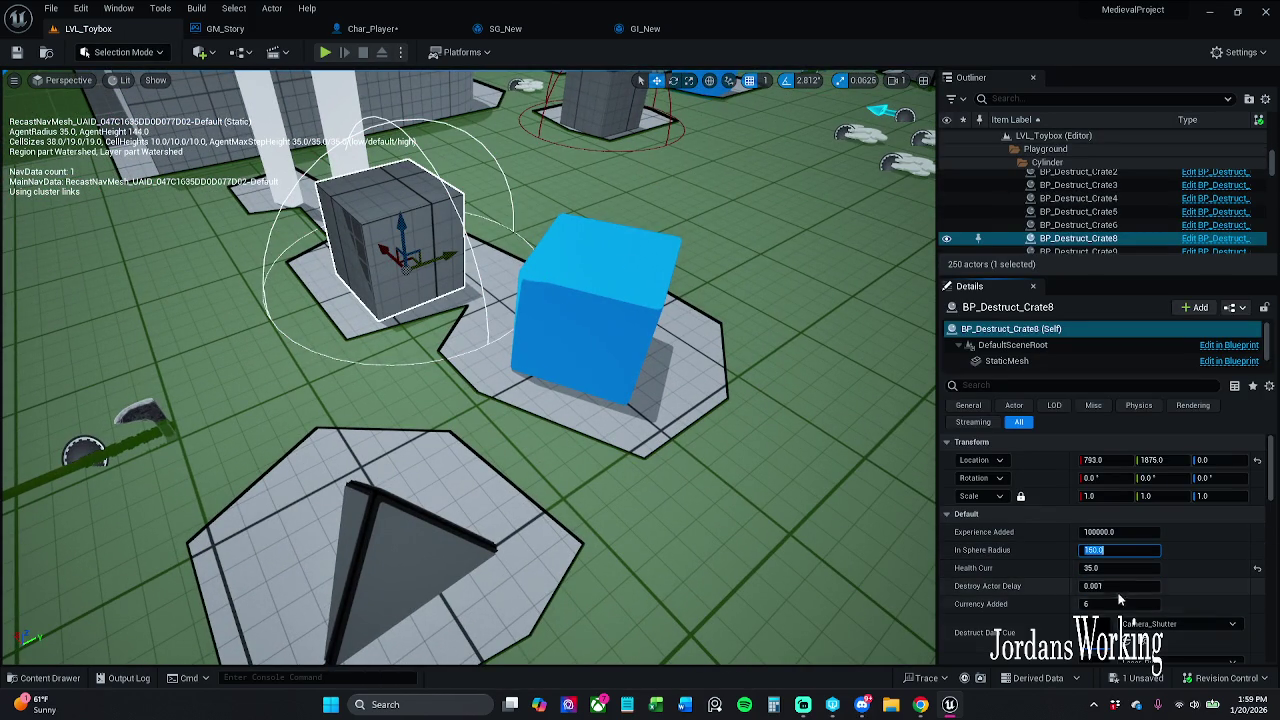
scroll(1122, 586, "down", 2)
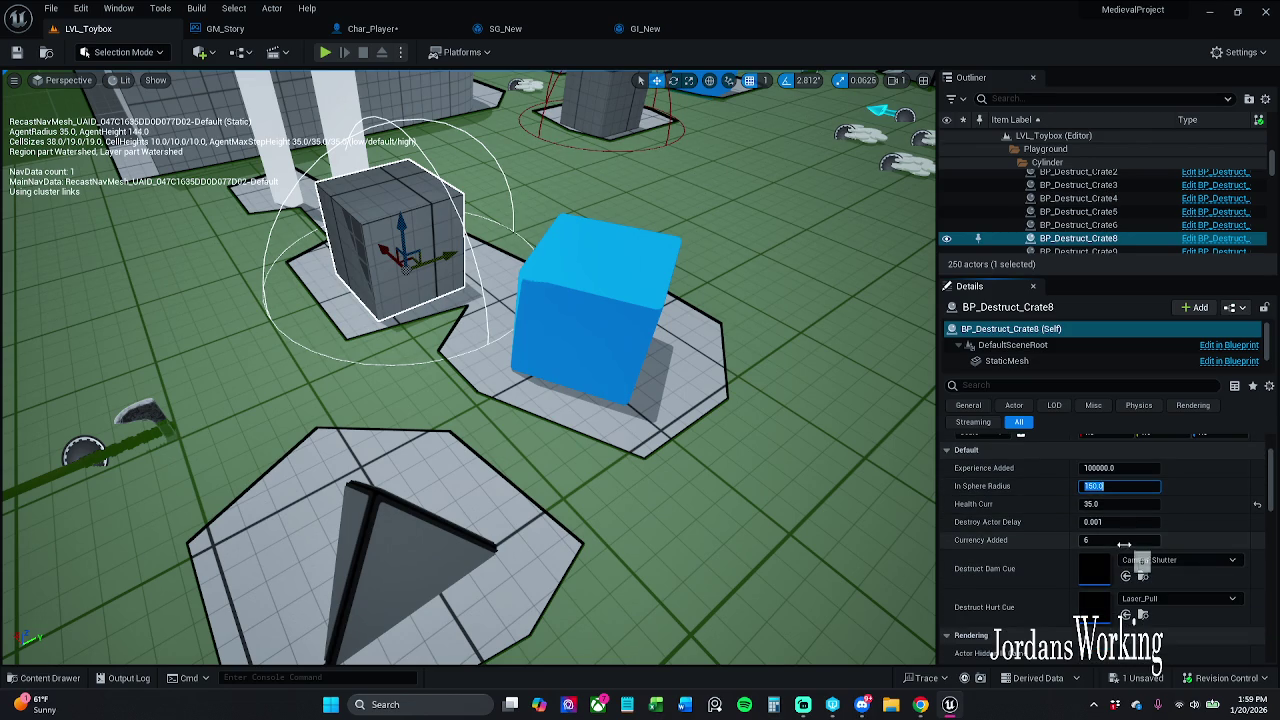
scroll(1080, 597, "down", 7)
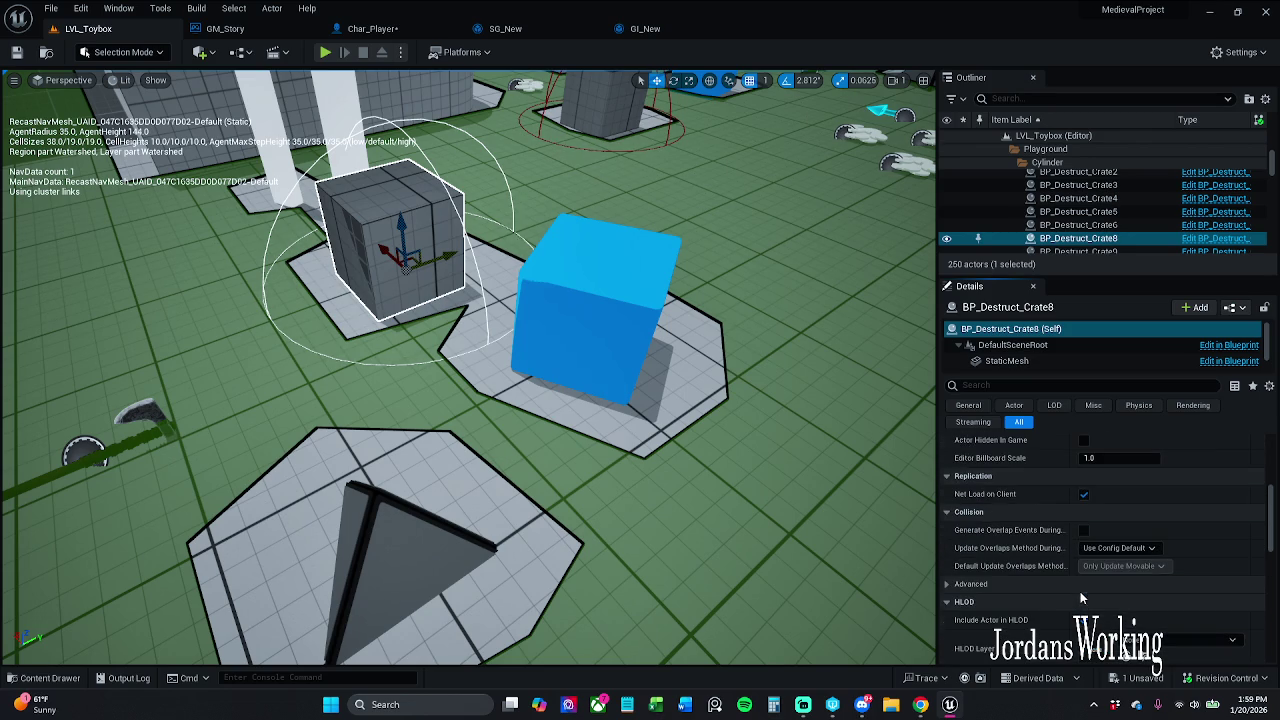
scroll(1081, 585, "up", 10)
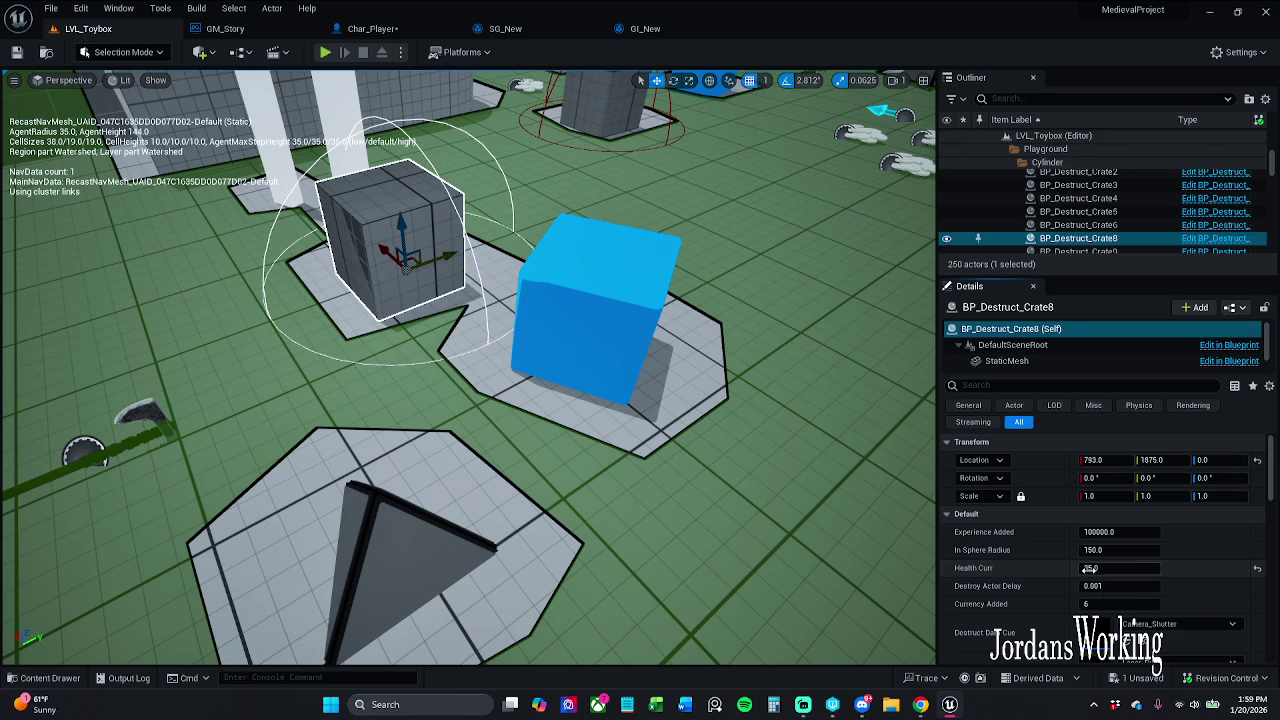
left_click(1125, 532)
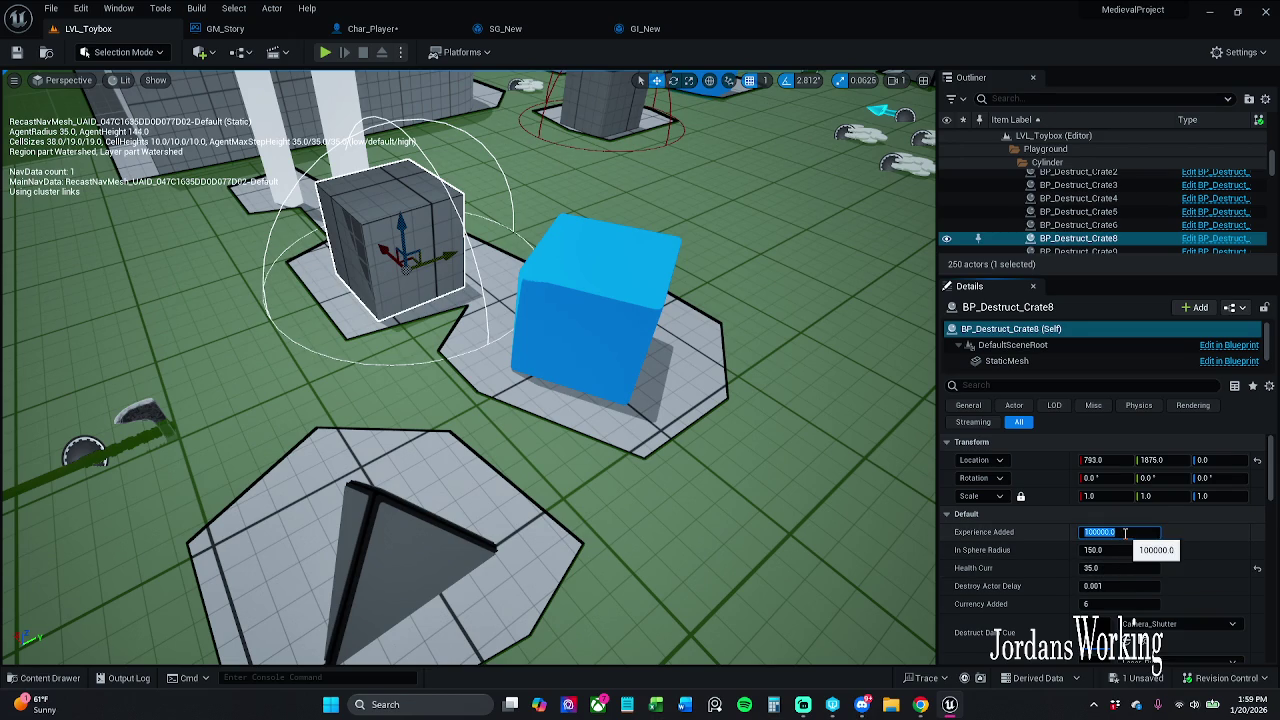
type("100")
key("Return")
left_click(1125, 532)
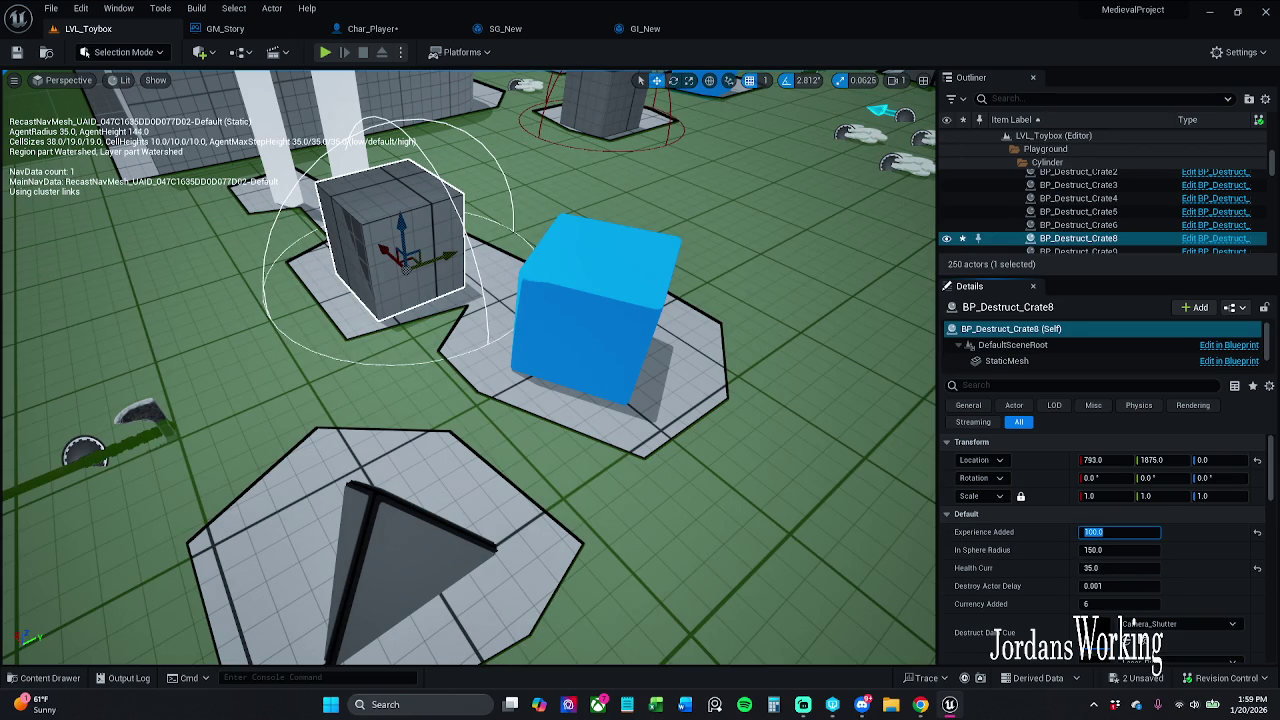
left_click(16, 52)
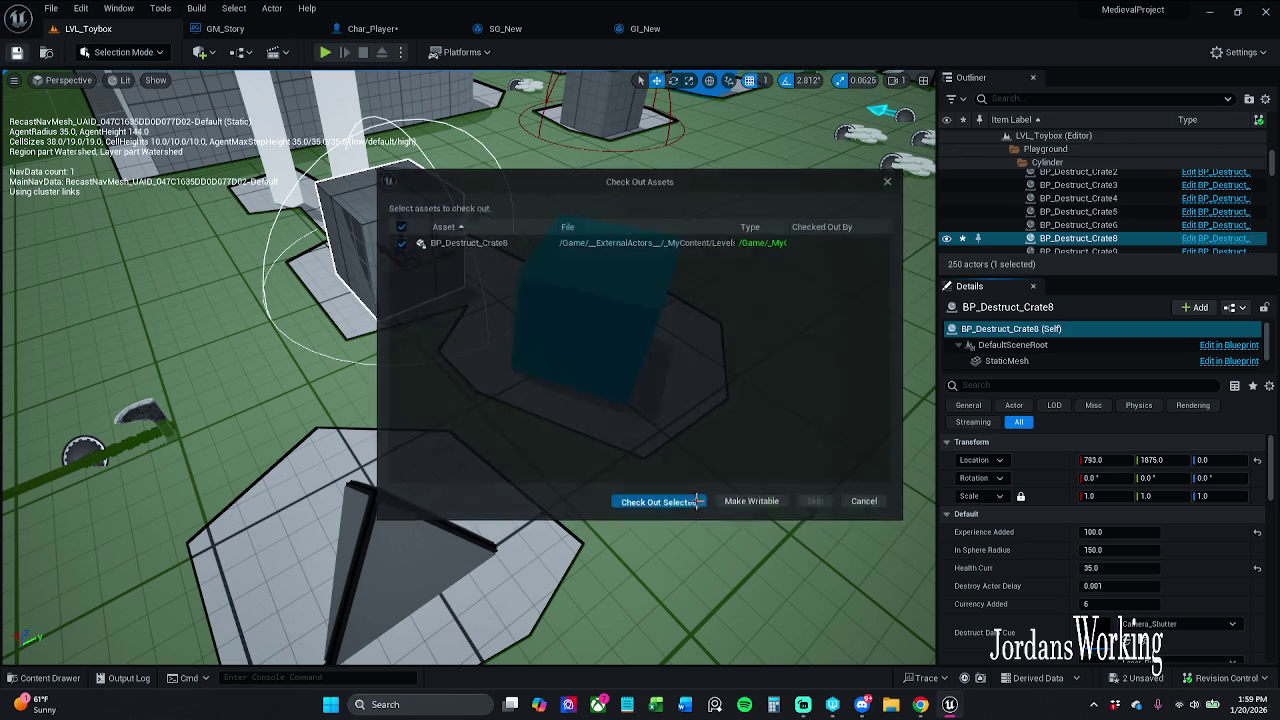
left_click(699, 501)
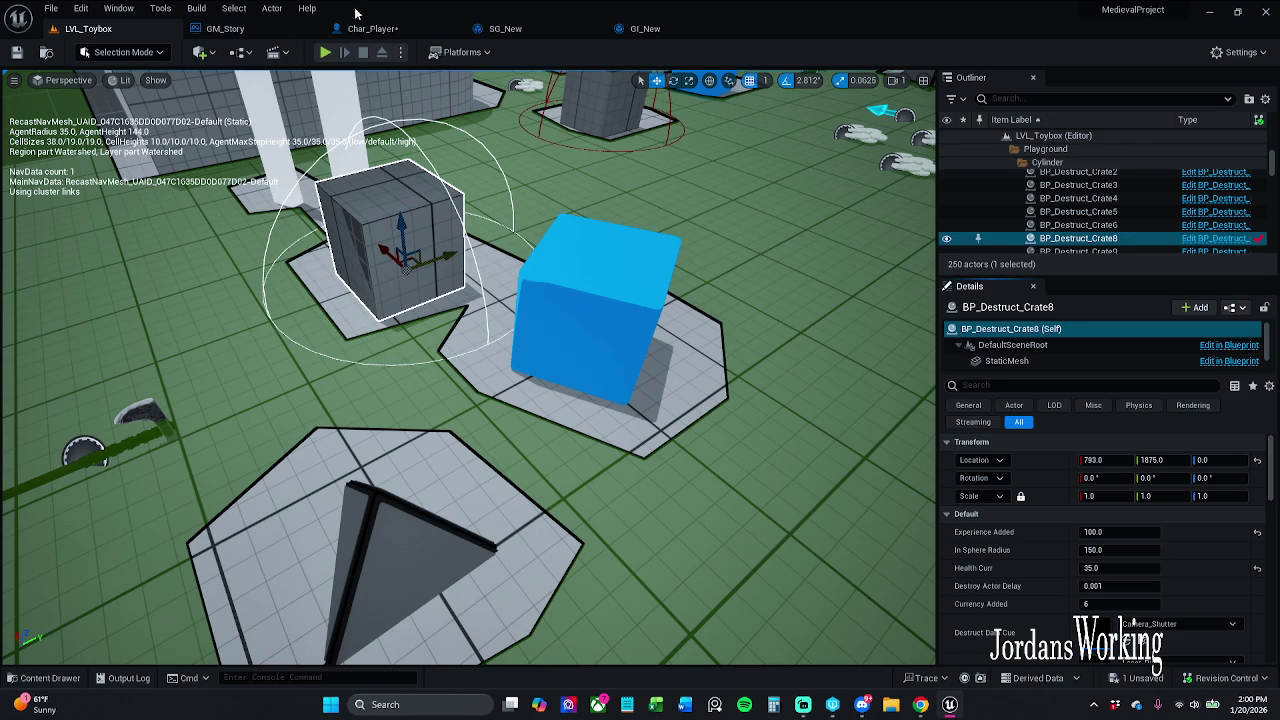
- Play-test LVL_Toybox: run around, check the inventory, and break crates, then stop
left_click(329, 53)
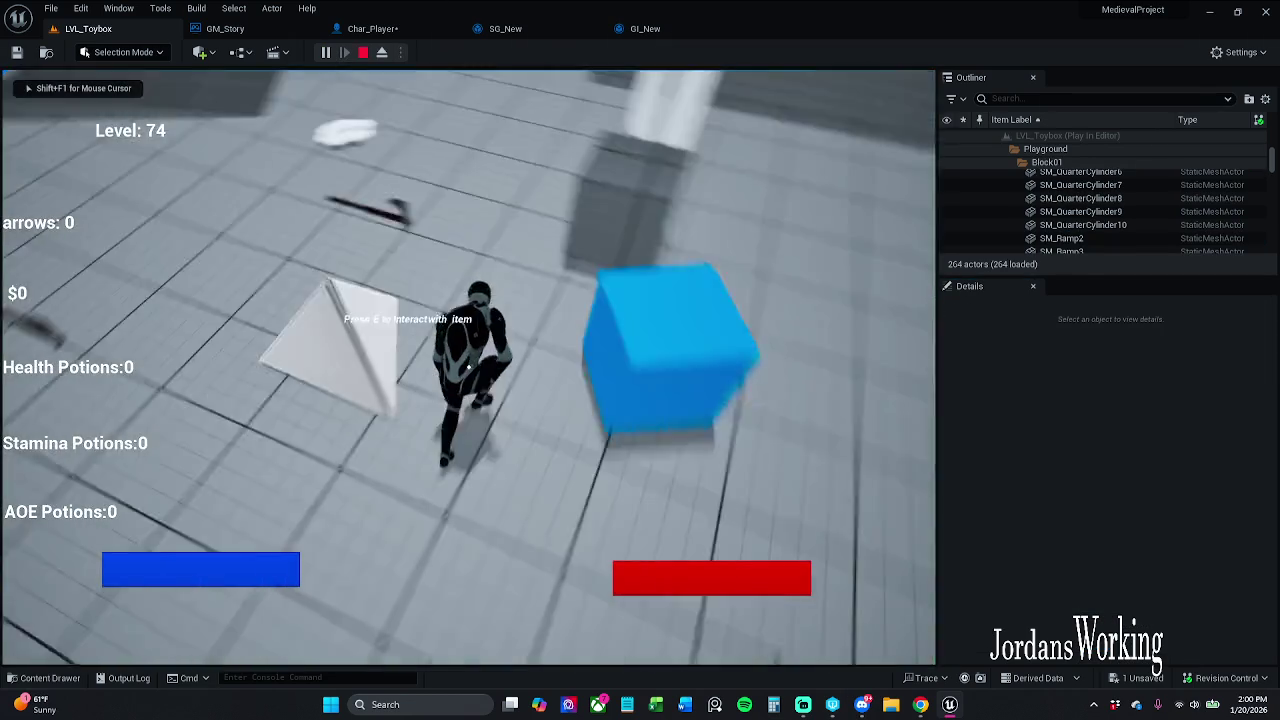
key("w")
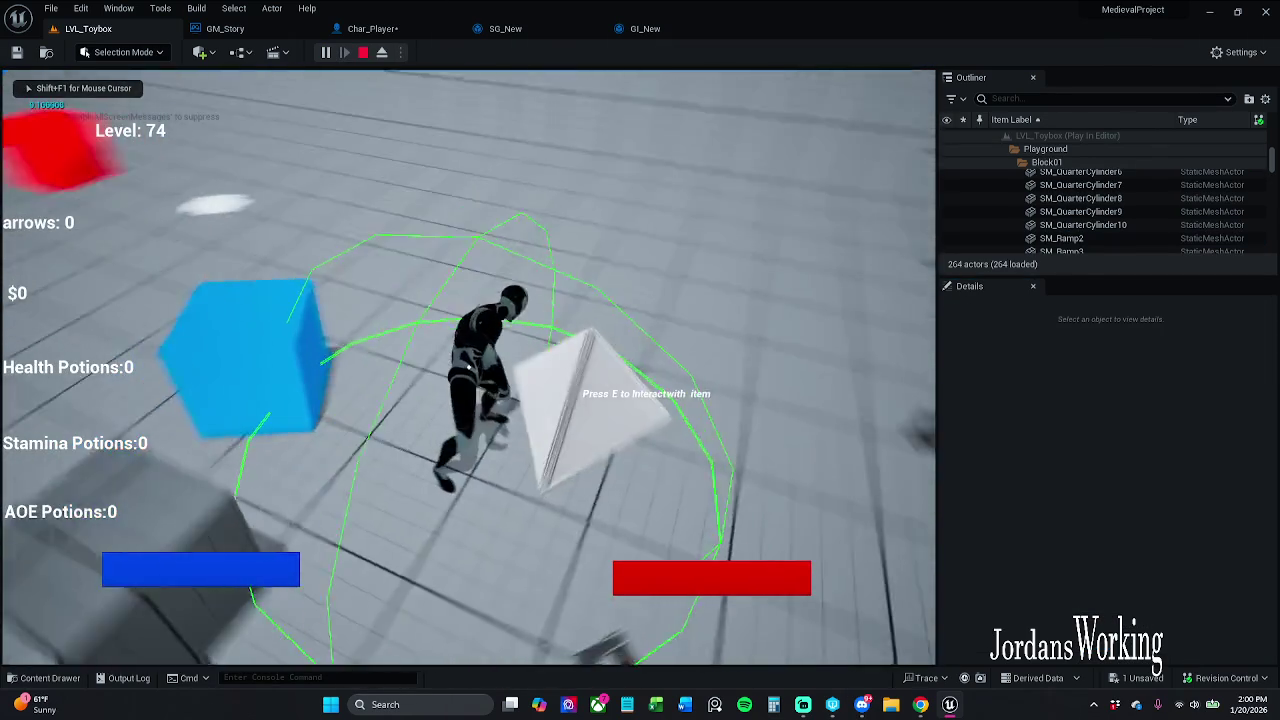
key("w")
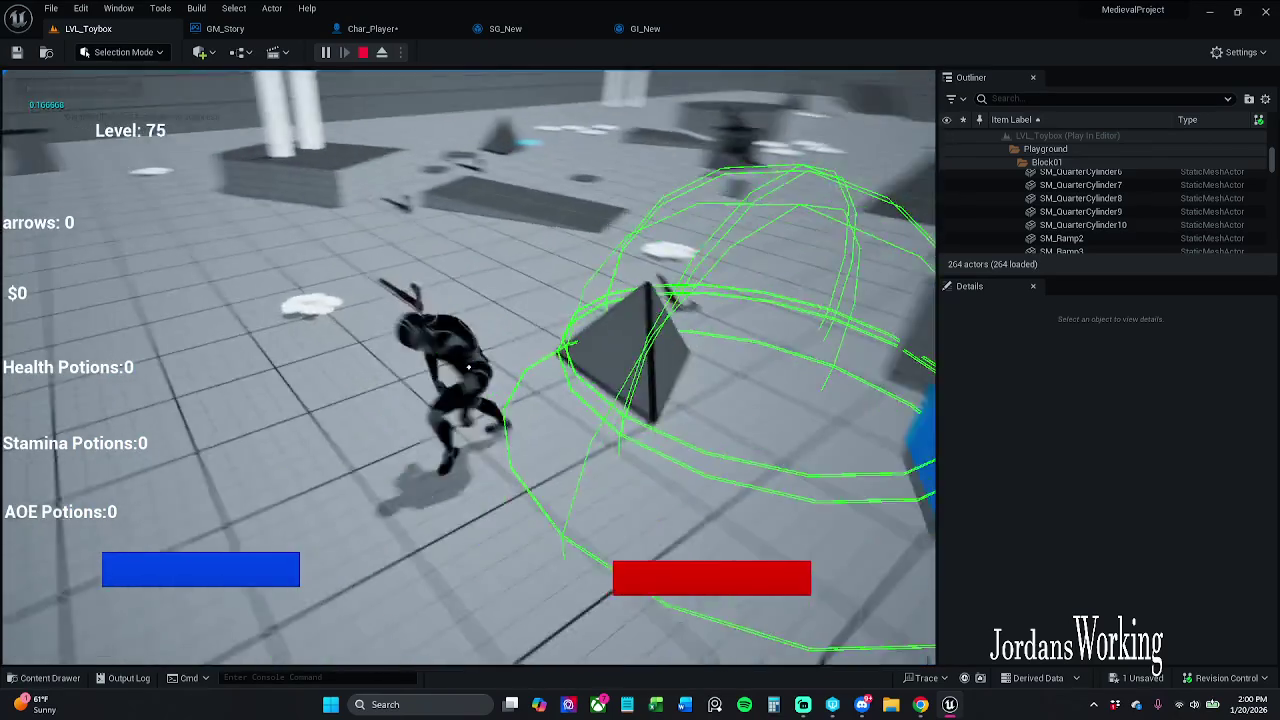
key("w")
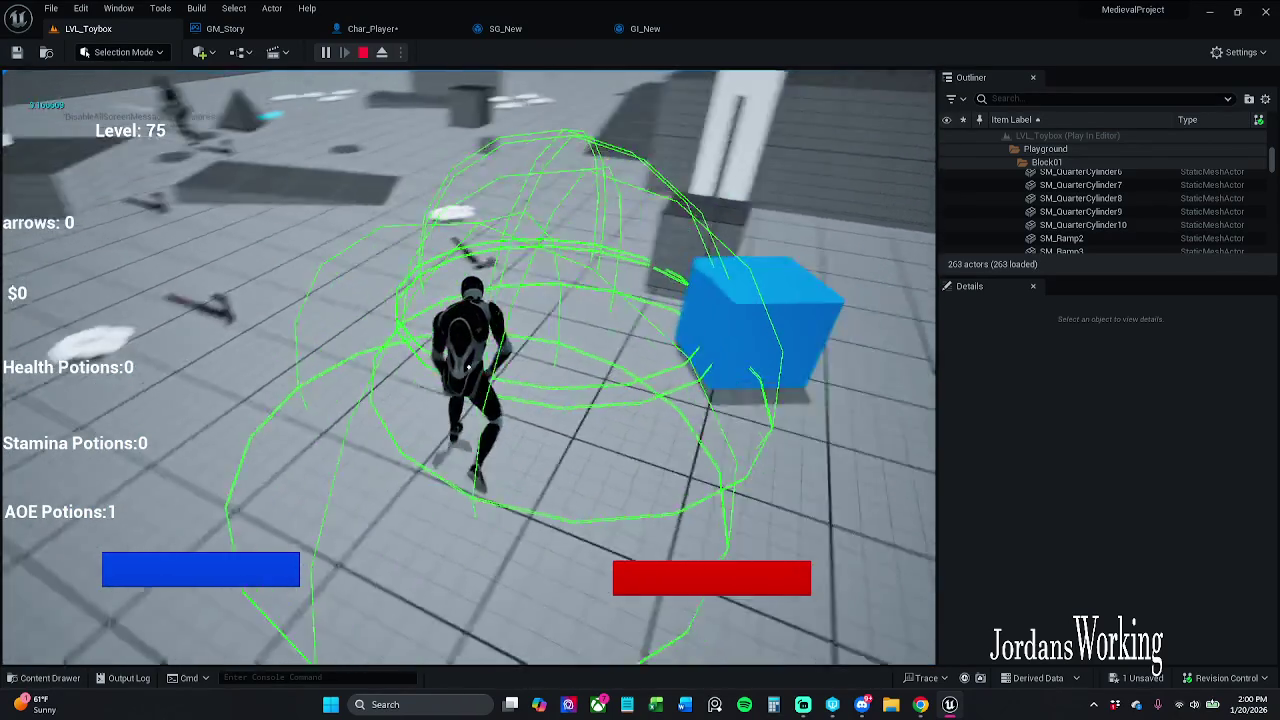
key("i")
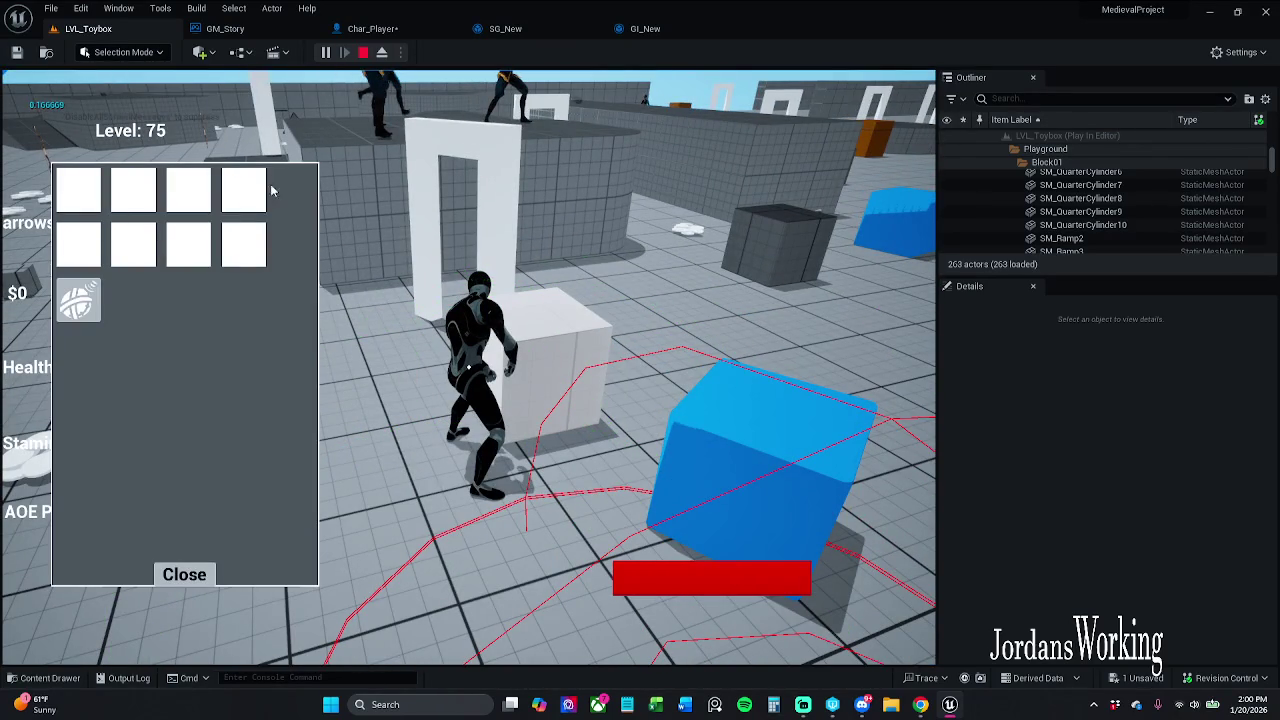
left_click(190, 577)
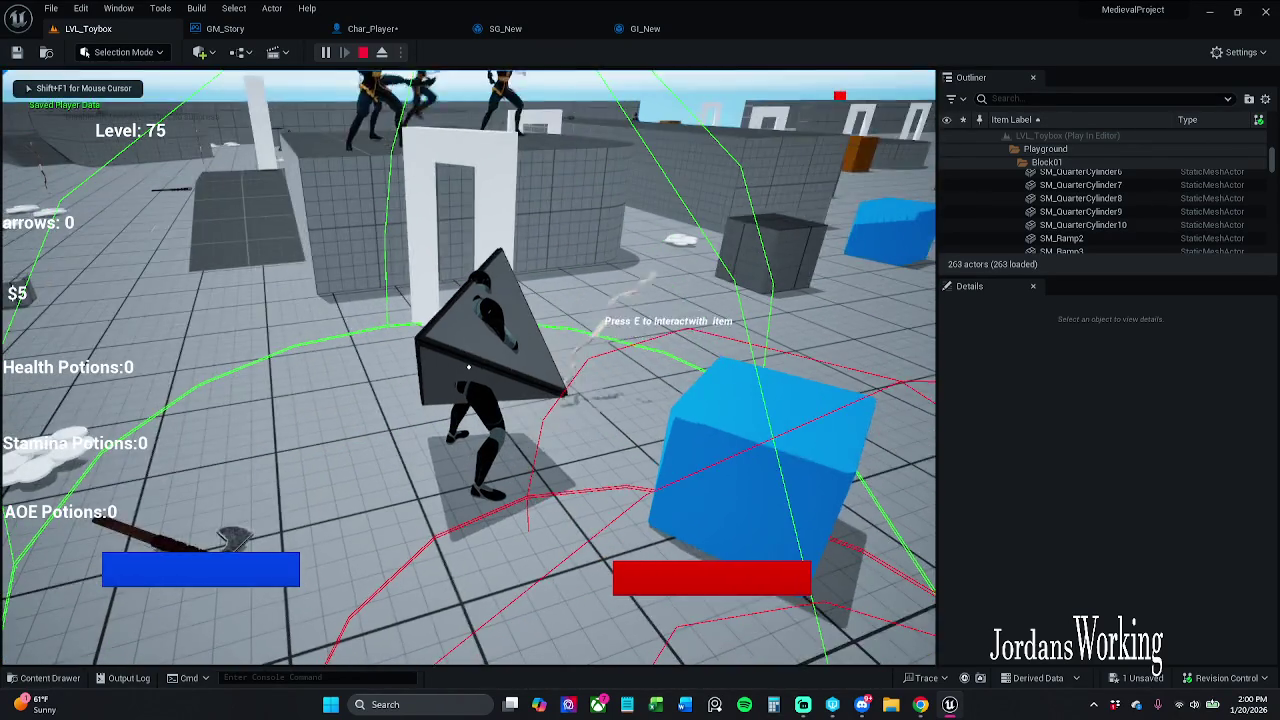
key("w")
key("w")
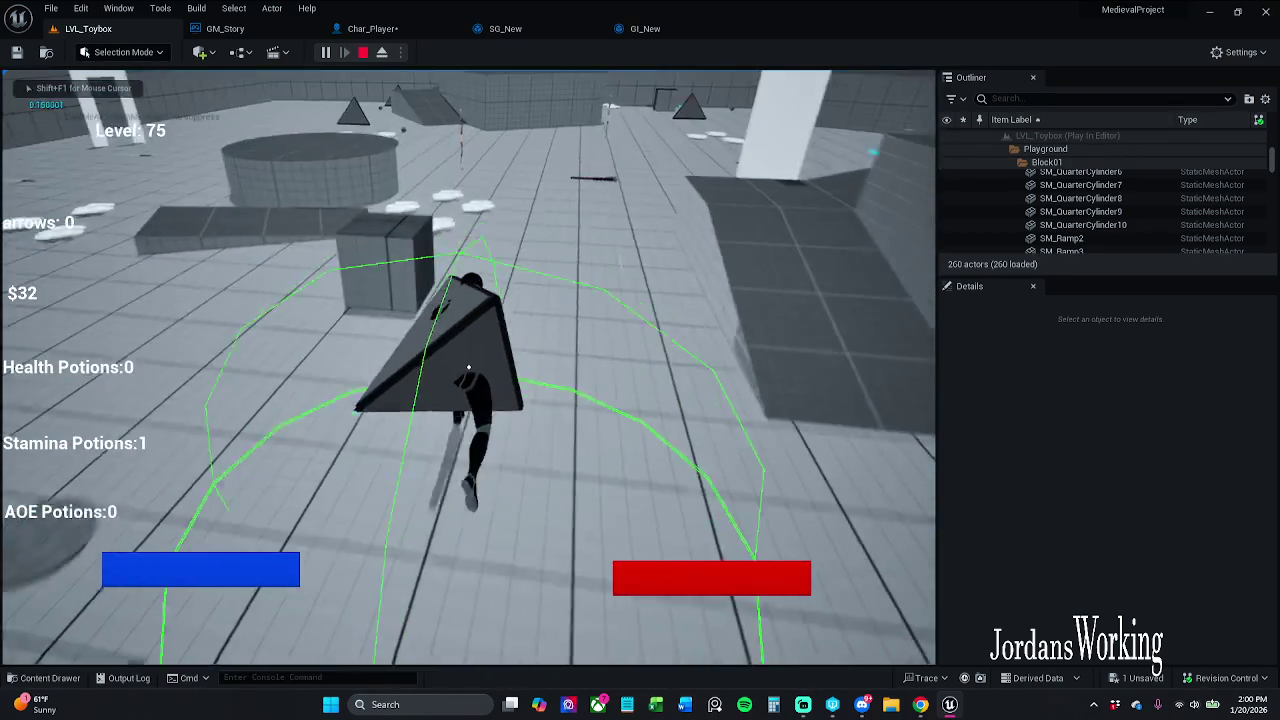
left_click(468, 367)
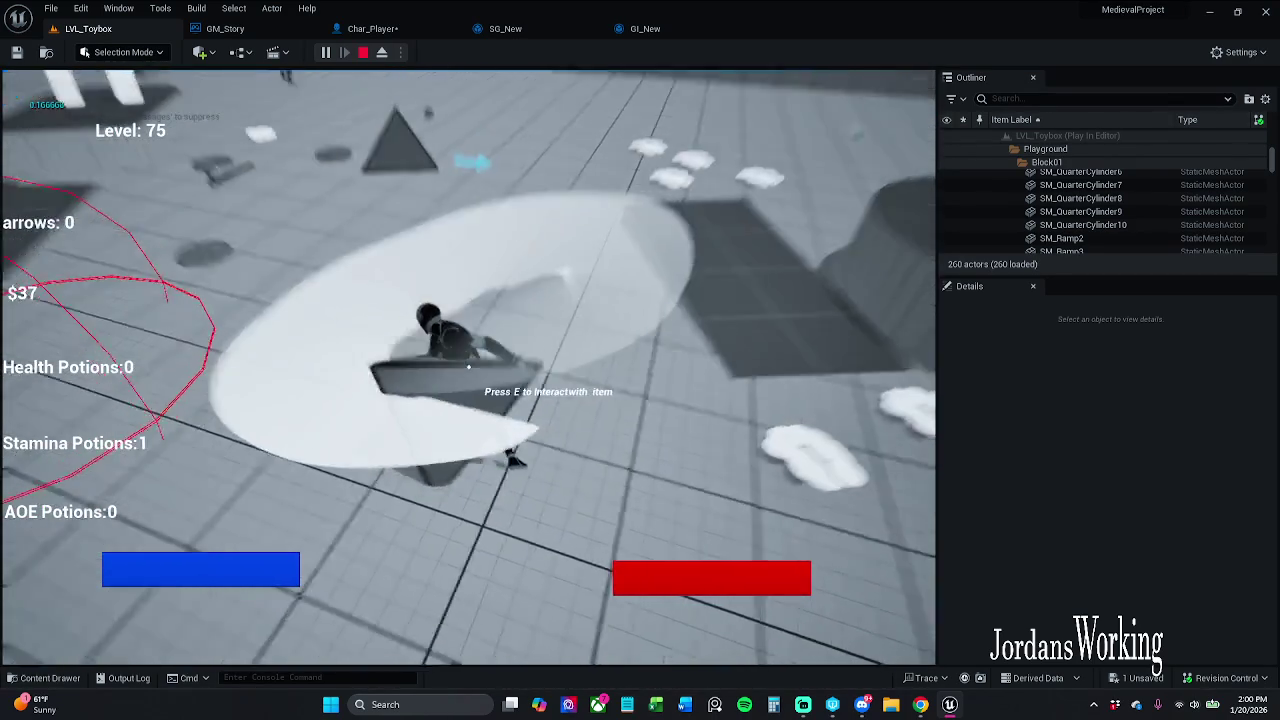
key("w")
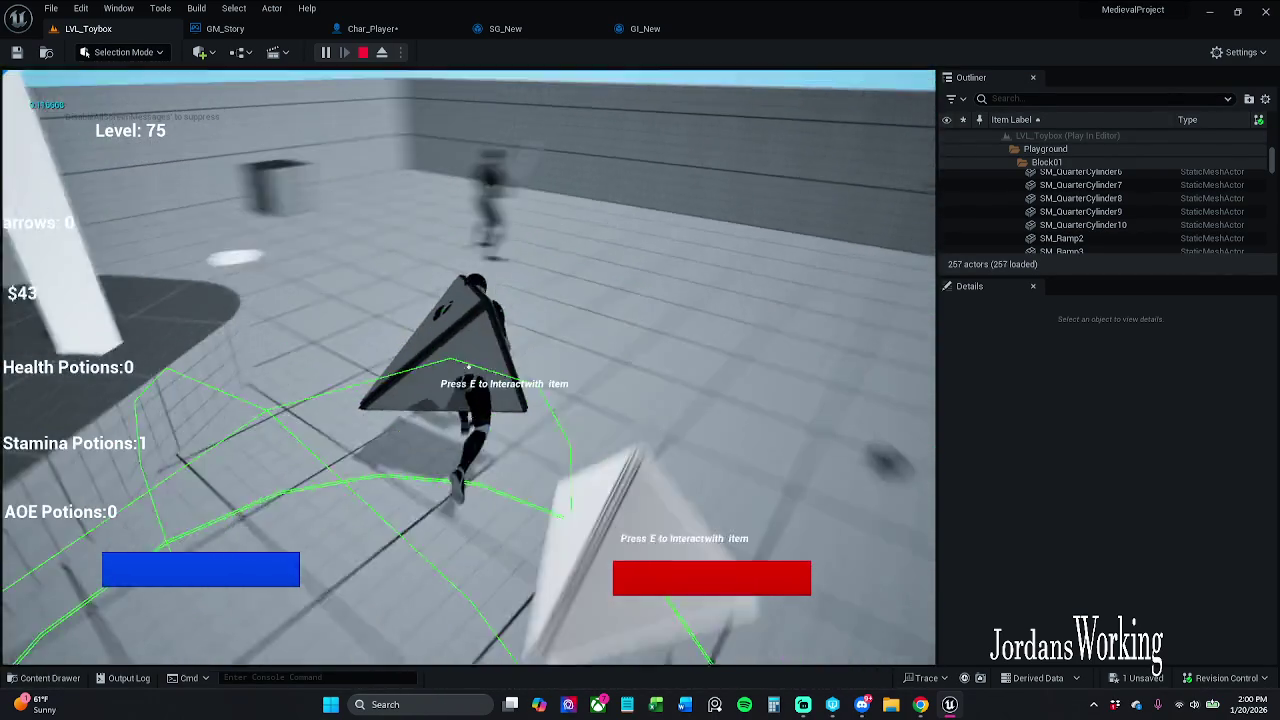
left_click(468, 367)
left_click(468, 367)
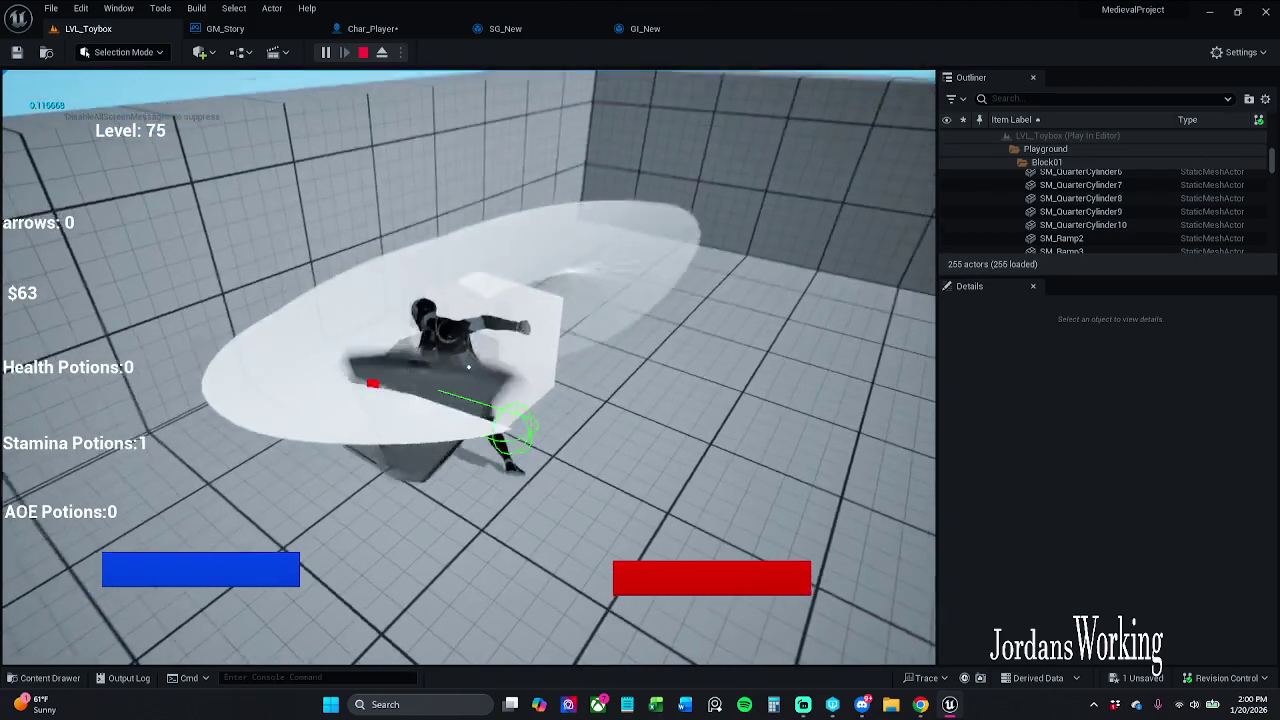
key("Escape")
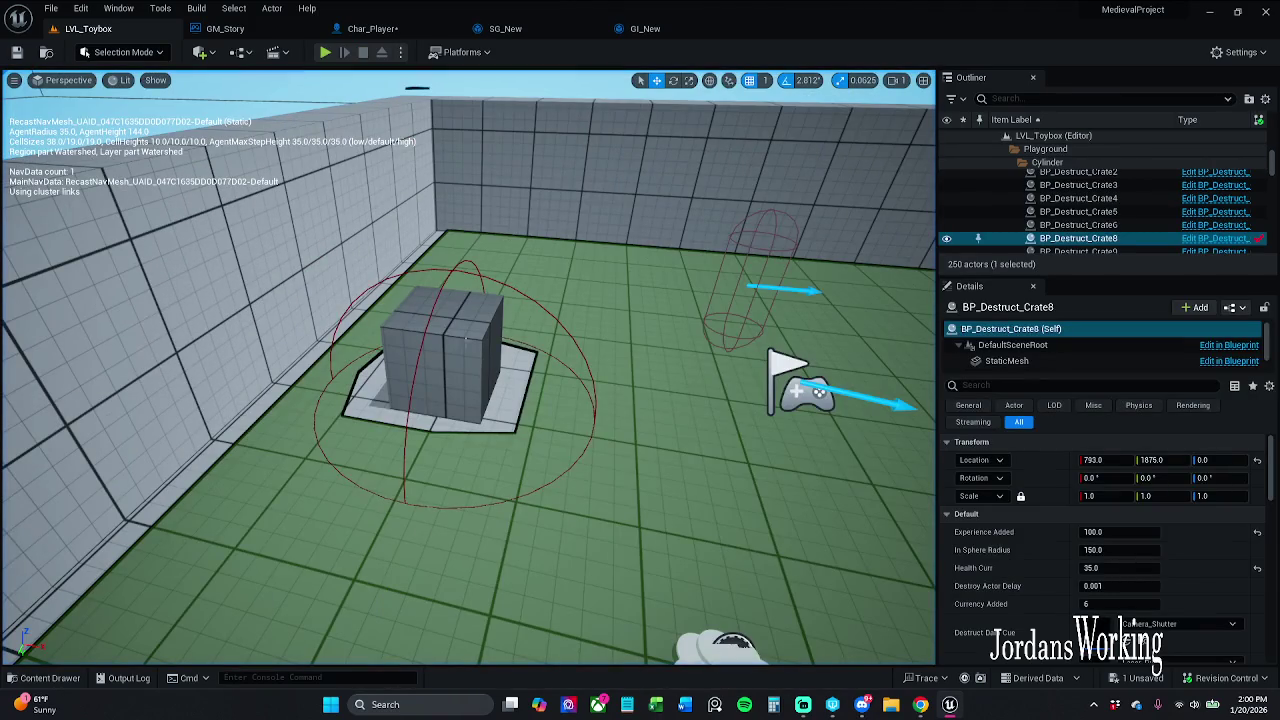
- Run a brief second play-test, stop it, and switch to Char_Player's Get Save Data graph
scroll(423, 215, "down", 10)
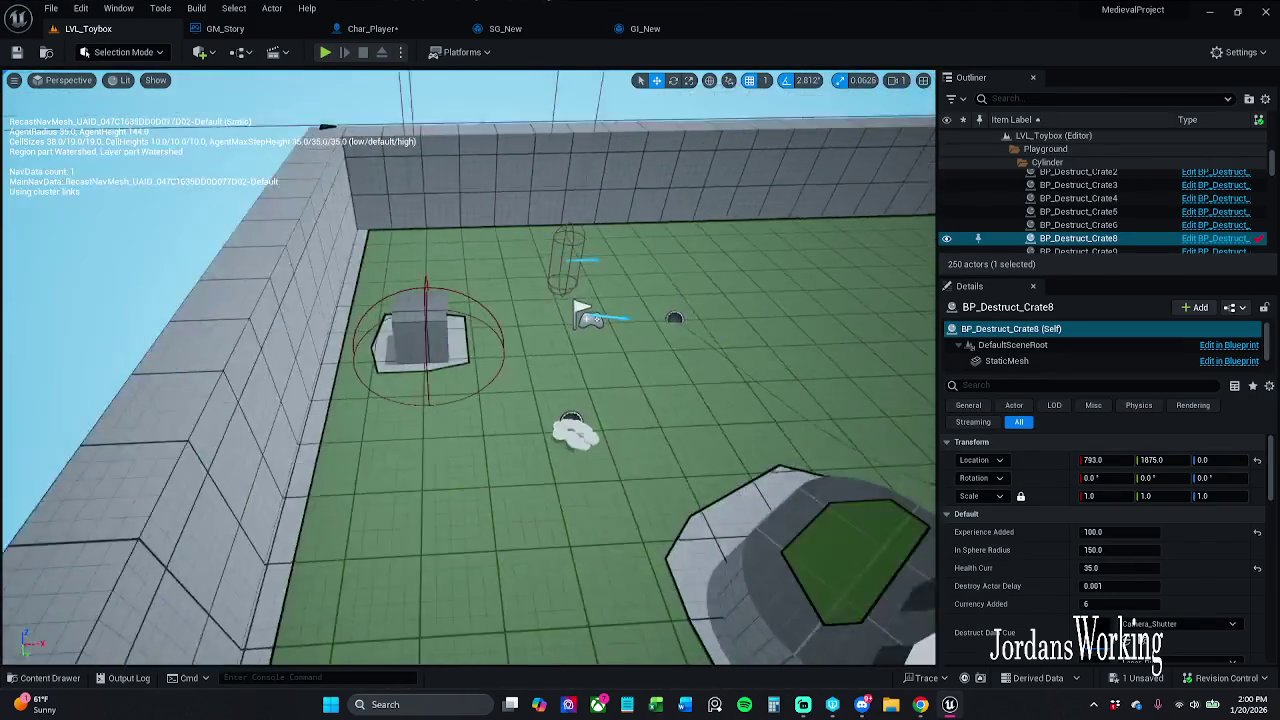
left_click(325, 52)
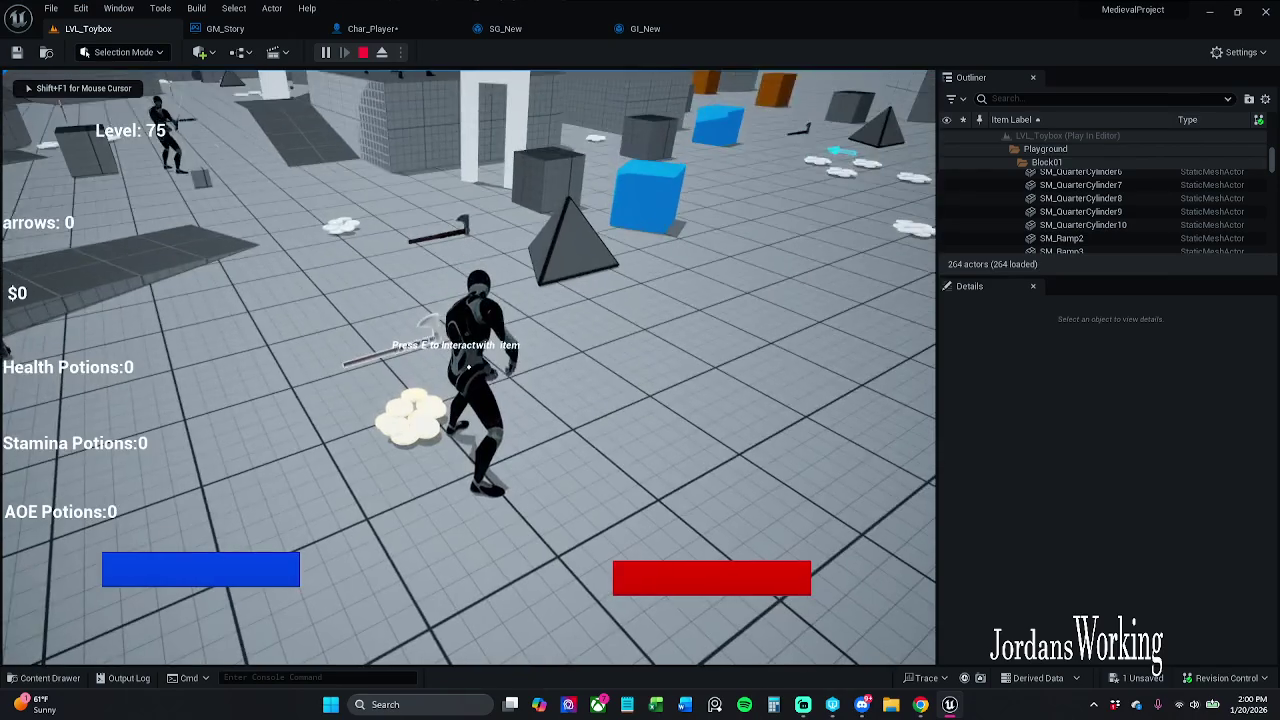
key("Escape")
left_click(412, 27)
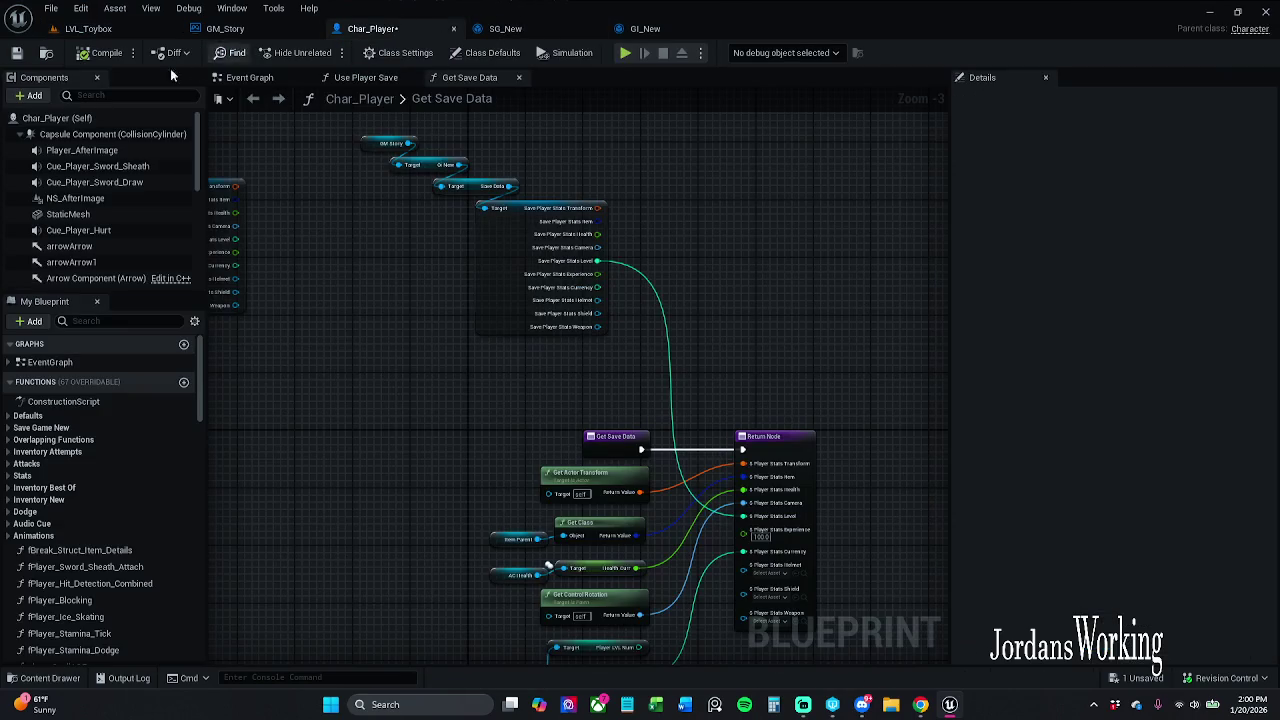
- Save and check out Char_Player, then move the four getter nodes aside
left_click(16, 52)
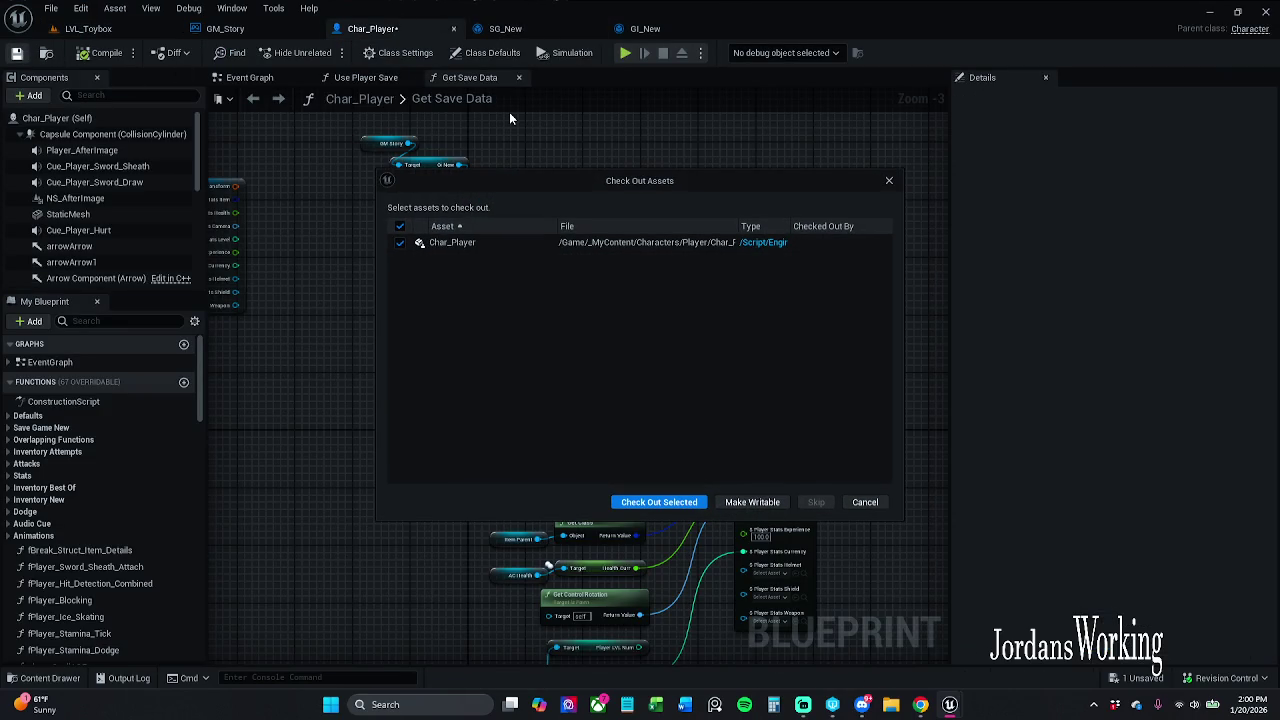
left_click(655, 502)
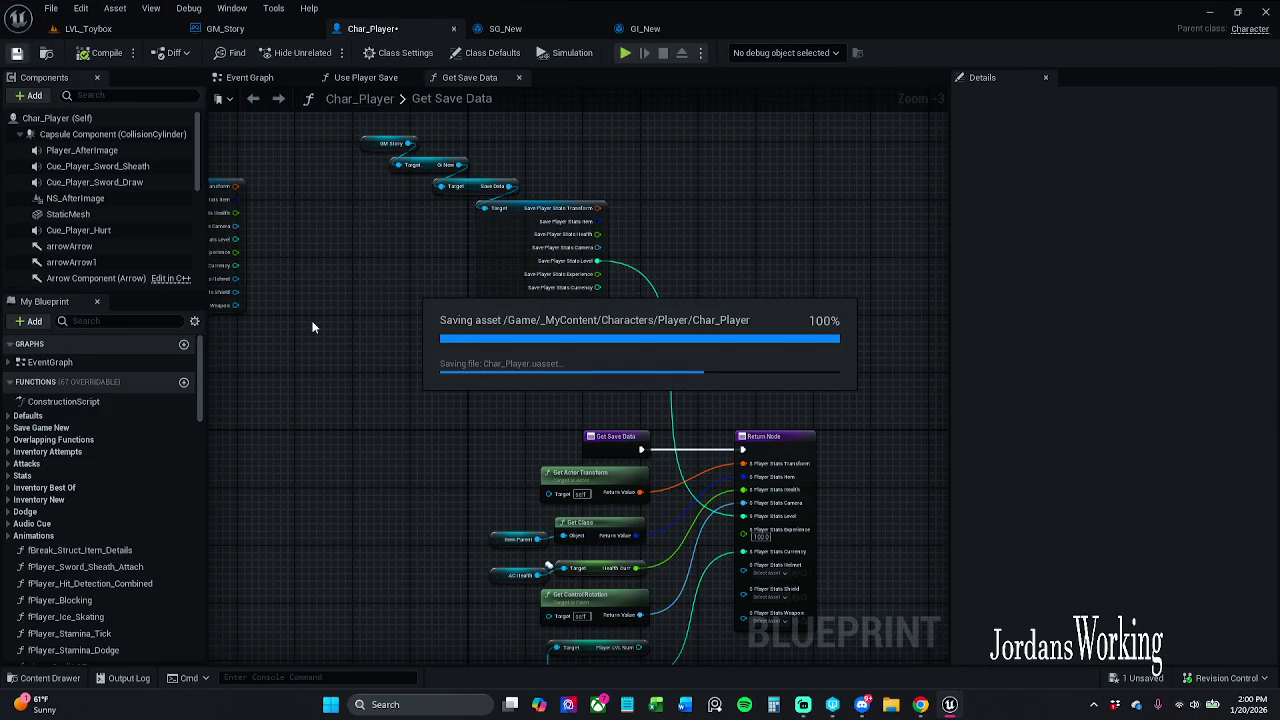
mouse_move(326, 317)
left_mouse_down()
mouse_move(605, 194)
mouse_move(627, 157)
left_mouse_up()
left_click_drag(514, 256, 553, 268)
left_click(691, 235)
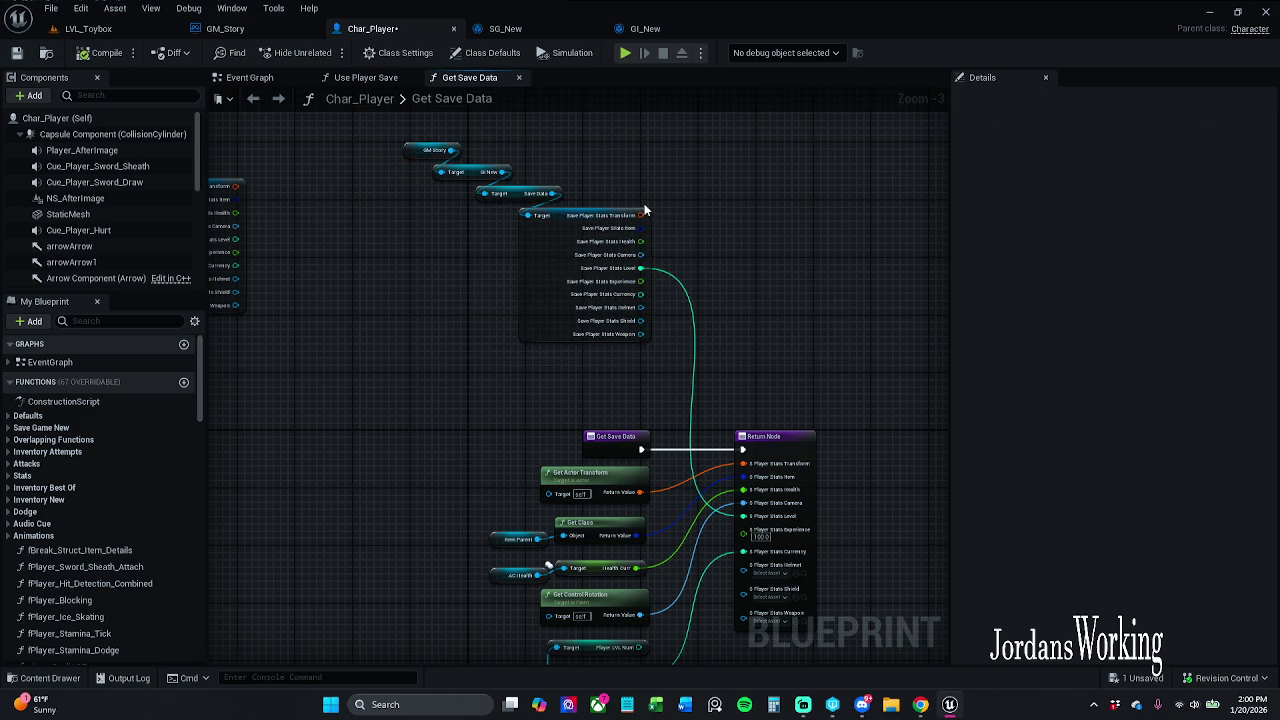
- Wire Save Player Stats Transform into the Return Node, save, and switch to LVL_Toybox
scroll(726, 254, "up", 2)
mouse_move(560, 193)
left_mouse_down()
mouse_move(710, 494)
mouse_move(682, 515)
left_mouse_up()
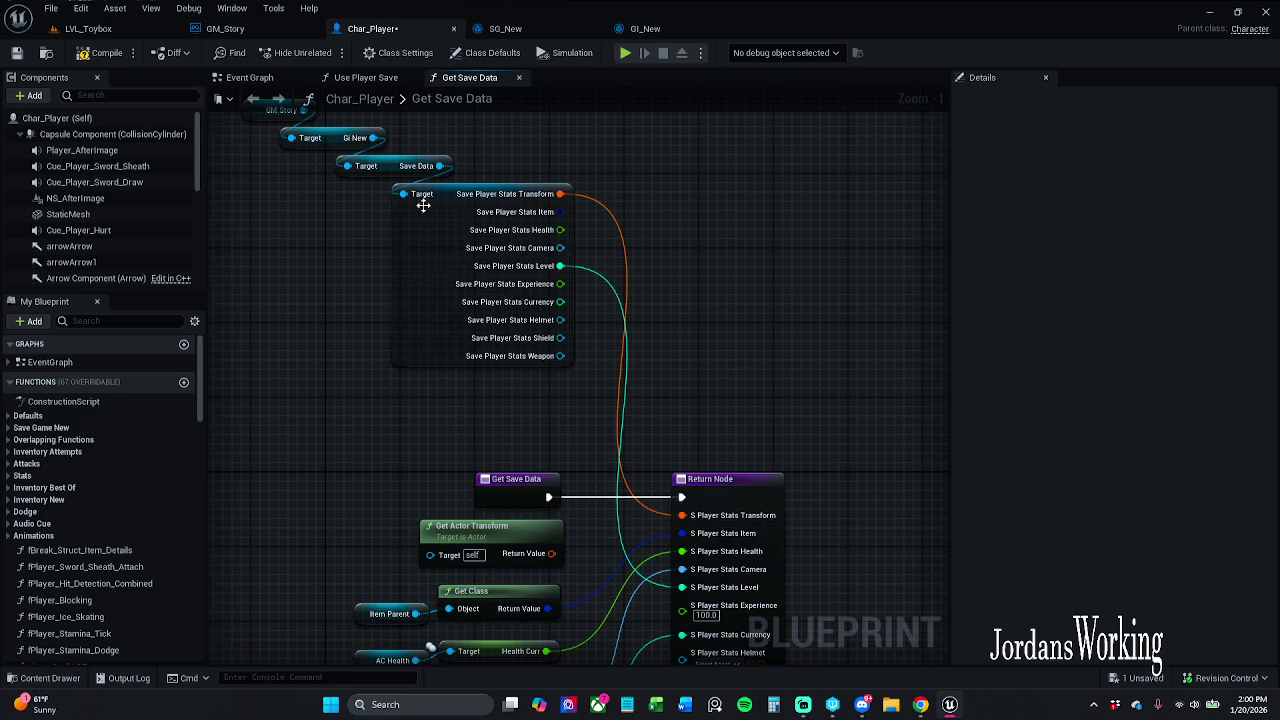
left_click(16, 53)
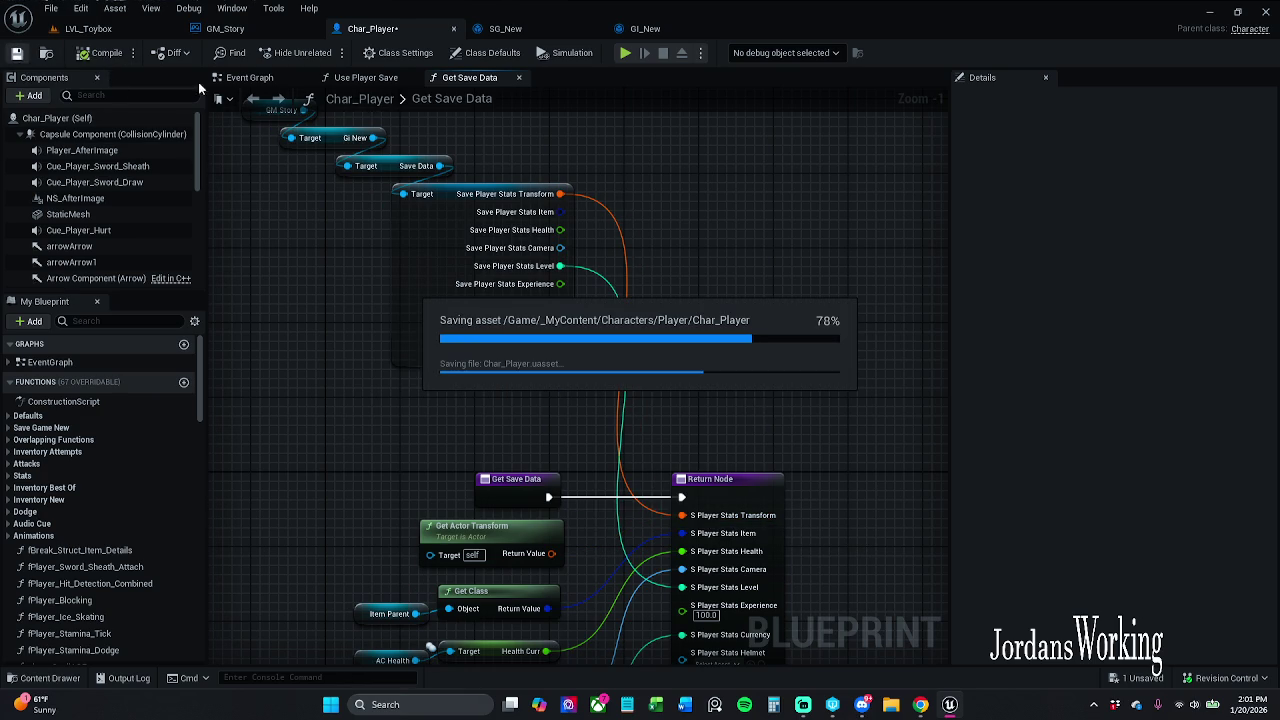
left_click(125, 28)
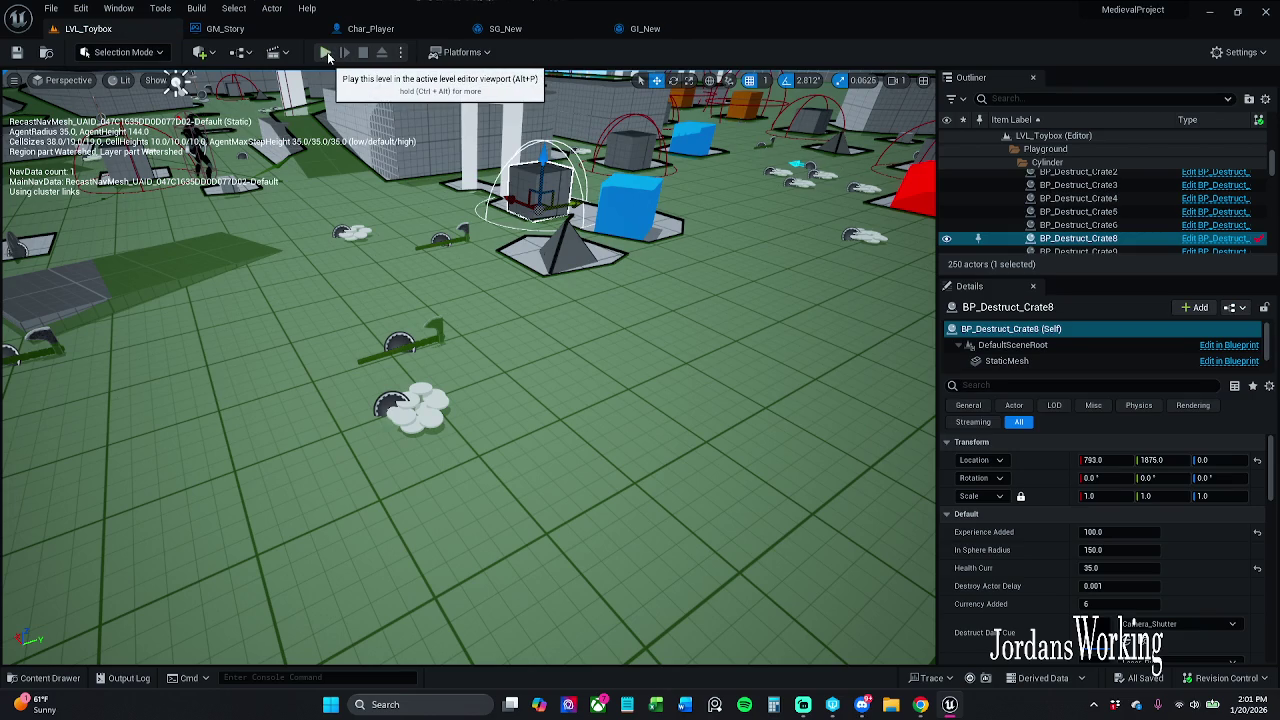
left_click(326, 53)
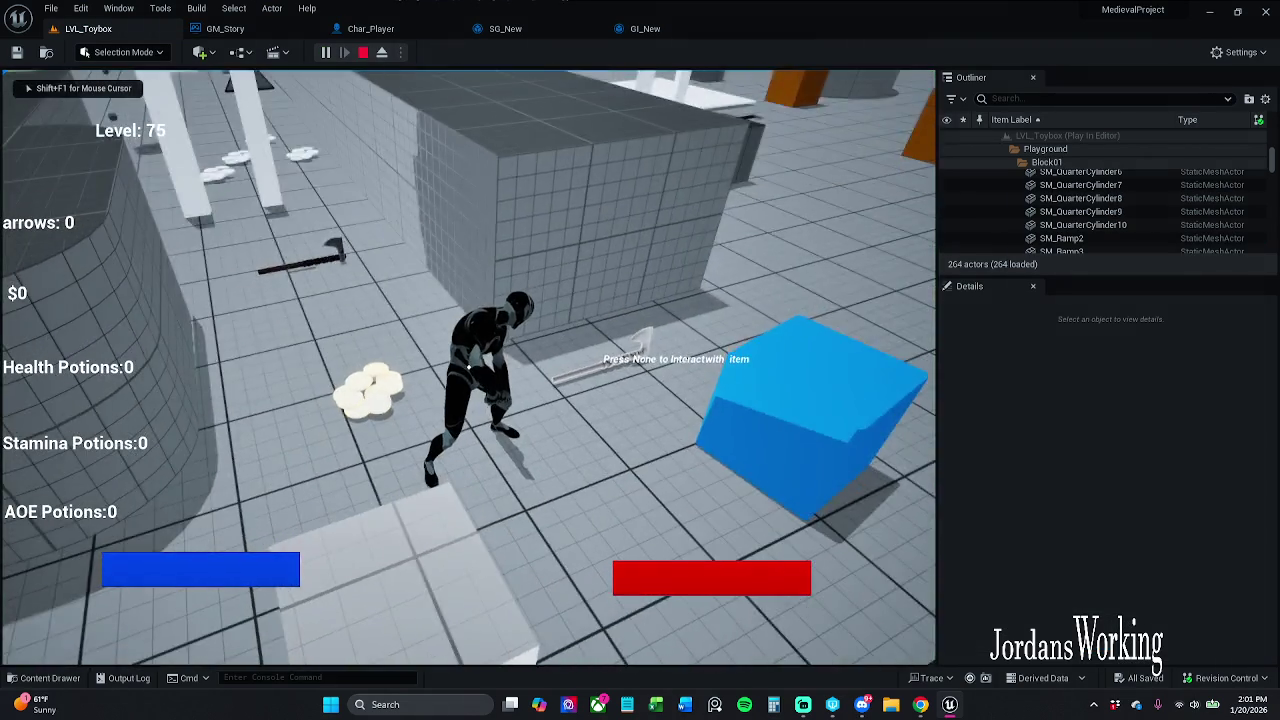
key("w")
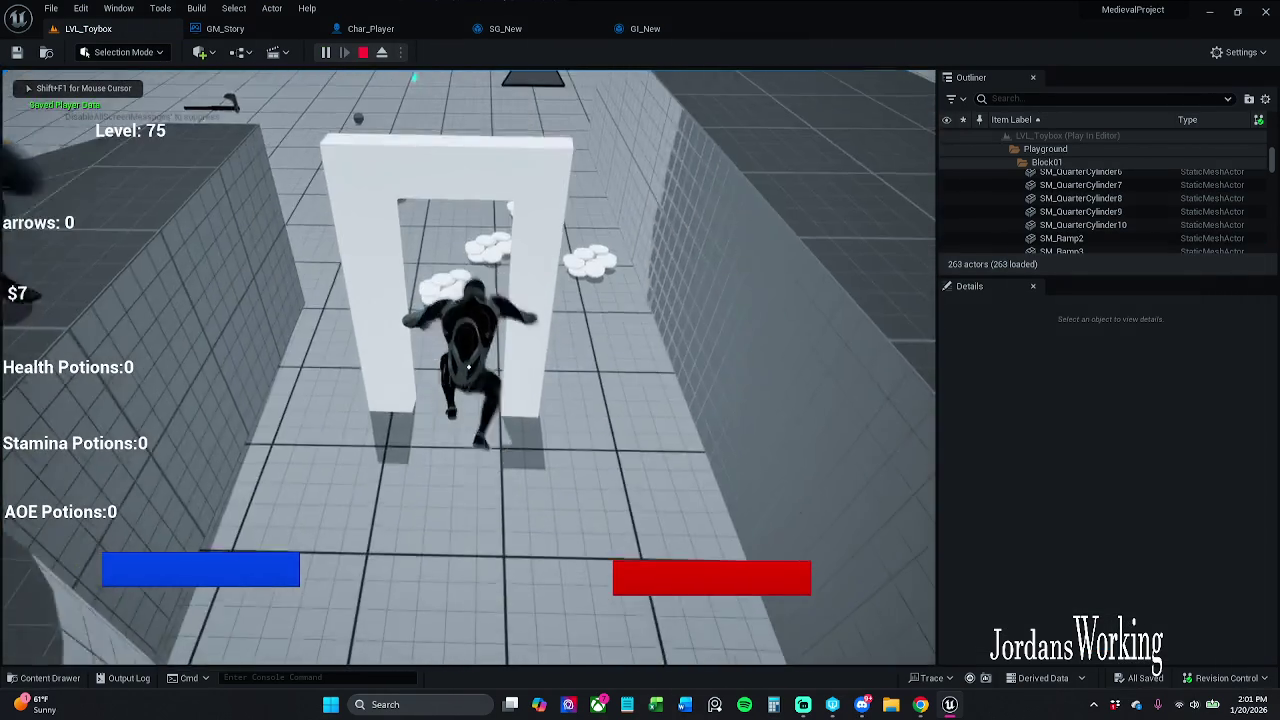
key("w")
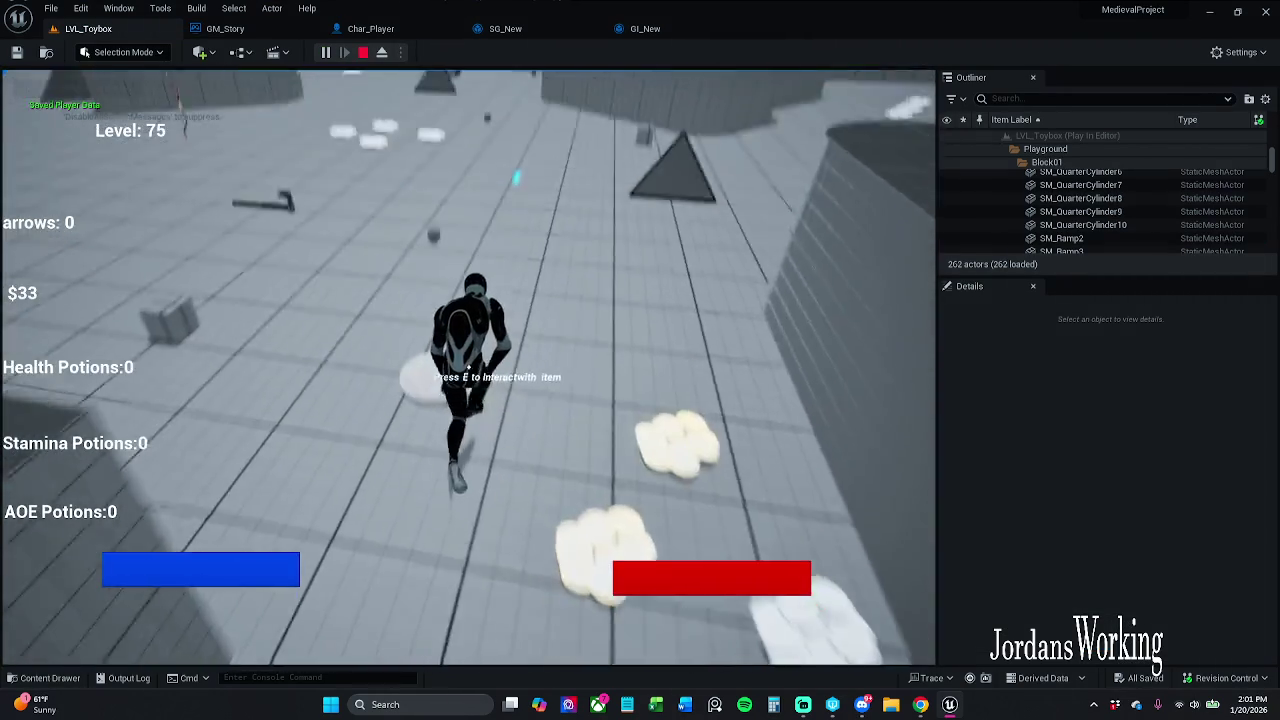
key("w")
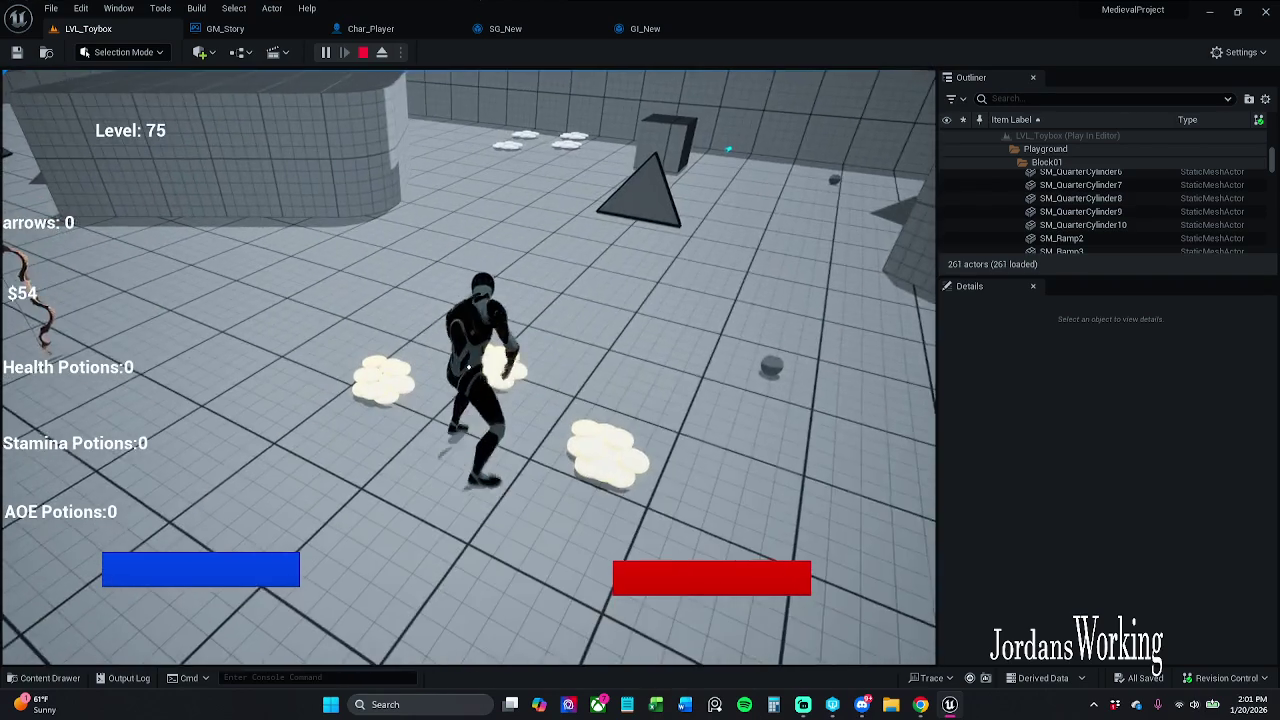
key("shift+F1")
key("Escape")
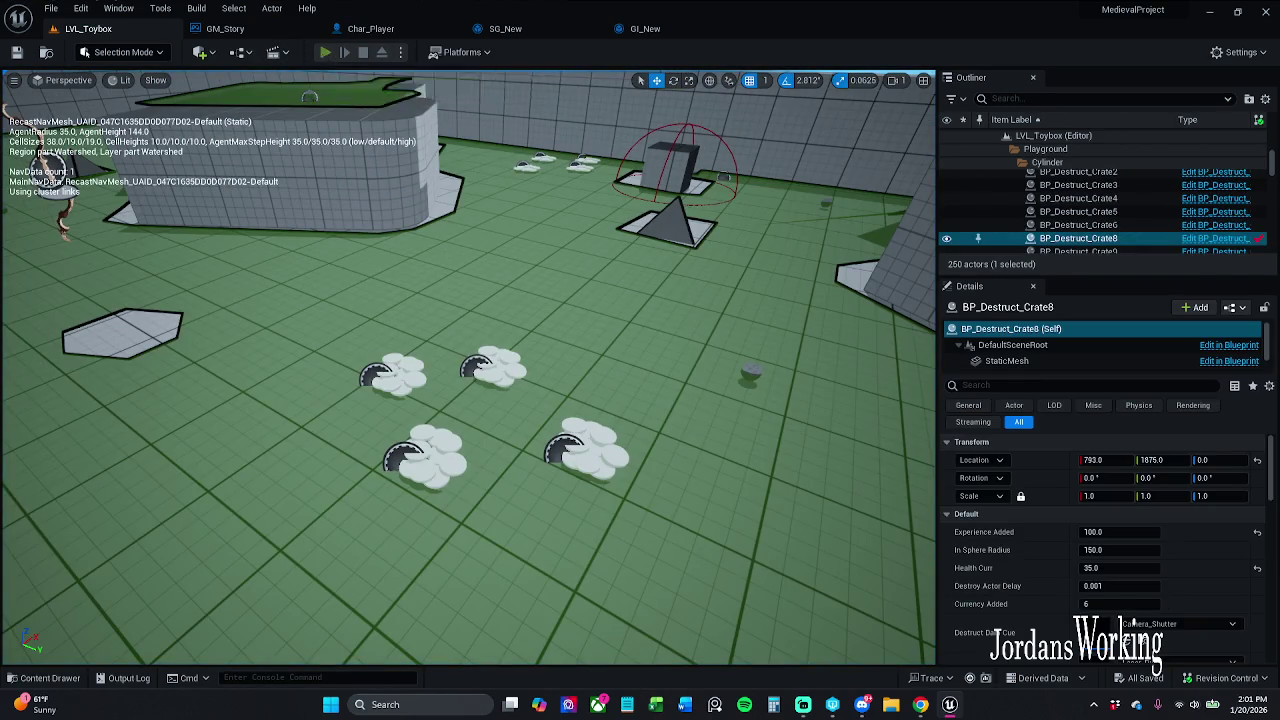
left_click(325, 52)
key("w")
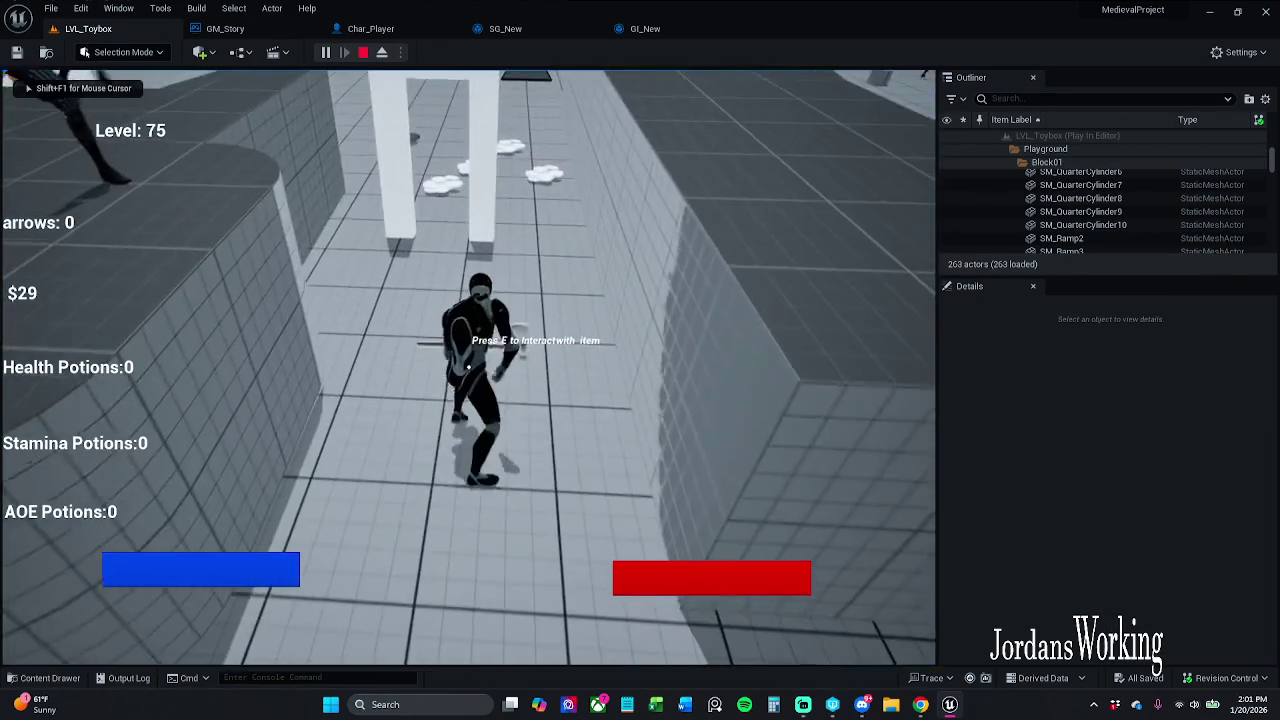
key("w")
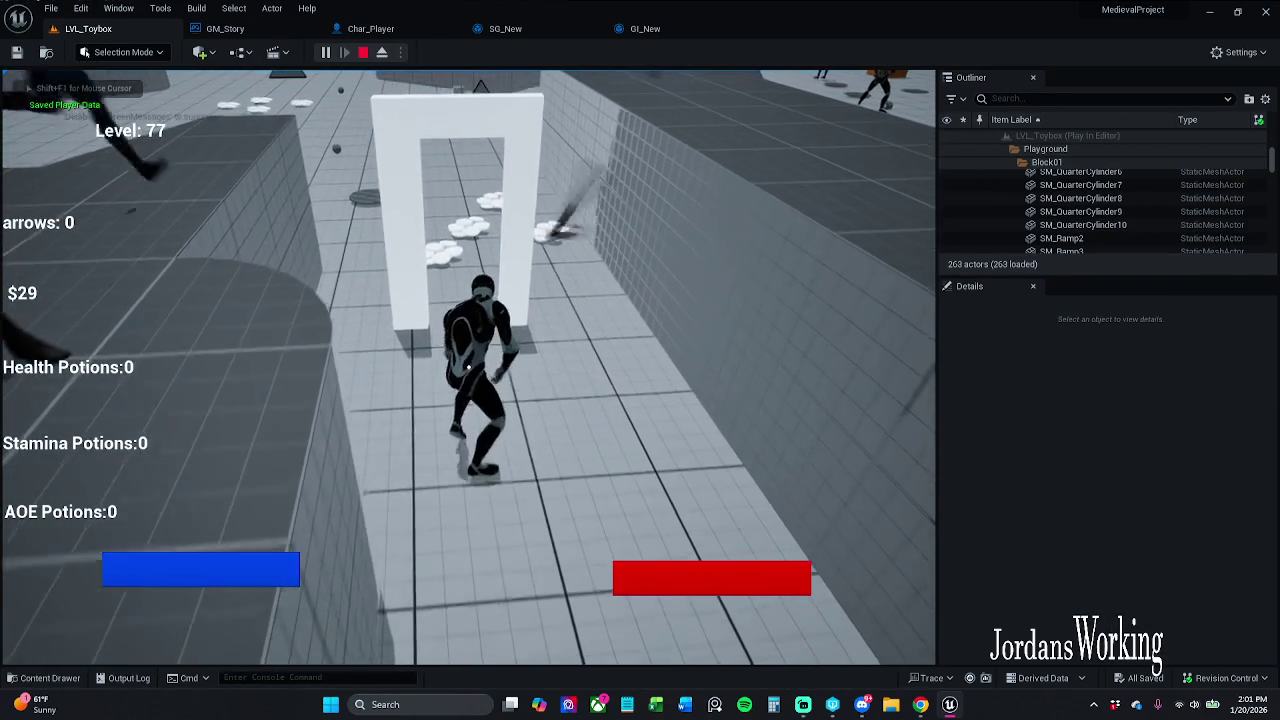
key("w")
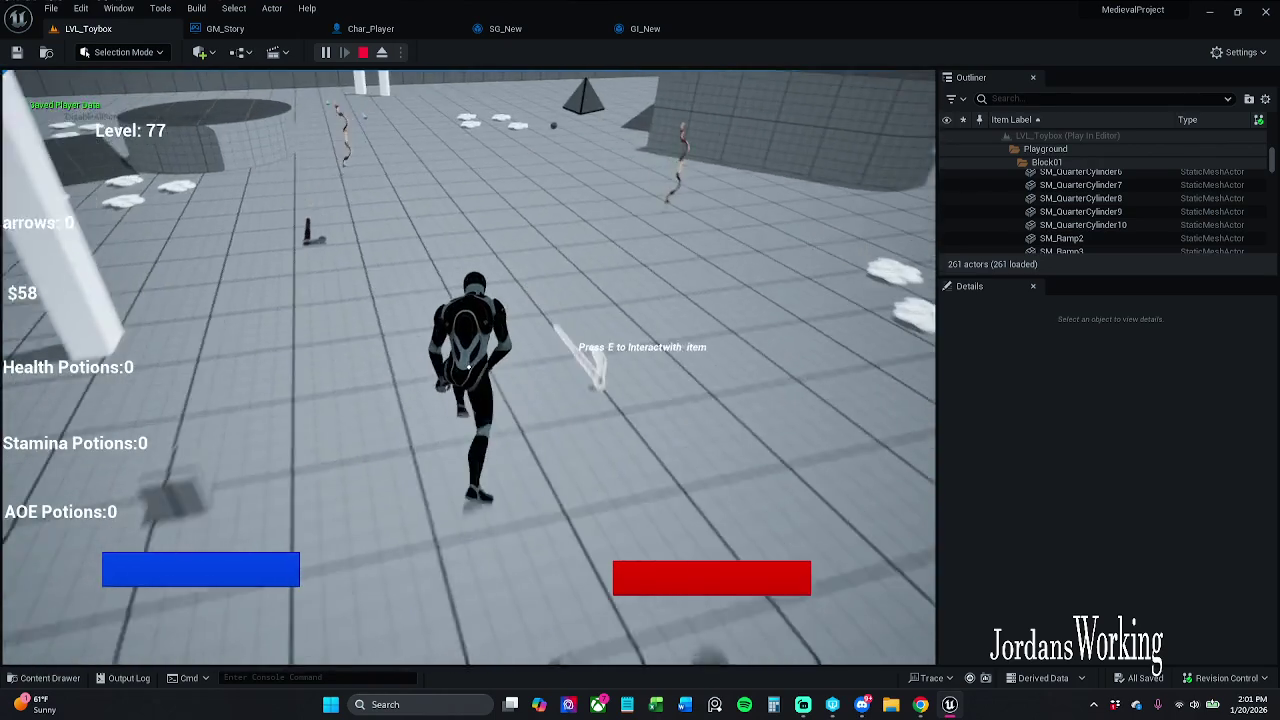
key("w")
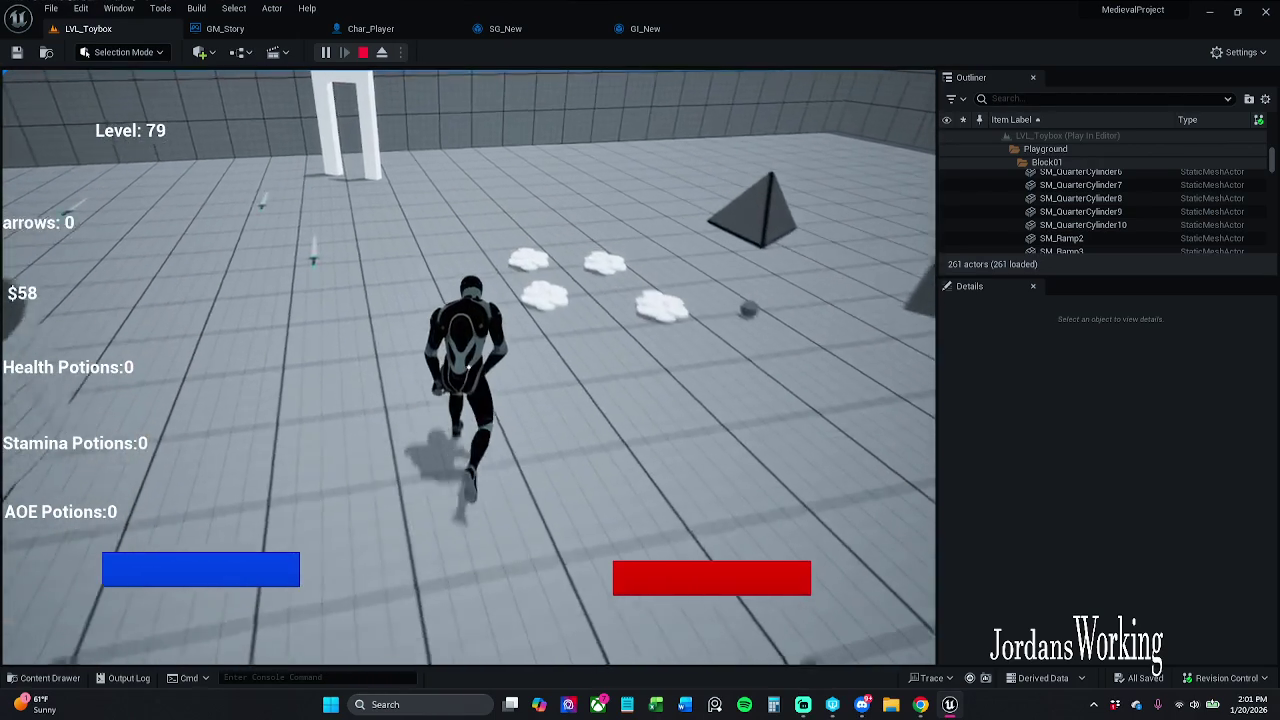
key("w")
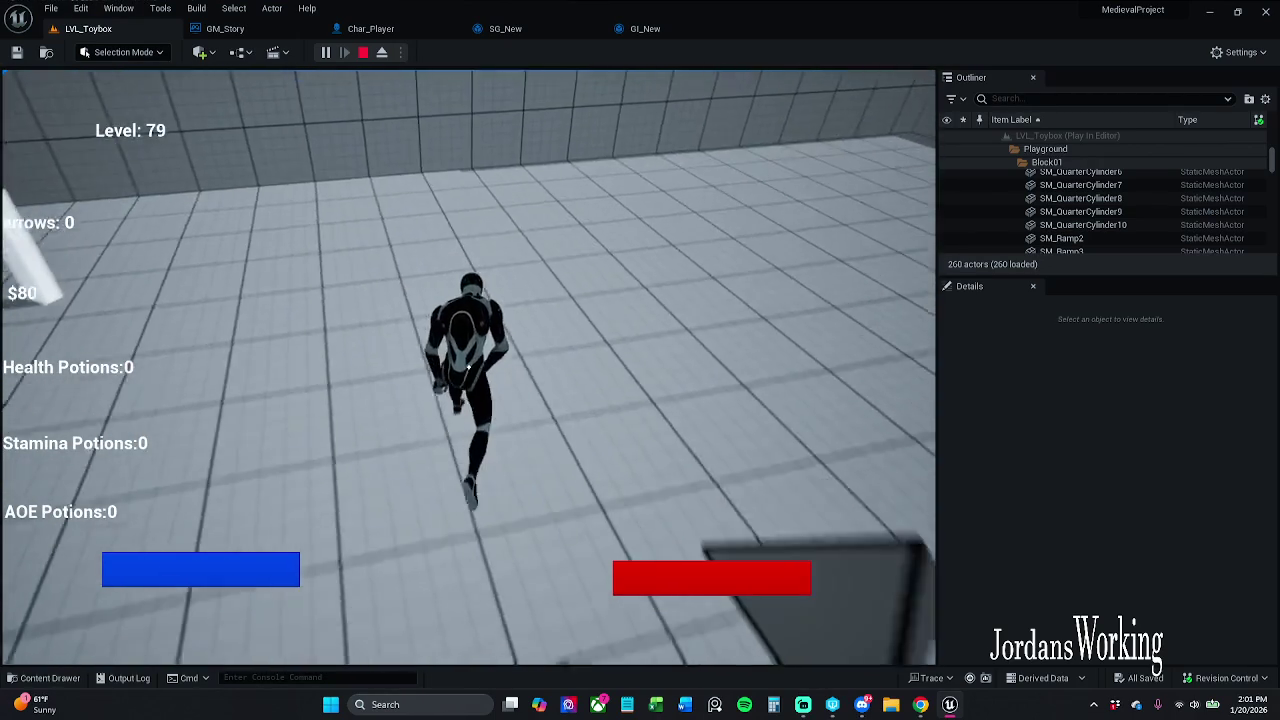
key("w")
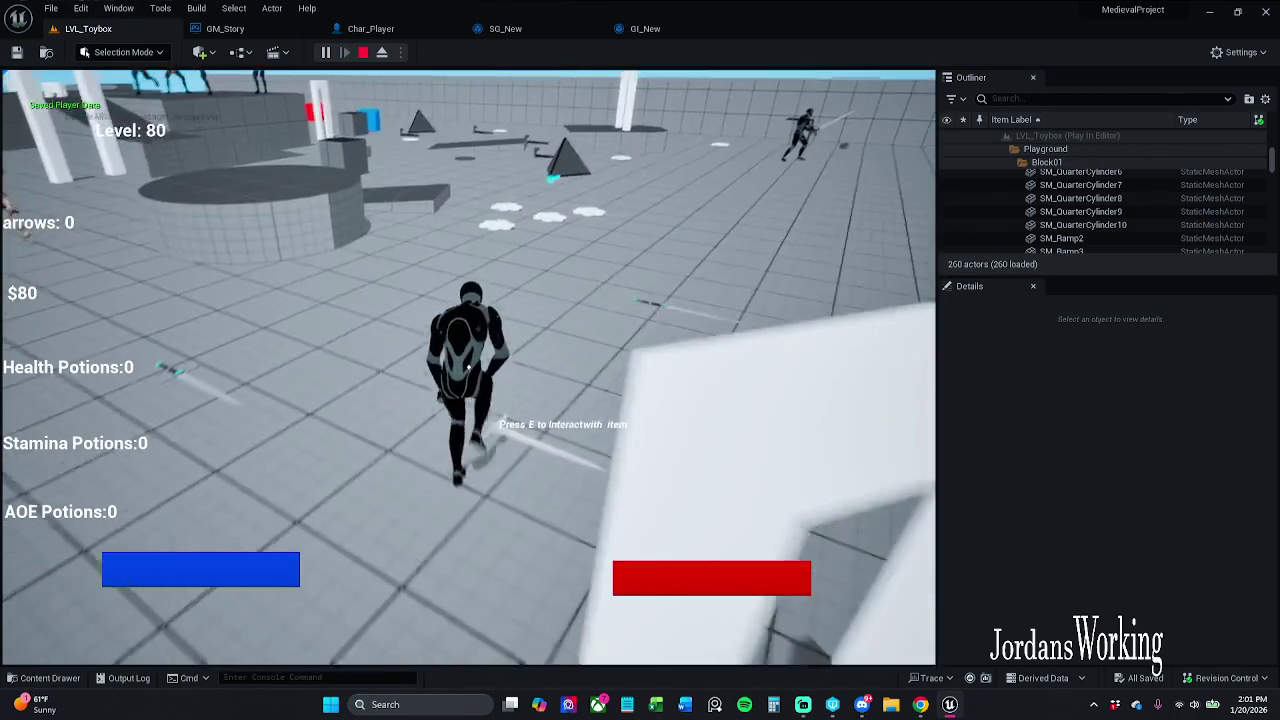
key("Escape")
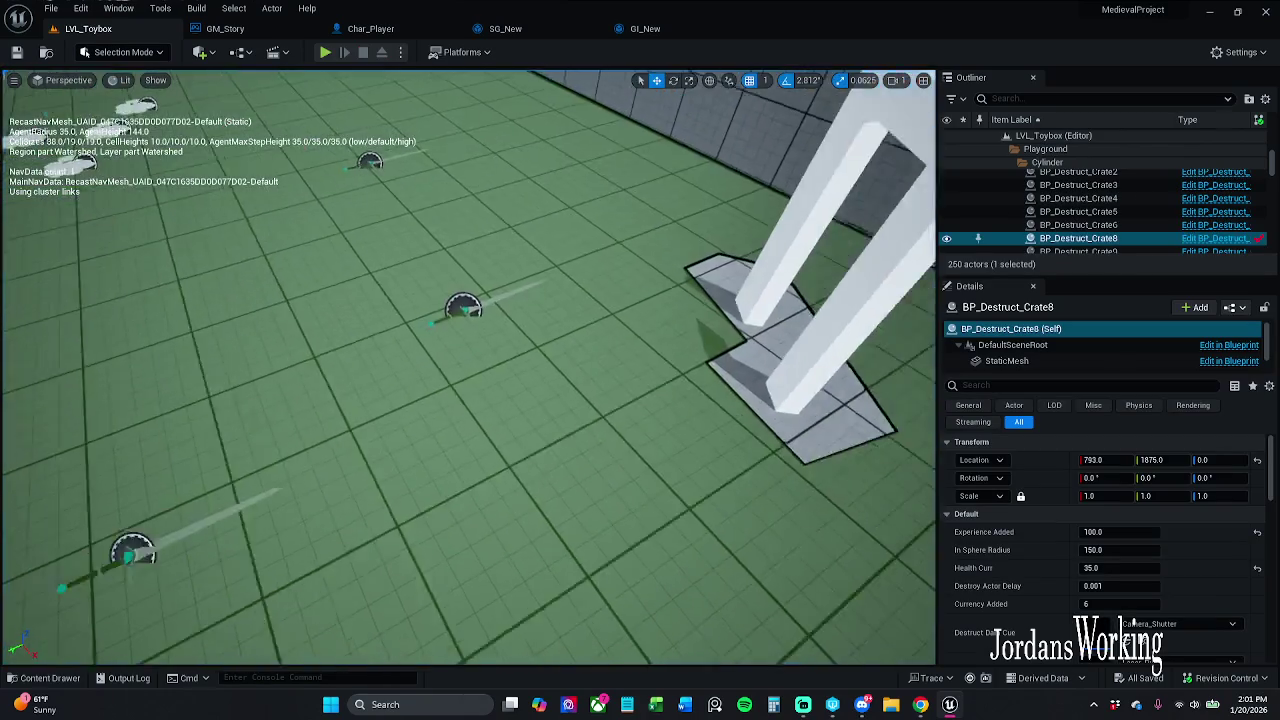
scroll(313, 78, "down", 10)
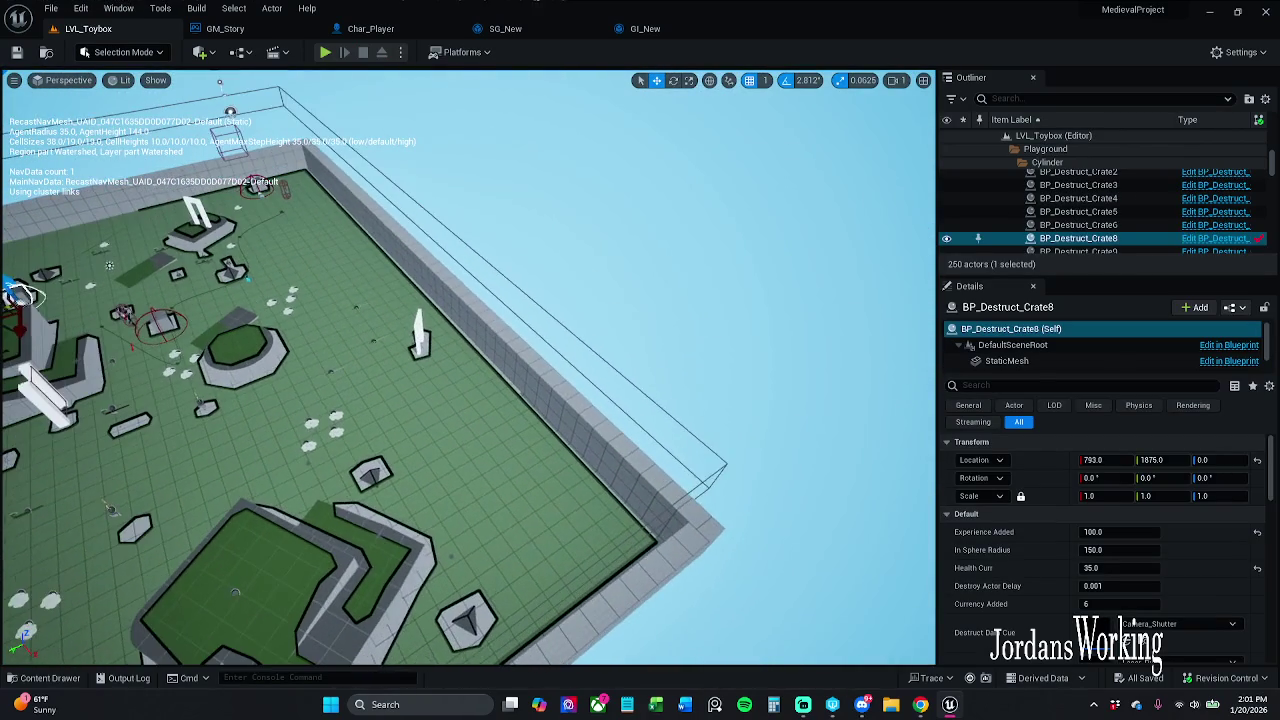
key("alt+p")
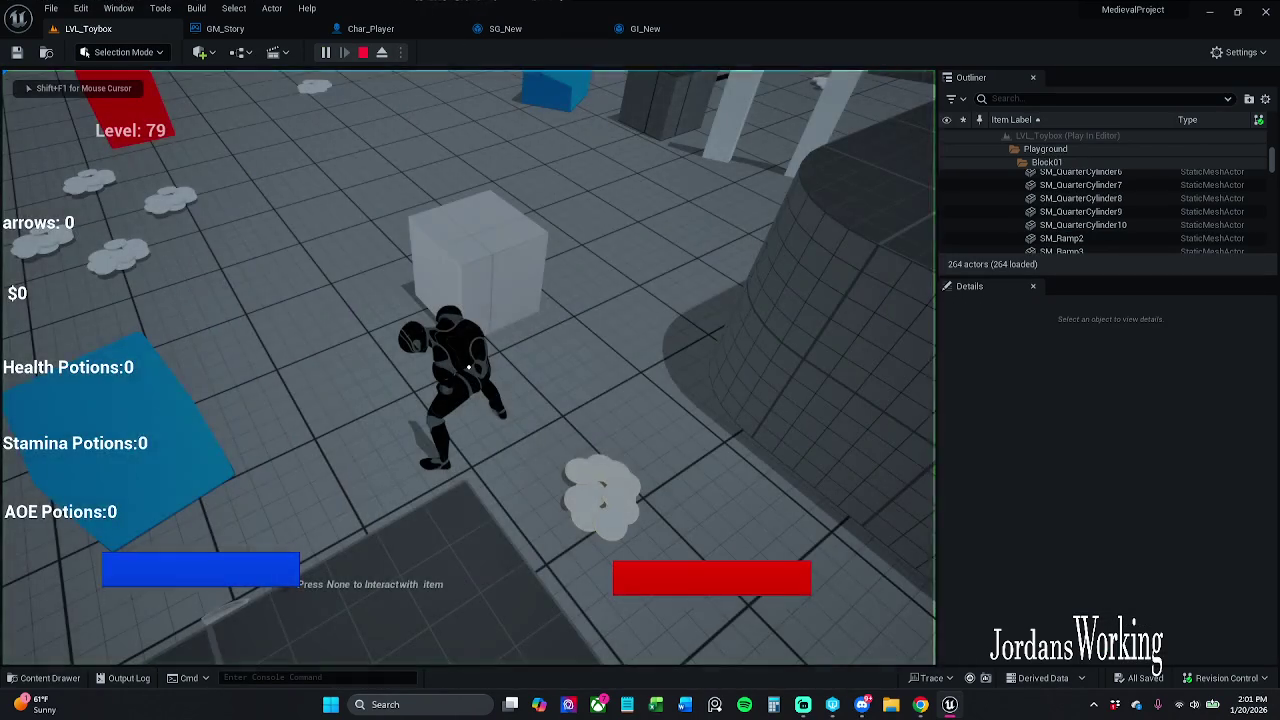
key("w")
key("w")
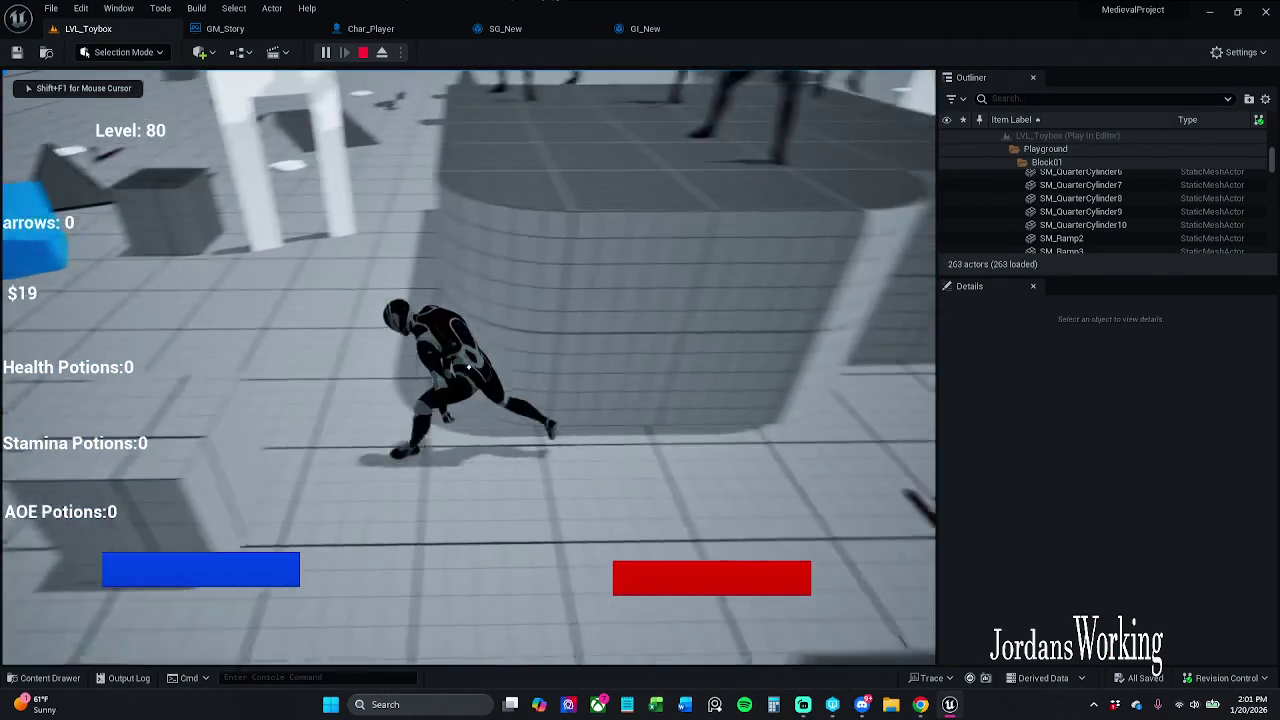
key("Escape")
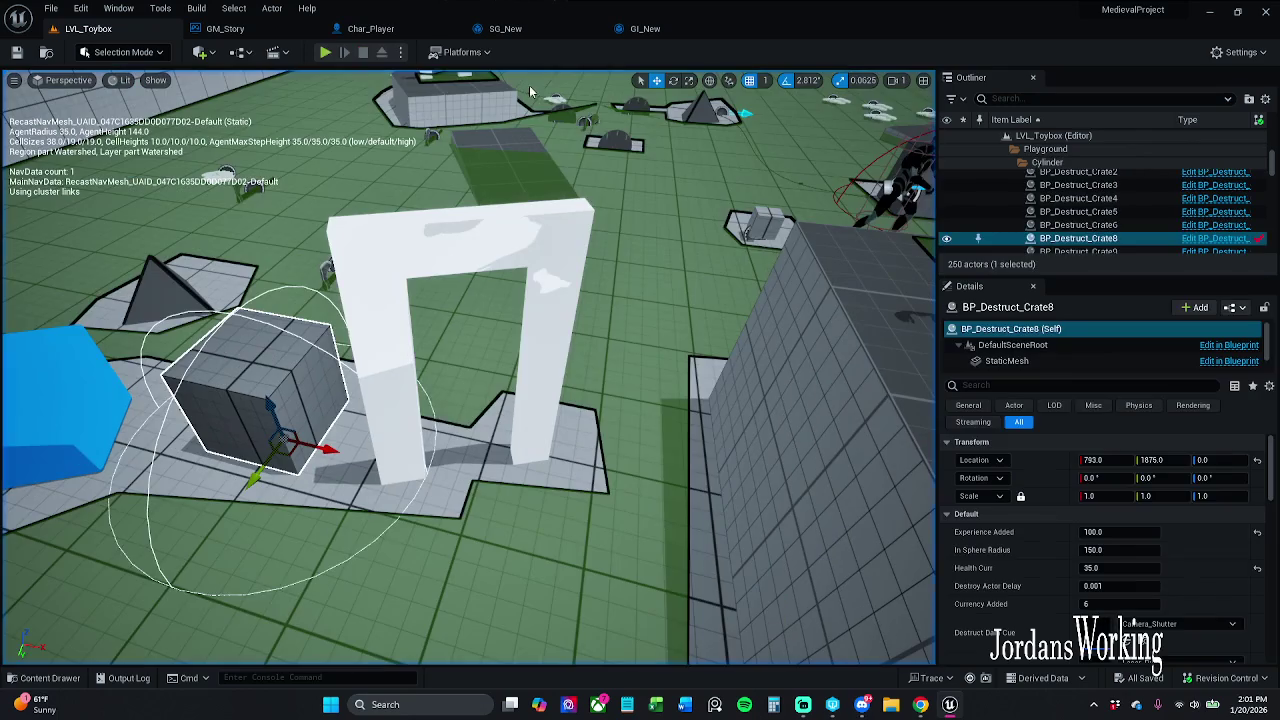
left_click(325, 52)
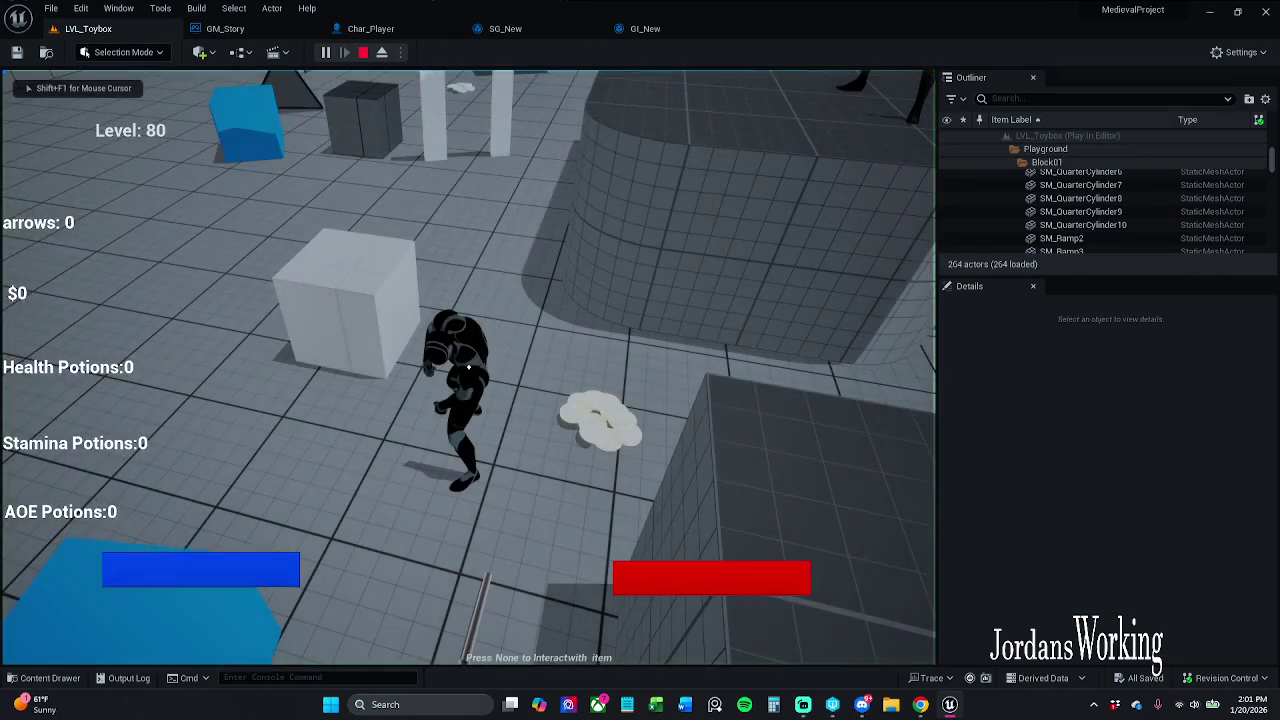
key("Escape")
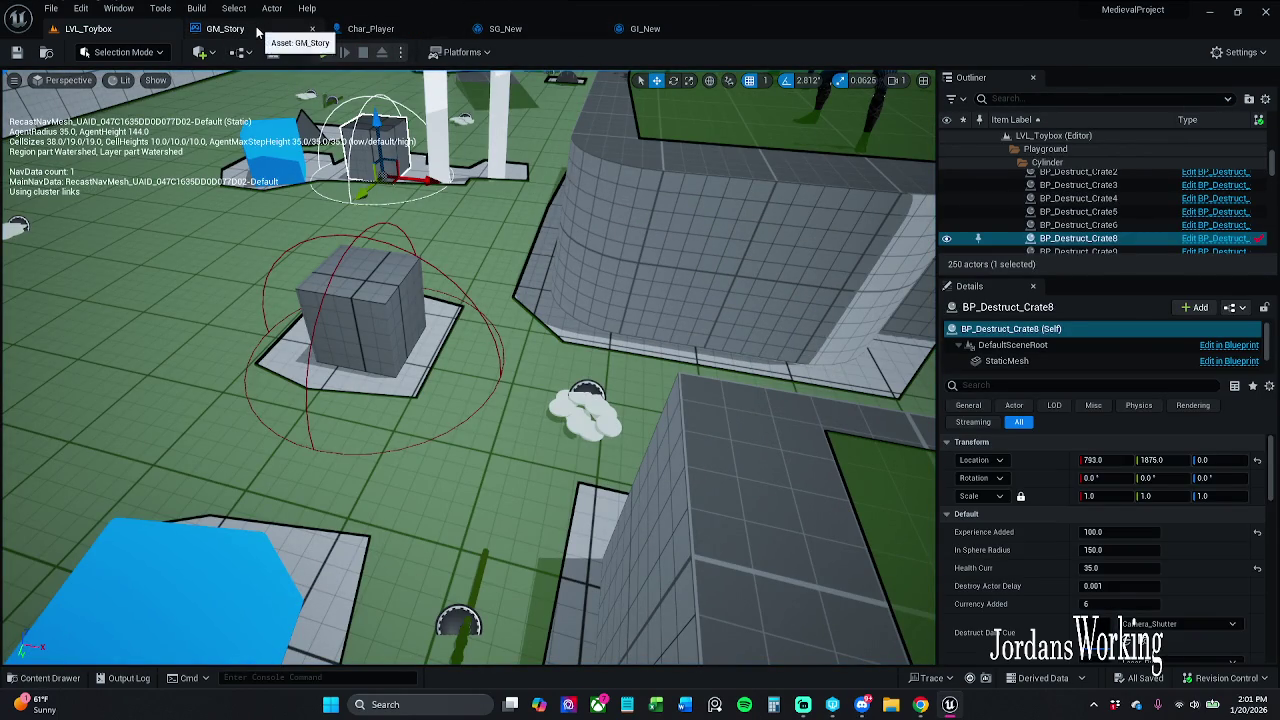
left_click(225, 28)
- Shift the Player Stats and Break S_Player_Stats nodes right, save GM_Story, and switch to Char_Player
scroll(412, 354, "down", 1)
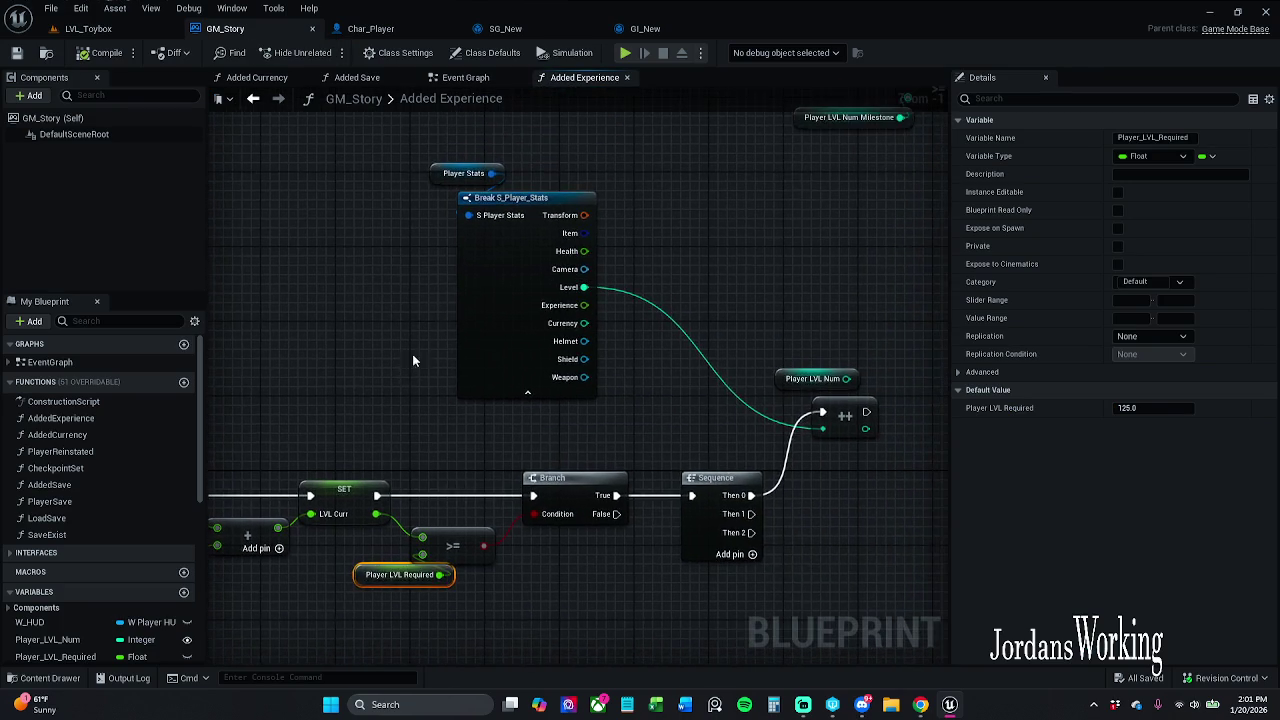
mouse_move(405, 178)
left_mouse_down()
mouse_move(547, 263)
mouse_move(602, 263)
left_mouse_up()
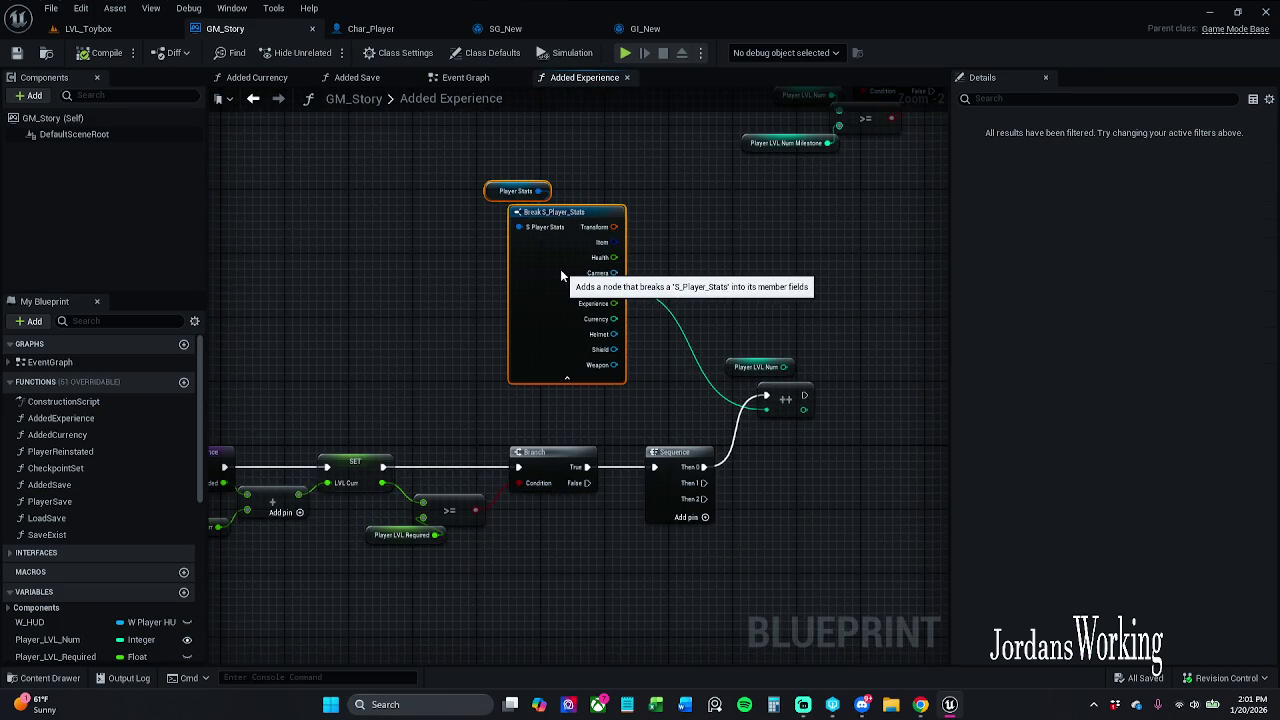
left_click(744, 193)
left_click_drag(744, 193, 592, 369)
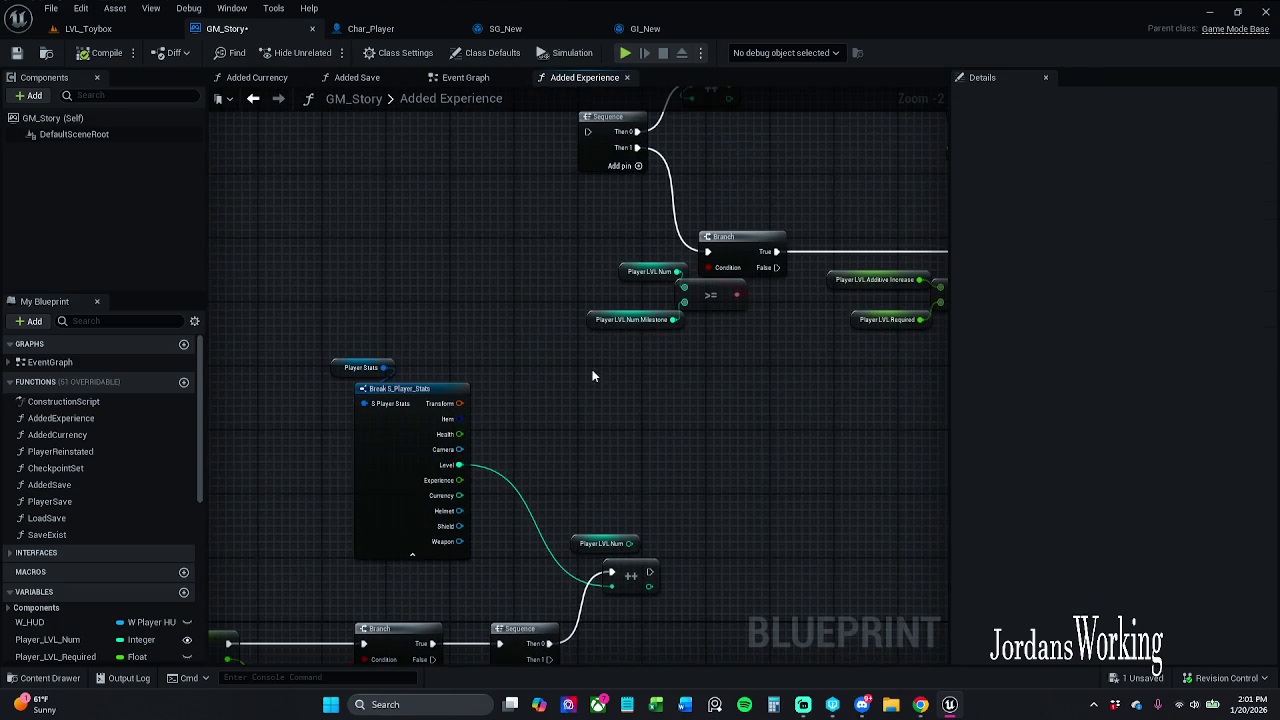
left_click(16, 52)
left_click_drag(481, 187, 551, 138)
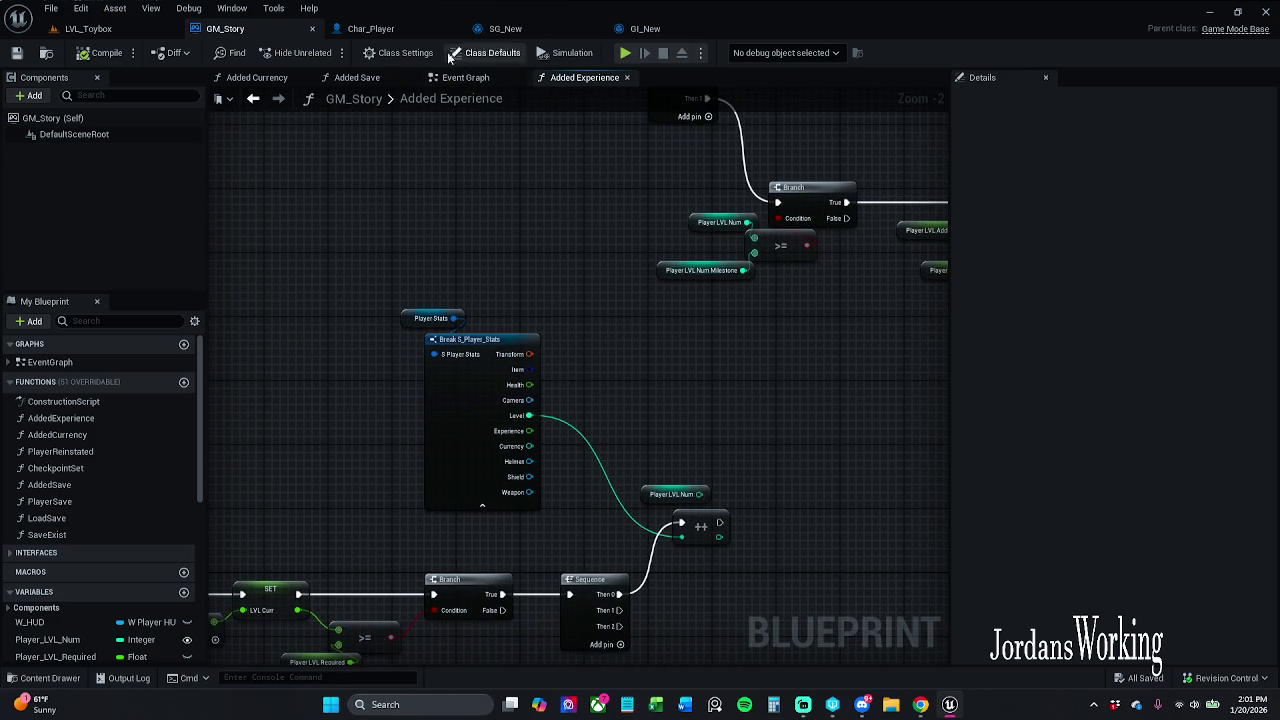
left_click(373, 30)
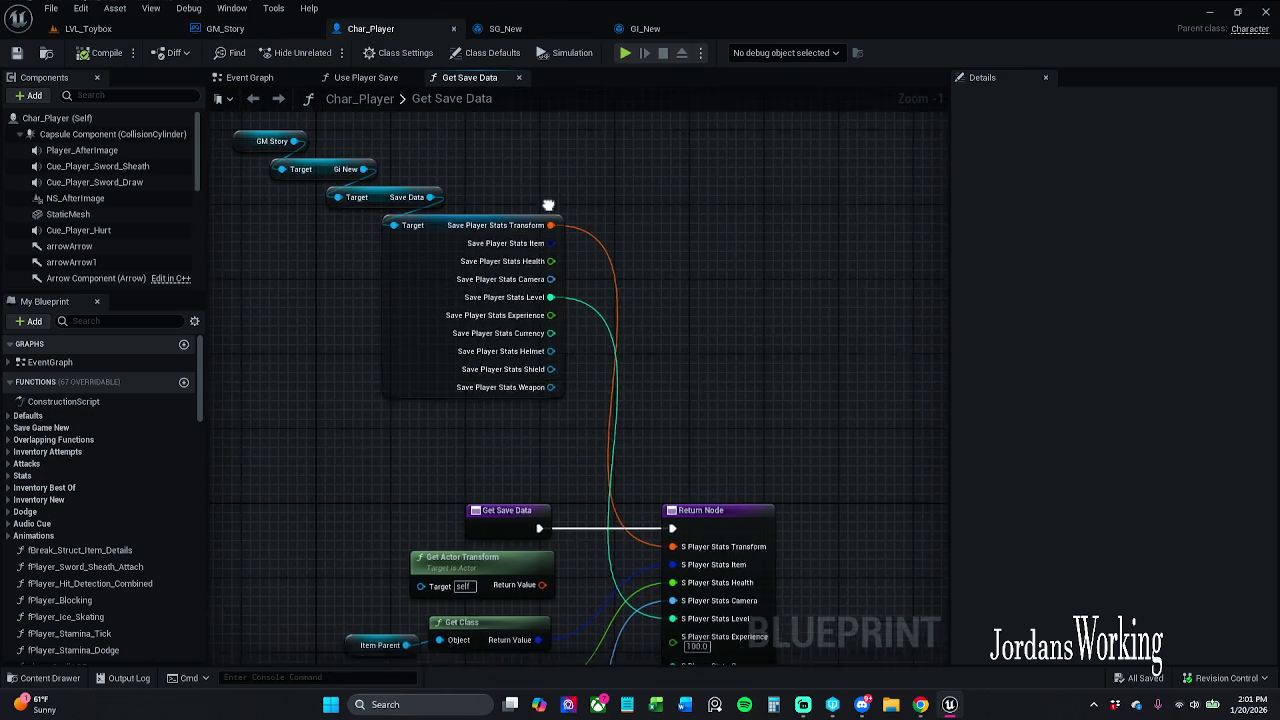
- Review the GM Story, GI New and Save Data nodes, save Char_Player with Ctrl+S, then open Use Player Save
left_click_drag(548, 205, 539, 236)
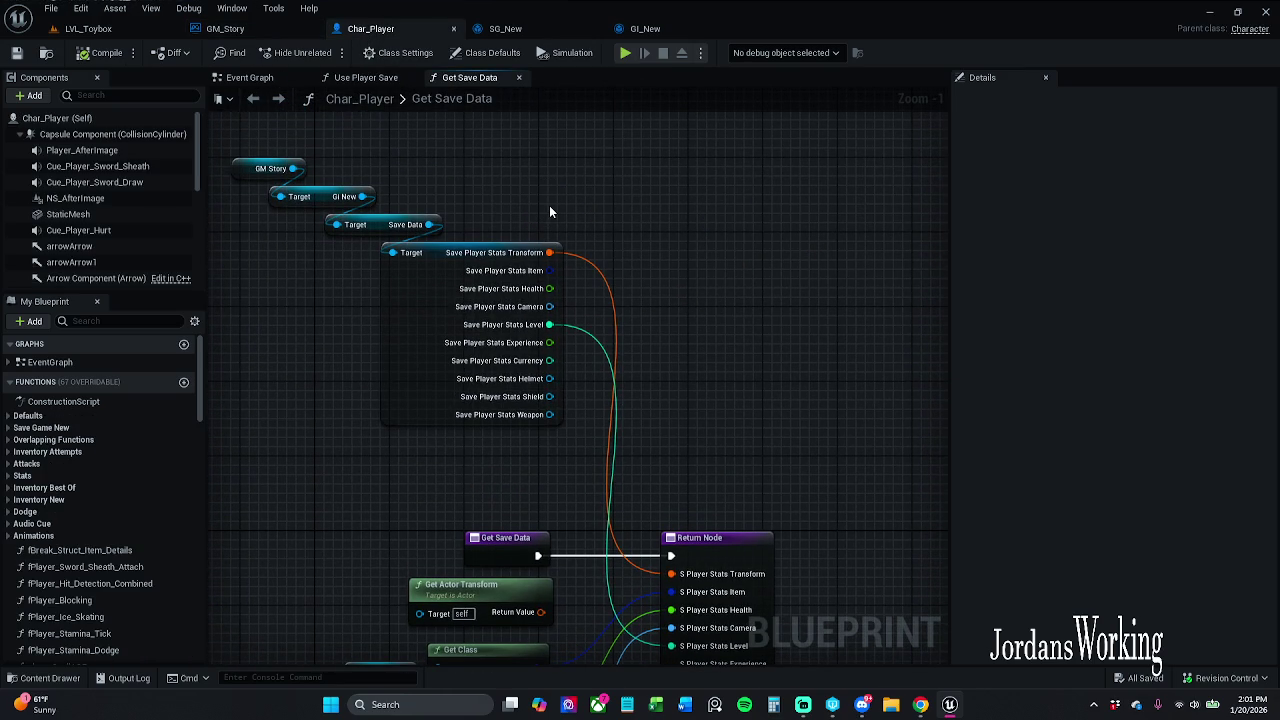
left_click_drag(549, 212, 650, 223)
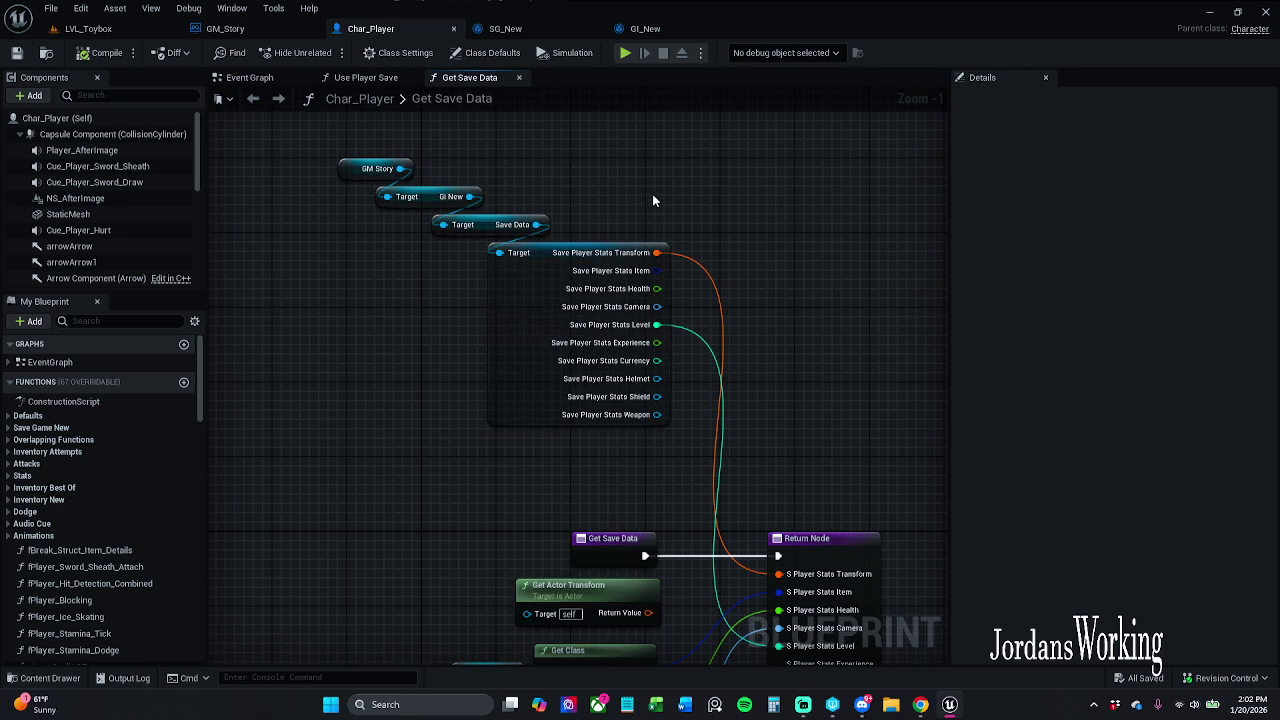
left_click_drag(545, 234, 650, 224)
mouse_move(430, 145)
left_mouse_down()
mouse_move(580, 228)
mouse_move(634, 293)
left_mouse_up()
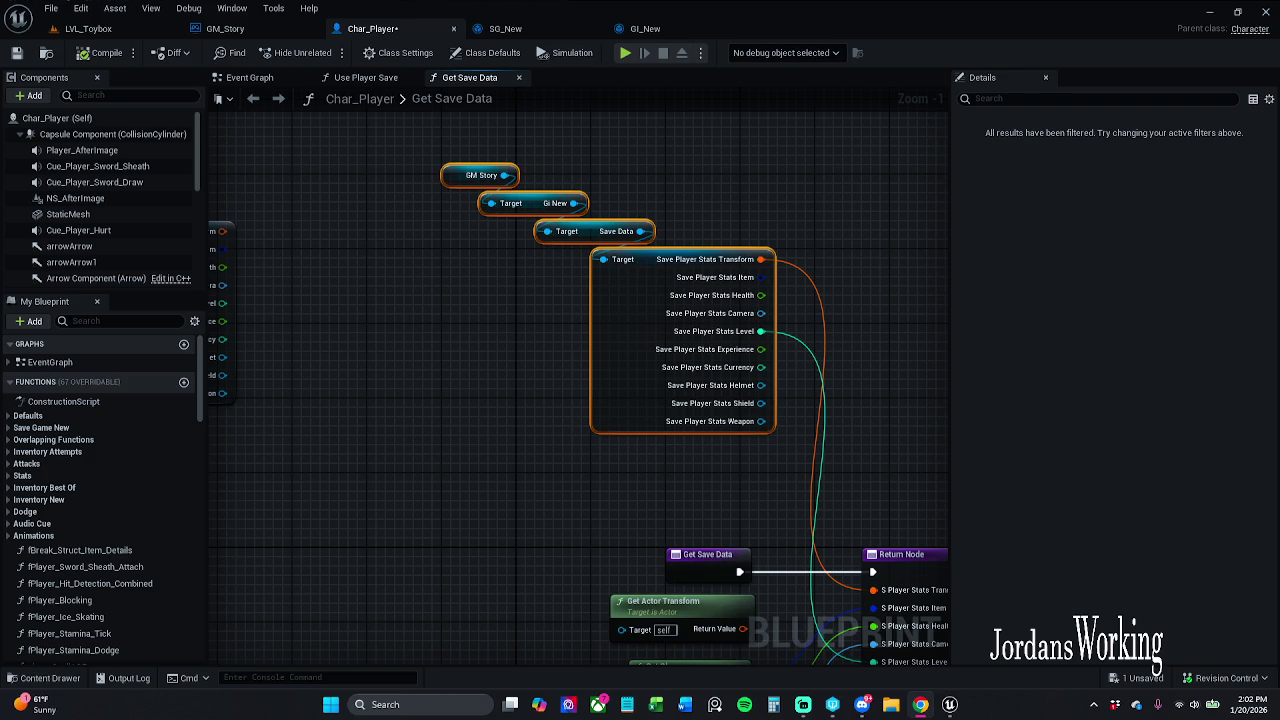
mouse_move(375, 224)
left_mouse_down()
mouse_move(391, 226)
mouse_move(346, 196)
left_mouse_up()
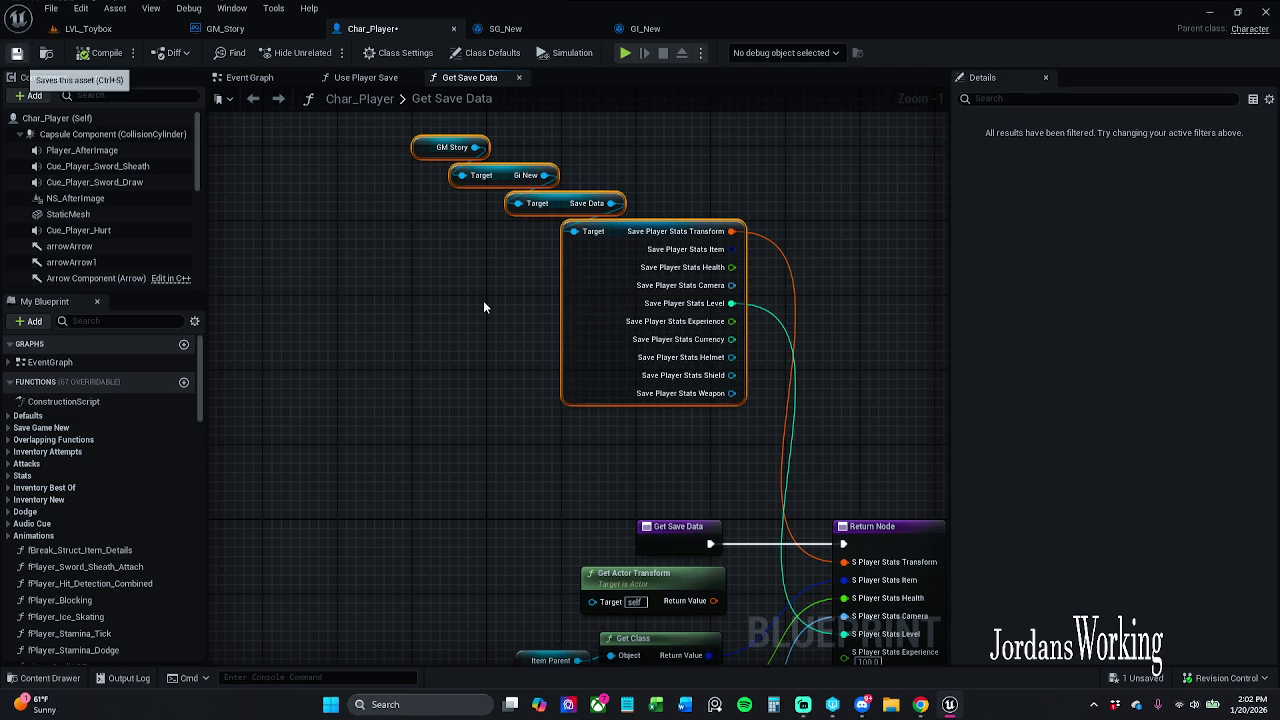
key("ctrl+s")
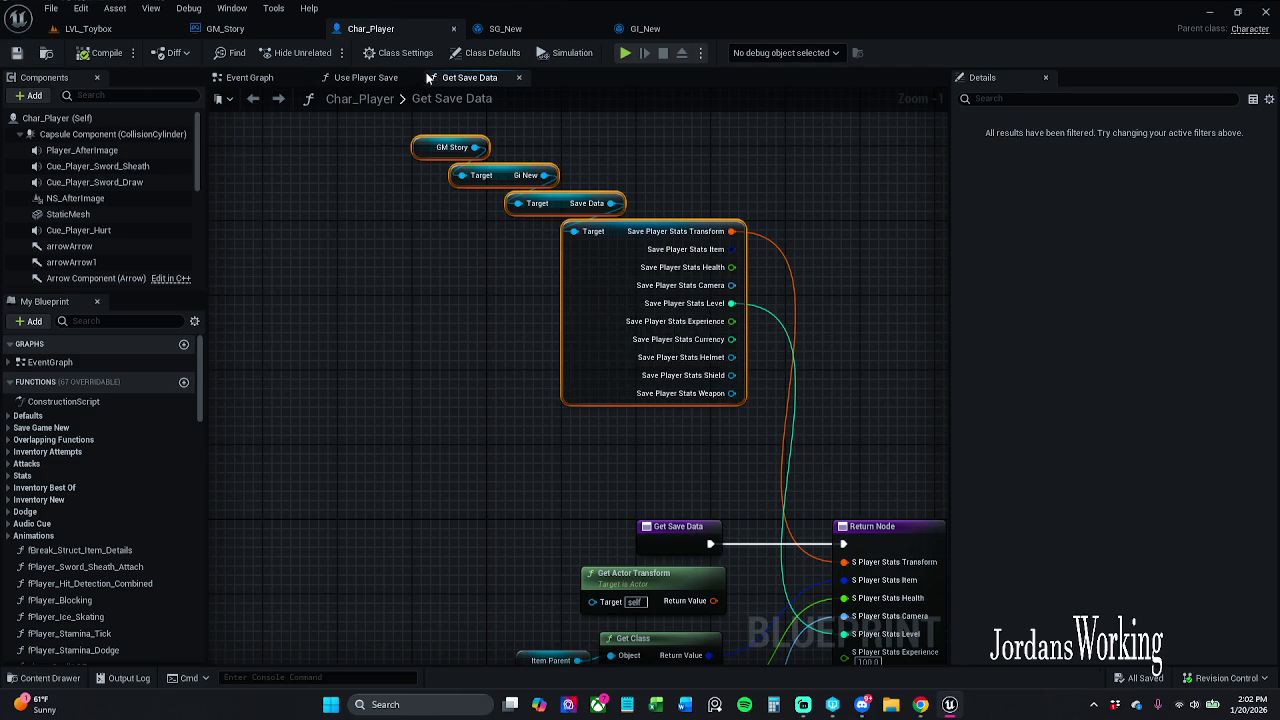
left_click(366, 77)
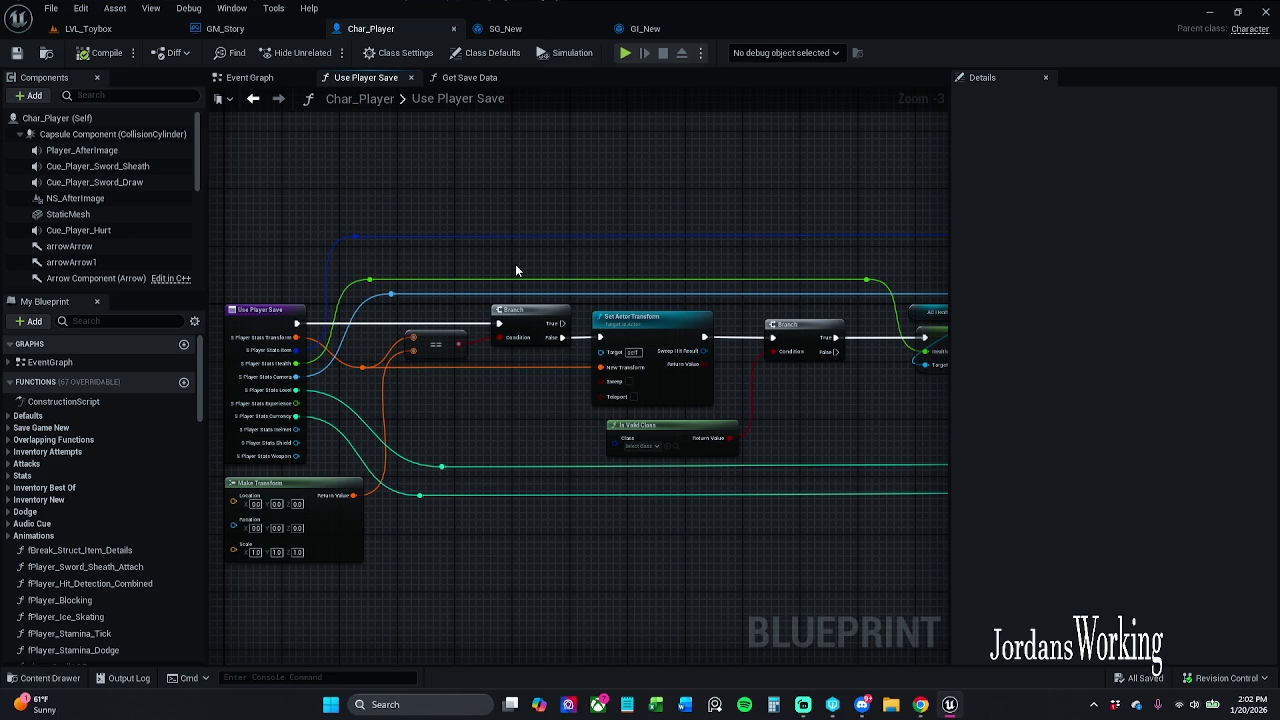
- Look over the Use Player Save entry and Make Transform nodes, then return to LVL_Toybox
left_click_drag(515, 264, 588, 237)
left_click(337, 300)
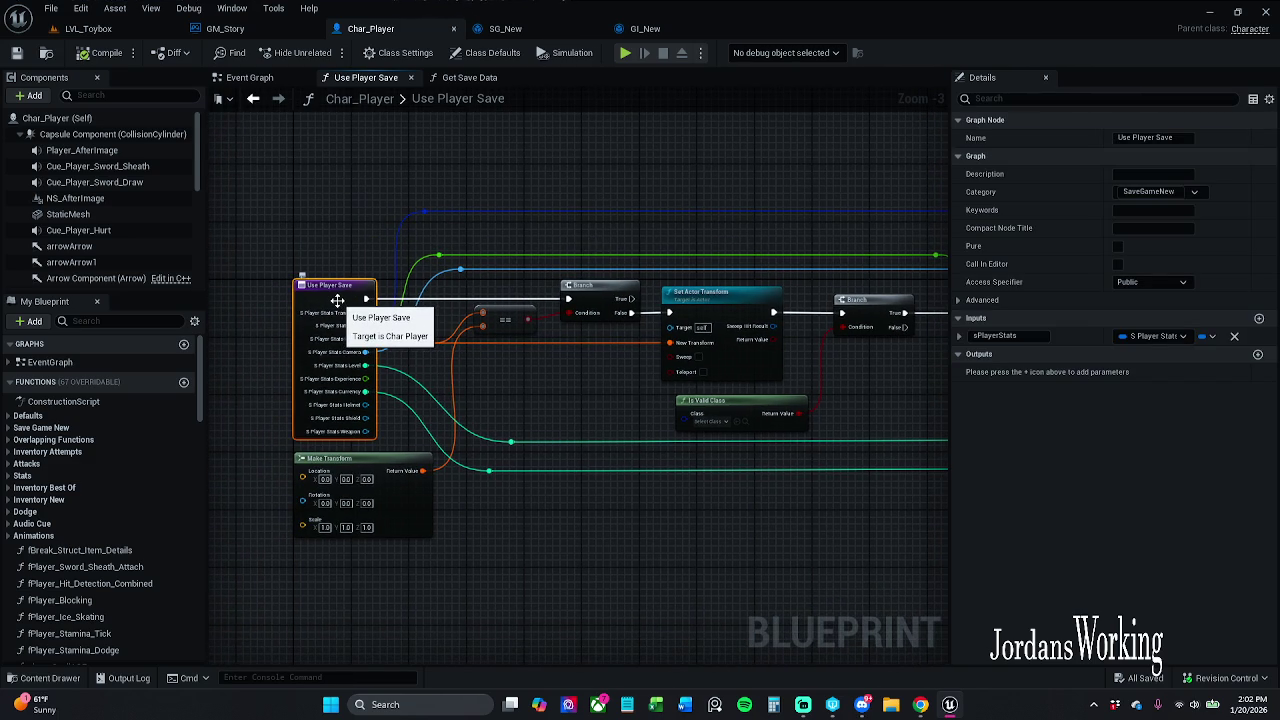
left_click_drag(528, 373, 406, 352)
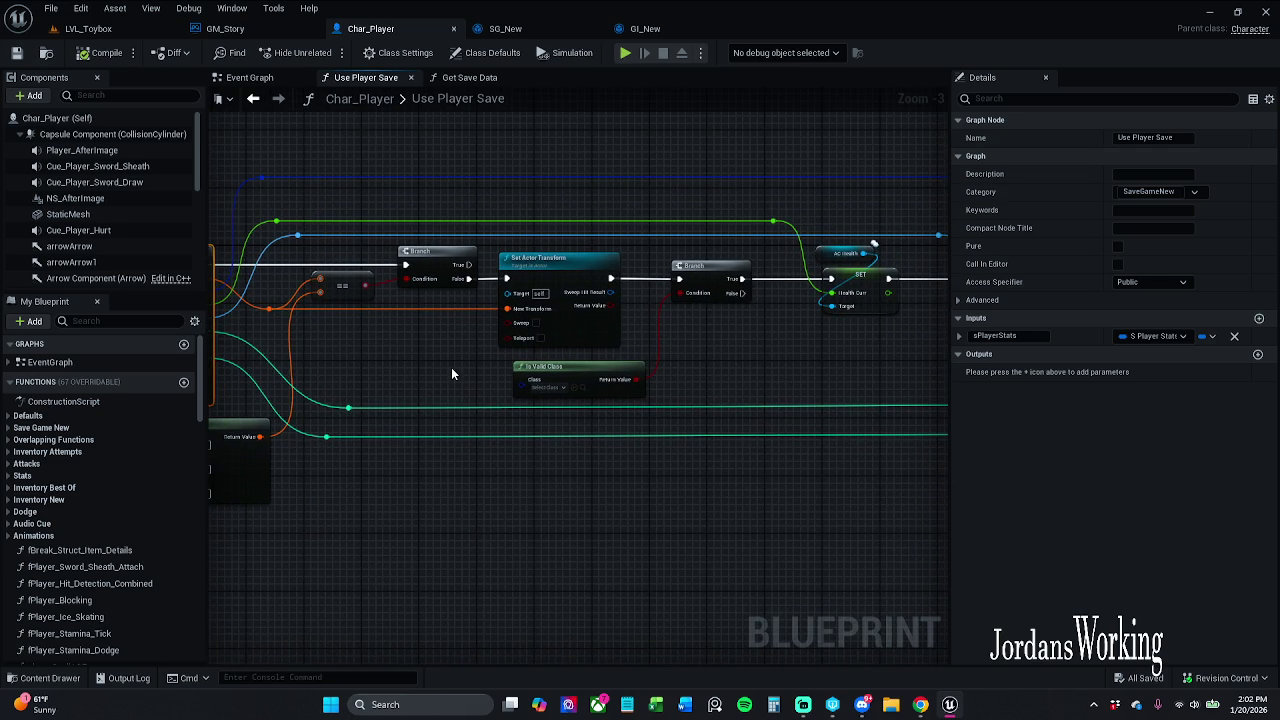
mouse_move(452, 370)
left_mouse_down()
mouse_move(620, 358)
mouse_move(548, 358)
left_mouse_up()
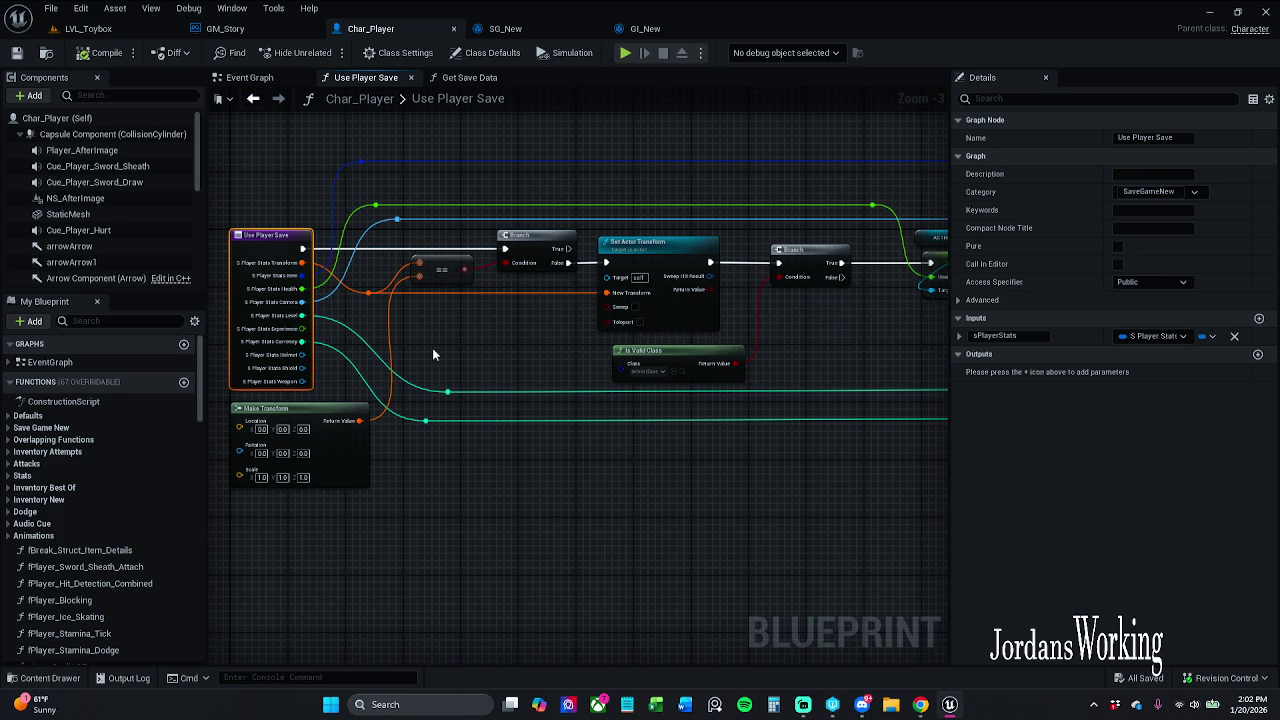
mouse_move(466, 343)
left_mouse_down()
mouse_move(411, 339)
mouse_move(506, 337)
mouse_move(509, 359)
left_mouse_up()
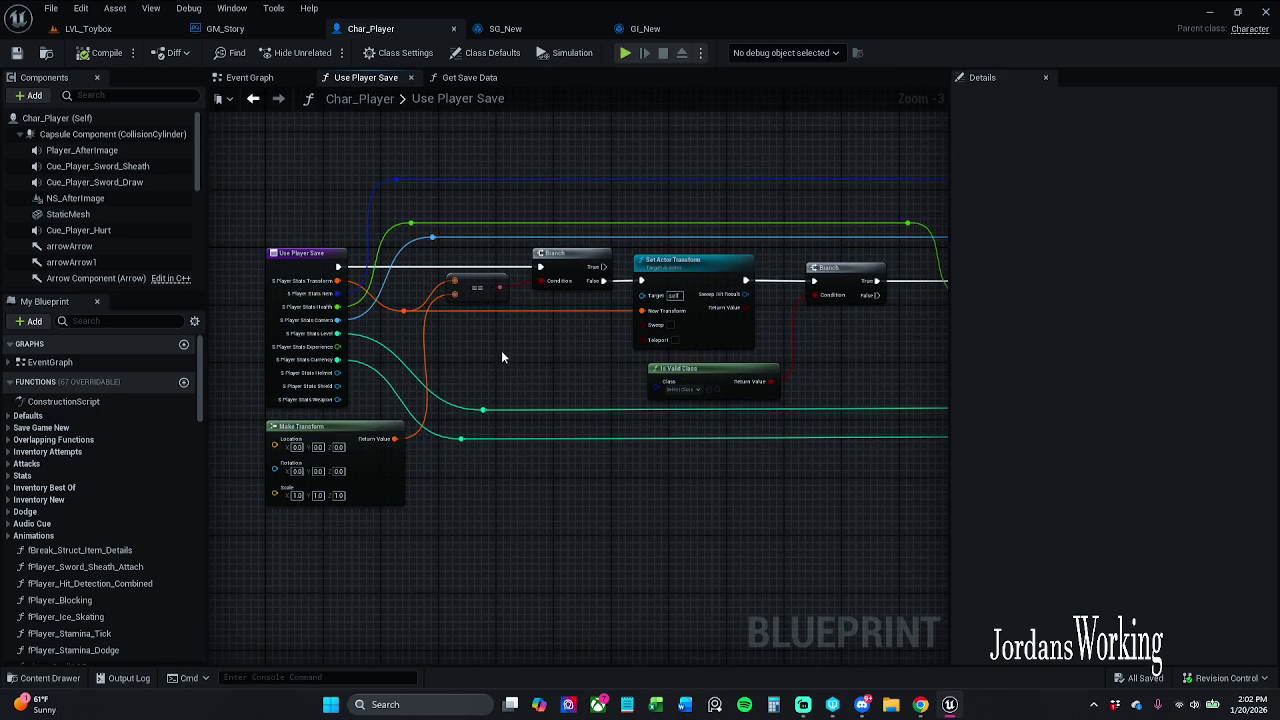
left_click(88, 28)
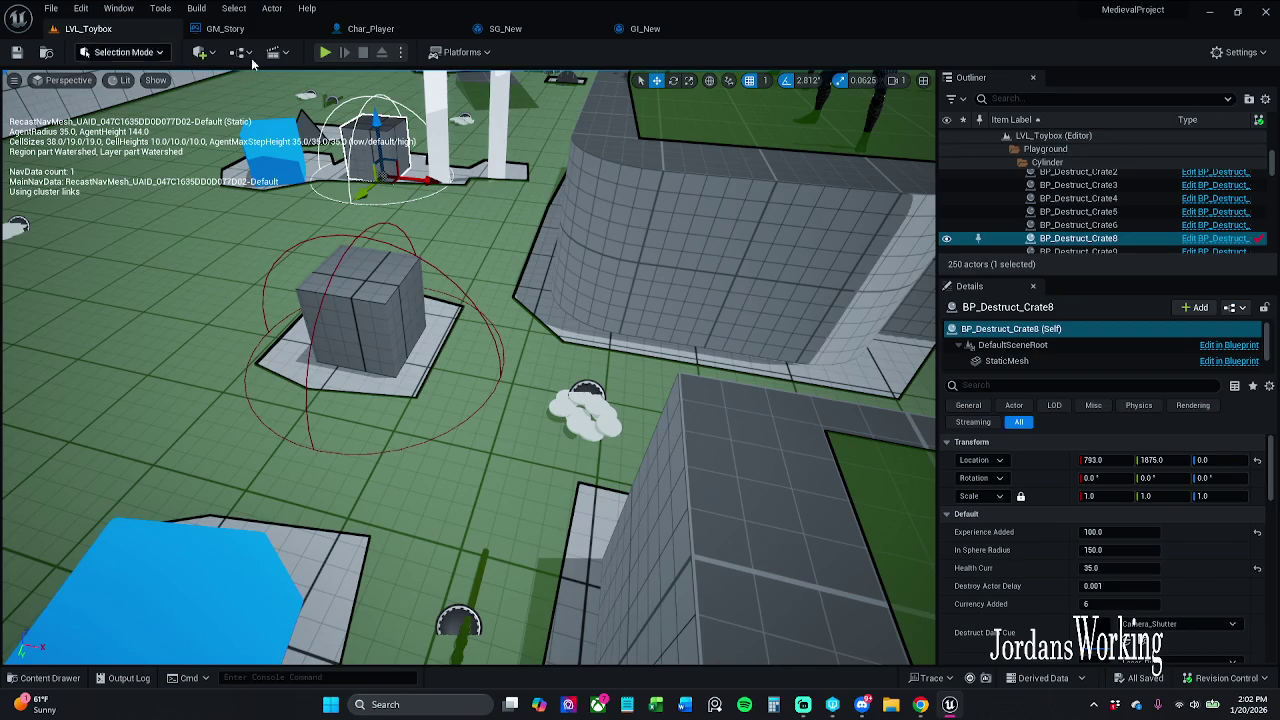
- Play LVL_Toybox, raise the player to Level 82, stop, and open Char_Player's Event Graph
left_click(325, 53)
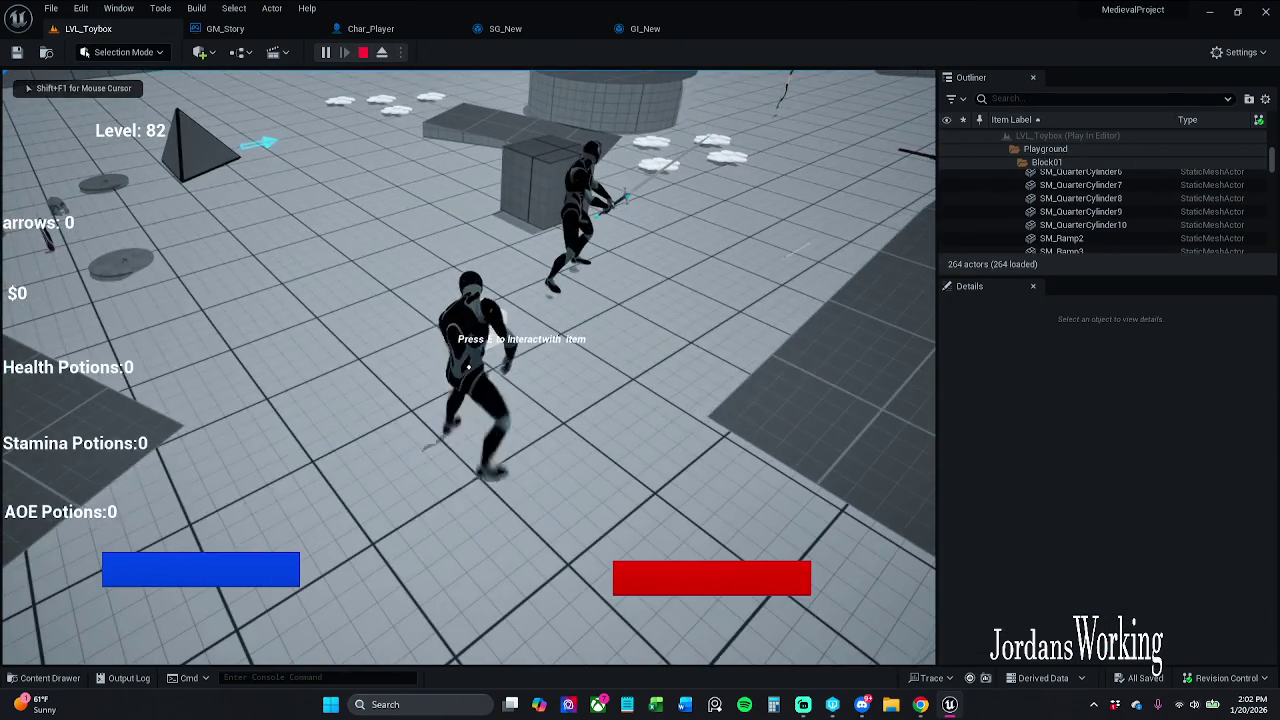
key("shift+F1")
key("Escape")
left_click(384, 29)
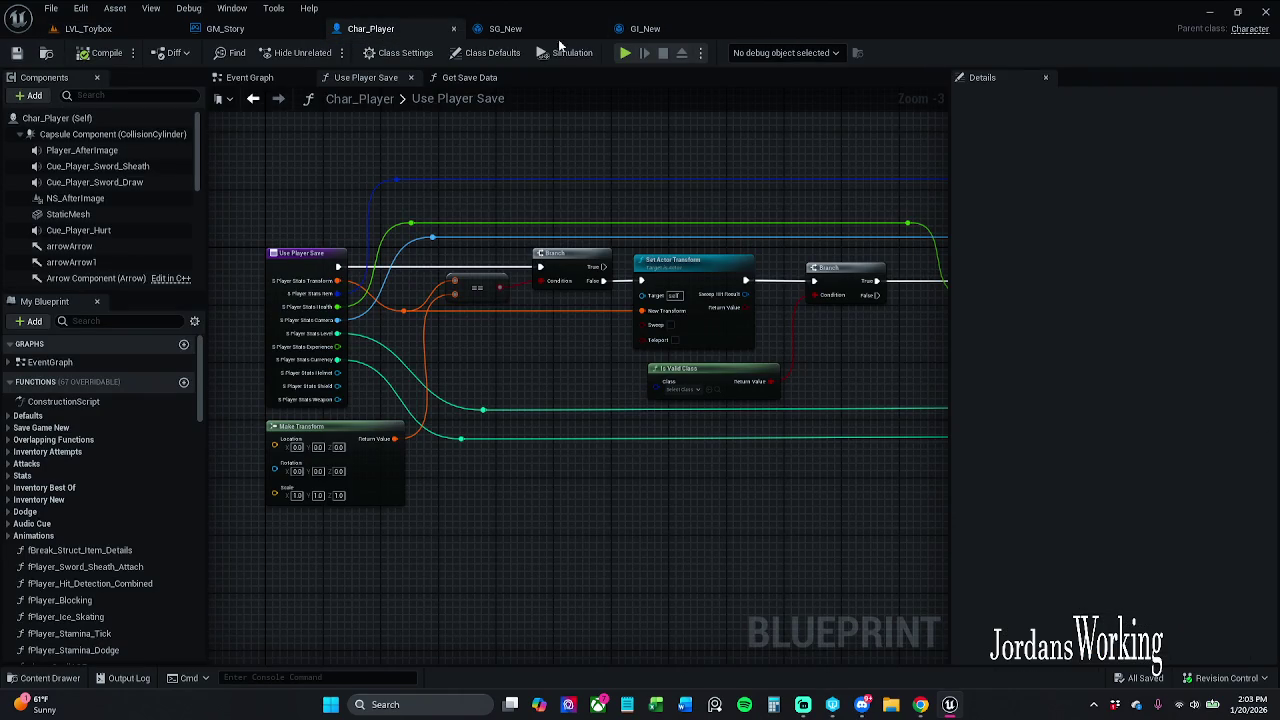
left_click(252, 82)
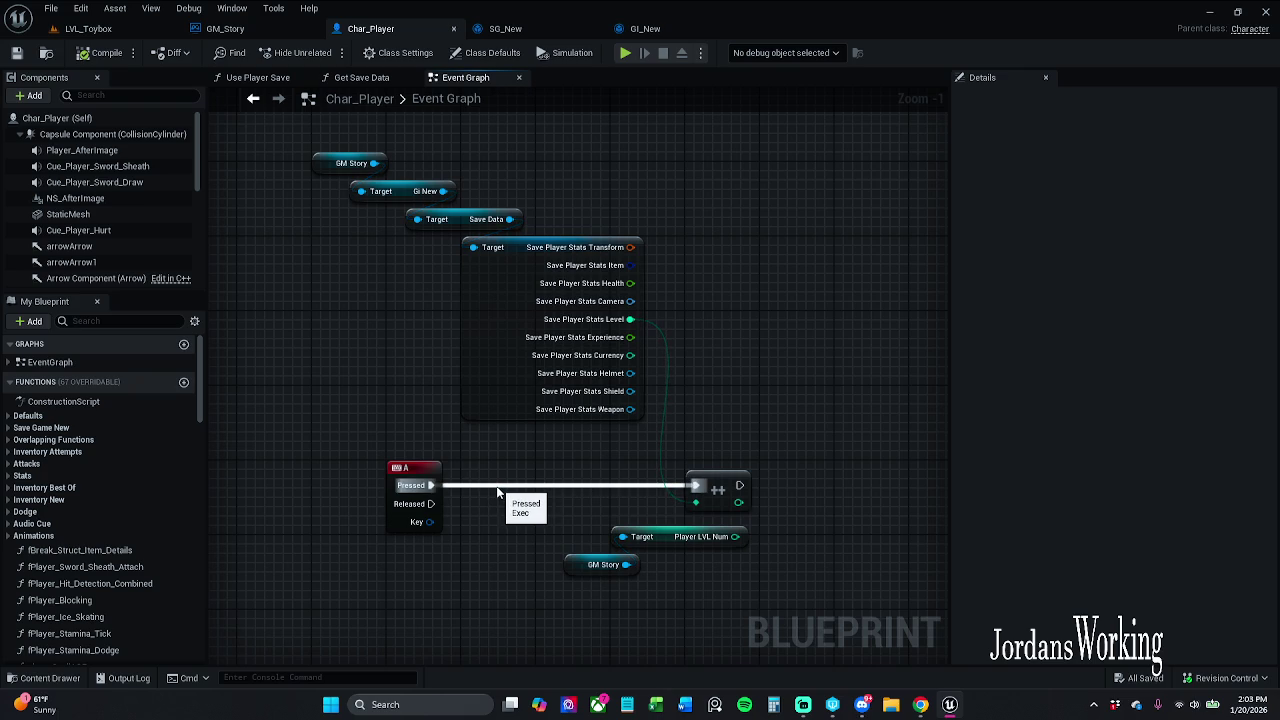
- Break the A key's Pressed exec wire to the level-increment node
left_click_drag(523, 517, 513, 482)
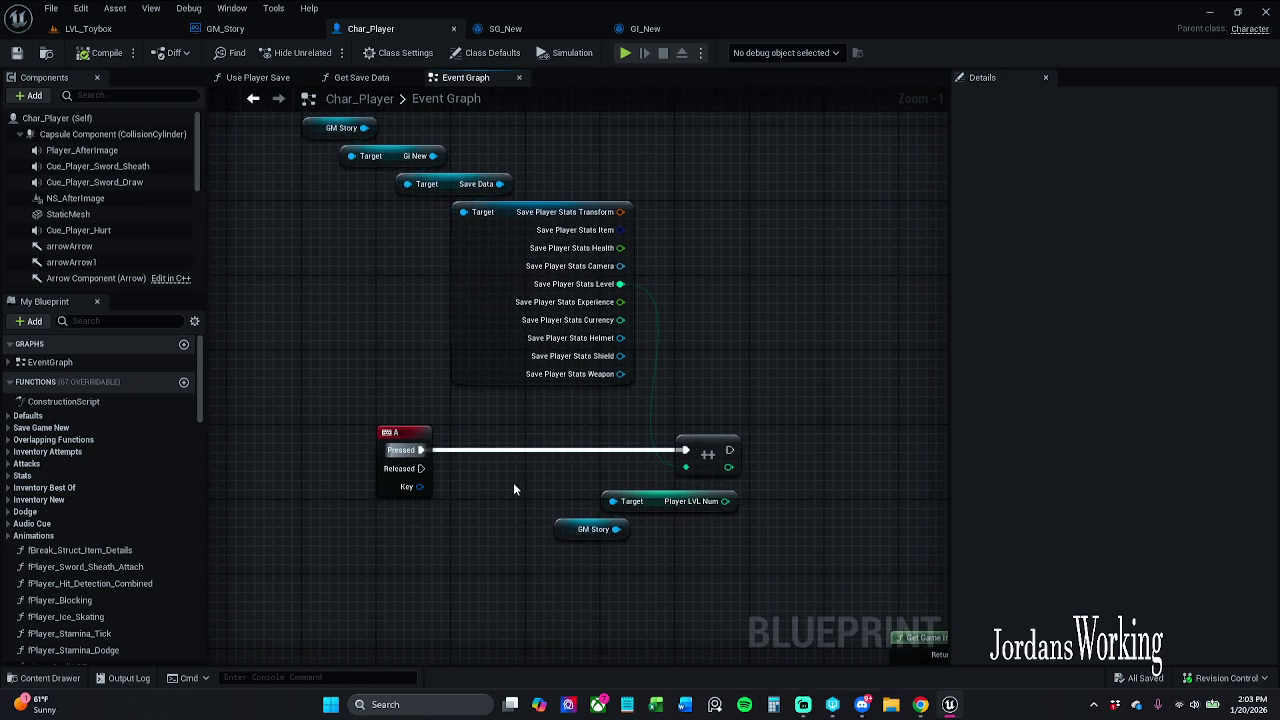
left_click_drag(519, 550, 466, 523)
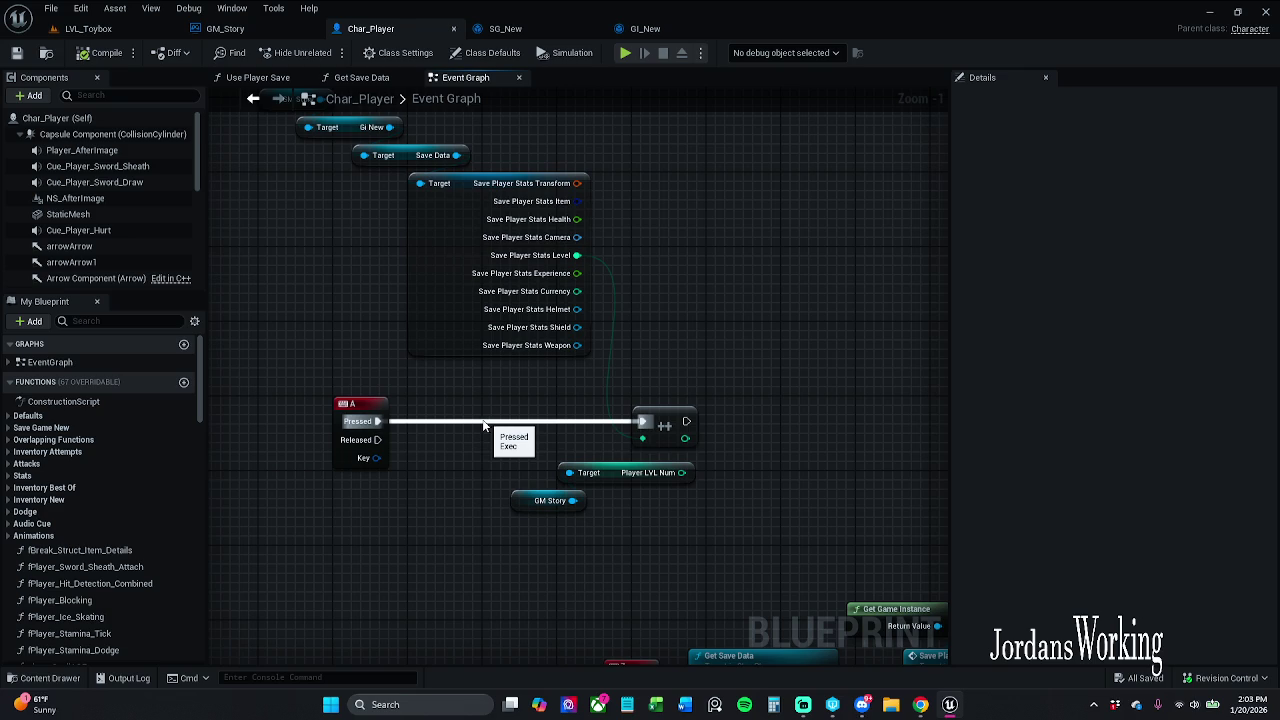
left_click(404, 422, "alt")
- Move the ++, Player LVL Num and GM Story nodes up and right, beside the save-data break node
mouse_move(473, 541)
left_mouse_down()
mouse_move(808, 399)
mouse_move(723, 402)
left_mouse_up()
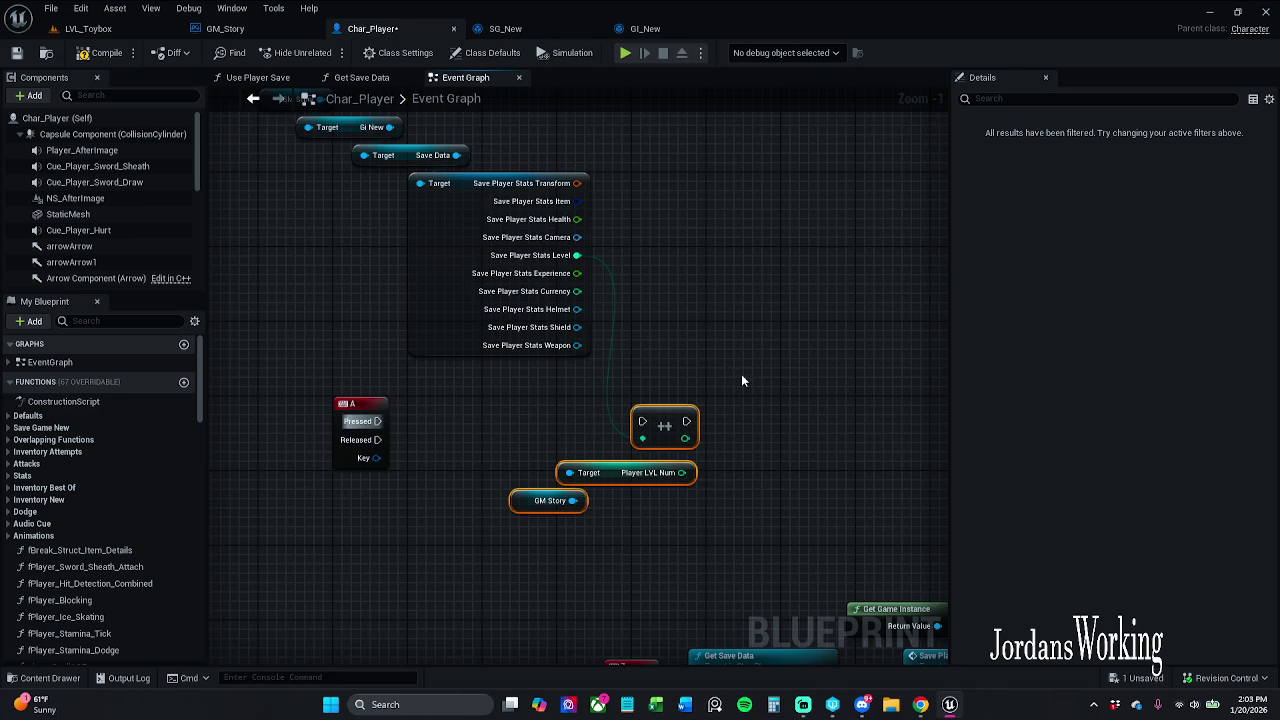
scroll(741, 374, "down", 1)
scroll(720, 384, "up", 1)
left_click(707, 388)
mouse_move(706, 388)
left_mouse_down()
mouse_move(483, 546)
mouse_move(452, 522)
mouse_move(702, 394)
left_mouse_up()
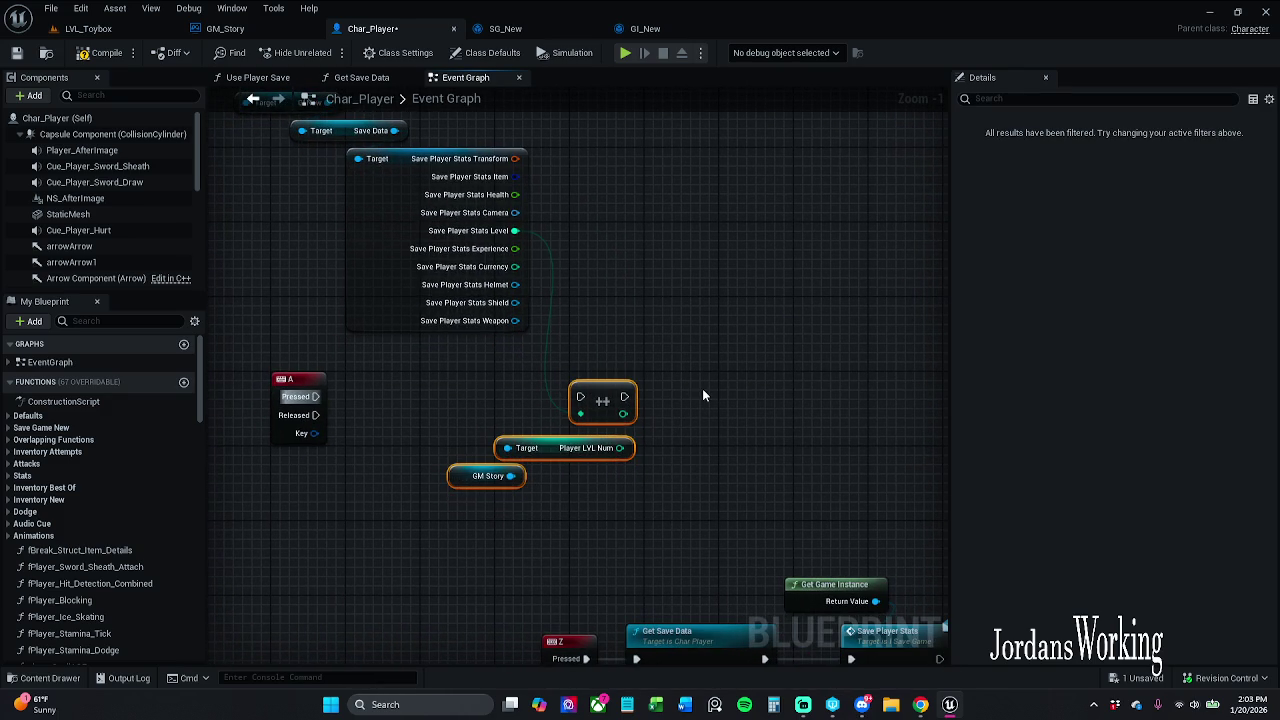
scroll(703, 396, "down", 3)
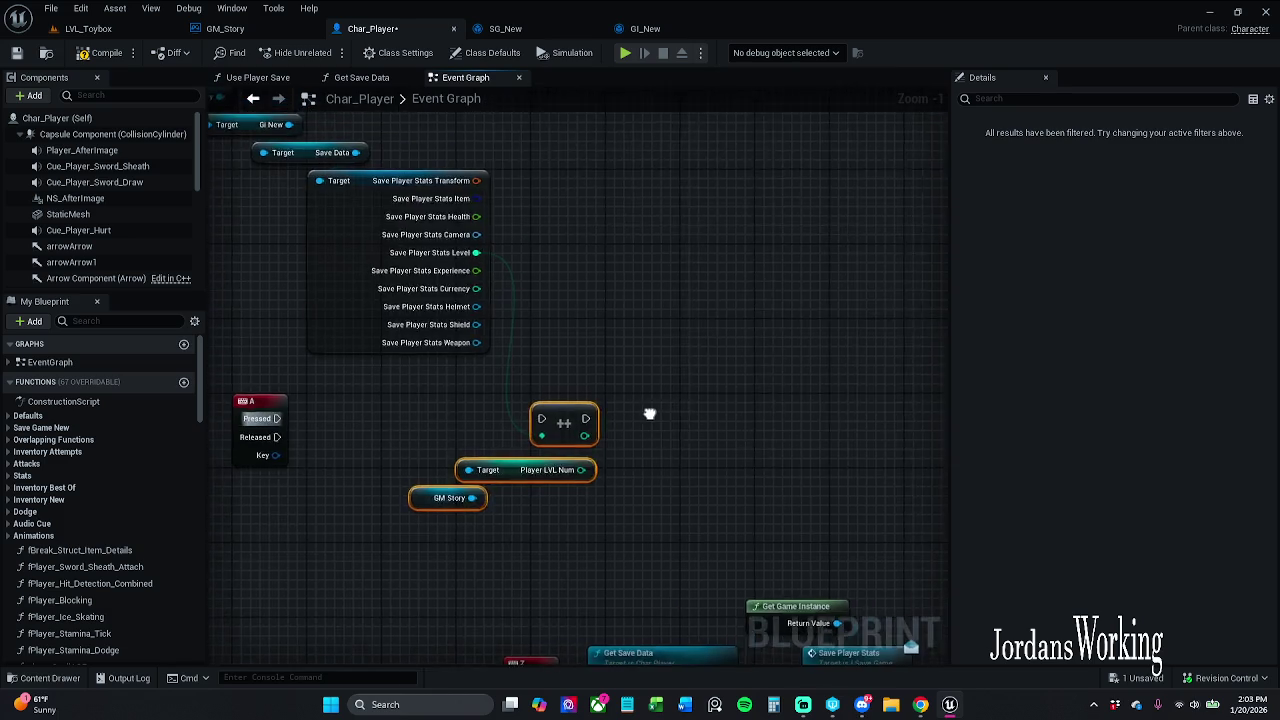
left_click_drag(608, 412, 712, 321)
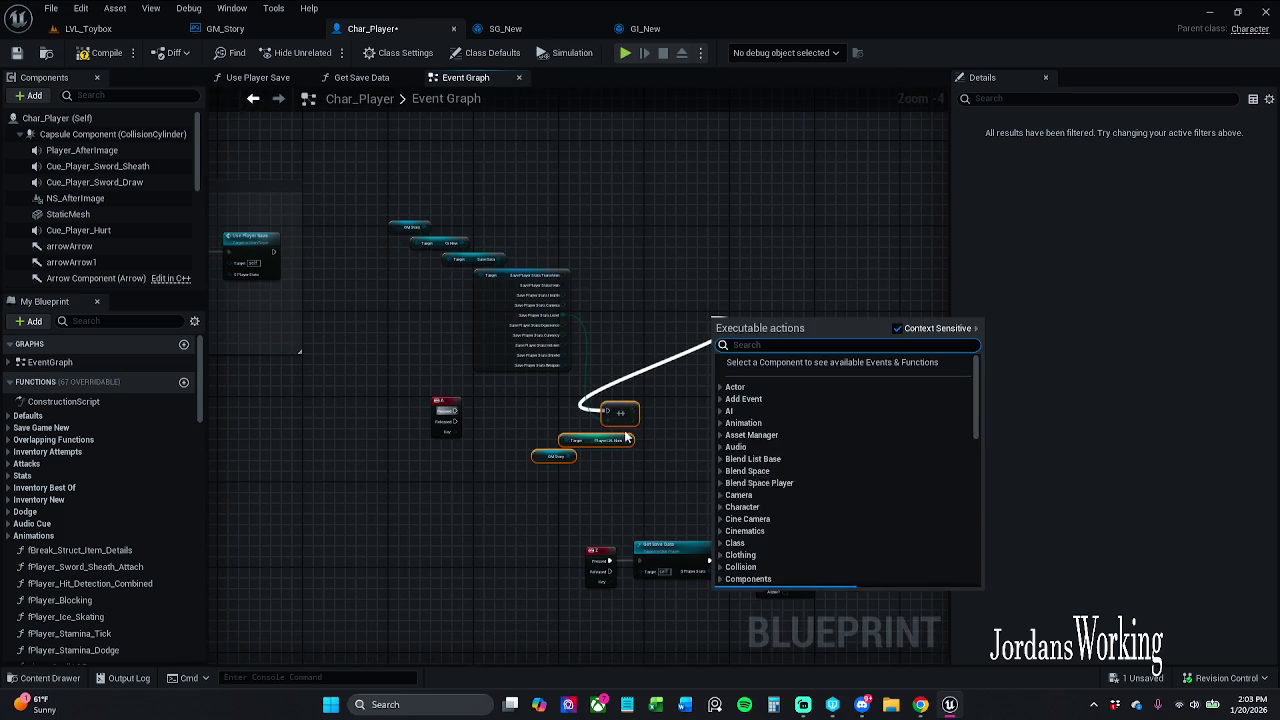
mouse_move(620, 412)
left_mouse_down()
mouse_move(737, 199)
mouse_move(771, 165)
left_mouse_up()
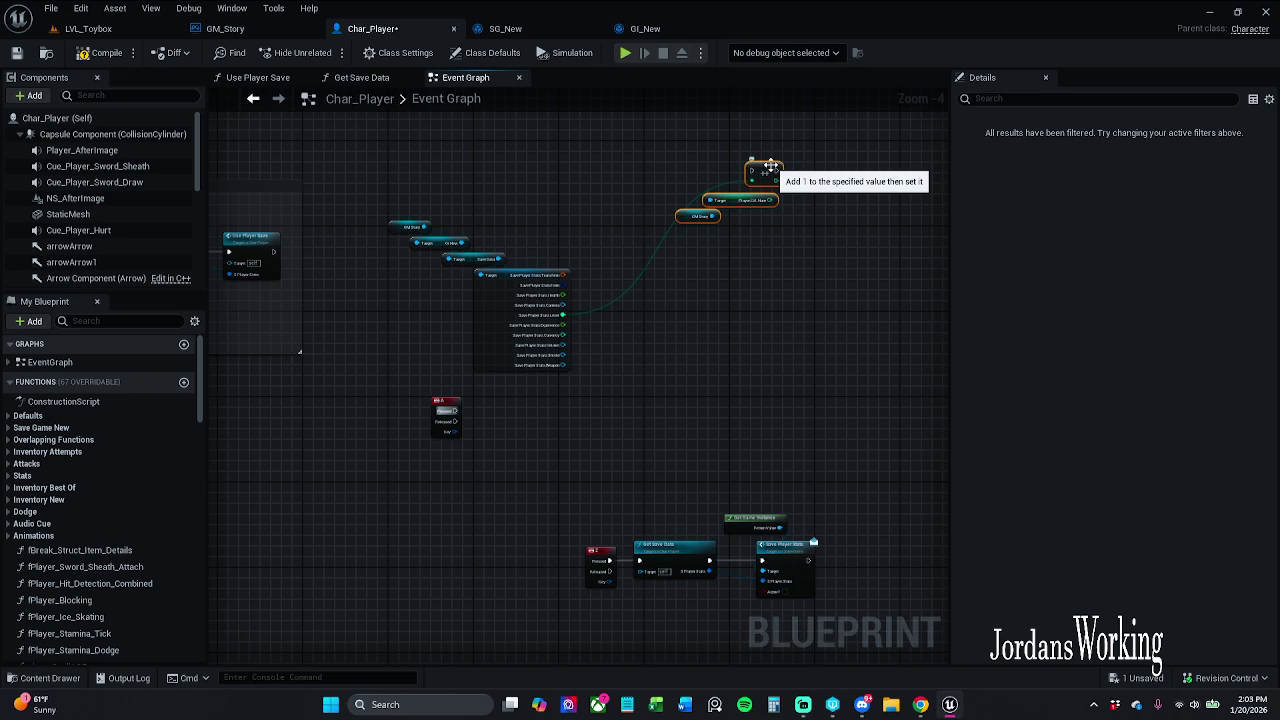
scroll(580, 246, "up", 3)
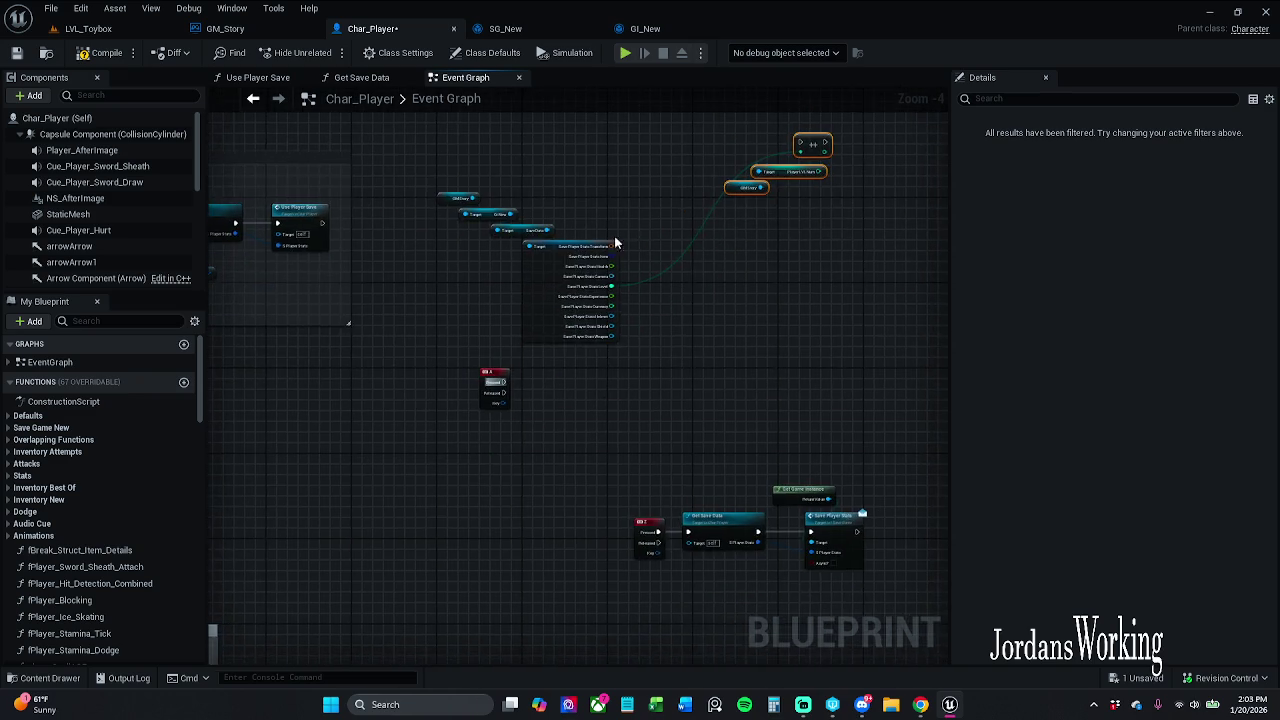
- Add a Print String node on the A key's Pressed exec wire
left_click_drag(666, 192, 616, 155)
left_click(616, 155)
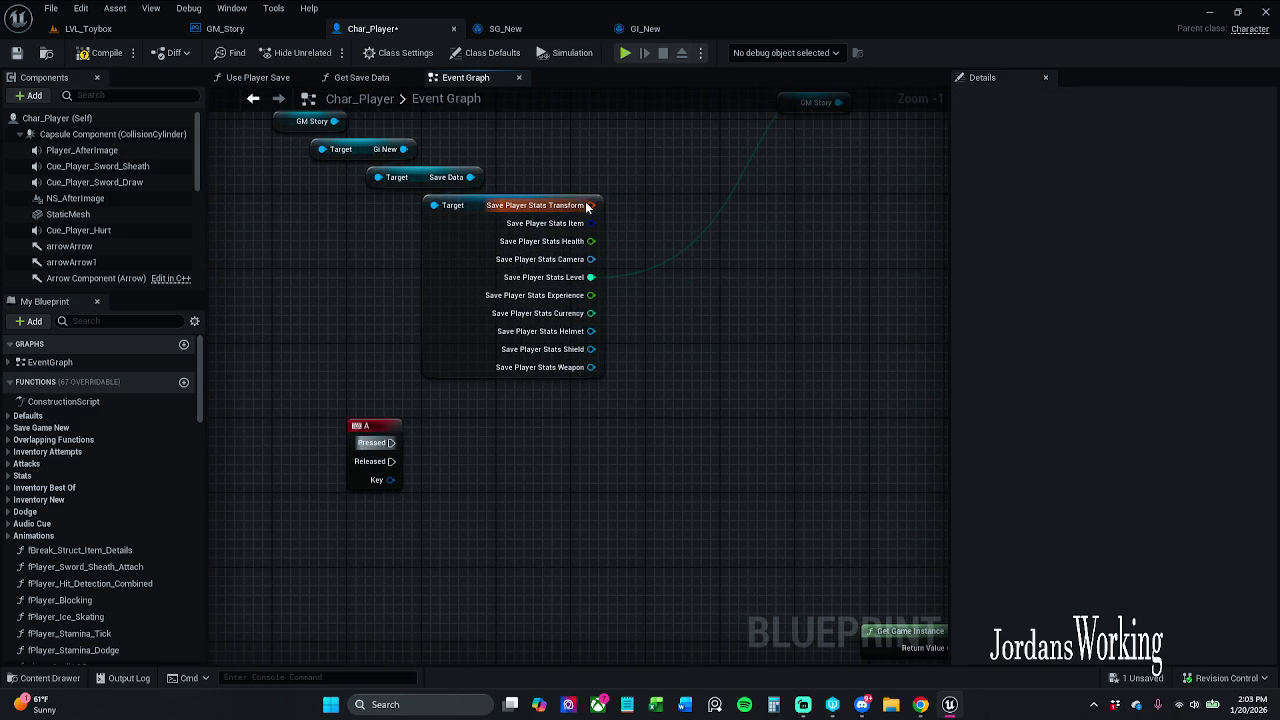
left_click_drag(388, 442, 667, 443)
type("print")
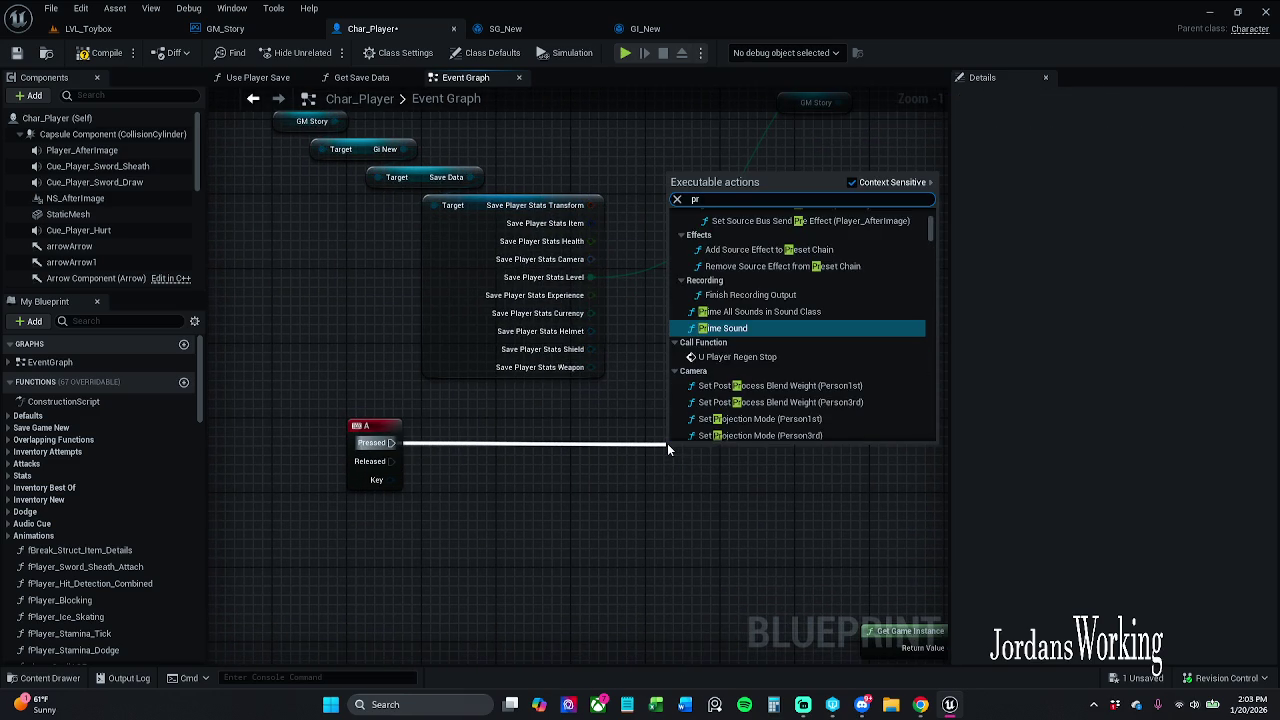
key("Return")
left_click_drag(719, 446, 785, 433)
- Feed Save Player Stats Transform into In String through a To String conversion, then compile and save
mouse_move(591, 205)
left_mouse_down()
mouse_move(673, 394)
mouse_move(755, 471)
mouse_move(748, 463)
left_mouse_up()
left_click_drag(629, 316, 703, 347)
key("Escape")
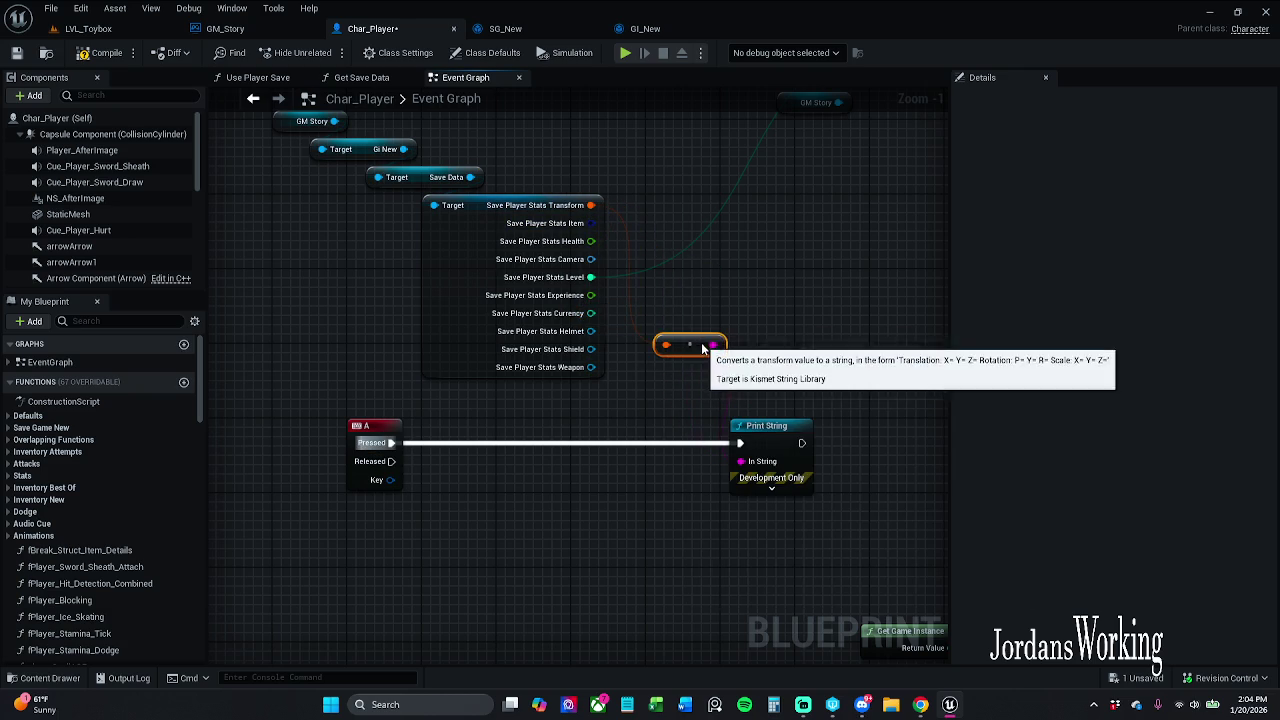
left_click(716, 290)
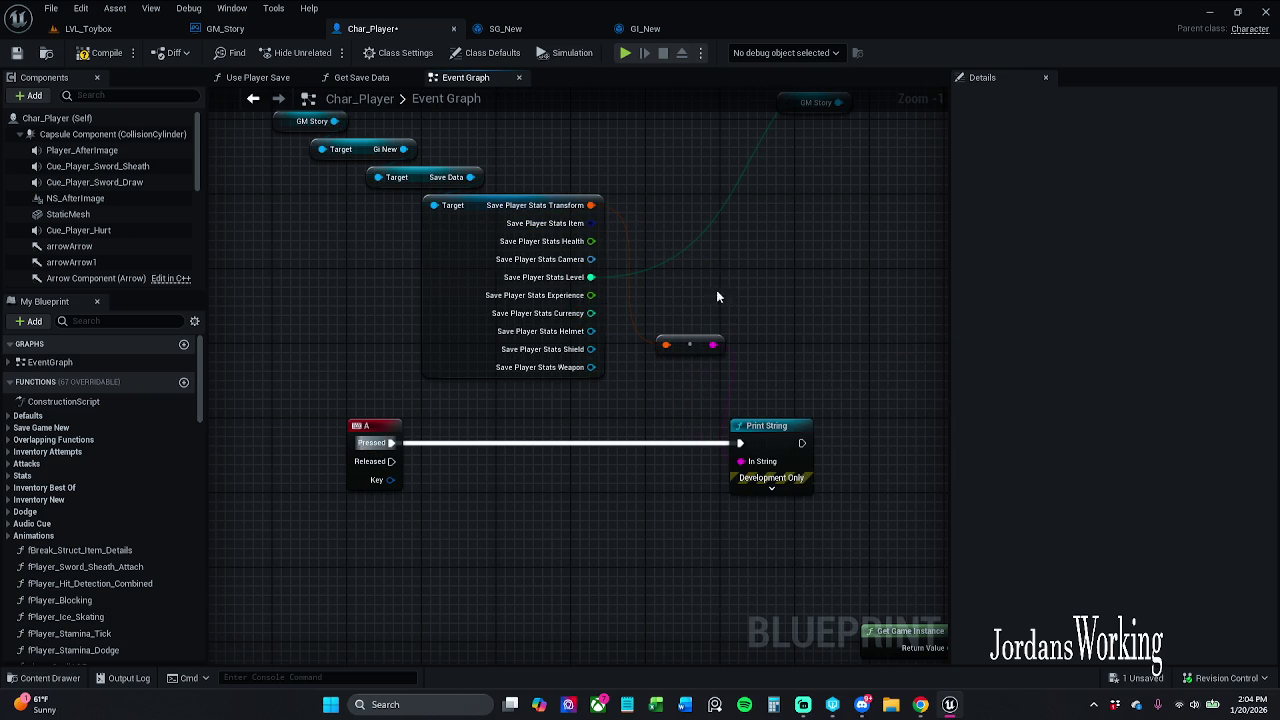
left_click(100, 52)
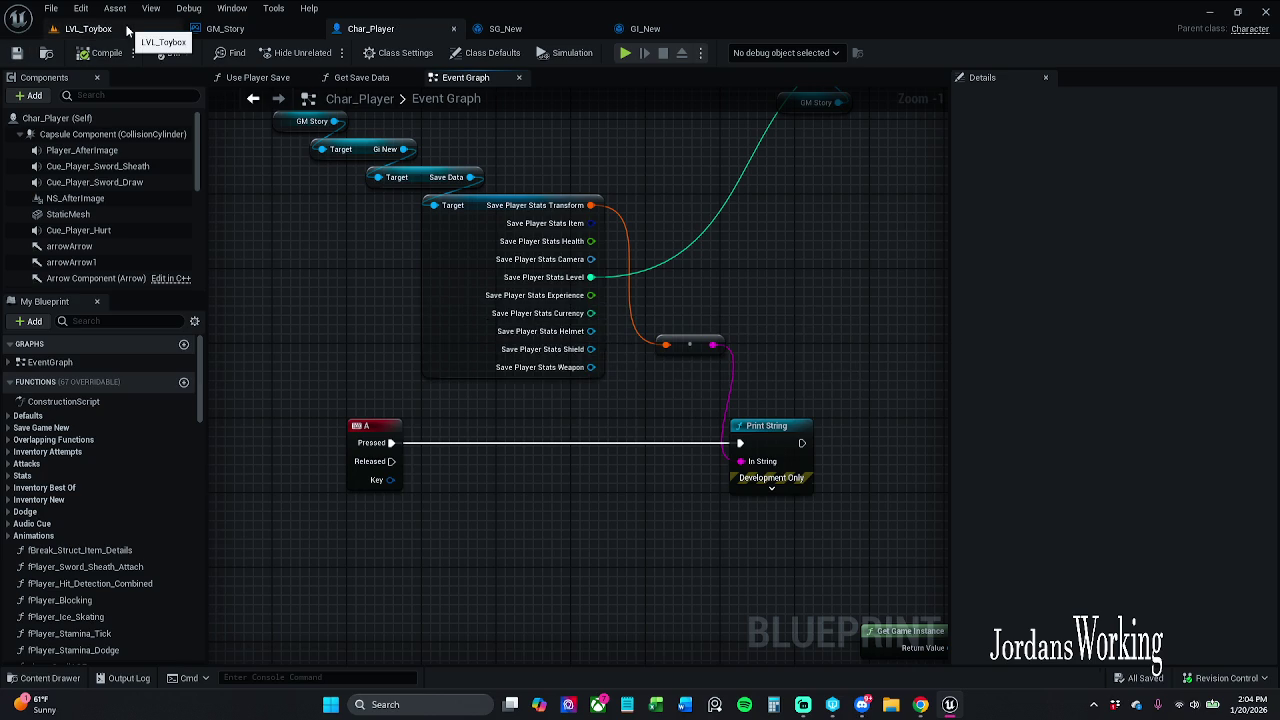
left_click(128, 30)
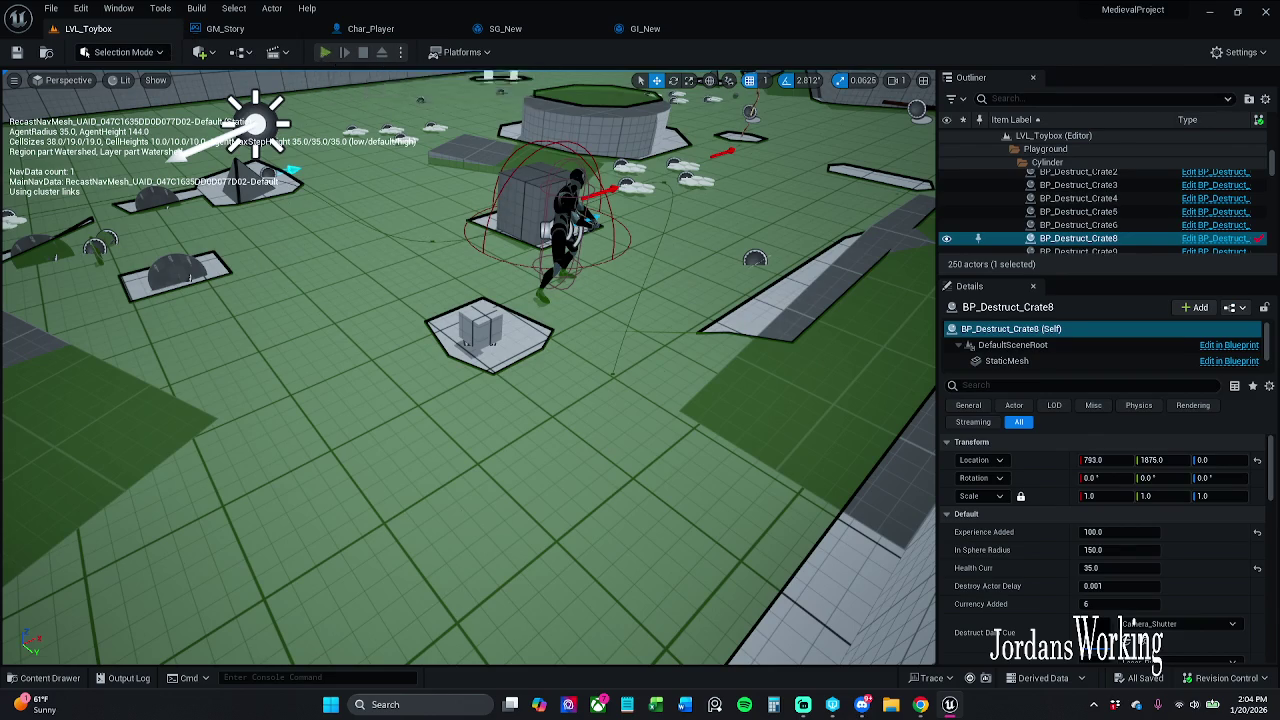
left_click(325, 52)
key("w")
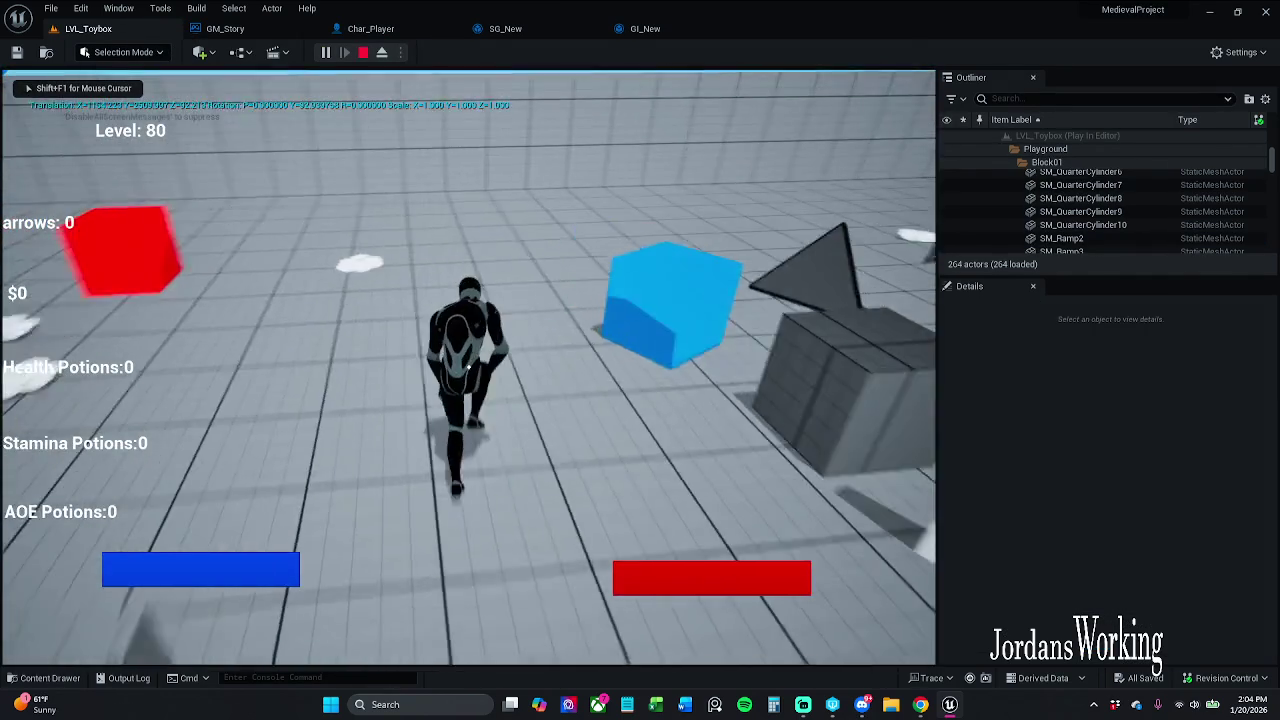
key("w")
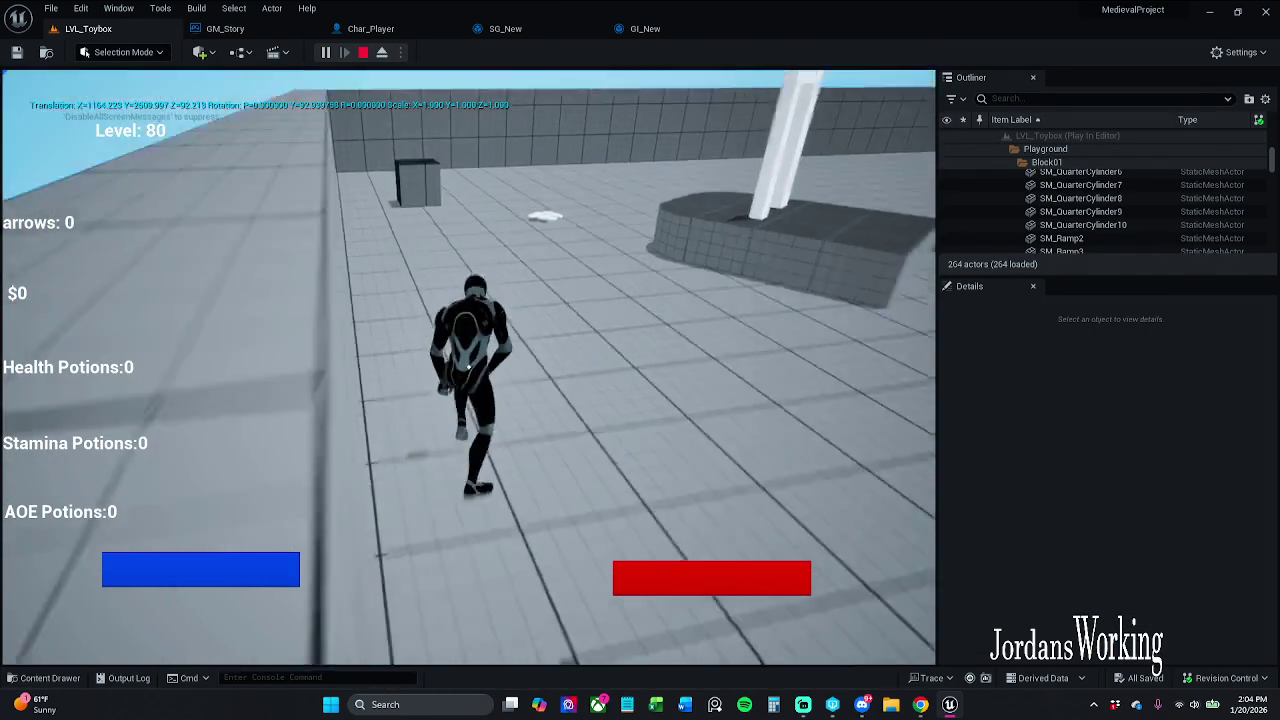
key("w")
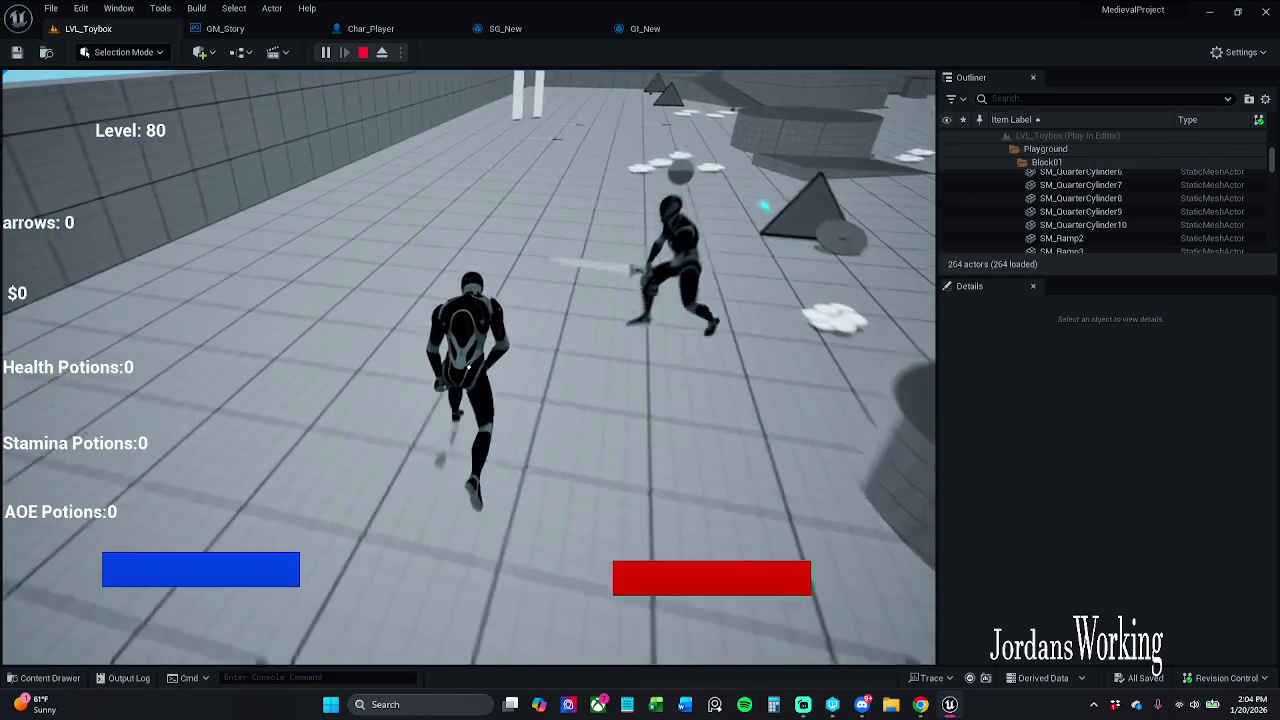
key("w")
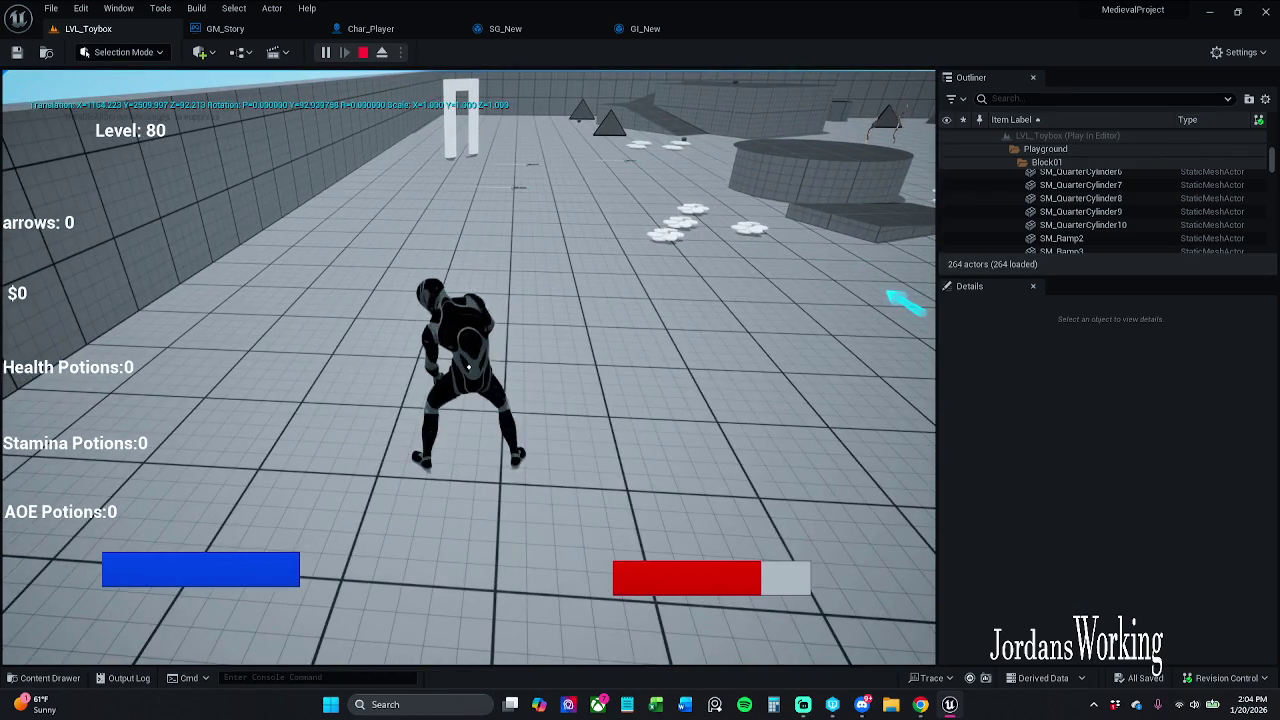
key("w")
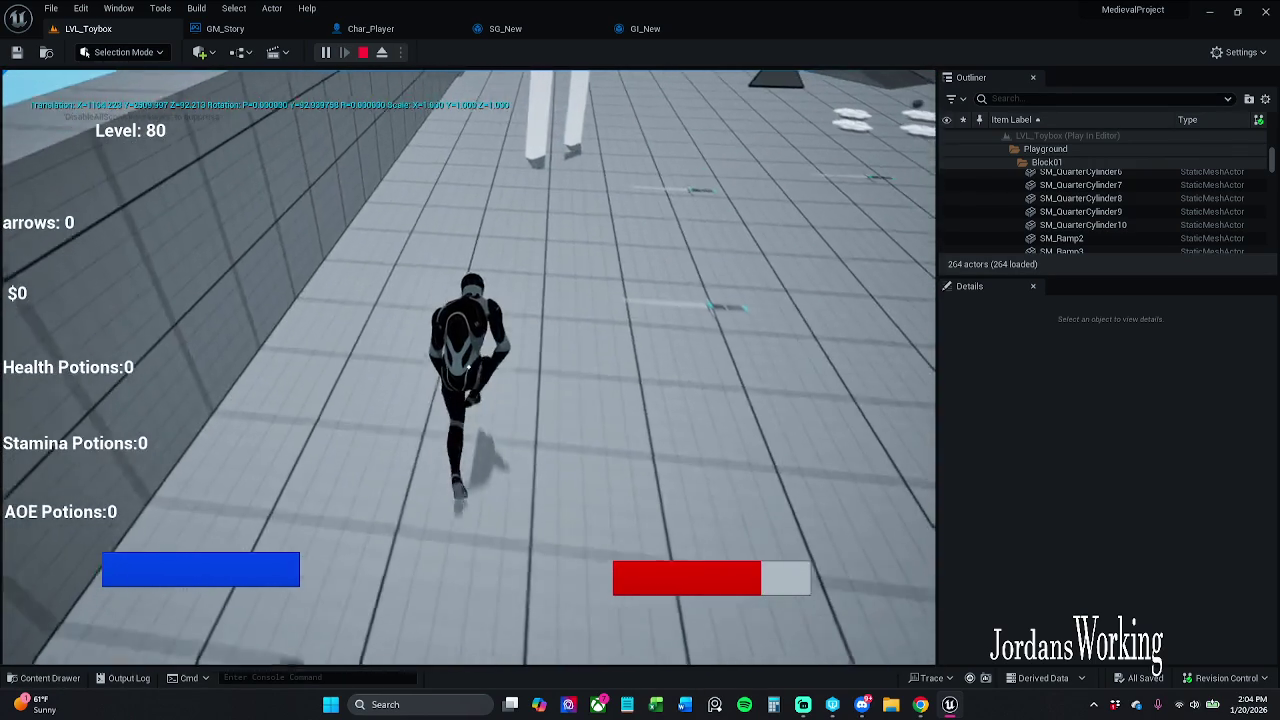
key("w")
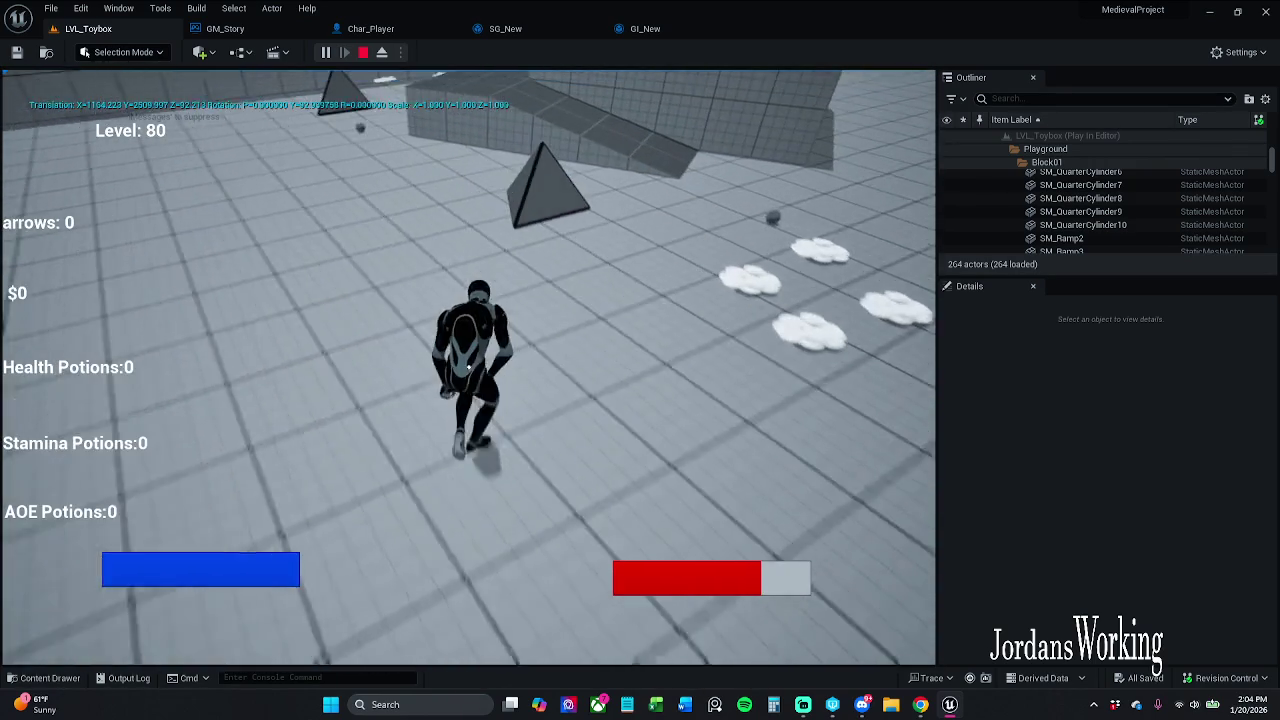
key("w")
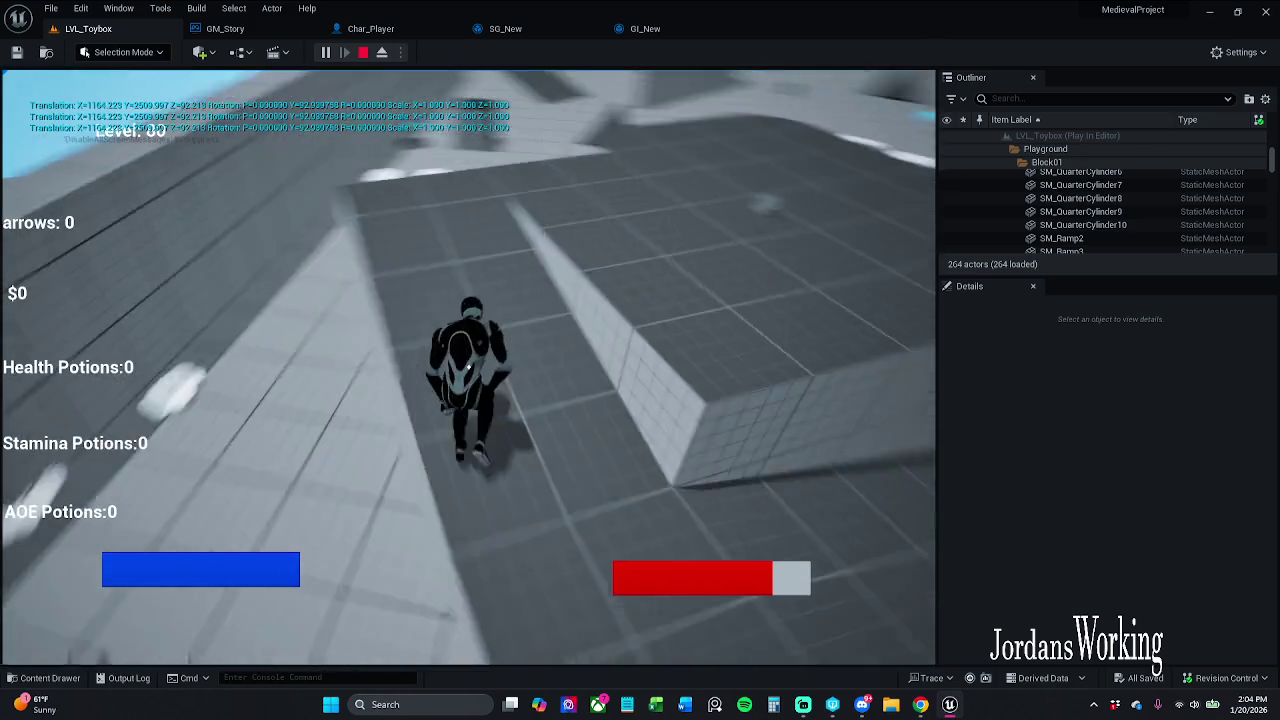
key("w")
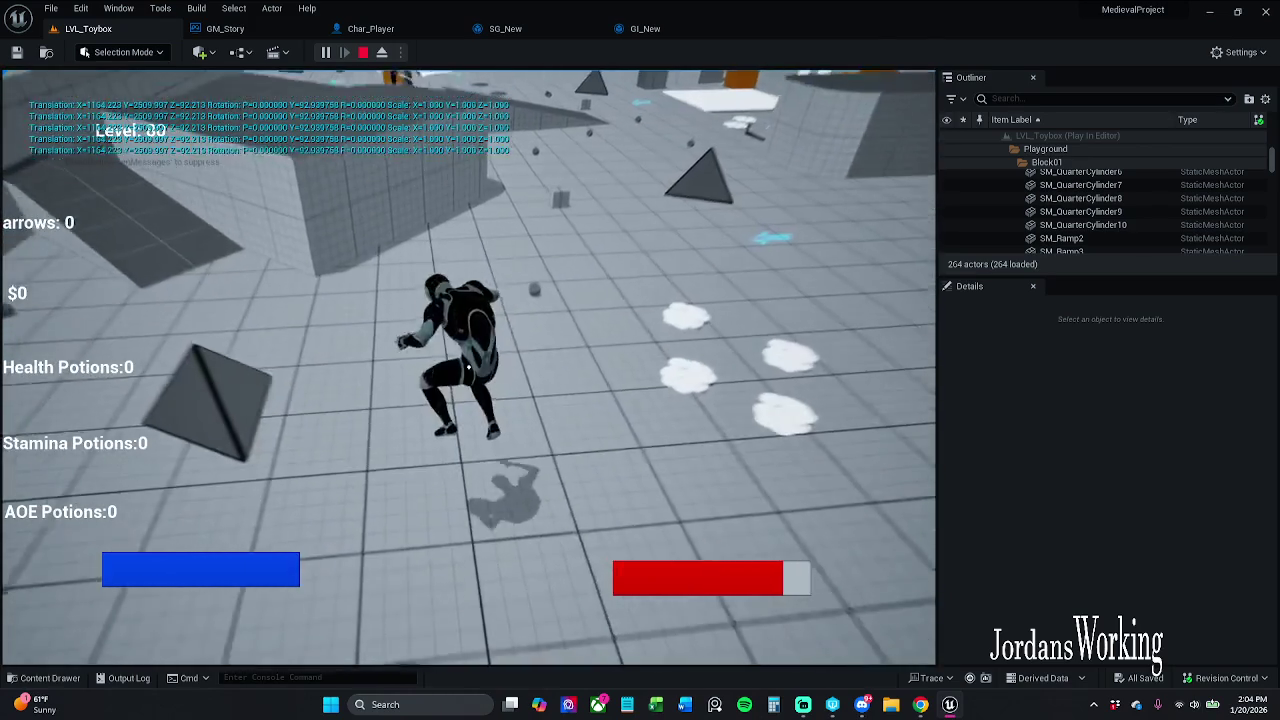
key("w")
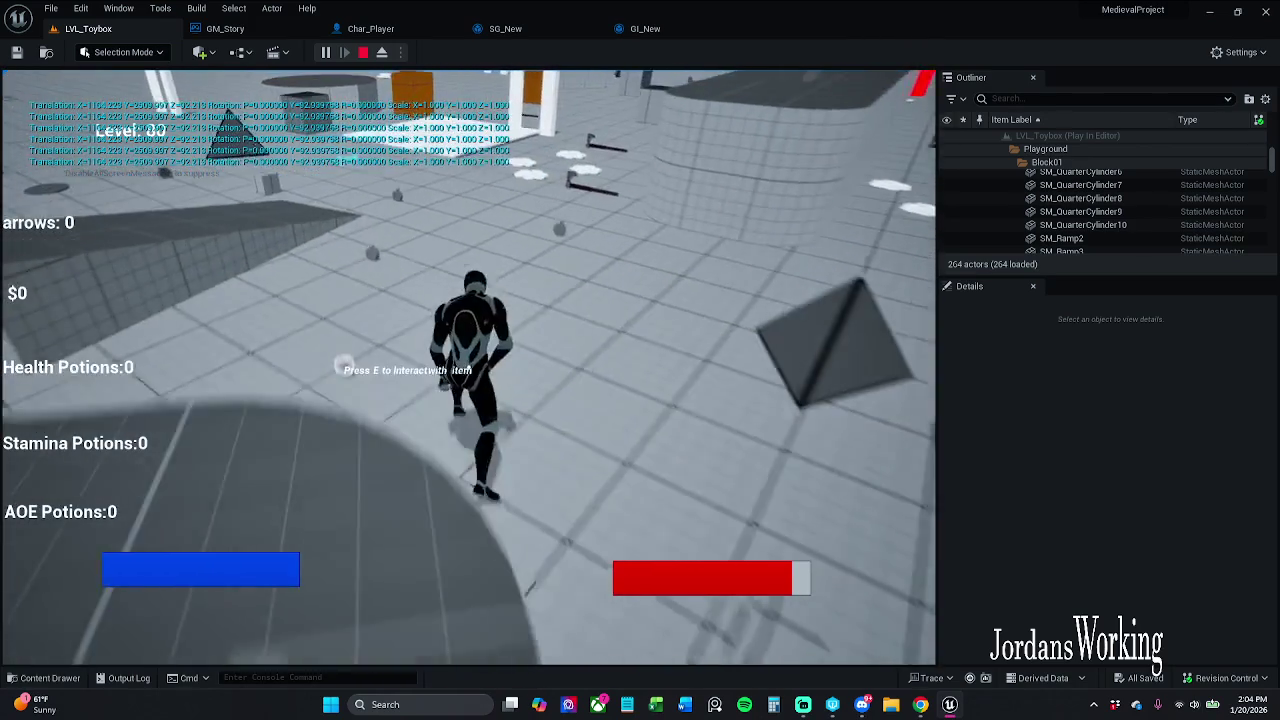
key("w")
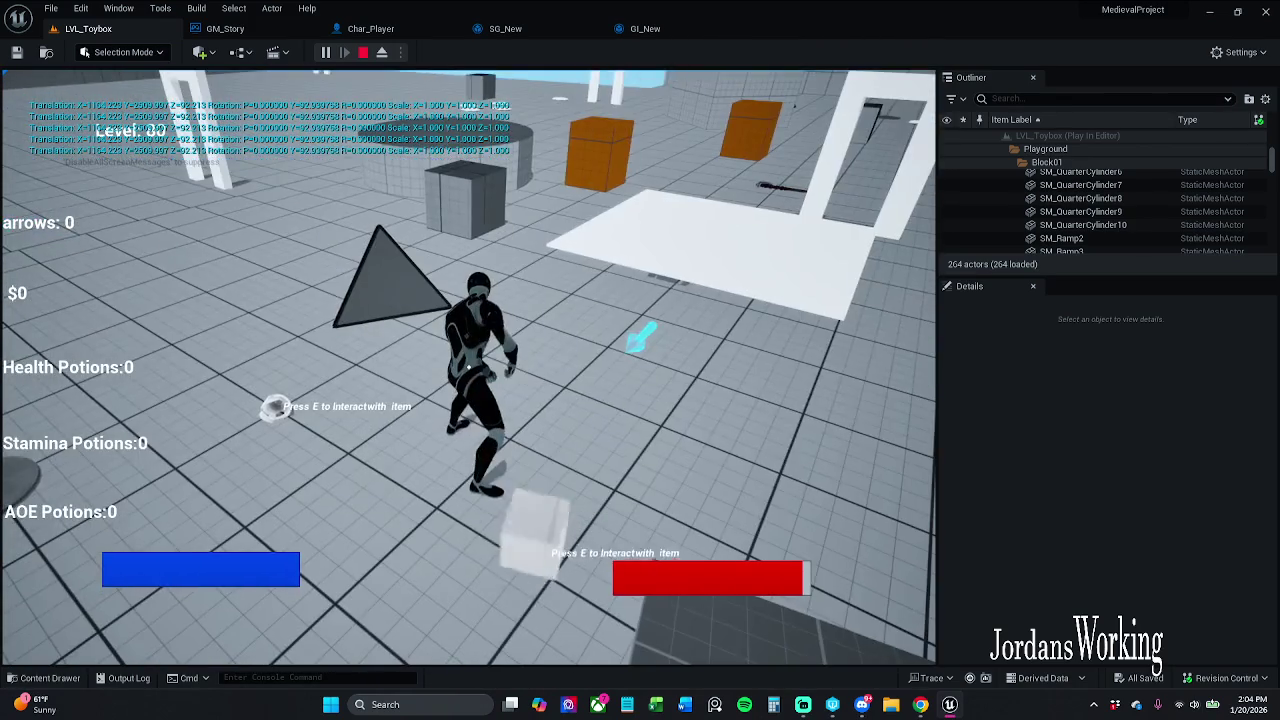
key("Escape")
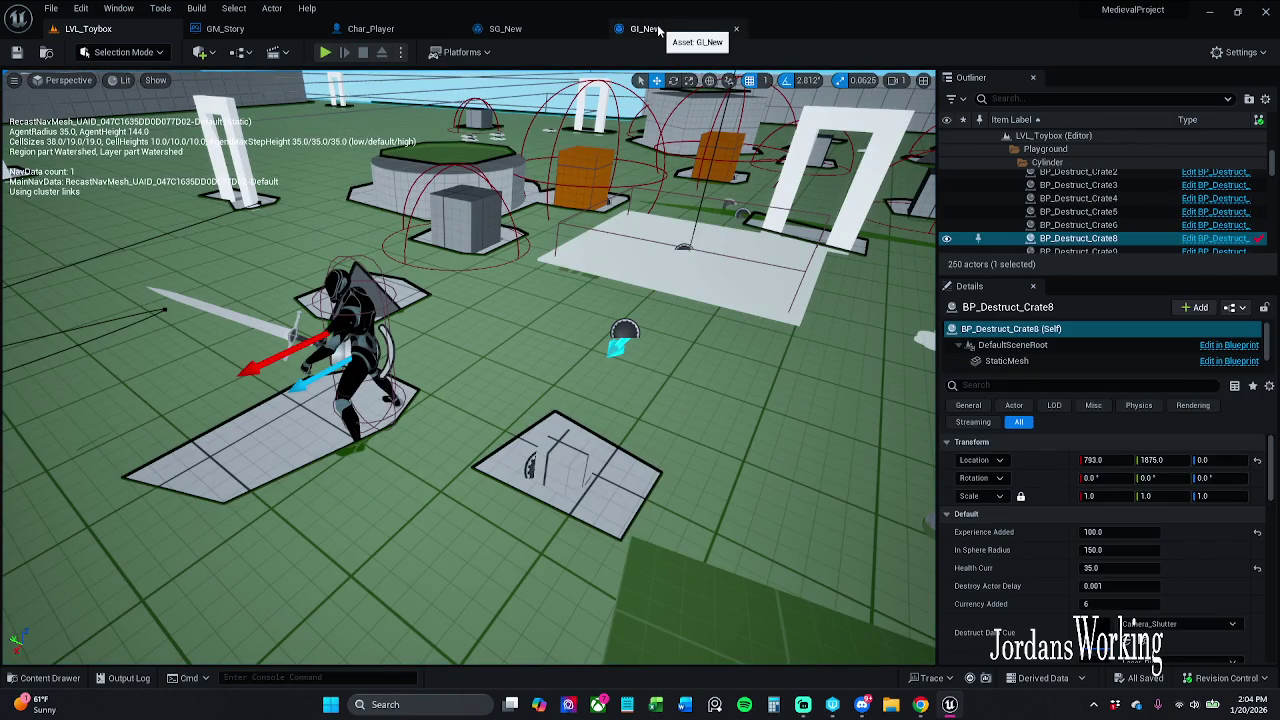
- Check that the Get Save Data function returns Get Actor Transform as the Player Stats Transform
left_click(370, 28)
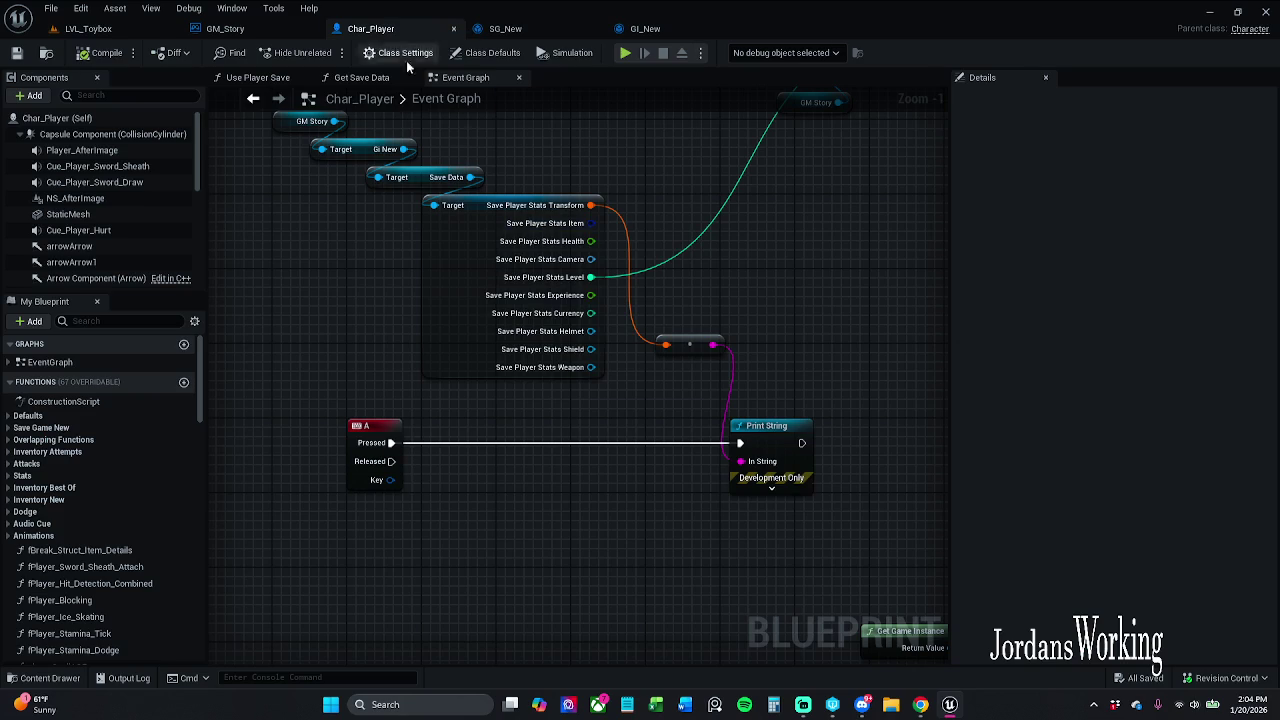
scroll(651, 268, "down", 2)
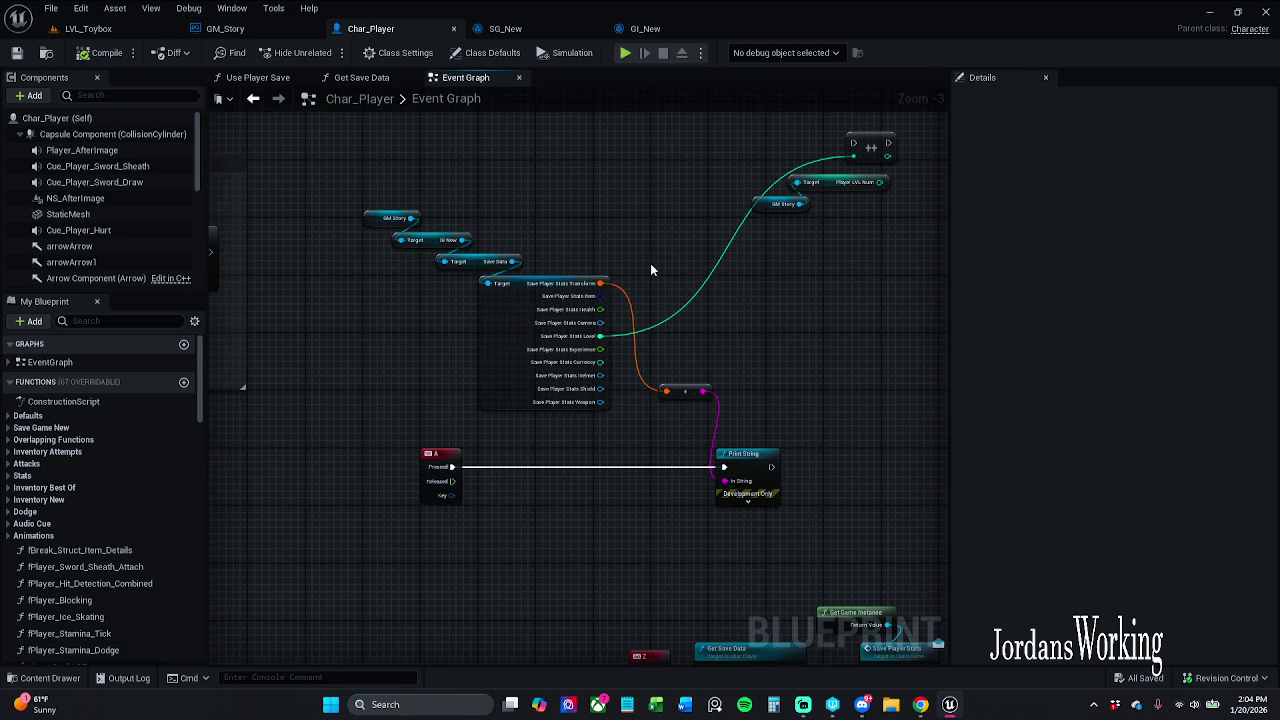
left_click(360, 77)
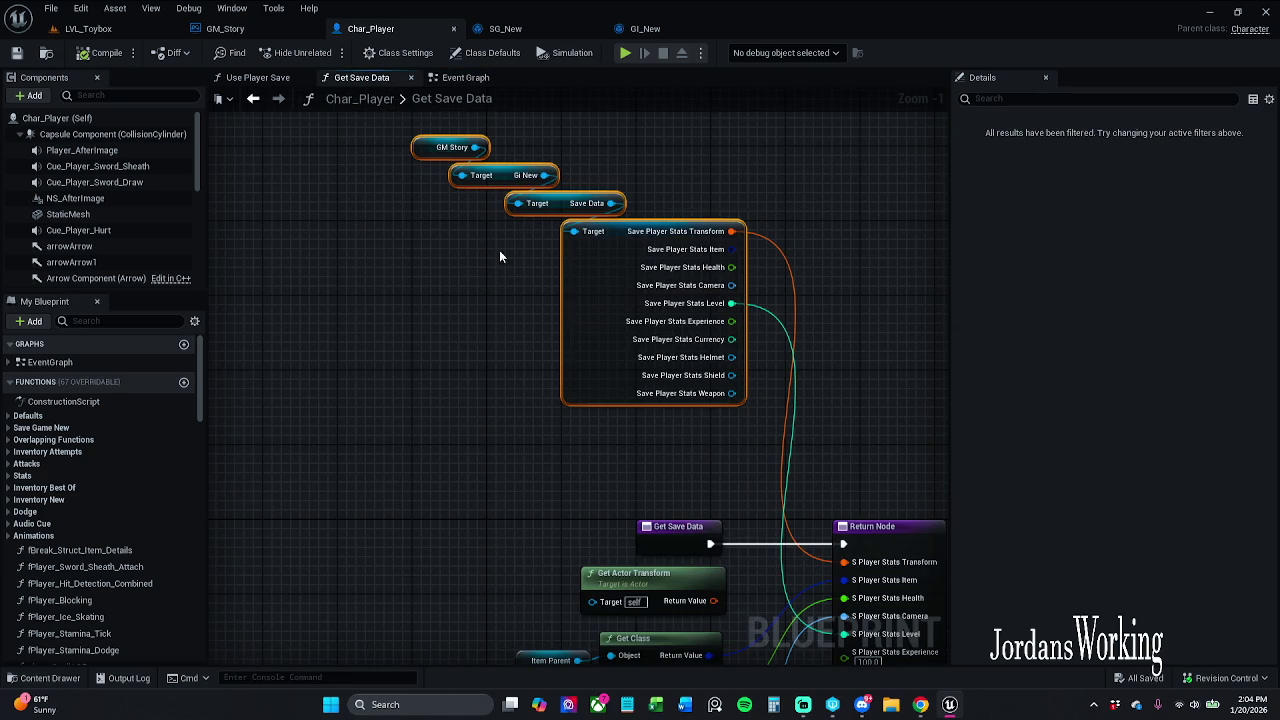
left_click(499, 250)
scroll(378, 232, "down", 2)
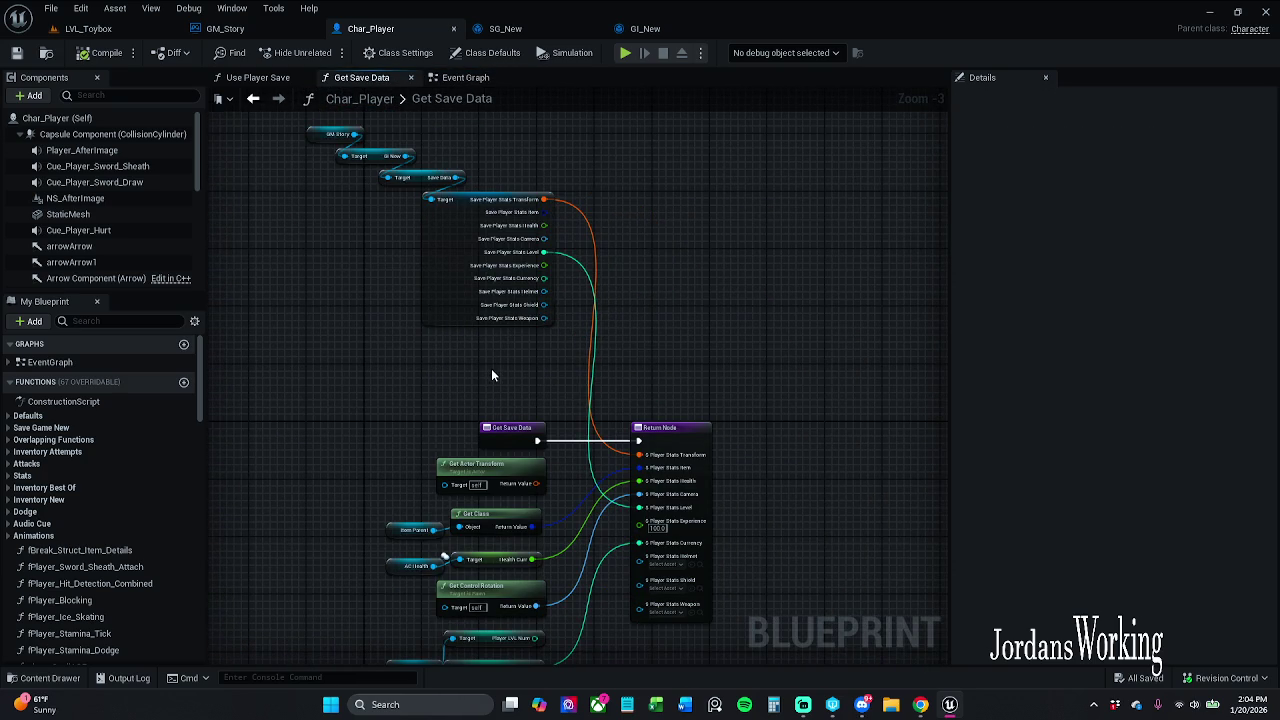
mouse_move(504, 390)
left_mouse_down()
mouse_move(499, 449)
mouse_move(605, 401)
left_mouse_up()
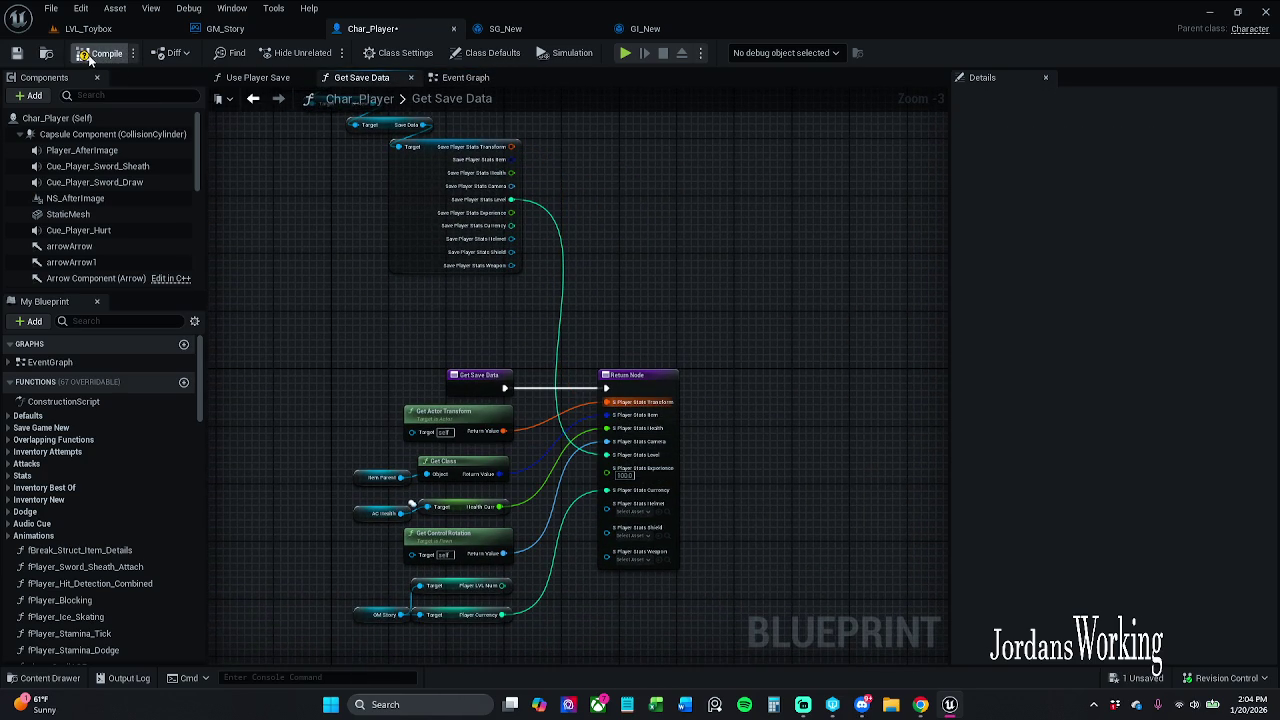
left_click(466, 76)
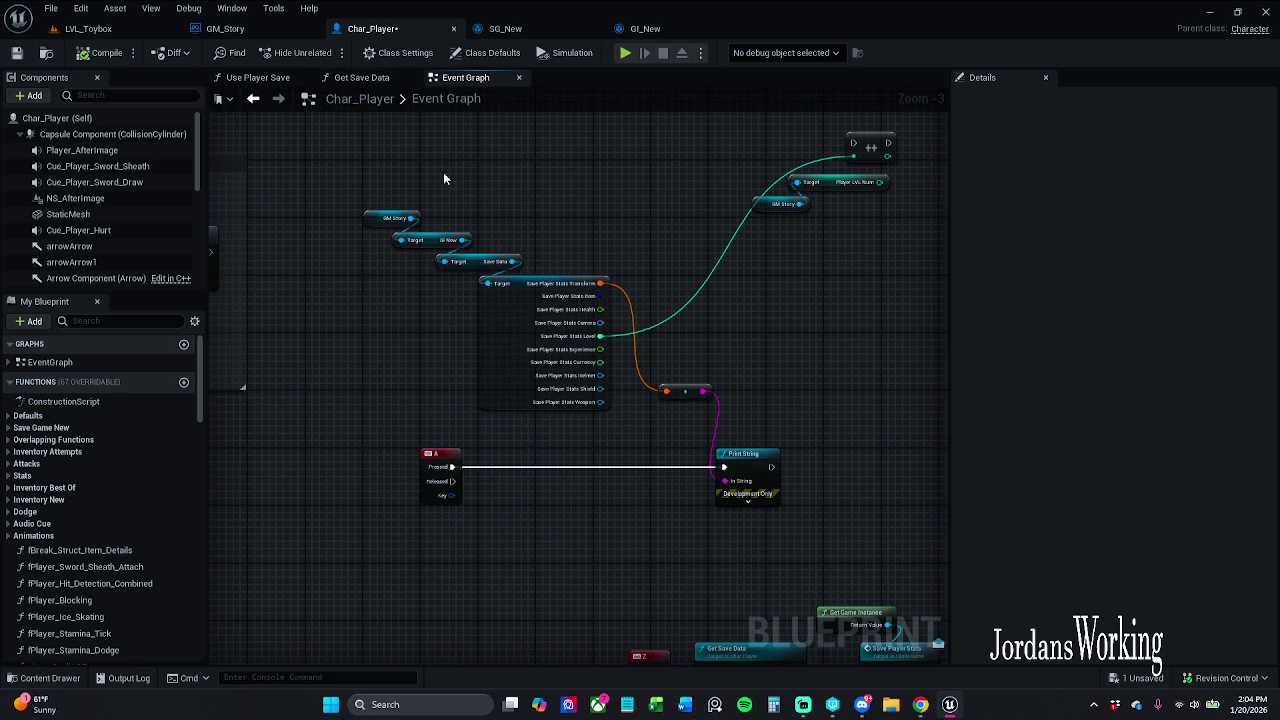
- Lift the GM Story save-data node chain higher in the Event Graph, above the A key event
left_click_drag(427, 215, 389, 237)
mouse_move(323, 206)
left_mouse_down()
mouse_move(471, 323)
mouse_move(468, 335)
mouse_move(473, 175)
left_mouse_up()
left_click(424, 370)
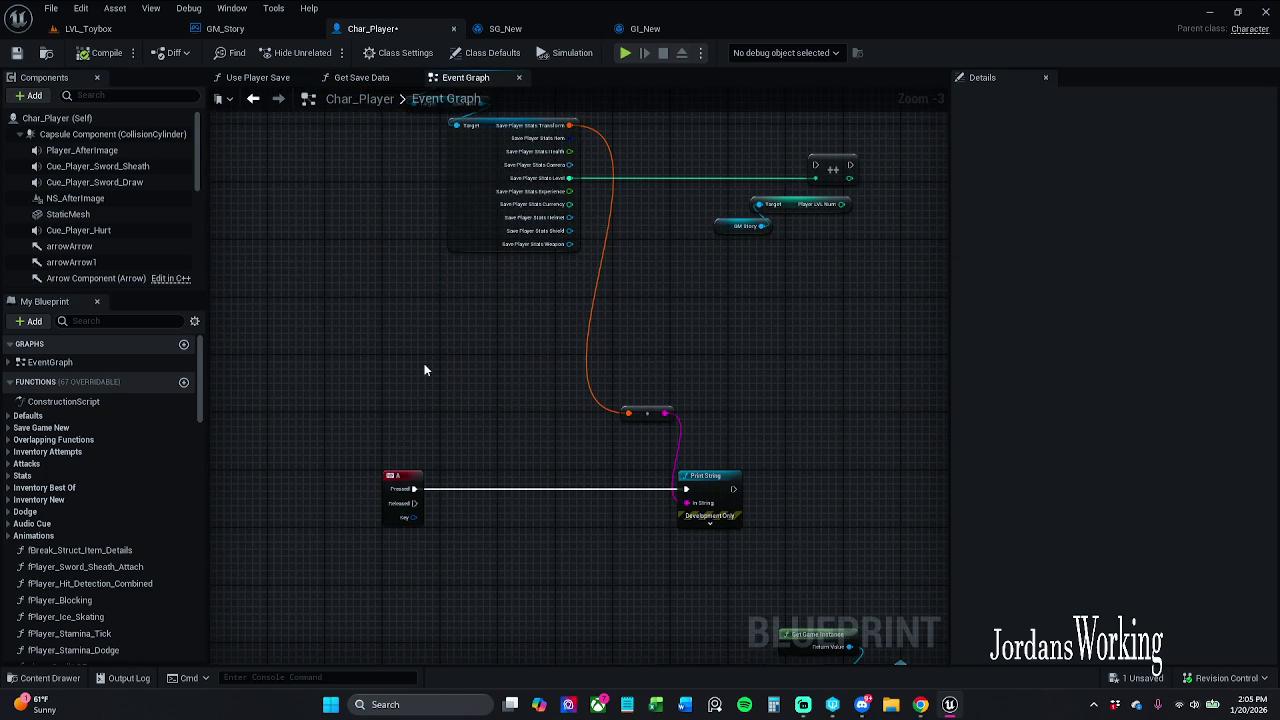
right_click(366, 331)
scroll(334, 297, "down", 3)
key("Escape")
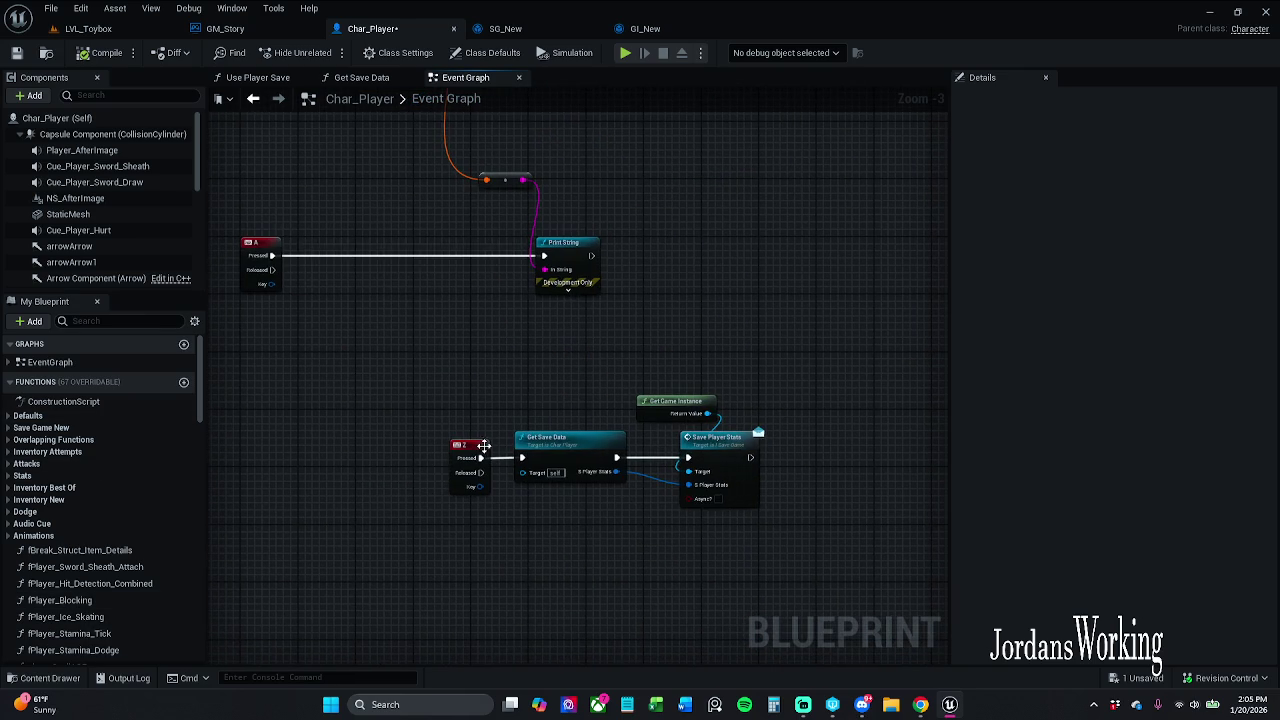
- Paste a copy of Get Save Data and connect the A key's Pressed to it
left_click(566, 451)
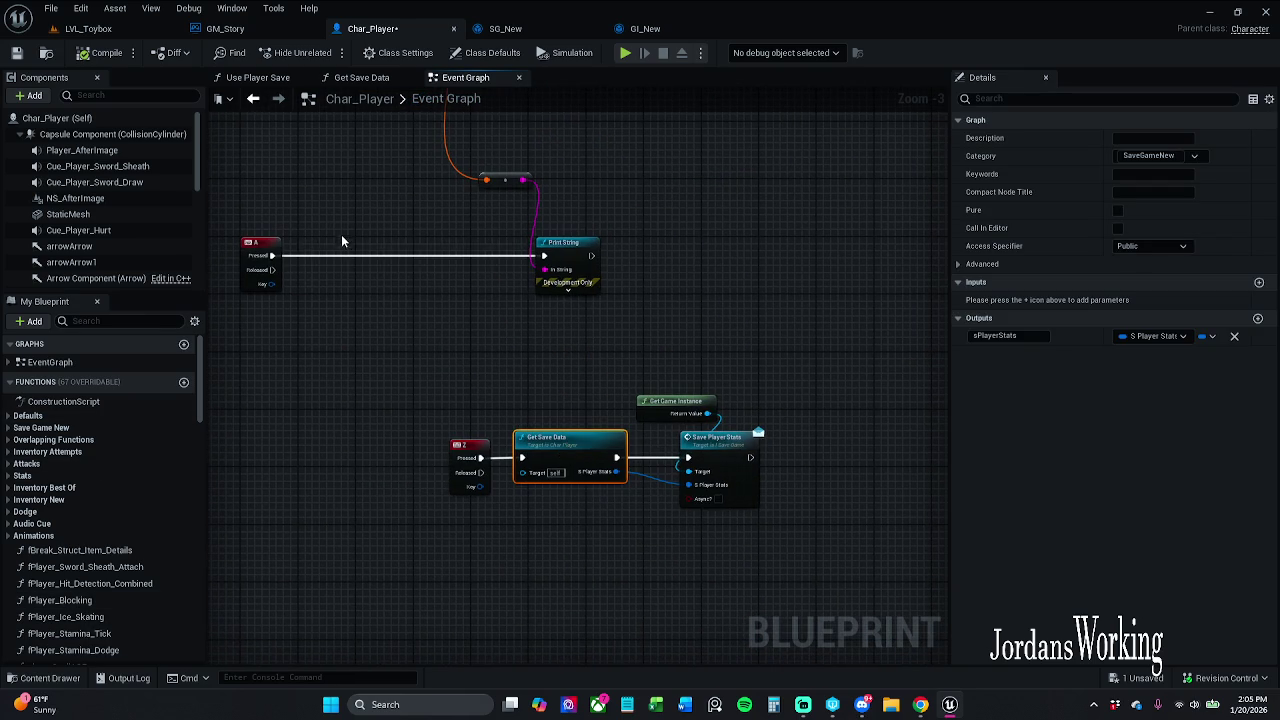
key("ctrl+c")
key("ctrl+v")
left_click_drag(349, 256, 272, 256)
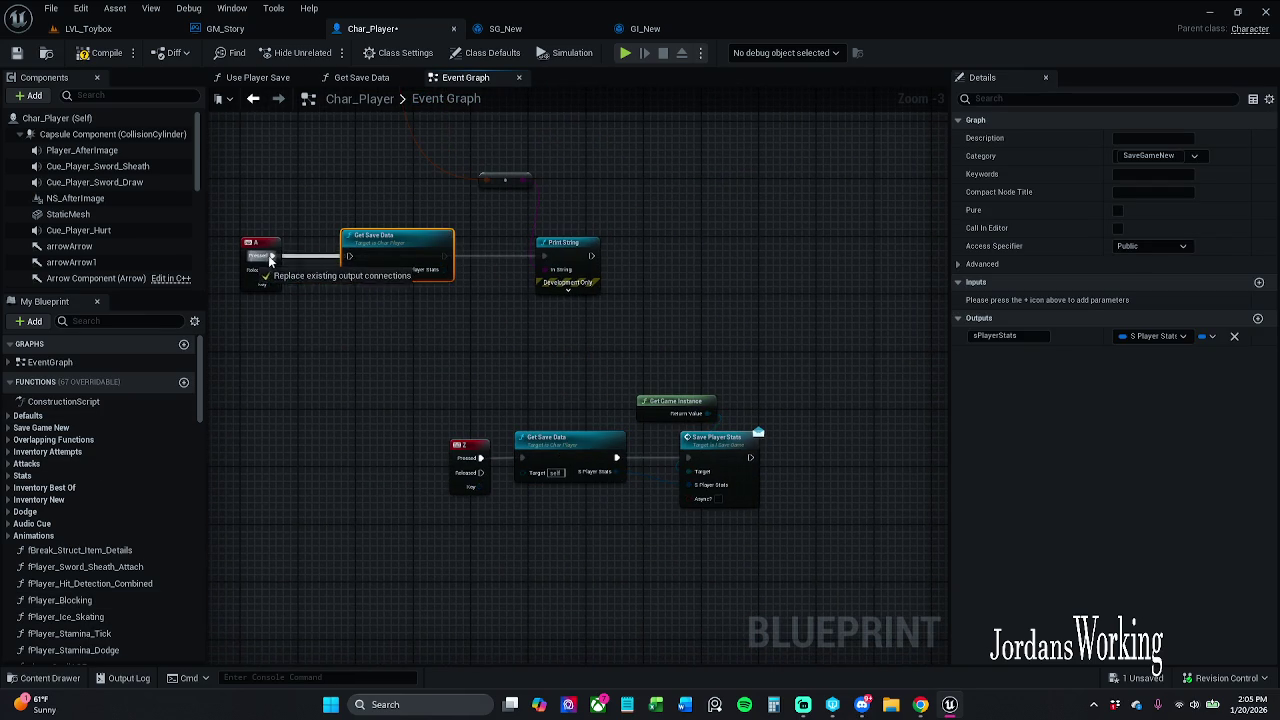
left_click_drag(366, 257, 337, 257)
- Split S Player Stats, convert its Transform into Print String's In String, and chain the execution
right_click(415, 270)
left_click(449, 308)
mouse_move(437, 310)
left_mouse_down()
mouse_move(443, 283)
mouse_move(545, 269)
left_mouse_up()
left_click_drag(450, 238, 512, 302)
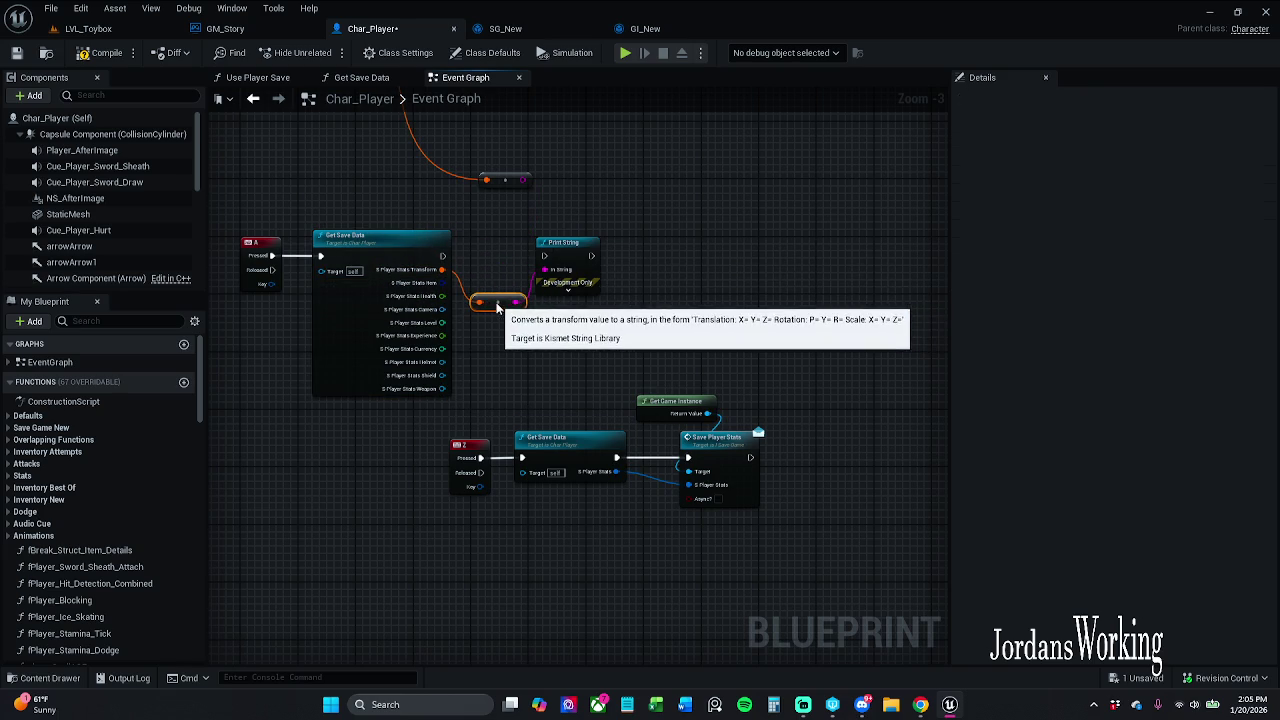
mouse_move(544, 256)
left_mouse_down()
mouse_move(443, 255)
mouse_move(560, 262)
left_mouse_up()
left_click(464, 220)
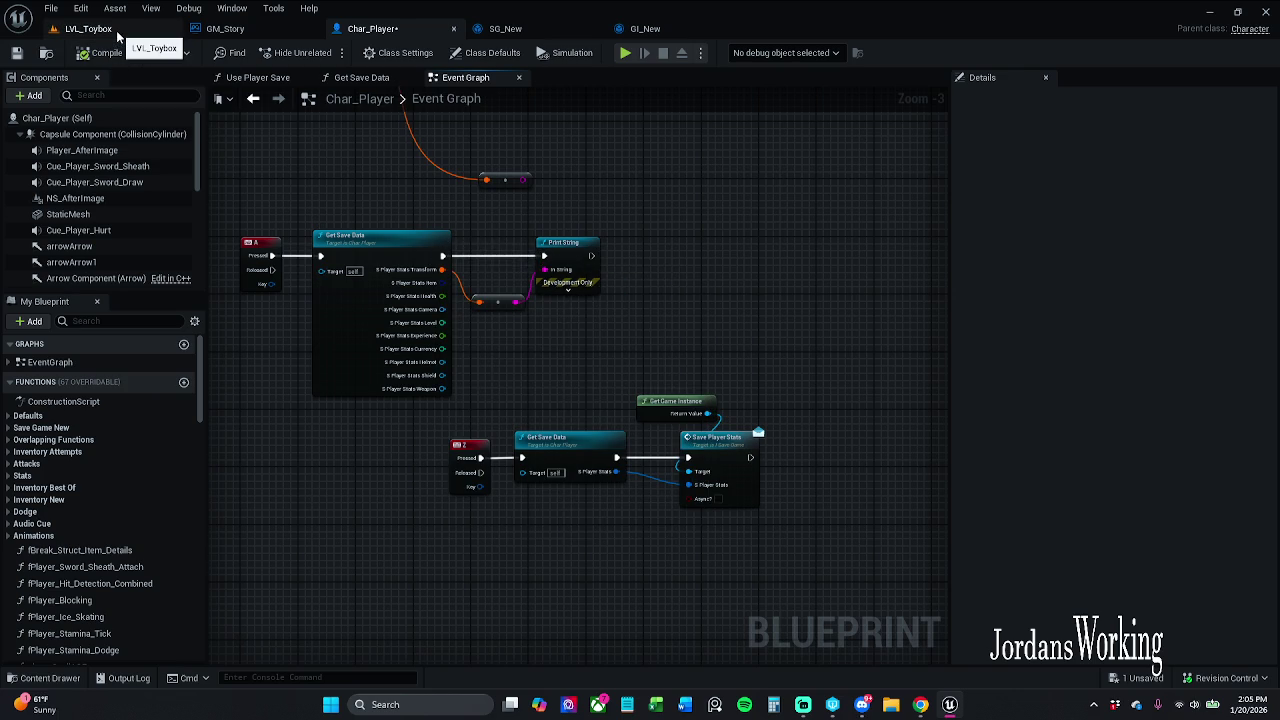
- Compile the Char_Player blueprint and return to the LVL_Toybox level
left_click(88, 29)
left_click(368, 28)
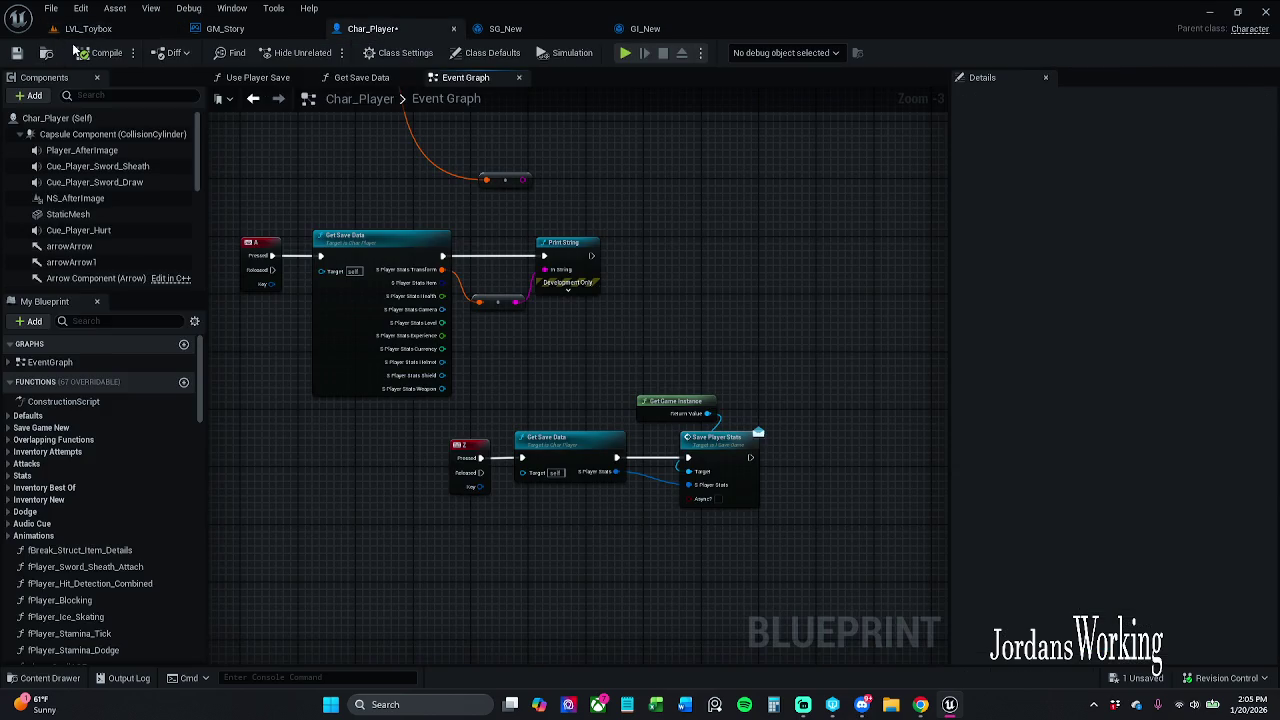
left_click(88, 29)
- Play LVL_Toybox, saving and printing the player transform while moving the character around
left_click(325, 52)
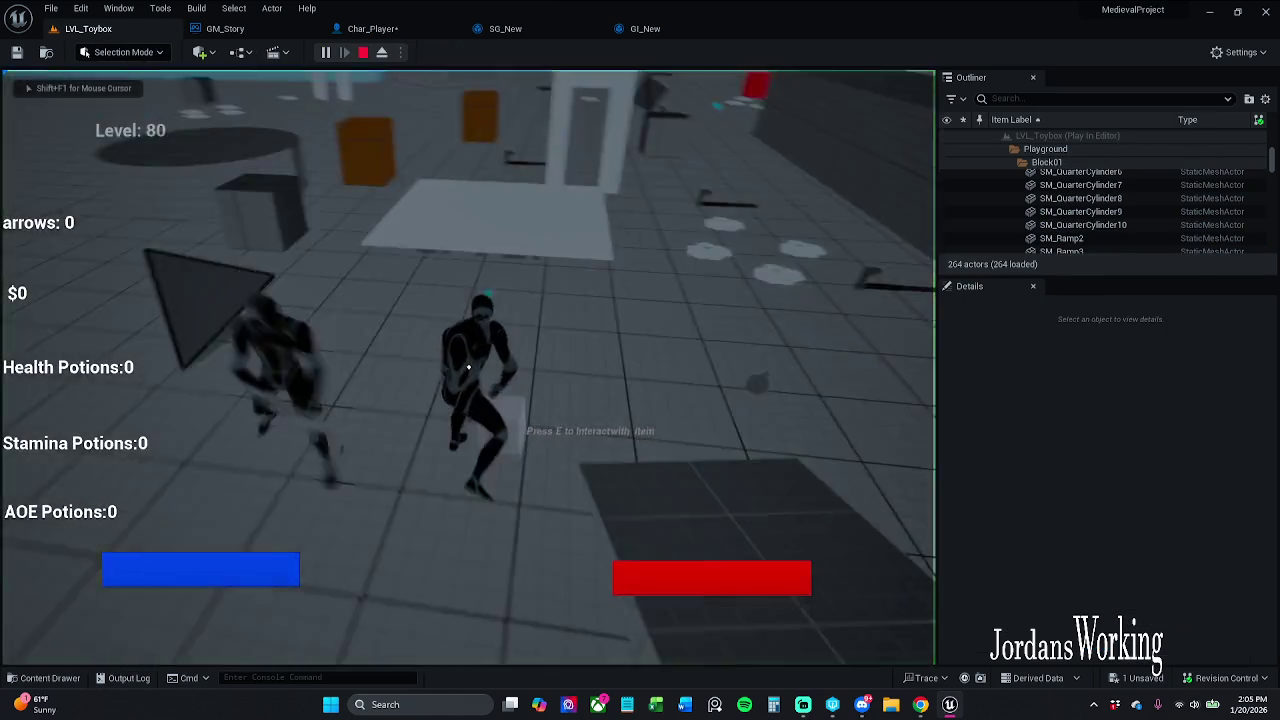
key("w")
left_click(468, 368)
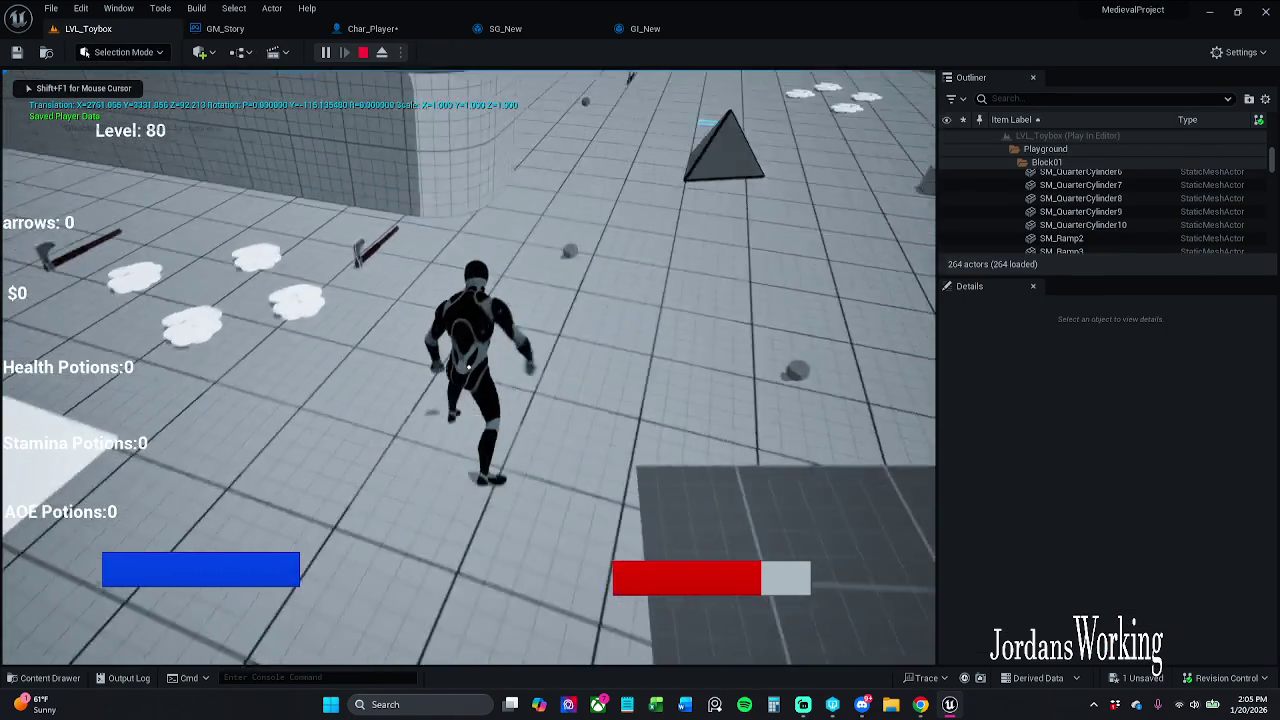
key("w")
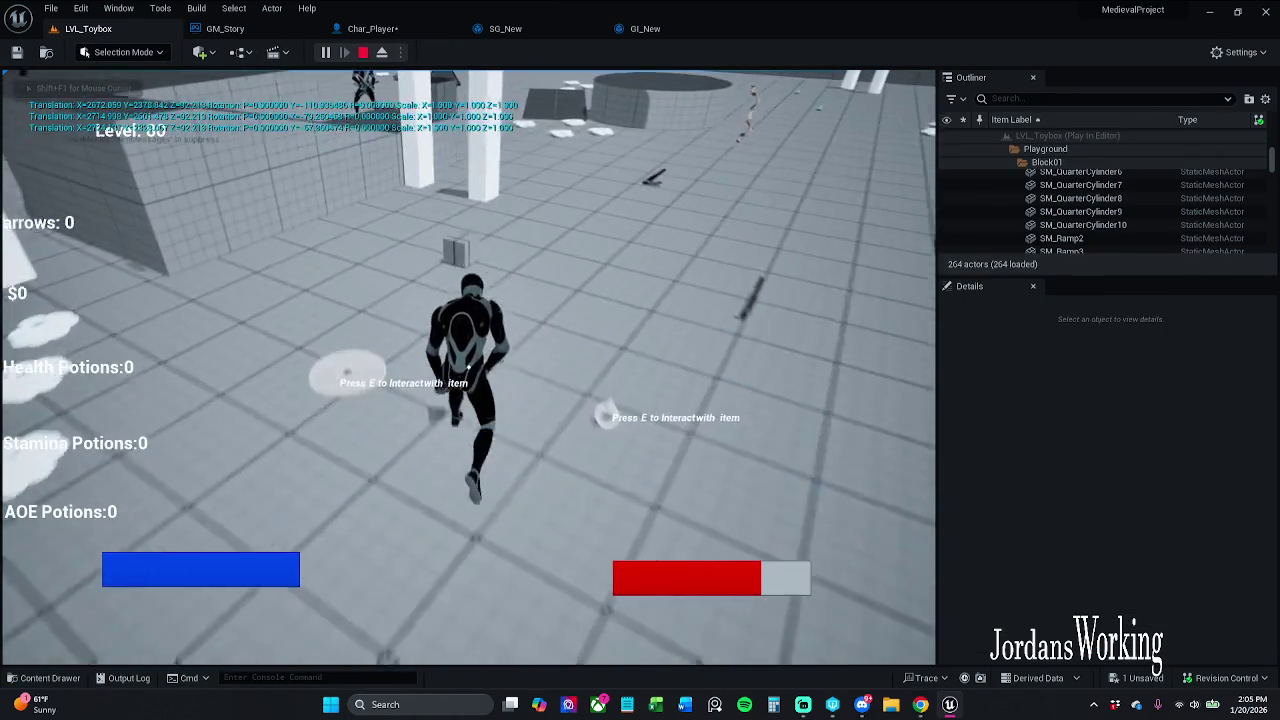
key("w")
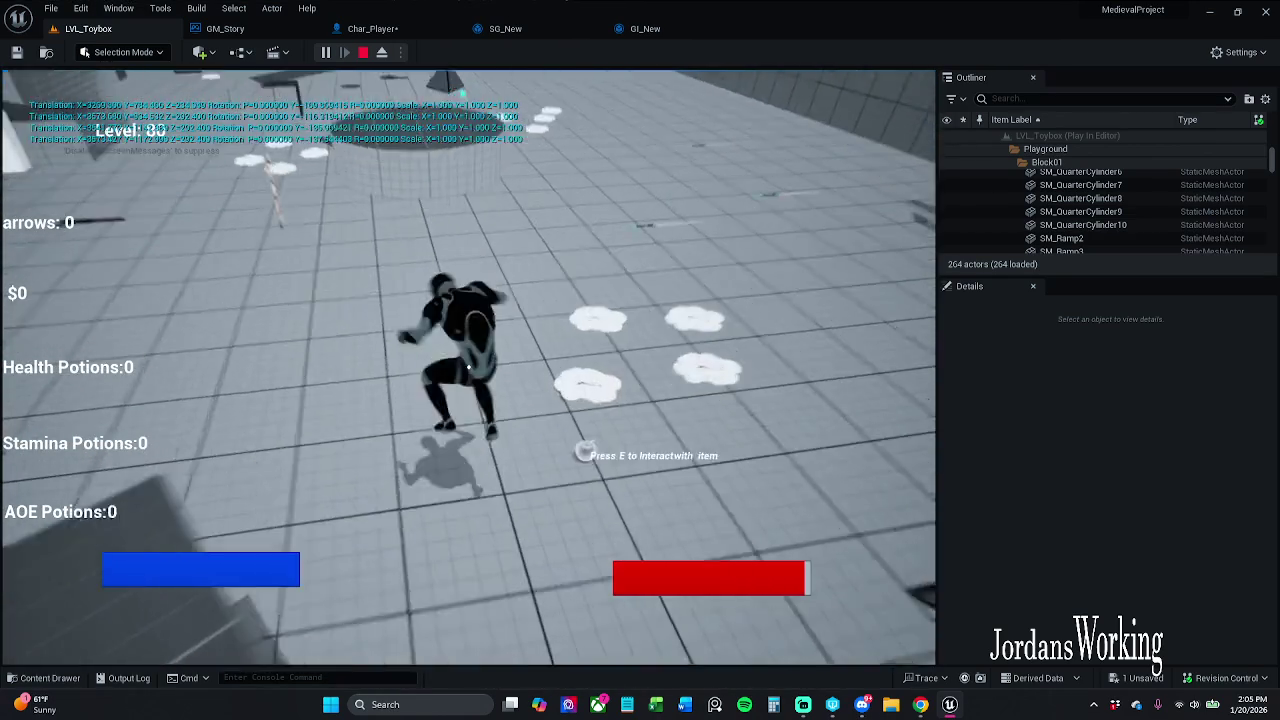
key("w")
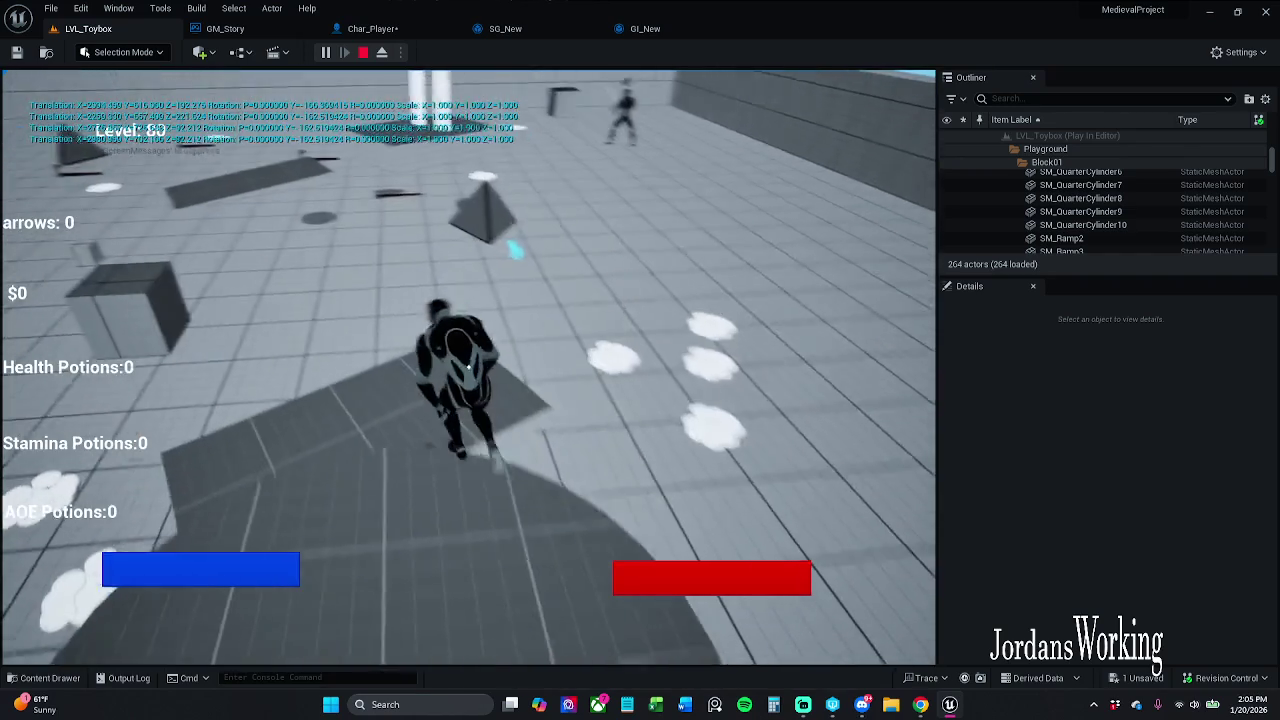
key("w")
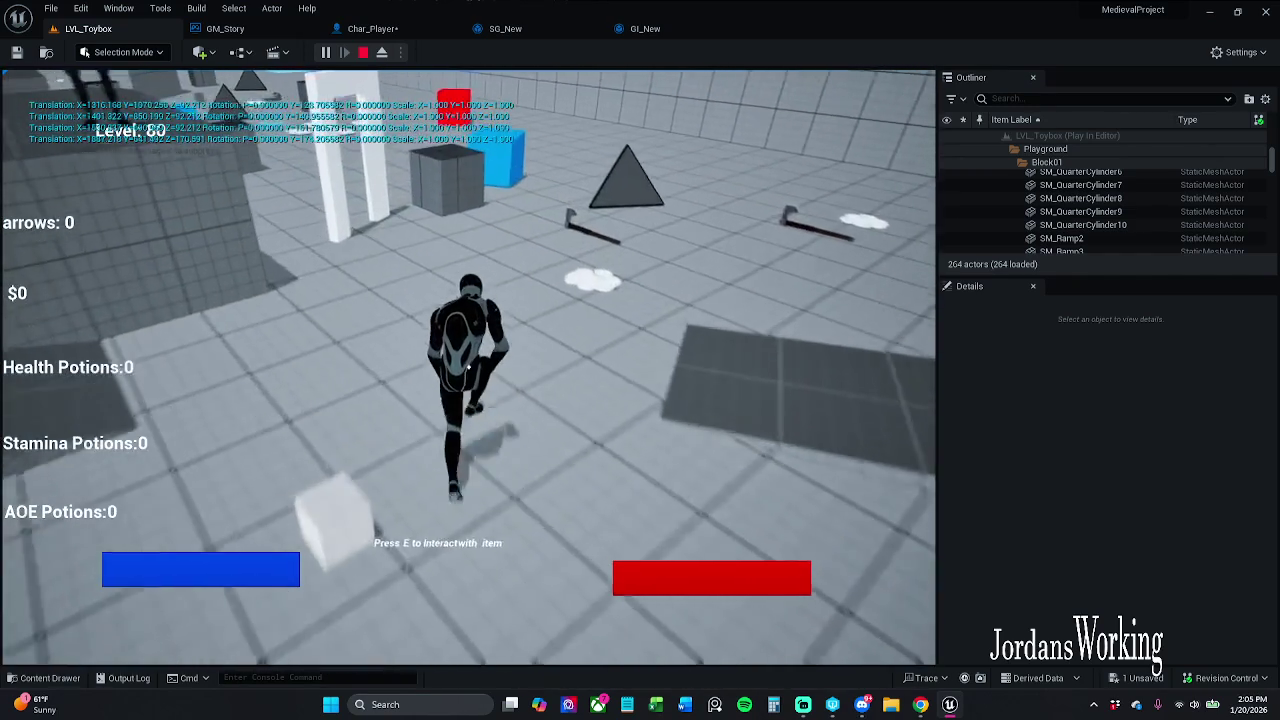
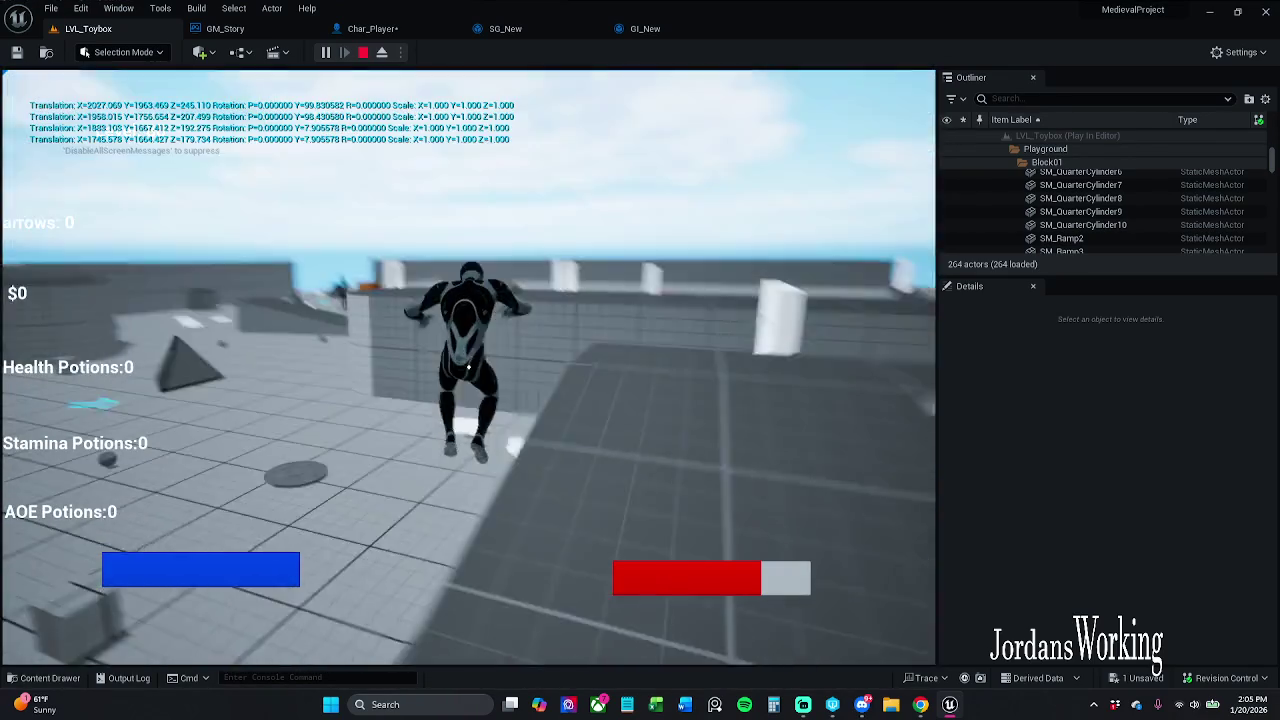
- End the Play-In-Editor session and return to the Char_Player Event Graph
key("Escape")
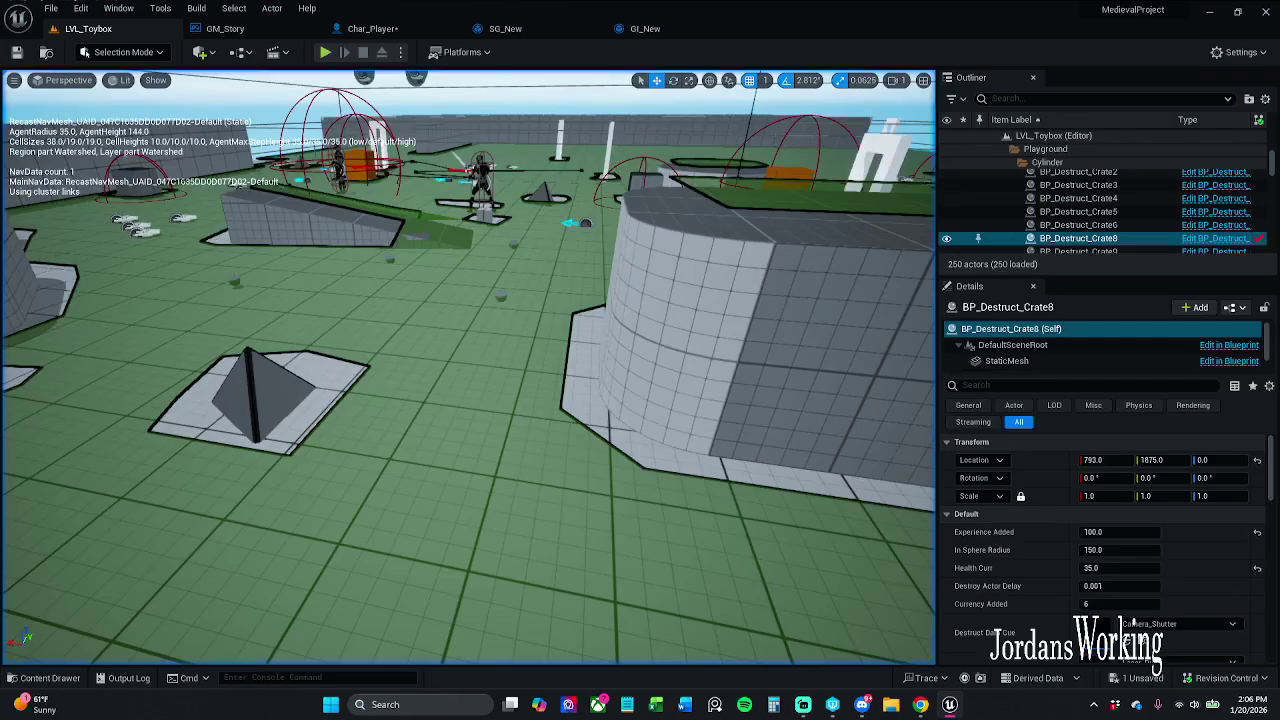
left_click(366, 26)
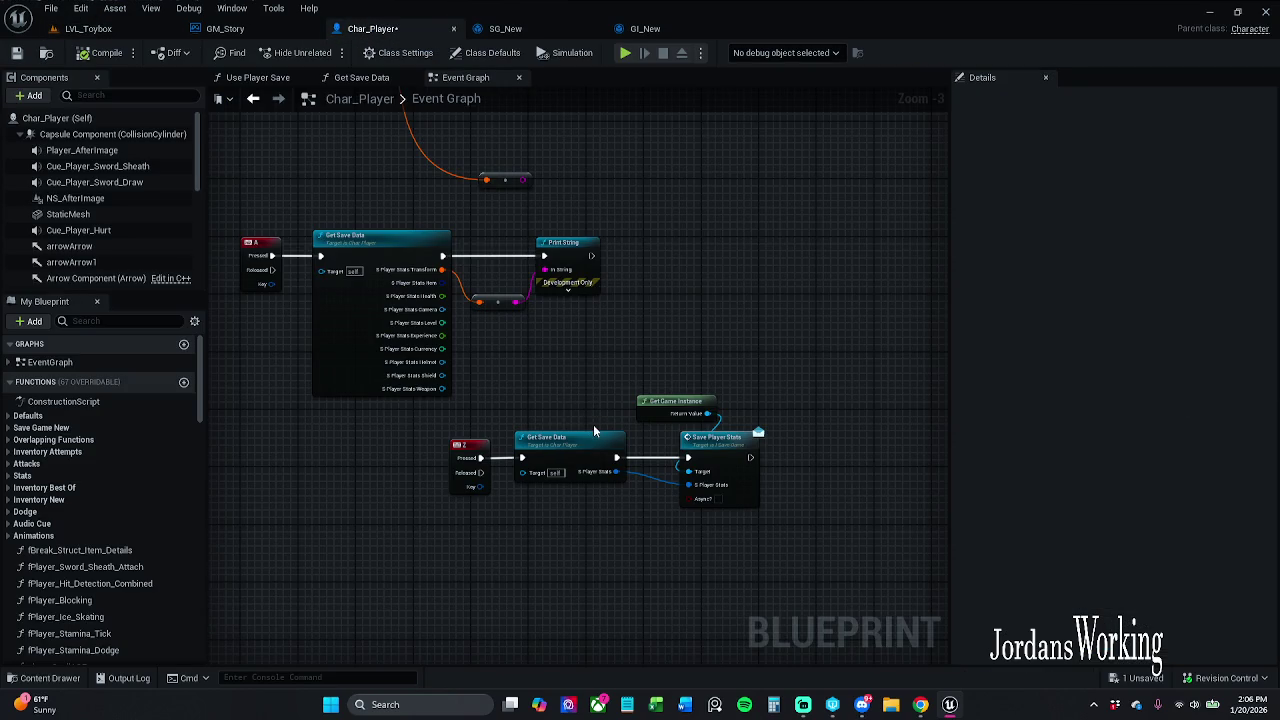
- Inspect the Get Save Data function graph, then view GM_Story's Added Experience graph
double_click(557, 437)
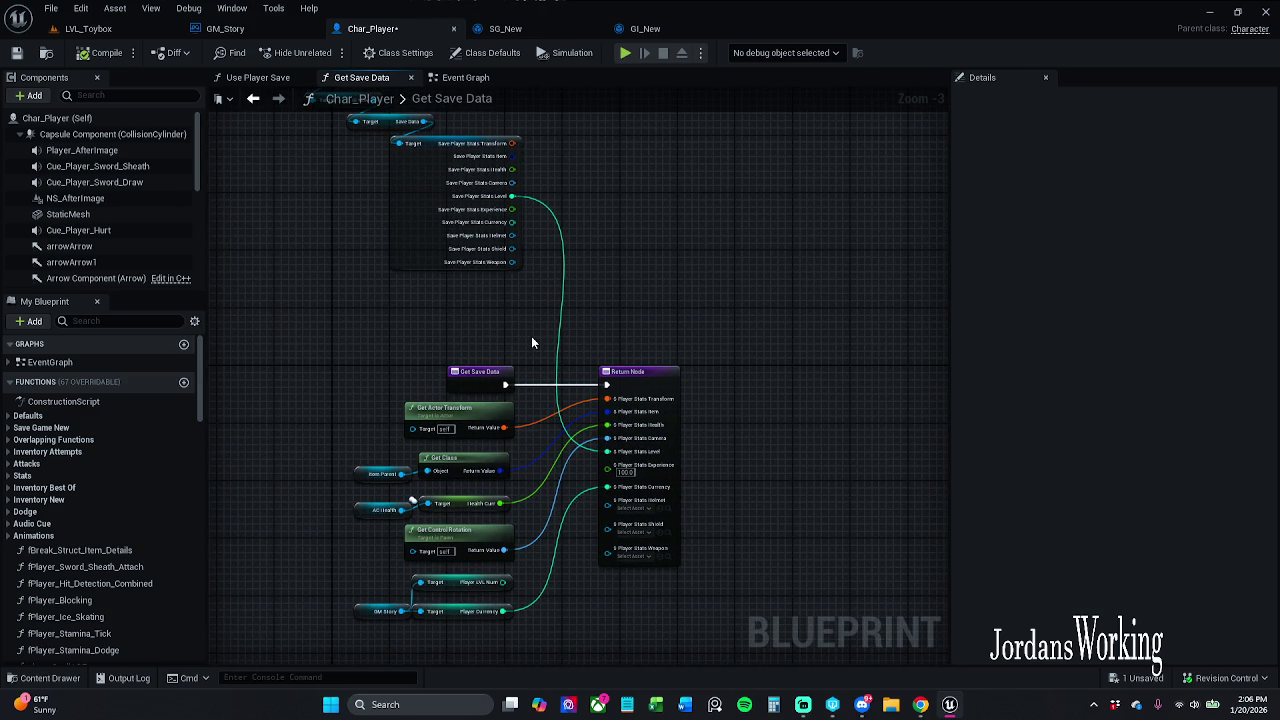
scroll(519, 328, "down", 1)
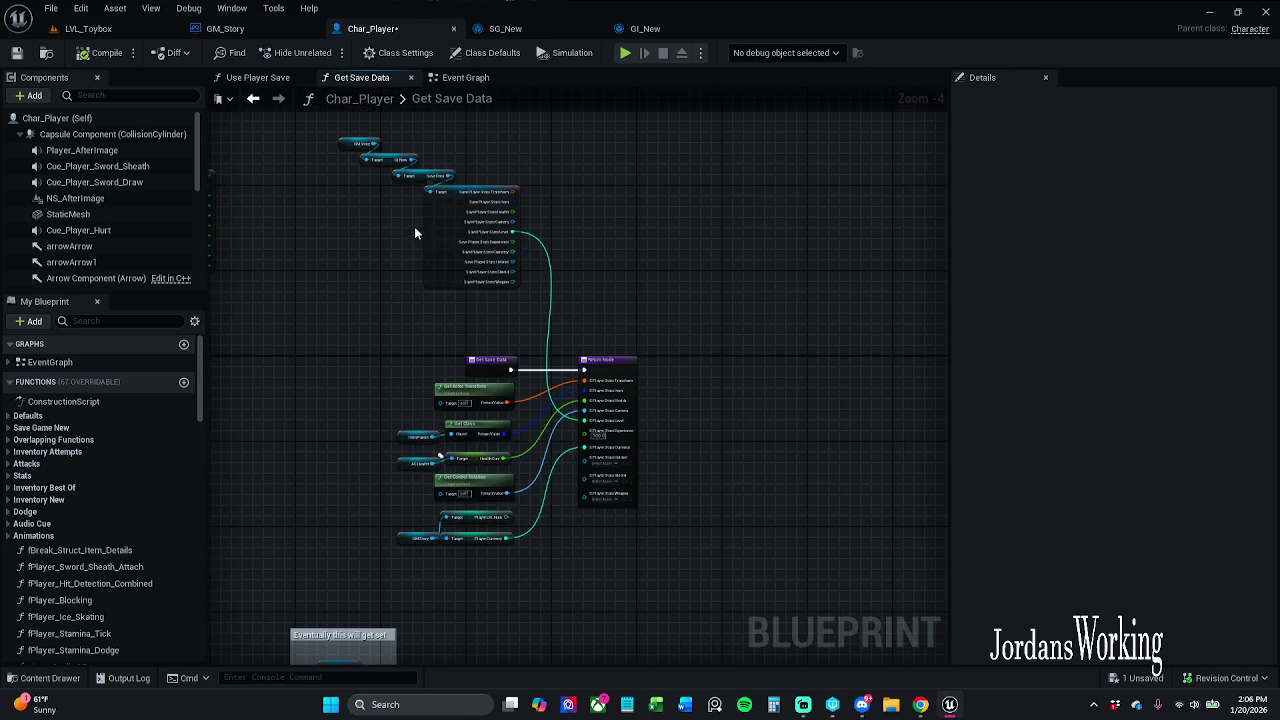
scroll(412, 240, "up", 2)
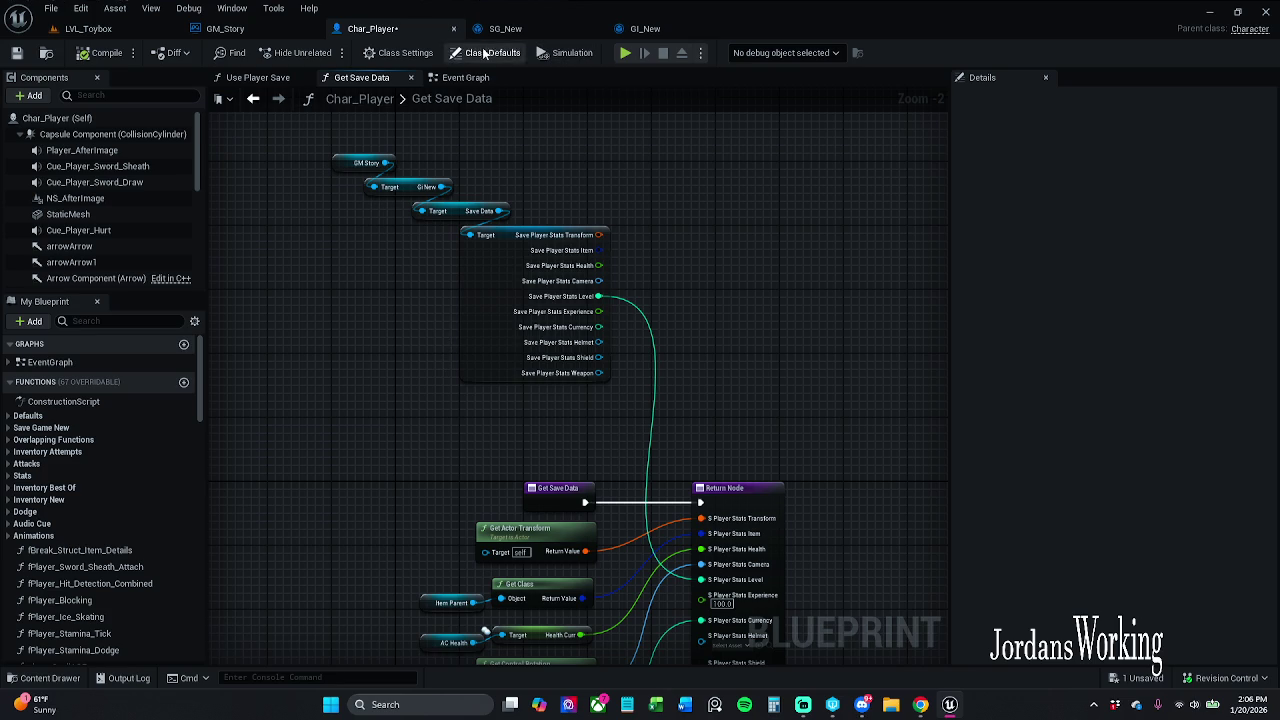
left_click(241, 30)
left_click_drag(460, 294, 452, 209)
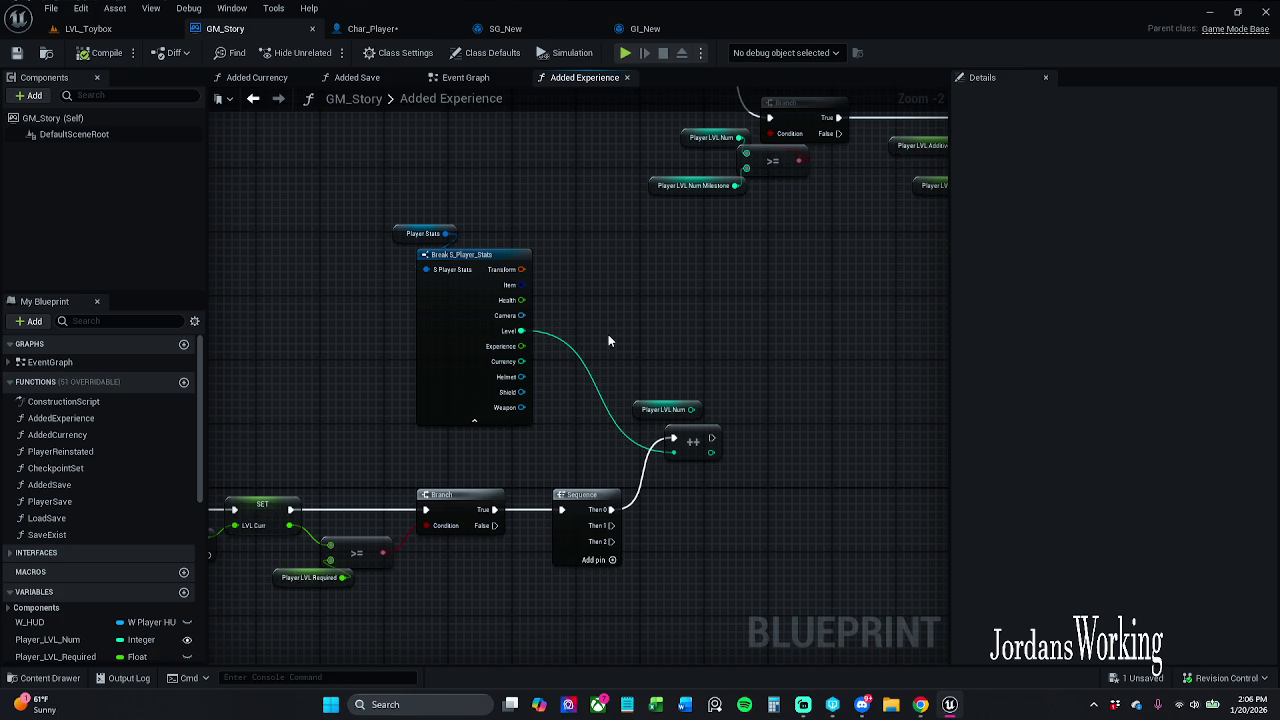
right_click(664, 305)
type("gwet")
key("BackSpace")
key("BackSpace")
key("BackSpace")
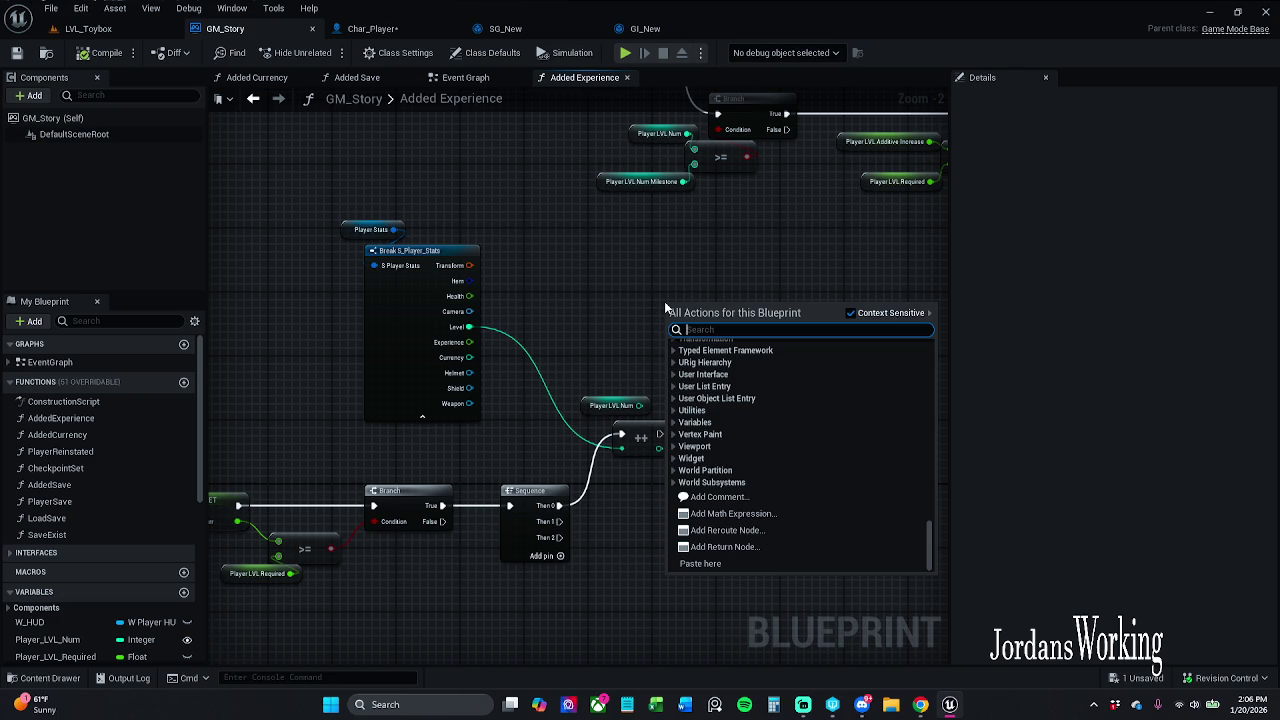
type("set")
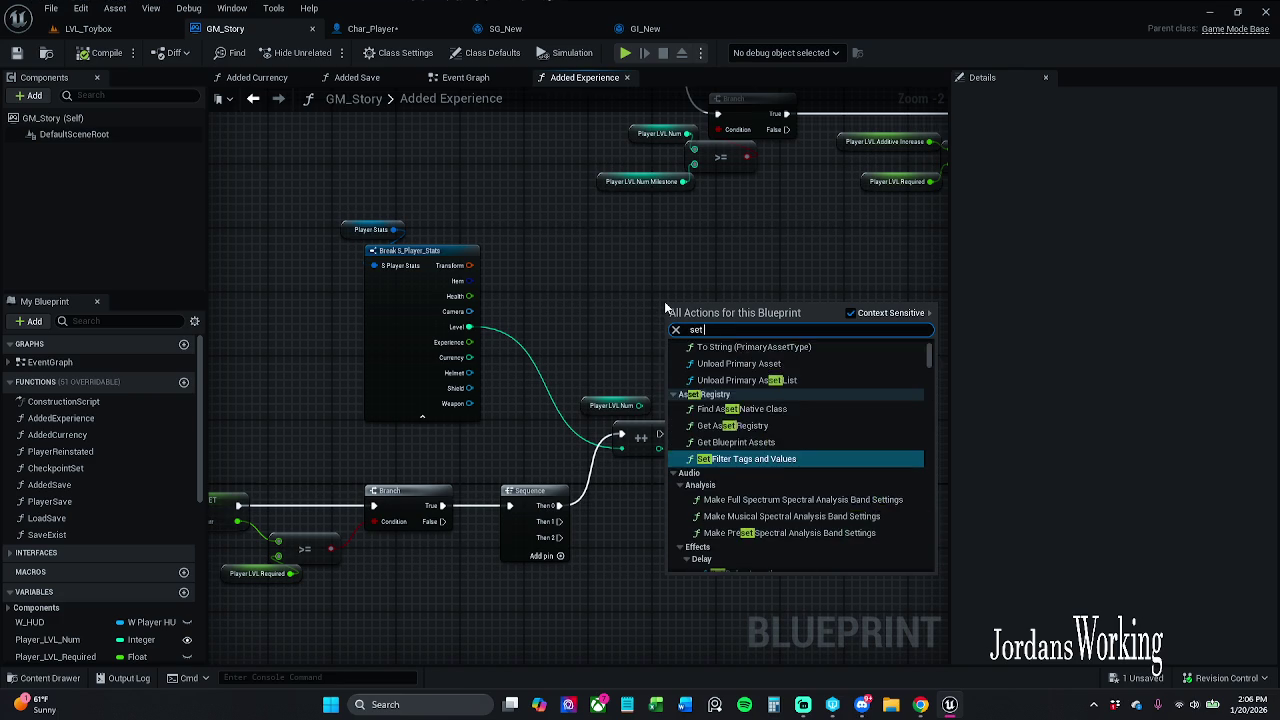
type(" transform")
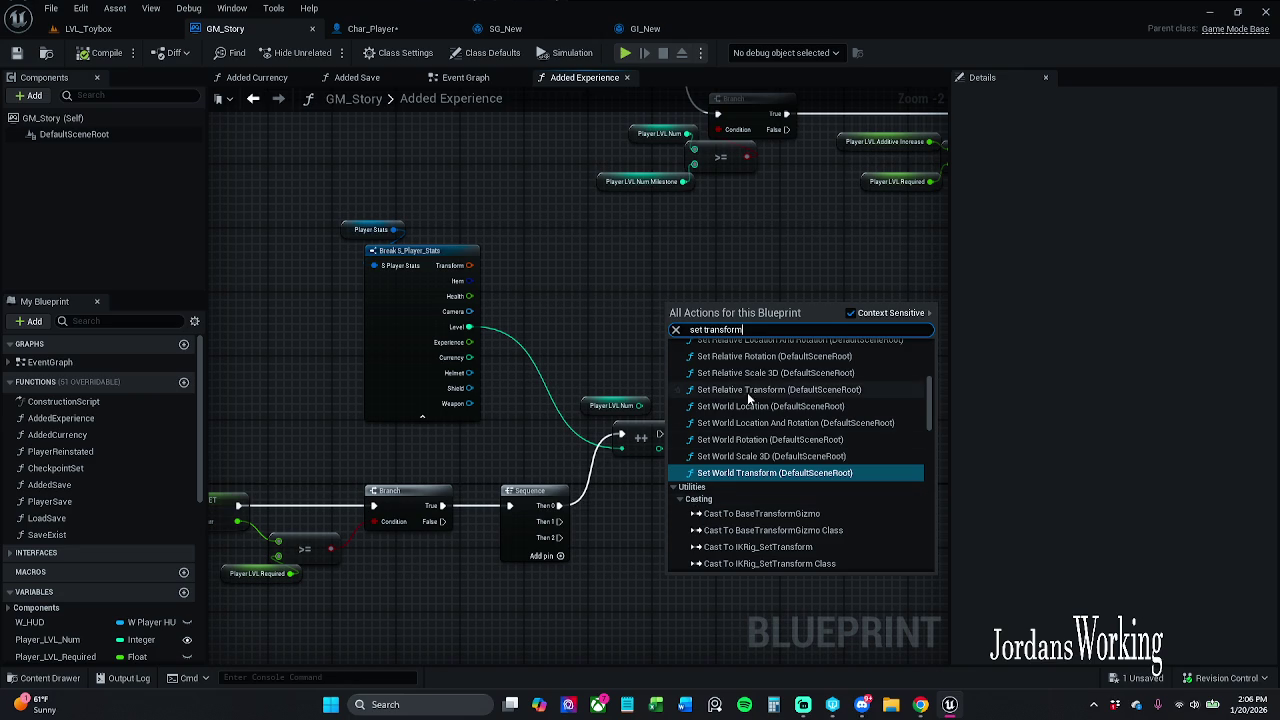
scroll(748, 394, "up", 3)
scroll(746, 398, "up", 2)
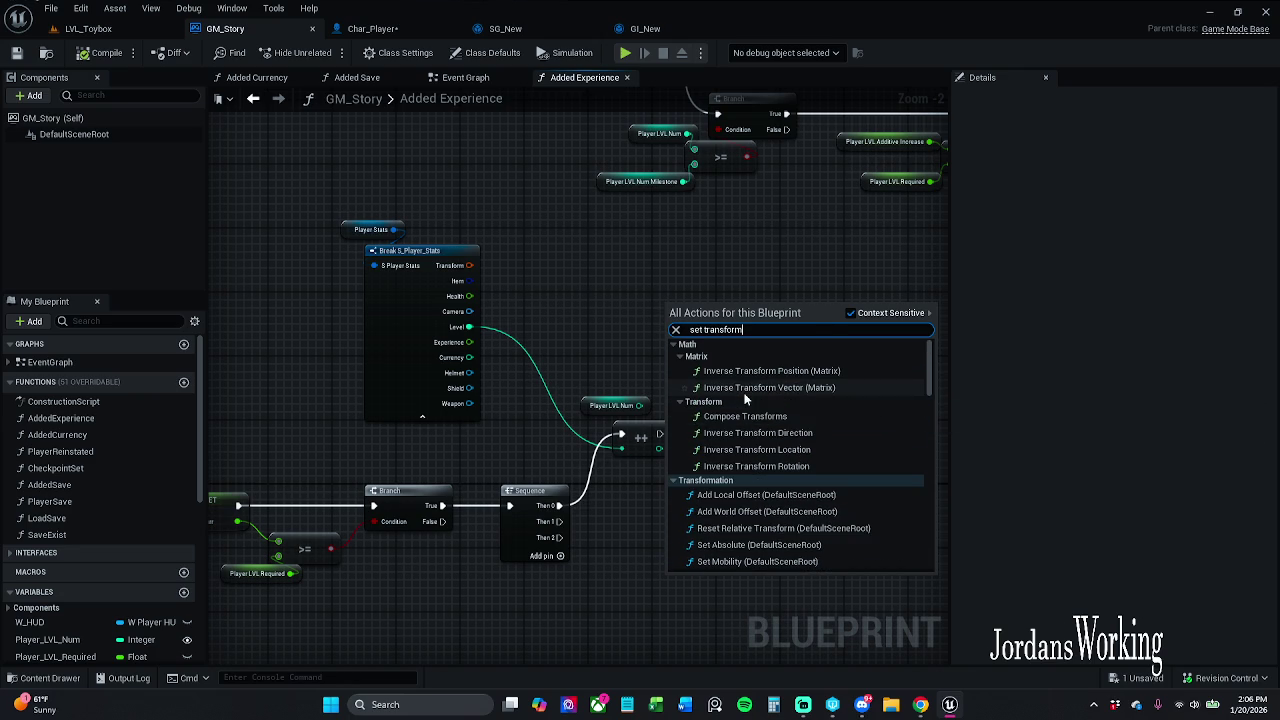
scroll(744, 400, "down", 10)
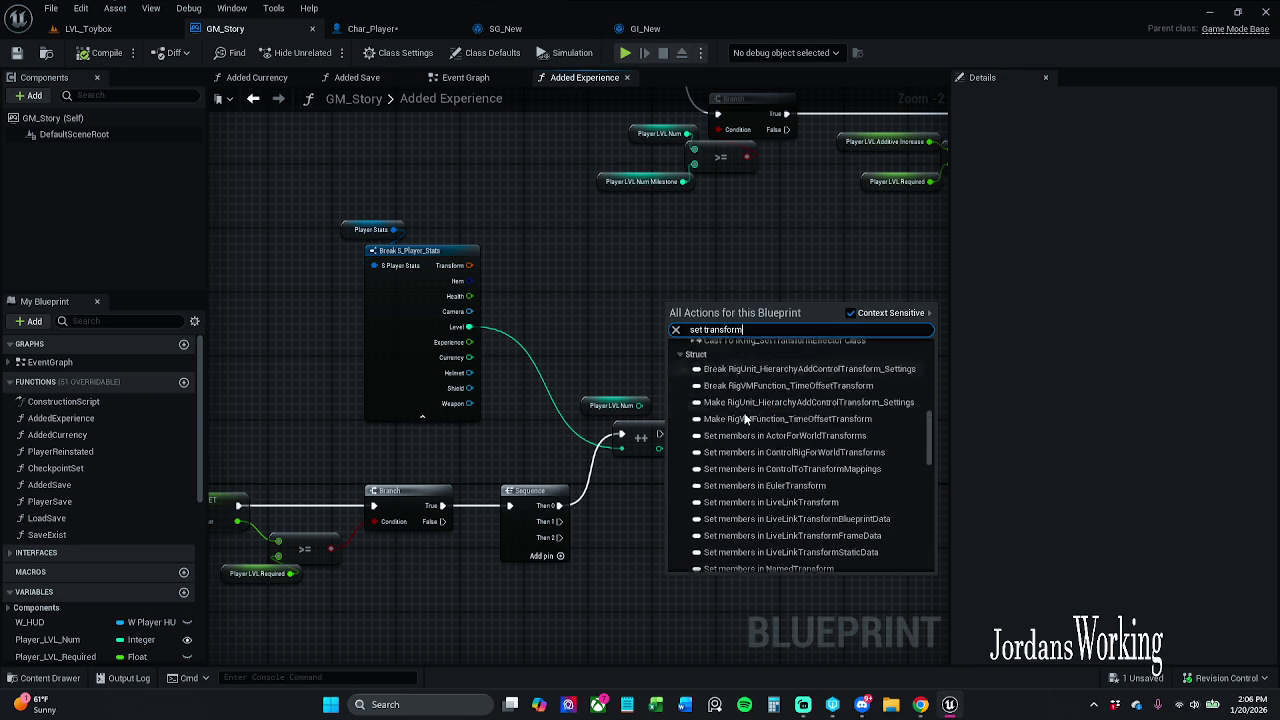
scroll(743, 420, "down", 8)
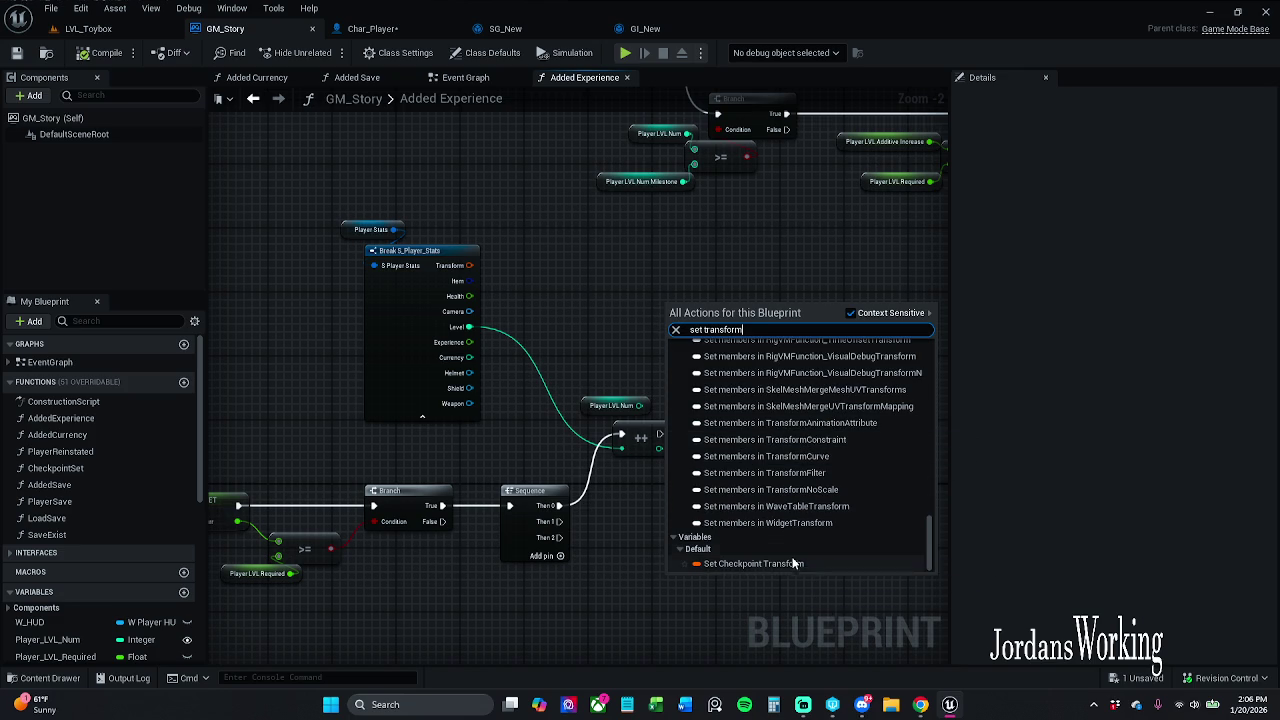
scroll(794, 528, "up", 5)
left_click_drag(926, 515, 912, 332)
scroll(834, 421, "down", 5)
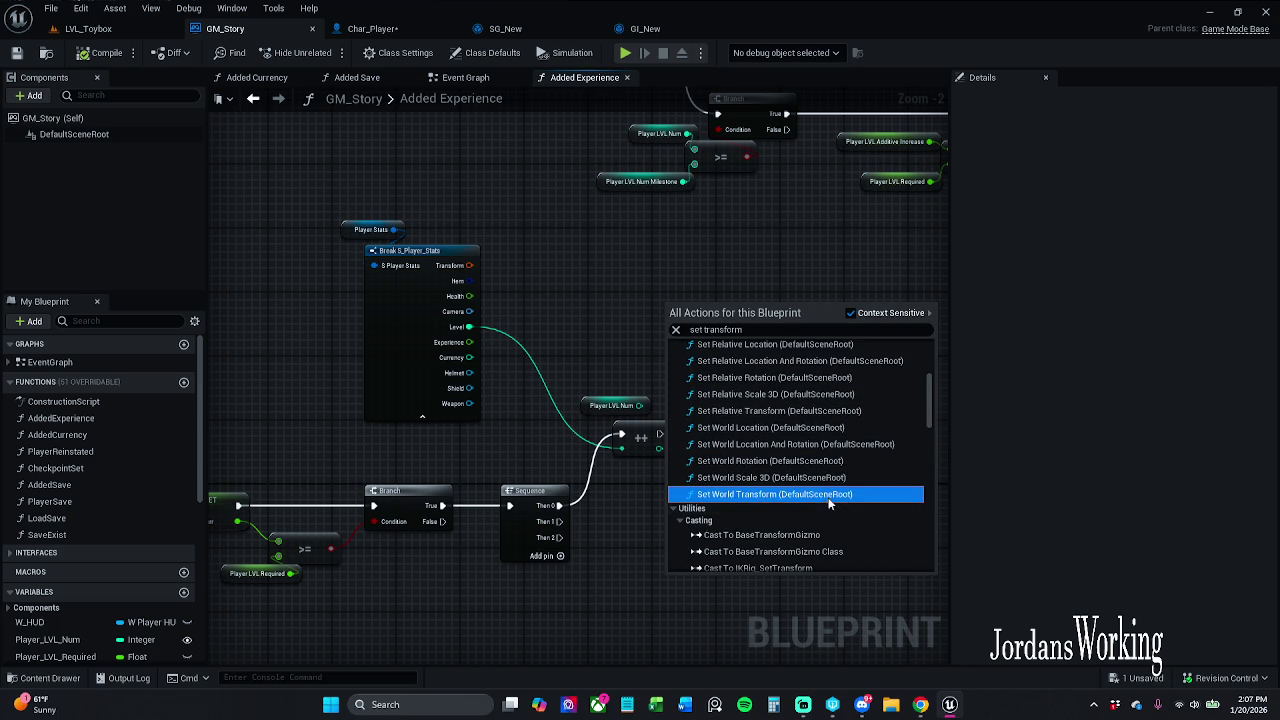
left_click(832, 494)
left_click_drag(720, 311, 754, 287)
left_click(730, 254)
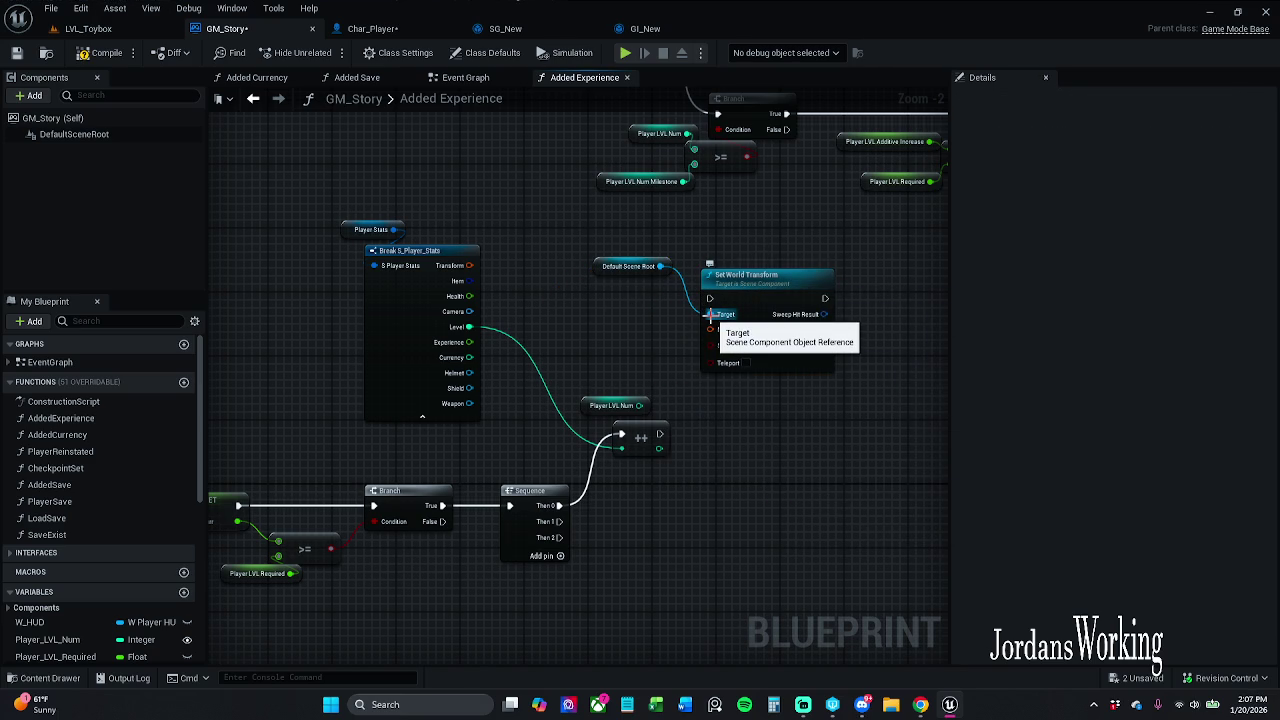
left_click(615, 265)
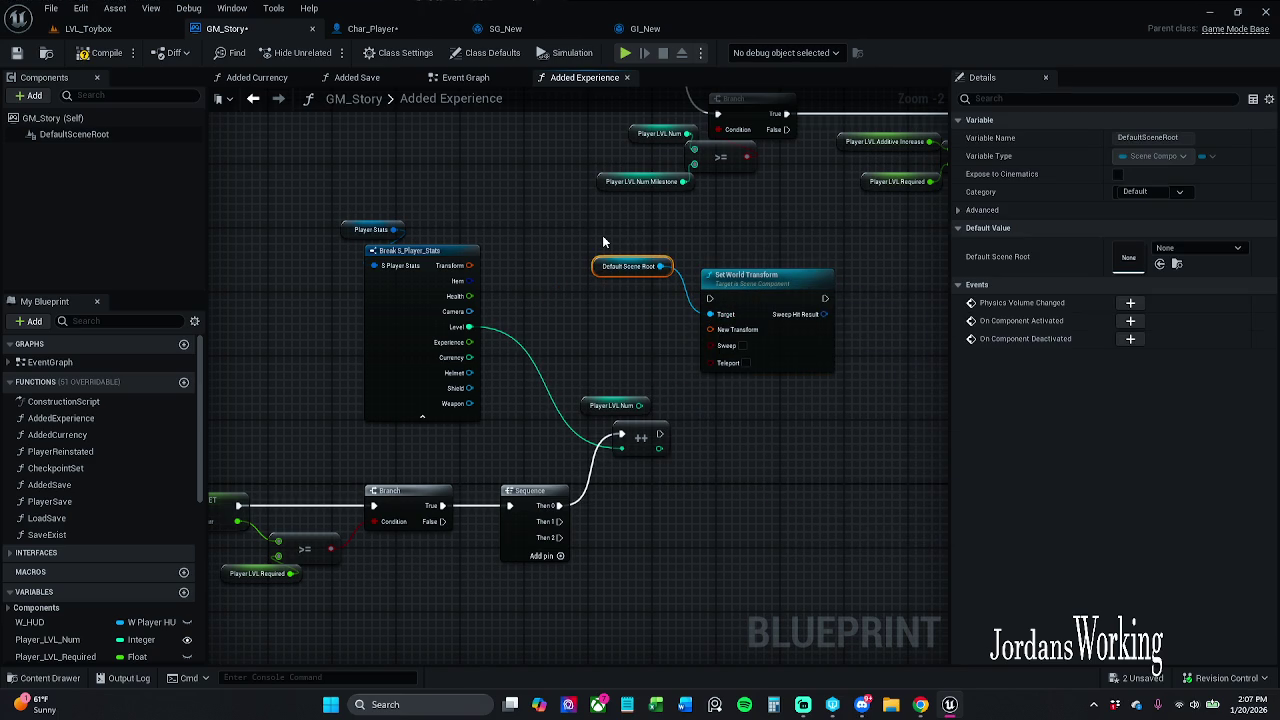
key("Delete")
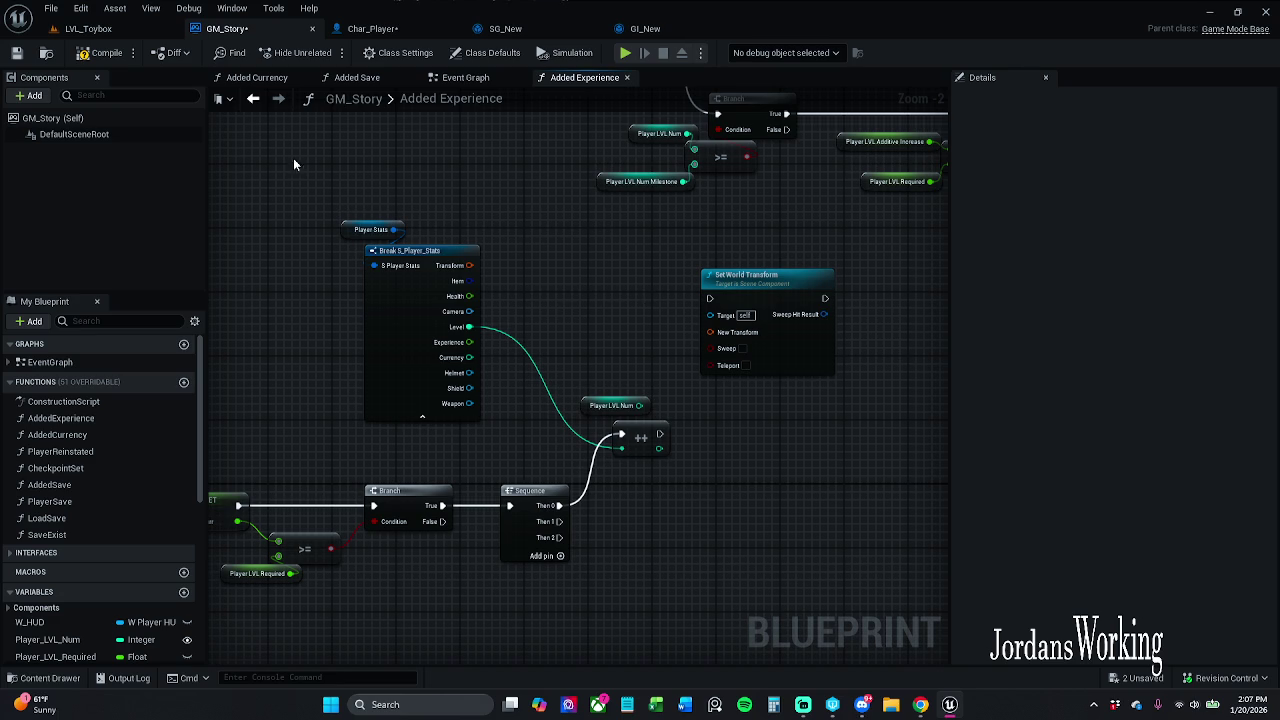
left_click(83, 53)
left_click_drag(666, 241, 803, 353)
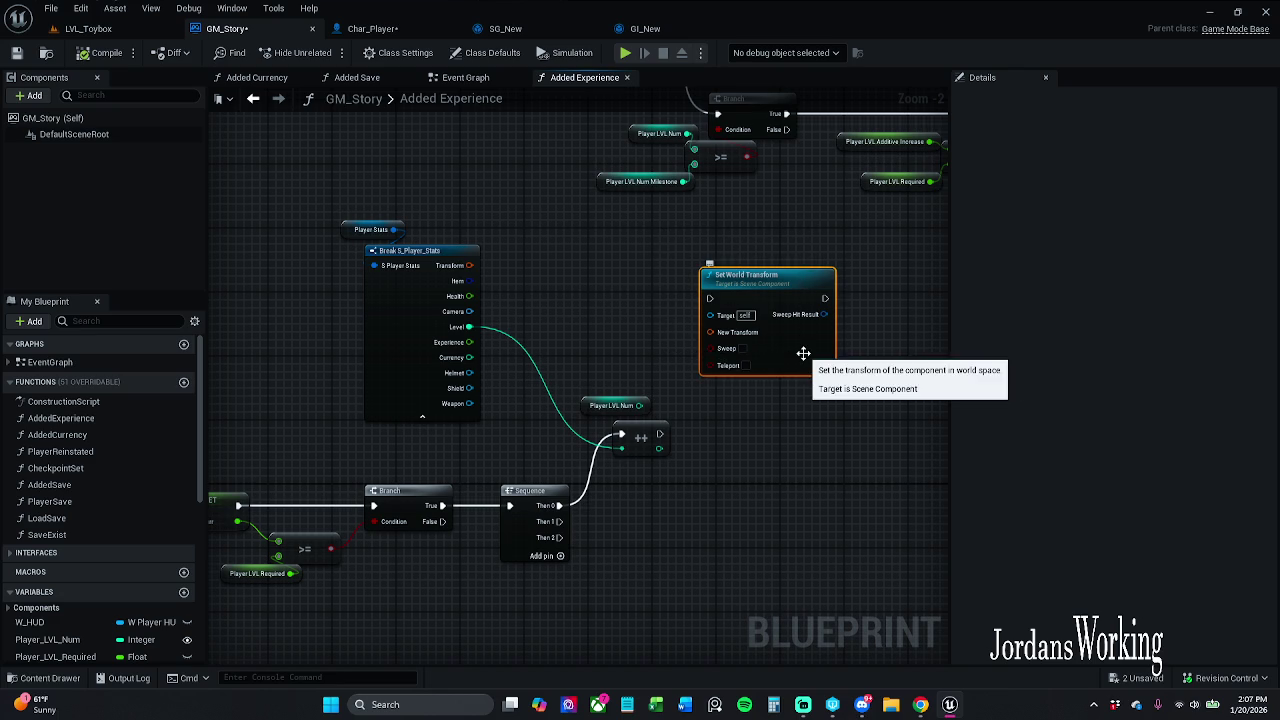
key("Delete")
left_click(111, 54)
left_click(16, 53)
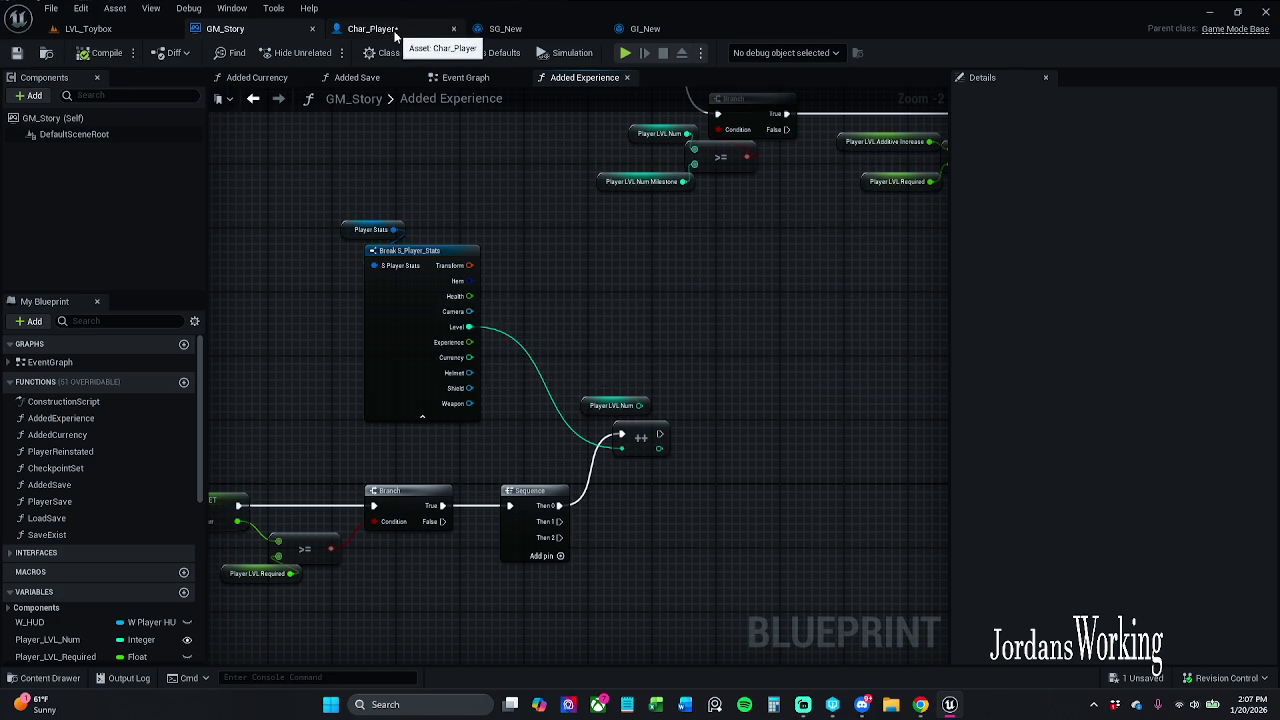
left_click(395, 34)
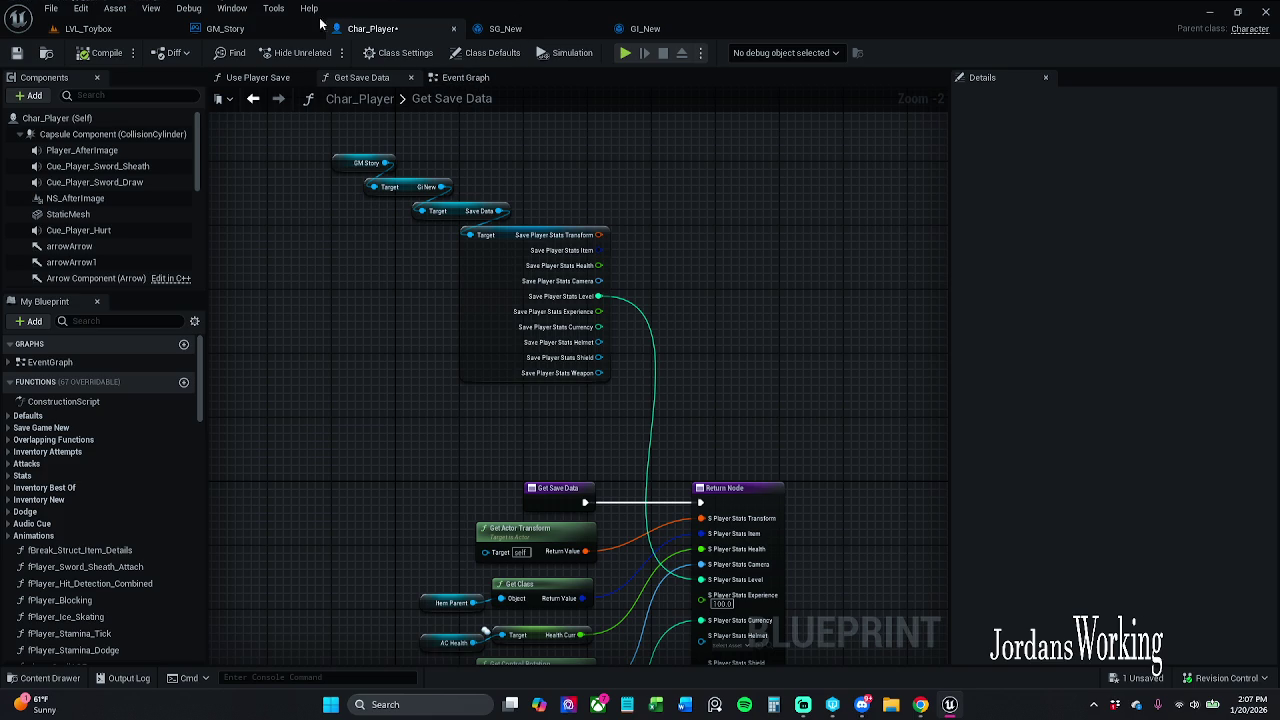
left_click(236, 31)
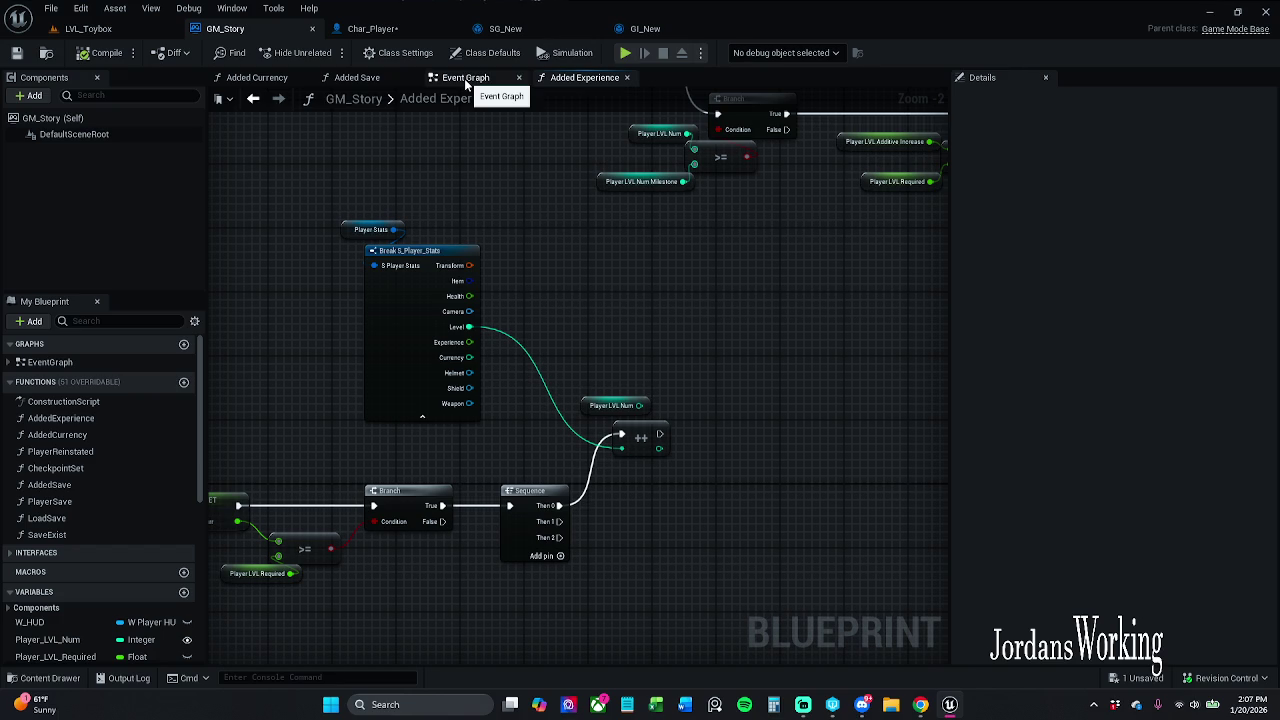
left_click(183, 381)
- Rename the new function to SetLocation
mouse_move(418, 366)
left_mouse_down()
mouse_move(646, 543)
mouse_move(463, 506)
left_mouse_up()
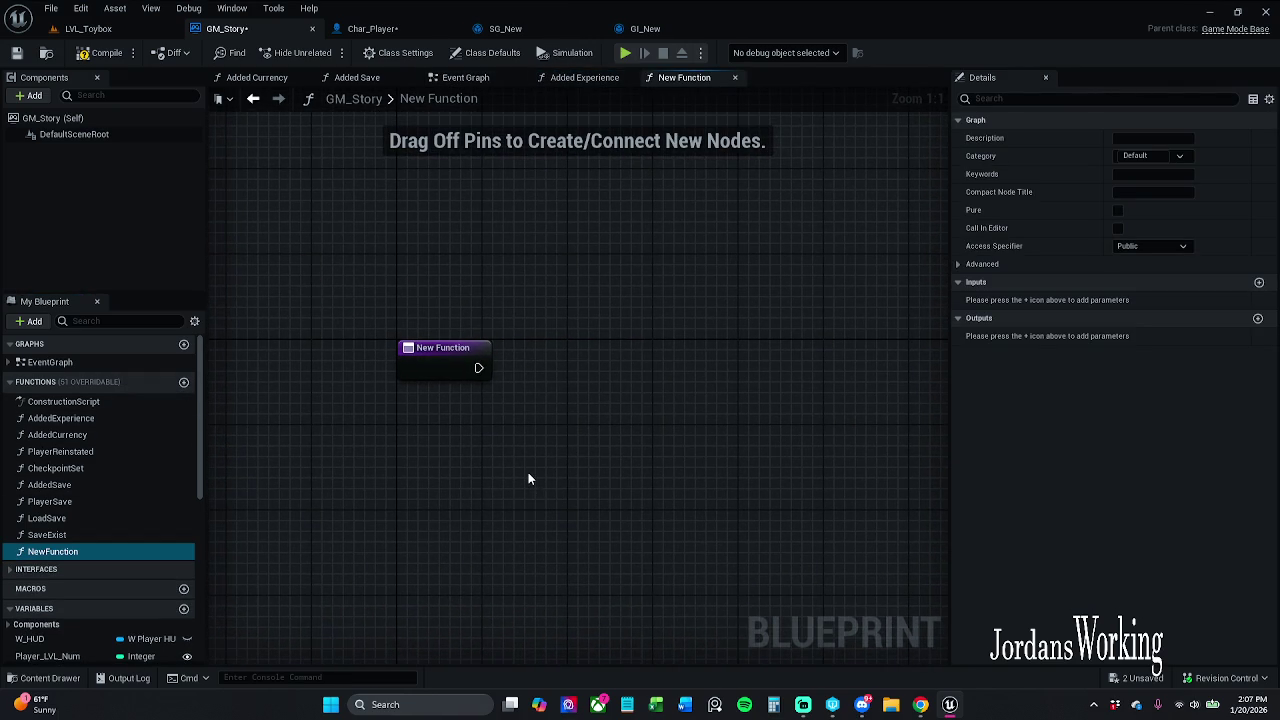
left_click(60, 535)
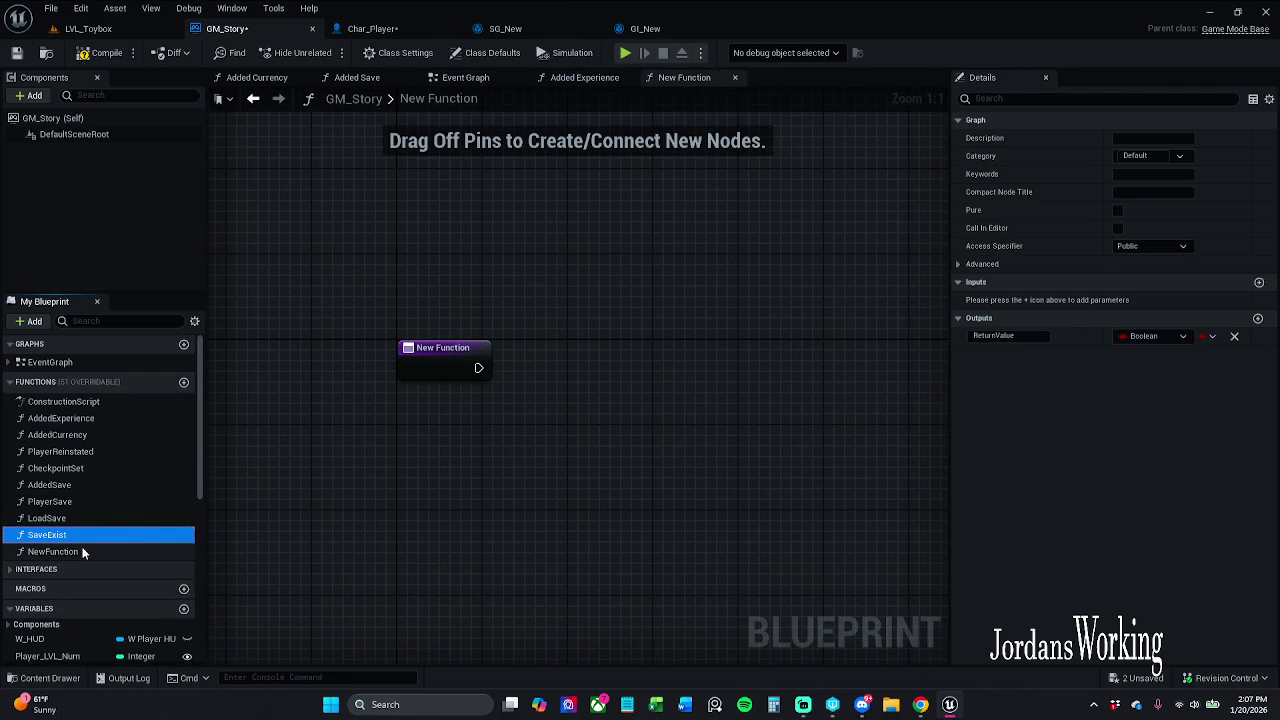
double_click(60, 552)
type("Set")
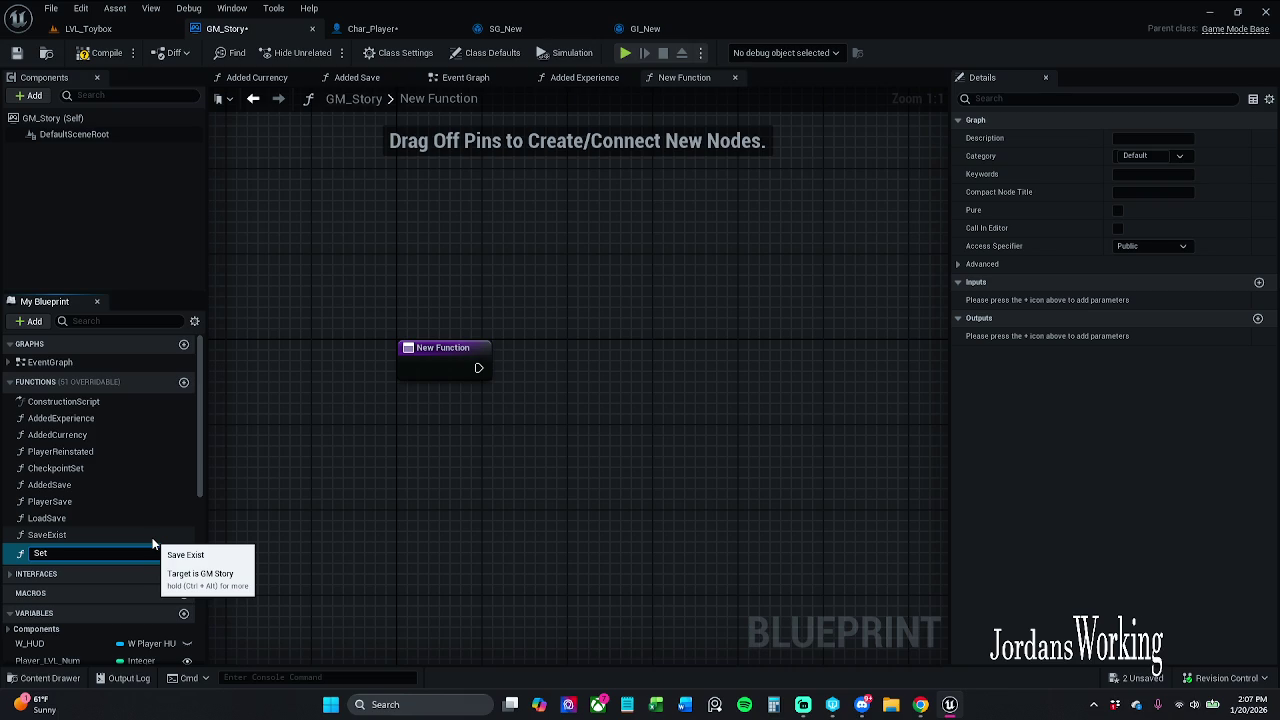
type("Location")
key("Return")
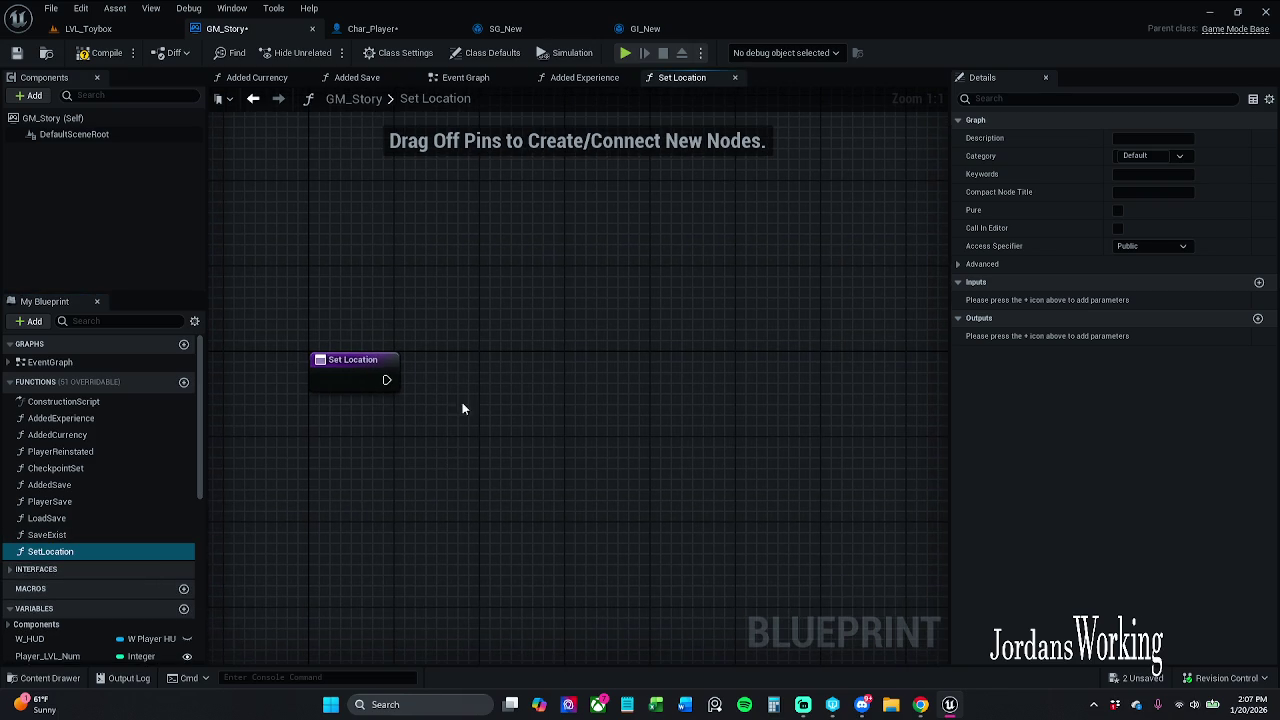
right_click(435, 361)
key("Escape")
- Add a playerStats getter to the SetLocation graph and split it into member pins
scroll(73, 583, "down", 10)
left_click(70, 612)
mouse_move(156, 565)
left_mouse_down()
mouse_move(413, 220)
mouse_move(422, 226)
left_mouse_up()
left_click(455, 243)
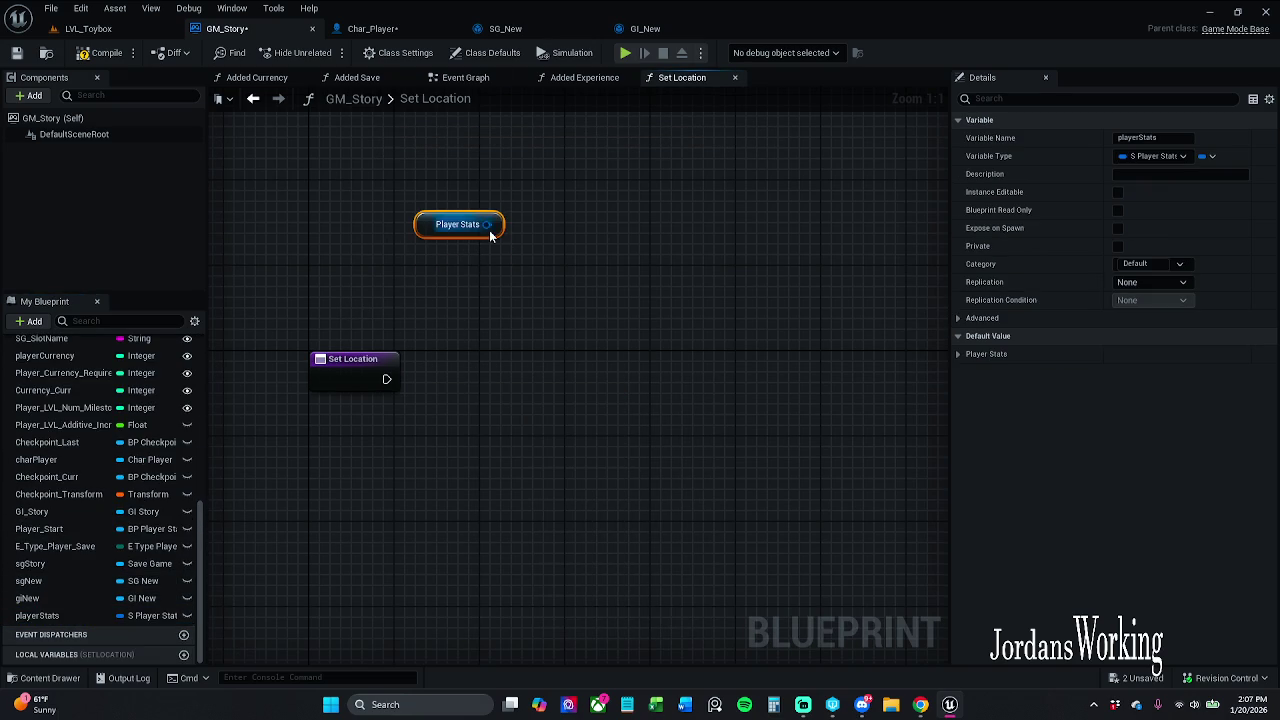
right_click(490, 236)
left_click(528, 281)
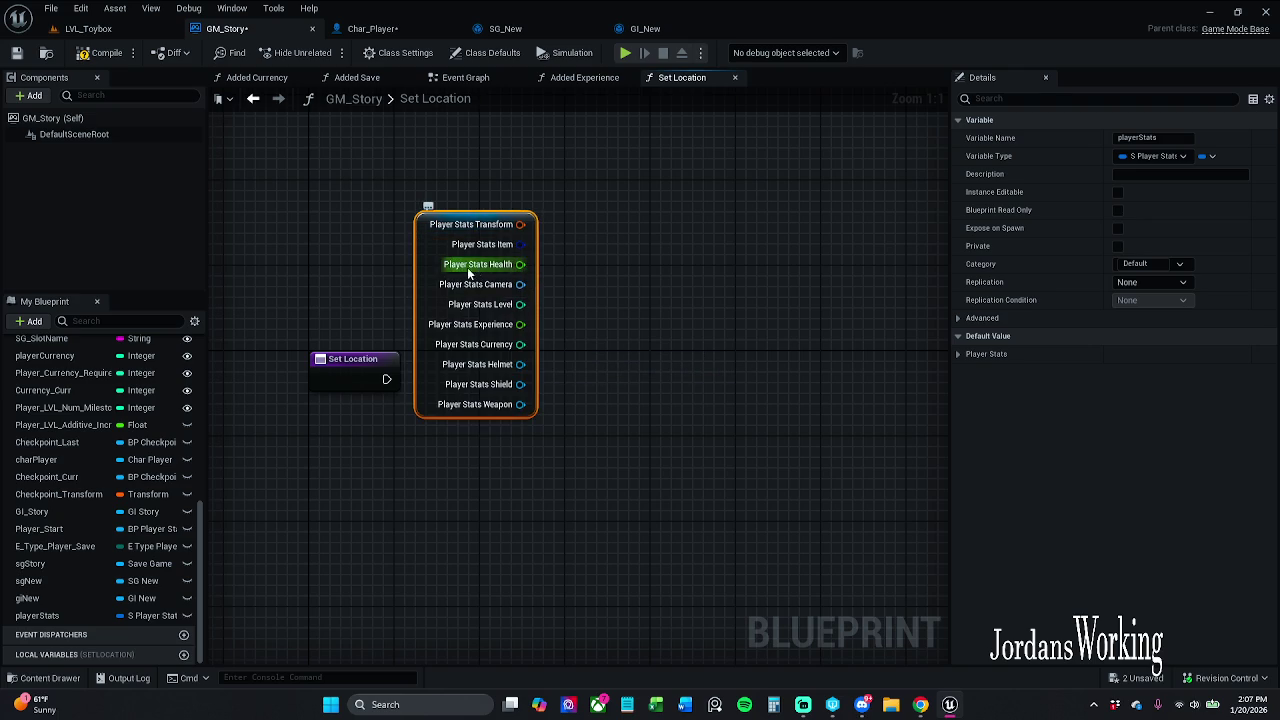
mouse_move(425, 322)
left_mouse_down()
mouse_move(390, 171)
mouse_move(414, 173)
left_mouse_up()
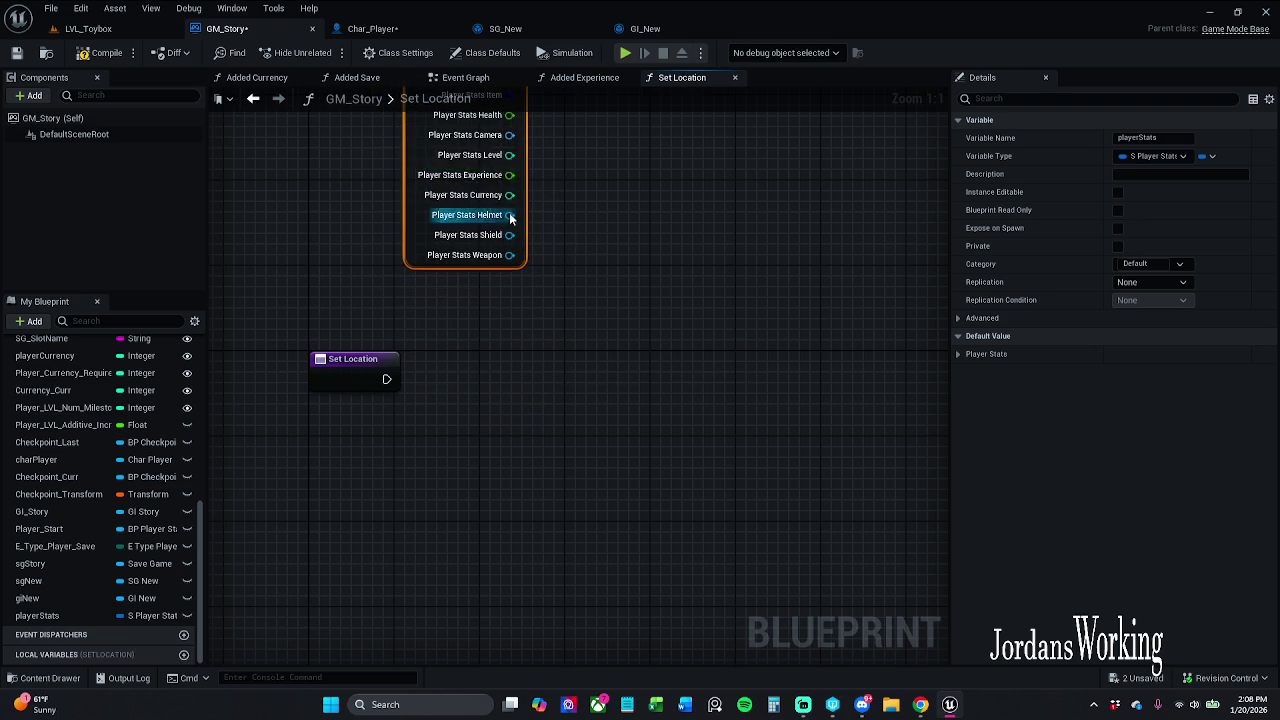
left_click(511, 227)
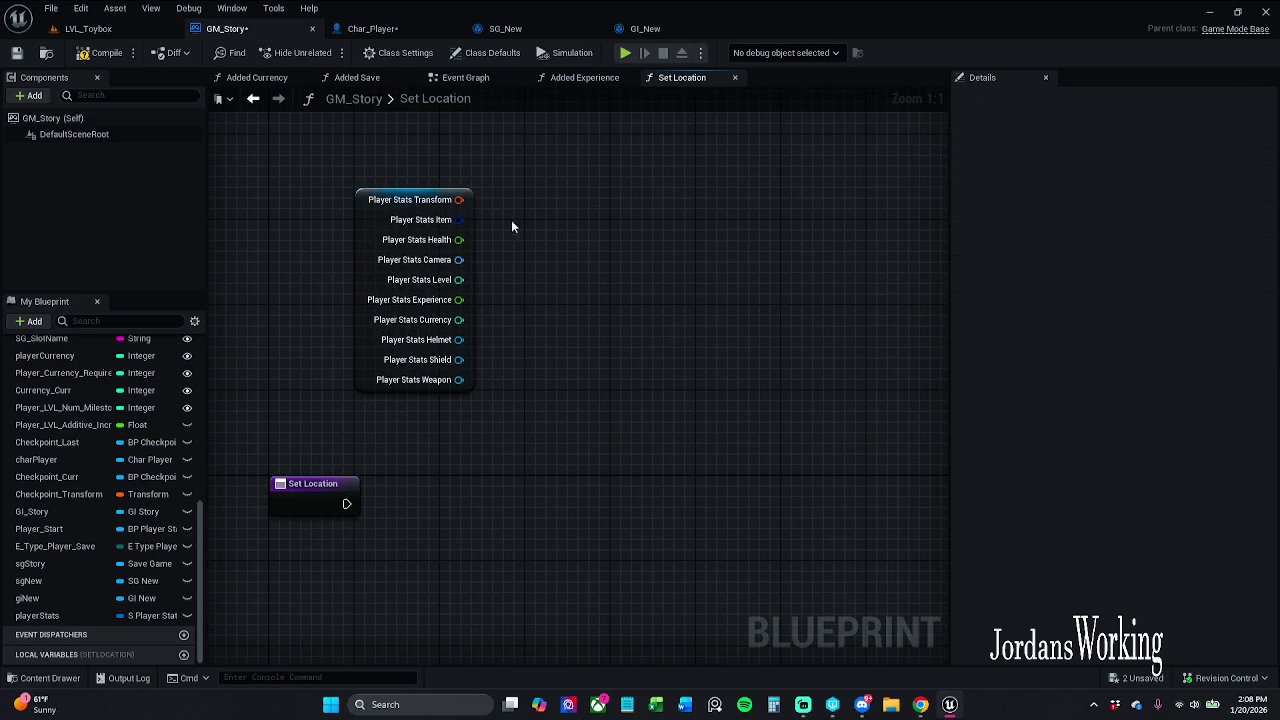
- Browse 'set' and 'make' actions from the Player Stats Transform pin, adding nothing
left_click_drag(458, 200, 536, 260)
type("set")
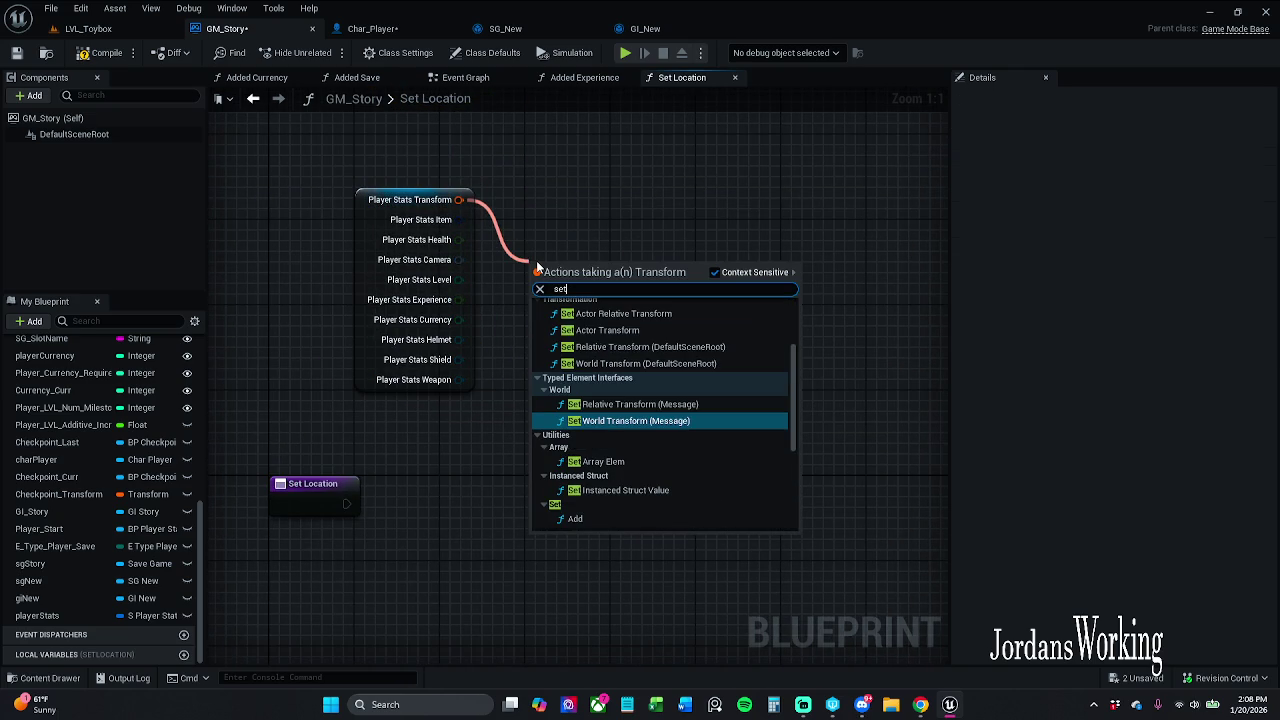
left_click(786, 390)
left_click_drag(788, 405, 783, 531)
mouse_move(460, 194)
left_mouse_down()
mouse_move(460, 140)
mouse_move(636, 252)
left_mouse_up()
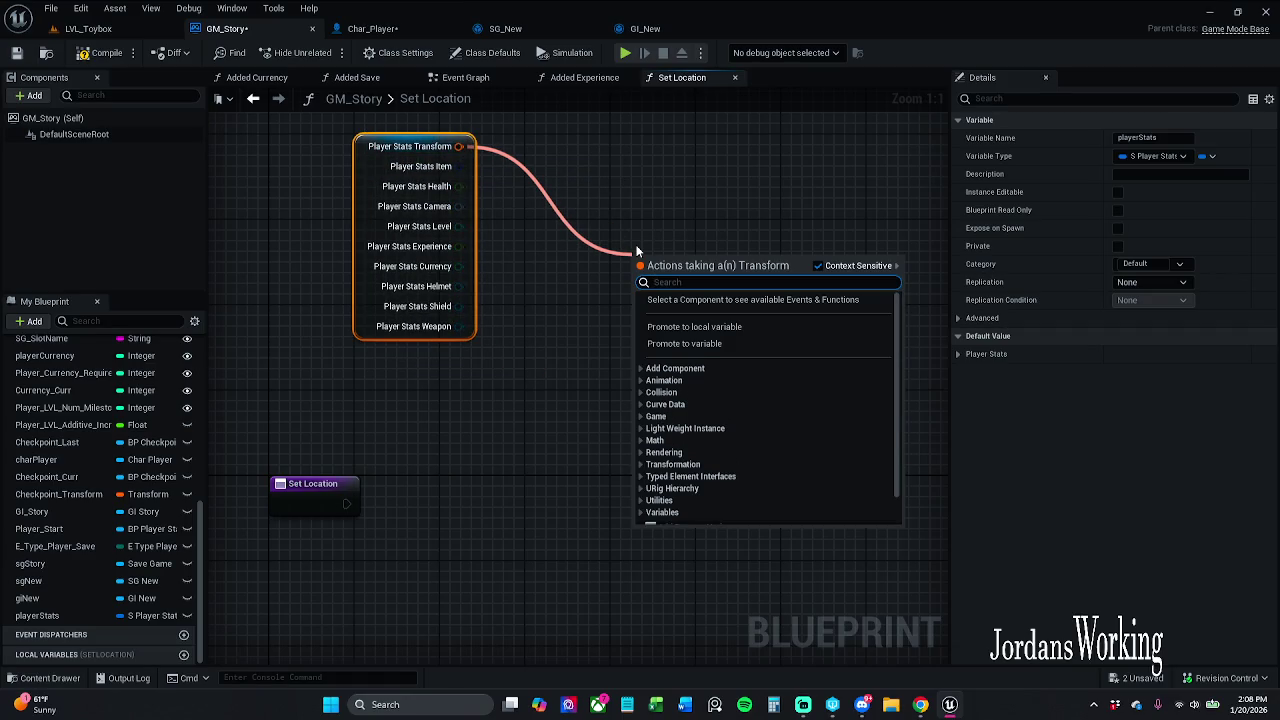
type("make")
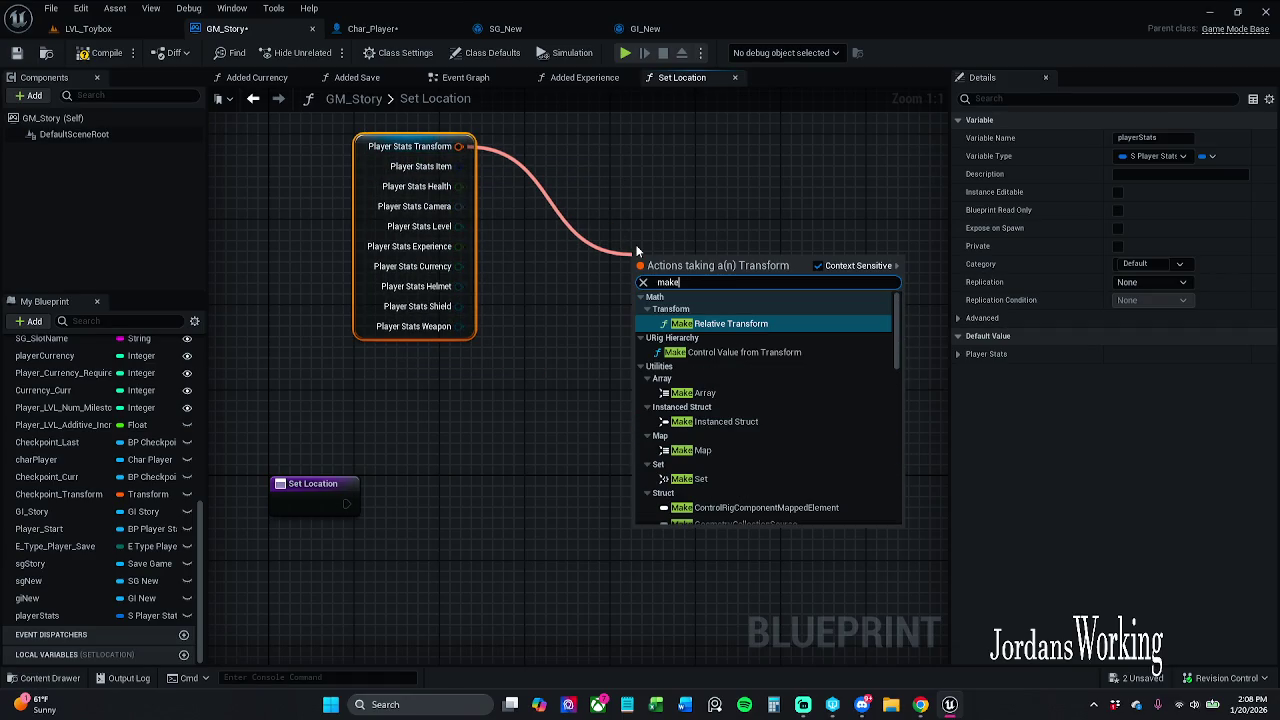
left_click(725, 190)
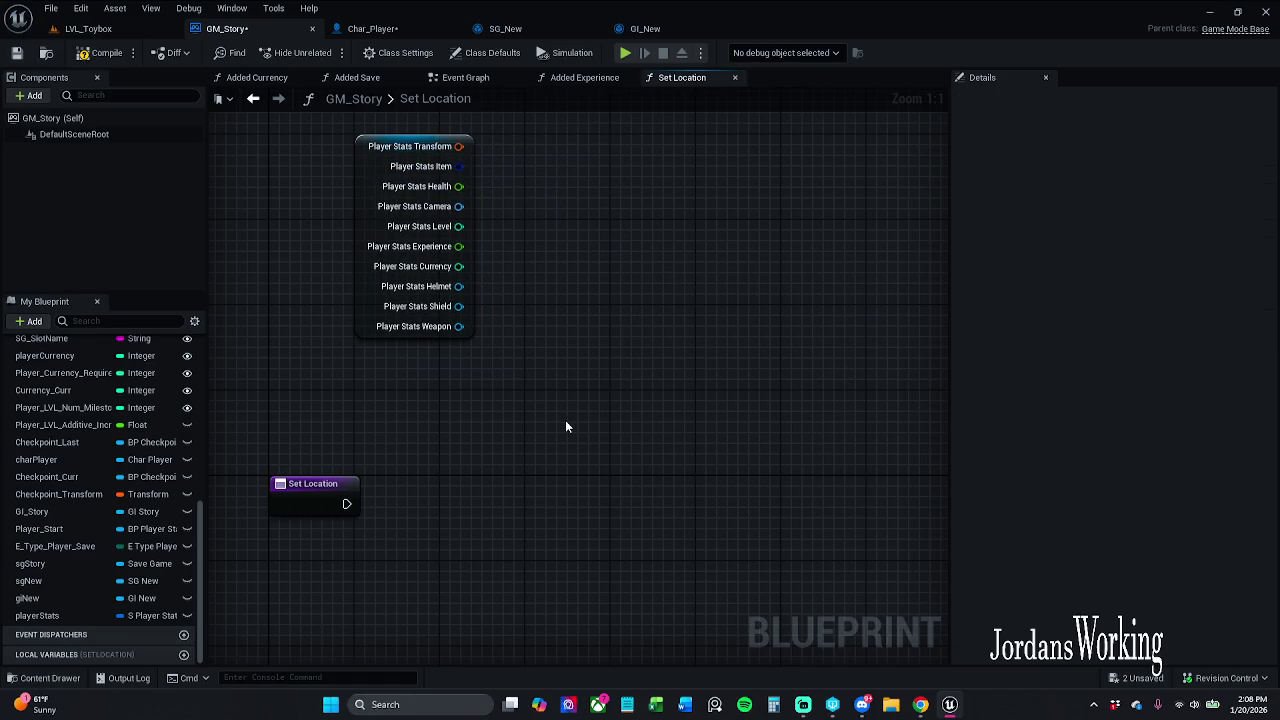
- From Set Location's exec output, search 'make S' variants for the player struct nodes
left_click_drag(345, 503, 511, 503)
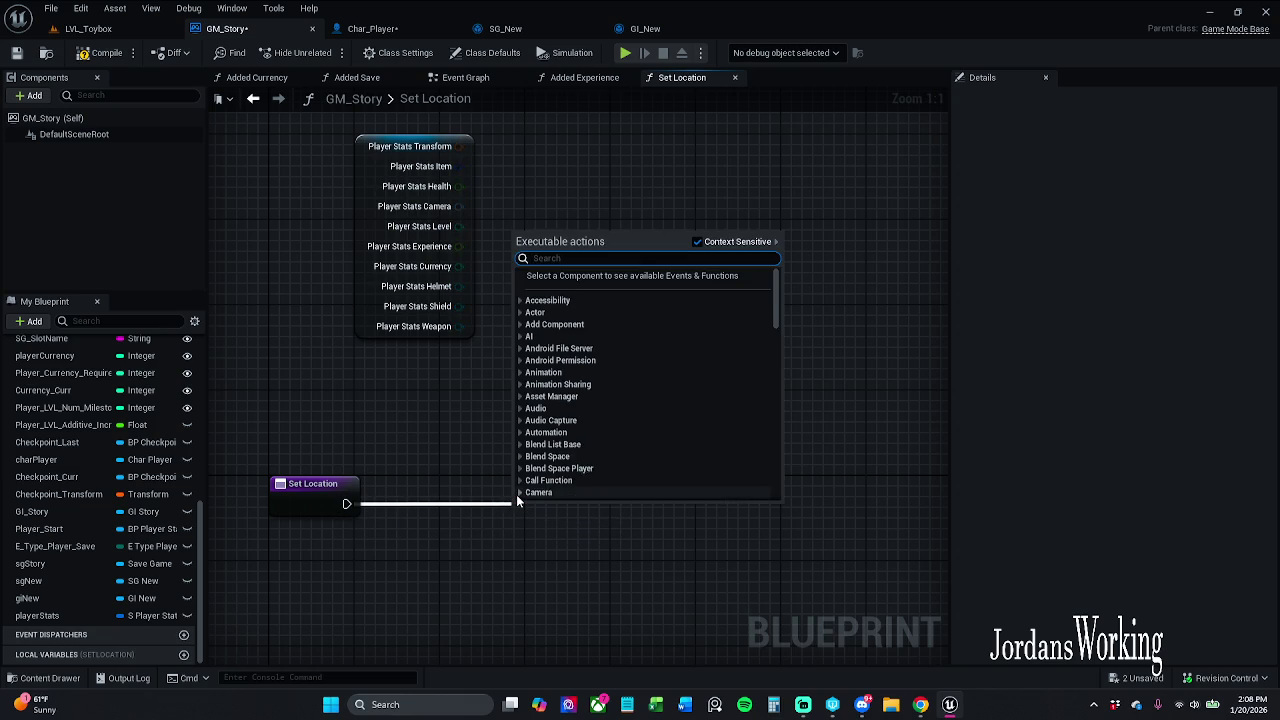
type("make")
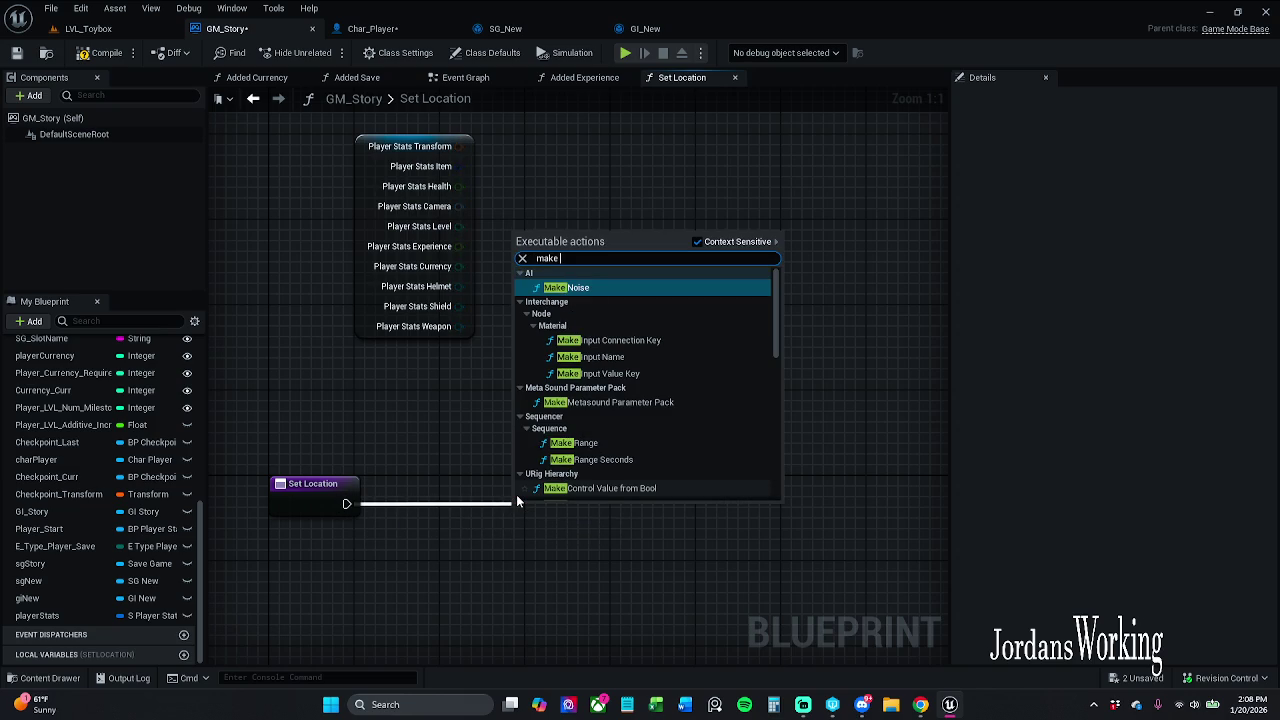
scroll(594, 436, "down", 5)
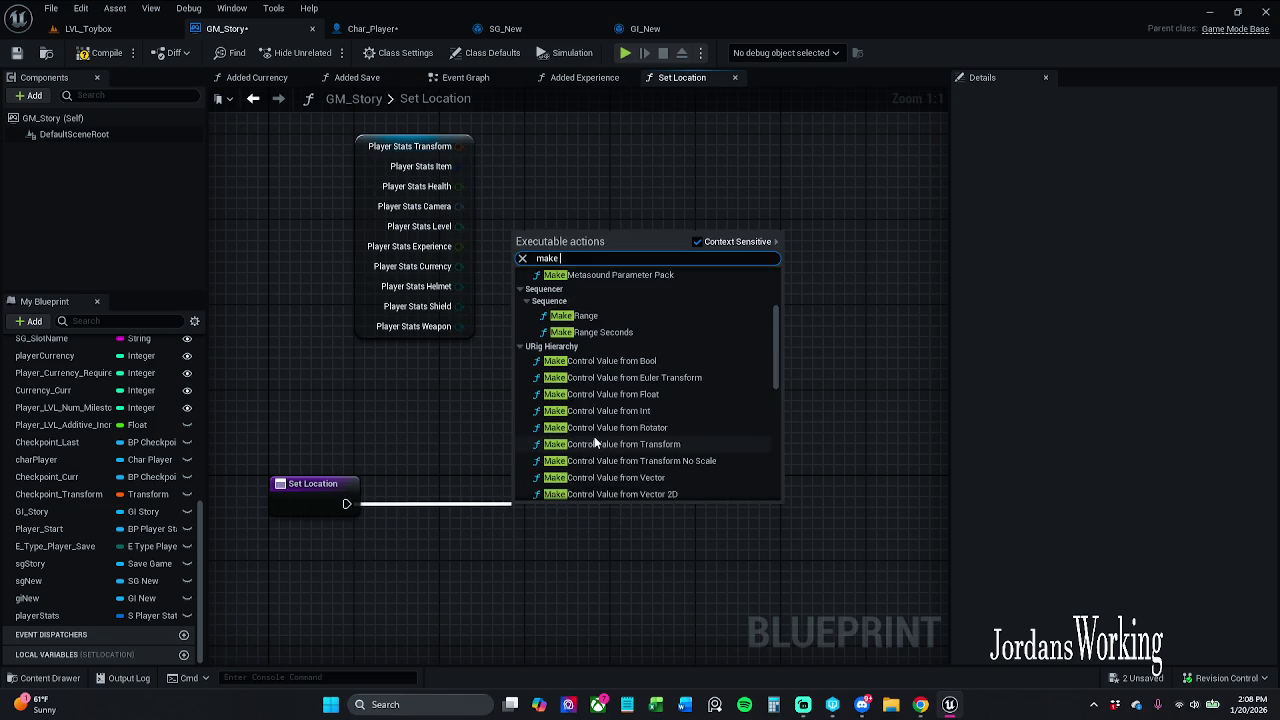
scroll(619, 418, "down", 6)
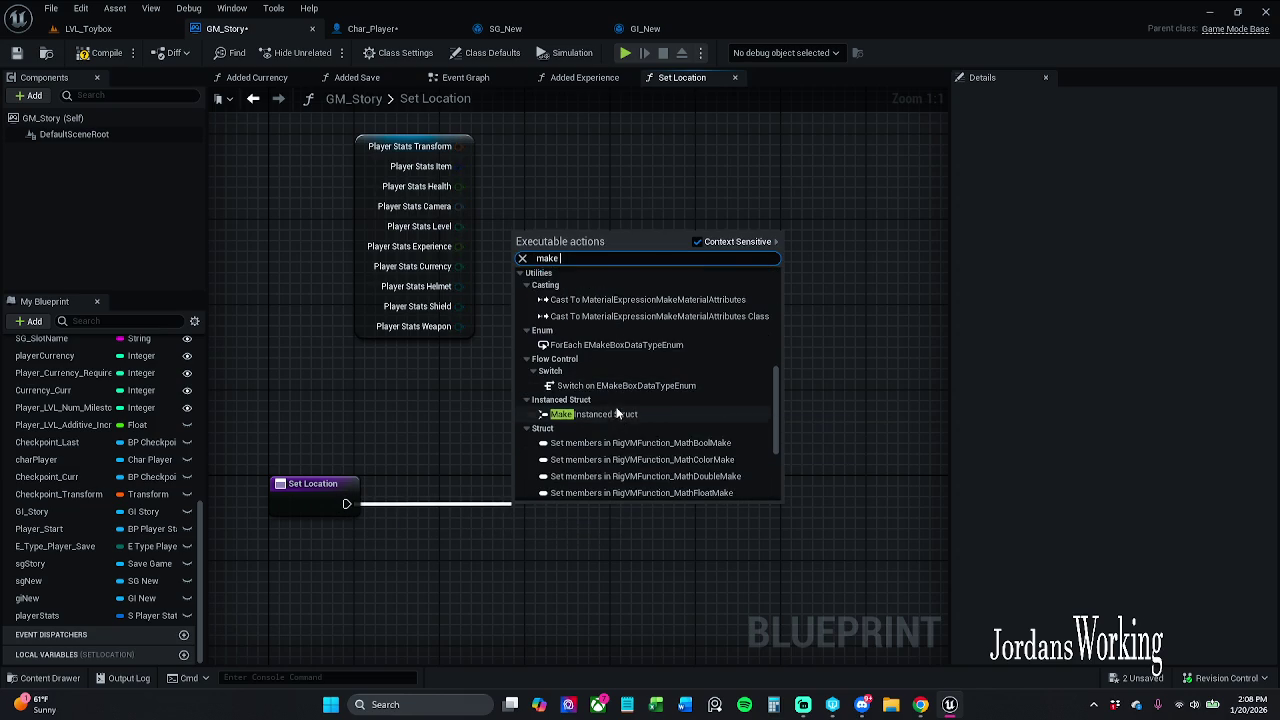
scroll(619, 418, "down", 2)
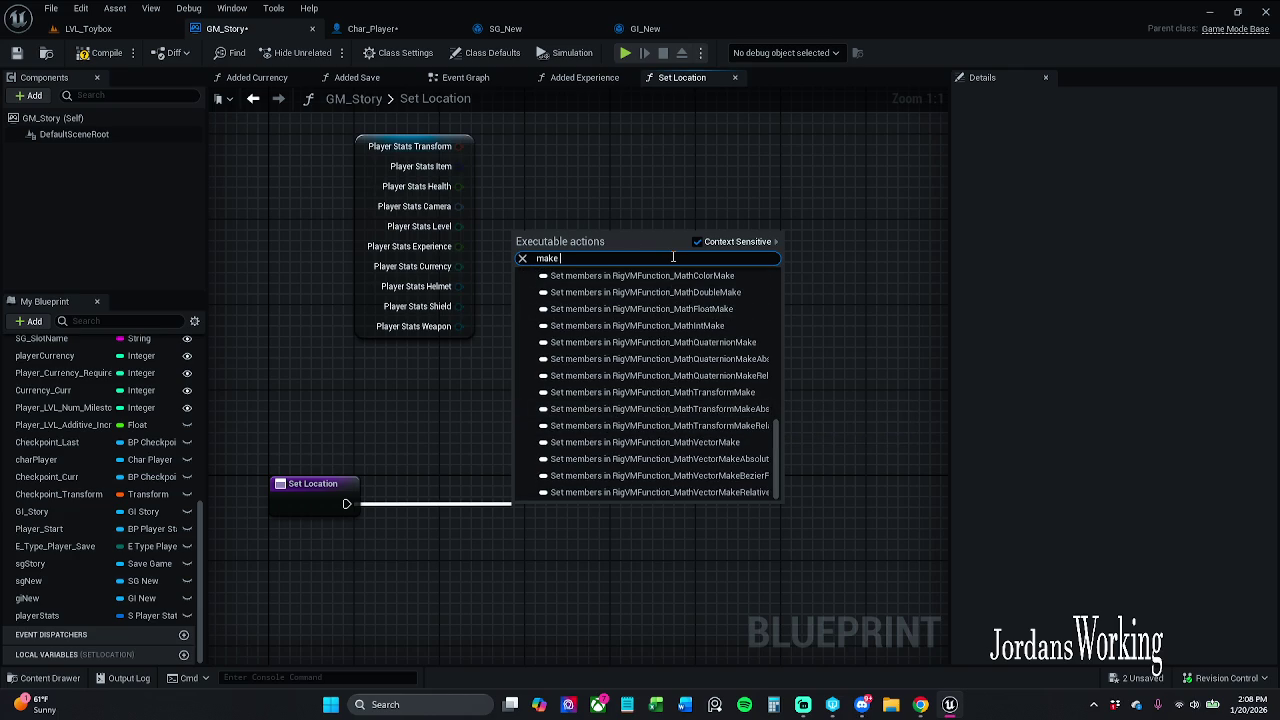
type("S_P")
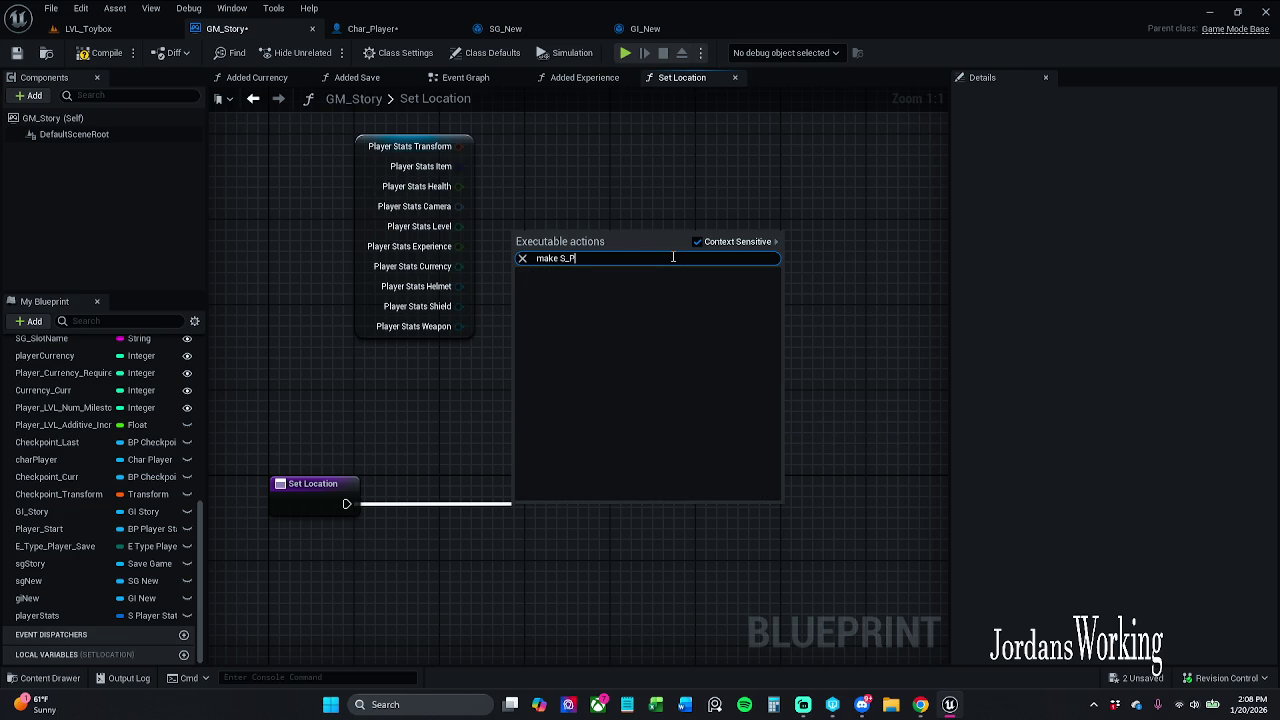
key("BackSpace")
key("BackSpace")
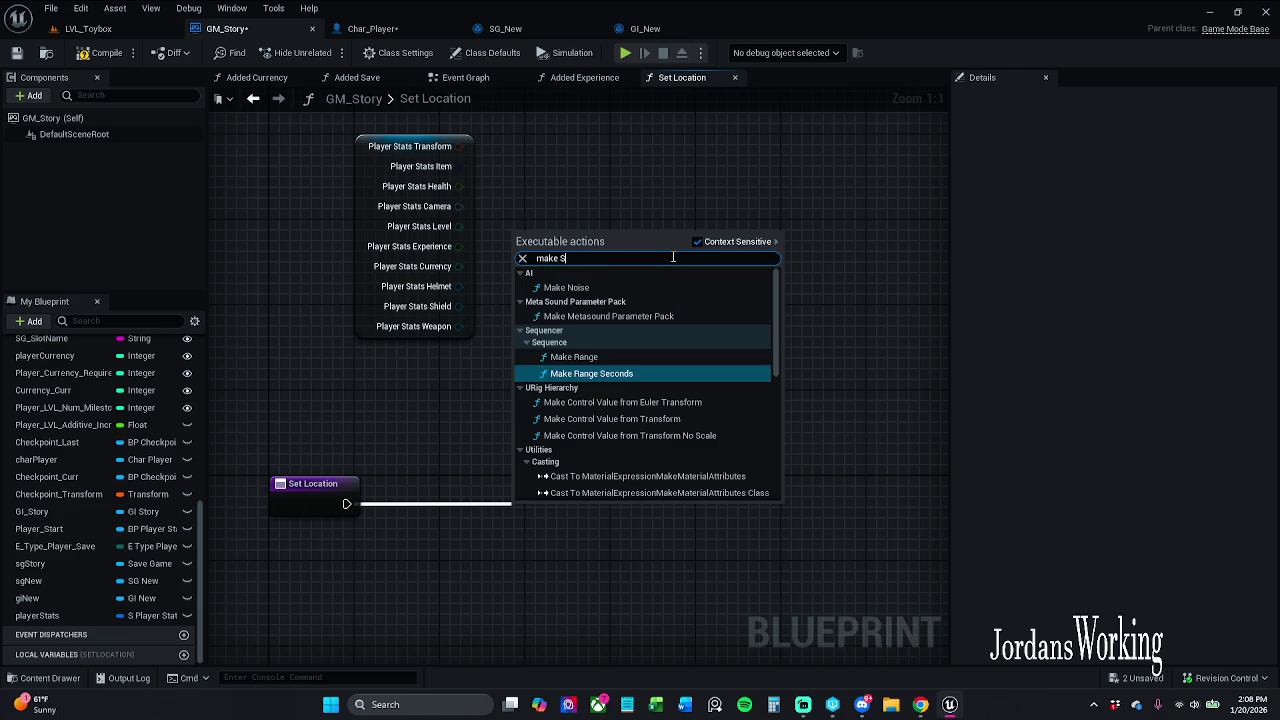
type(" Pla")
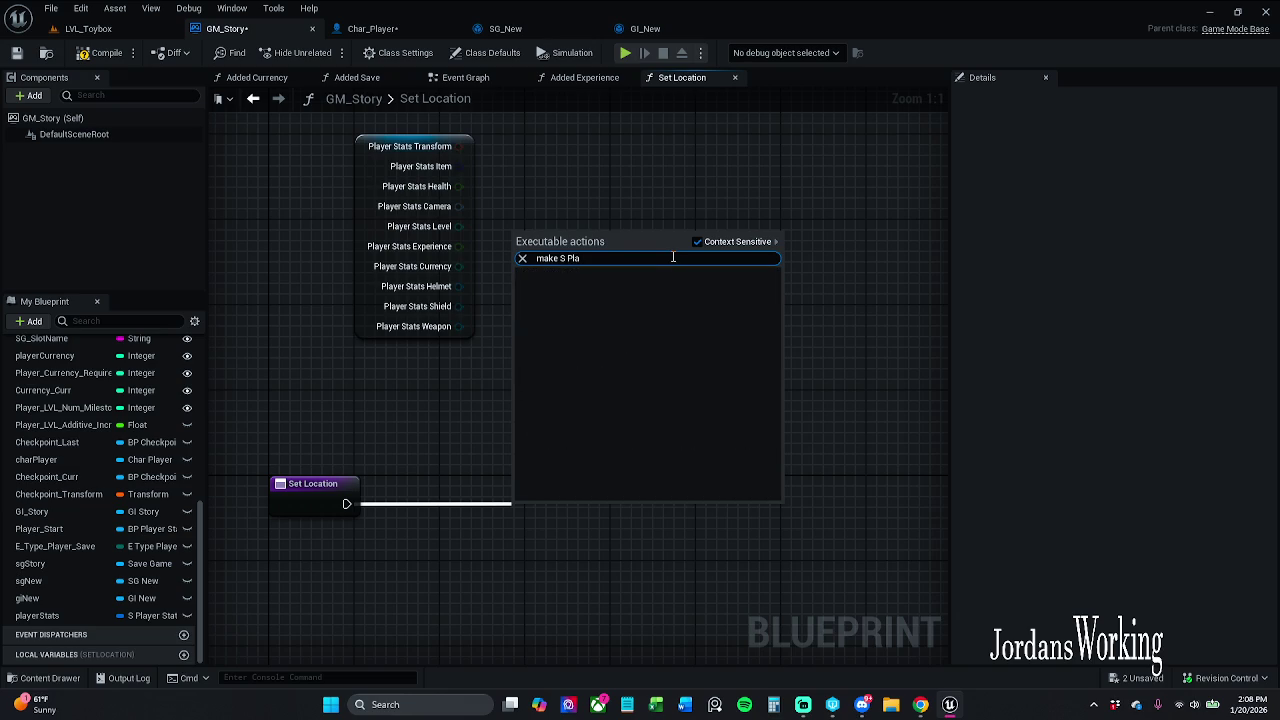
key("BackSpace")
key("BackSpace")
key("BackSpace")
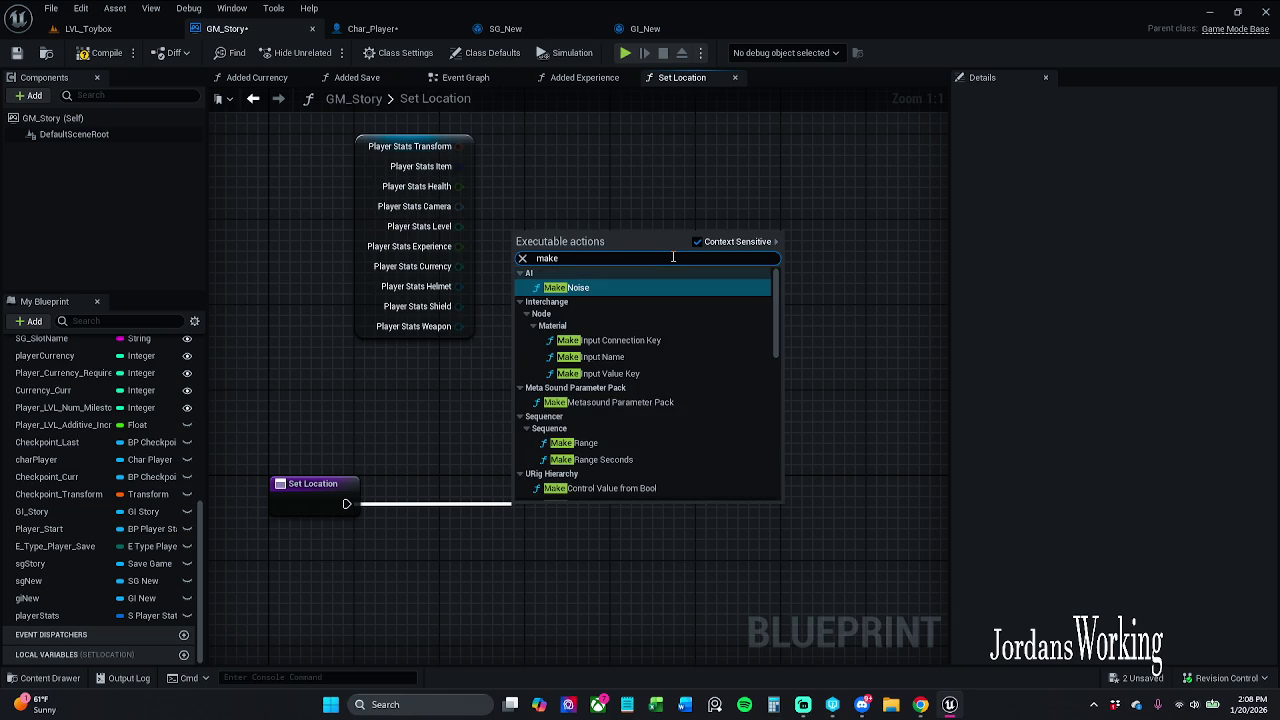
type("Pl")
key("BackSpace")
key("BackSpace")
key("BackSpace")
type("S")
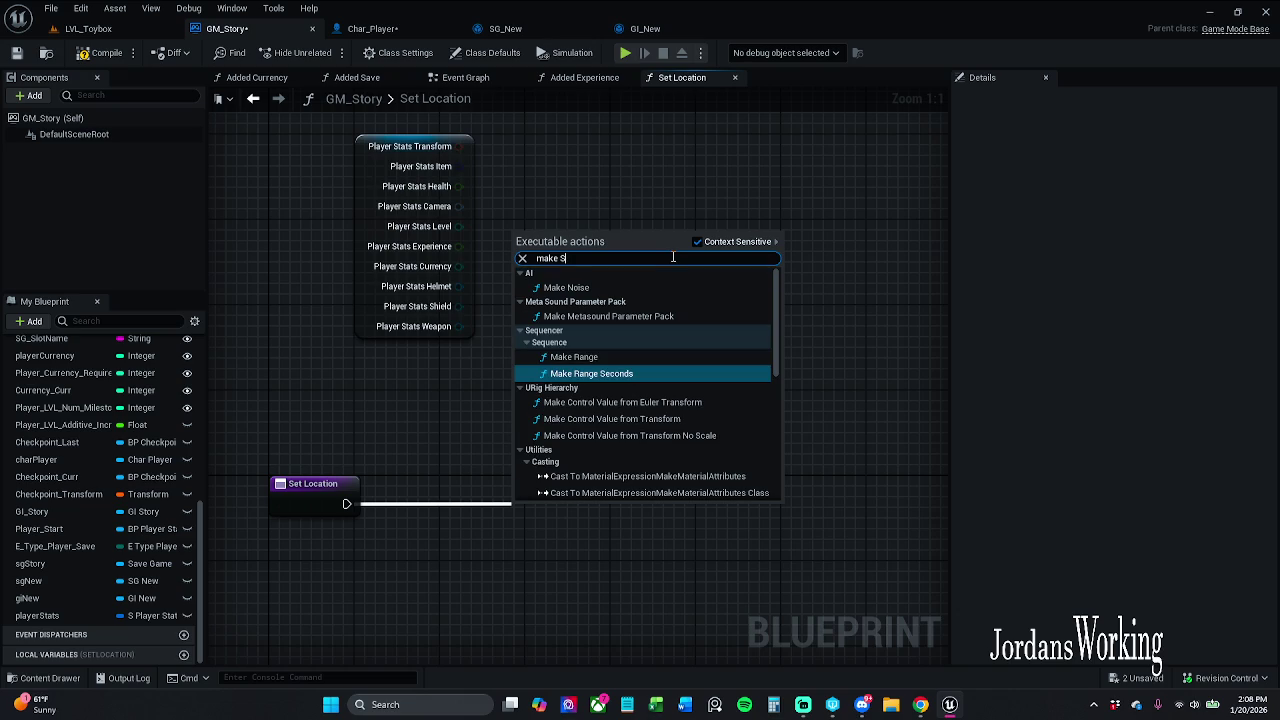
scroll(655, 350, "down", 10)
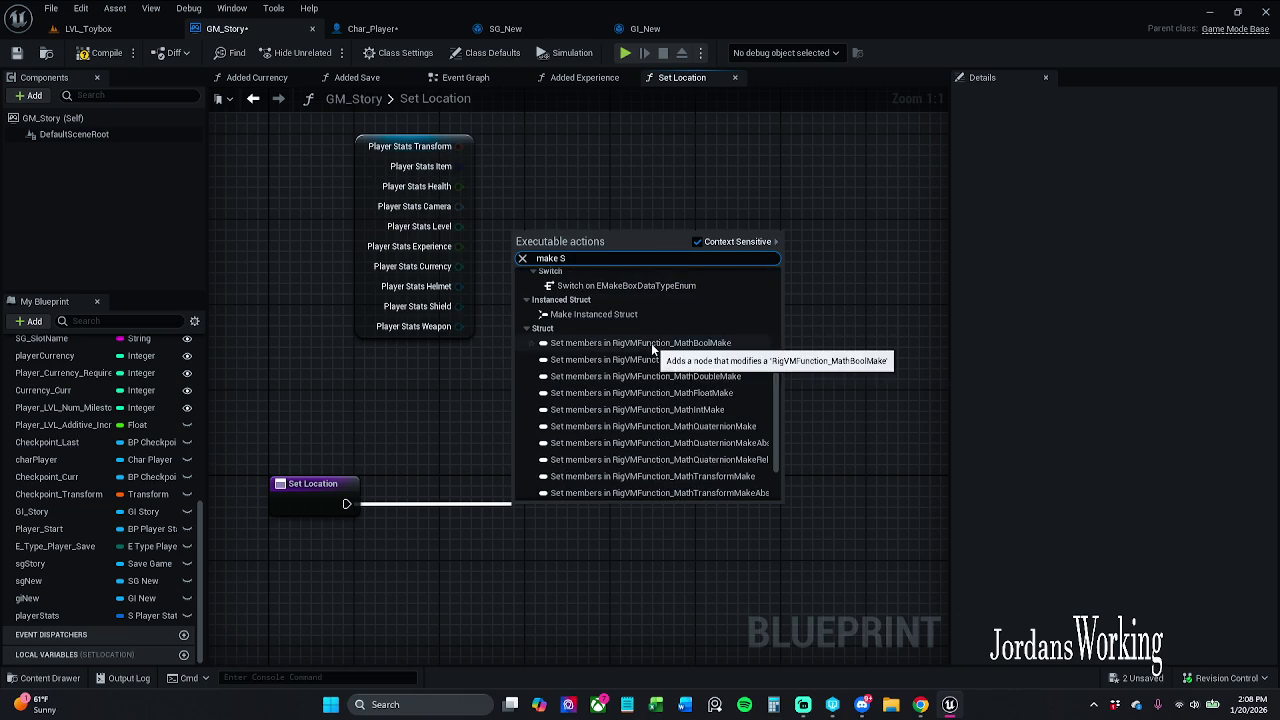
scroll(684, 434, "up", 3)
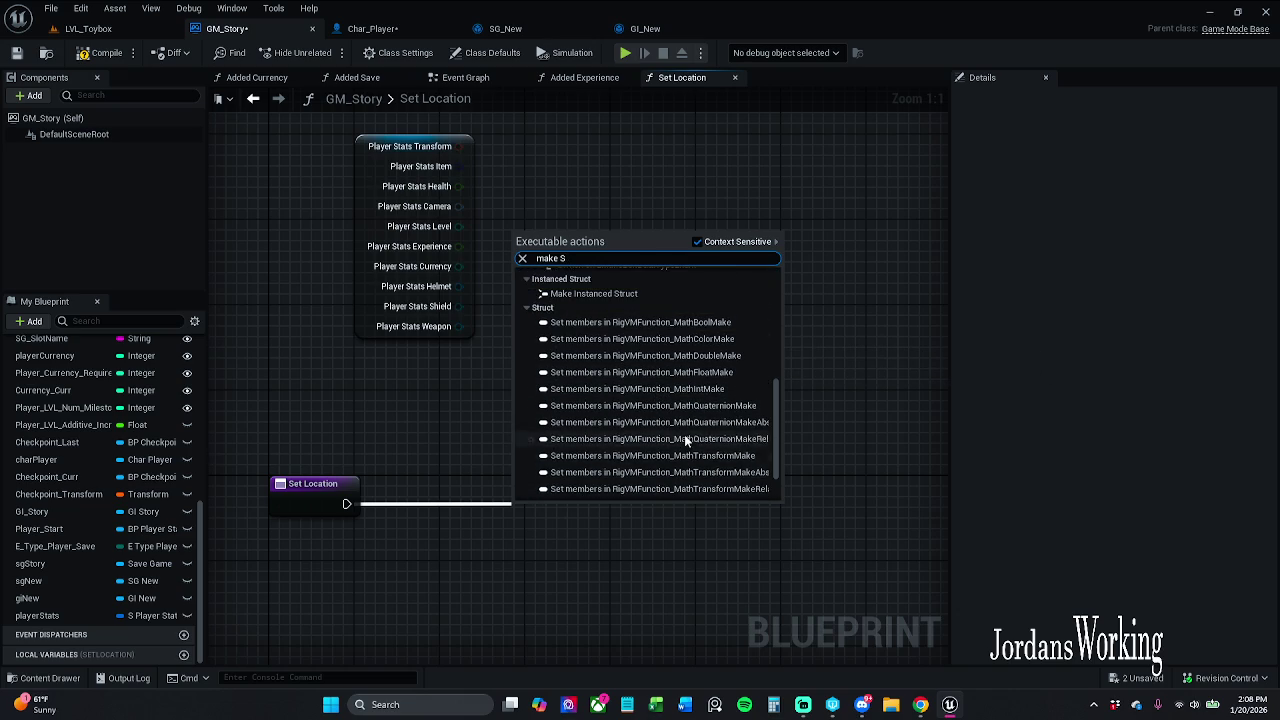
scroll(684, 434, "up", 4)
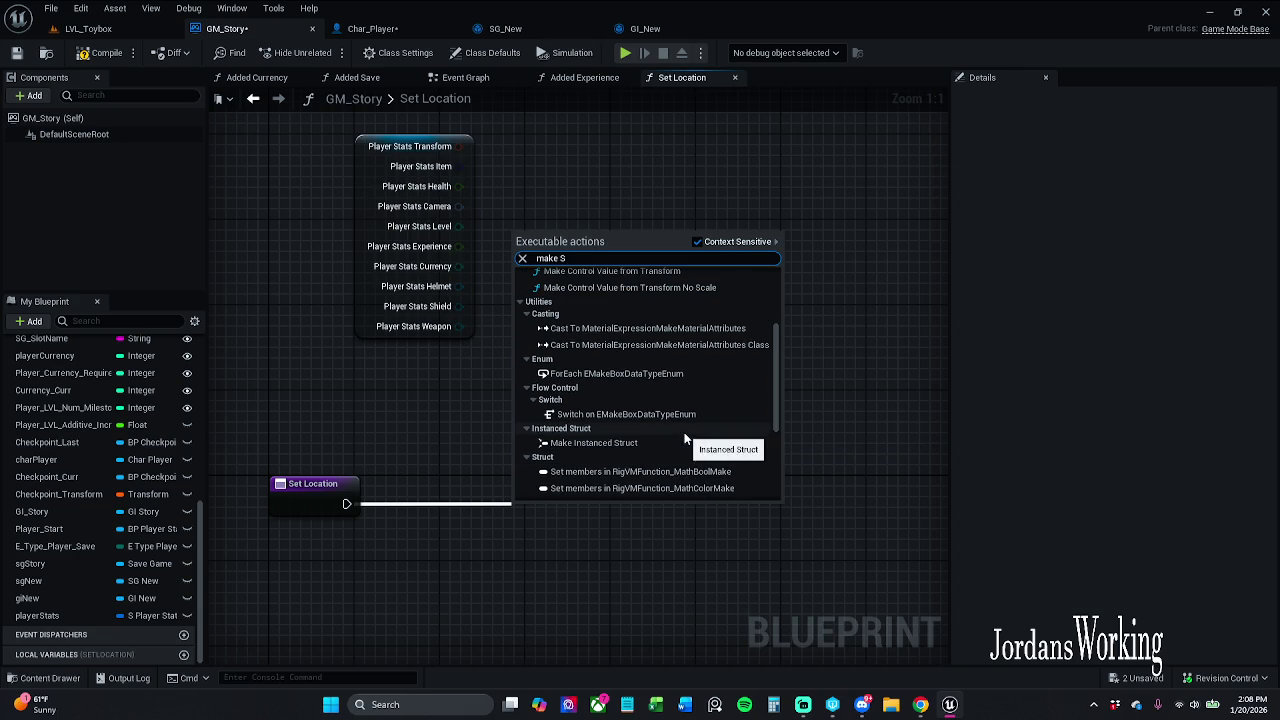
- Disable Context Sensitive and refine the search with '_Pl' to list S_Player struct nodes
double_click(555, 258)
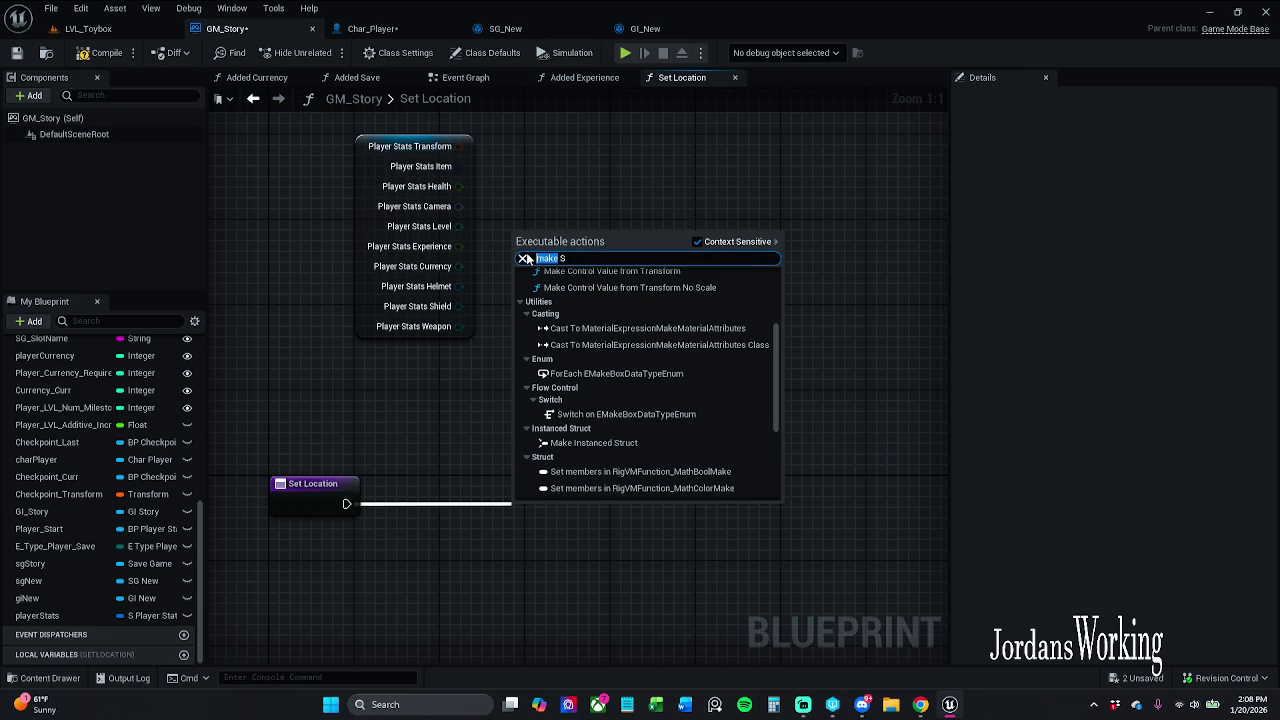
type("bre")
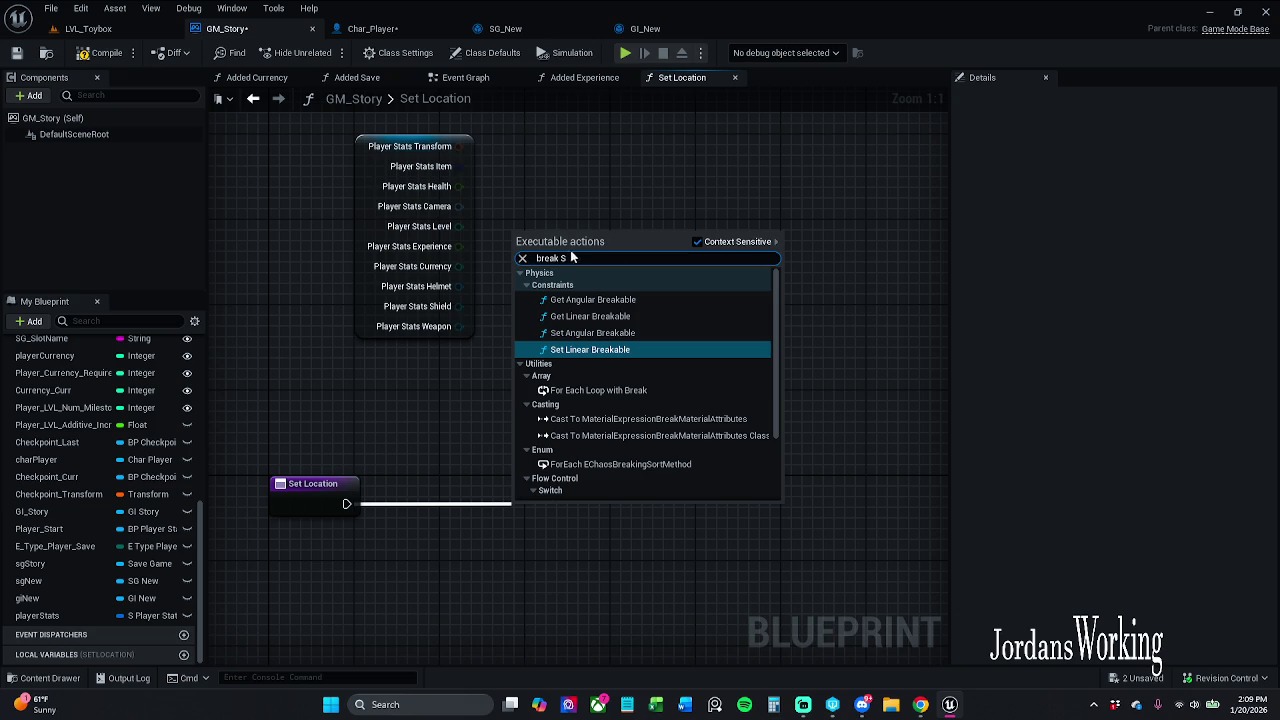
scroll(669, 410, "down", 3)
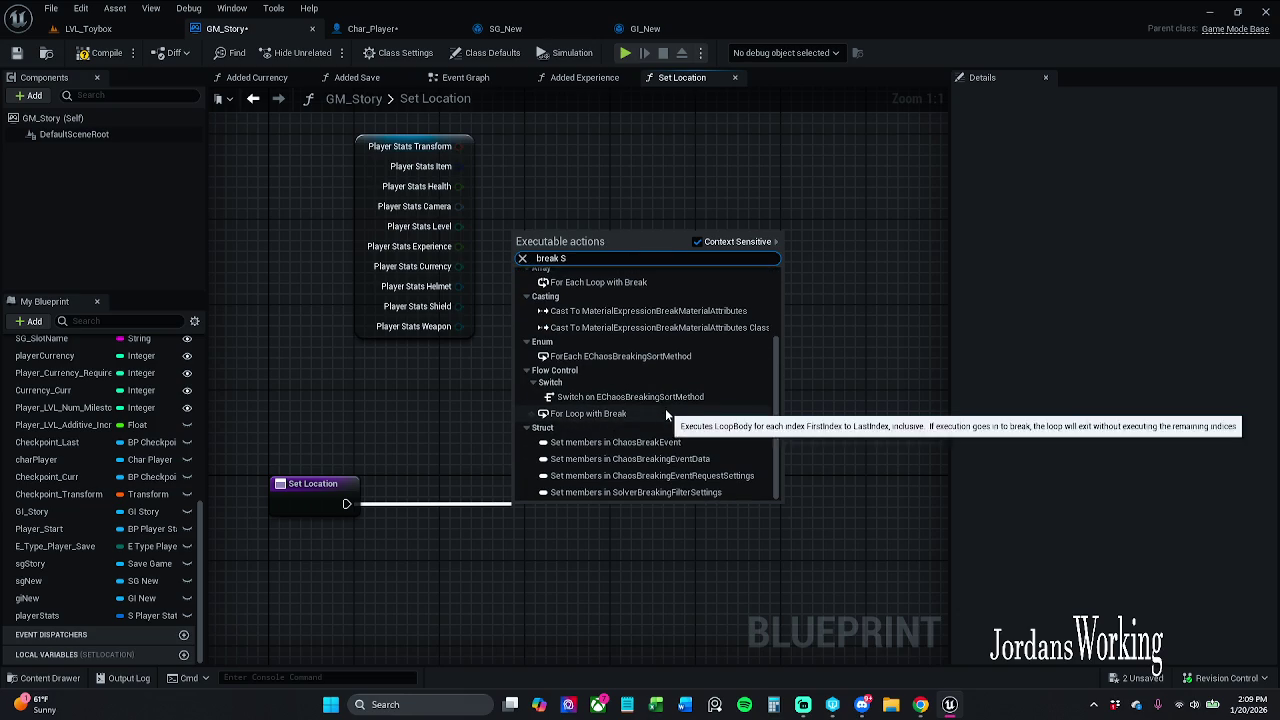
scroll(666, 427, "up", 3)
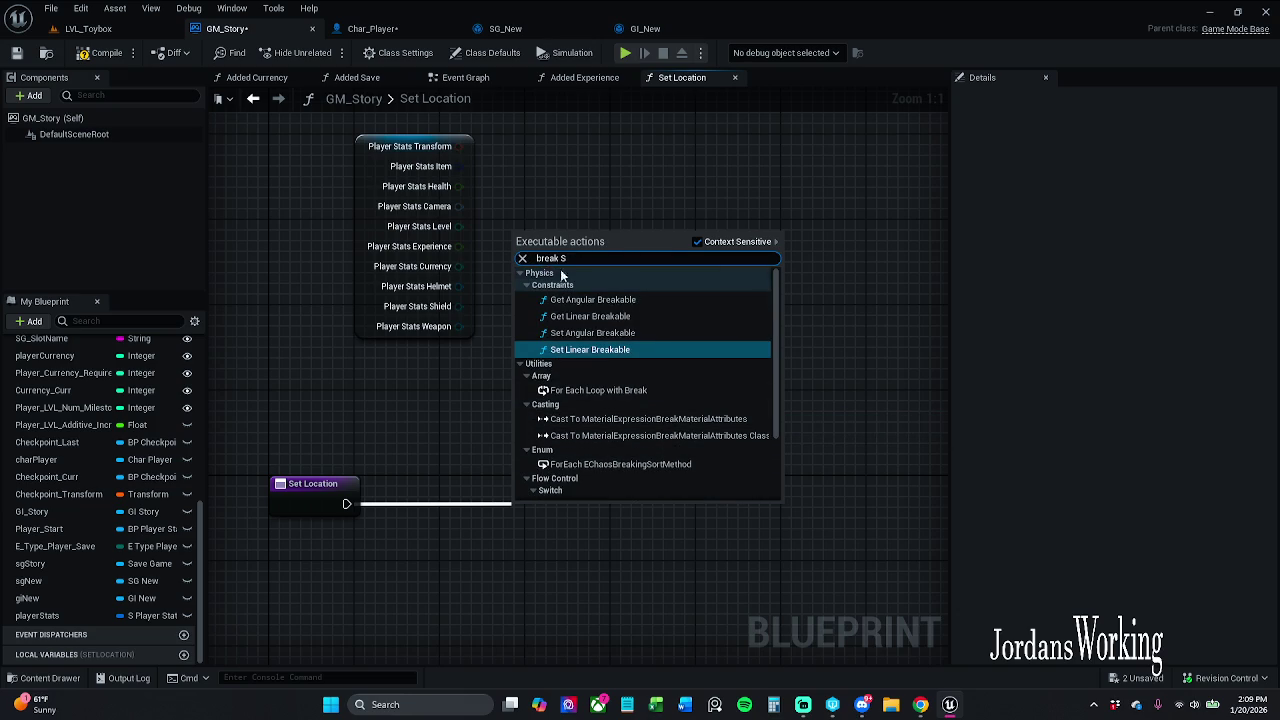
left_click(706, 241)
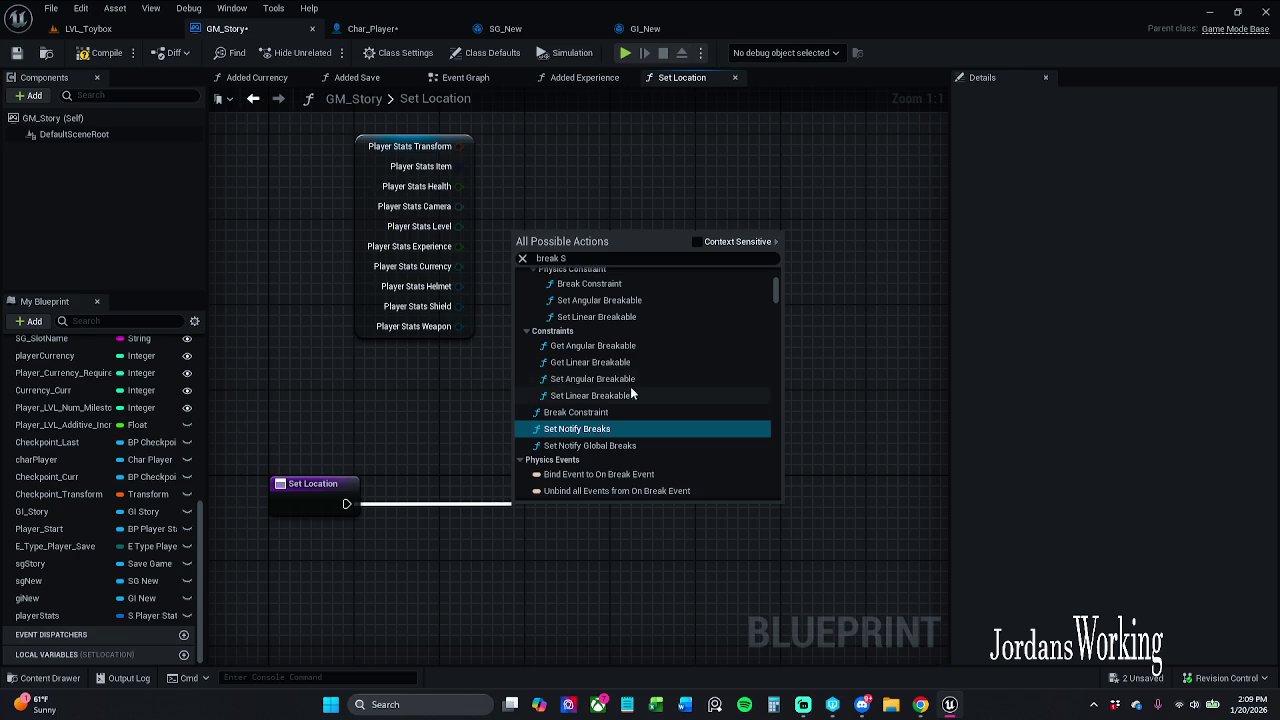
scroll(625, 418, "down", 5)
scroll(625, 397, "down", 2)
scroll(625, 394, "up", 2)
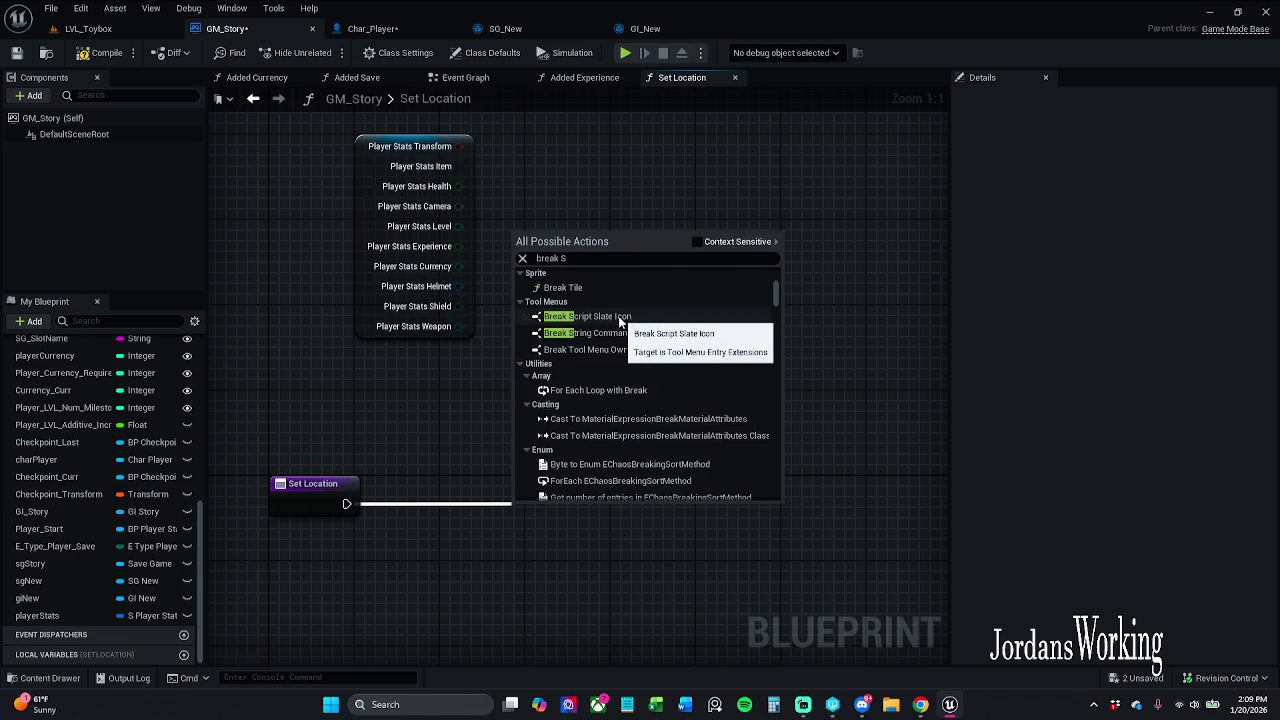
left_click(614, 260)
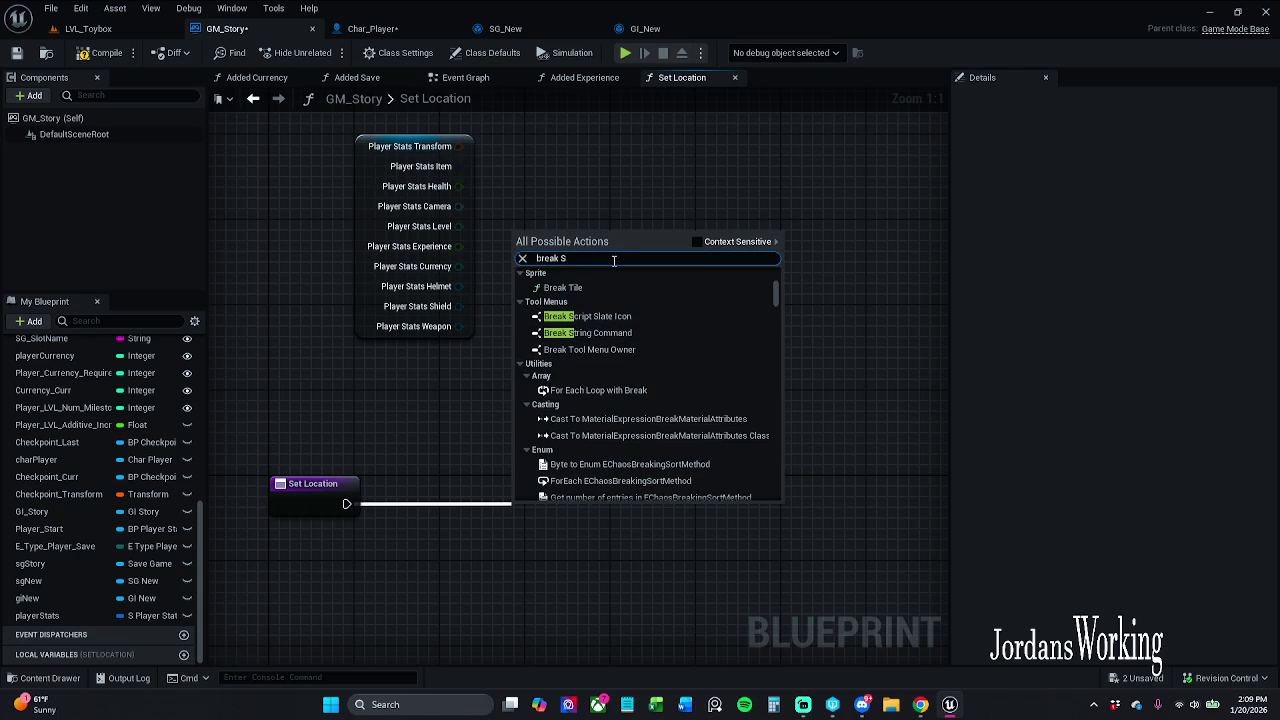
type("_Pl")
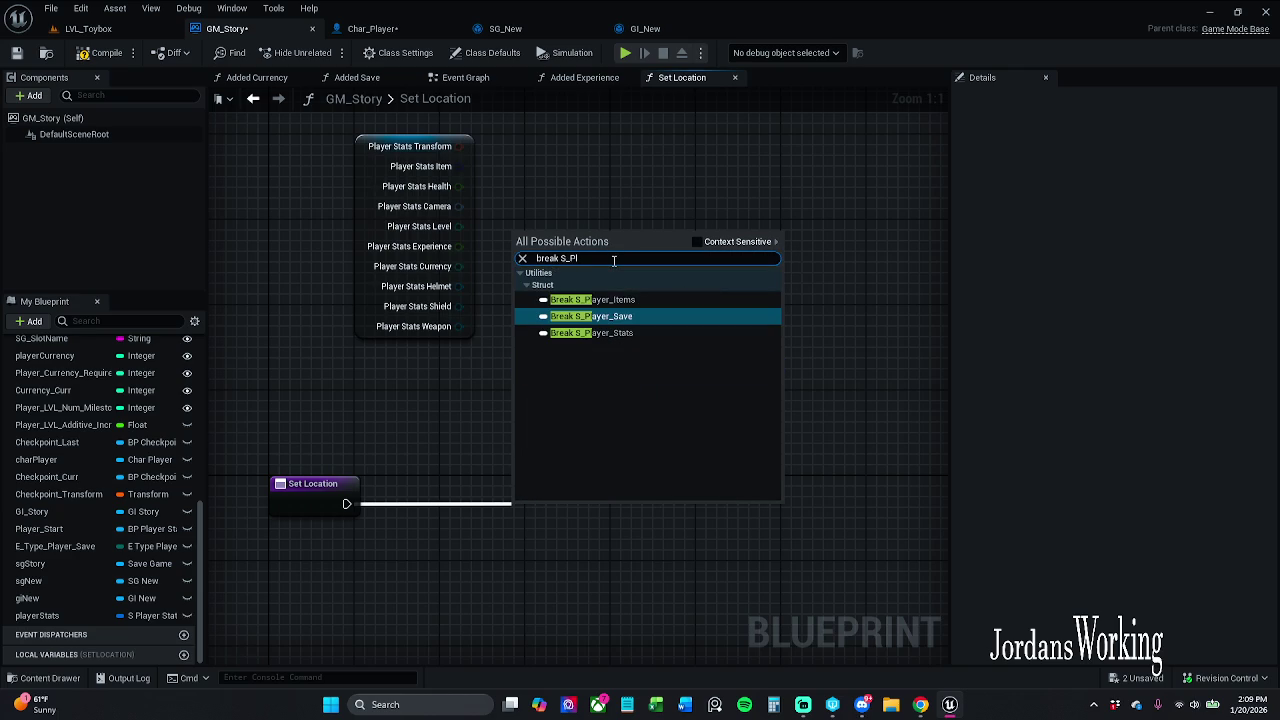
double_click(547, 258)
- Add a Make S_Player_Items node, try wiring it, then delete it
type("make")
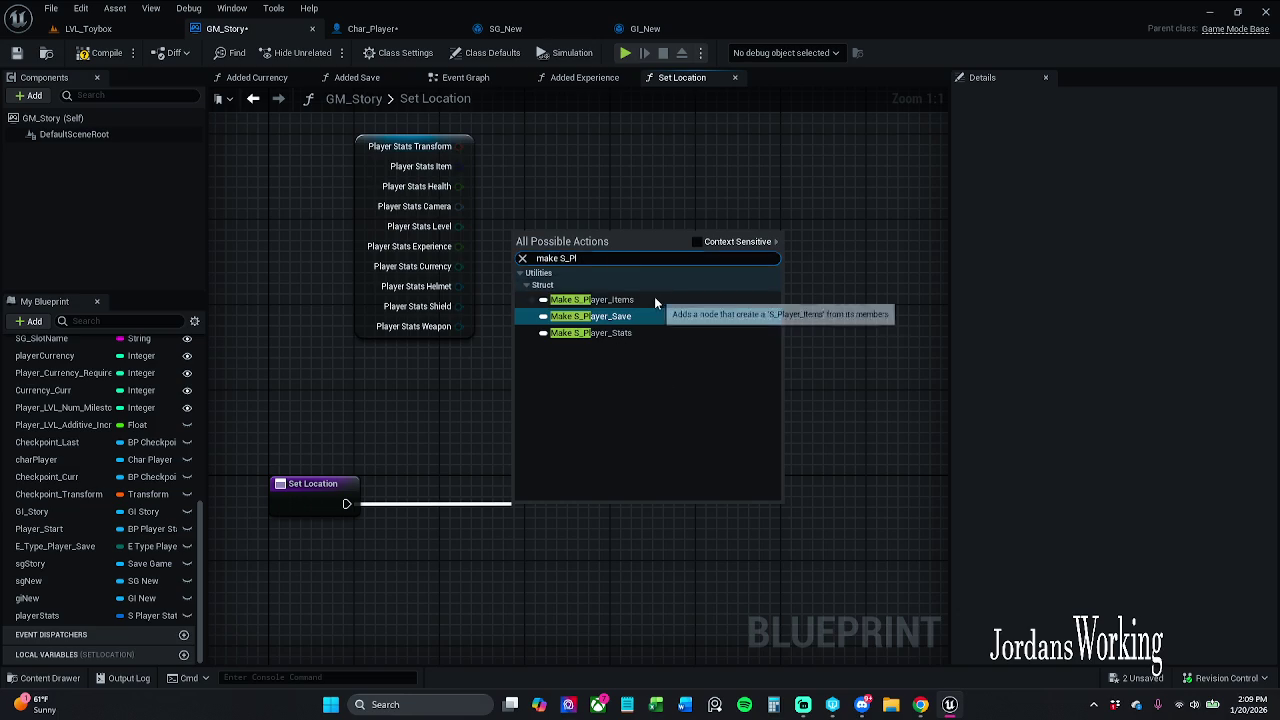
left_click(655, 300)
mouse_move(608, 540)
left_mouse_down()
mouse_move(826, 366)
mouse_move(778, 327)
left_mouse_up()
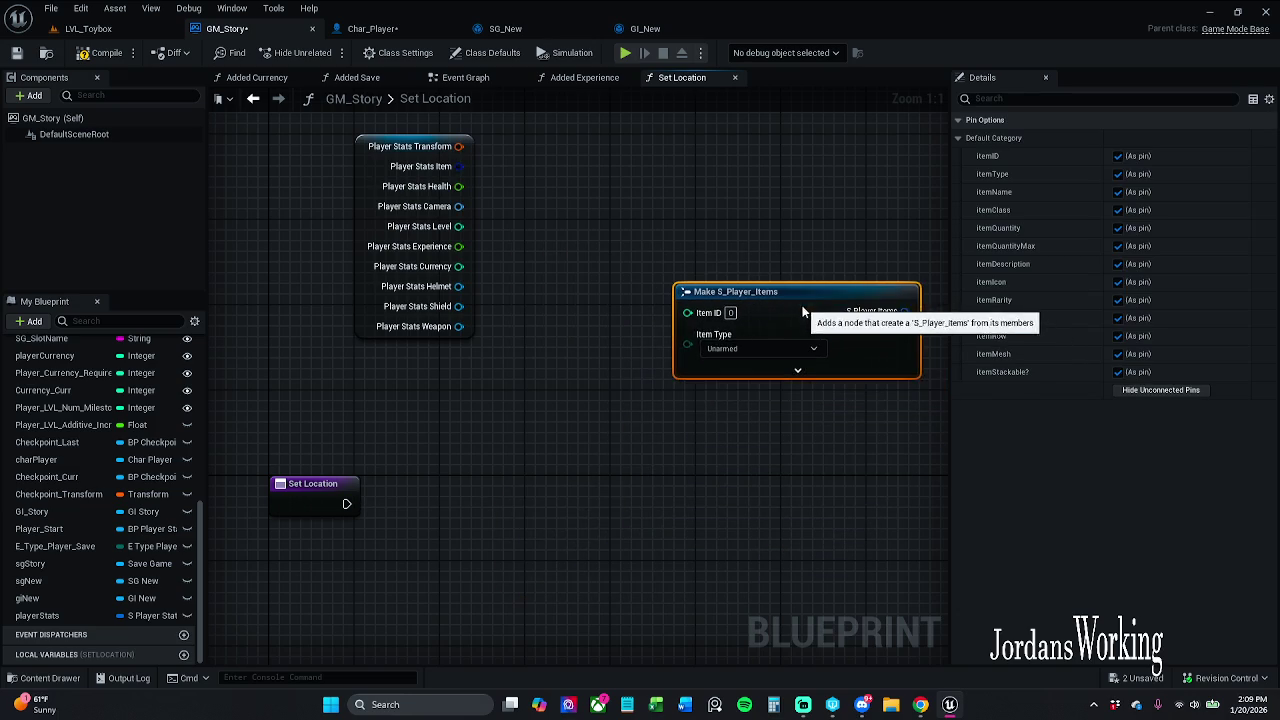
mouse_move(654, 411)
left_mouse_down()
mouse_move(643, 331)
mouse_move(605, 367)
left_mouse_up()
scroll(523, 272, "down", 1)
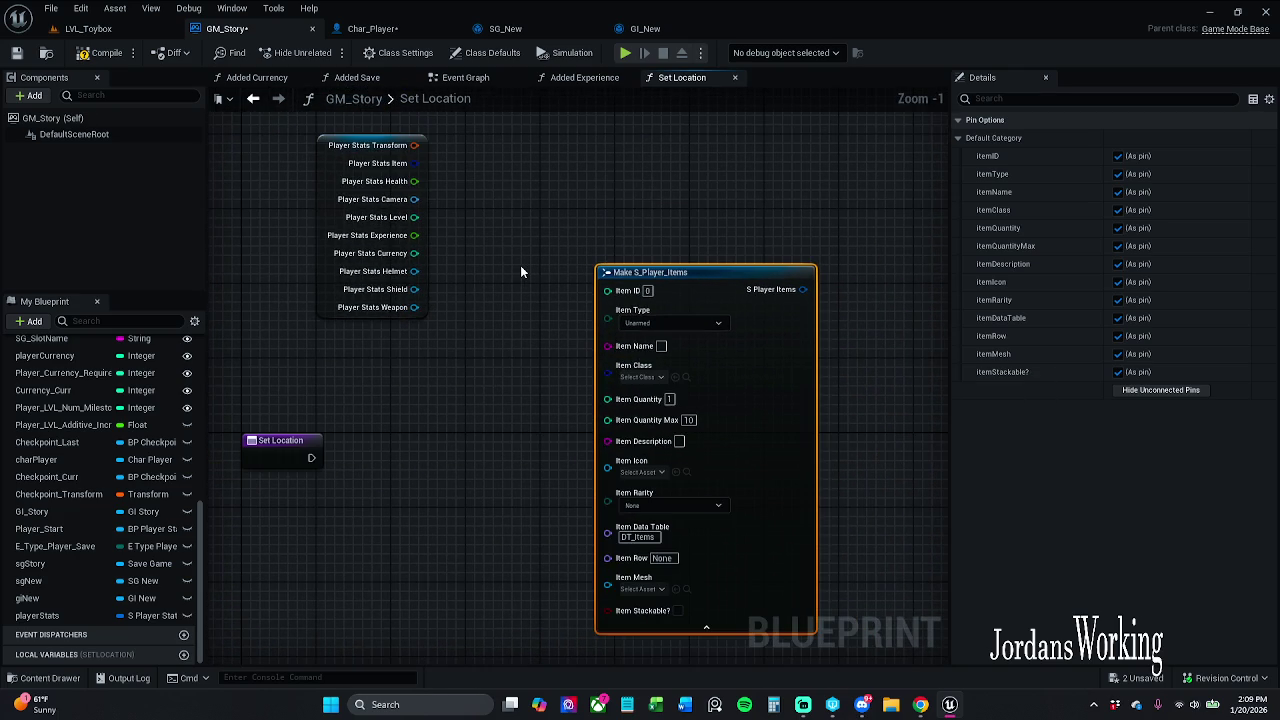
mouse_move(414, 145)
left_mouse_down()
mouse_move(575, 214)
mouse_move(605, 360)
mouse_move(584, 392)
left_mouse_up()
left_click(492, 442)
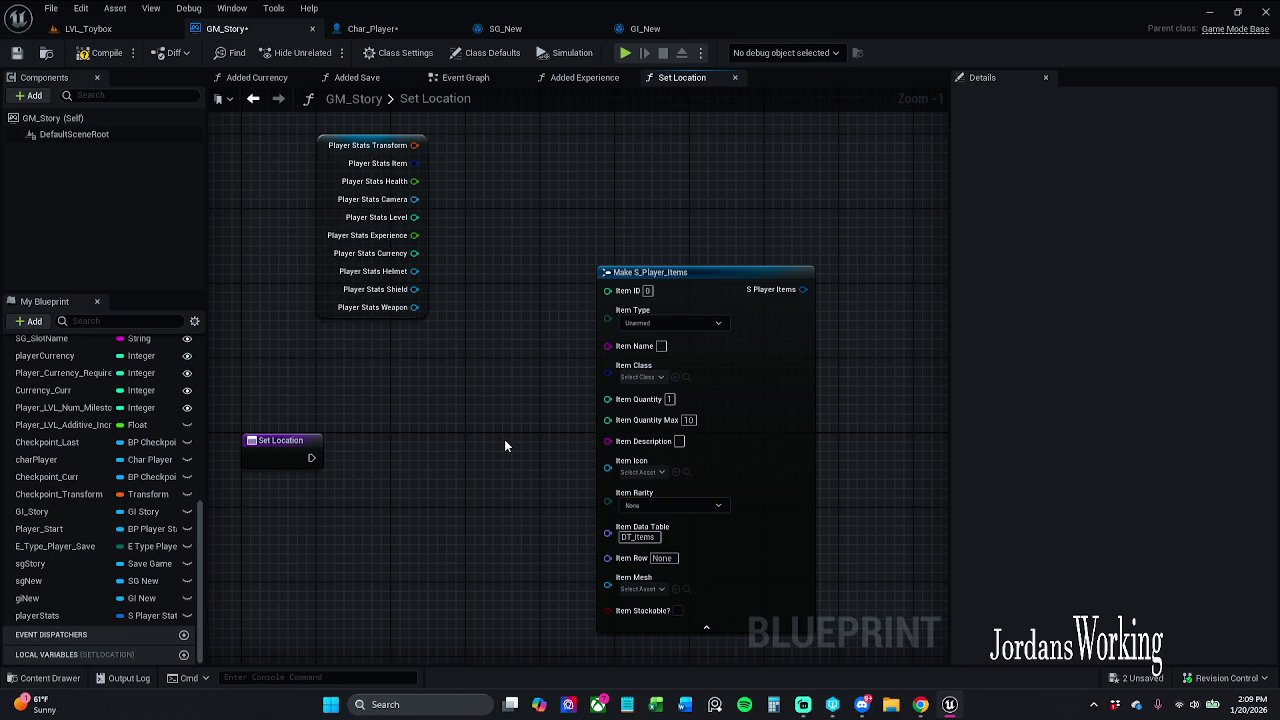
left_click(758, 331)
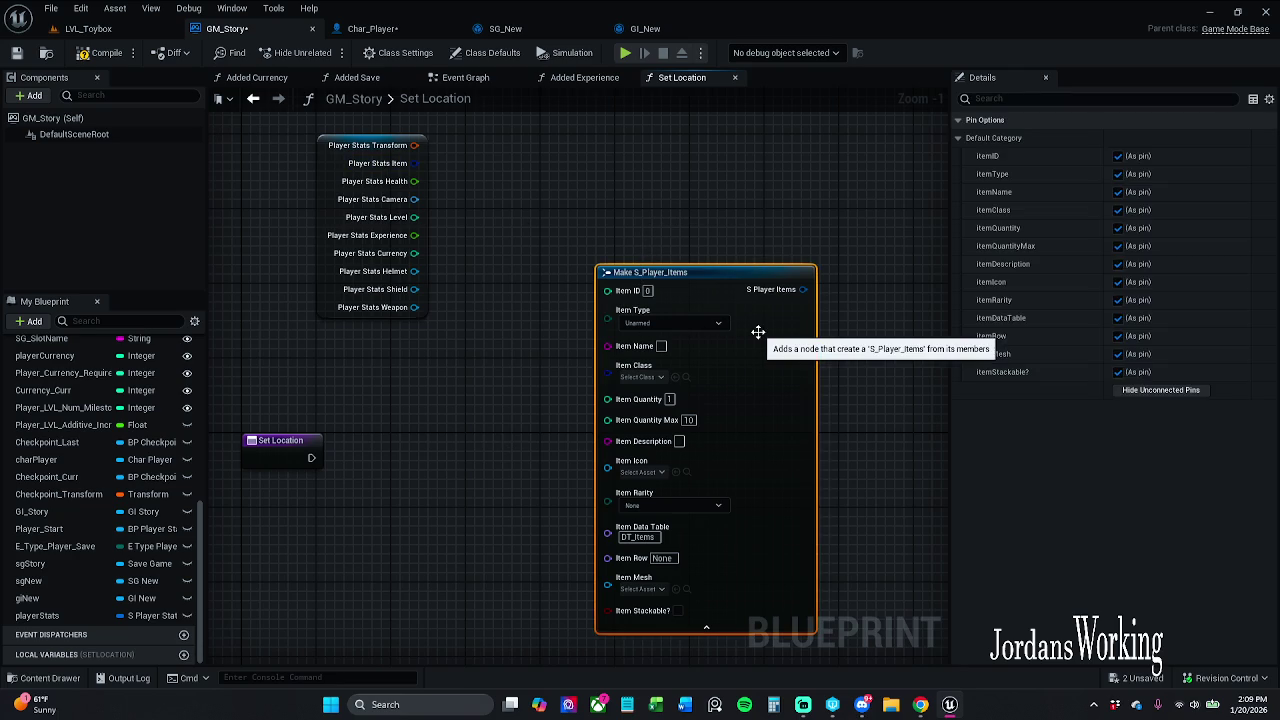
key("Delete")
- Place a Make S_Player_Stats node and wire Player Stats Transform into its Transform input
right_click(684, 300)
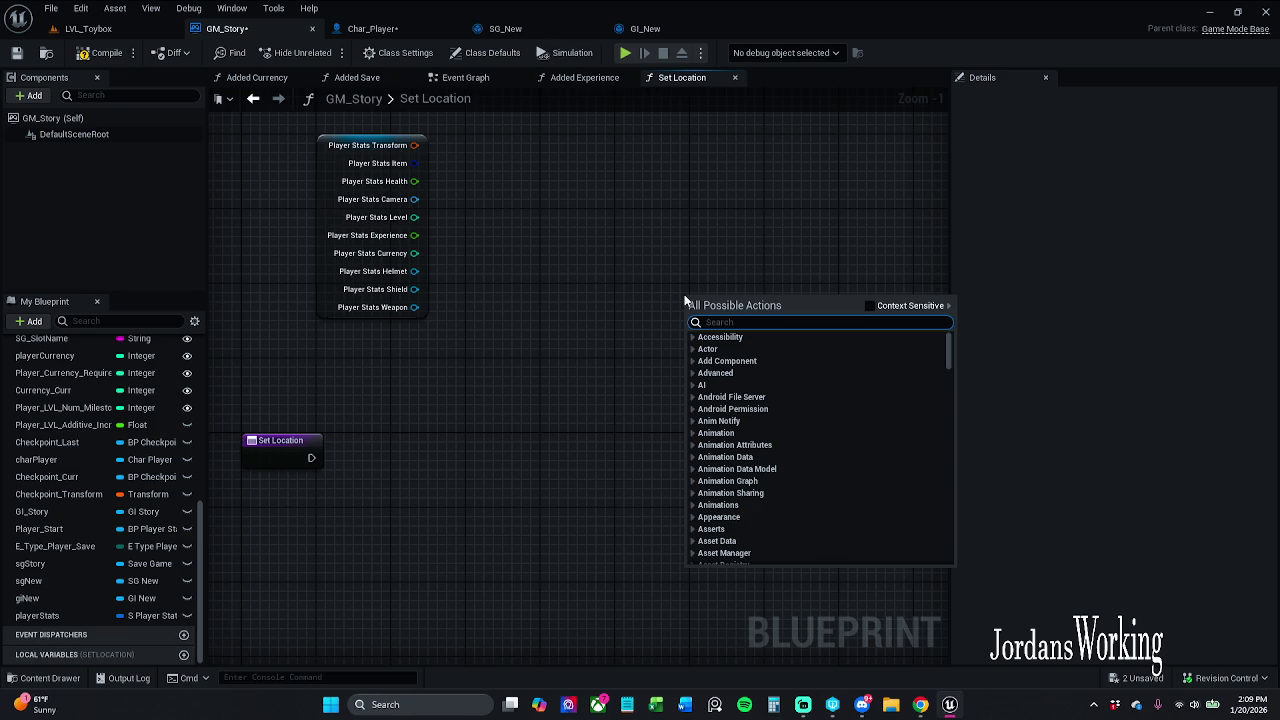
type("m")
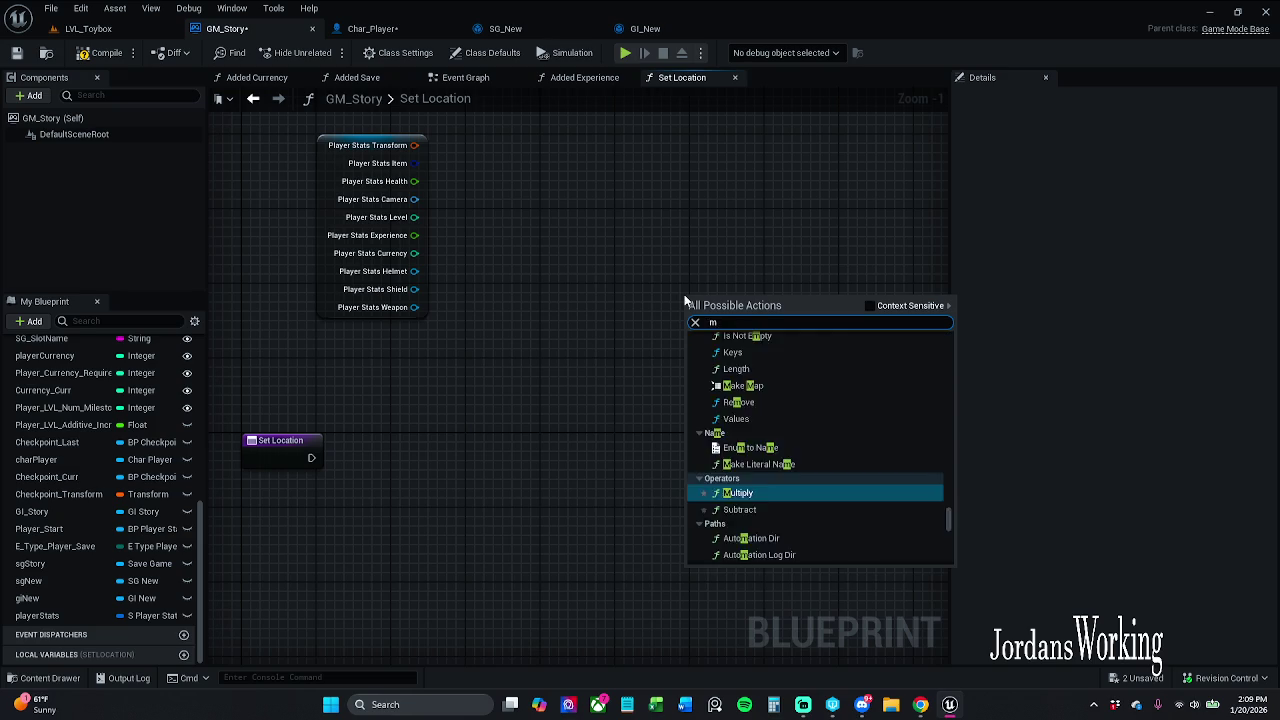
type("ake S")
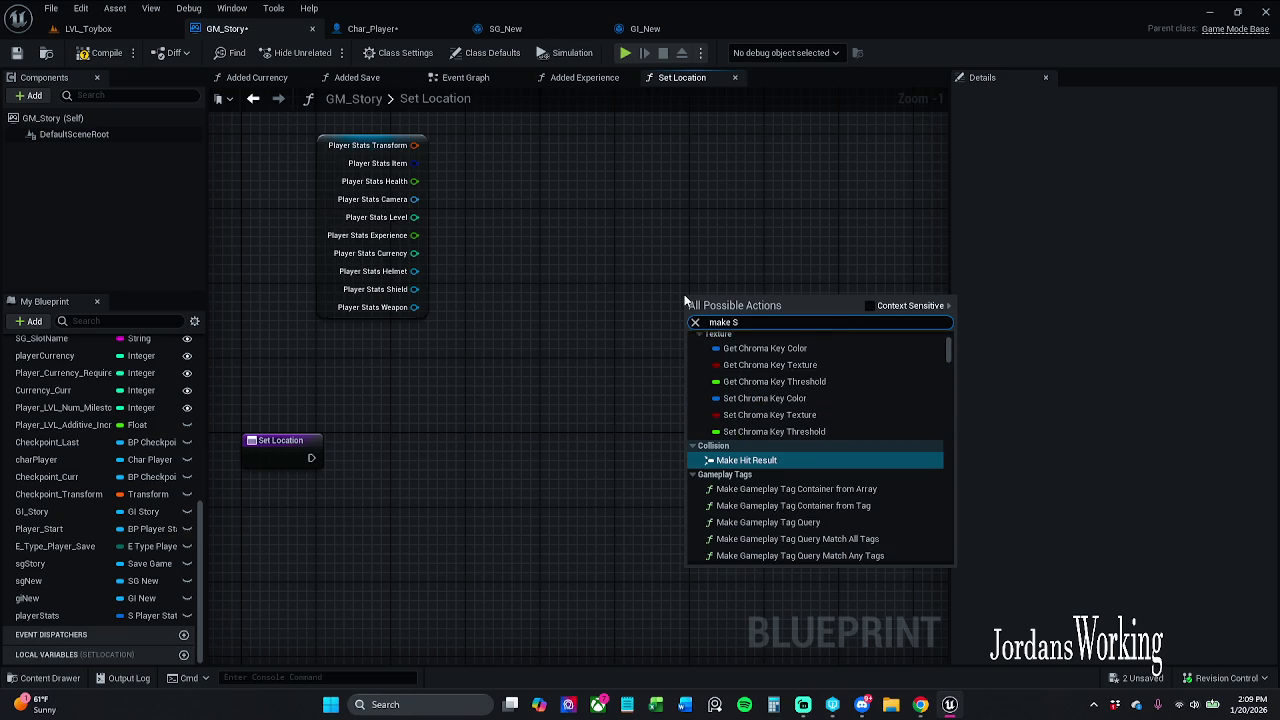
type("Player")
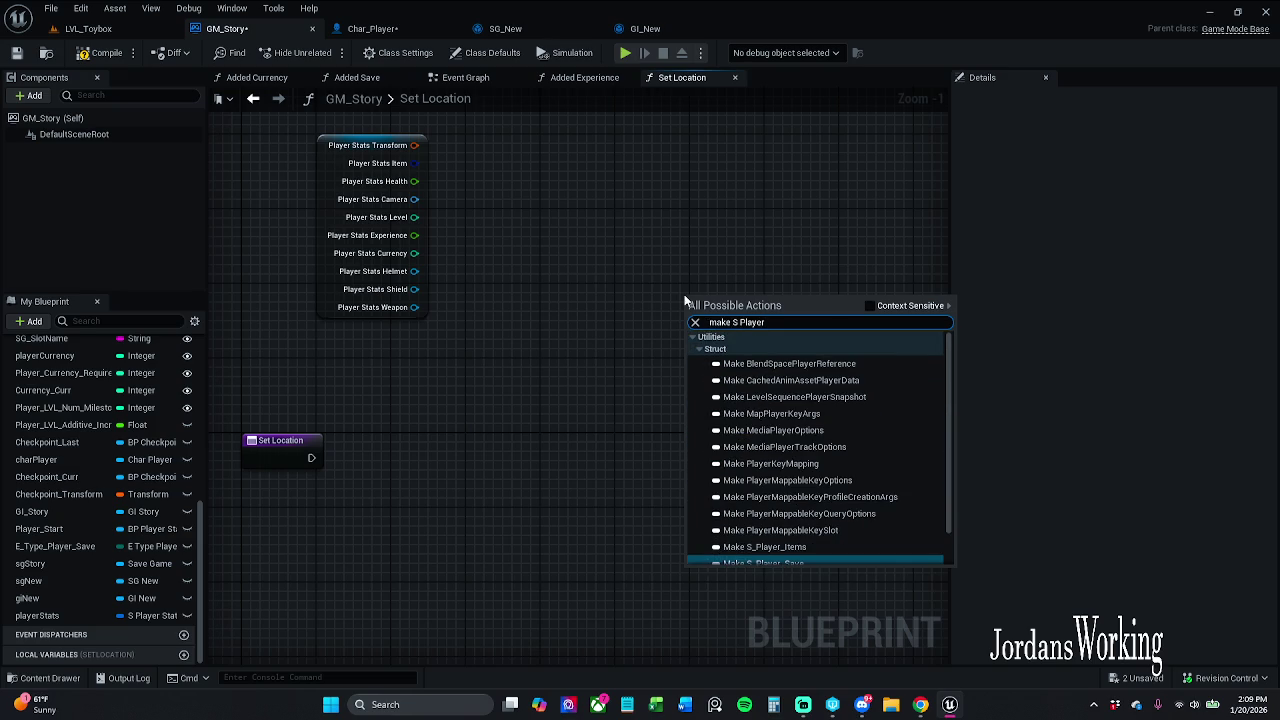
type(" Stats")
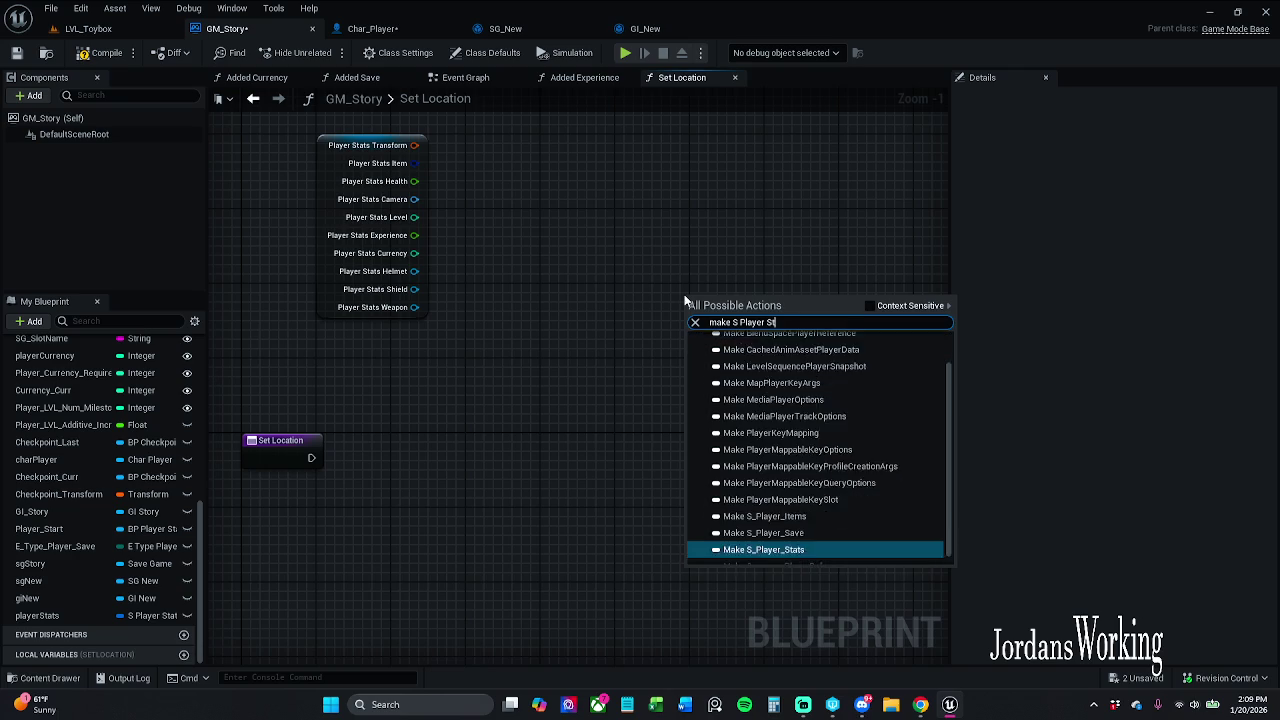
key("Return")
mouse_move(691, 317)
left_mouse_down()
mouse_move(578, 314)
mouse_move(431, 146)
mouse_move(392, 148)
left_mouse_up()
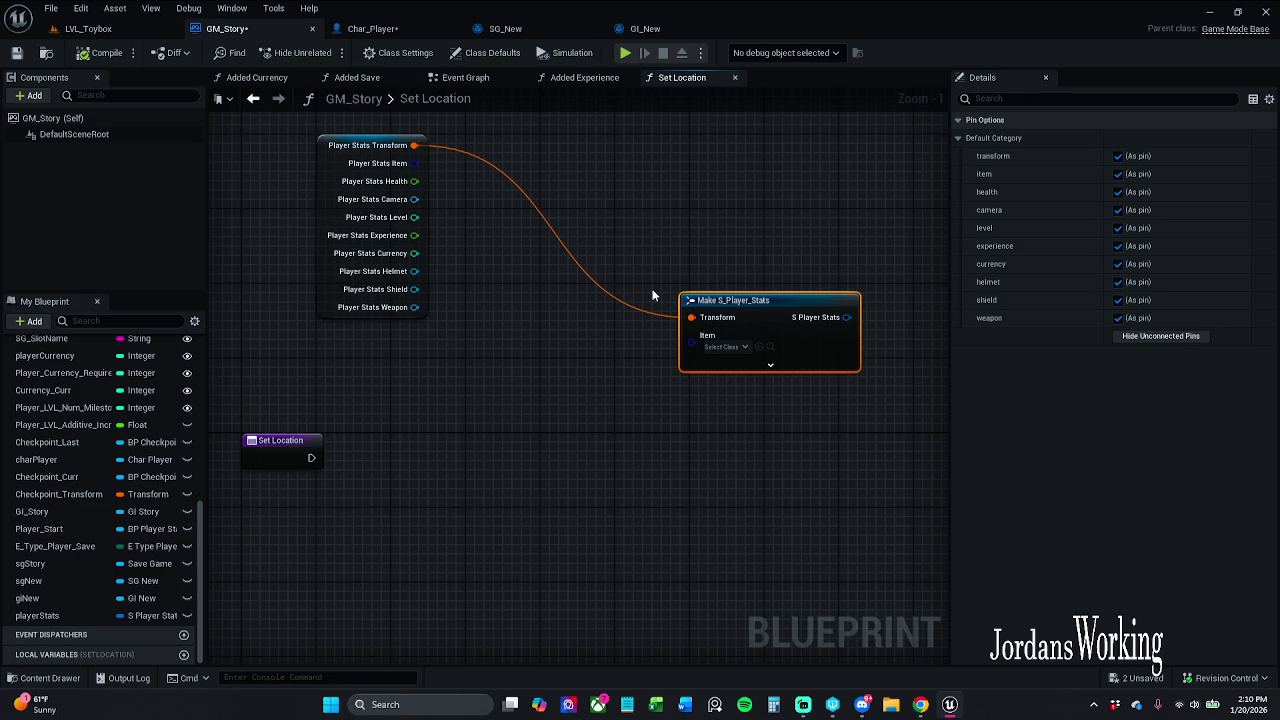
left_click_drag(851, 343, 635, 350)
- Split the S Player Stats output pin and reposition the Make S_Player_Stats node
right_click(628, 323)
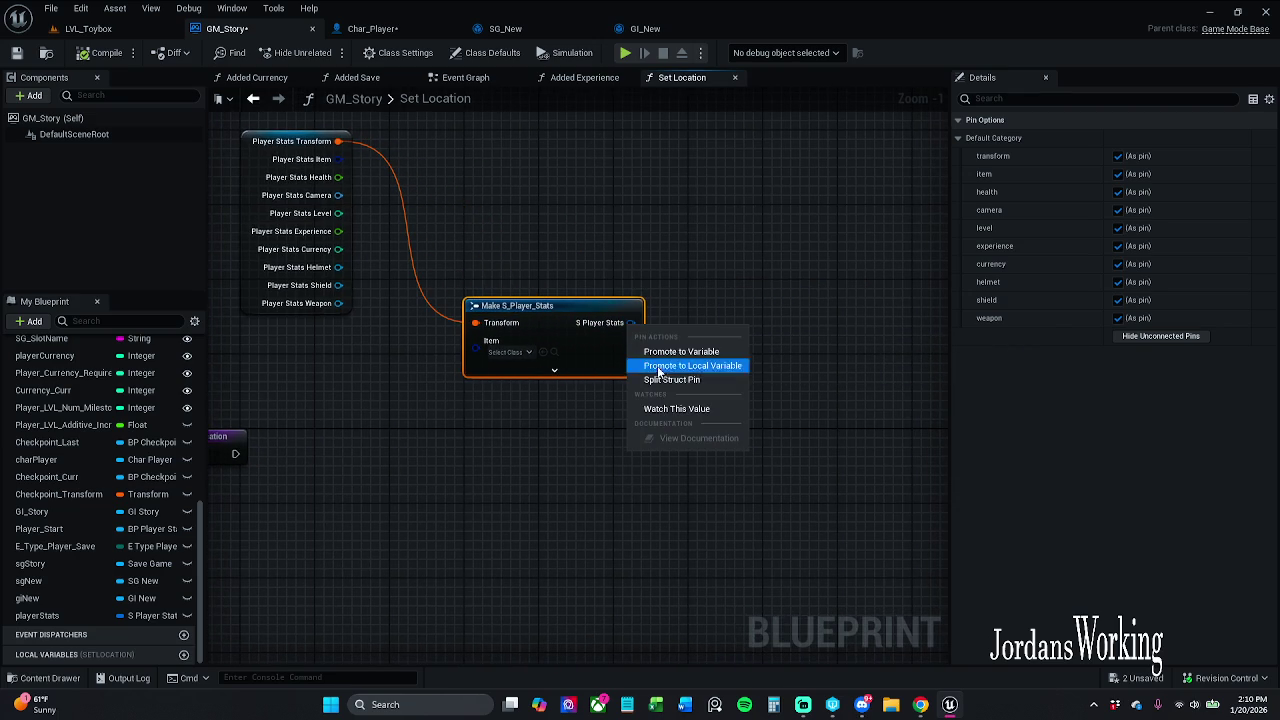
left_click(672, 380)
left_click_drag(574, 394, 557, 320)
mouse_move(650, 235)
left_mouse_down()
mouse_move(634, 195)
mouse_move(736, 285)
mouse_move(766, 455)
mouse_move(736, 444)
left_mouse_up()
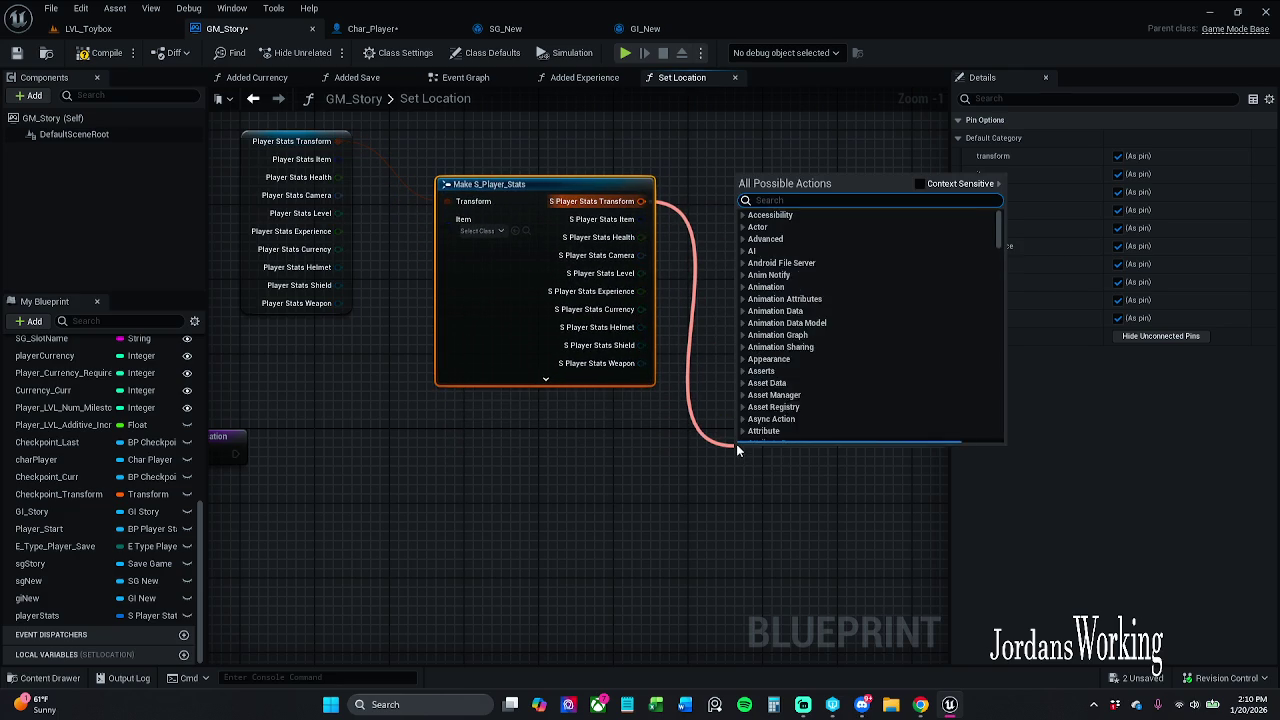
- Search 'get world tra' and add a Get World Transform node beside it
type("get world tra")
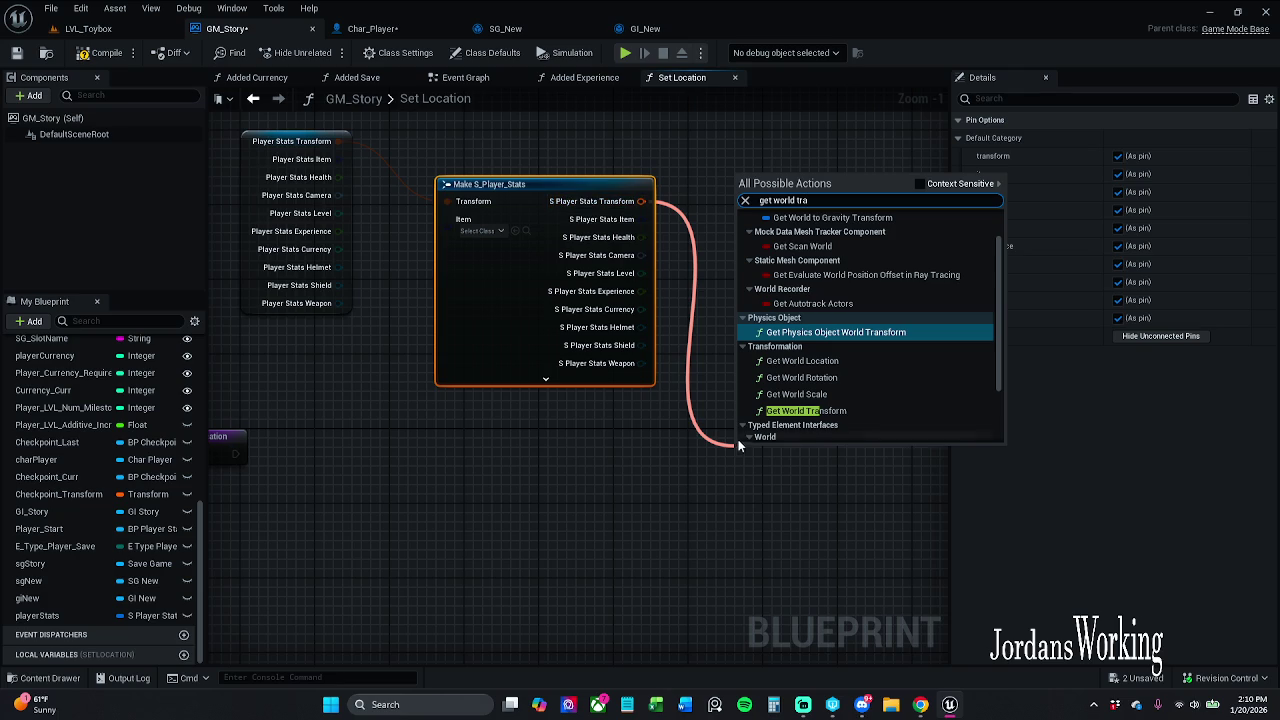
left_click(918, 184)
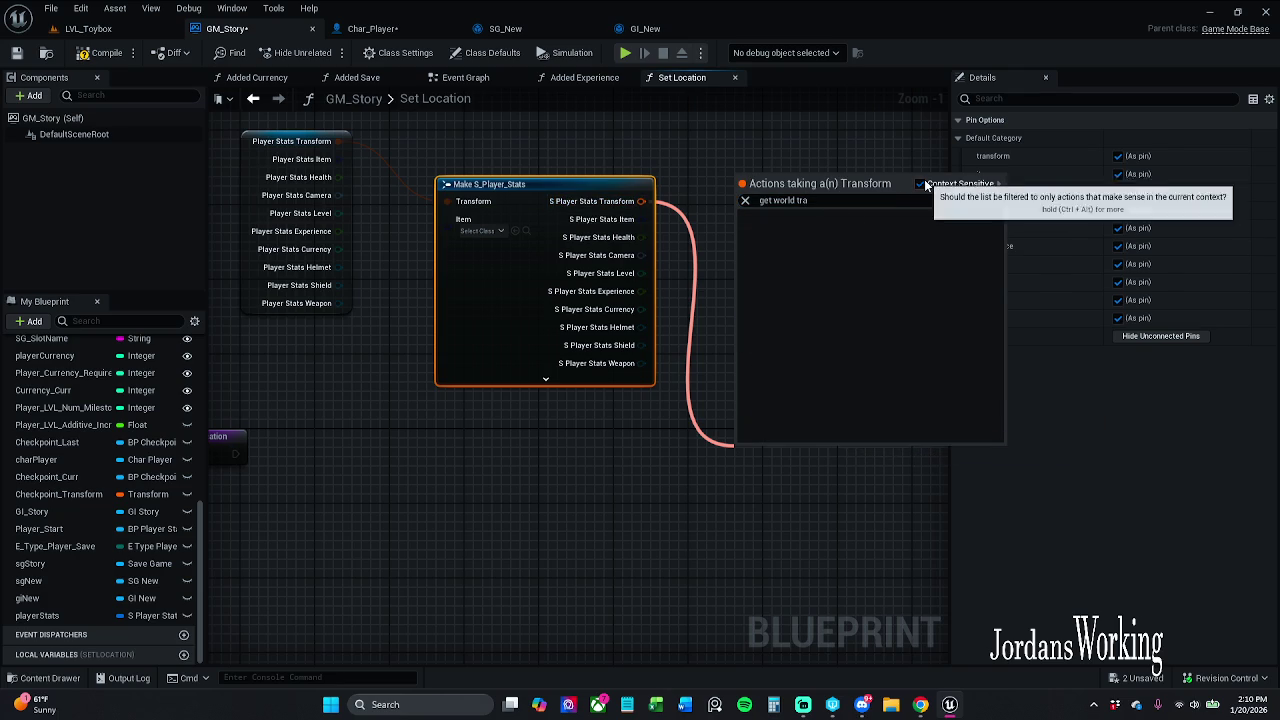
left_click(919, 184)
left_click(820, 200)
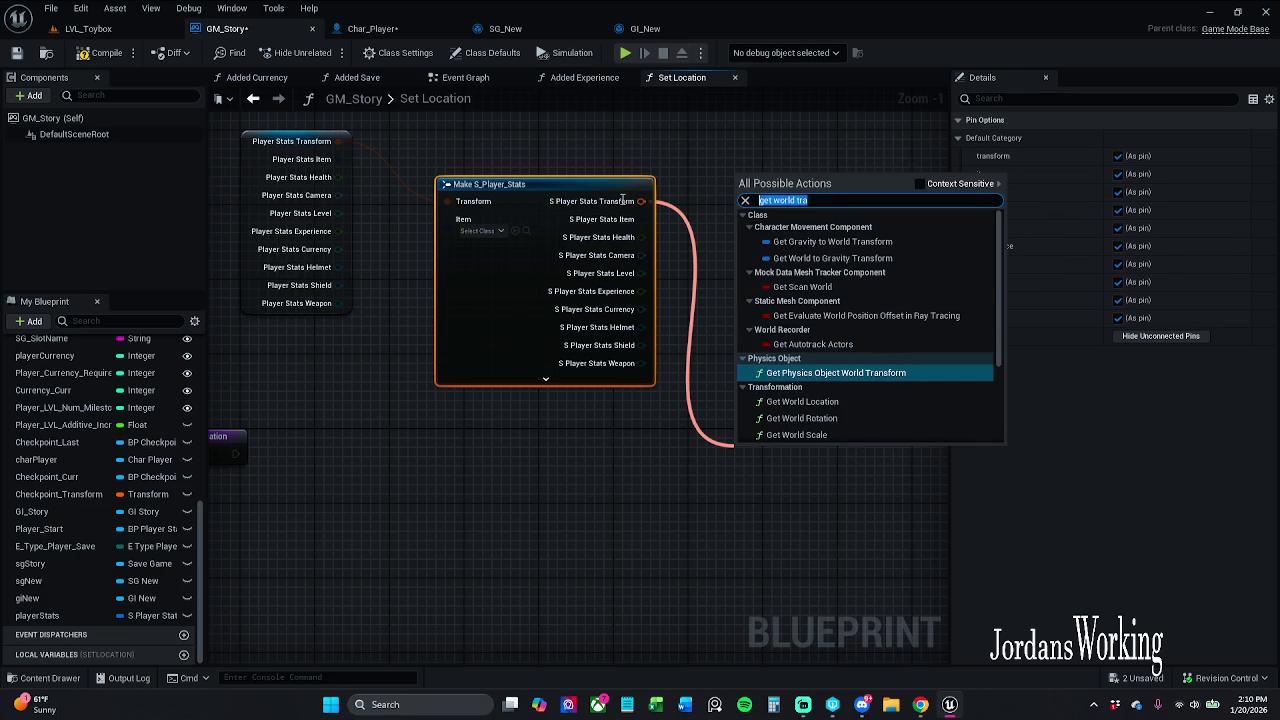
scroll(857, 404, "down", 1)
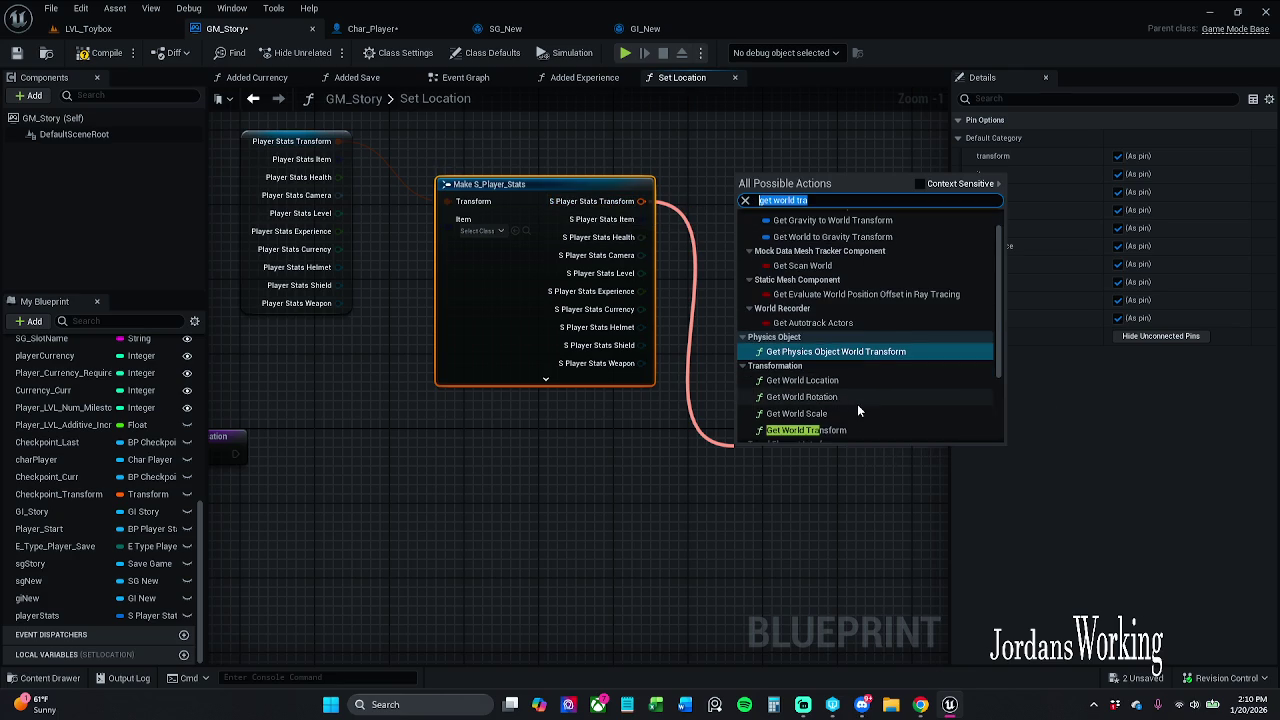
left_click(854, 430)
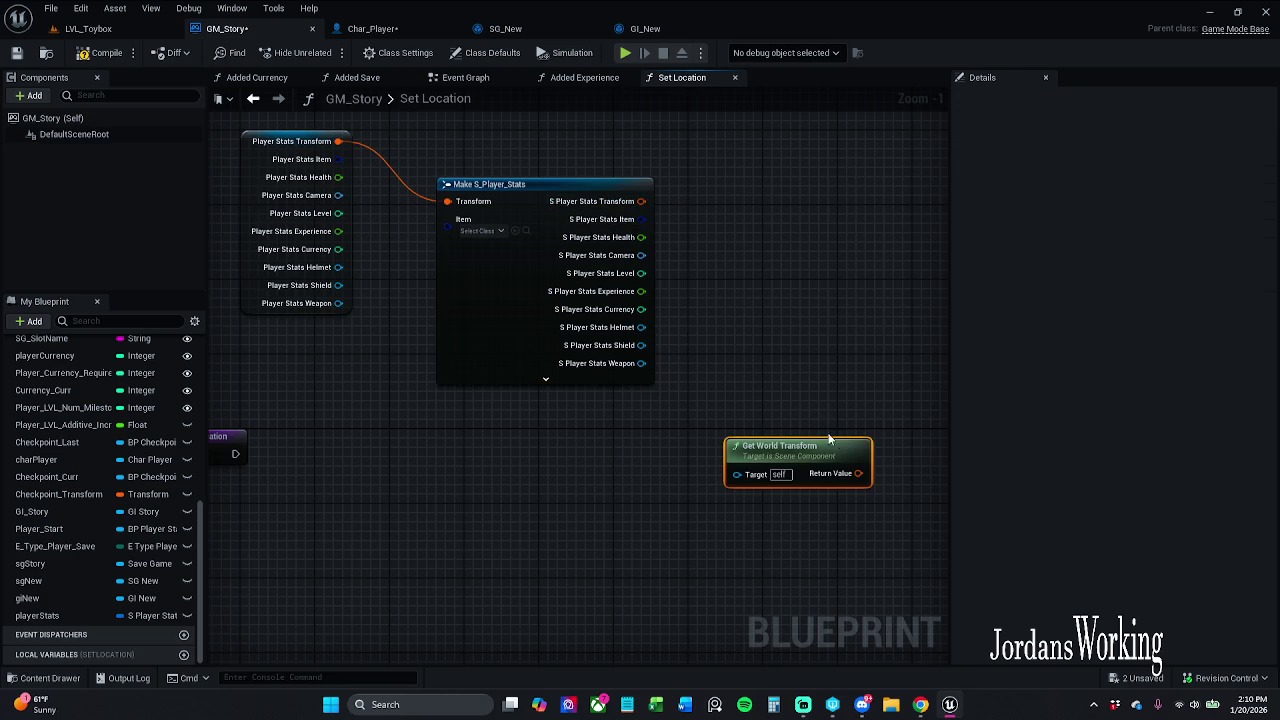
mouse_move(810, 450)
left_mouse_down()
mouse_move(694, 492)
mouse_move(668, 516)
mouse_move(793, 298)
mouse_move(680, 292)
mouse_move(781, 252)
left_mouse_up()
- Search actions for 'get actor', 'get player' and similar terms, adding nothing
type("get a")
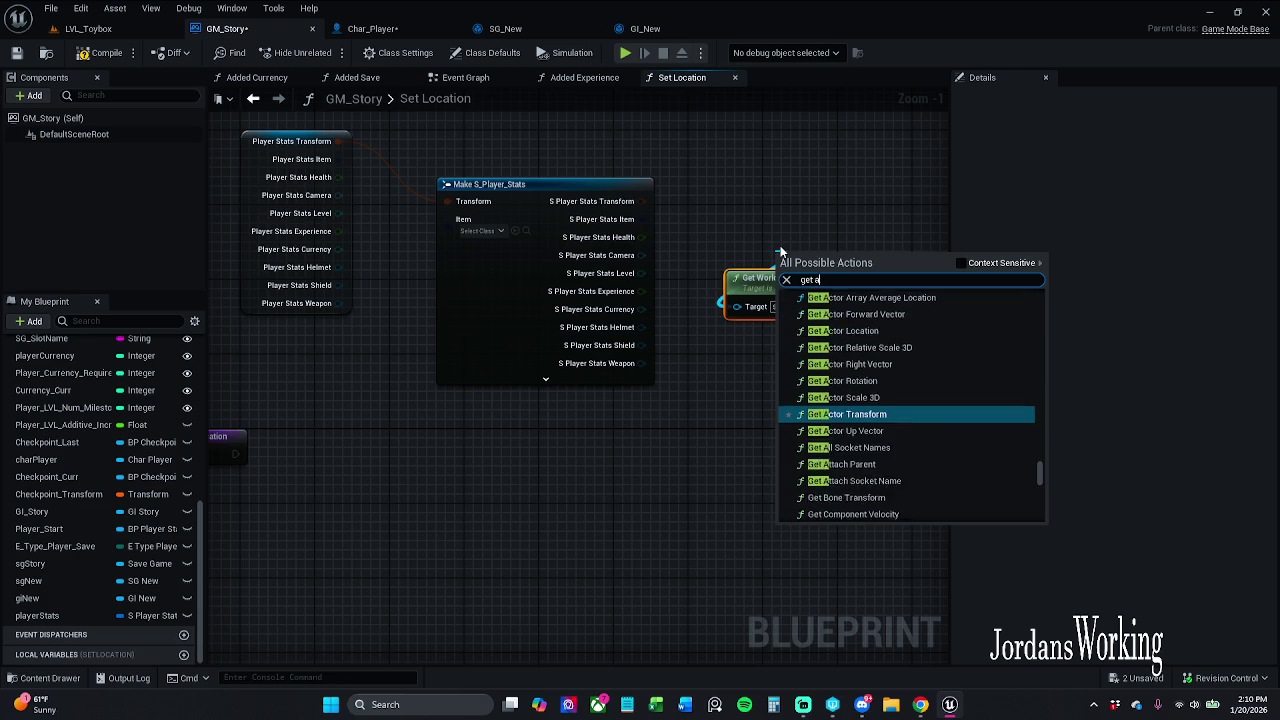
type("ctor")
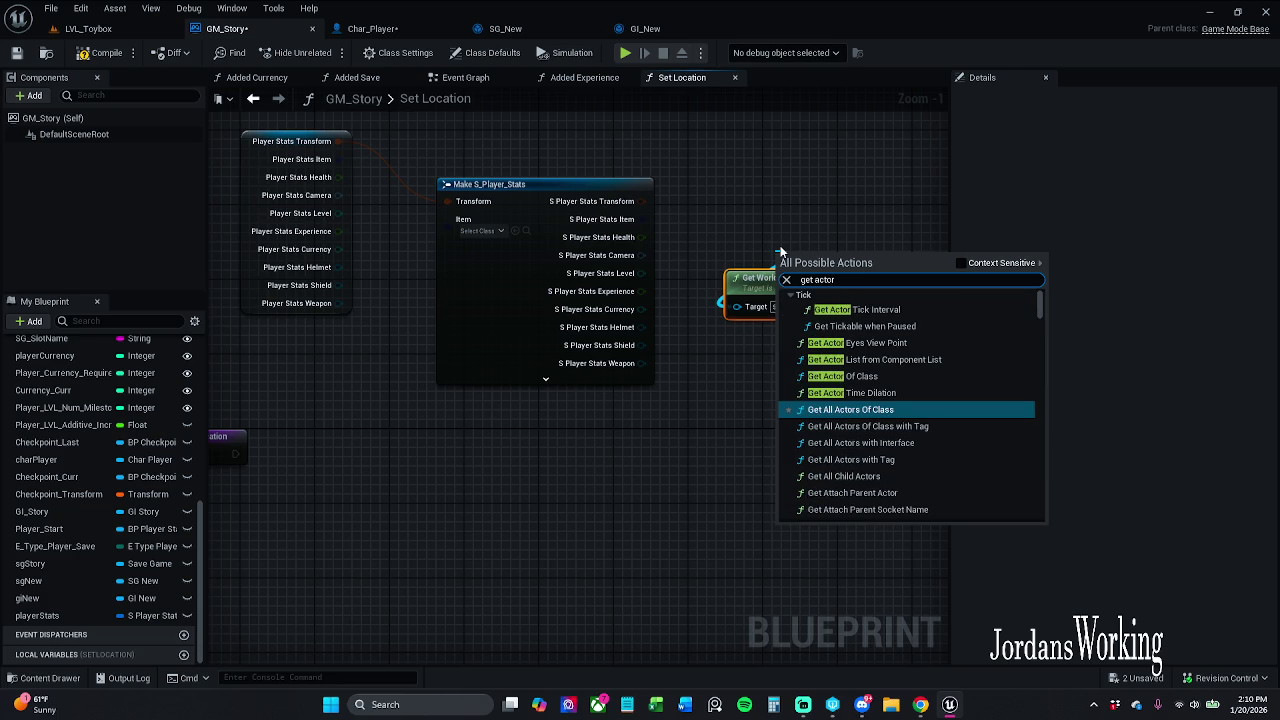
left_click(966, 264)
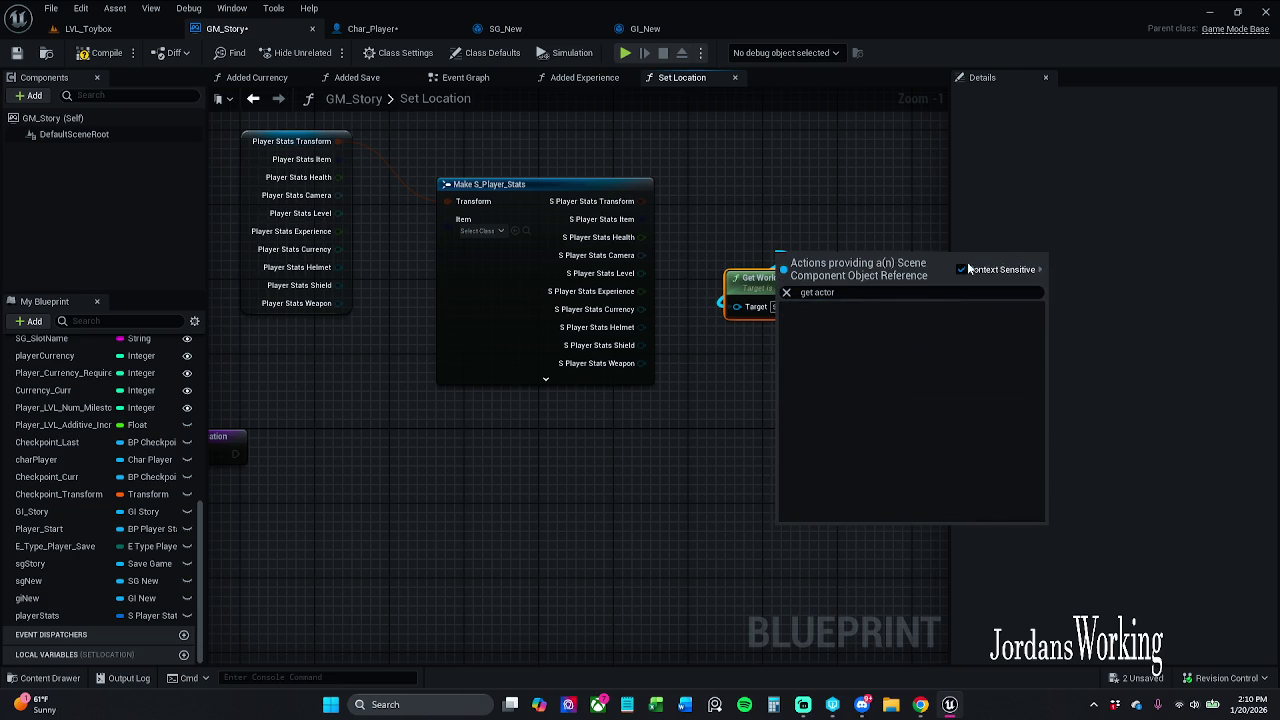
left_click_drag(817, 292, 886, 292)
type("playe")
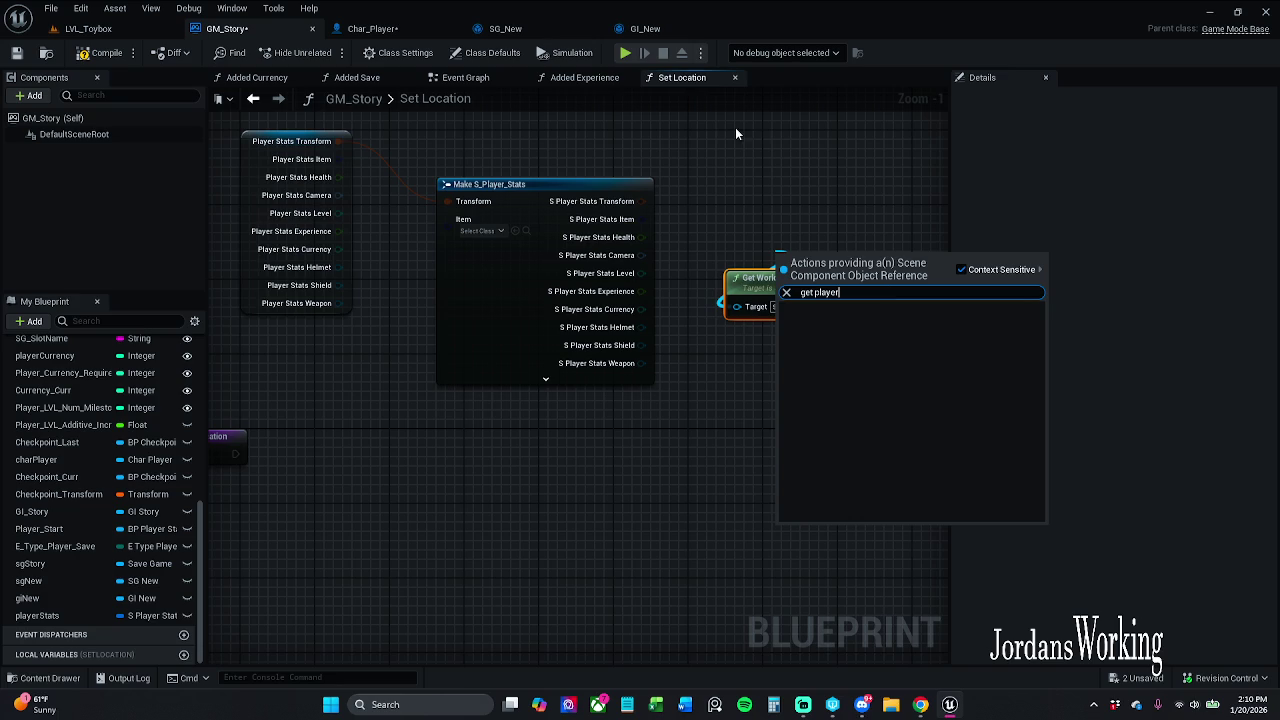
left_click_drag(815, 292, 851, 299)
type("ro")
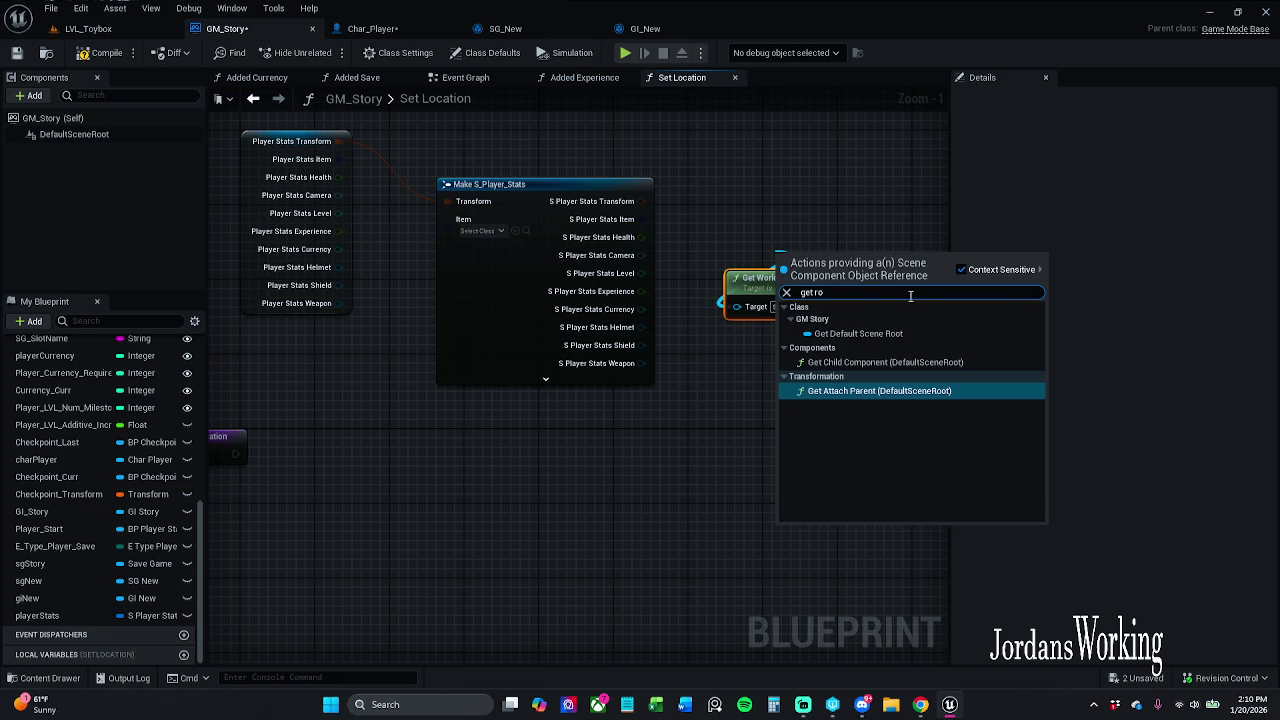
left_click(877, 211)
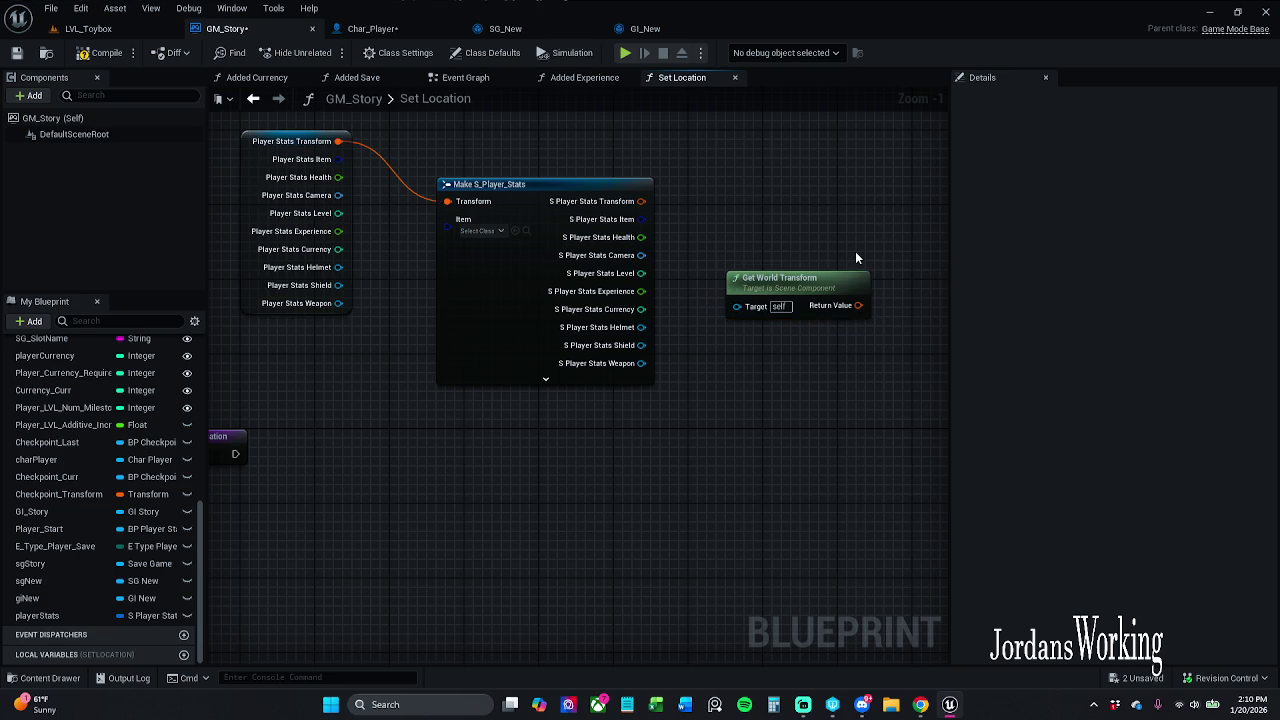
- Delete the Get World Transform node and recentre on the Set Location entry
left_click(800, 276)
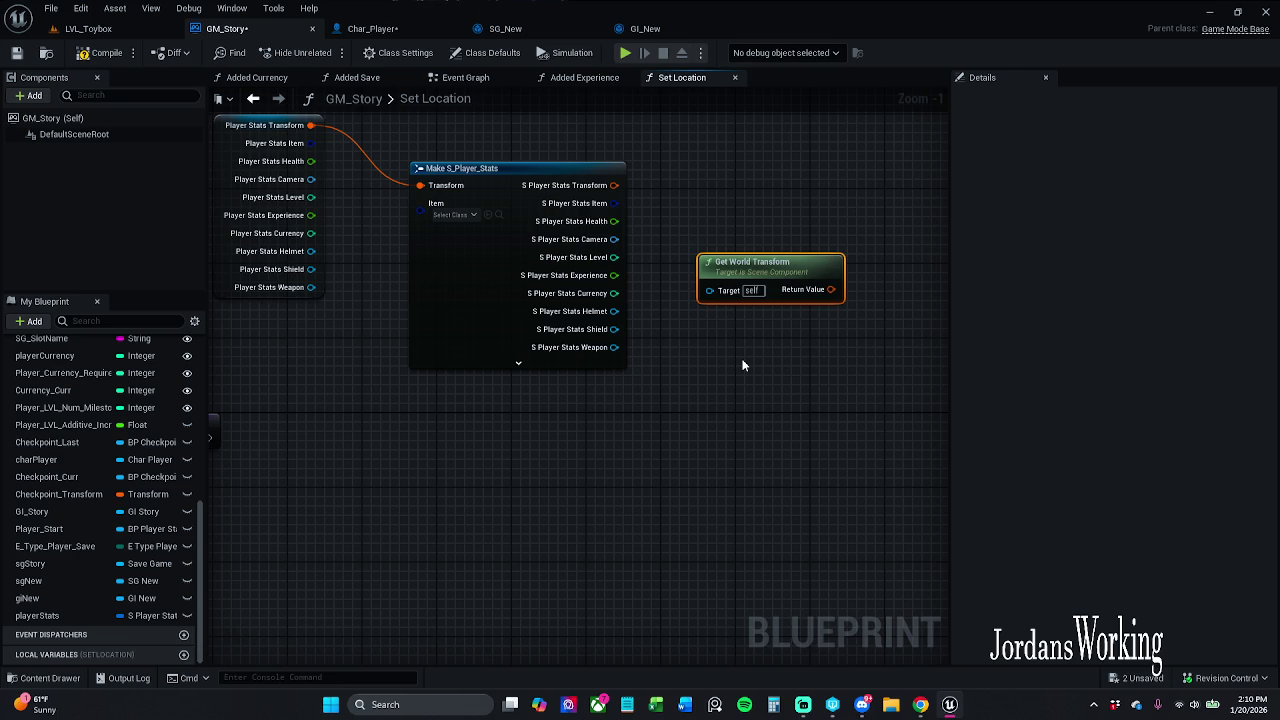
key("Delete")
key("Home")
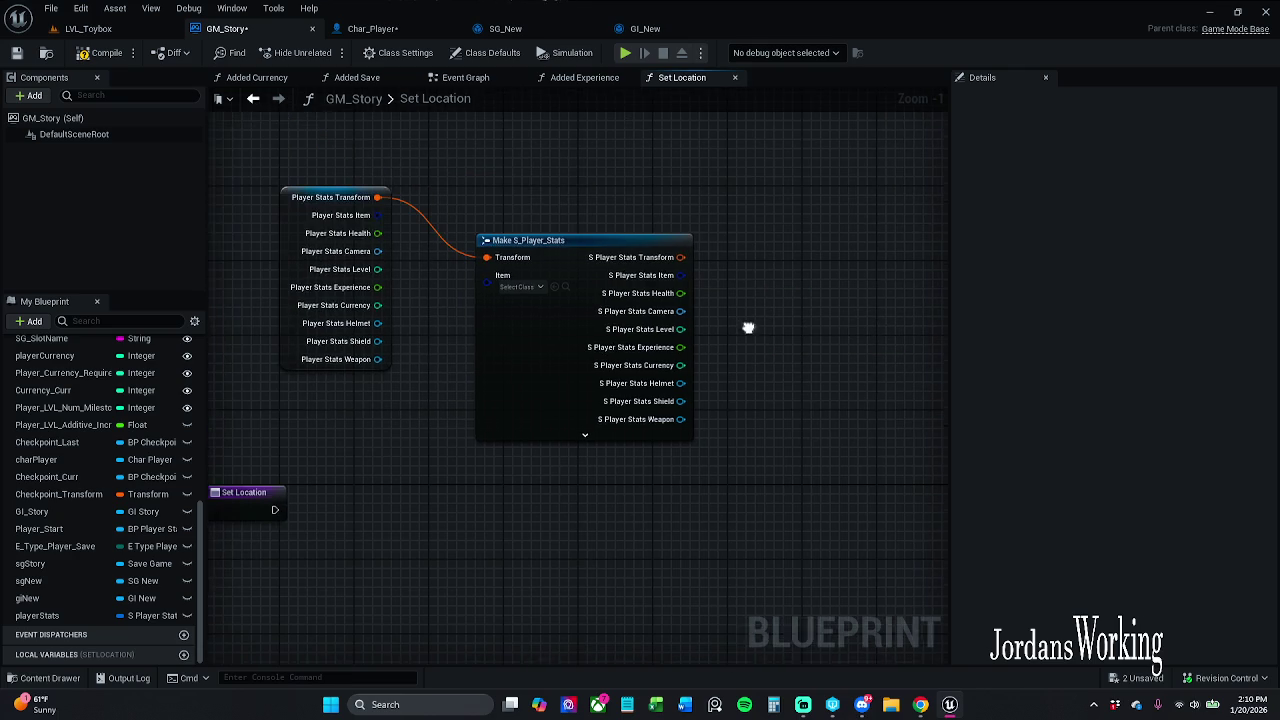
right_click(798, 289)
type("get pla")
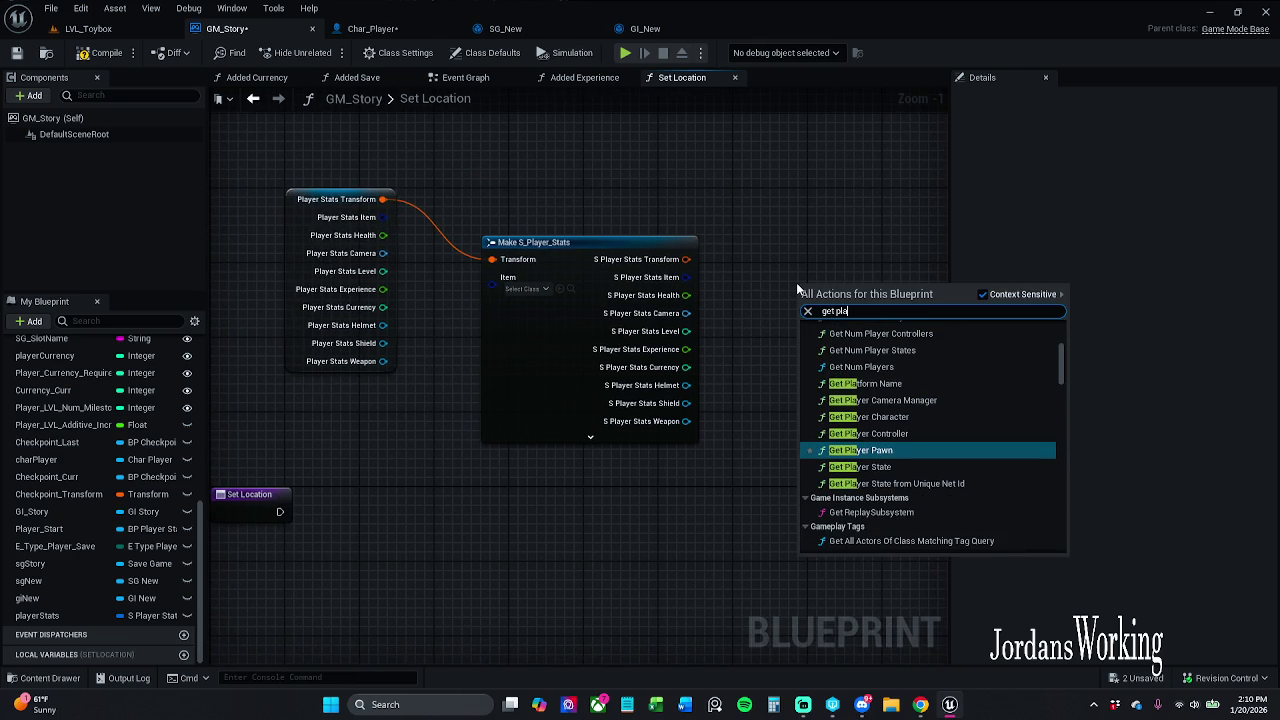
type("yer ")
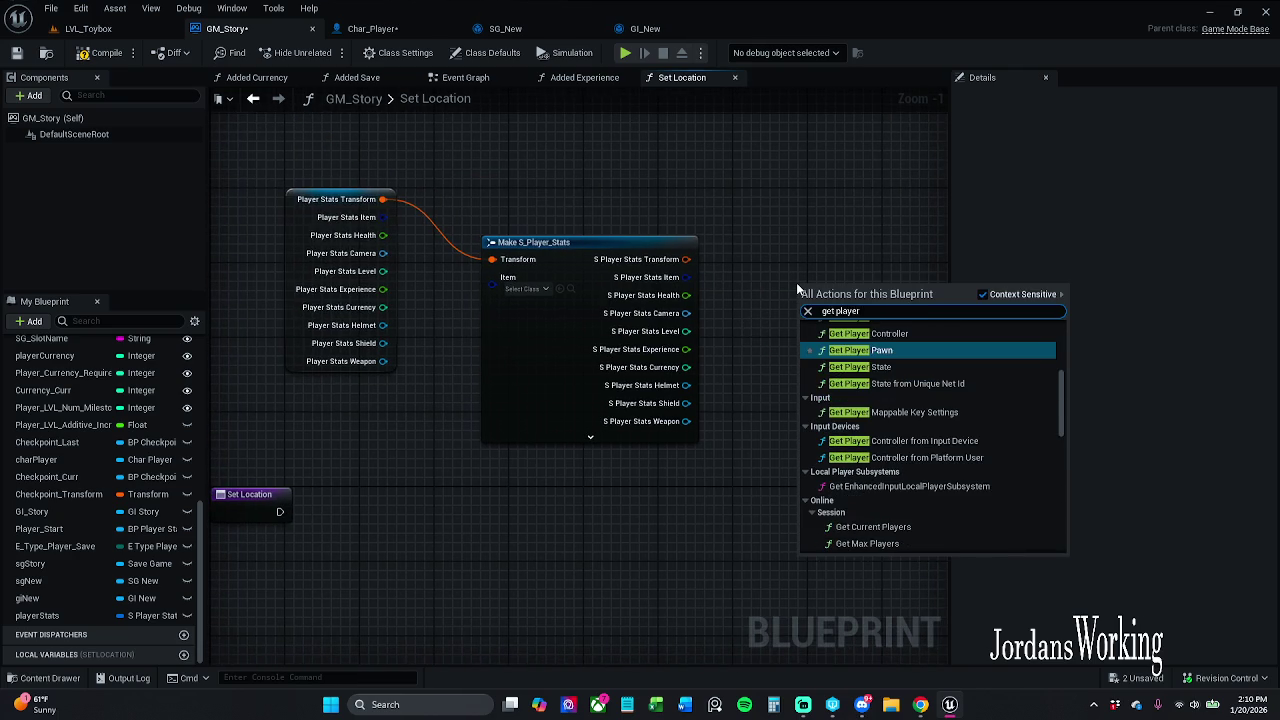
type("char")
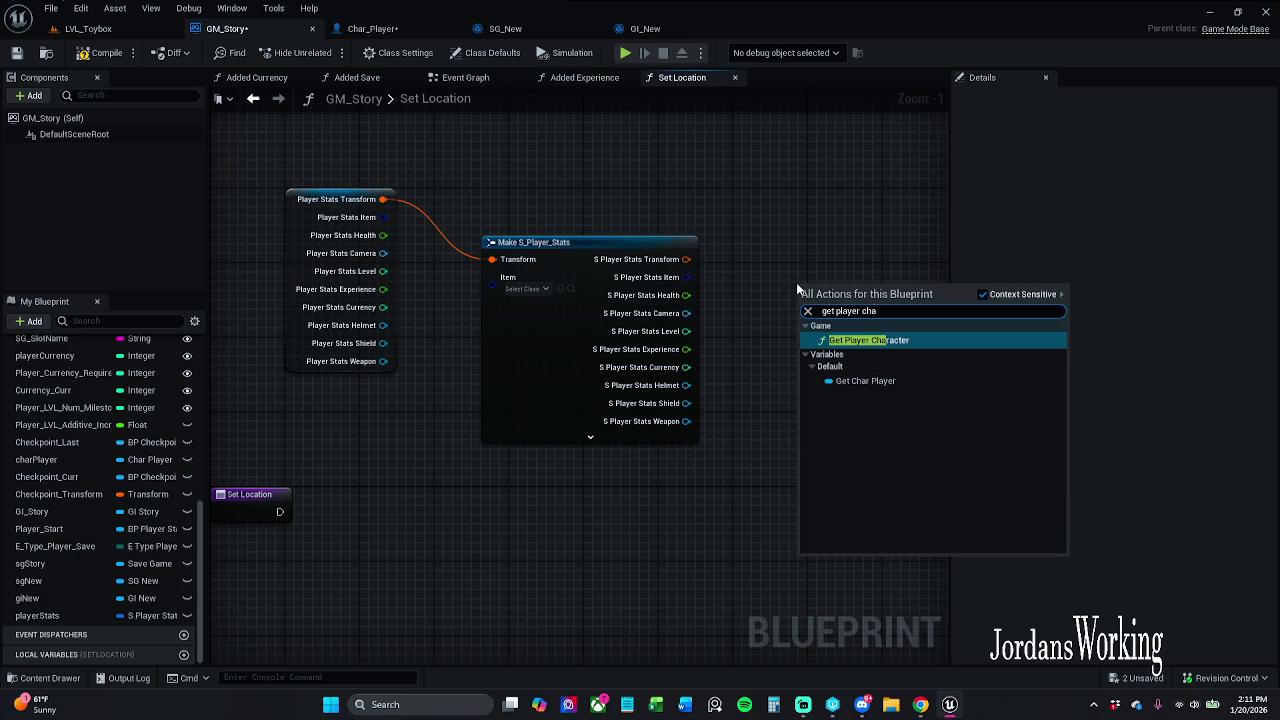
key("Return")
mouse_move(787, 278)
left_mouse_down()
mouse_move(745, 340)
mouse_move(734, 325)
left_mouse_up()
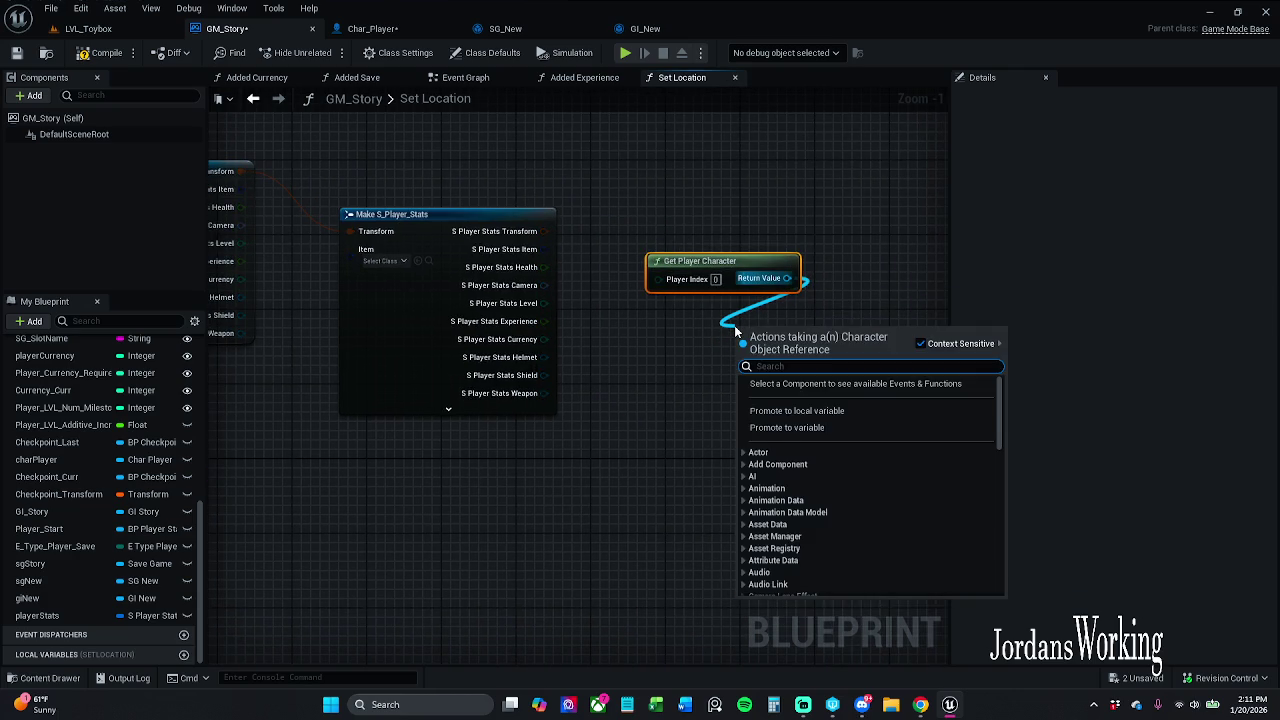
type("get")
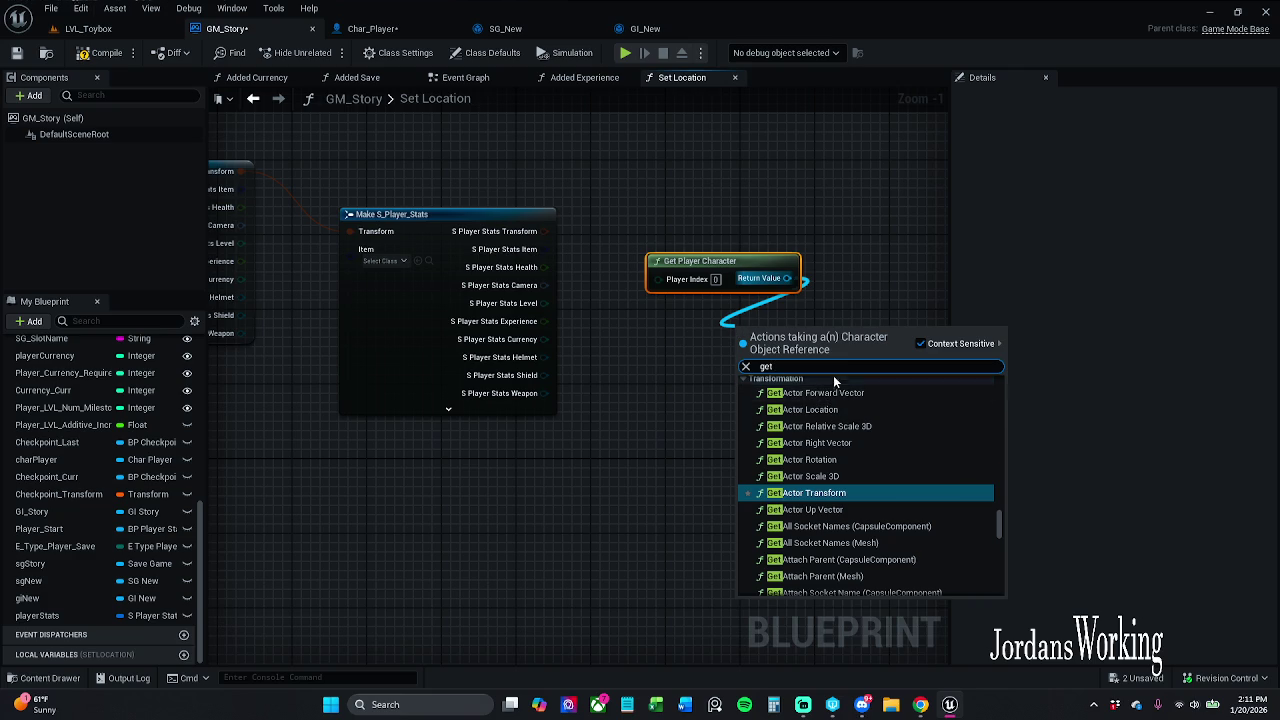
type(" tr")
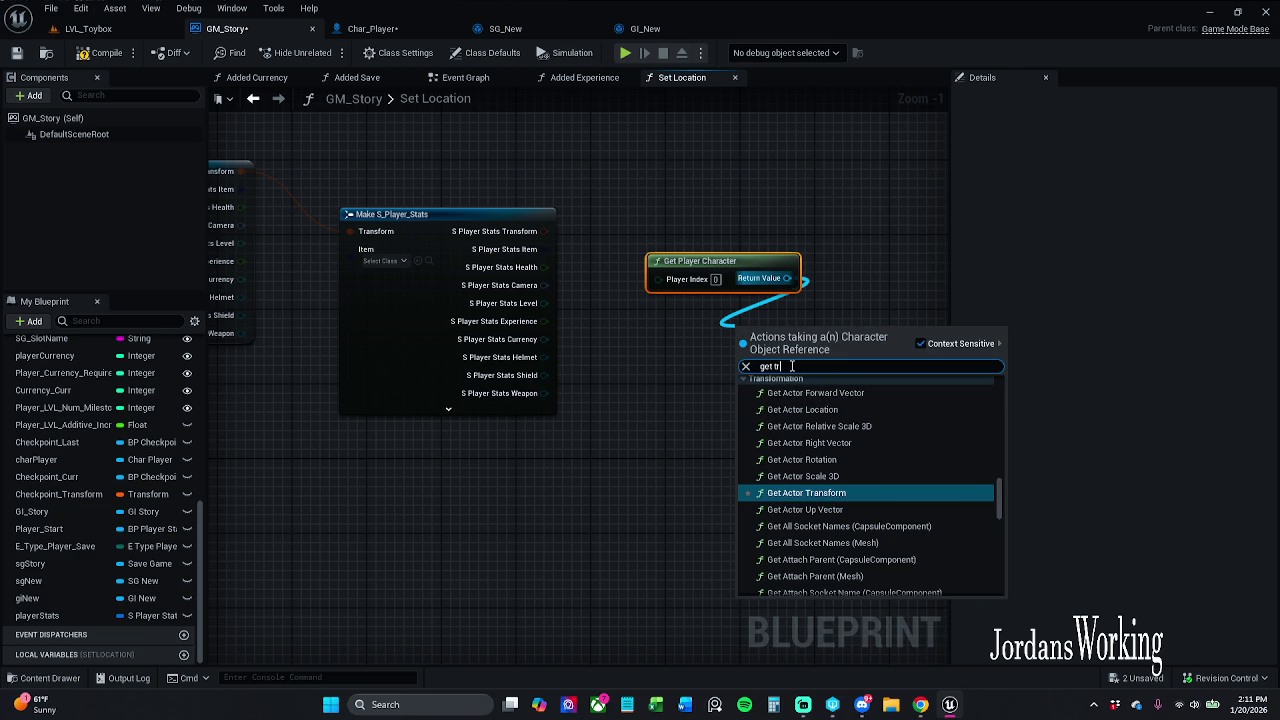
type("ans")
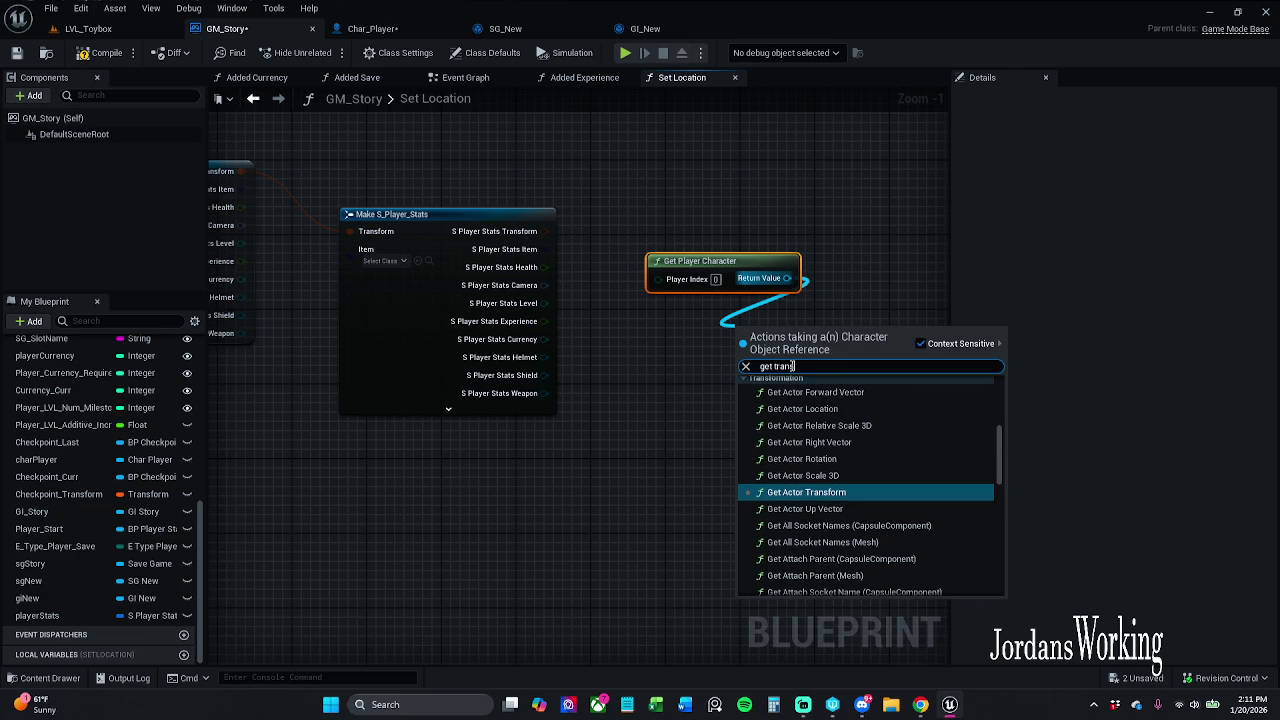
key("Return")
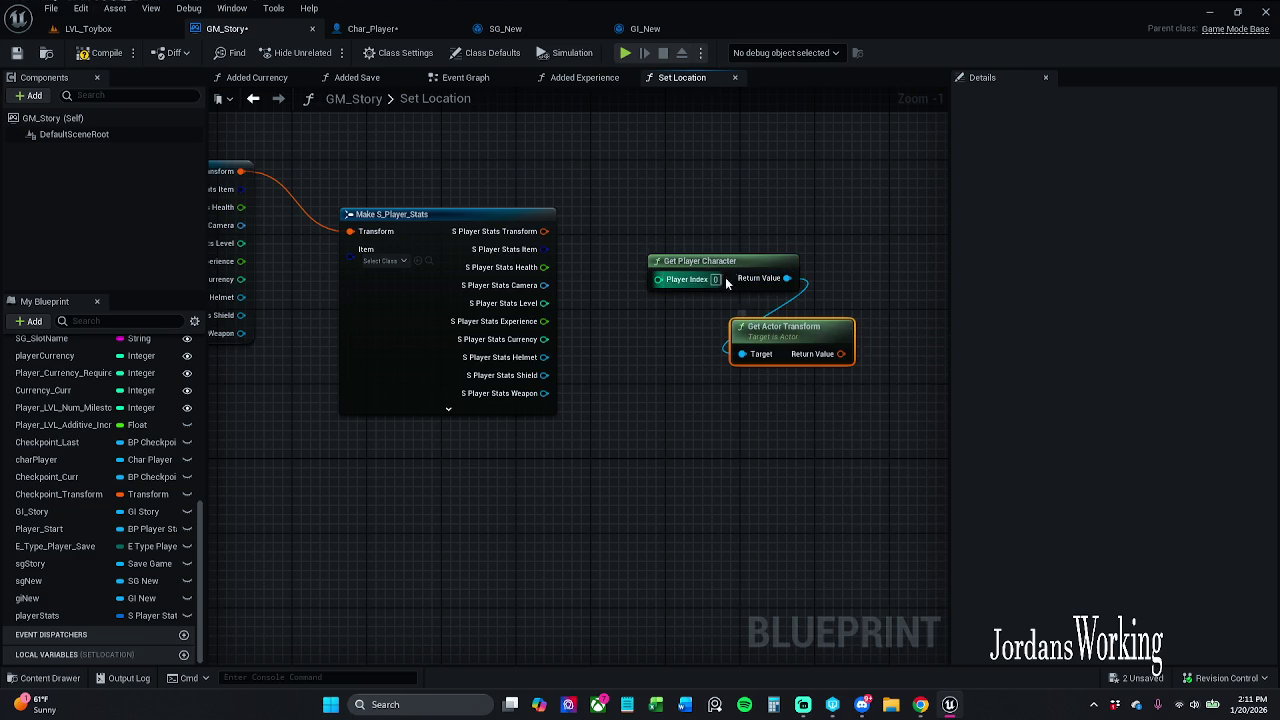
mouse_move(718, 228)
left_mouse_down()
mouse_move(821, 336)
mouse_move(839, 298)
left_mouse_up()
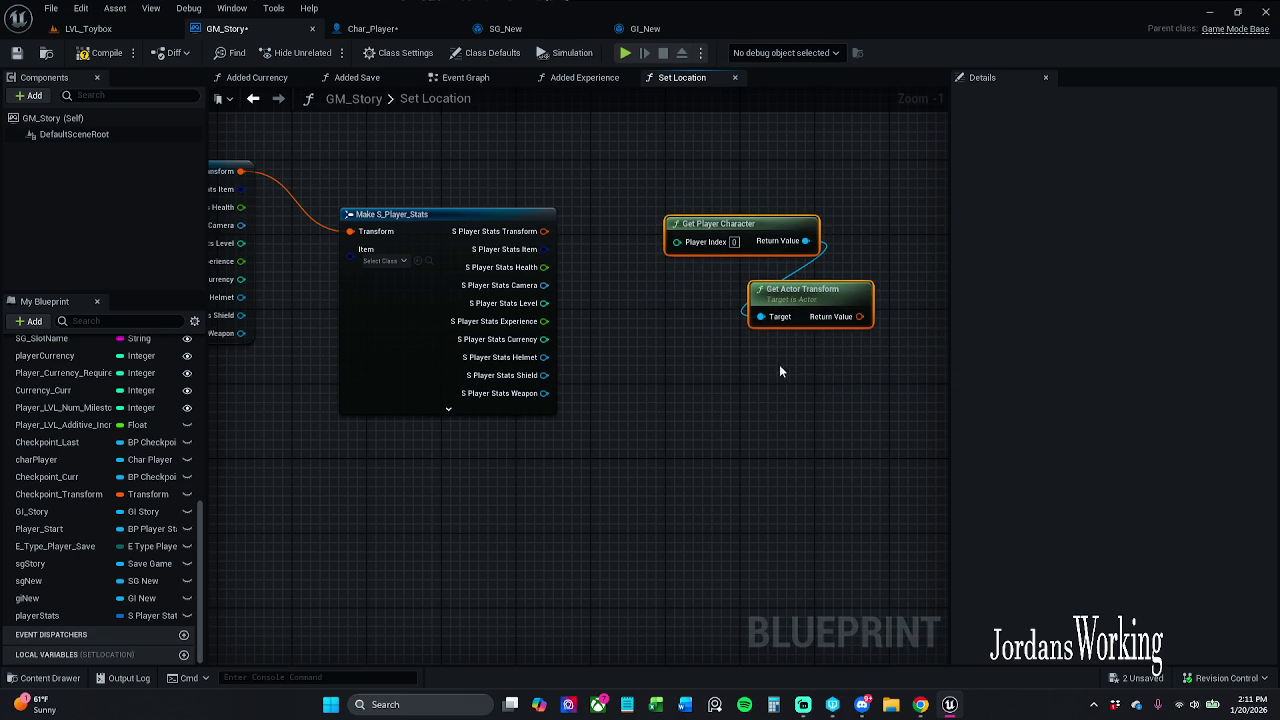
left_click_drag(545, 360, 710, 395)
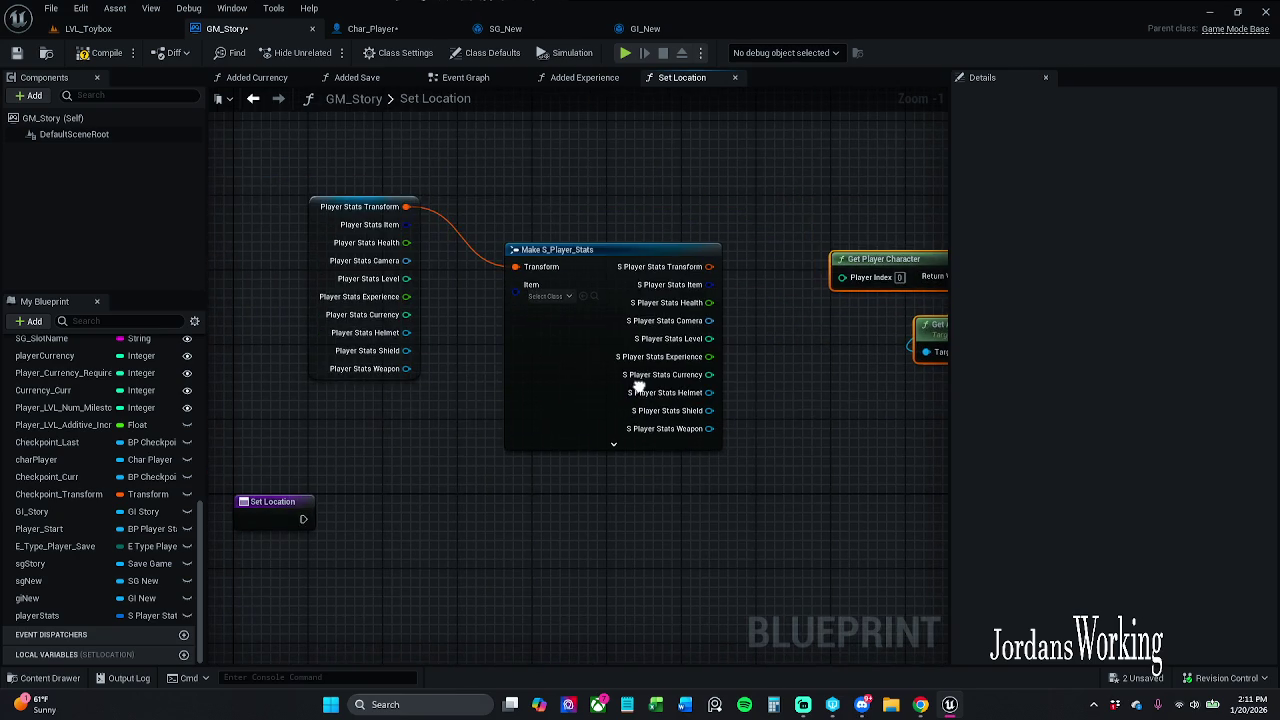
mouse_move(466, 287)
left_mouse_down()
mouse_move(569, 323)
mouse_move(565, 366)
mouse_move(539, 350)
left_mouse_up()
left_click_drag(476, 228, 388, 319)
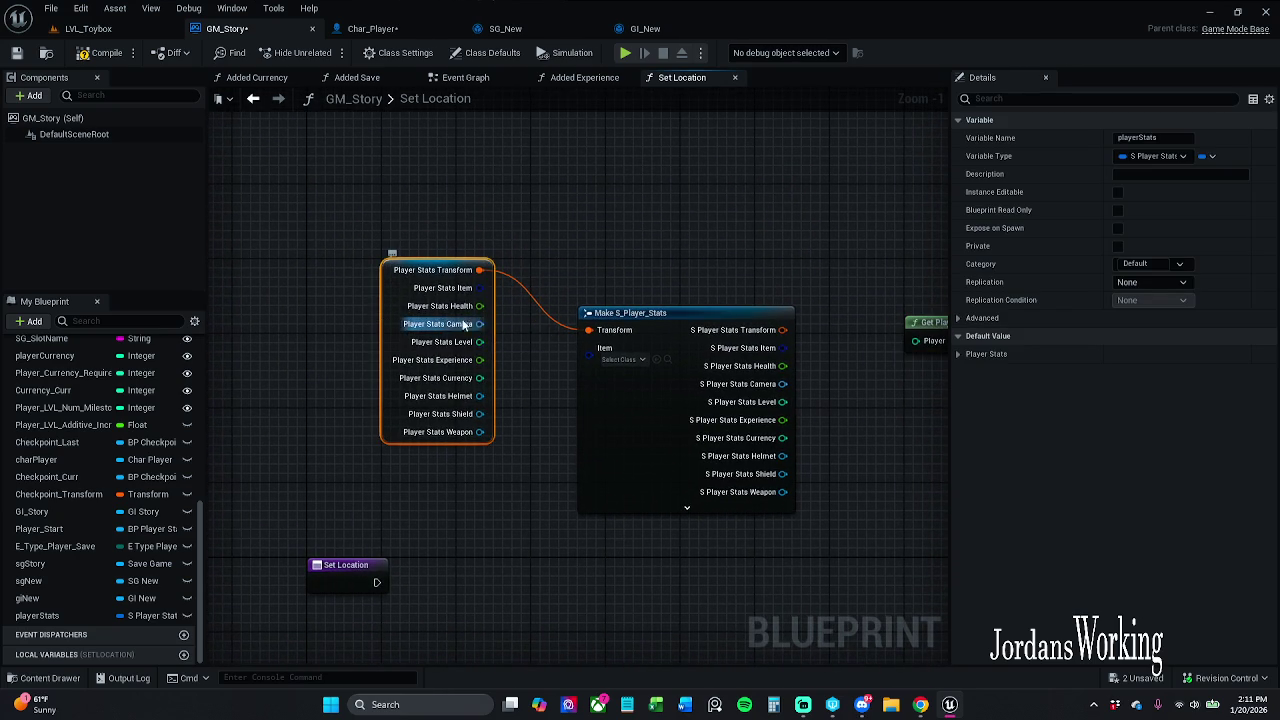
left_click_drag(518, 368, 418, 284)
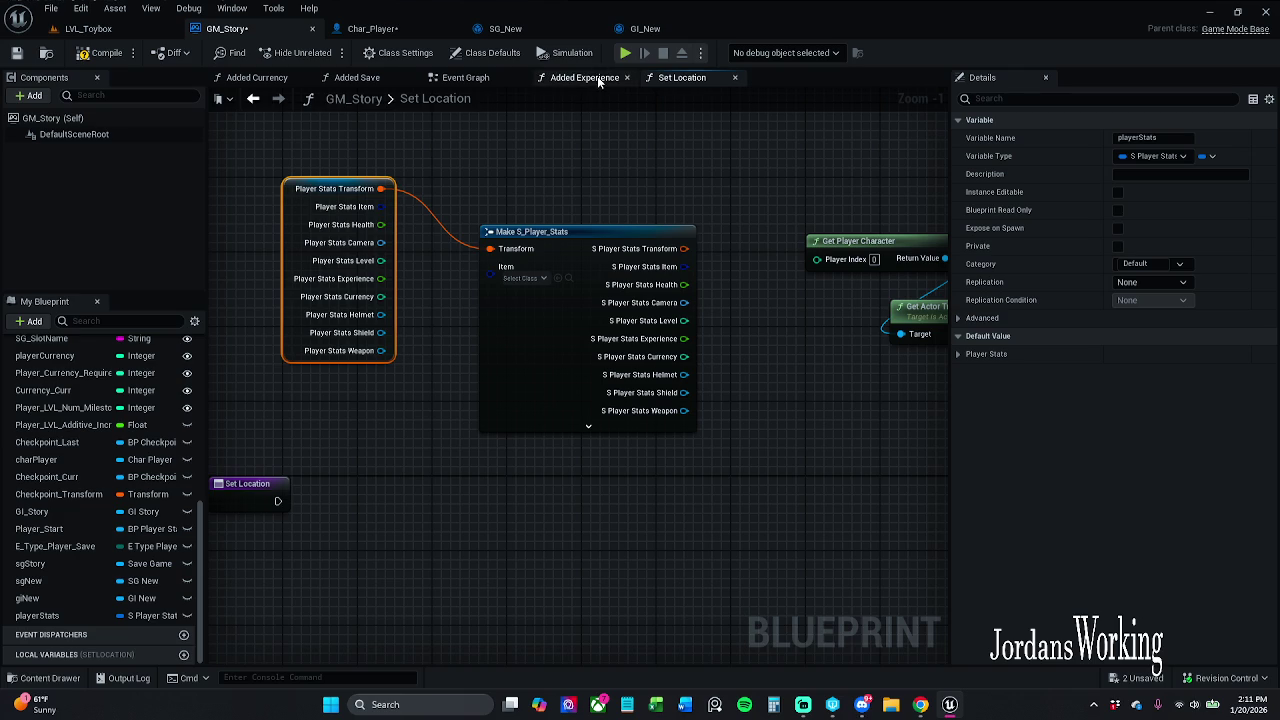
- Reposition the Player LVL Num and ++ nodes in Added Experience, then return to Set Location
left_click(597, 77)
scroll(632, 397, "up", 2)
mouse_move(604, 291)
left_mouse_down()
mouse_move(625, 363)
mouse_move(607, 366)
left_mouse_up()
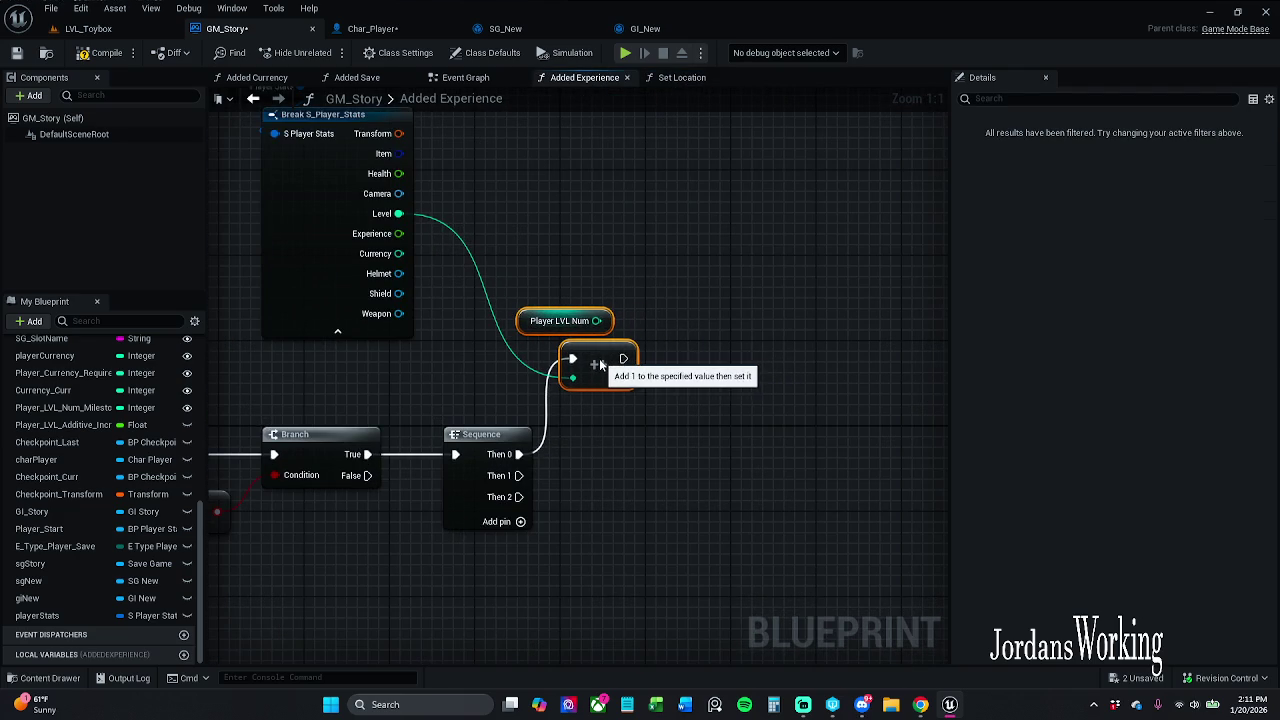
left_click(657, 290)
left_click_drag(645, 310, 701, 365)
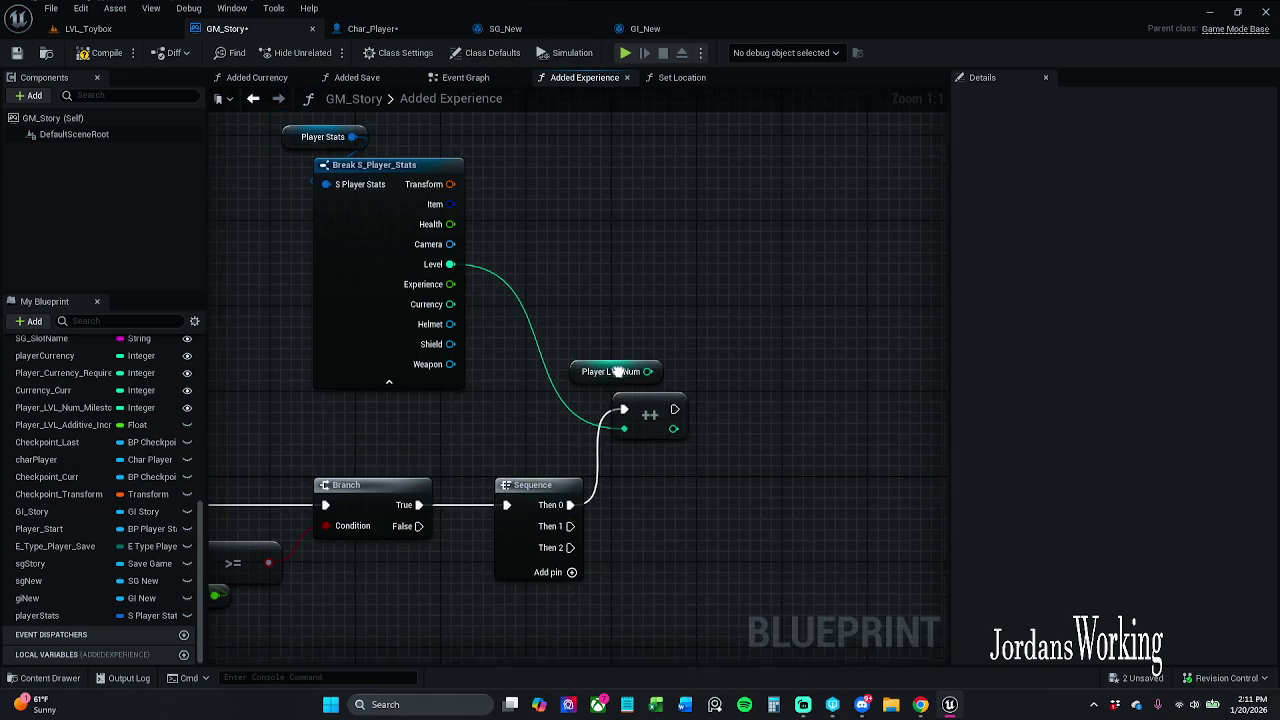
mouse_move(581, 375)
left_mouse_down()
mouse_move(660, 311)
mouse_move(649, 354)
left_mouse_up()
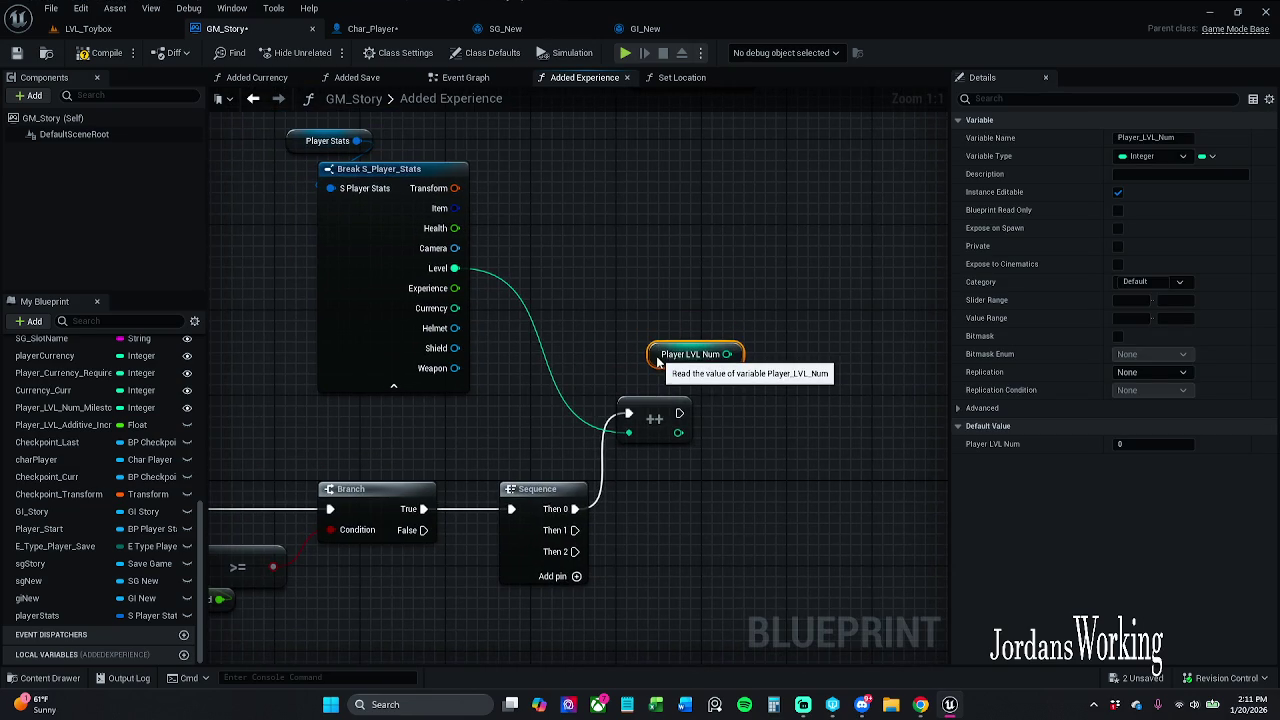
left_click(647, 288)
left_click(682, 77)
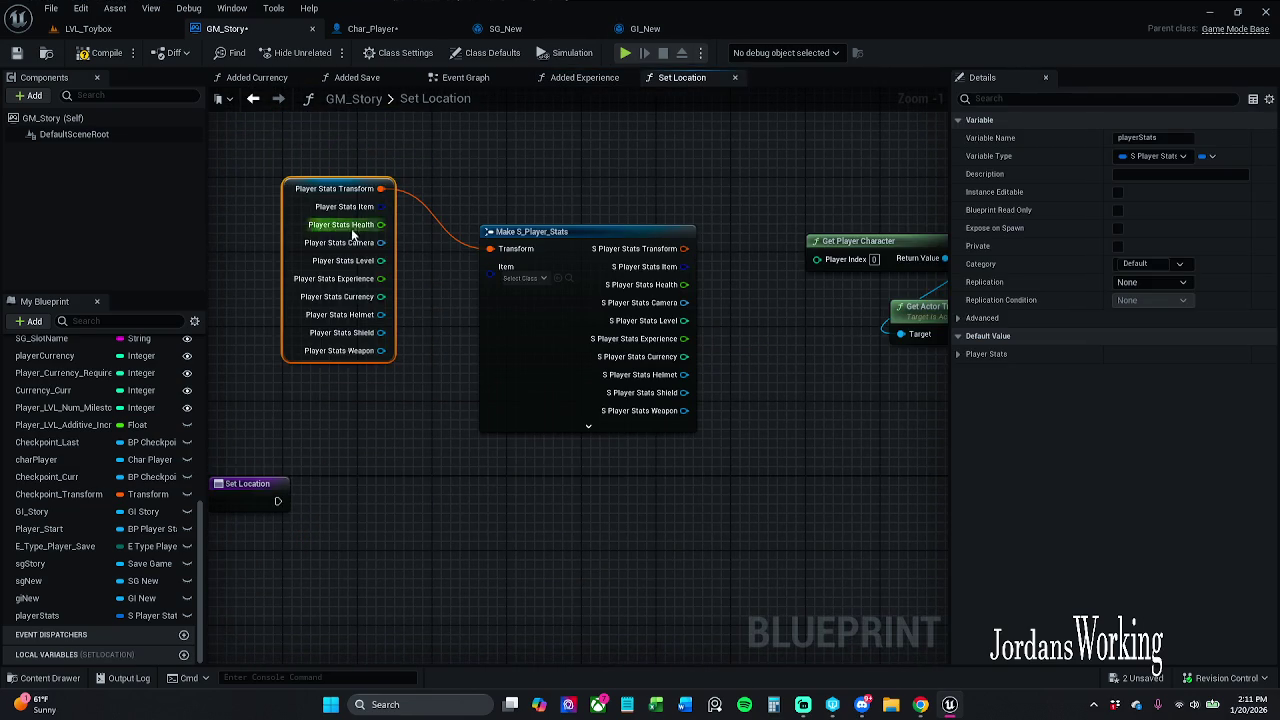
- Hide unconnected pins on Make S_Player_Stats and tick its member (As pin) boxes
scroll(363, 371, "down", 1)
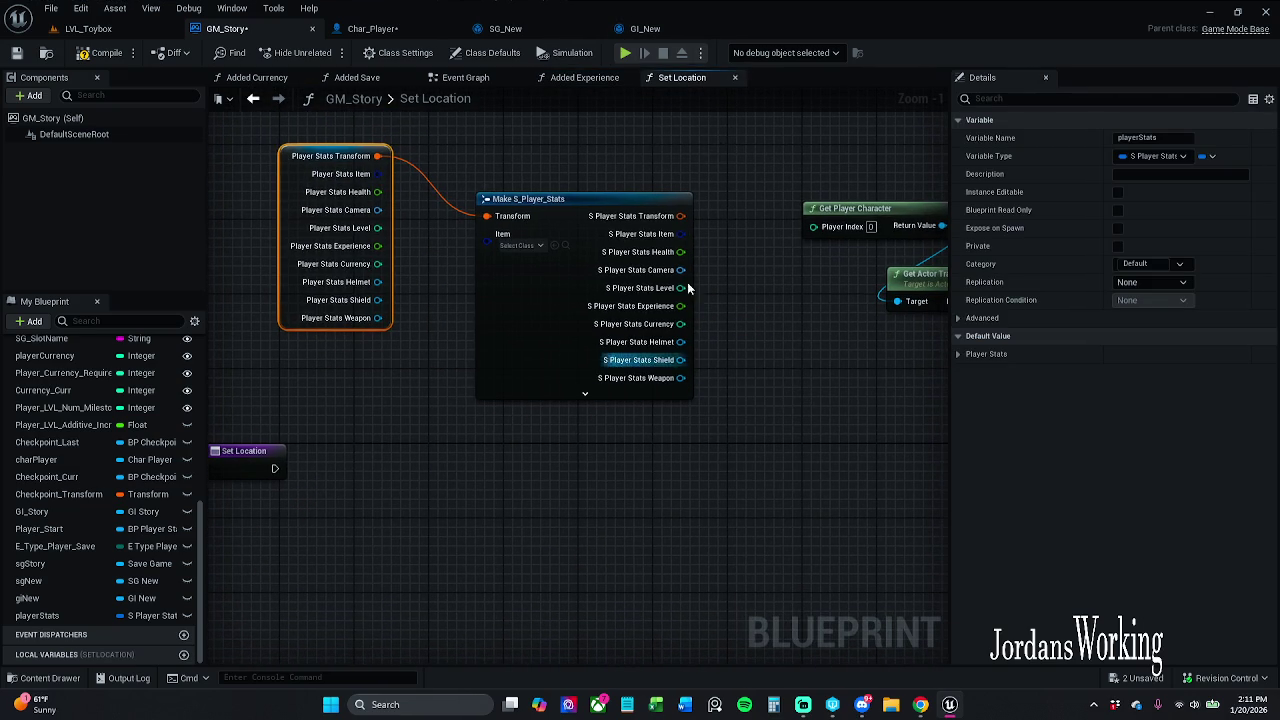
left_click(526, 273)
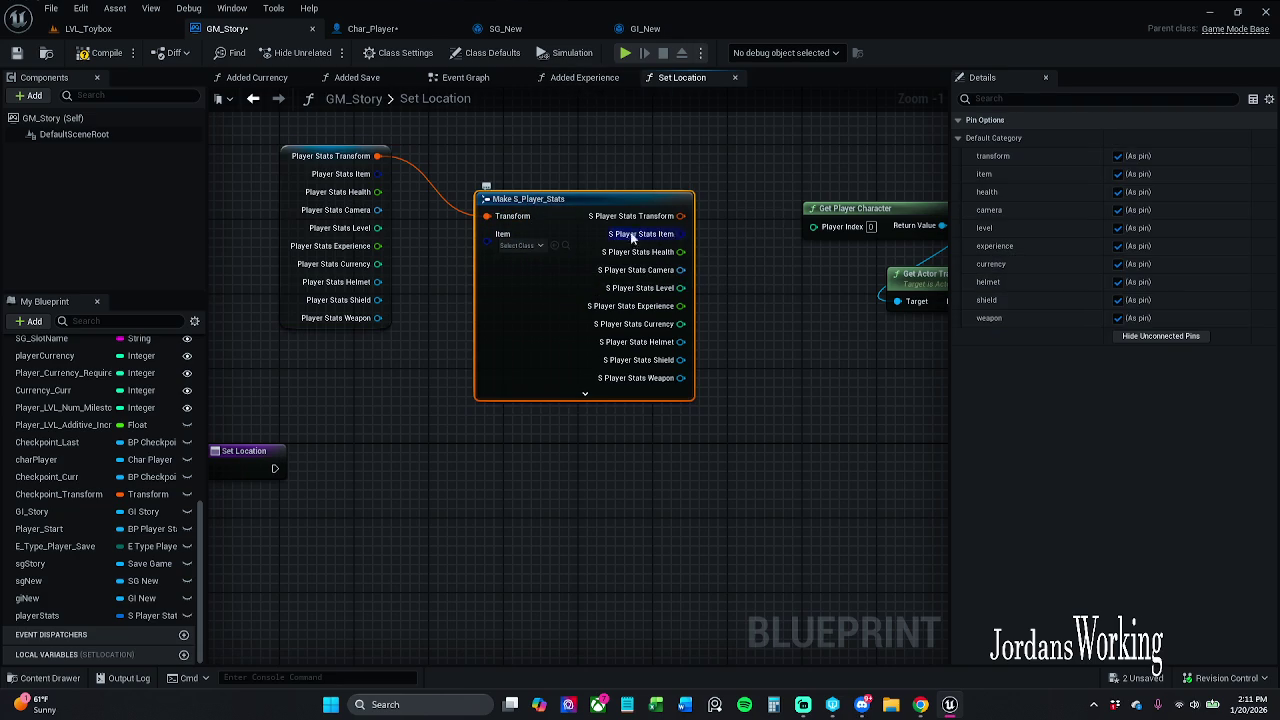
left_click(1160, 336)
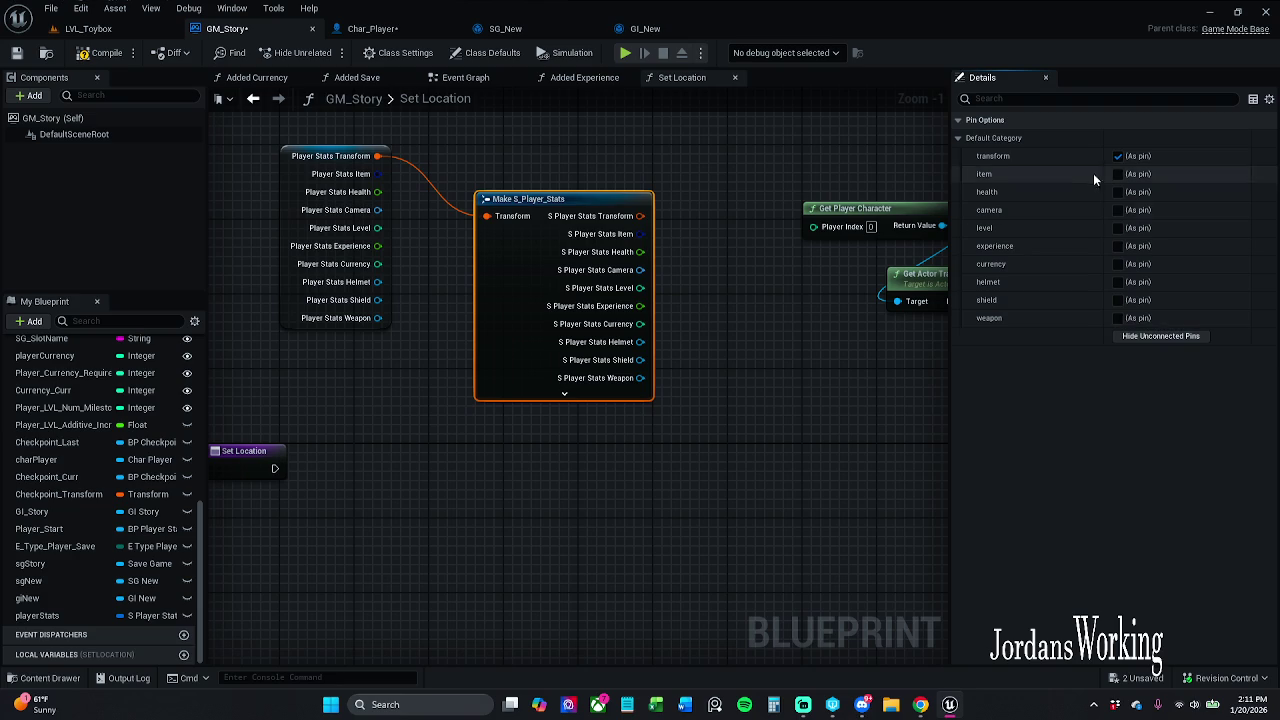
left_click(1118, 318)
left_click(1118, 300)
left_click(1118, 282)
left_click(1118, 264)
left_click(1118, 228)
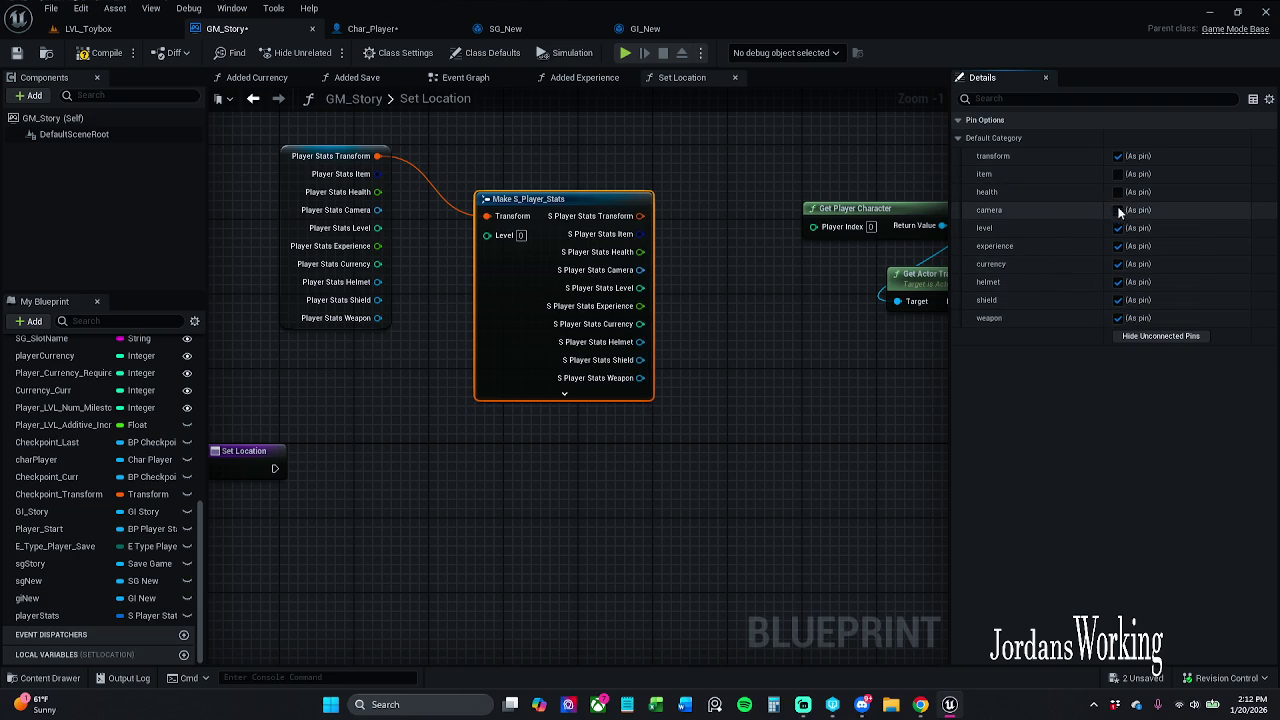
left_click(1118, 210)
left_click(1118, 192)
left_click(1118, 174)
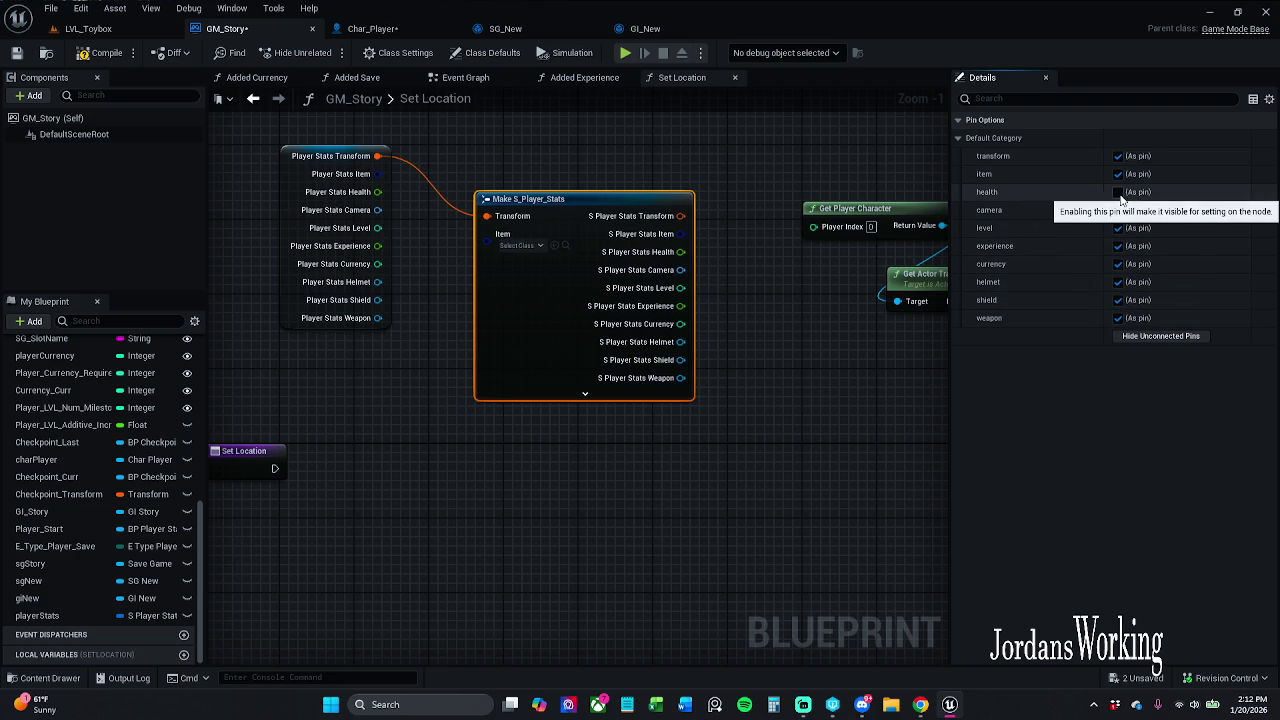
- Adjust pin ticks to expose transform, item, health, level, experience, shield, weapon only
left_click(1120, 192)
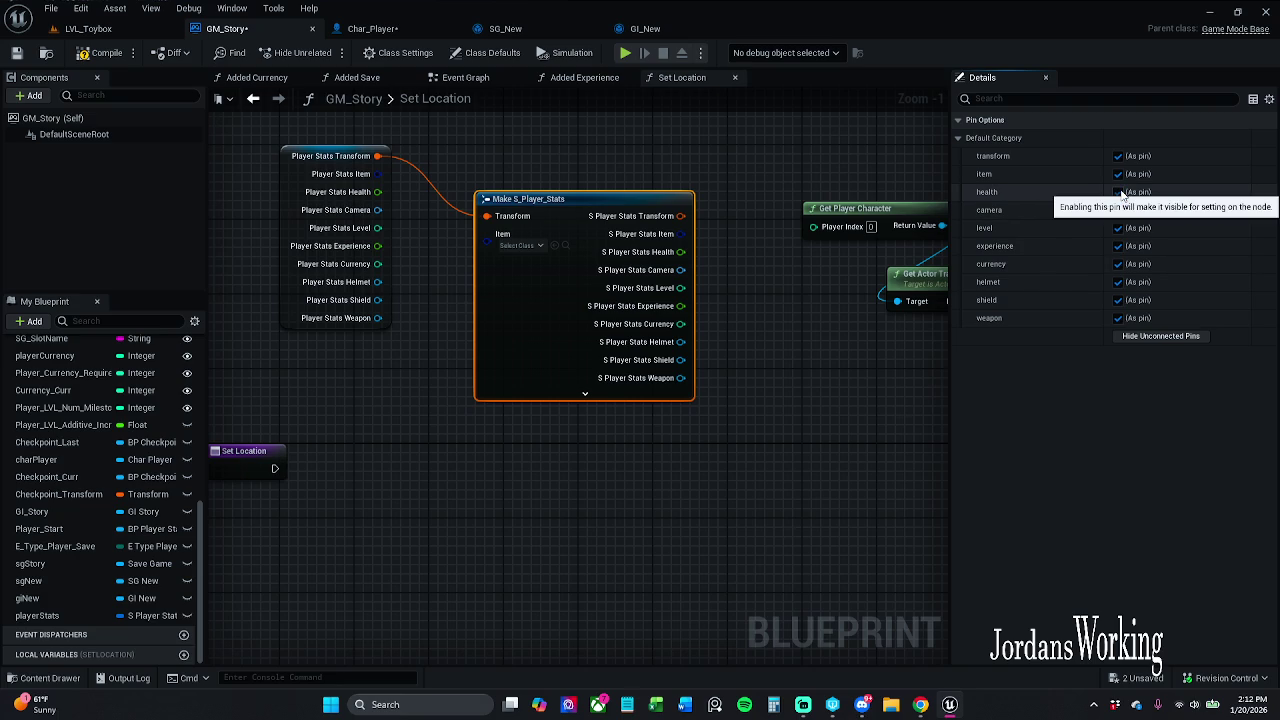
left_click(1118, 174)
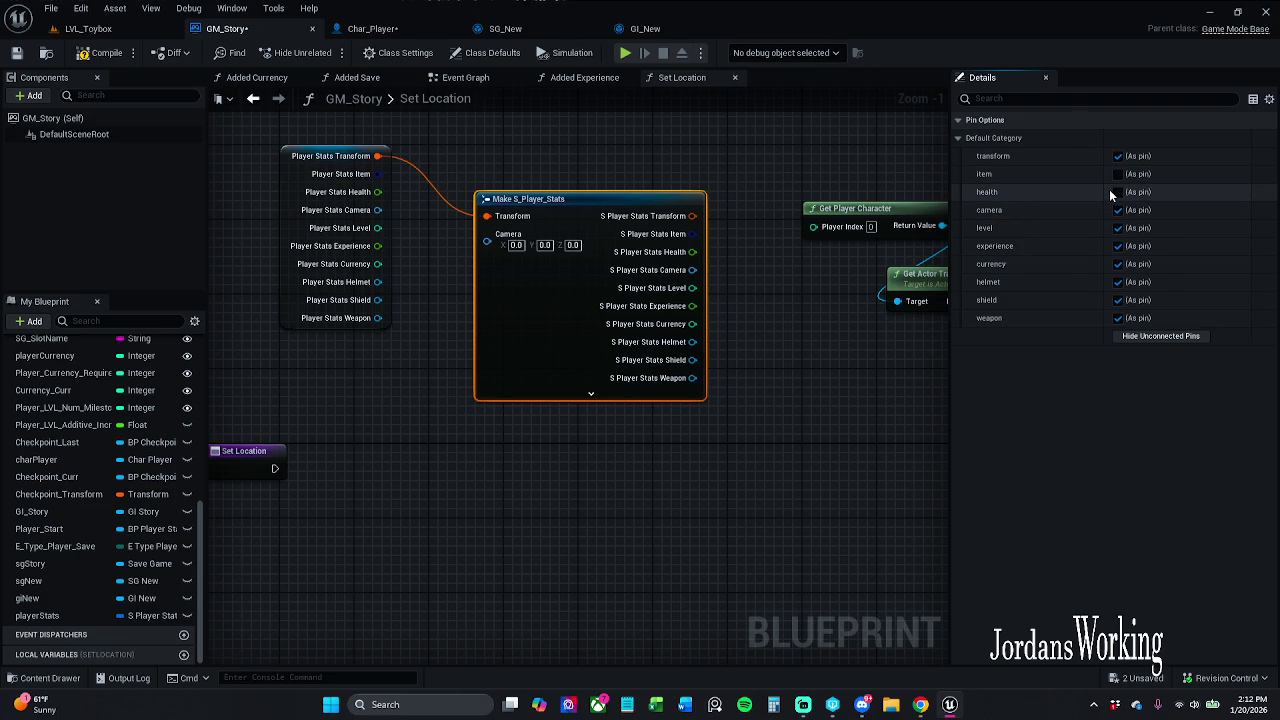
left_click(1118, 193)
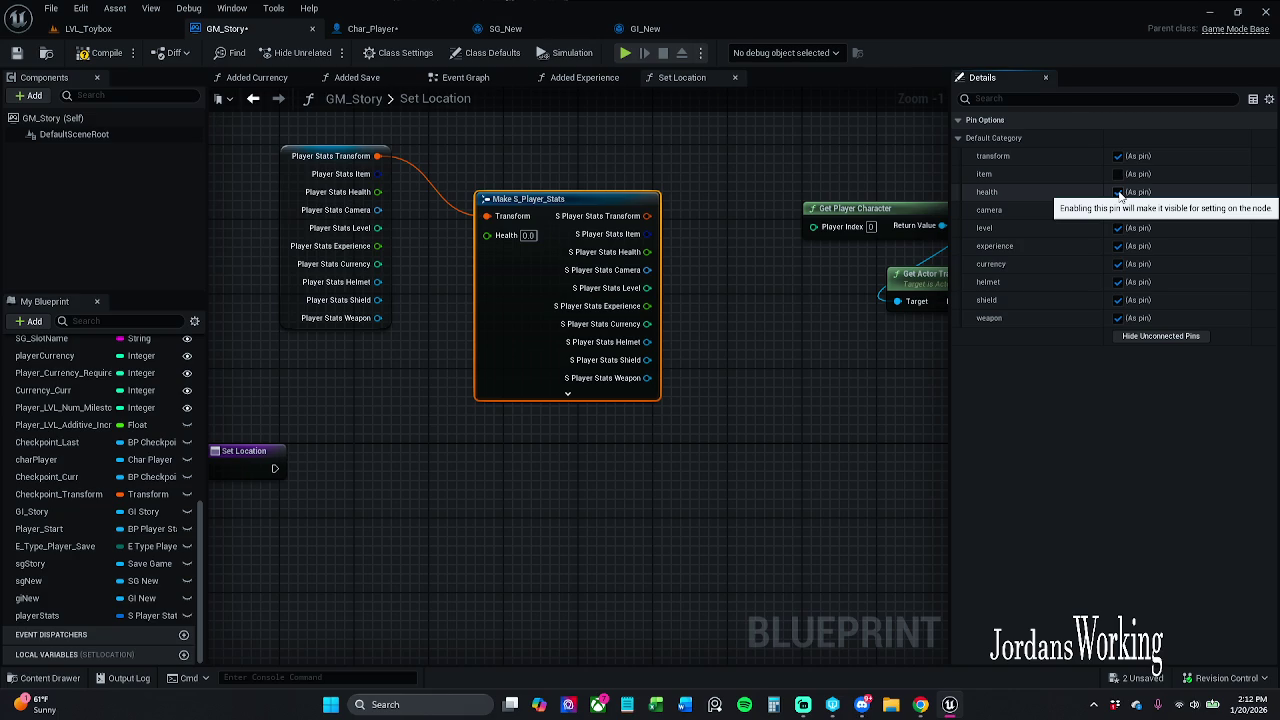
left_click(1118, 193)
left_click(1118, 157)
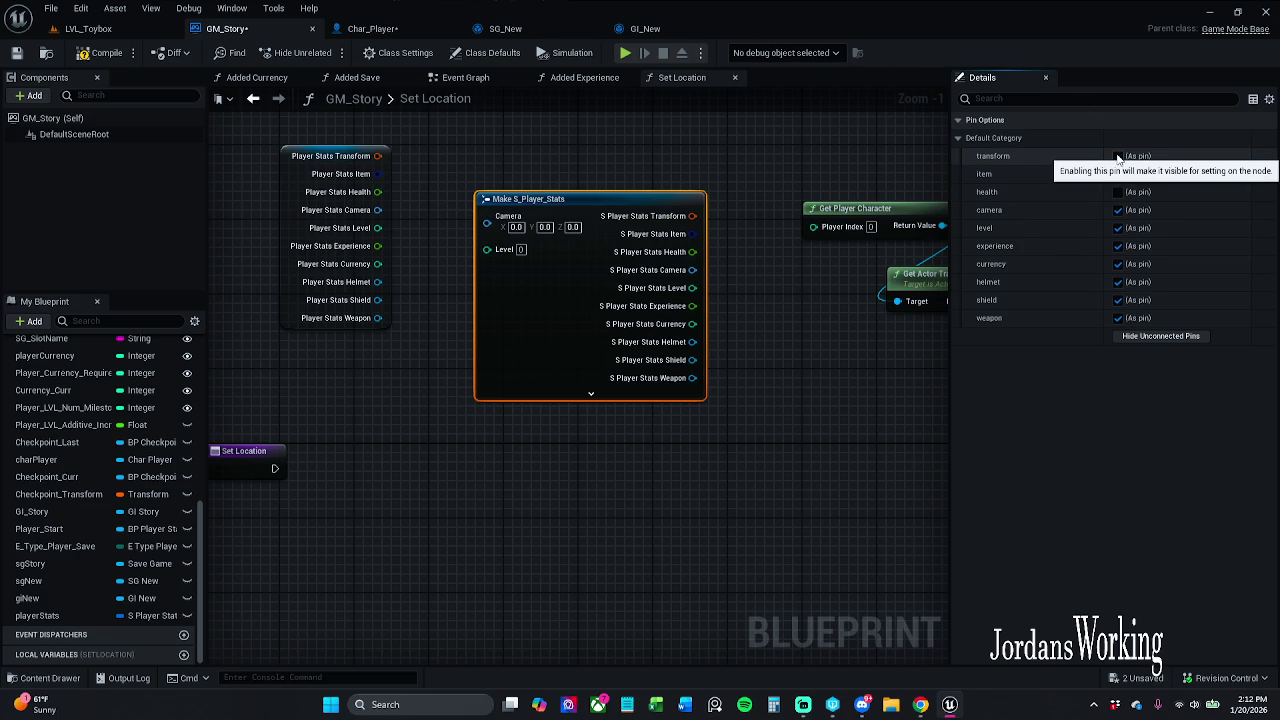
left_click(1118, 157)
left_click(1118, 227)
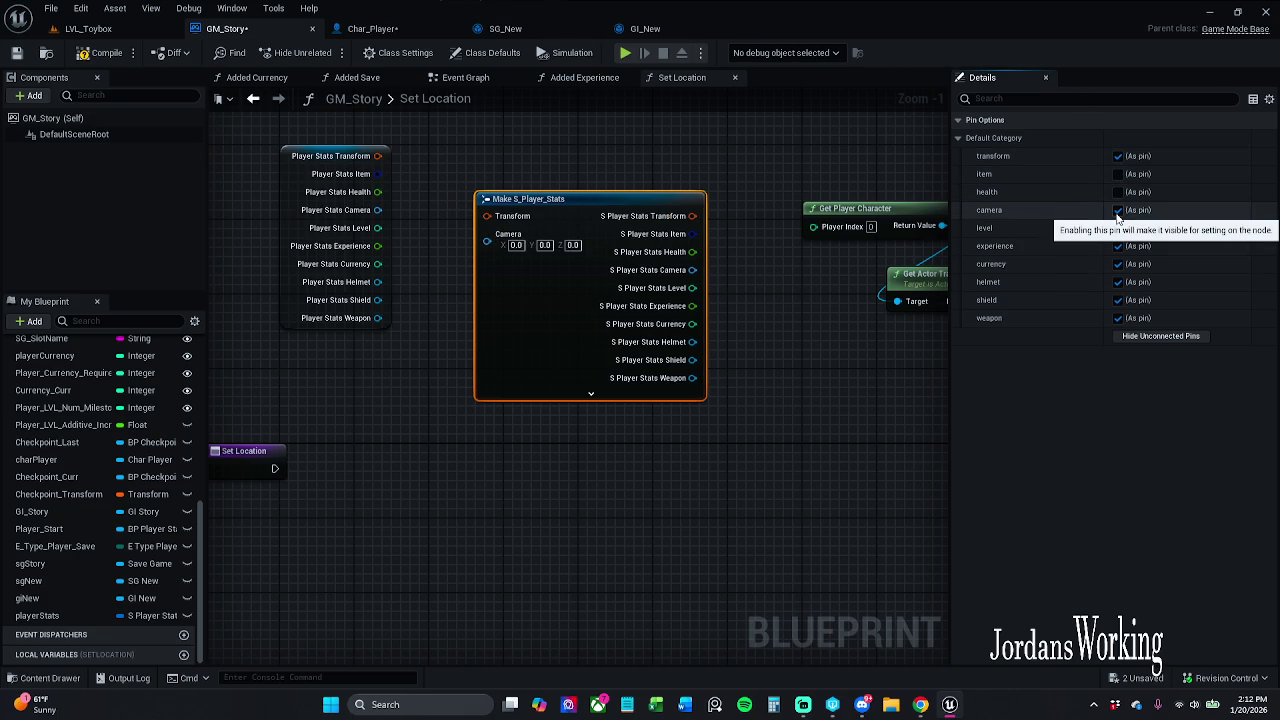
left_click(1118, 211)
left_click(1119, 228)
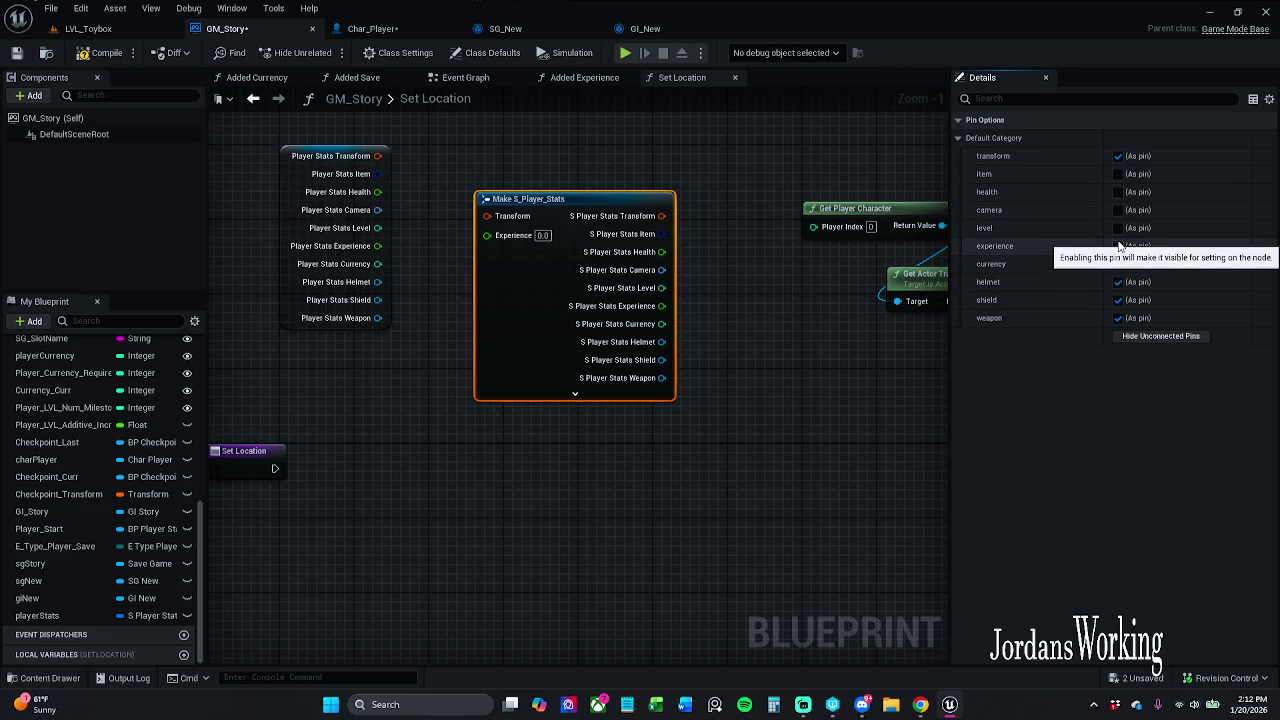
left_click(1118, 266)
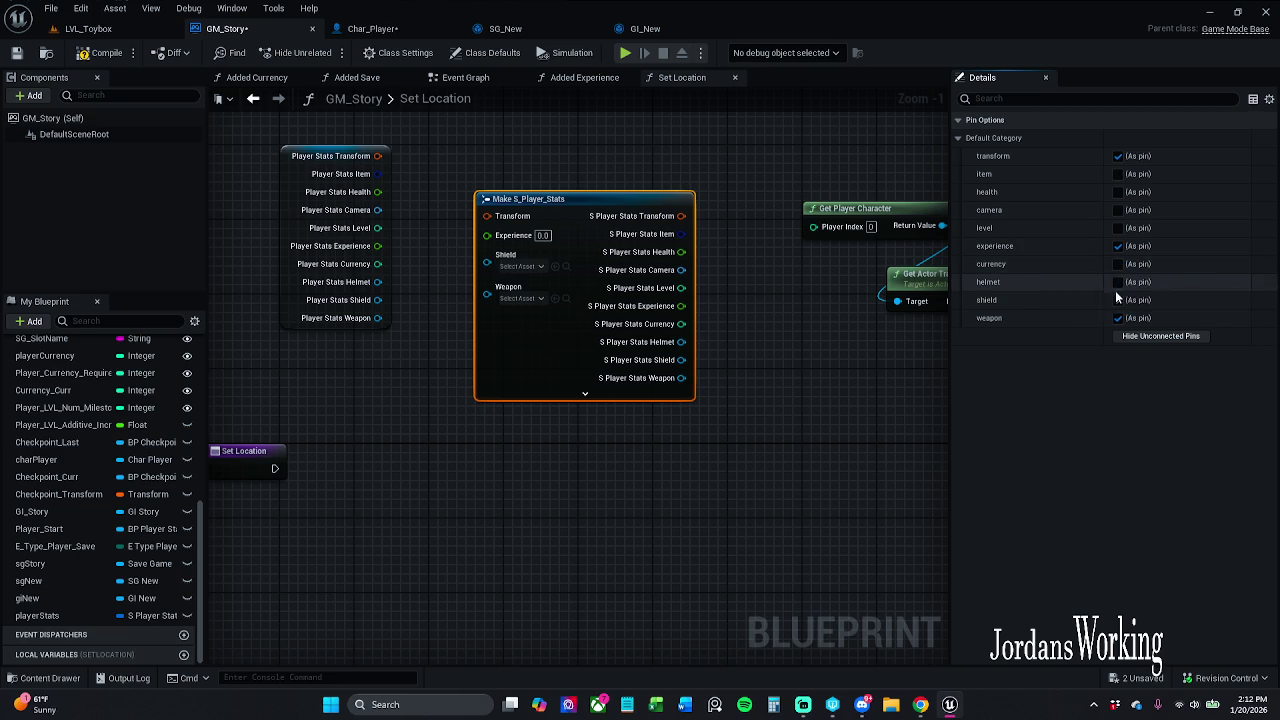
left_click(1119, 300)
left_click(1120, 318)
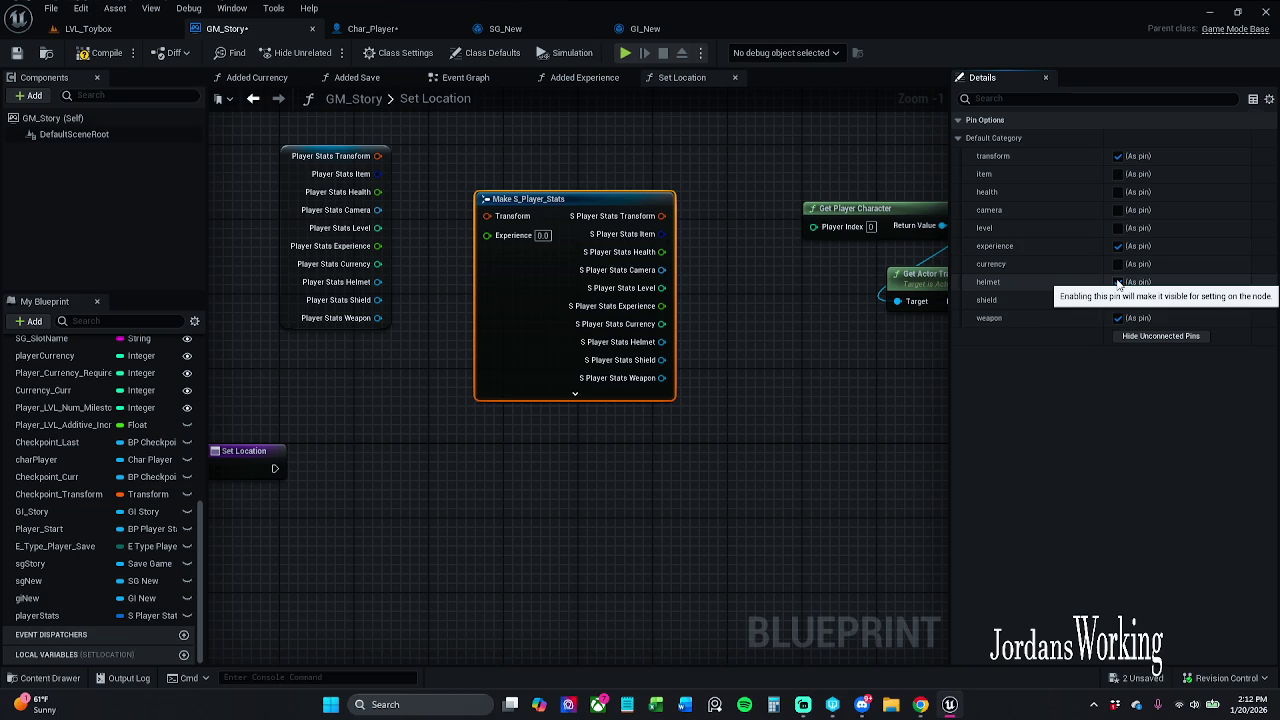
left_click(1118, 300)
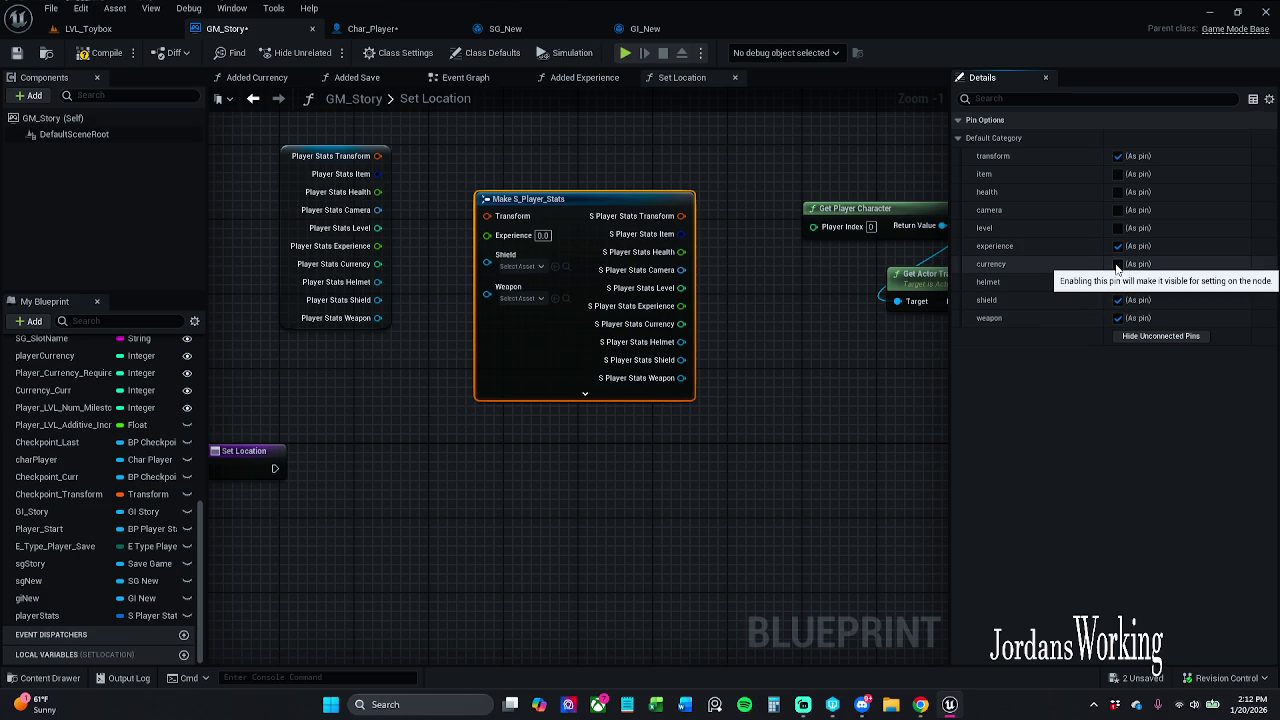
left_click(1118, 264)
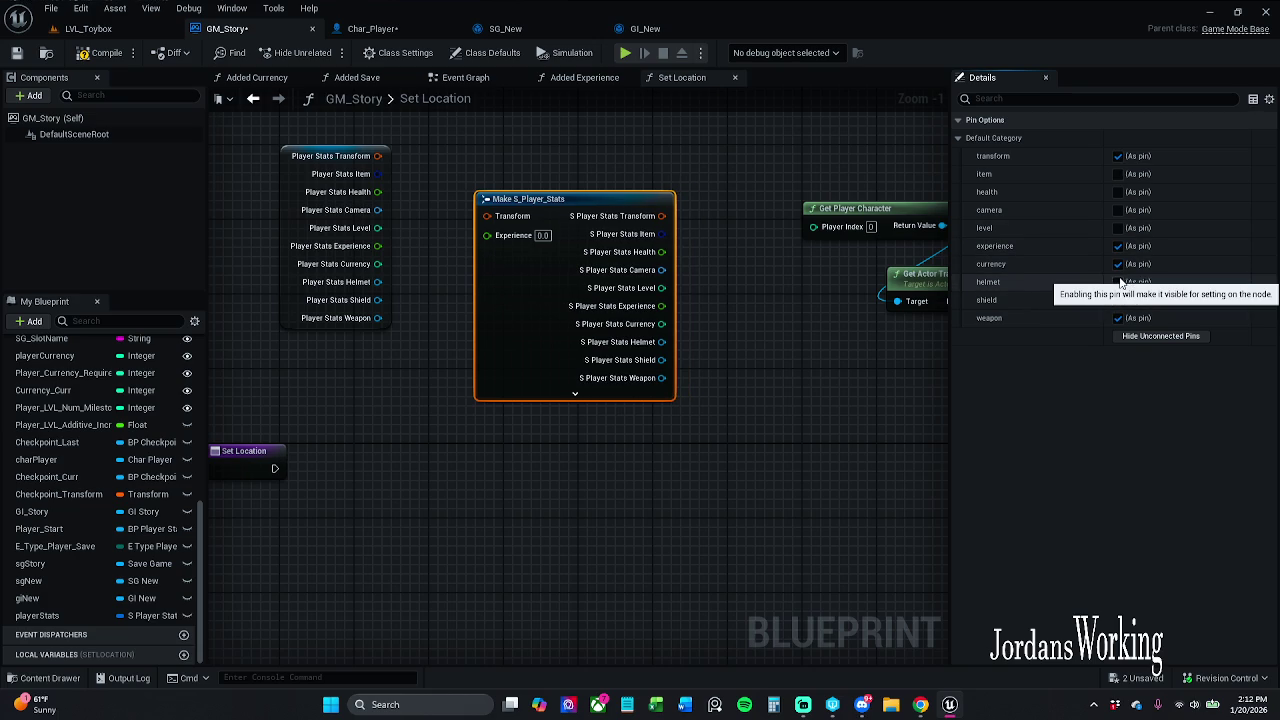
left_click(1117, 264)
left_click(1118, 228)
left_click(1118, 229)
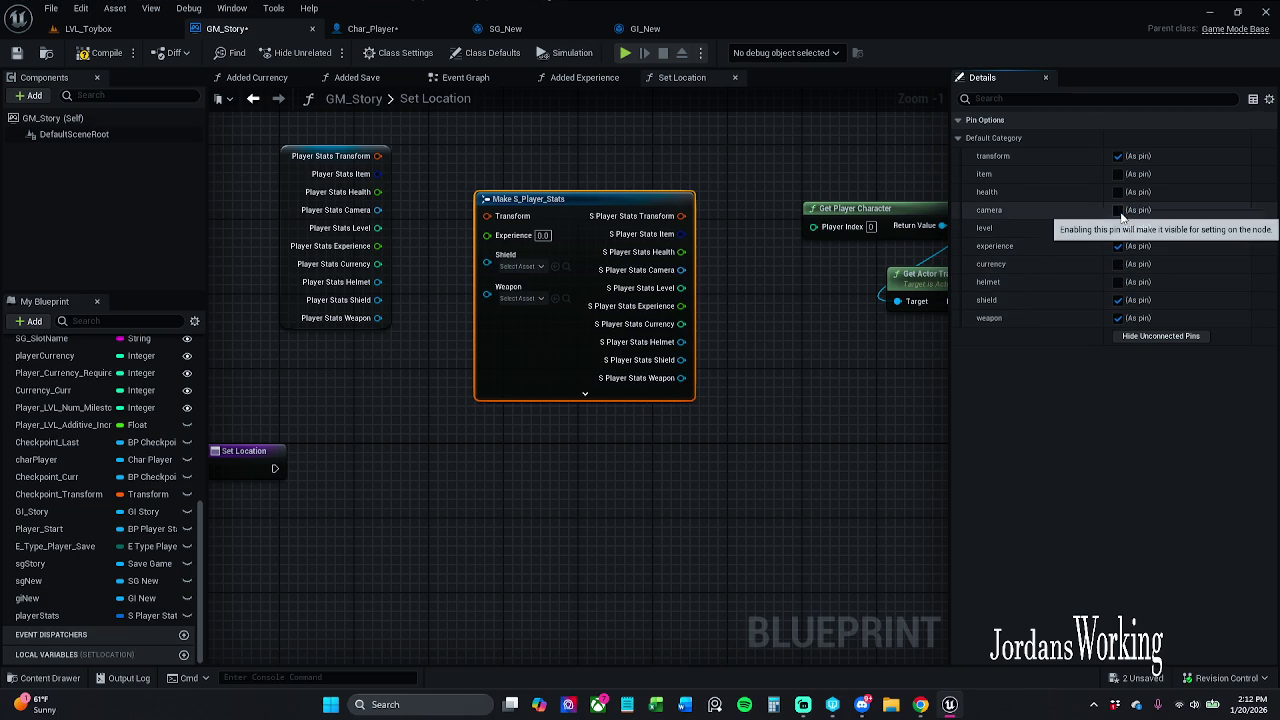
left_click(1118, 228)
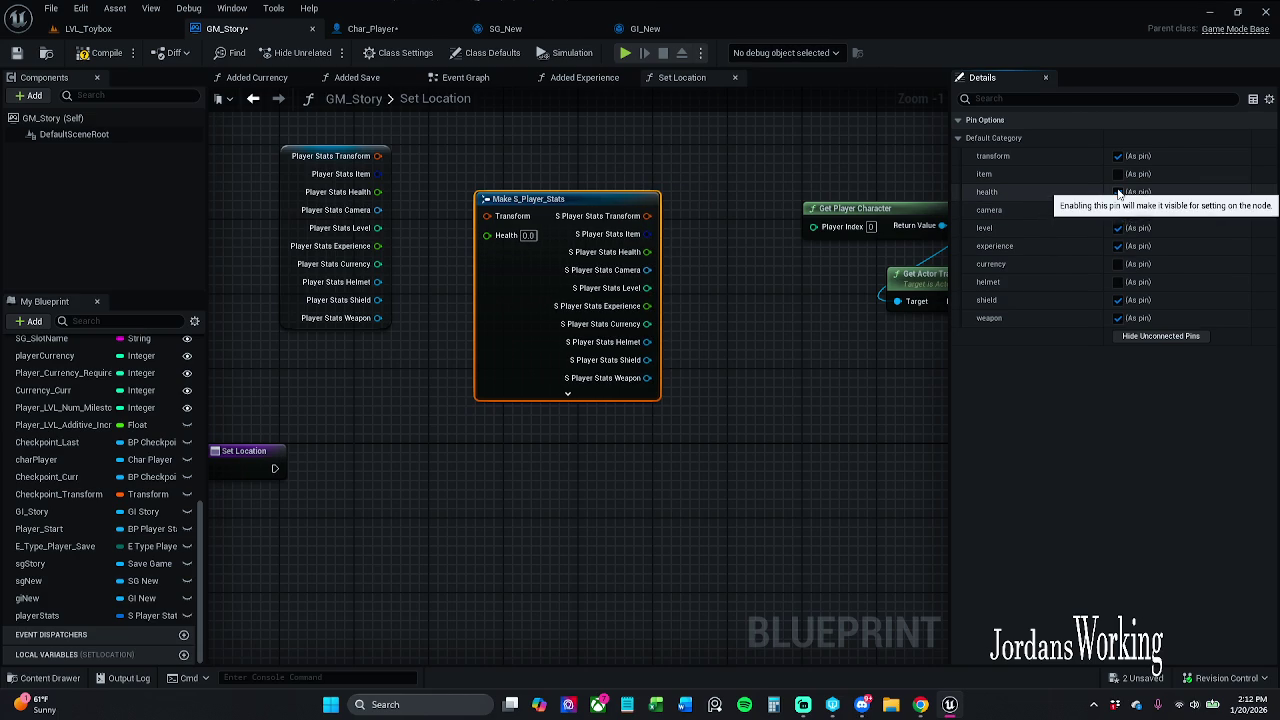
left_click(1117, 175)
left_click(1118, 192)
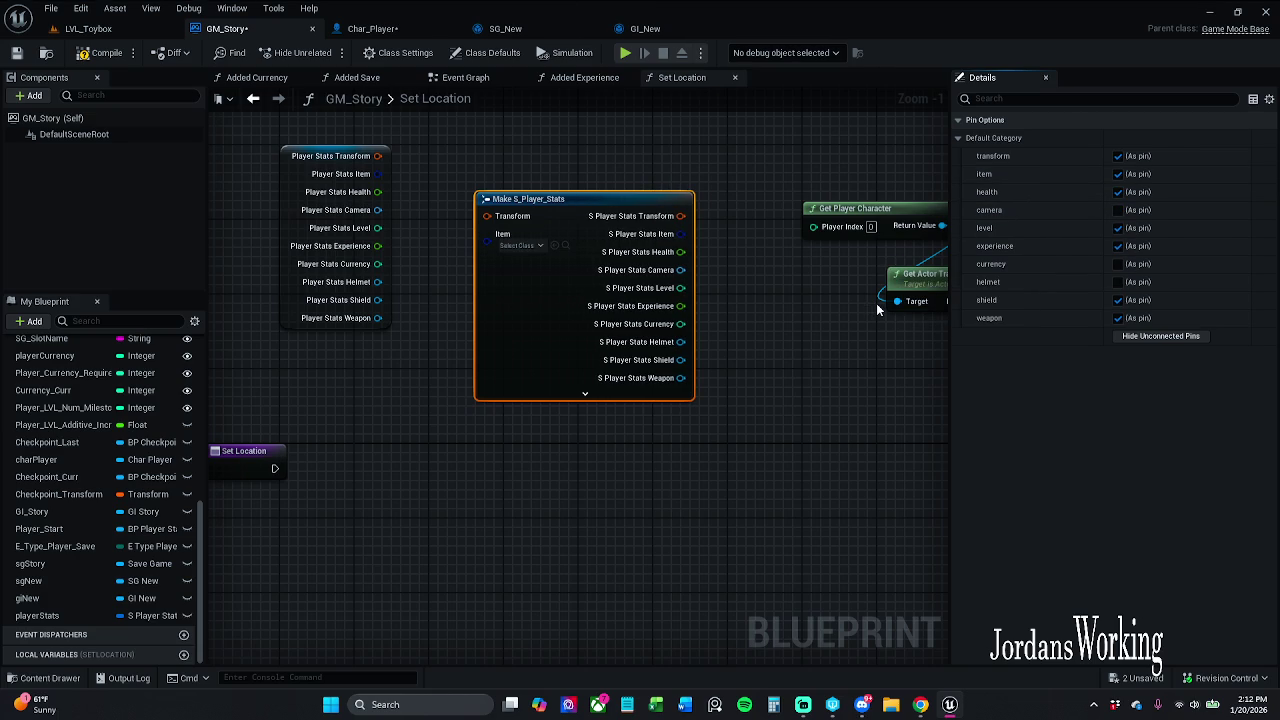
- Move Get Player Character and Get Actor Transform up-left, clearing space near the struct node
mouse_move(761, 260)
left_mouse_down()
mouse_move(729, 249)
mouse_move(525, 271)
mouse_move(559, 326)
left_mouse_up()
left_click_drag(755, 344, 765, 325)
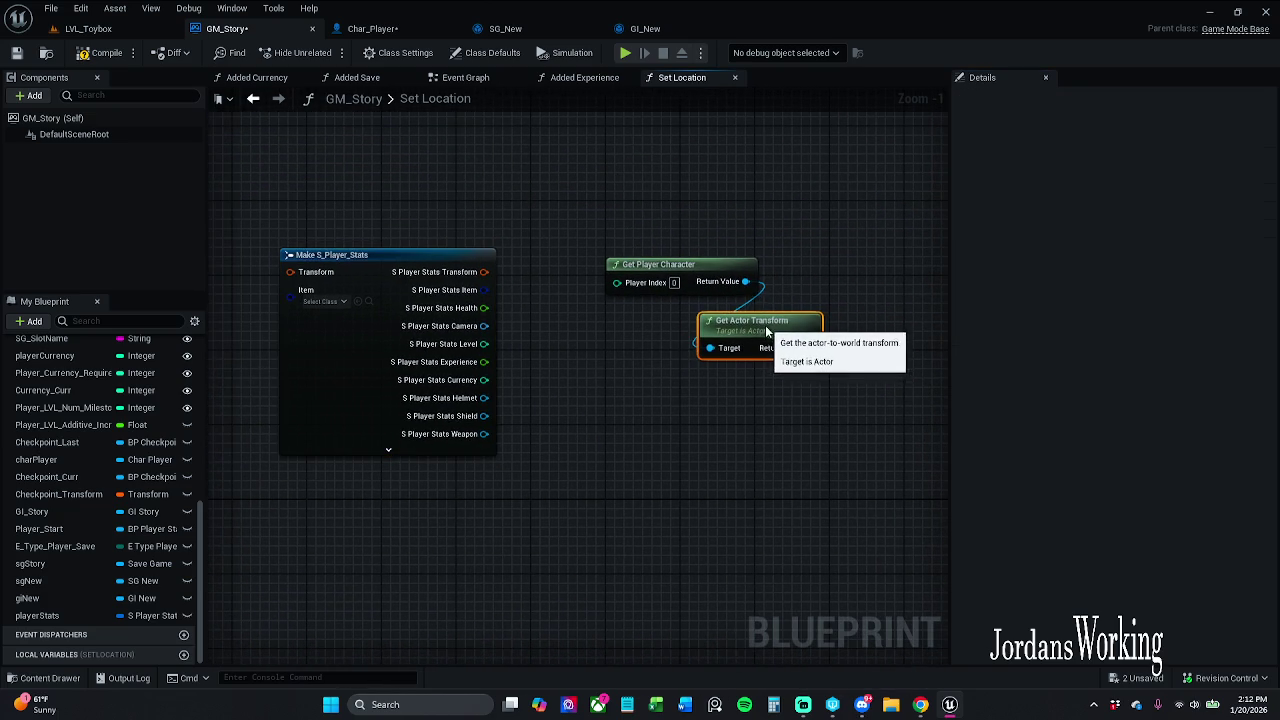
mouse_move(608, 403)
left_mouse_down()
mouse_move(706, 418)
mouse_move(680, 416)
mouse_move(834, 372)
left_mouse_up()
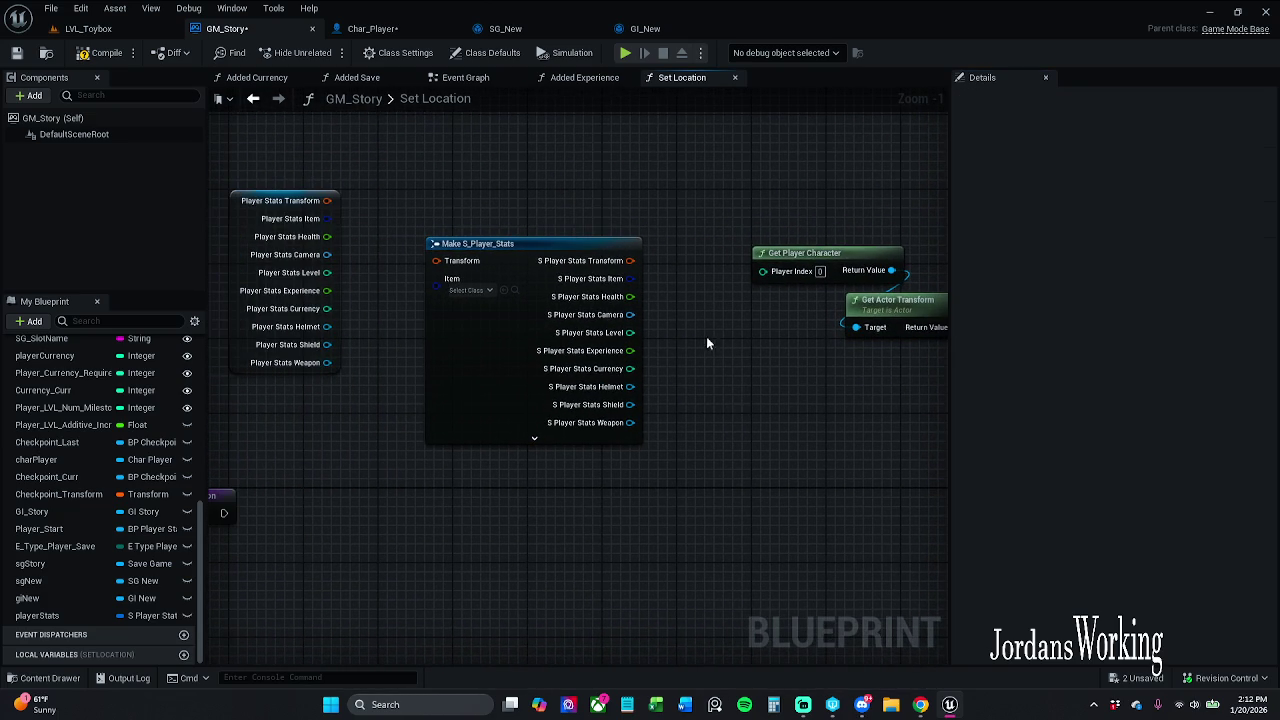
left_click_drag(706, 343, 780, 351)
left_click_drag(837, 220, 680, 197)
left_click_drag(709, 181, 827, 343)
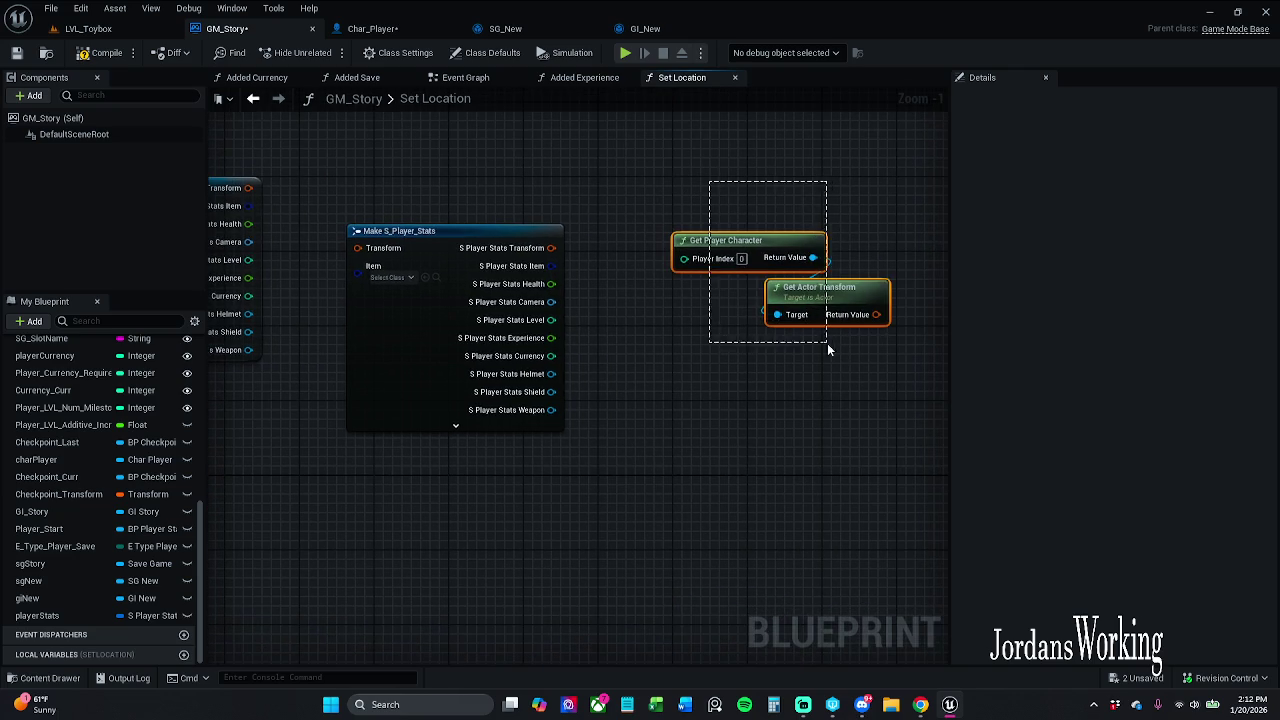
mouse_move(886, 284)
left_mouse_down()
mouse_move(513, 160)
mouse_move(495, 137)
mouse_move(651, 166)
mouse_move(723, 215)
mouse_move(575, 318)
mouse_move(570, 306)
left_mouse_up()
left_click_drag(470, 290, 528, 308)
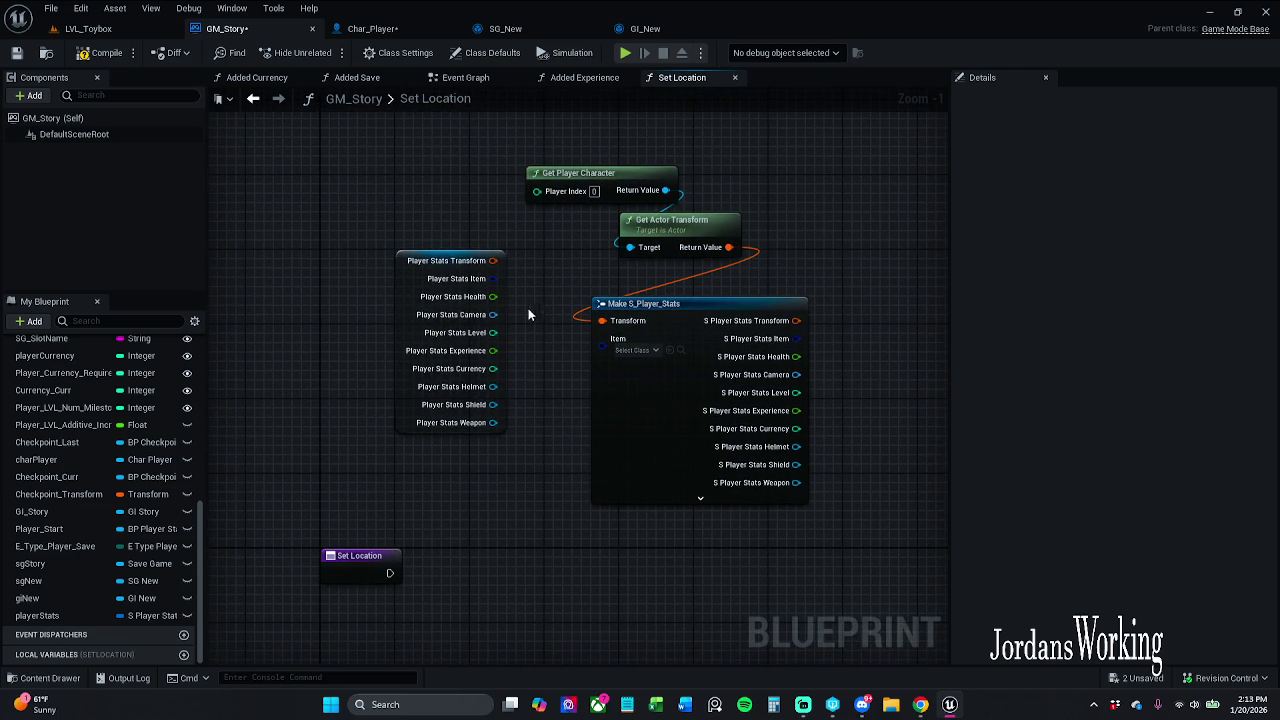
- Expose the Currency, Helmet and Camera pins on Make S_Player_Stats and show its advanced inputs
left_click(713, 501)
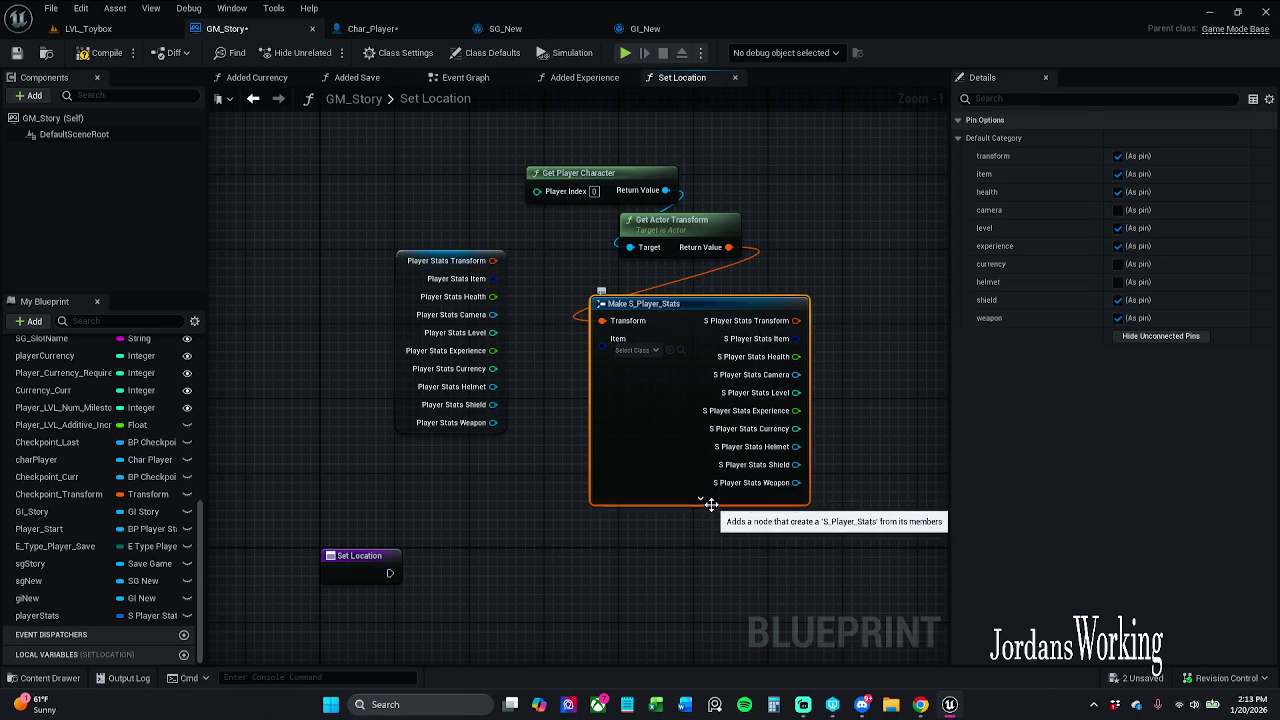
left_click(713, 501)
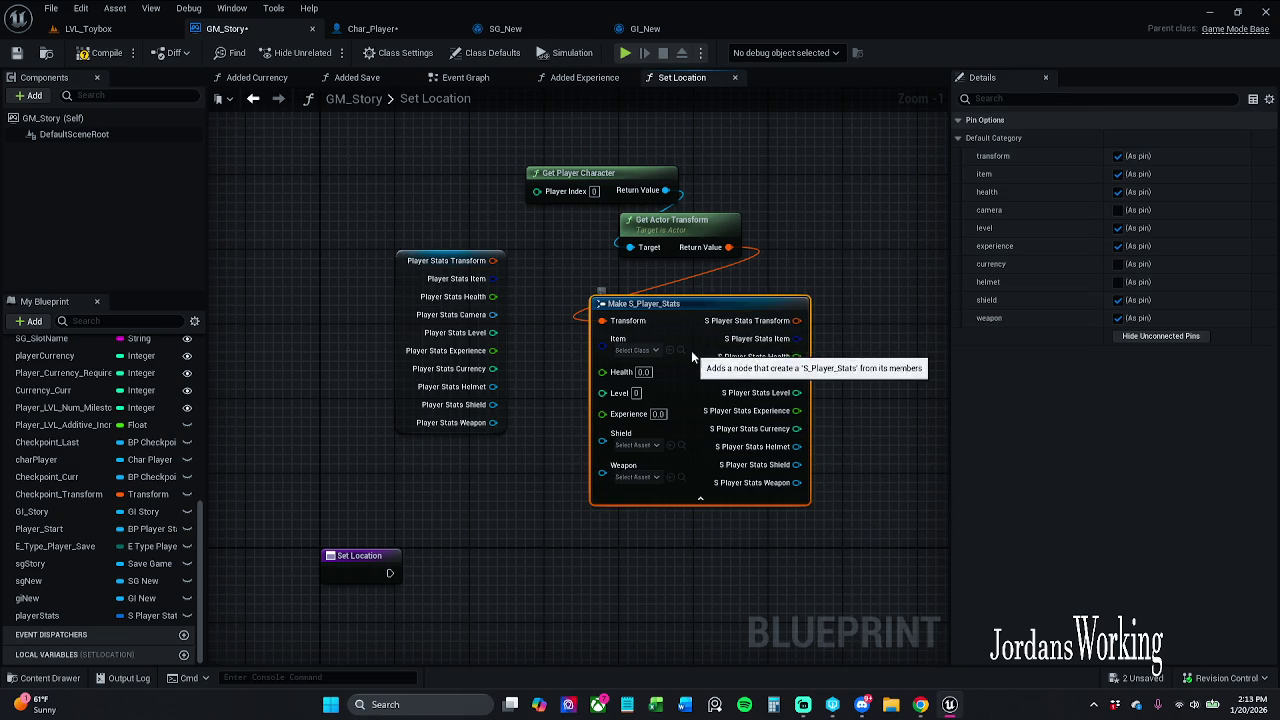
left_click_drag(691, 350, 719, 331)
left_click(1120, 264)
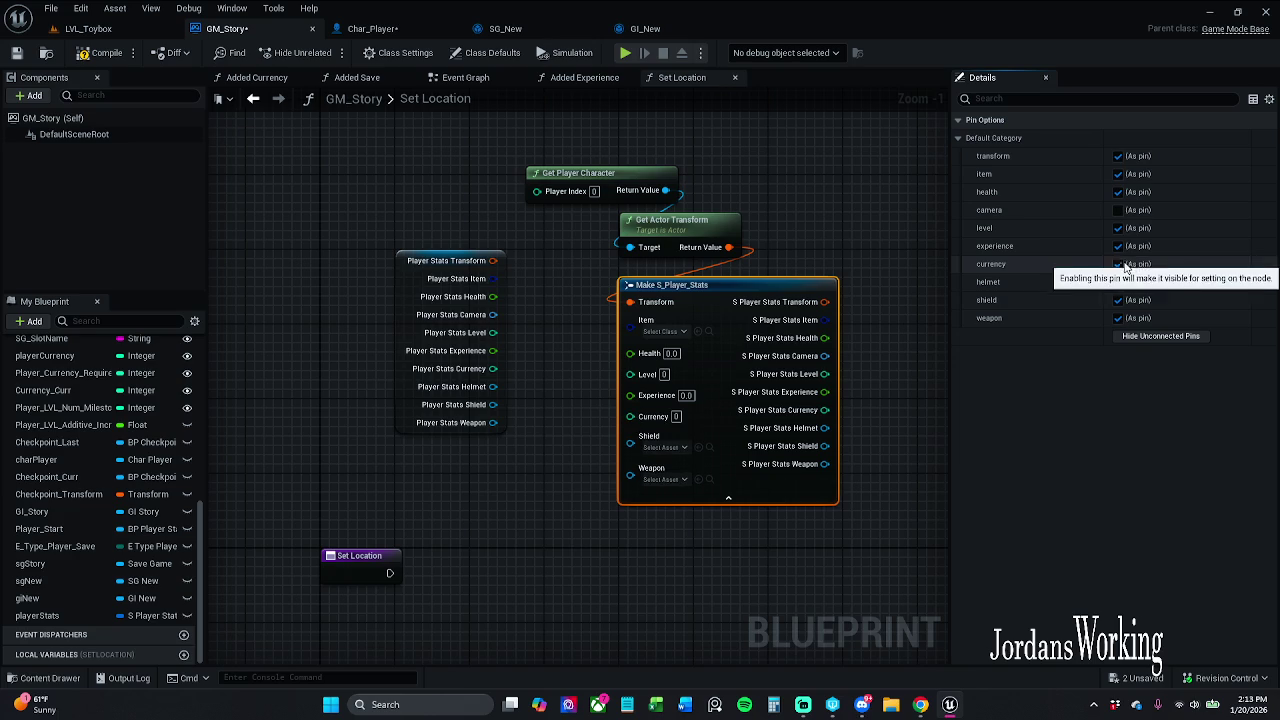
left_click(1119, 282)
left_click(1119, 210)
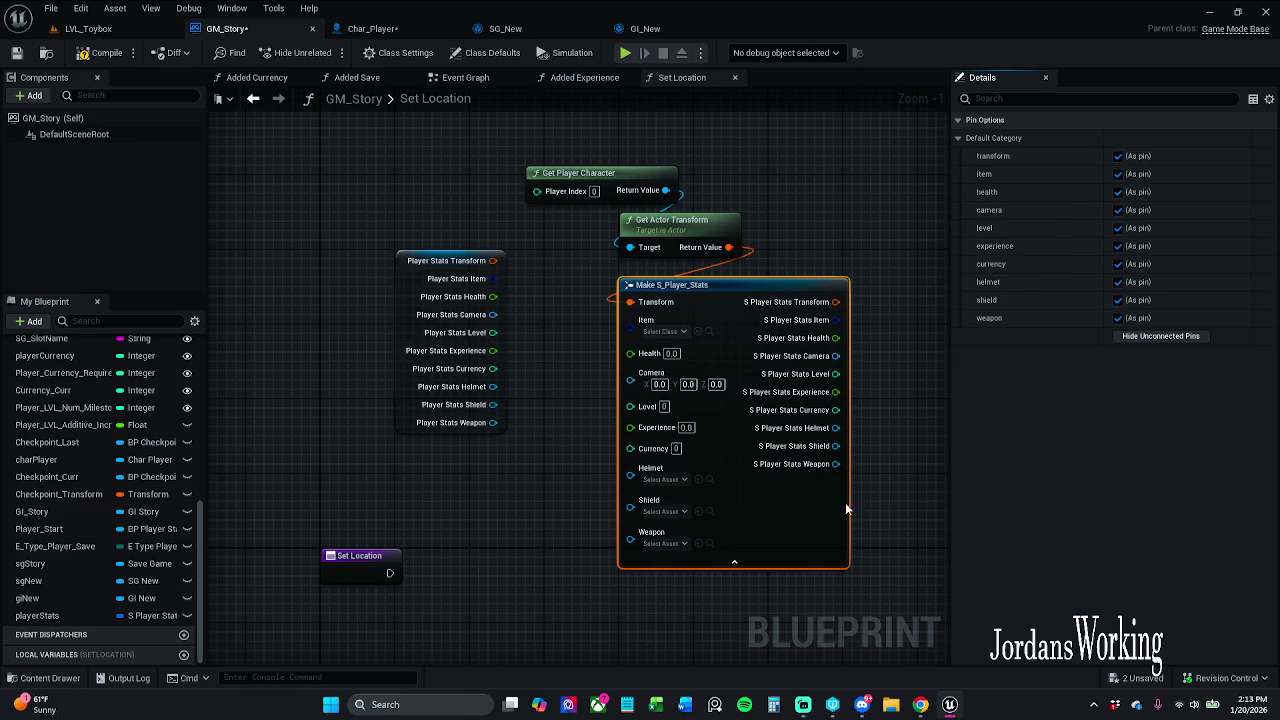
left_click(738, 561)
left_click(740, 481)
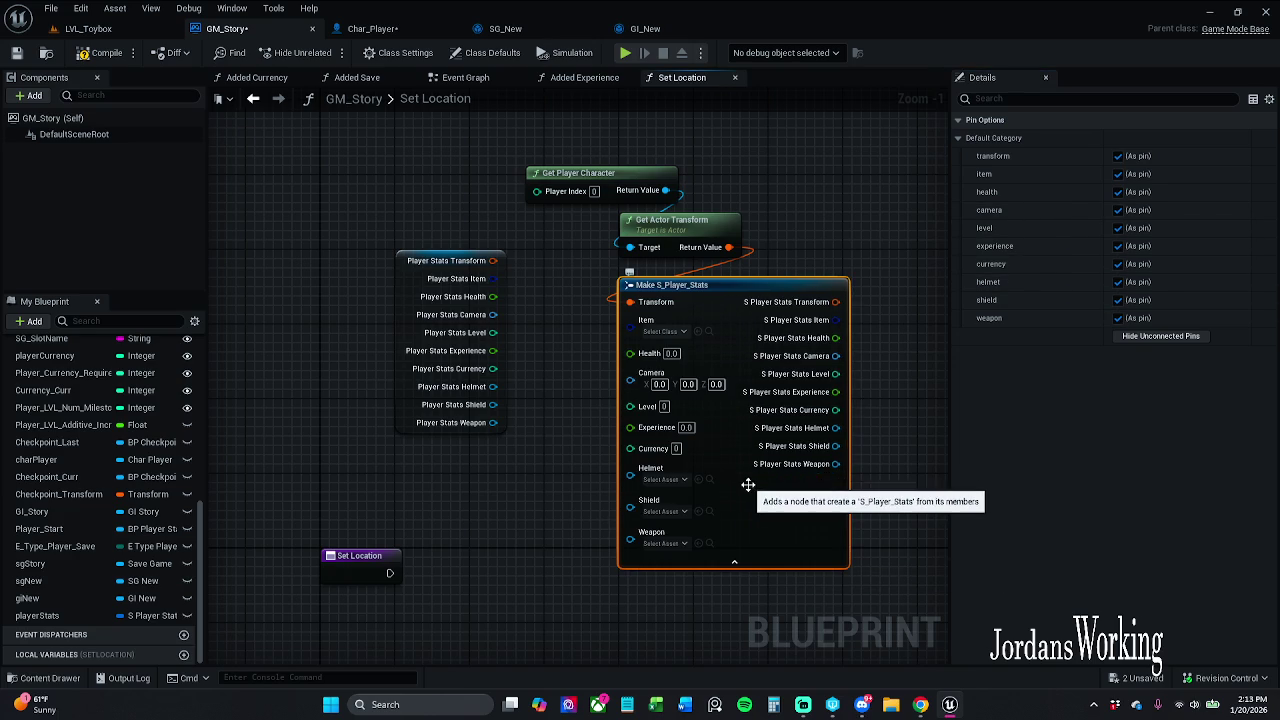
left_click_drag(777, 222, 687, 209)
left_click(685, 200)
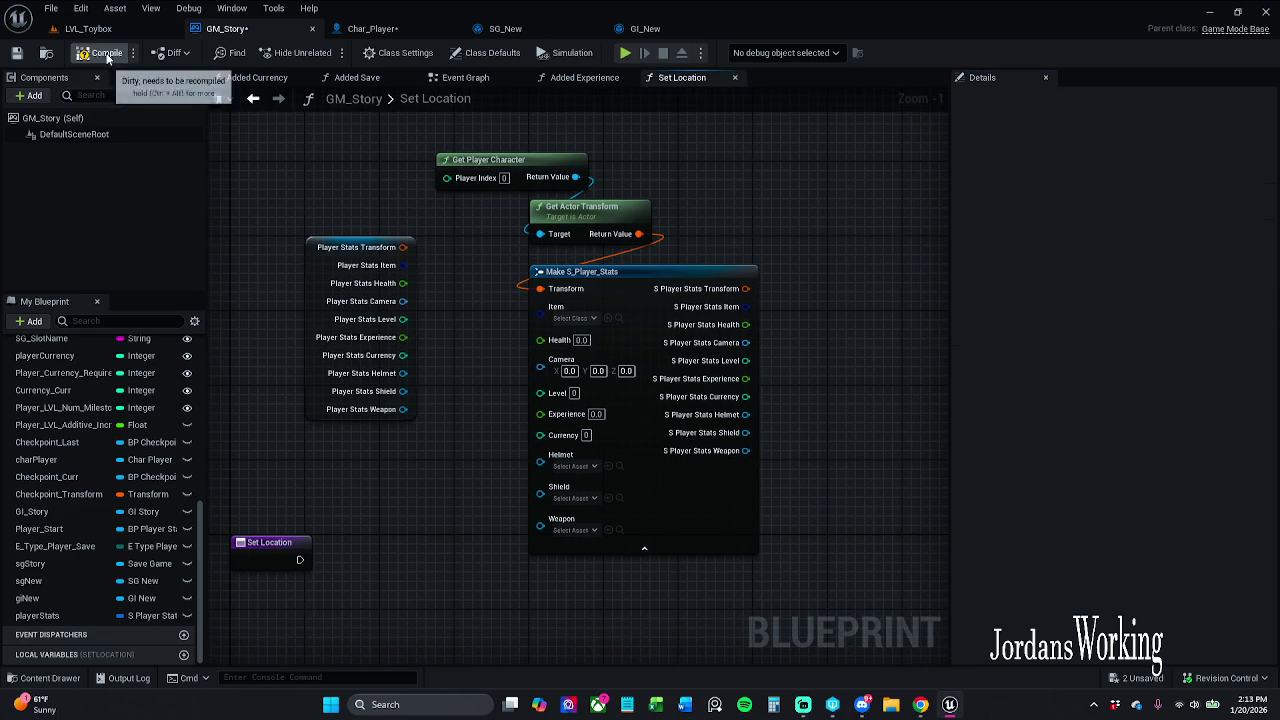
- Rearrange the player nodes and Make S_Player_Stats within the Set Location graph
mouse_move(525, 118)
left_mouse_down()
mouse_move(635, 225)
mouse_move(560, 216)
left_mouse_up()
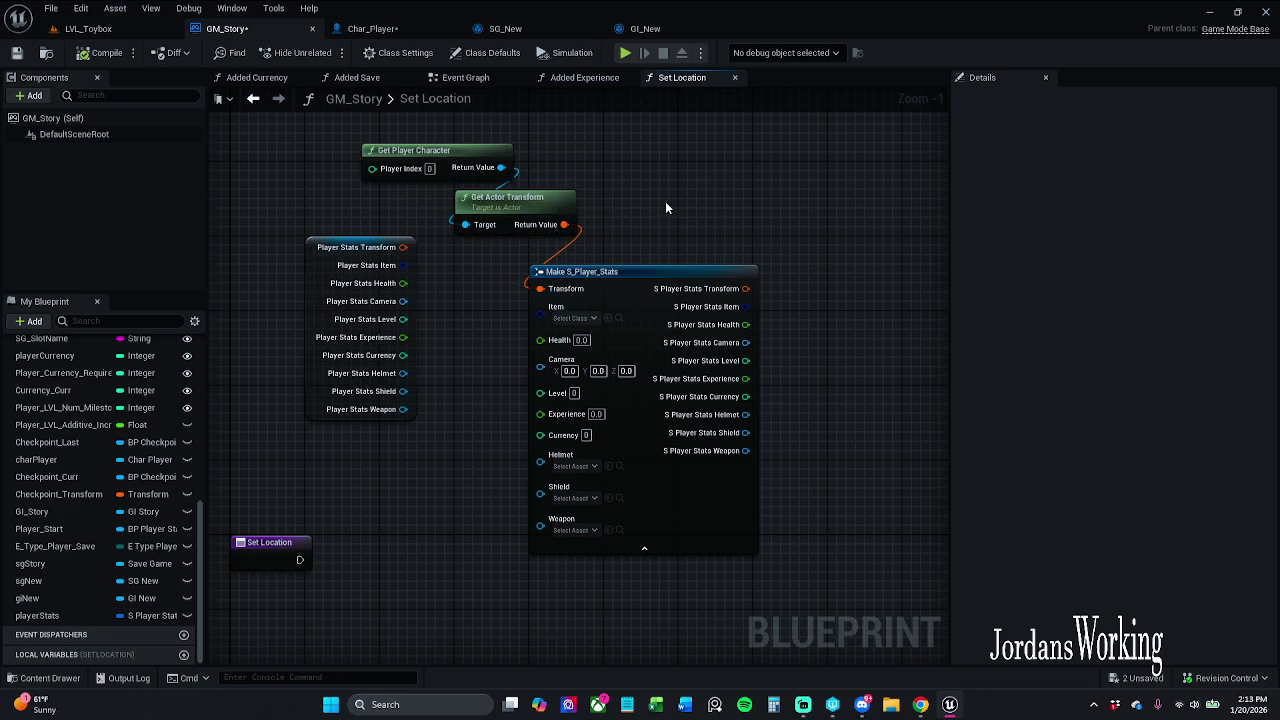
left_click_drag(647, 275, 656, 266)
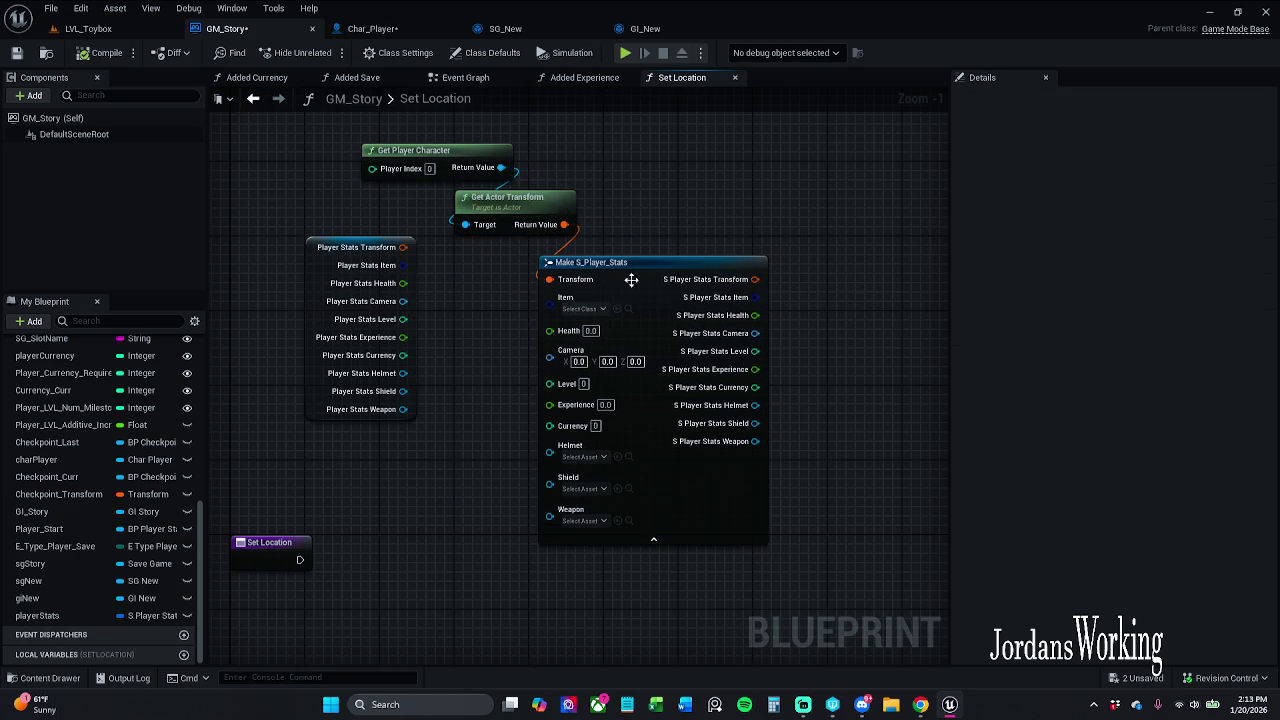
left_click_drag(615, 400, 627, 300)
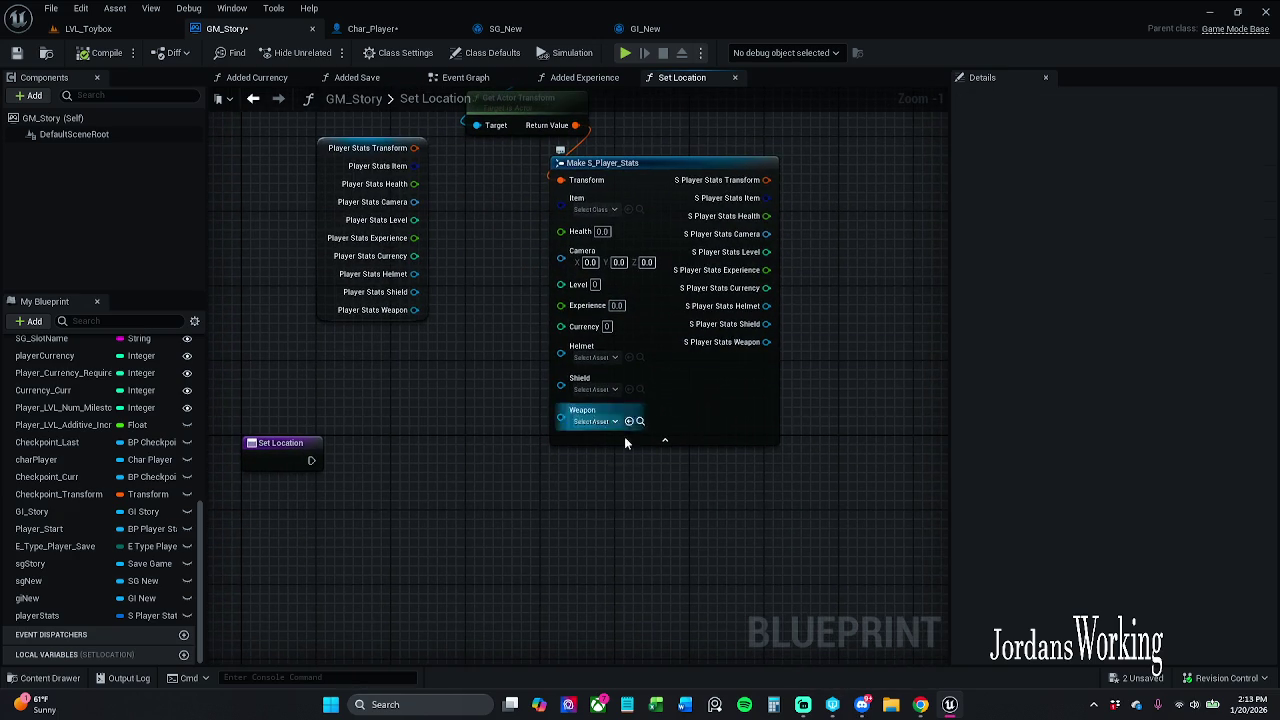
scroll(624, 440, "down", 2)
- Add Set World Transform after Set Location, drop the Default Scene Root getter, and feed the struct transform into New Transform
mouse_move(360, 465)
left_mouse_down()
mouse_move(537, 523)
mouse_move(477, 509)
mouse_move(477, 537)
mouse_move(483, 525)
mouse_move(572, 521)
left_mouse_up()
type("s")
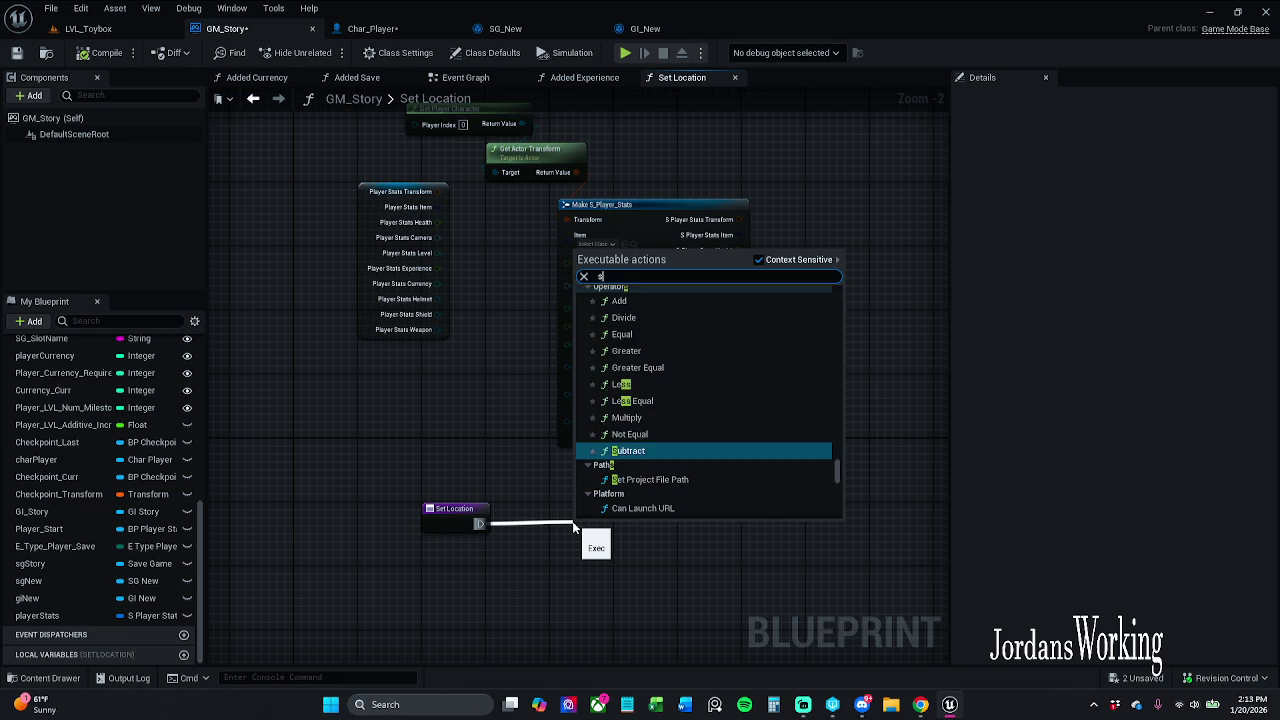
type("et worl")
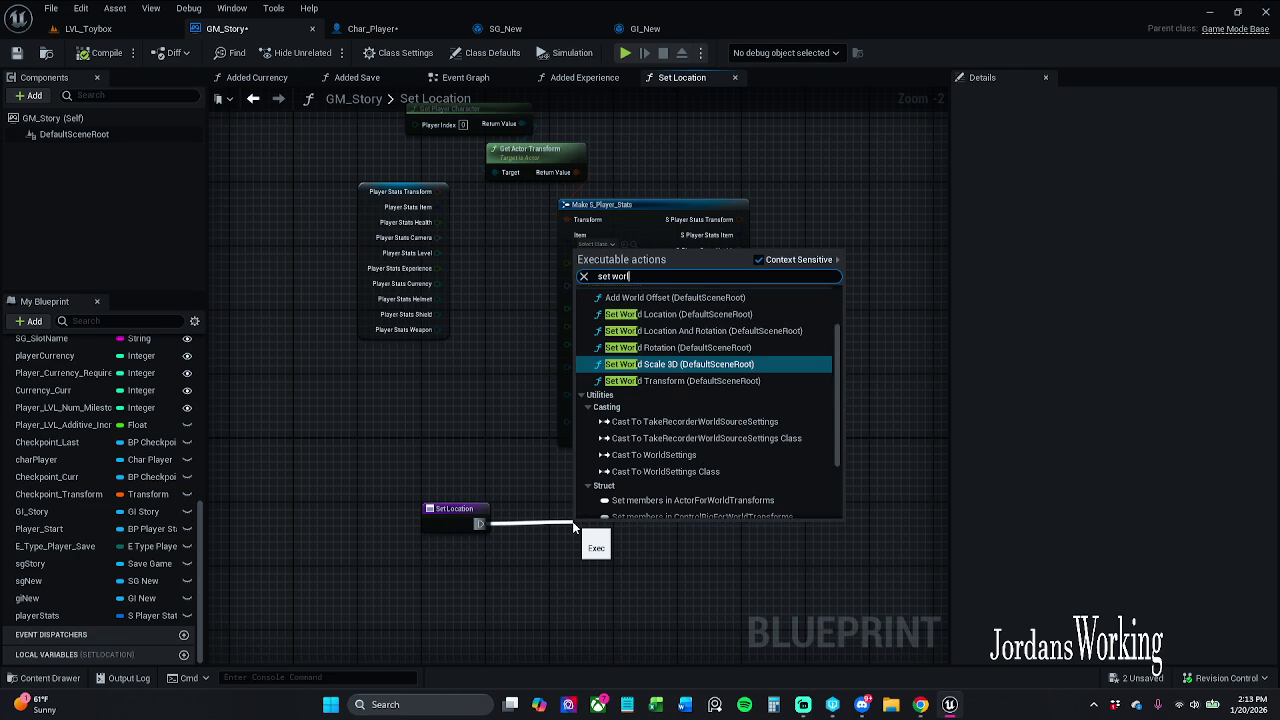
type("d tr")
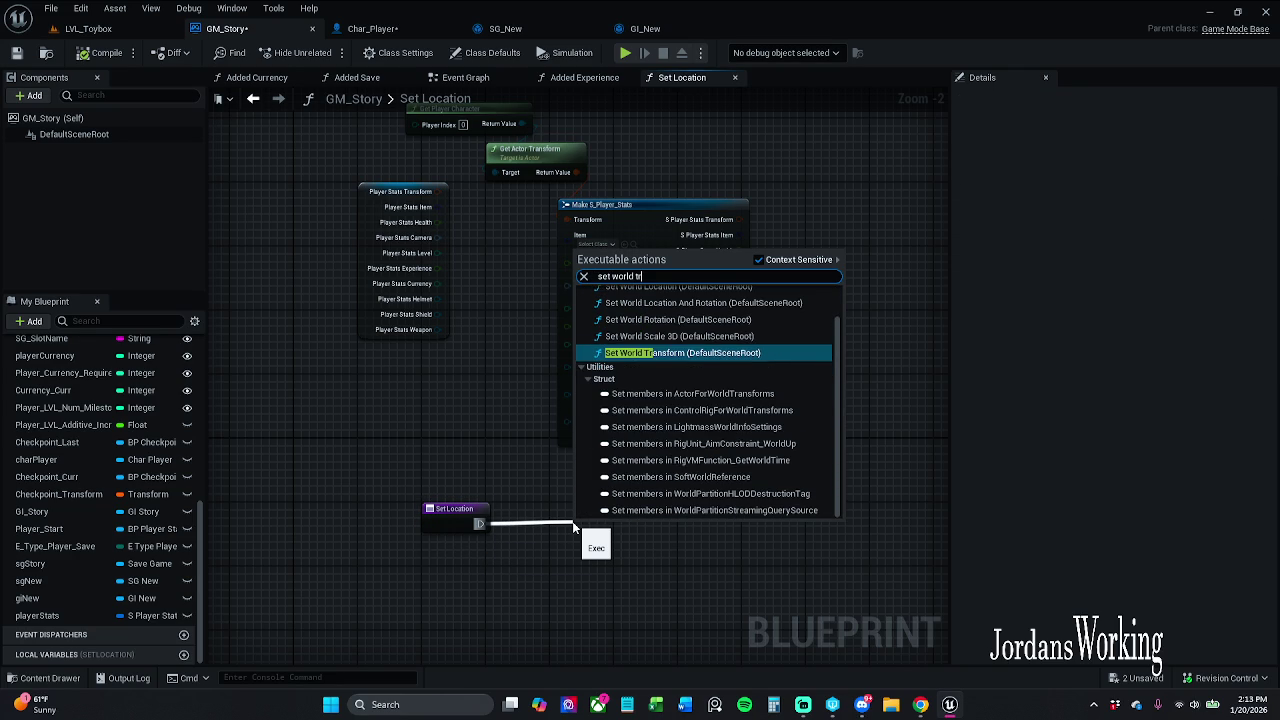
key("Return")
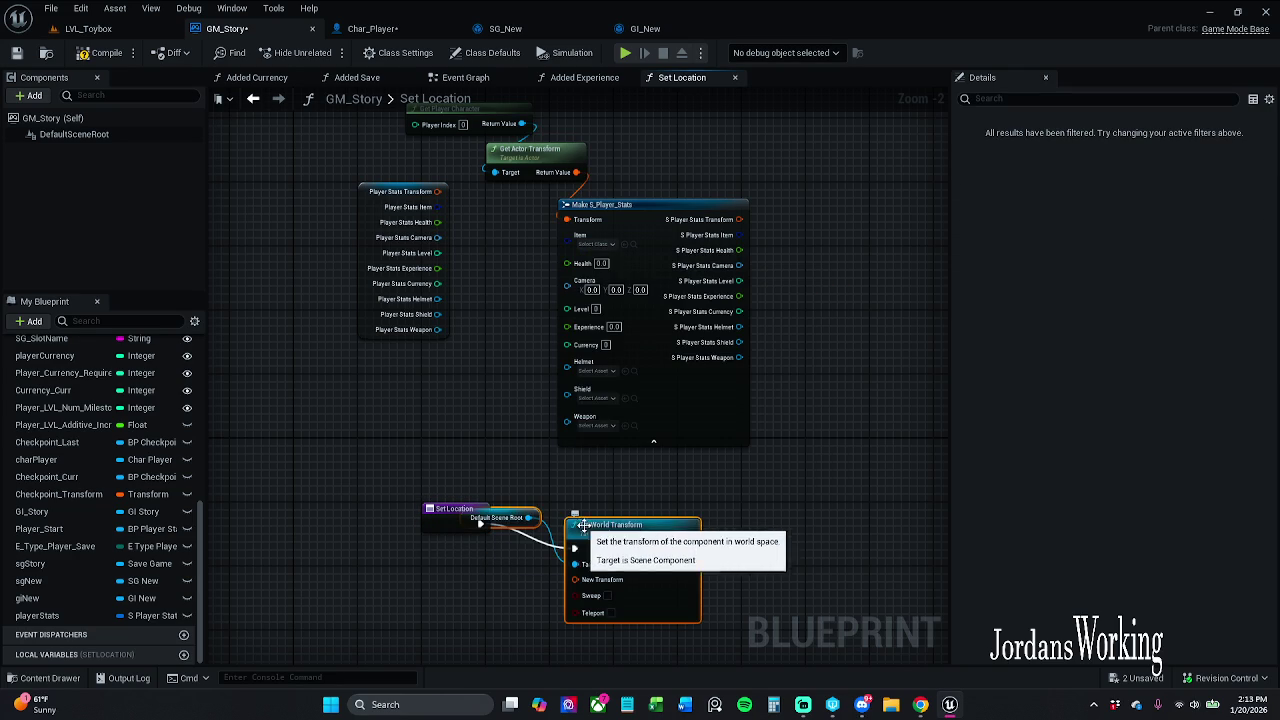
left_click(588, 545)
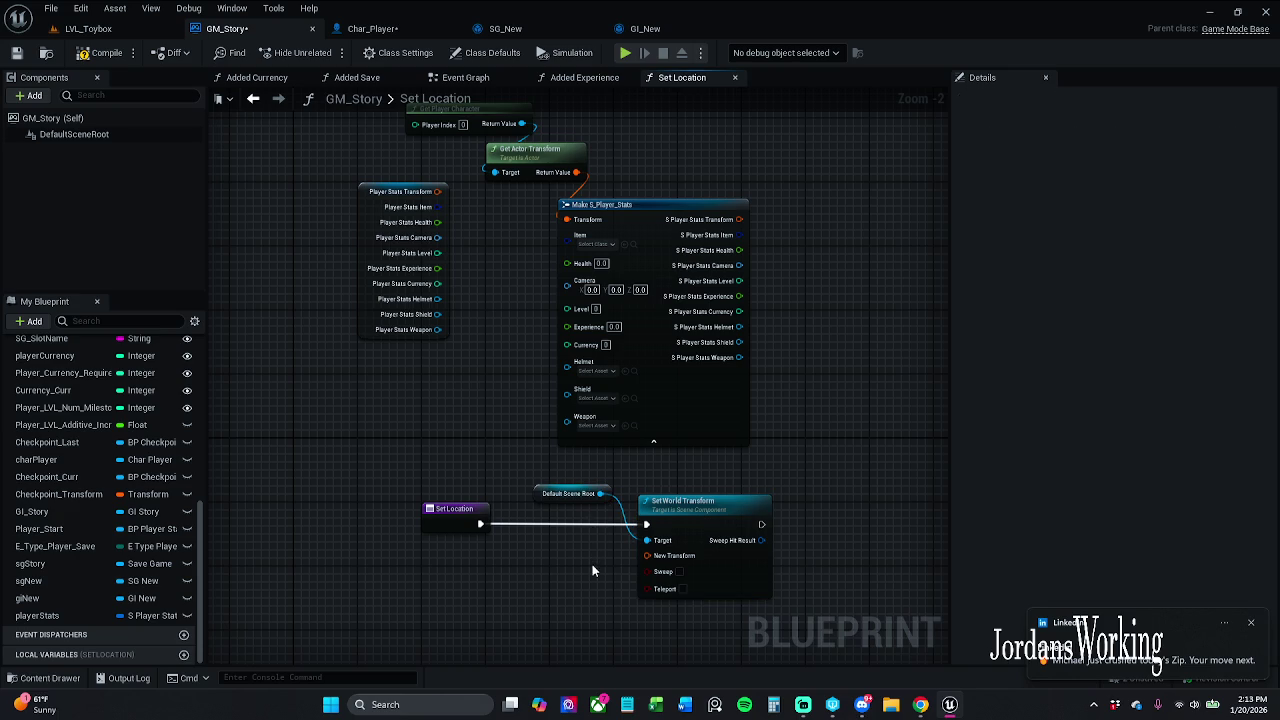
left_click_drag(546, 503, 546, 503)
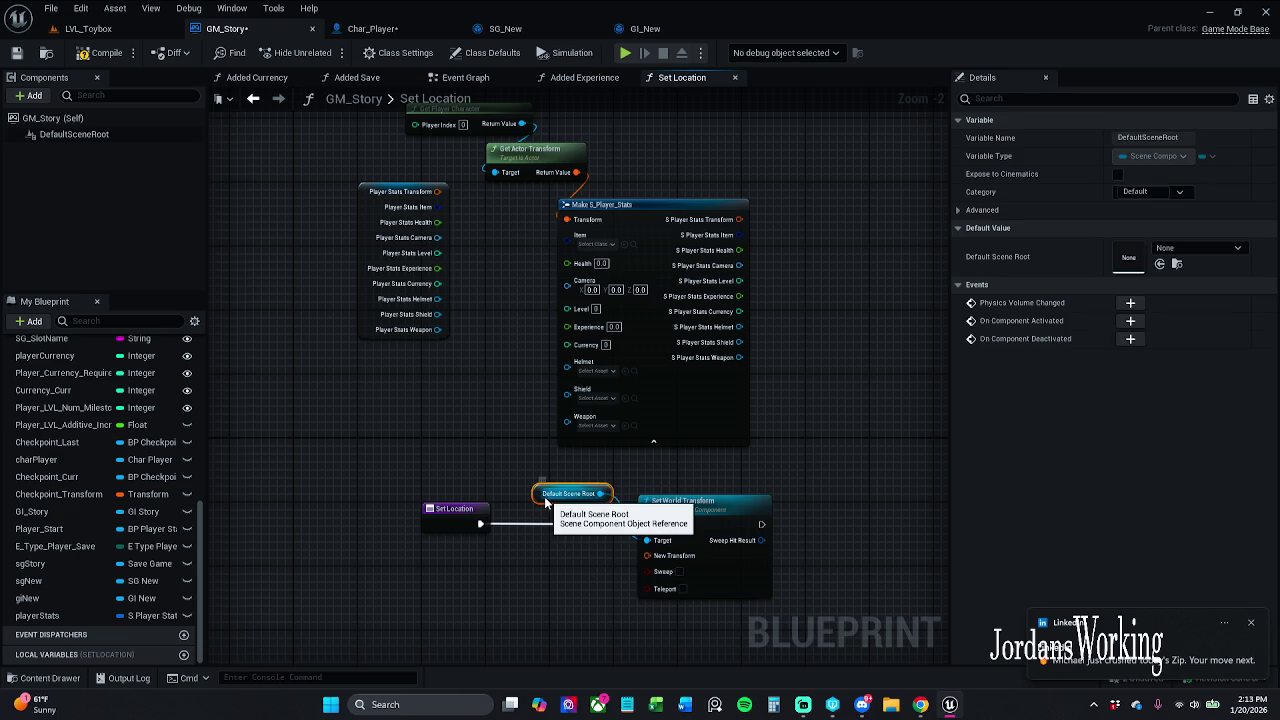
key("Delete")
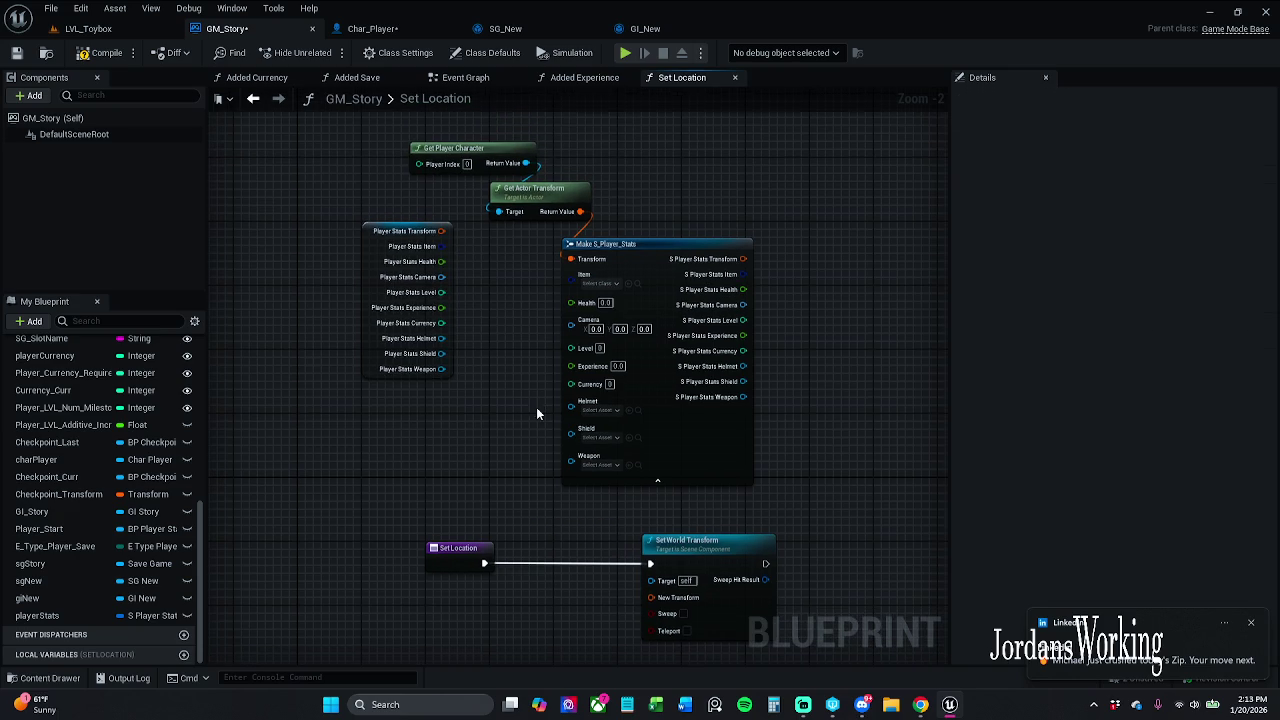
mouse_move(743, 259)
left_mouse_down()
mouse_move(777, 271)
mouse_move(690, 610)
mouse_move(680, 599)
left_mouse_up()
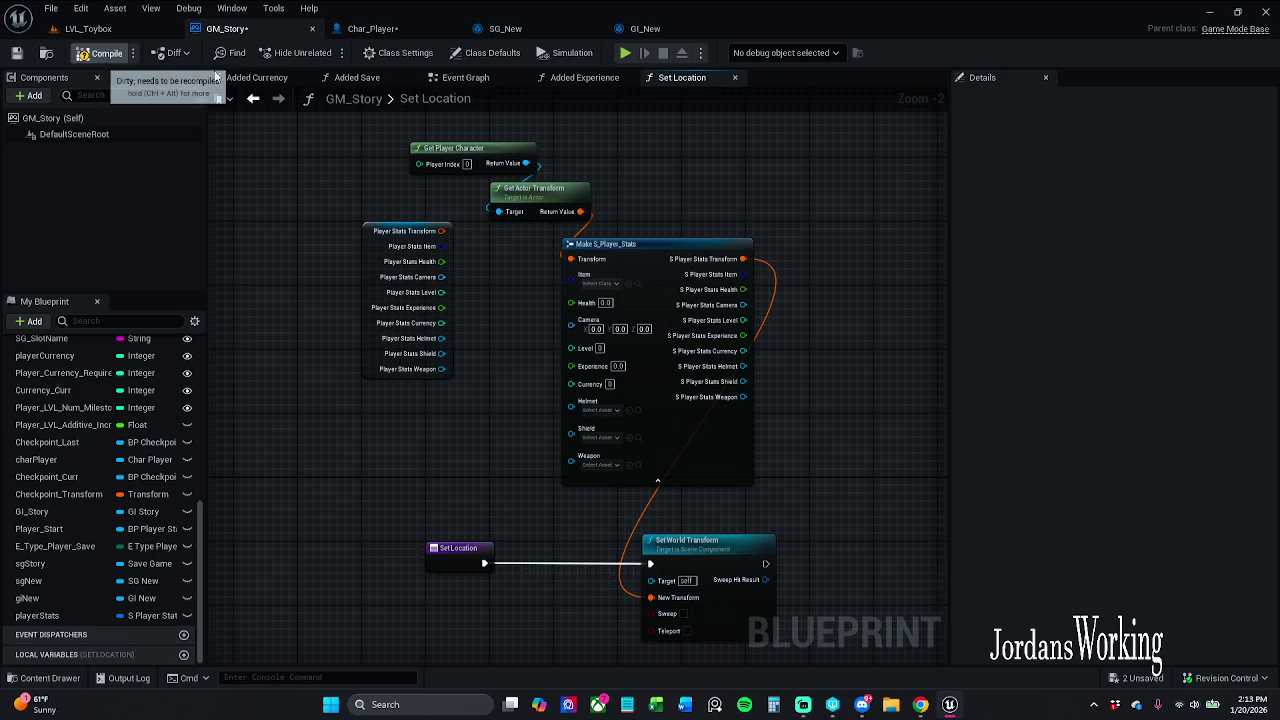
- Compile GM_Story and clear the Set World Transform error with Refresh Nodes
left_click(100, 52)
left_click(535, 564)
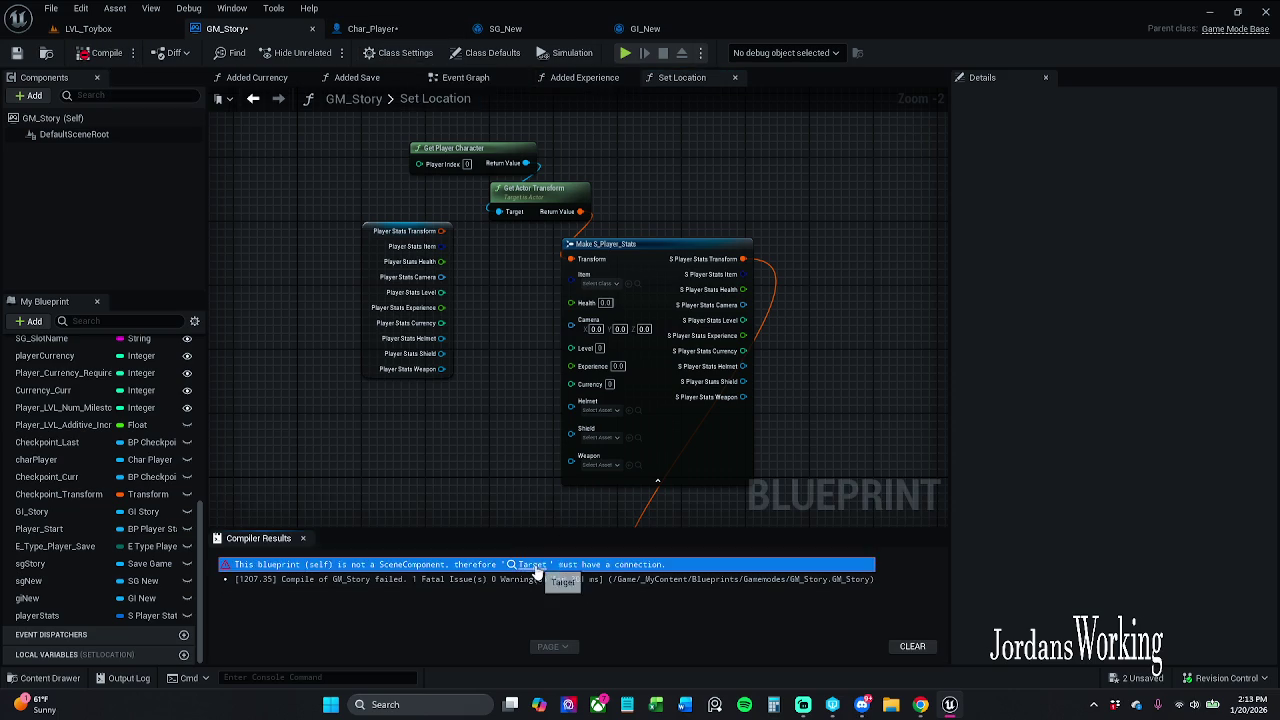
right_click(595, 332)
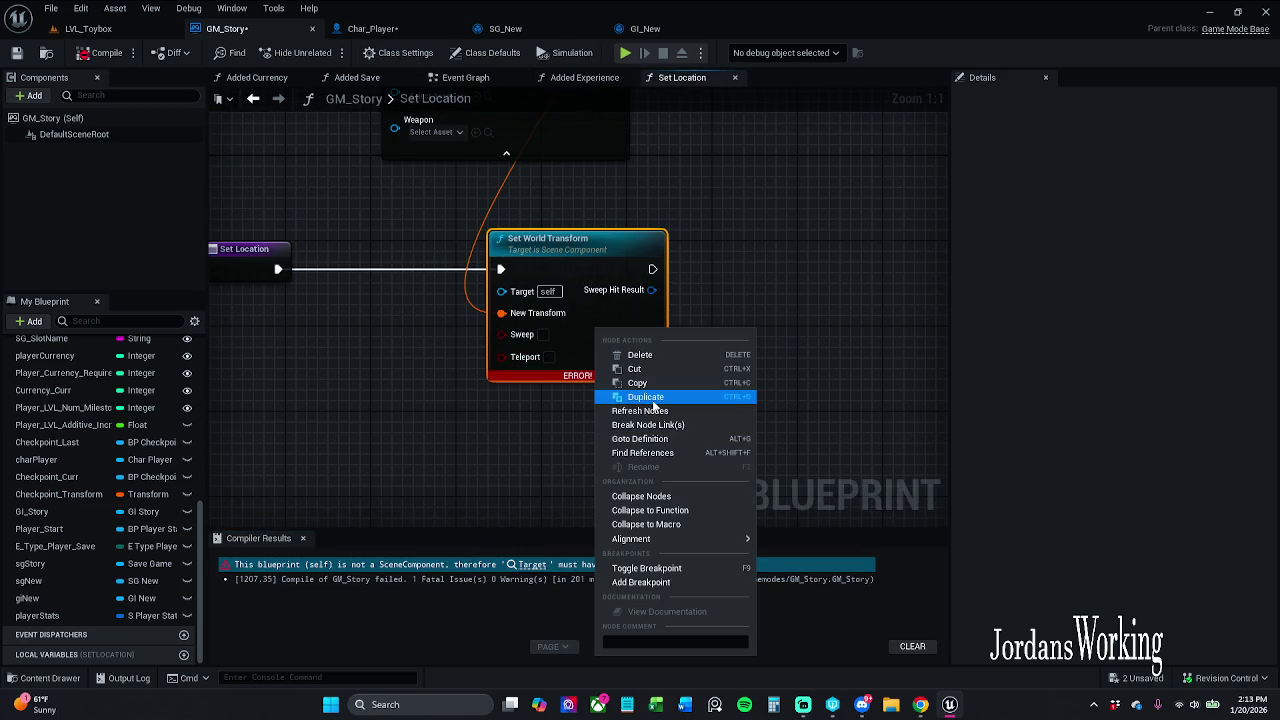
left_click(645, 397)
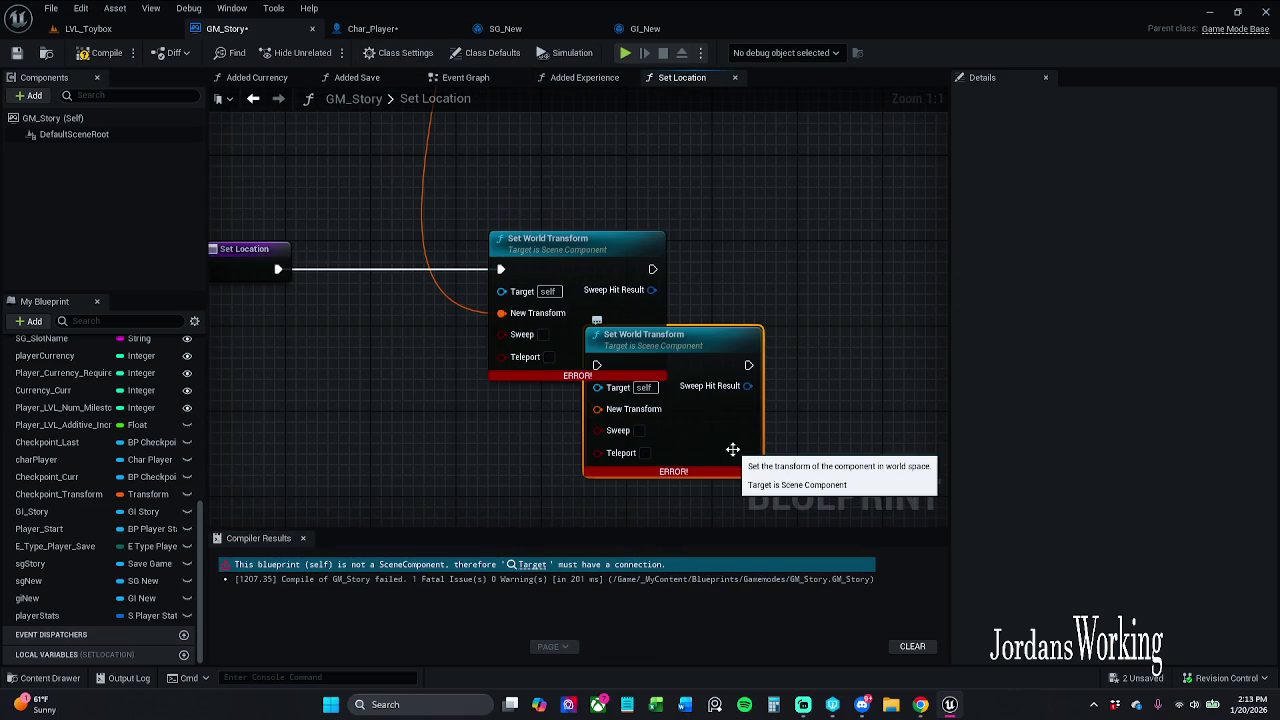
key("Delete")
right_click(650, 352)
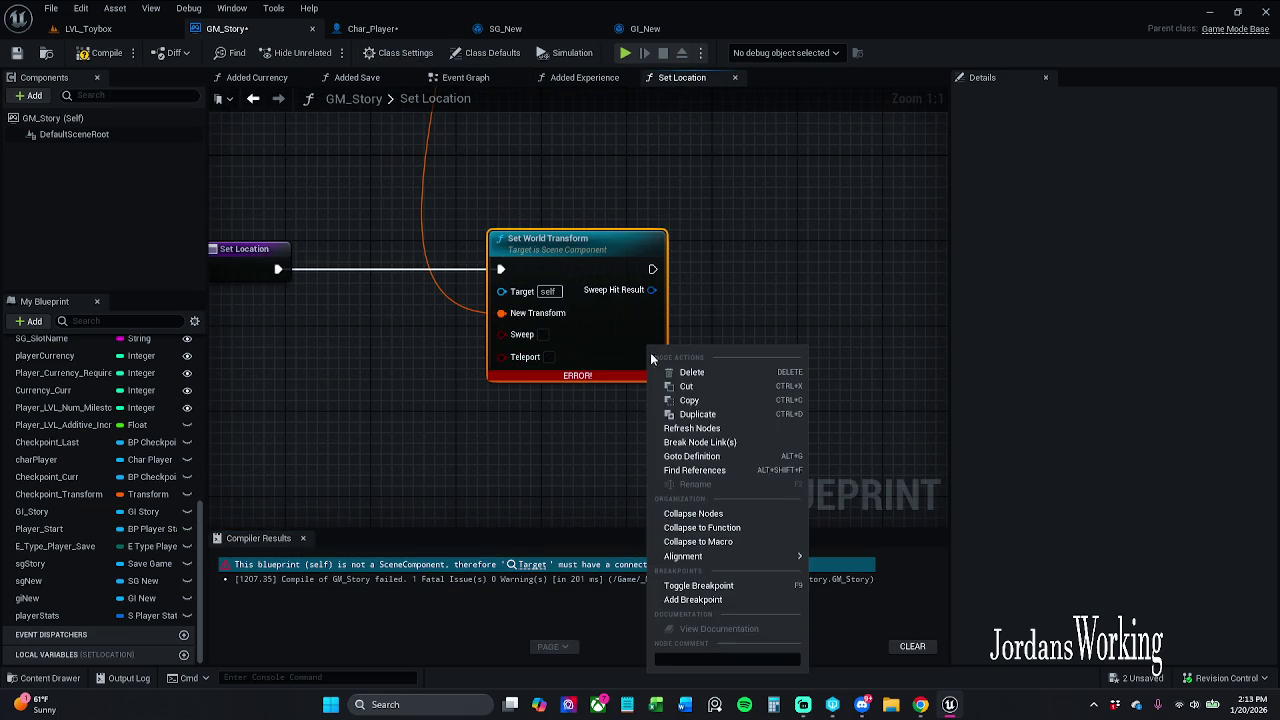
left_click(692, 428)
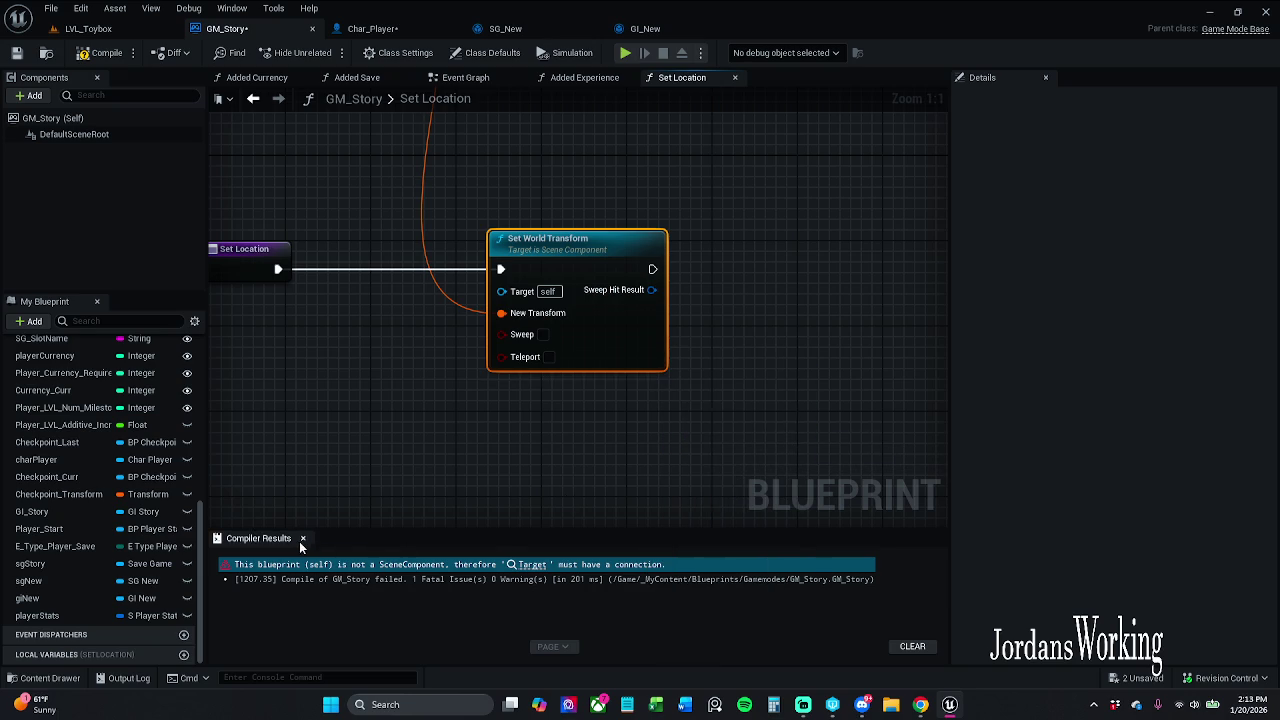
left_click(302, 539)
scroll(443, 389, "down", 2)
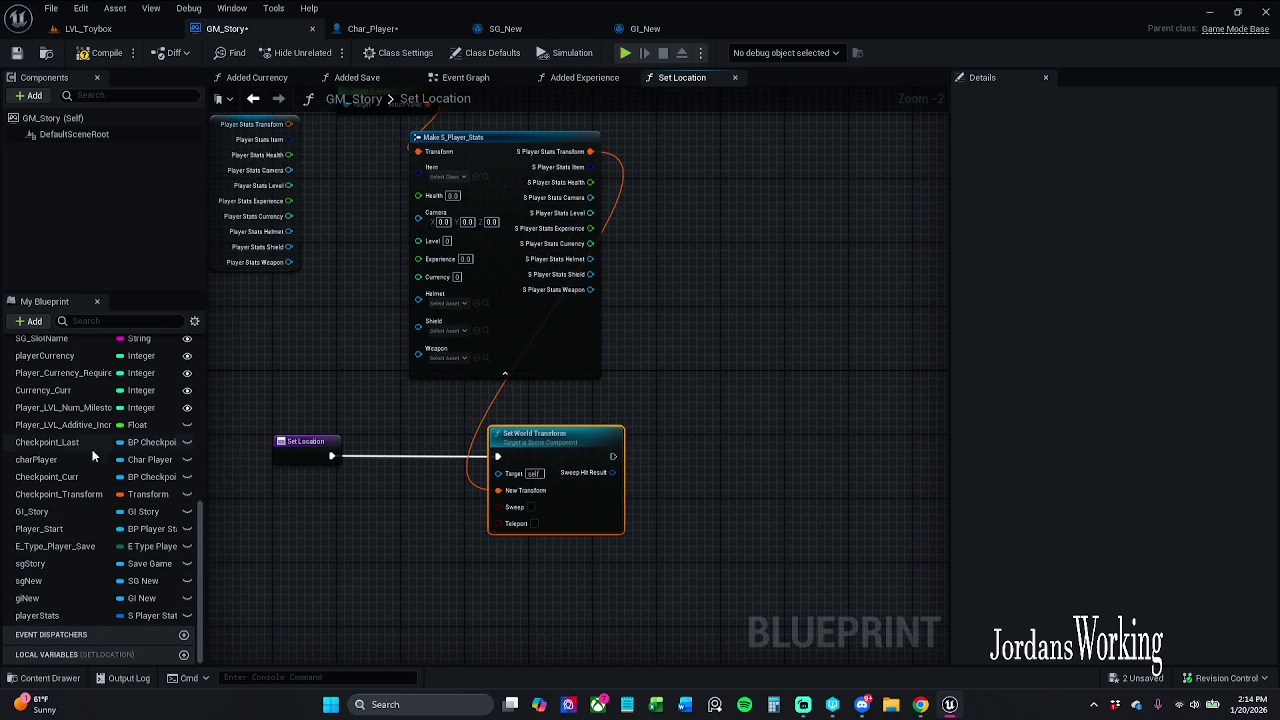
- Feed charPlayer's Root Component into Set World Transform's Target, then return to LVL_Toybox
mouse_move(92, 458)
left_mouse_down()
mouse_move(497, 476)
mouse_move(456, 472)
mouse_move(463, 440)
mouse_move(467, 473)
mouse_move(393, 500)
mouse_move(403, 478)
mouse_move(400, 495)
left_mouse_up()
left_click(394, 581)
left_click_drag(316, 517, 284, 528)
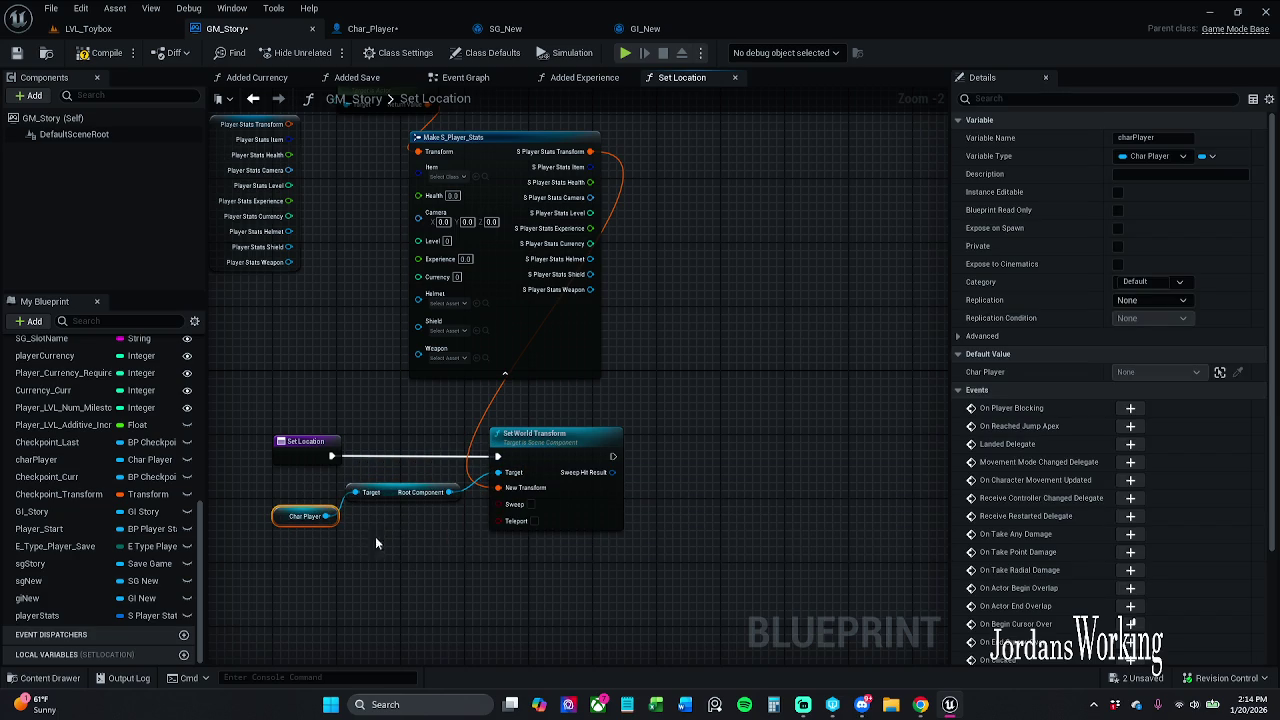
mouse_move(426, 233)
left_mouse_down()
mouse_move(424, 343)
mouse_move(404, 274)
left_mouse_up()
scroll(424, 343, "down", 1)
left_click(88, 28)
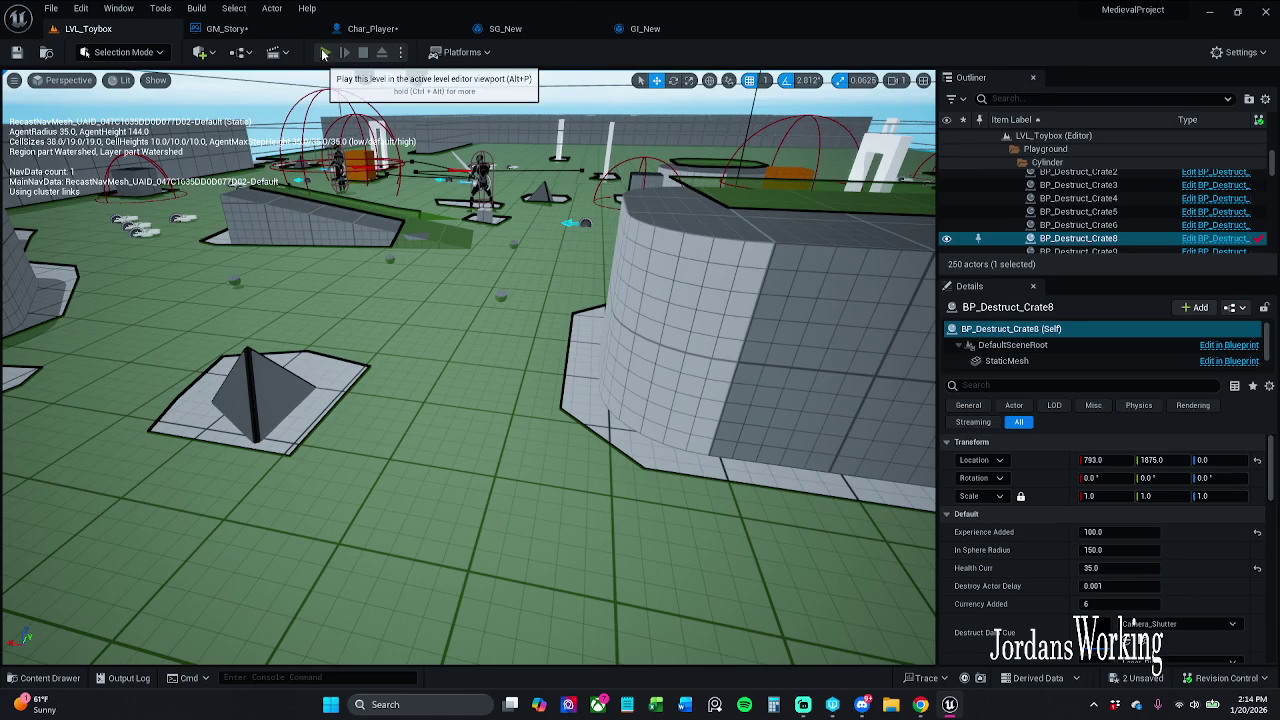
- Play-test LVL_Toybox, moving the character and saving player data, then stop
left_click(325, 53)
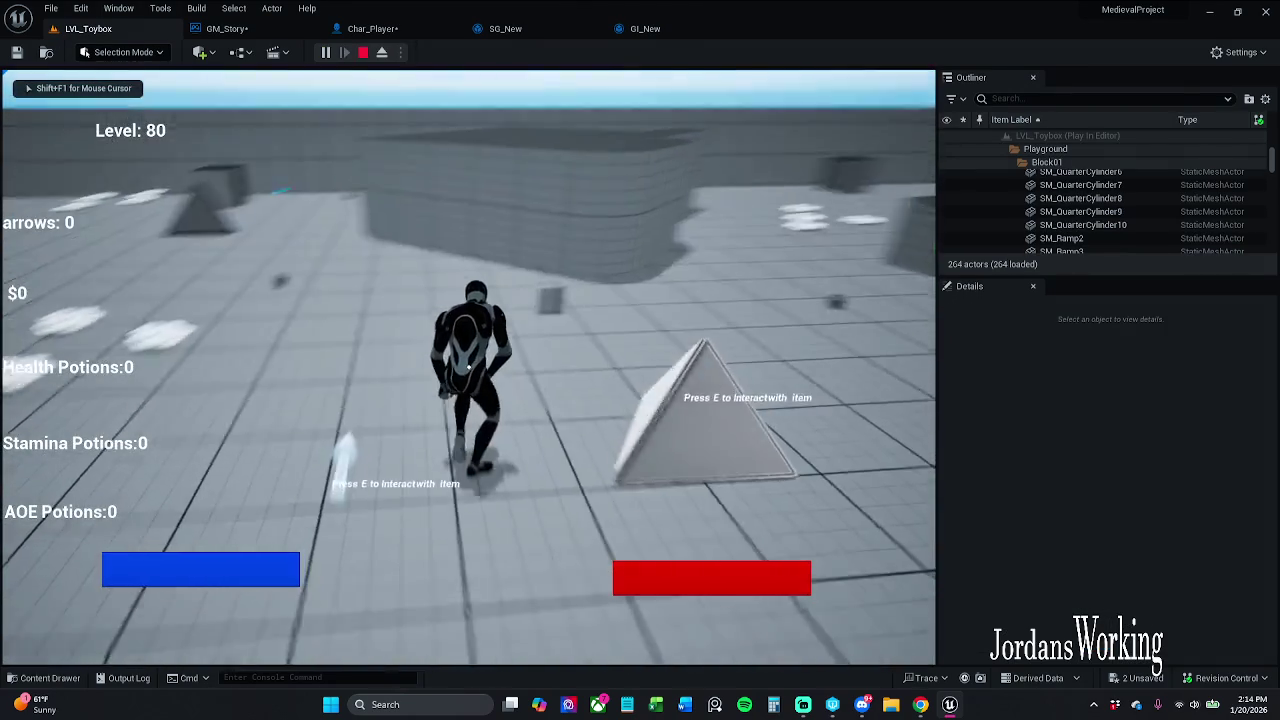
key("w")
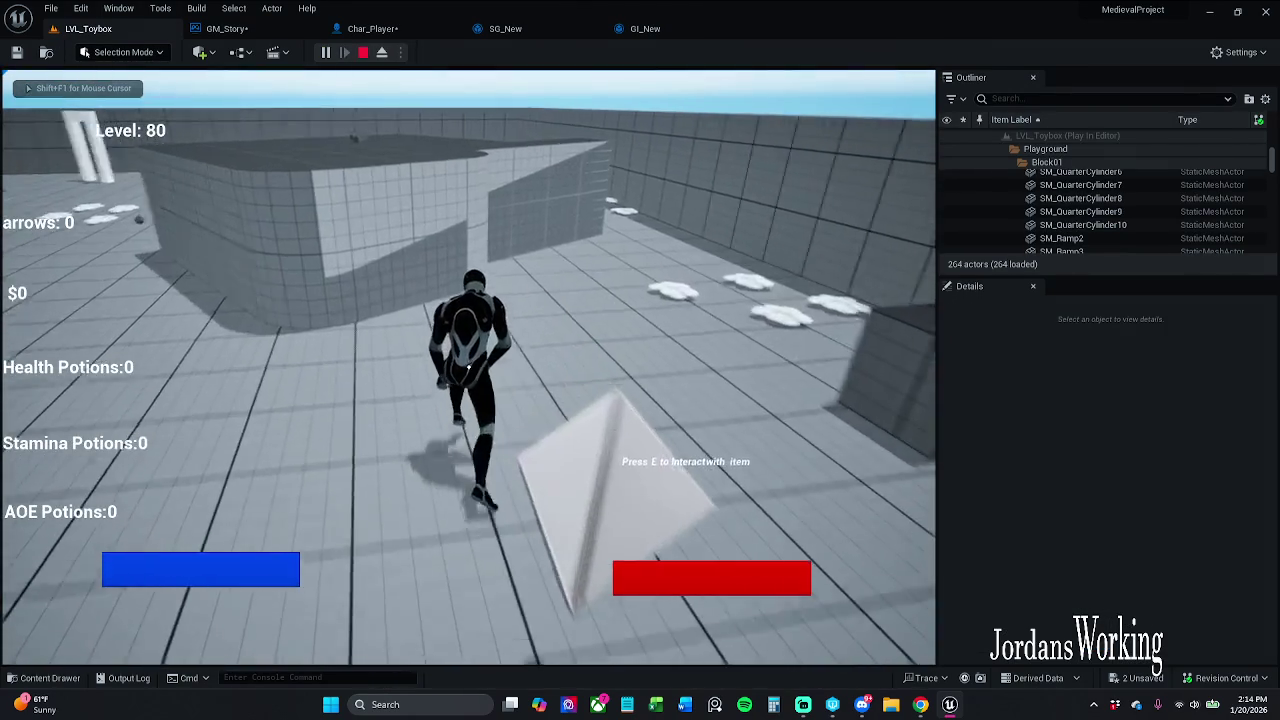
key("w")
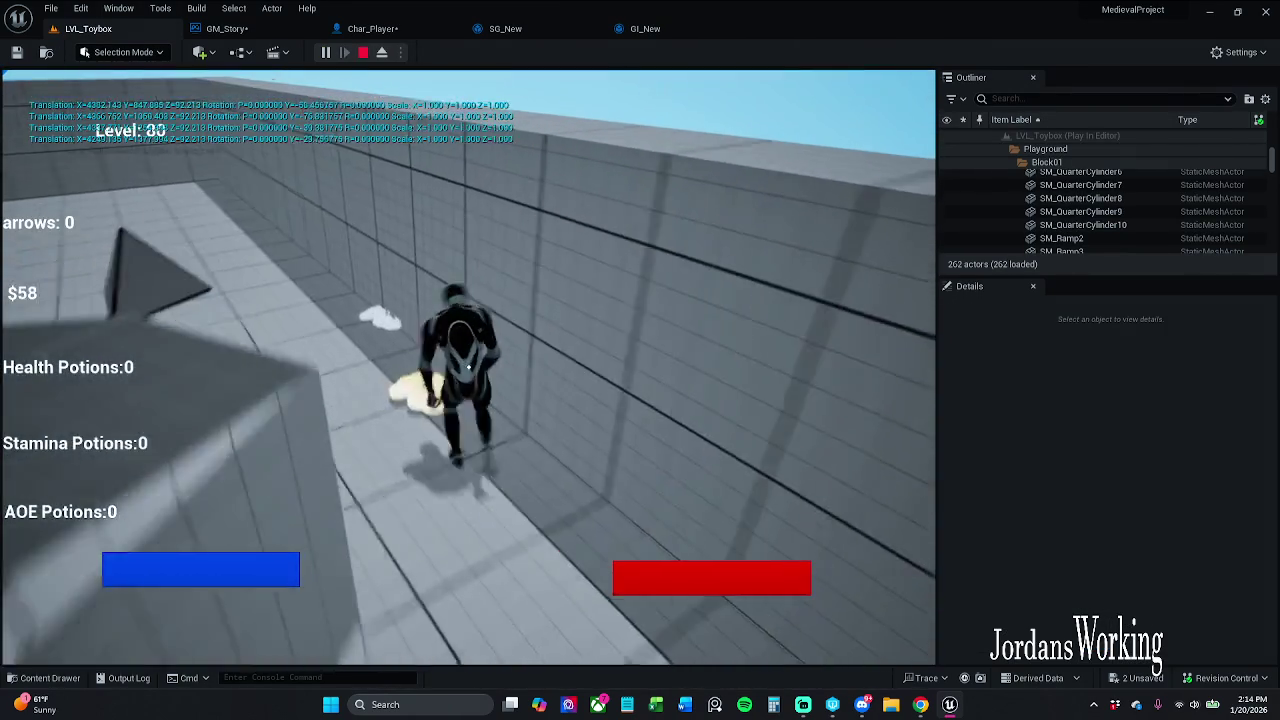
key("w")
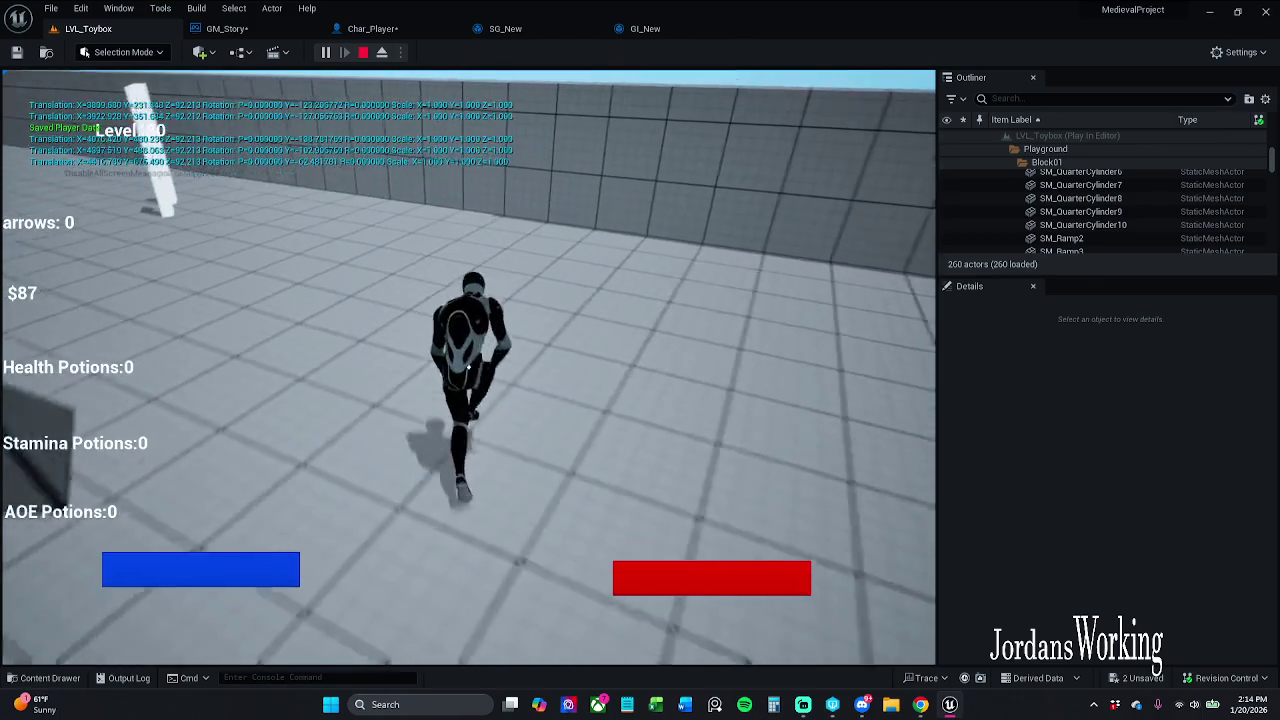
key("w")
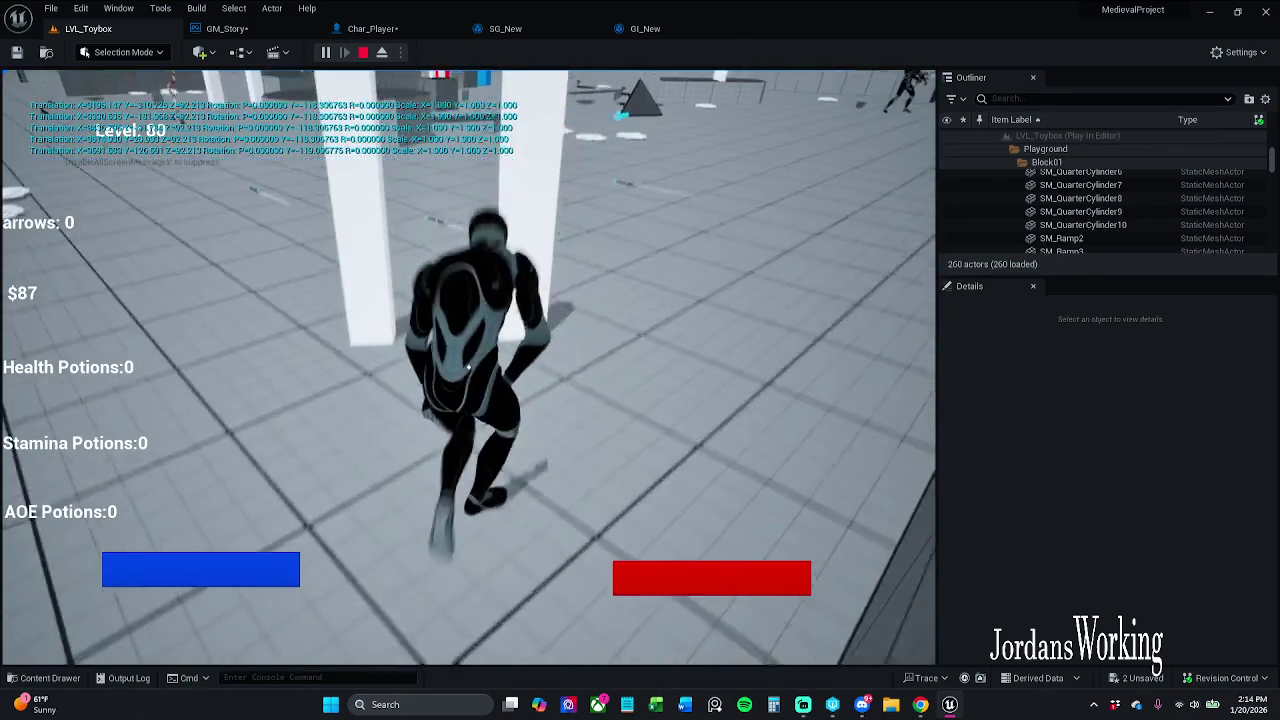
key("w")
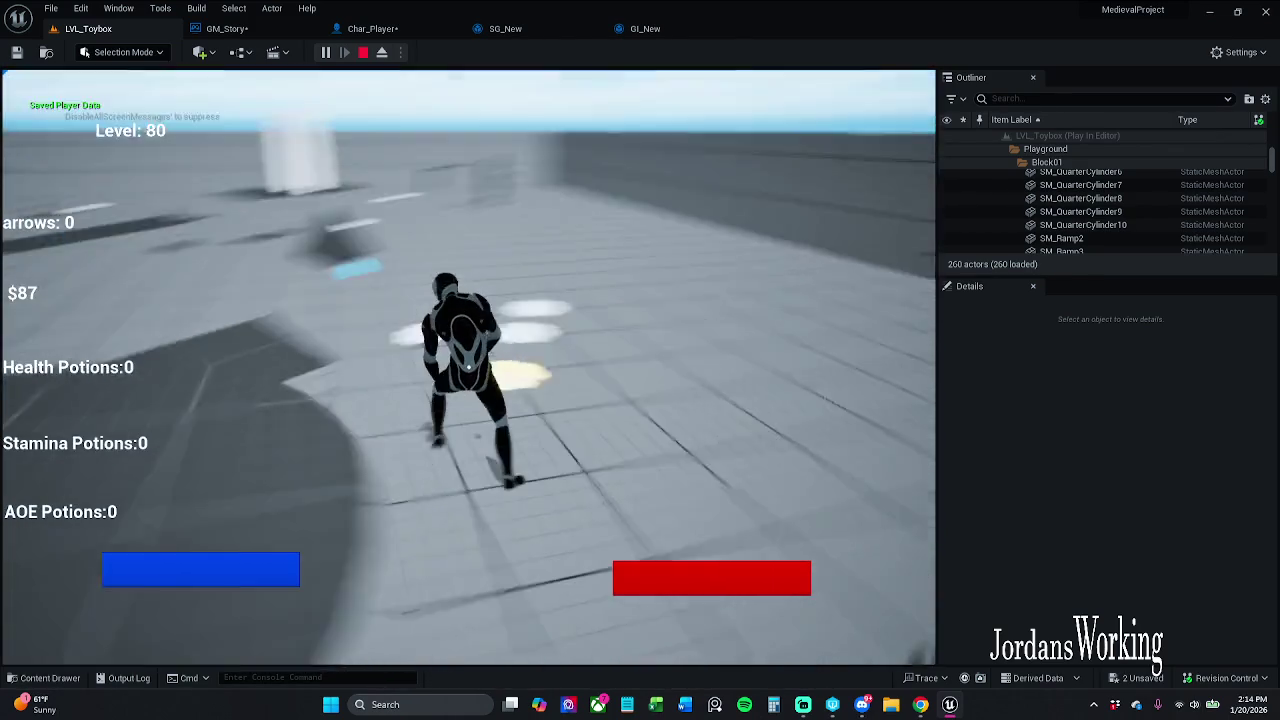
key("w")
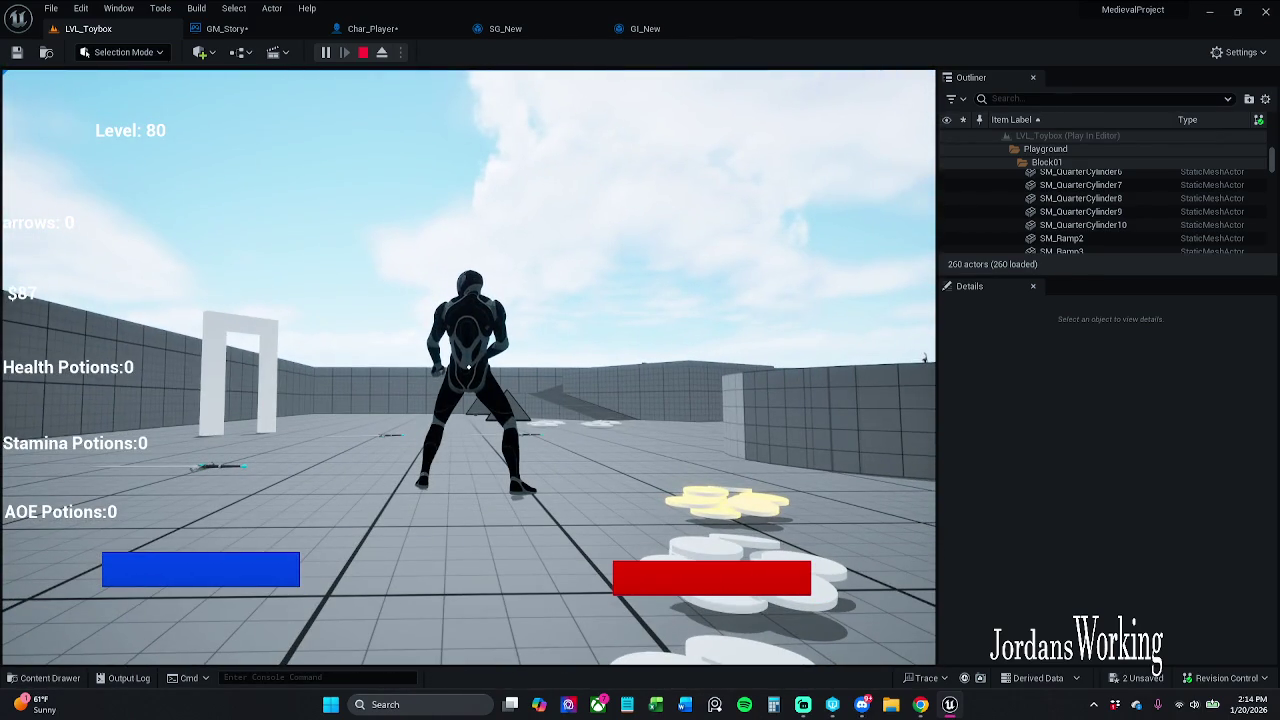
key("Escape")
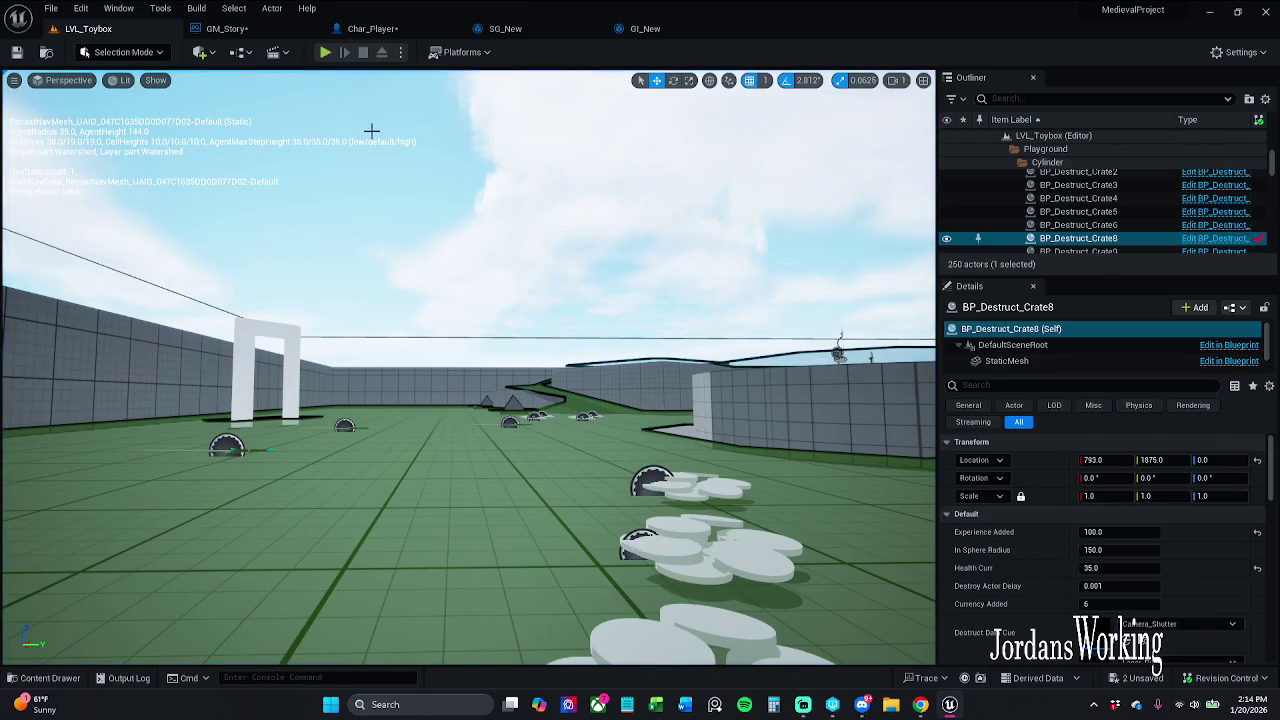
- Focus the selected crate, run a quick play test, then bring up the GM_Story blueprint
key("f")
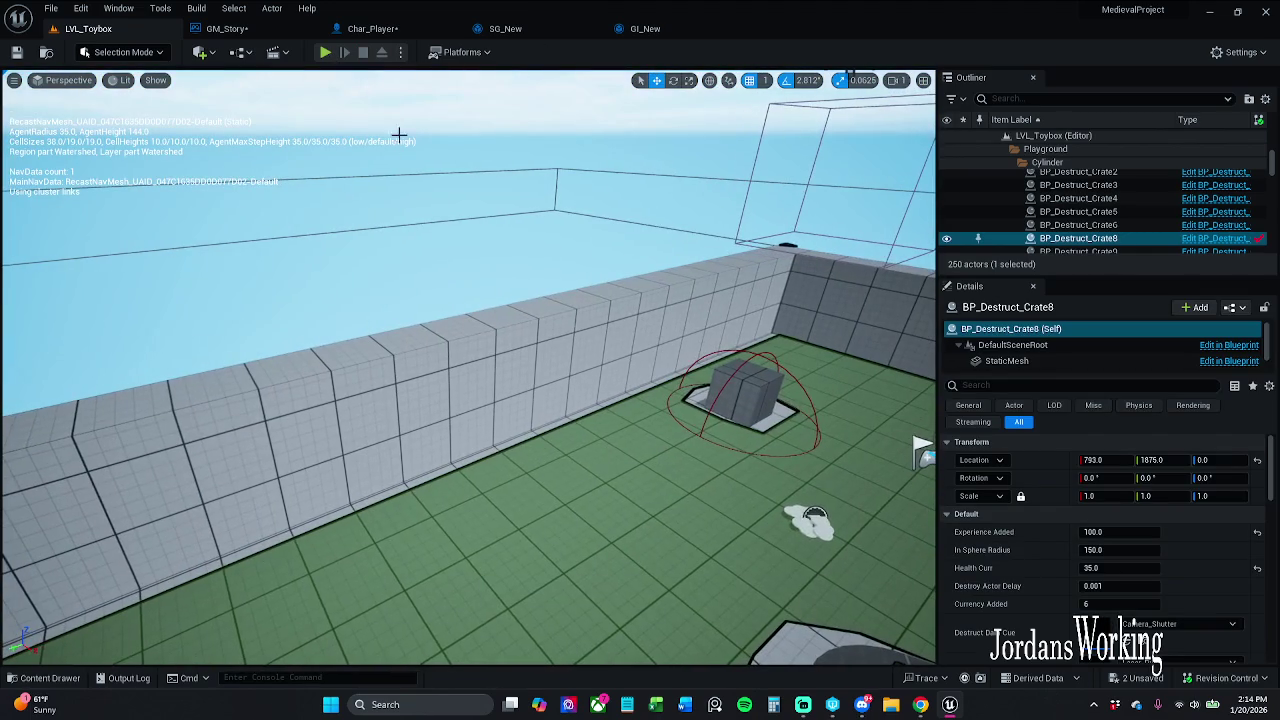
left_click(326, 52)
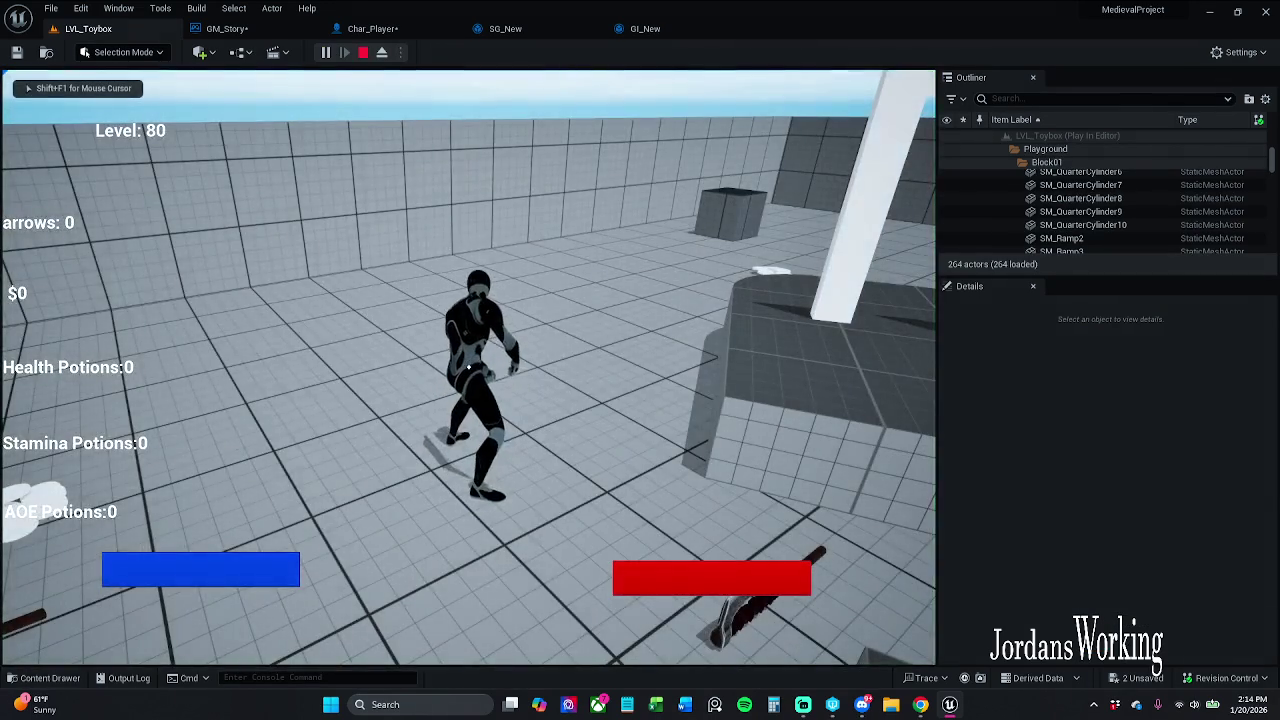
key("Escape")
left_click(226, 28)
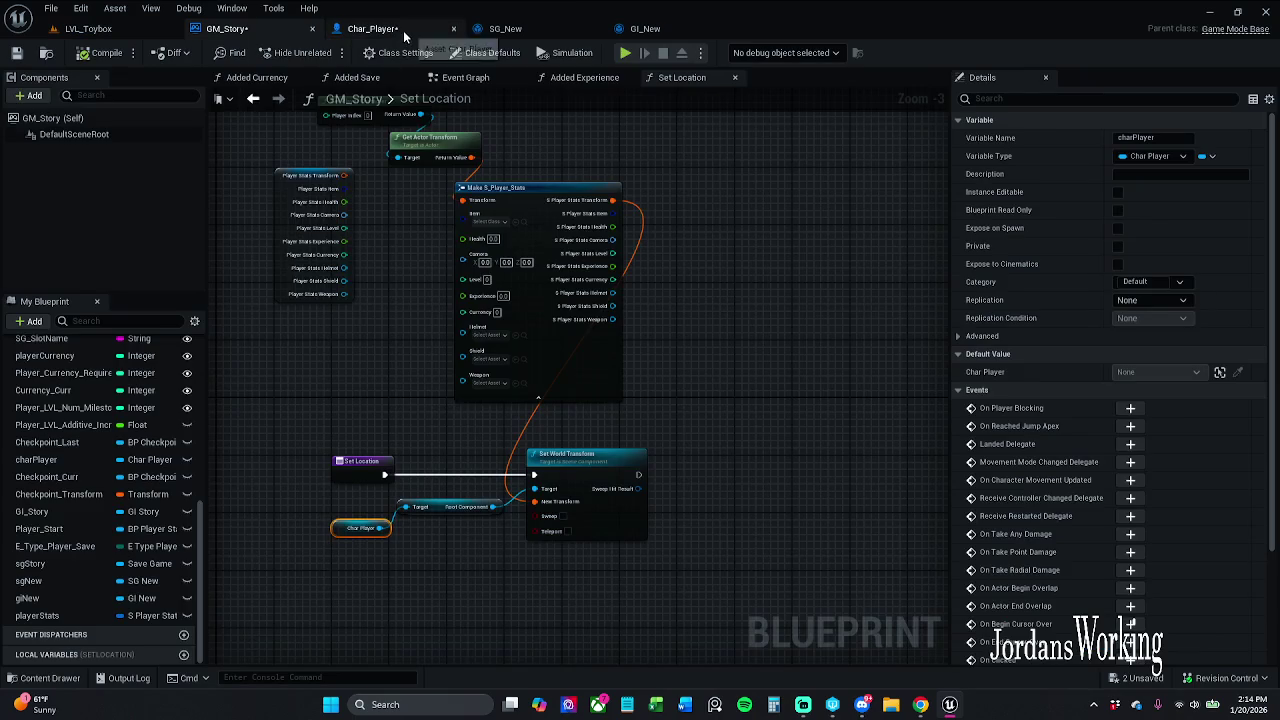
- In Char_Player, view the Use Player Save function, then go back to the Event Graph
left_click(372, 28)
scroll(604, 393, "up", 1)
left_click_drag(604, 393, 604, 387)
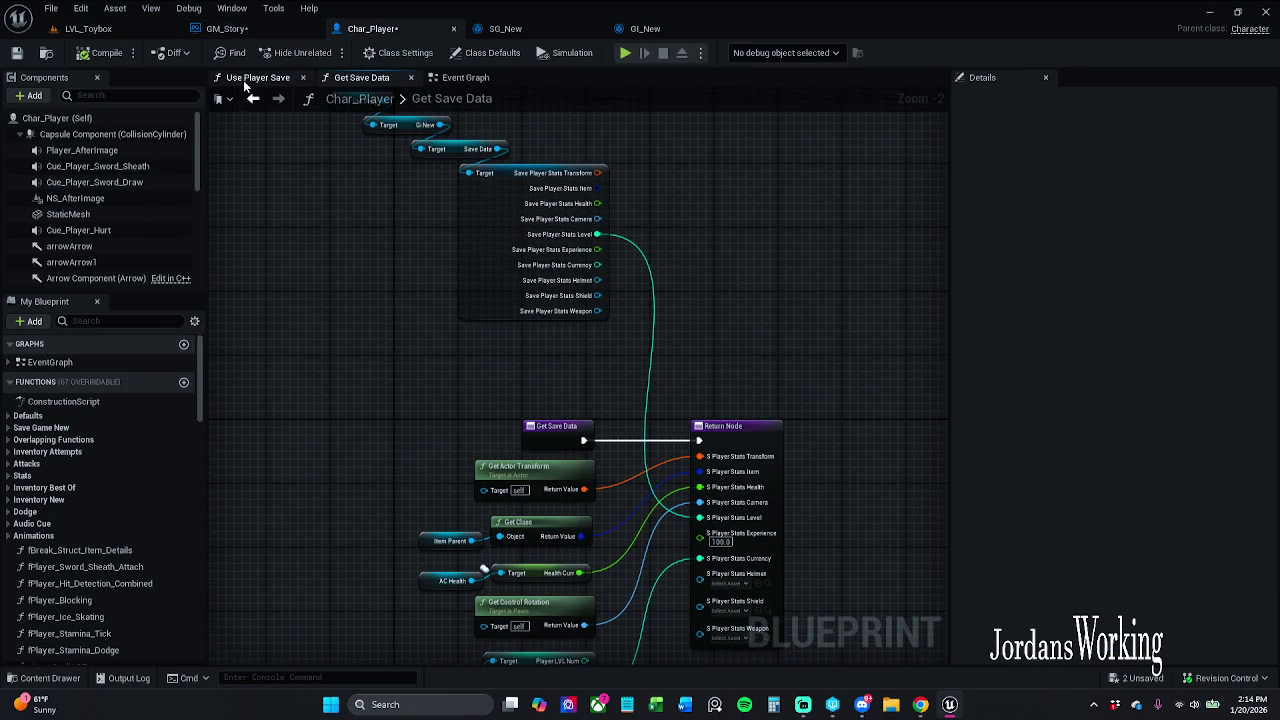
left_click(250, 78)
key("alt+Left")
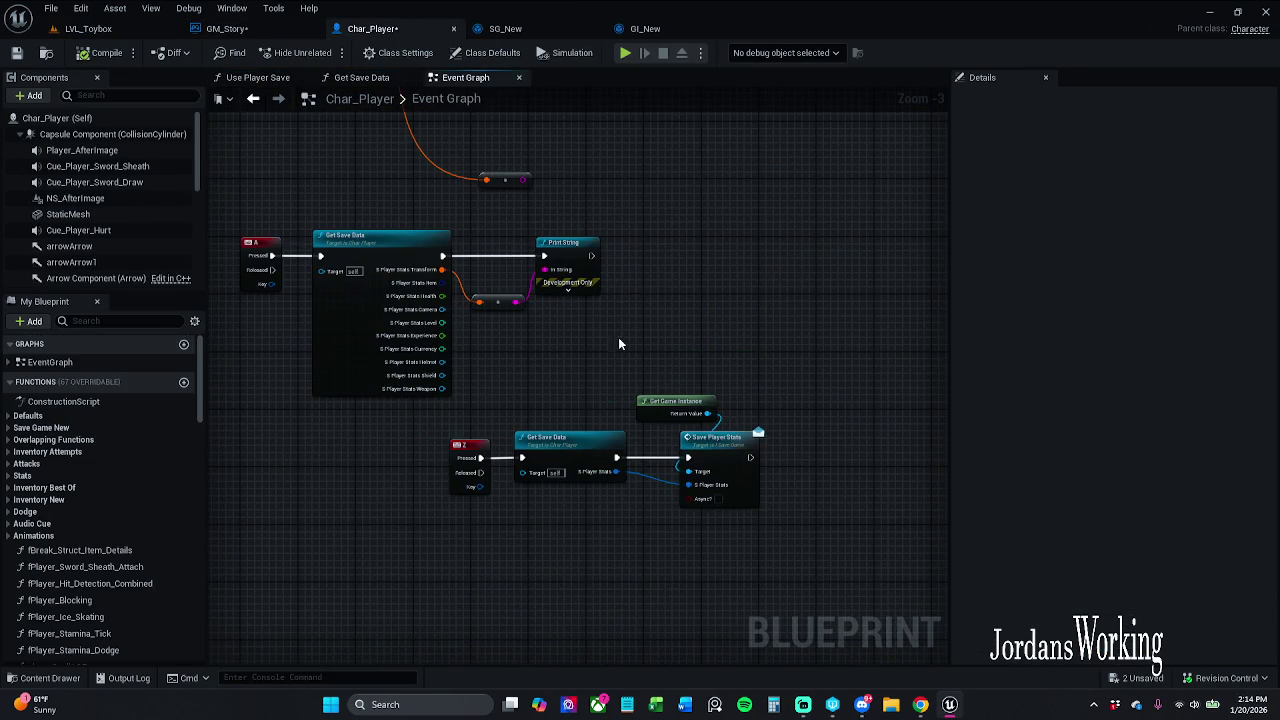
- Inspect the Z-key save nodes and the Get Save Data and Print String nodes, then return to LVL_Toybox
left_click_drag(522, 346, 621, 348)
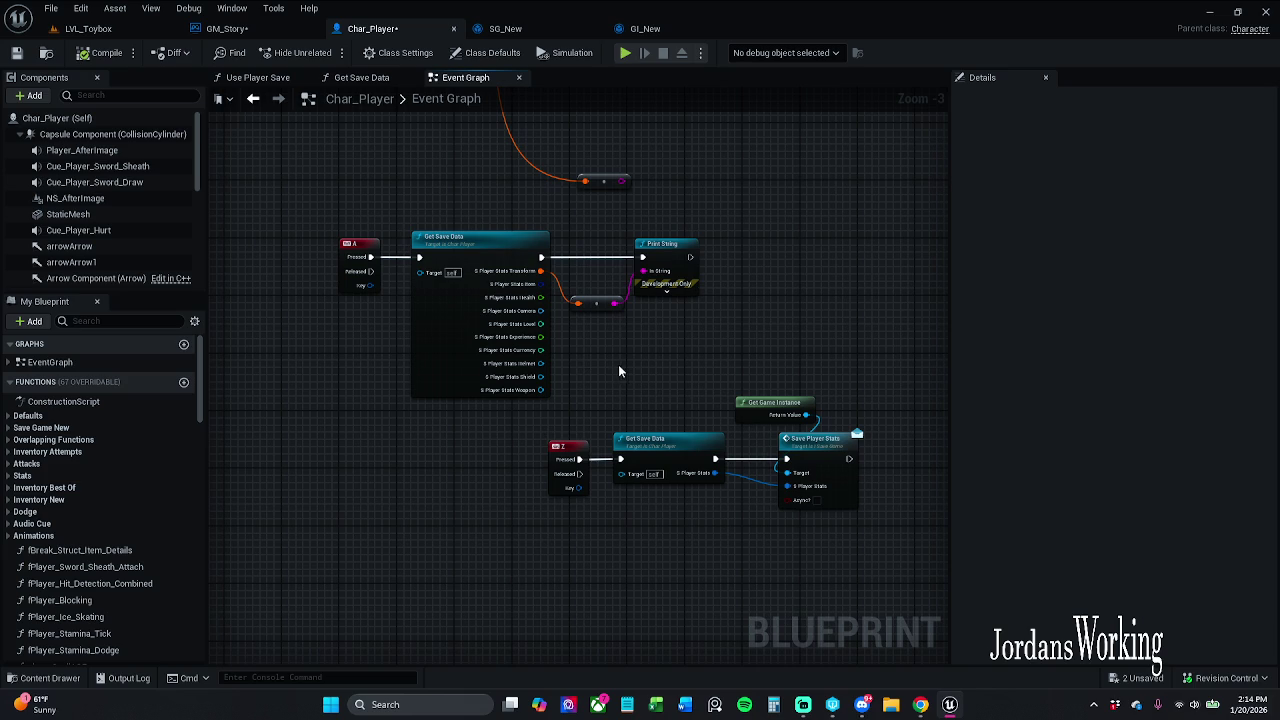
scroll(646, 378, "up", 2)
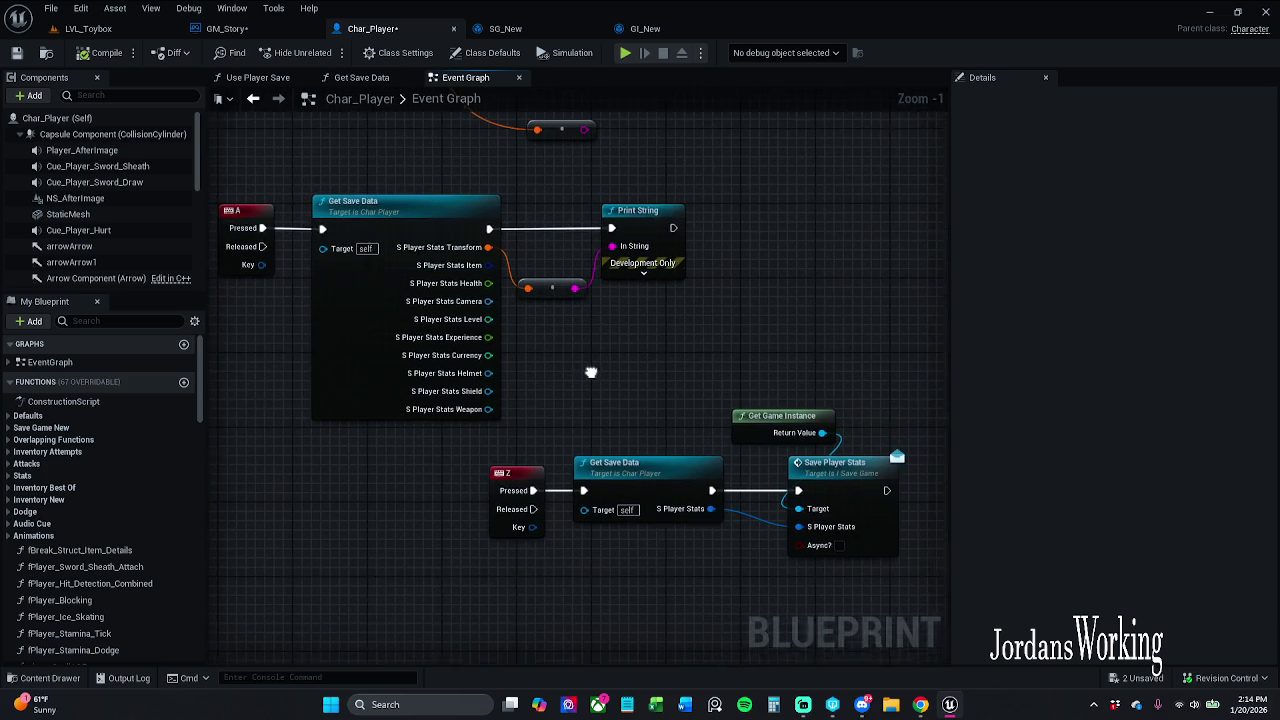
scroll(585, 364, "down", 1)
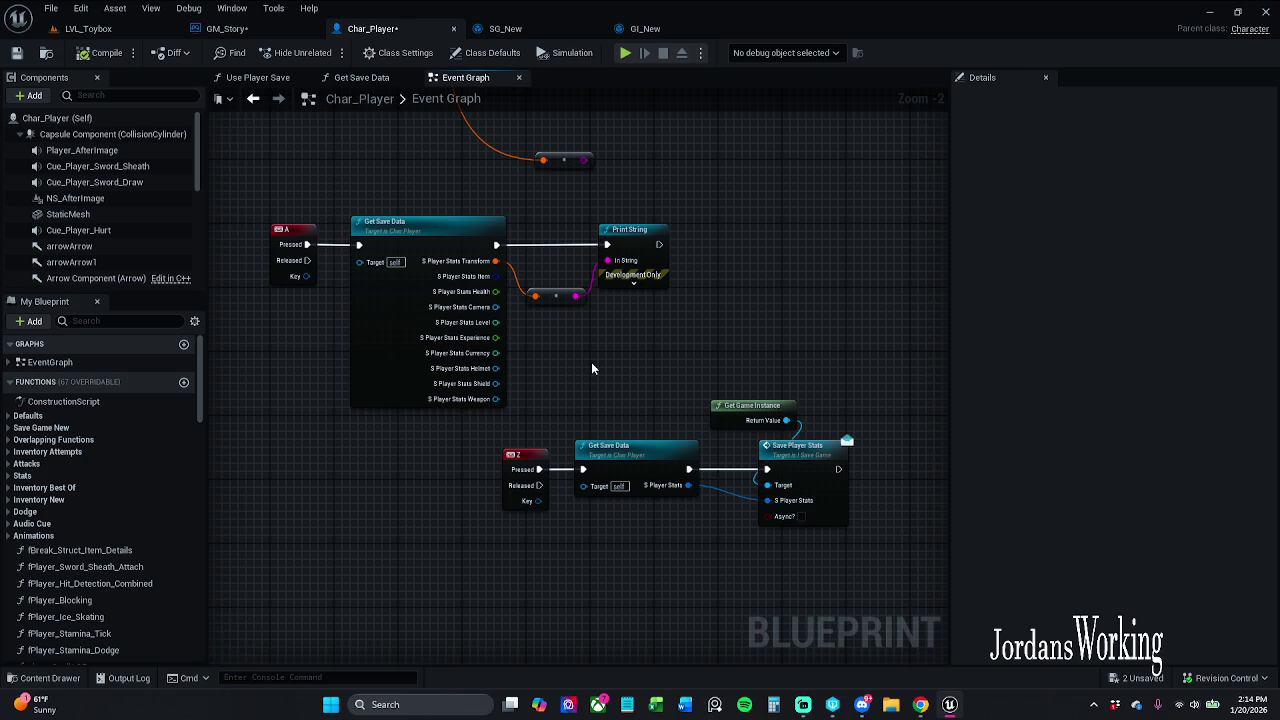
mouse_move(588, 369)
left_mouse_down()
mouse_move(589, 435)
mouse_move(657, 517)
mouse_move(642, 568)
left_mouse_up()
scroll(612, 408, "down", 1)
scroll(600, 395, "down", 1)
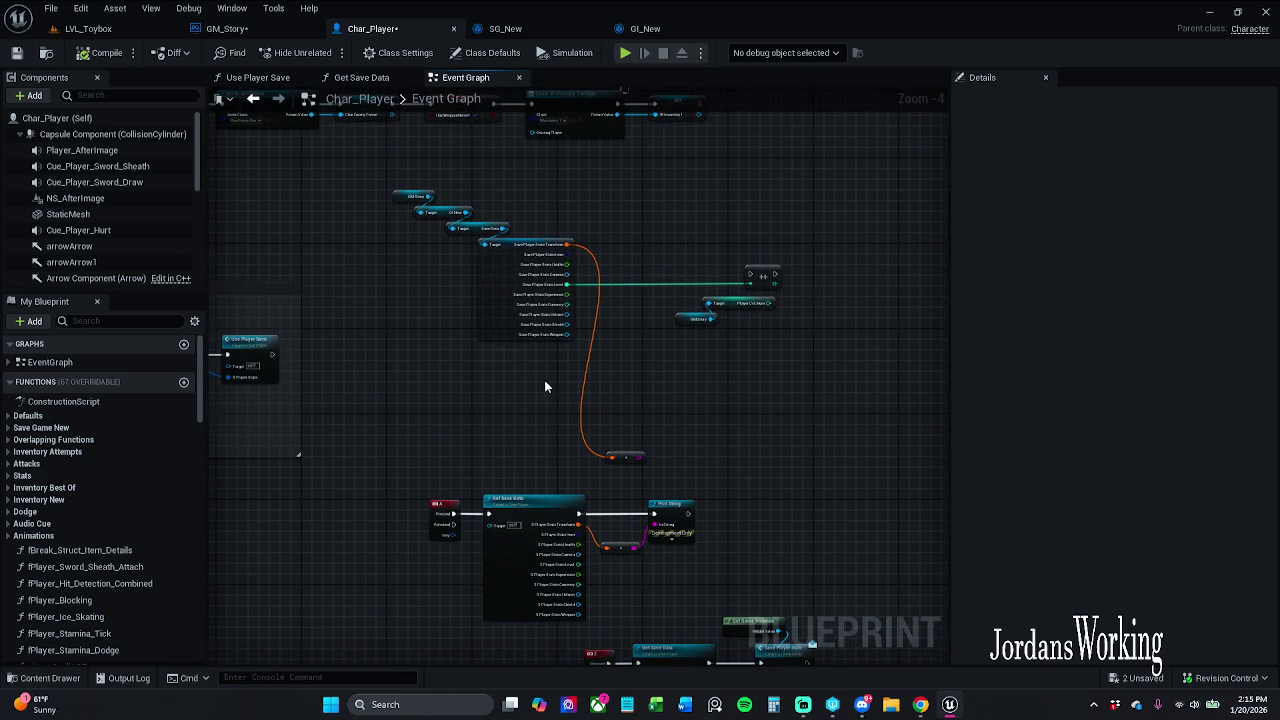
scroll(497, 457, "up", 3)
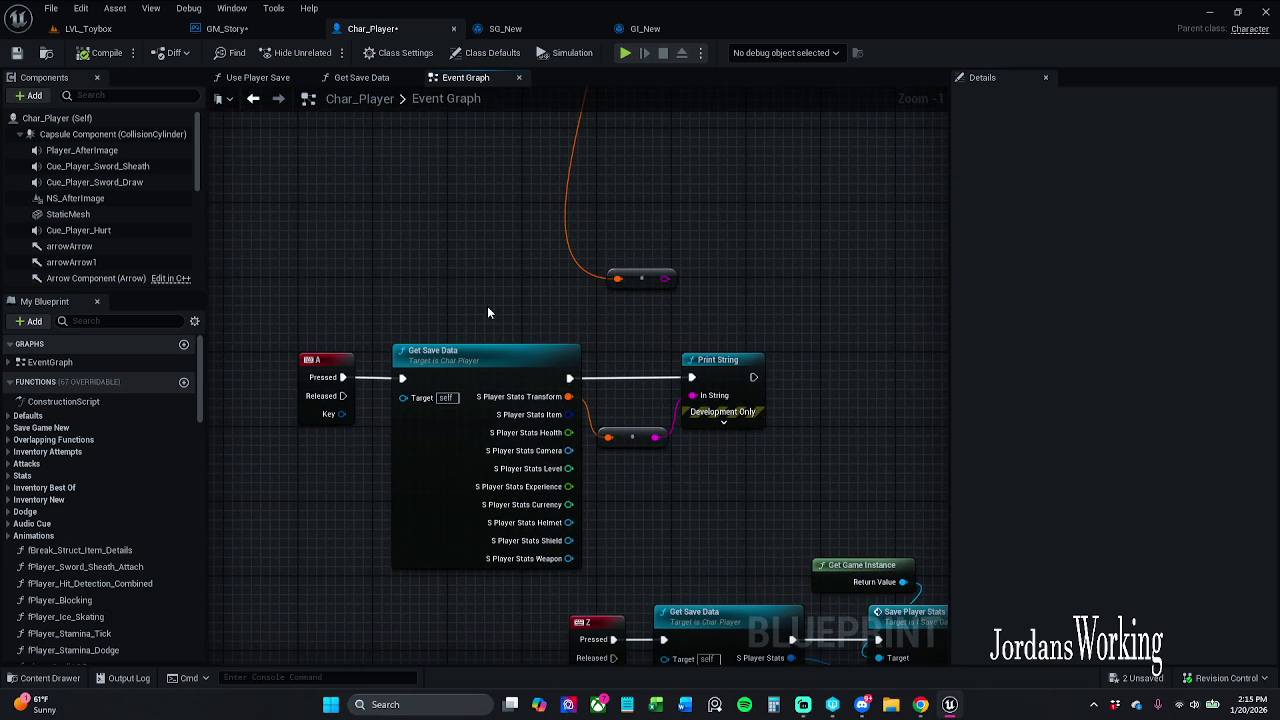
left_click_drag(488, 312, 443, 251)
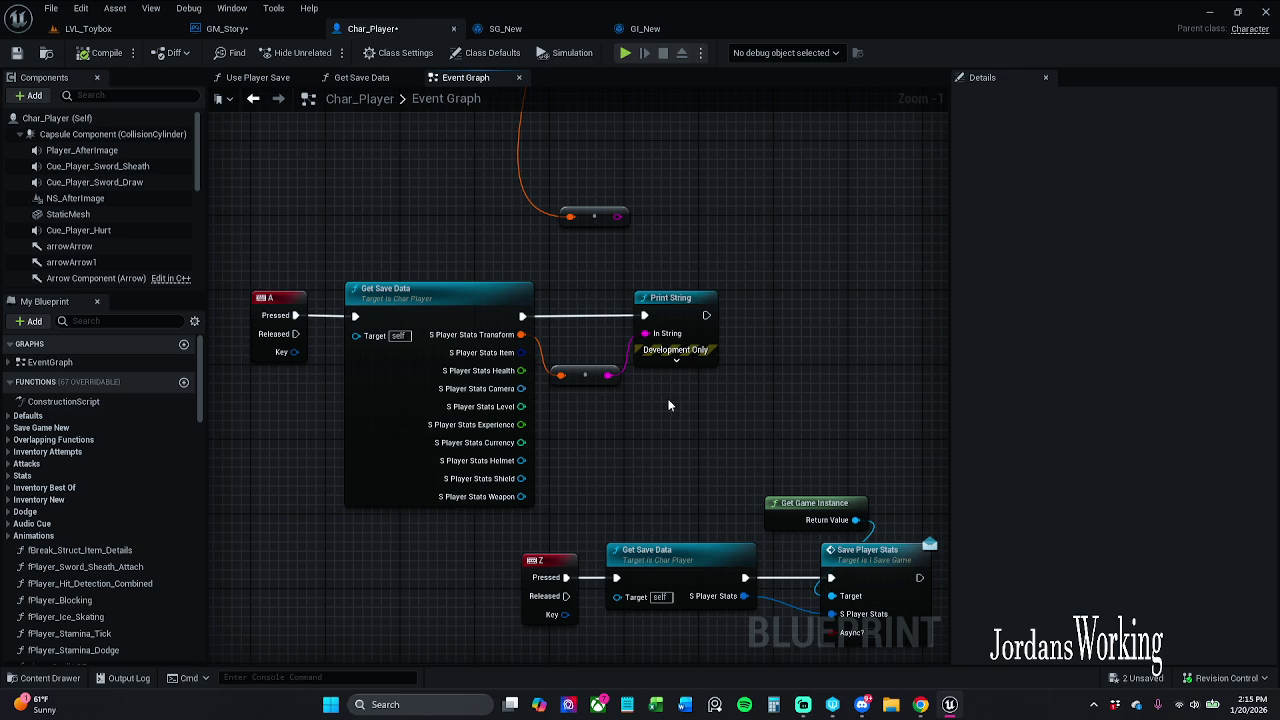
left_click_drag(580, 294, 630, 388)
left_click(88, 28)
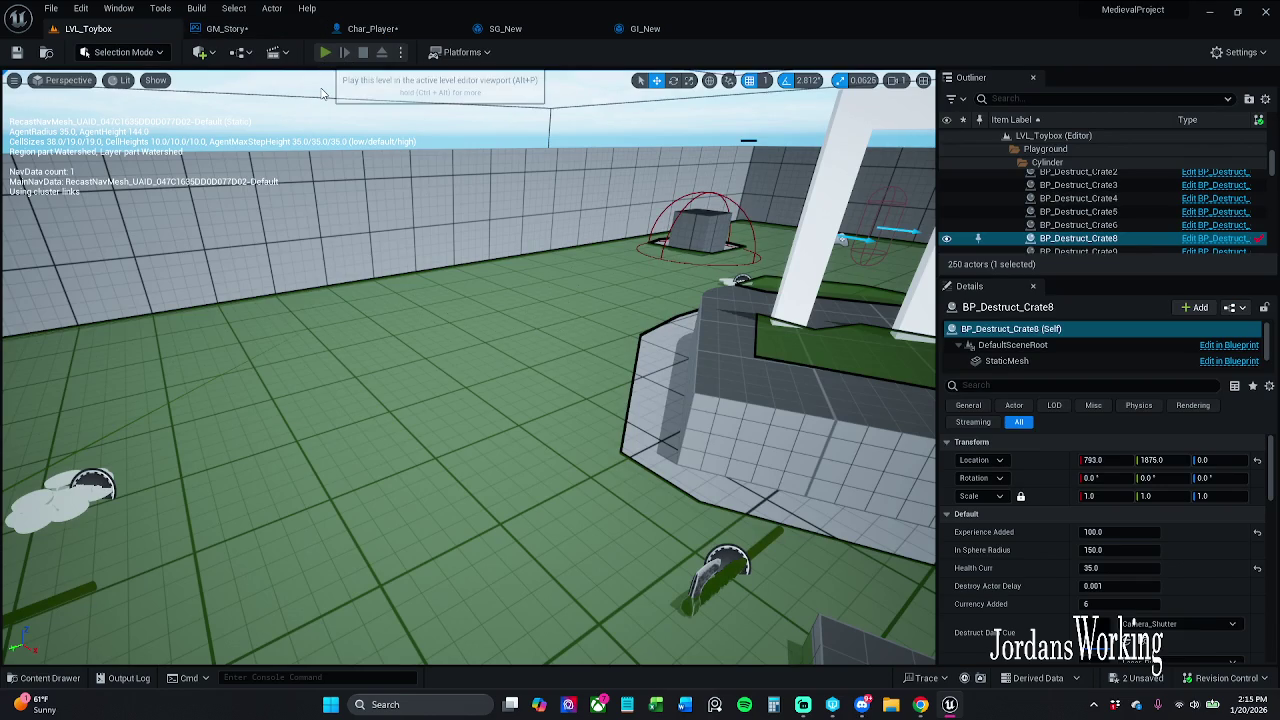
- Play-test the level, running the character forward and saving player data, then stop
left_click(325, 52)
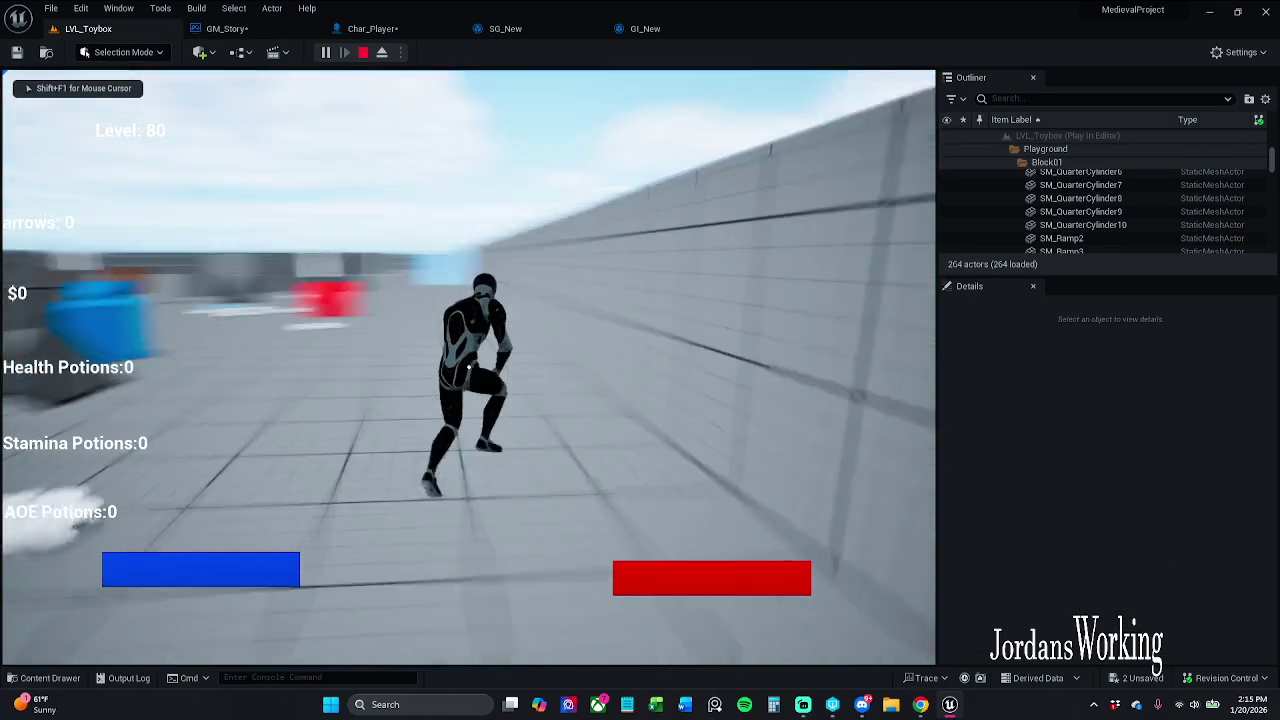
key("w")
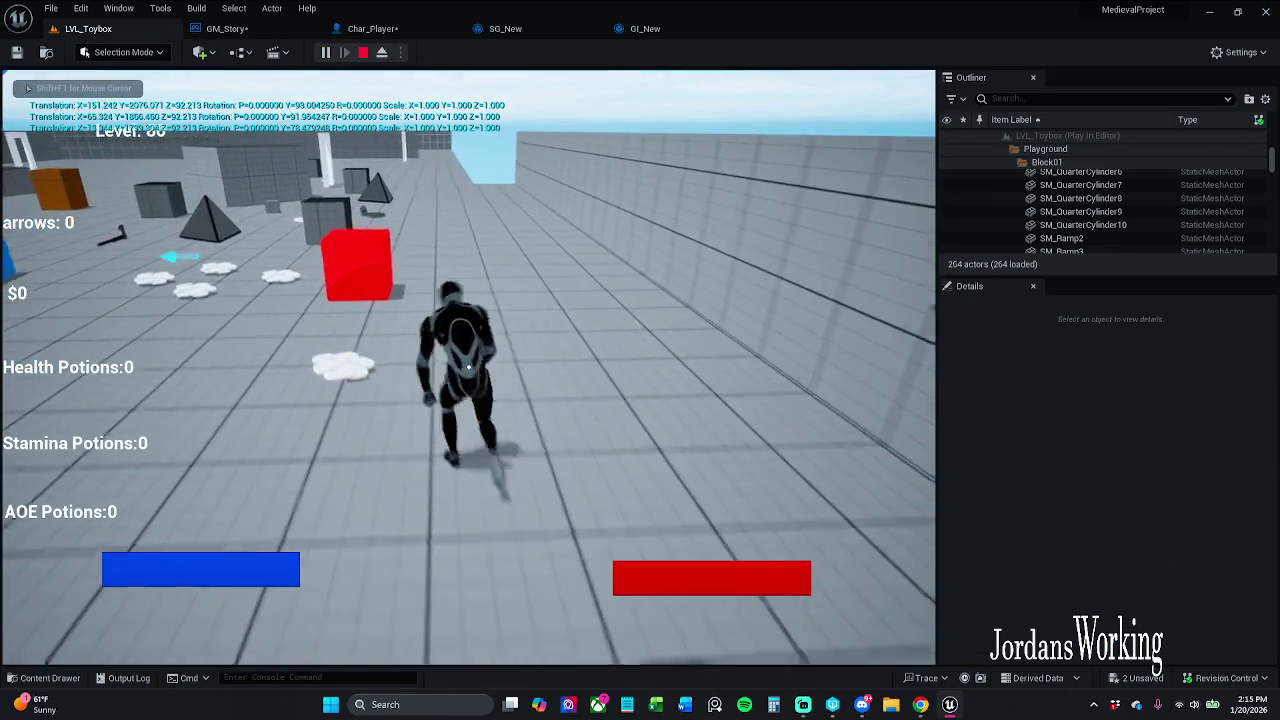
key("w")
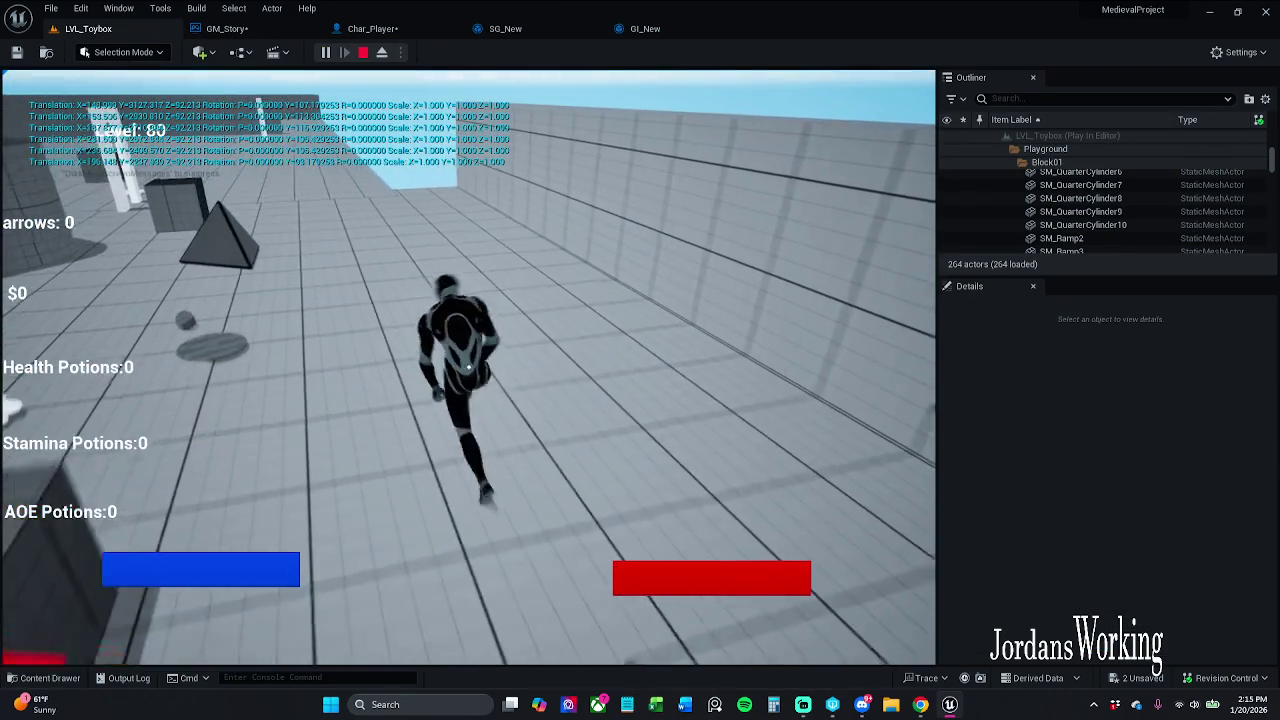
key("w")
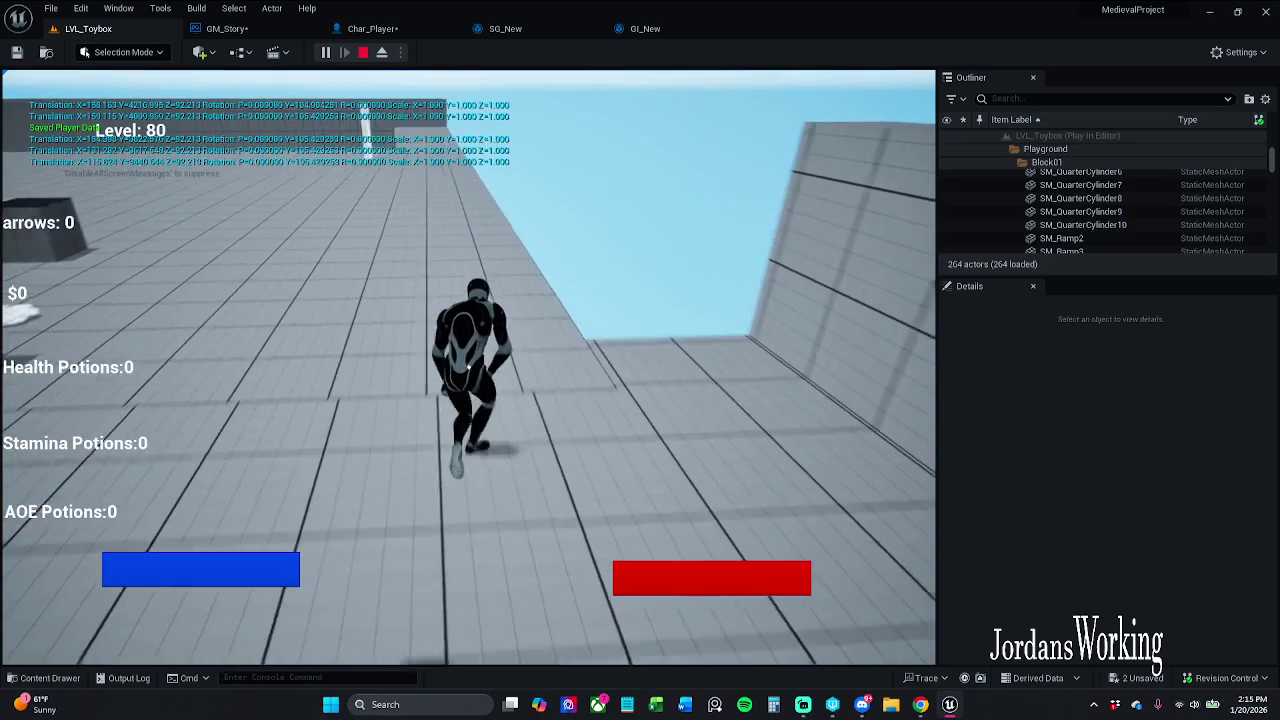
key("w")
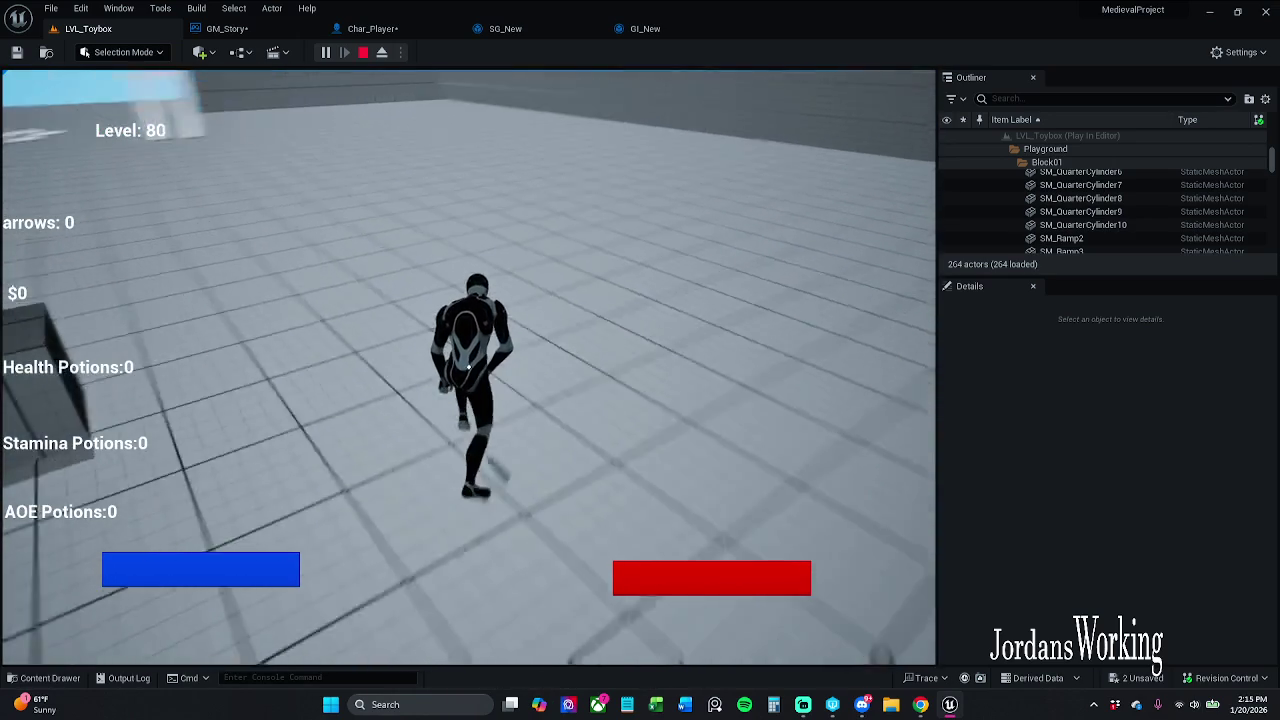
key("w")
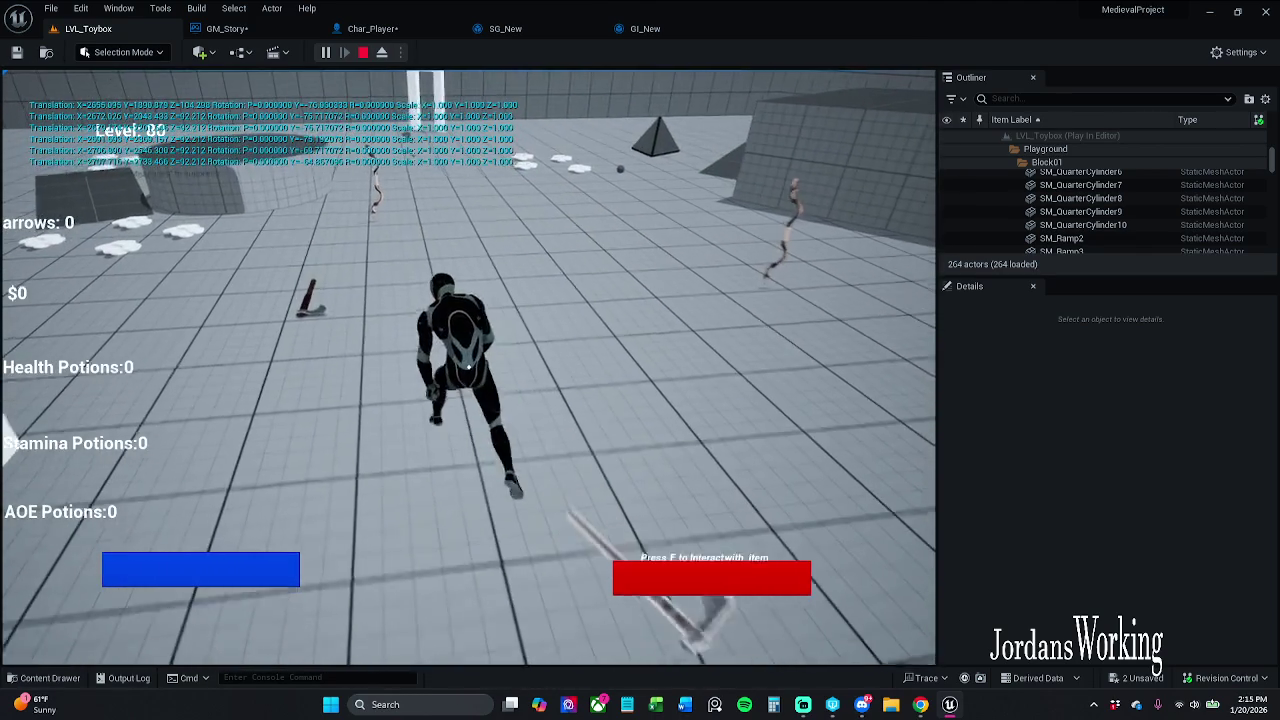
key("Escape")
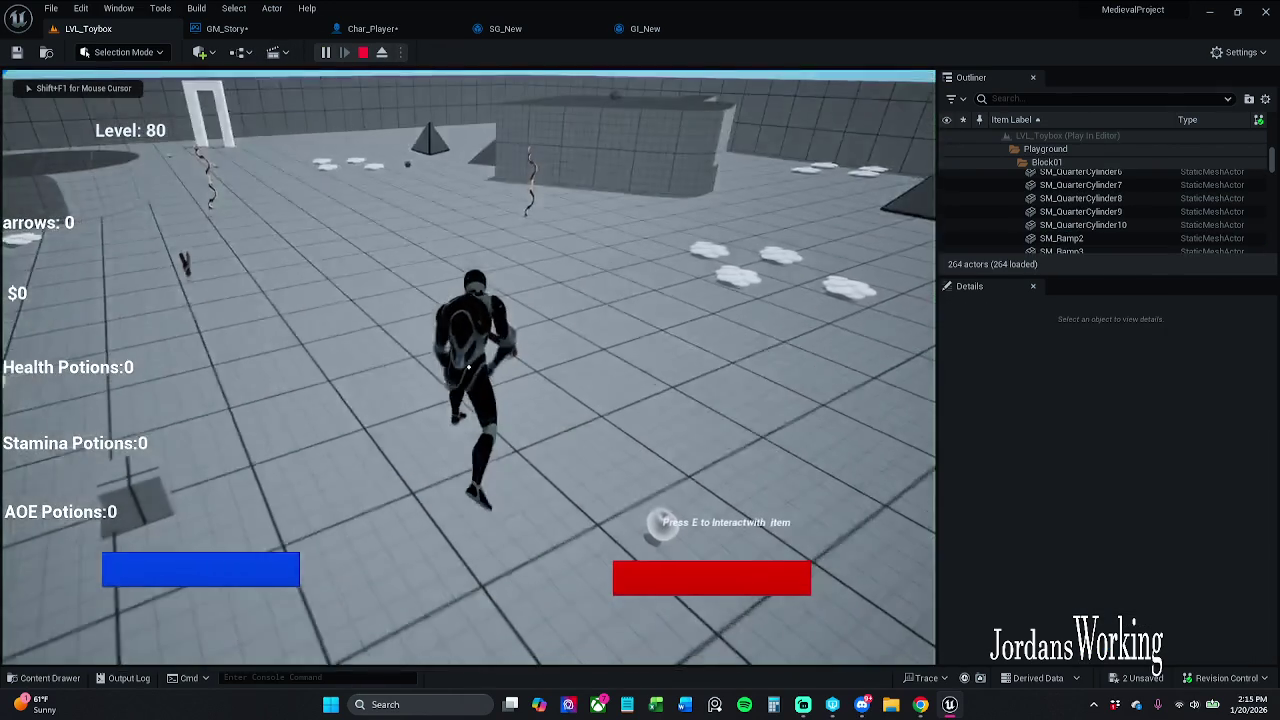
- Run two more short play sessions, then return to Char_Player's Event Graph
key("w")
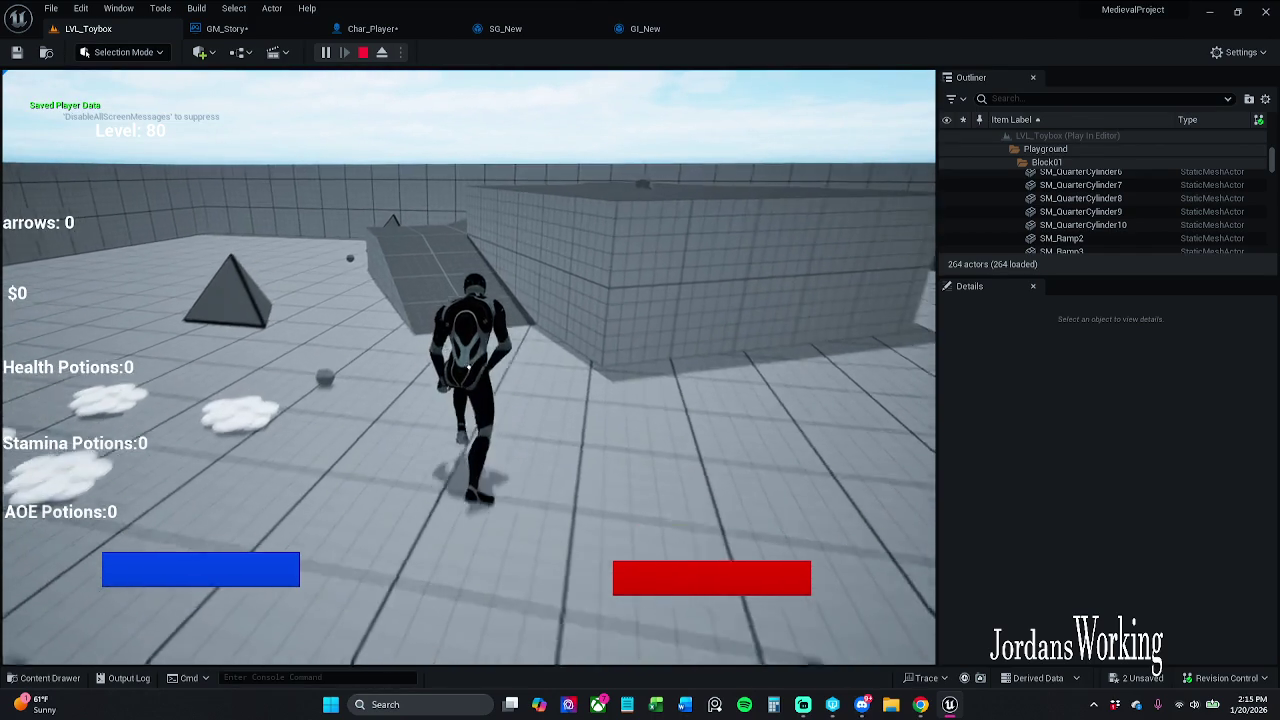
key("w")
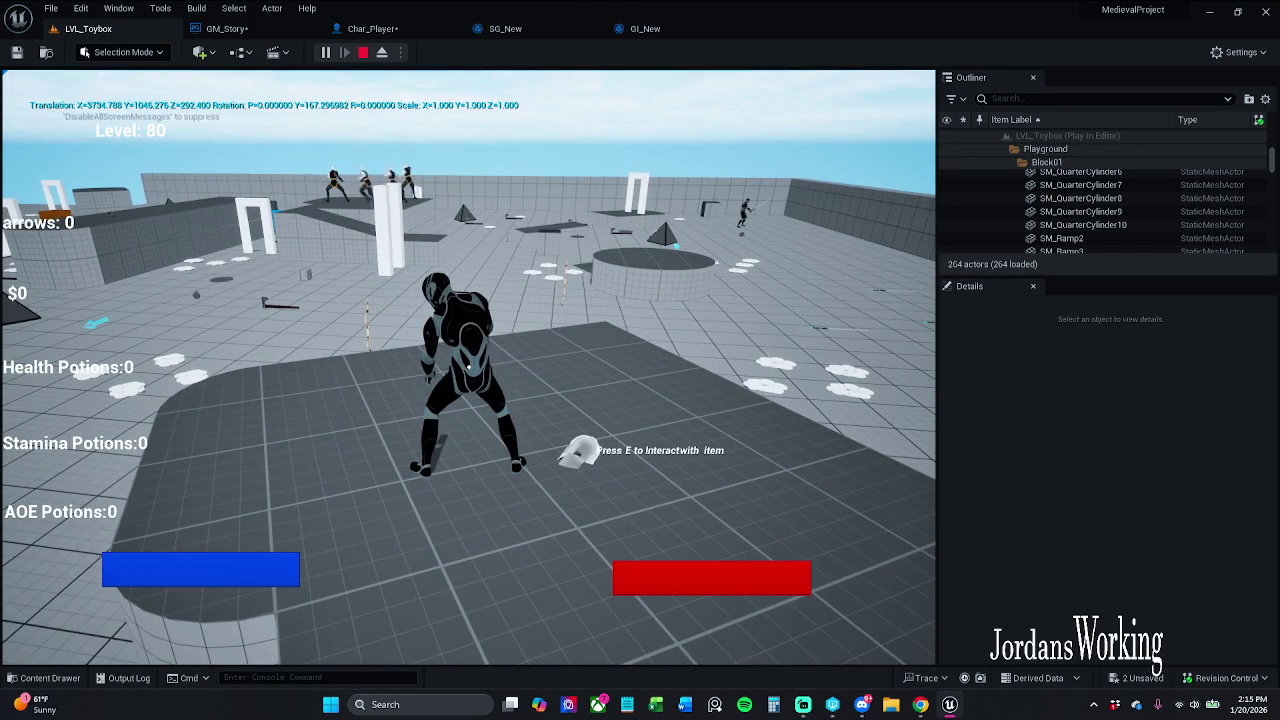
key("w")
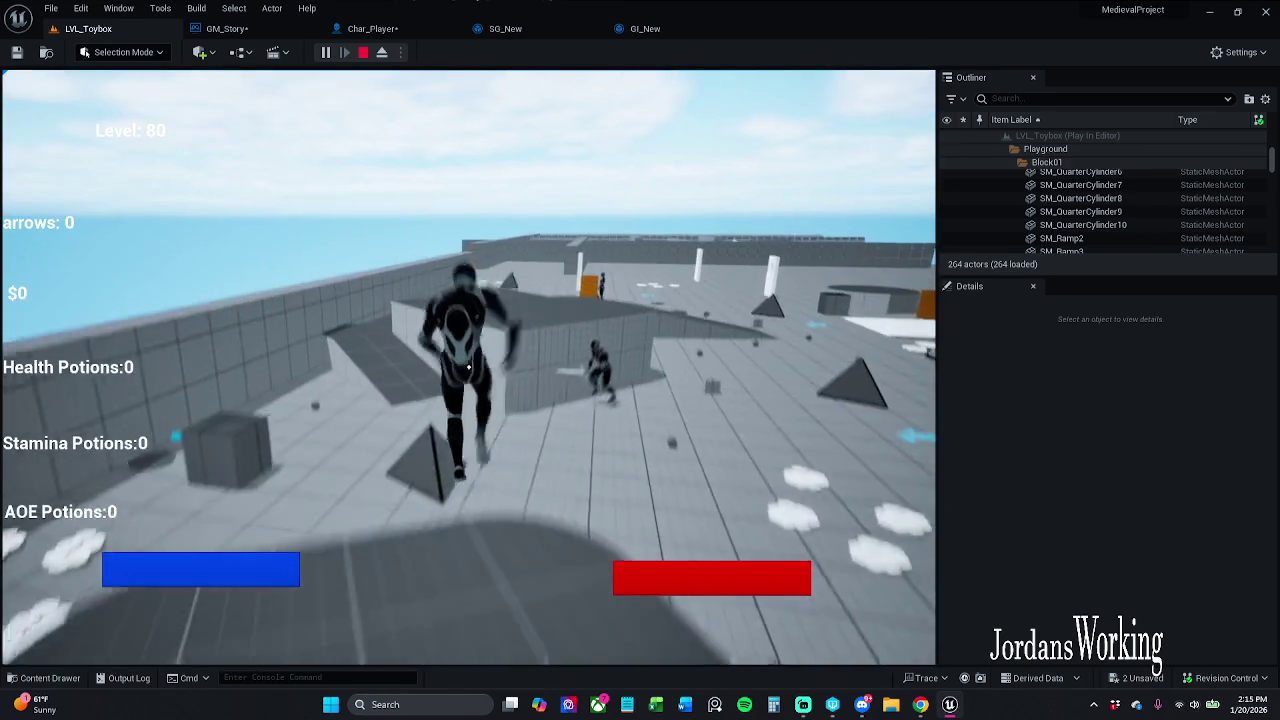
key("w")
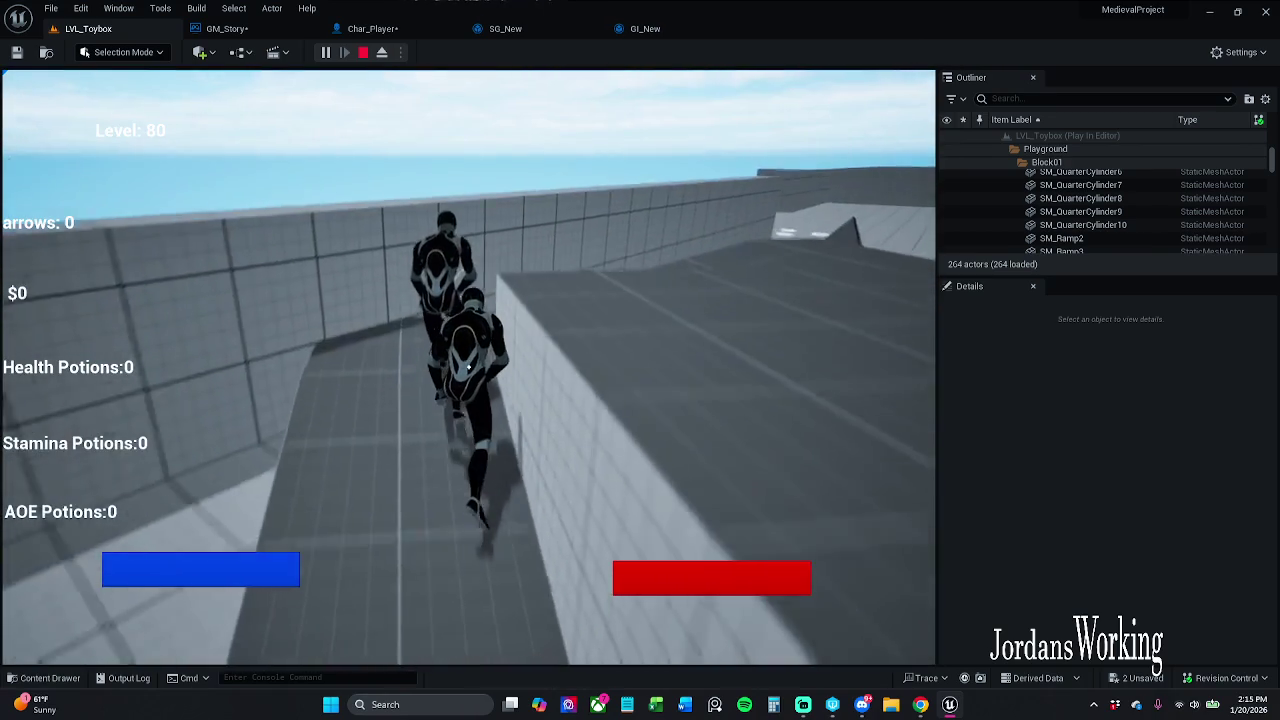
key("Escape")
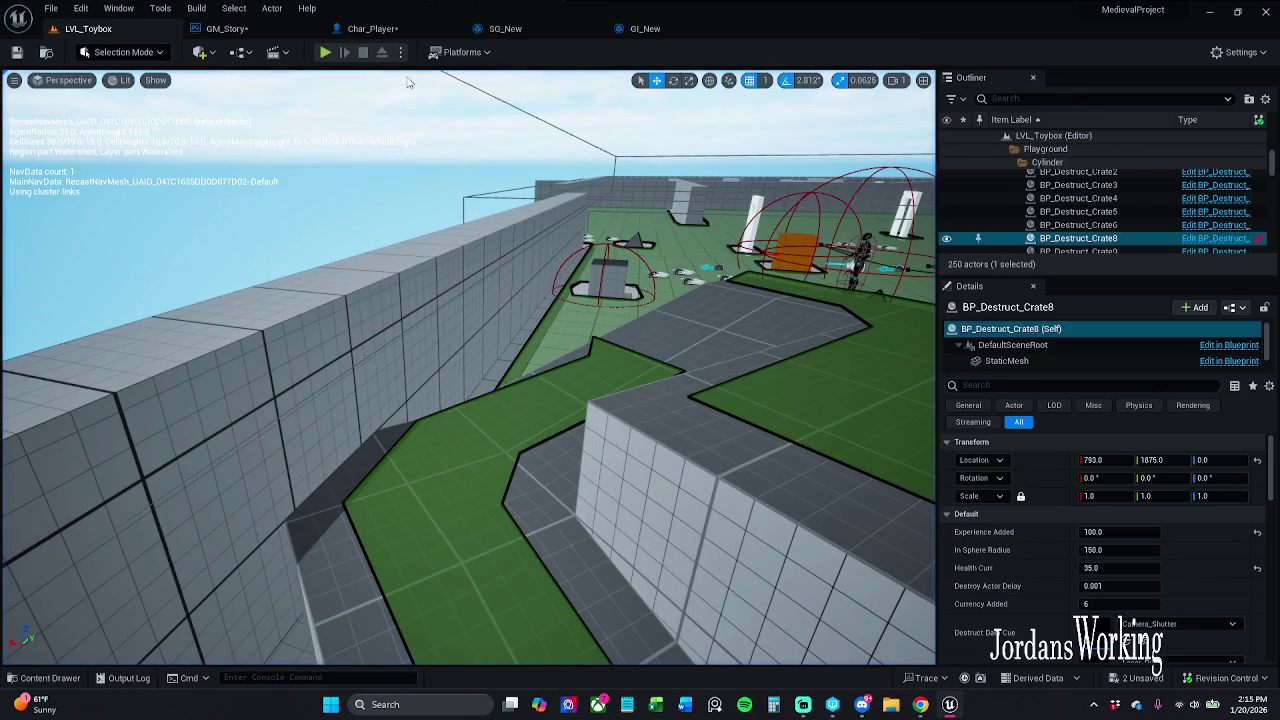
left_click(328, 52)
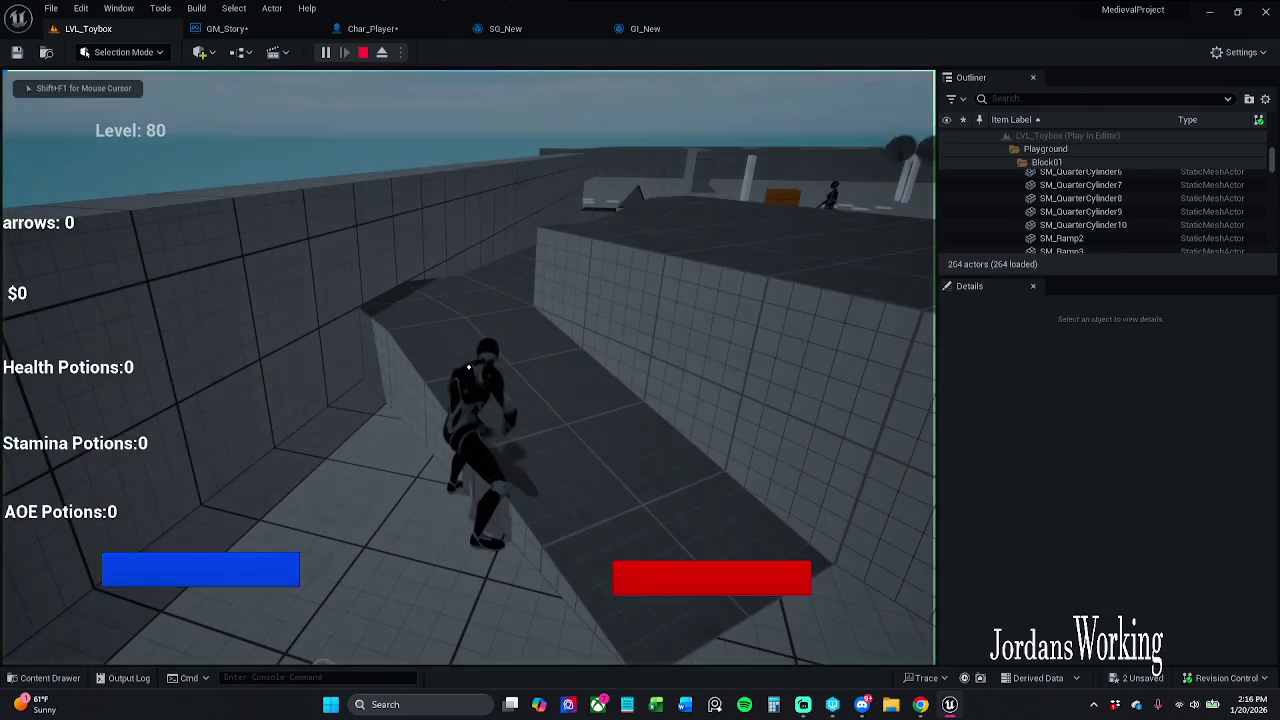
key("w")
key("w")
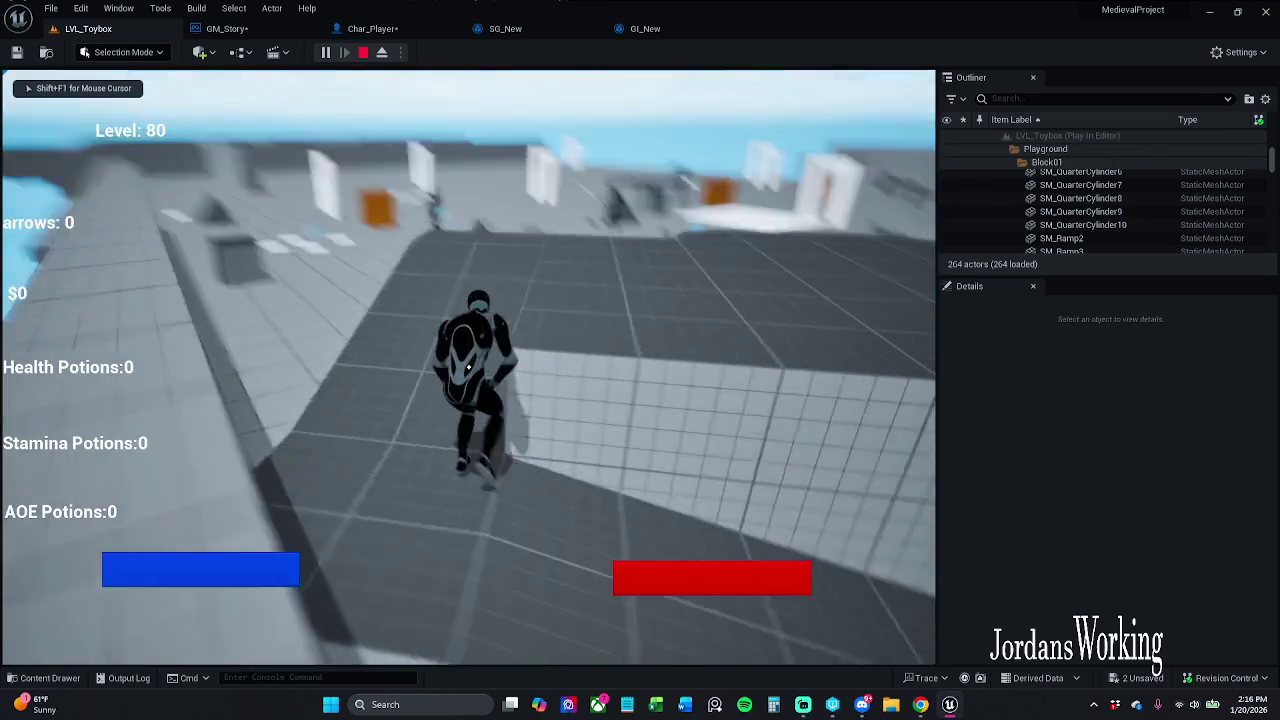
key("Escape")
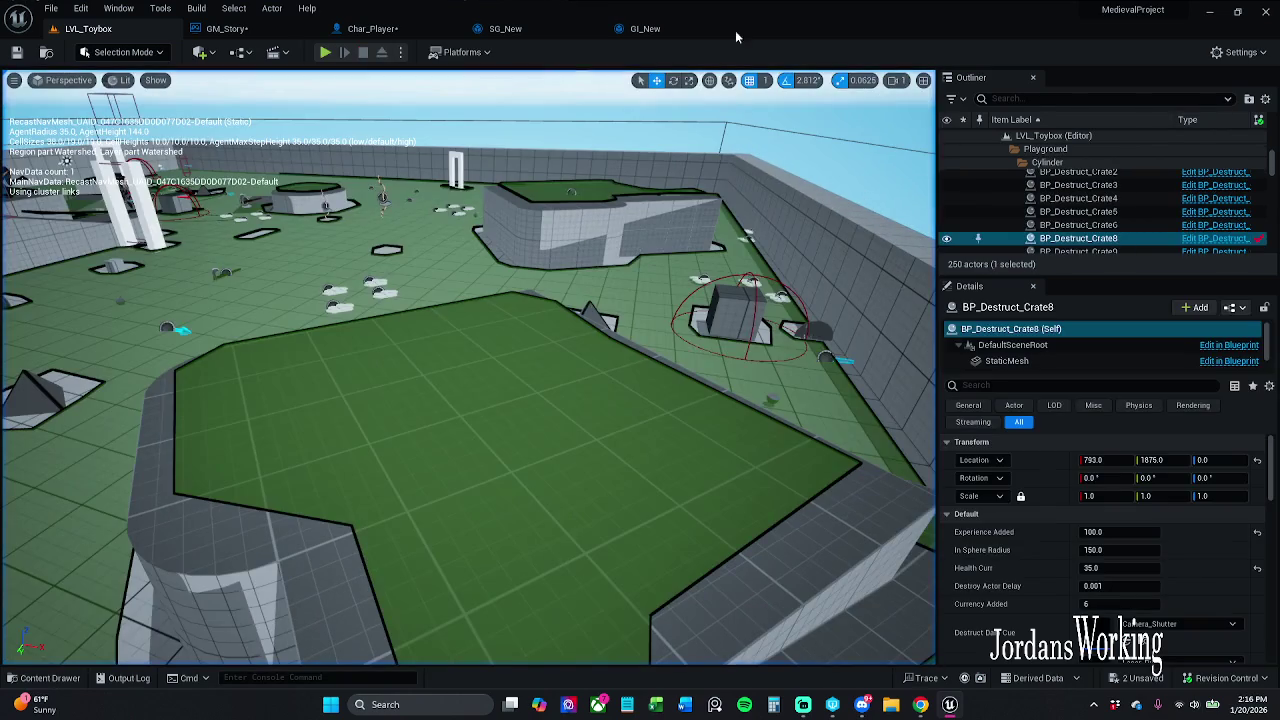
left_click(372, 30)
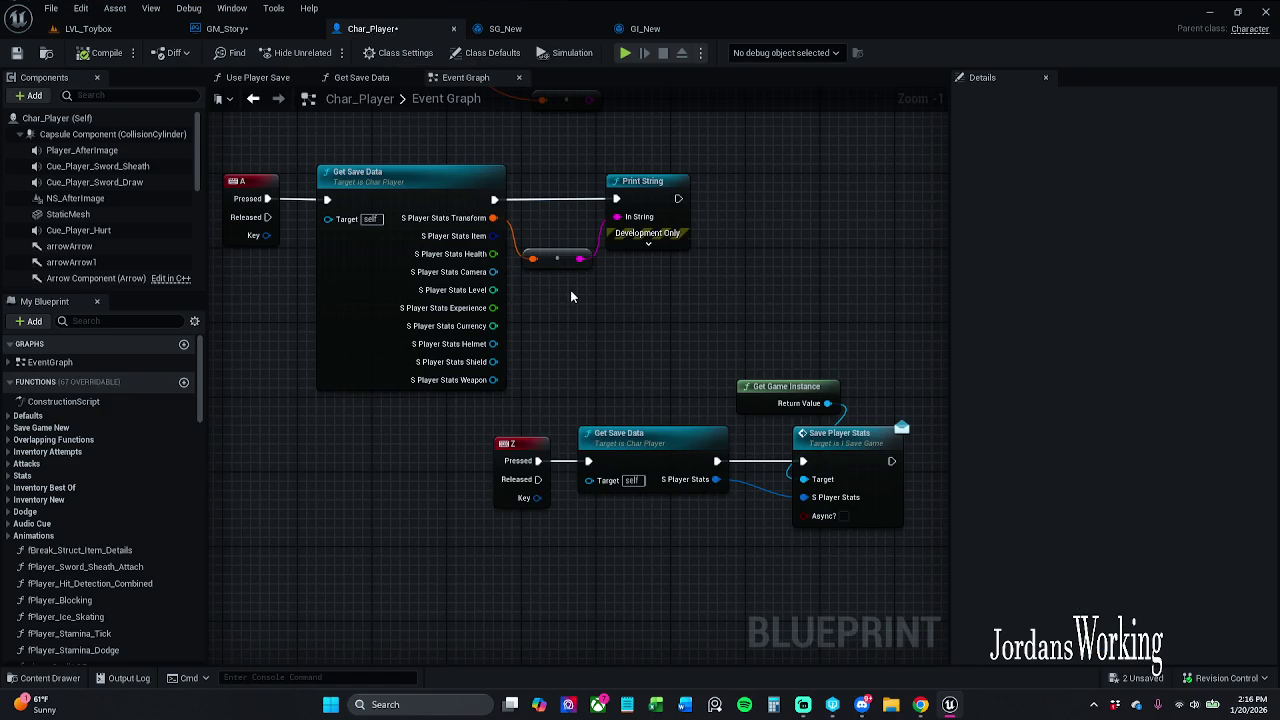
- Tidy the graph: shift the Z-key save nodes, Print String and the conversion node
scroll(570, 296, "down", 1)
left_click_drag(505, 410, 740, 496)
mouse_move(605, 460)
left_mouse_down()
mouse_move(653, 428)
mouse_move(637, 428)
mouse_move(704, 436)
left_mouse_up()
left_click(614, 357)
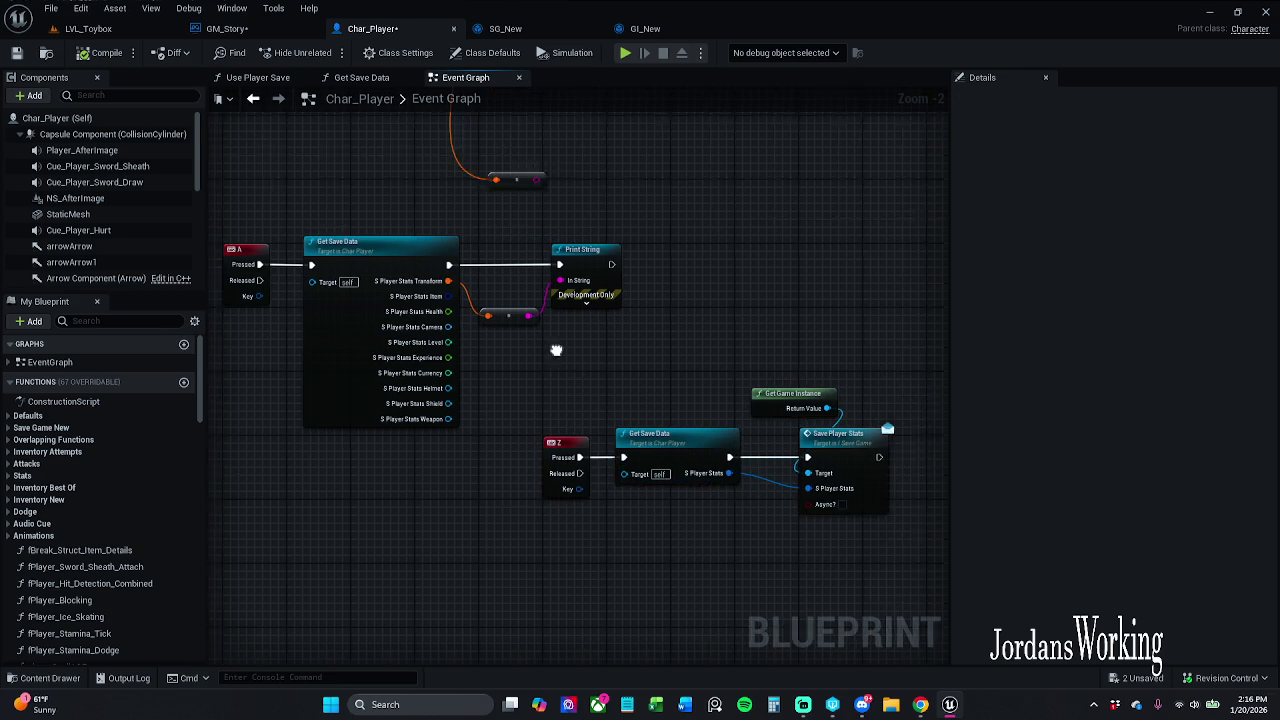
left_click_drag(553, 281, 595, 281)
left_click(597, 237)
left_click_drag(515, 341, 491, 324)
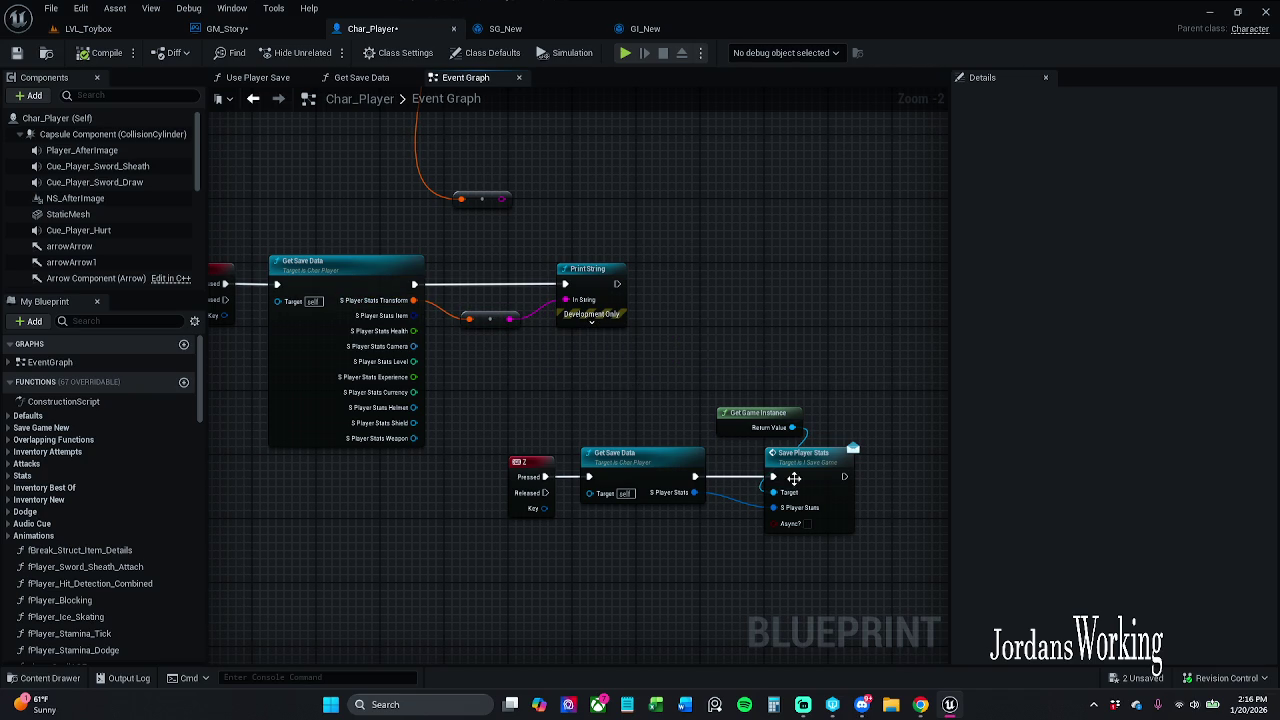
- Copy and paste the Get Game Instance and Save Player Stats nodes beside Print String
left_click_drag(767, 357, 877, 508)
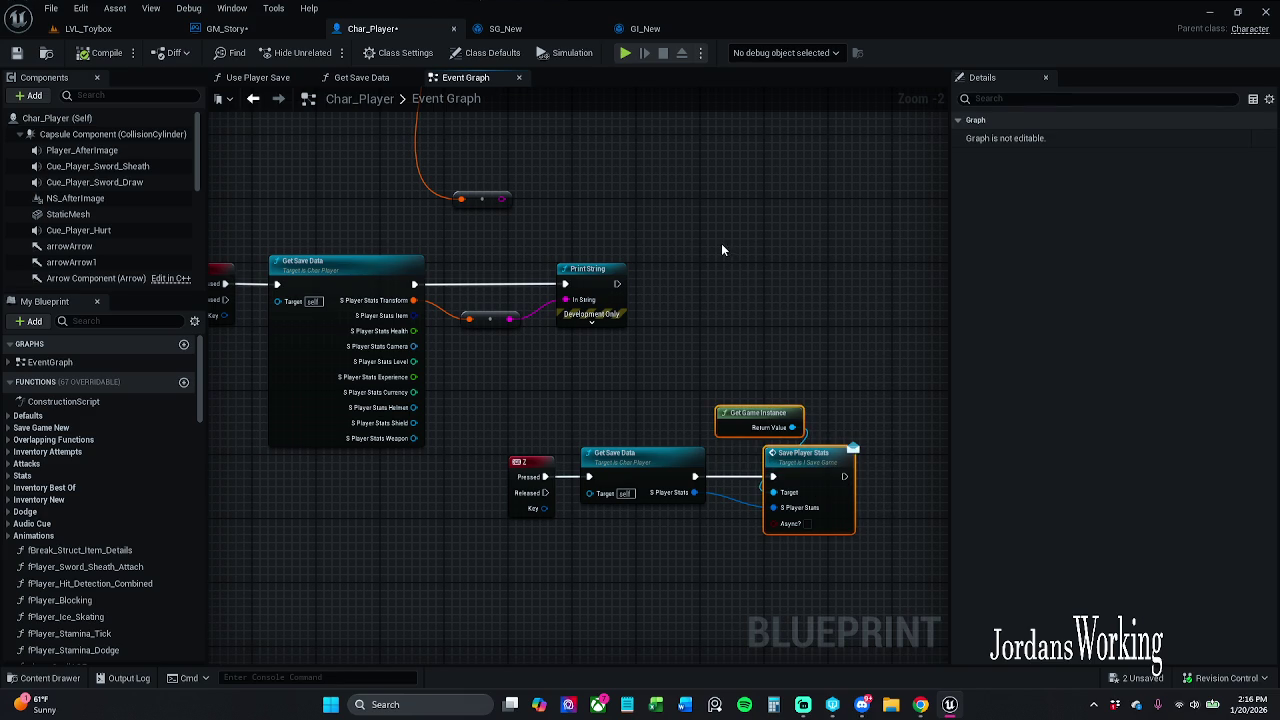
key("ctrl+c")
key("ctrl+v")
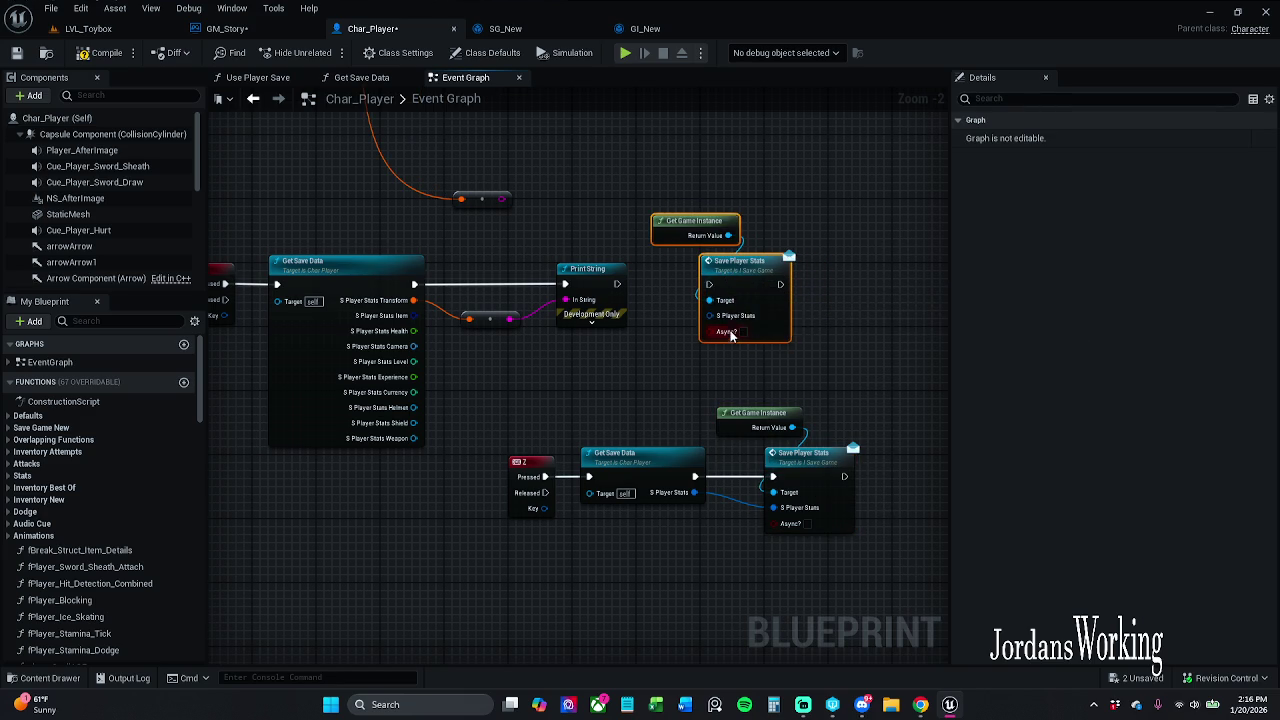
scroll(648, 370, "down", 2)
scroll(648, 370, "down", 1)
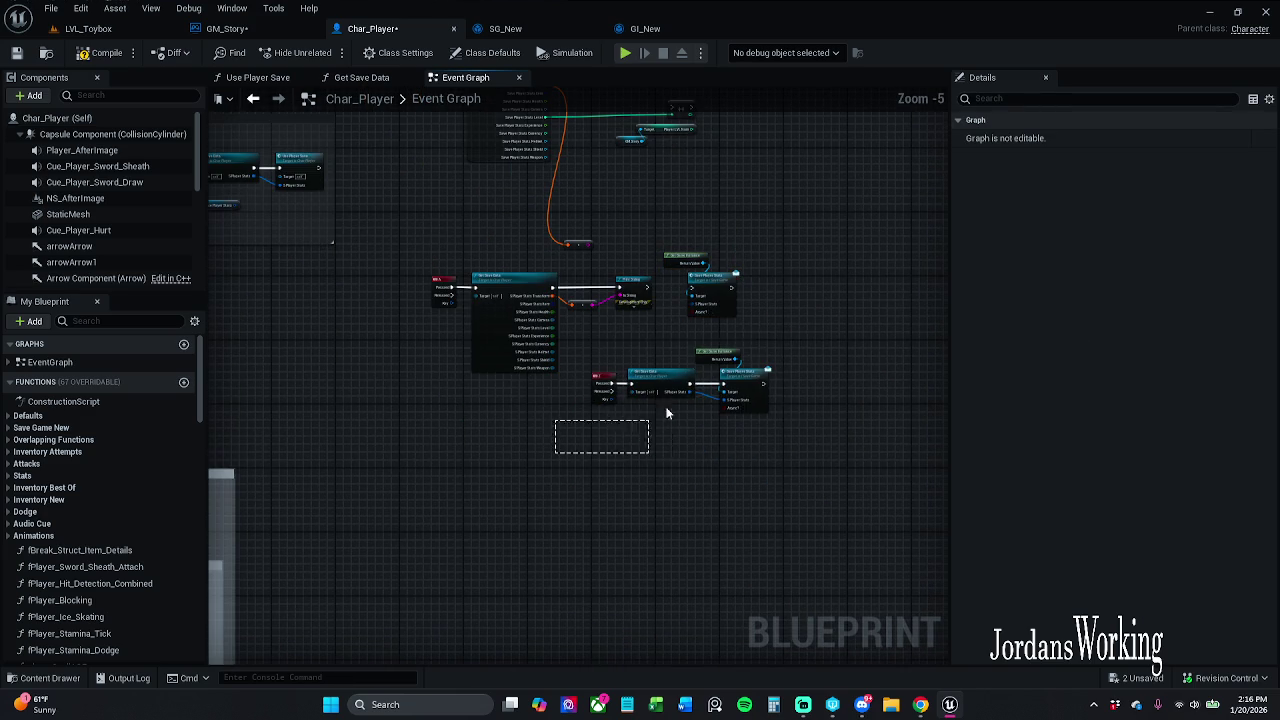
- Move the Z-key node group down and left
left_click_drag(578, 476, 805, 357)
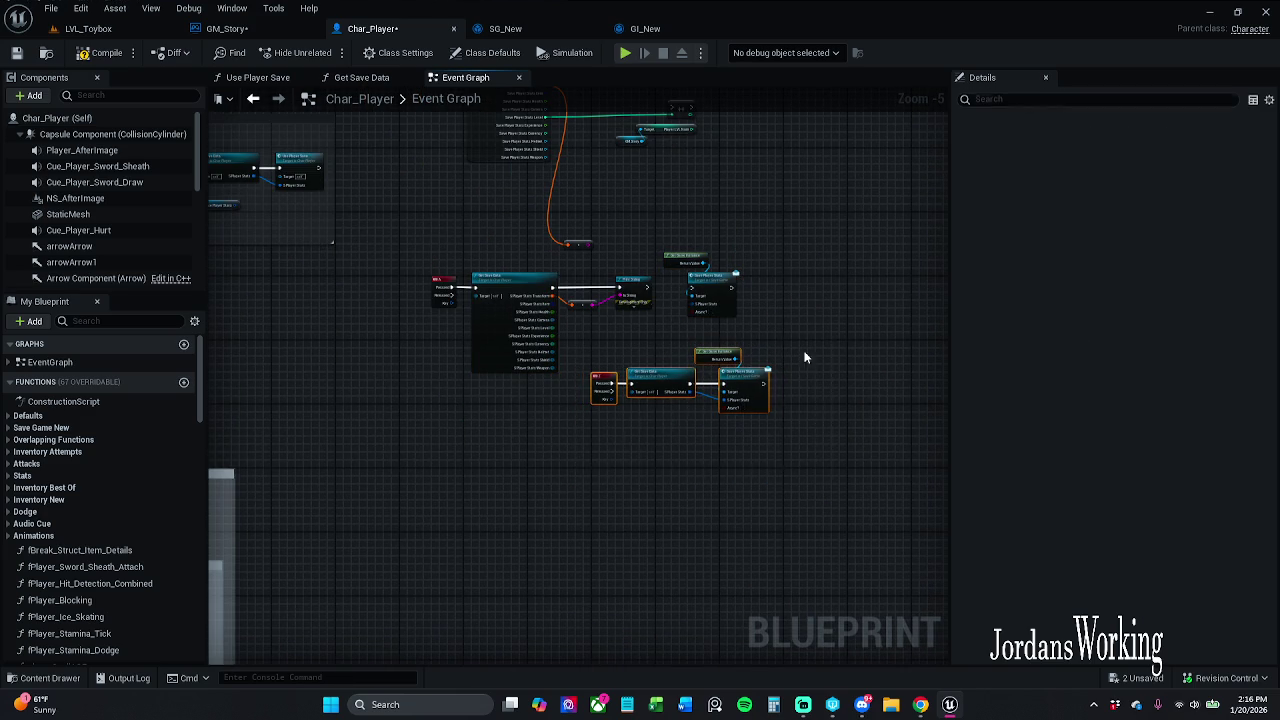
mouse_move(697, 374)
left_mouse_down()
mouse_move(640, 420)
mouse_move(483, 469)
mouse_move(478, 497)
left_mouse_up()
scroll(478, 497, "up", 4)
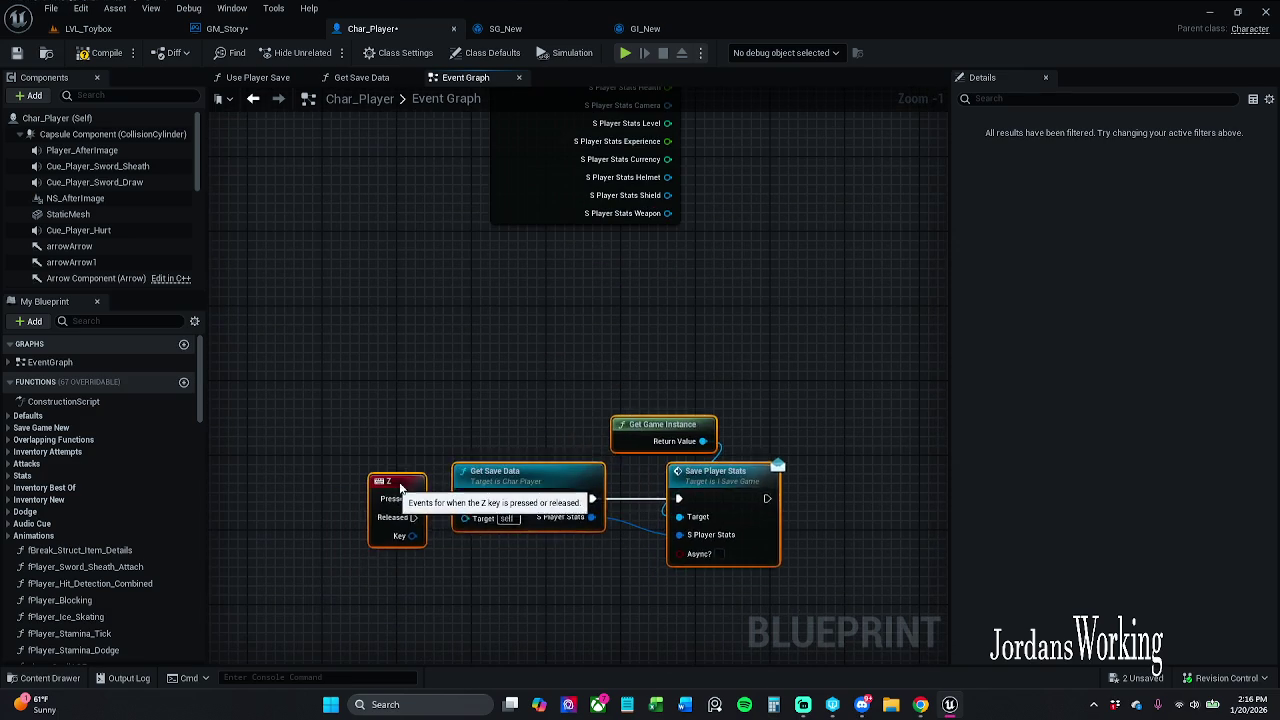
scroll(538, 390, "down", 2)
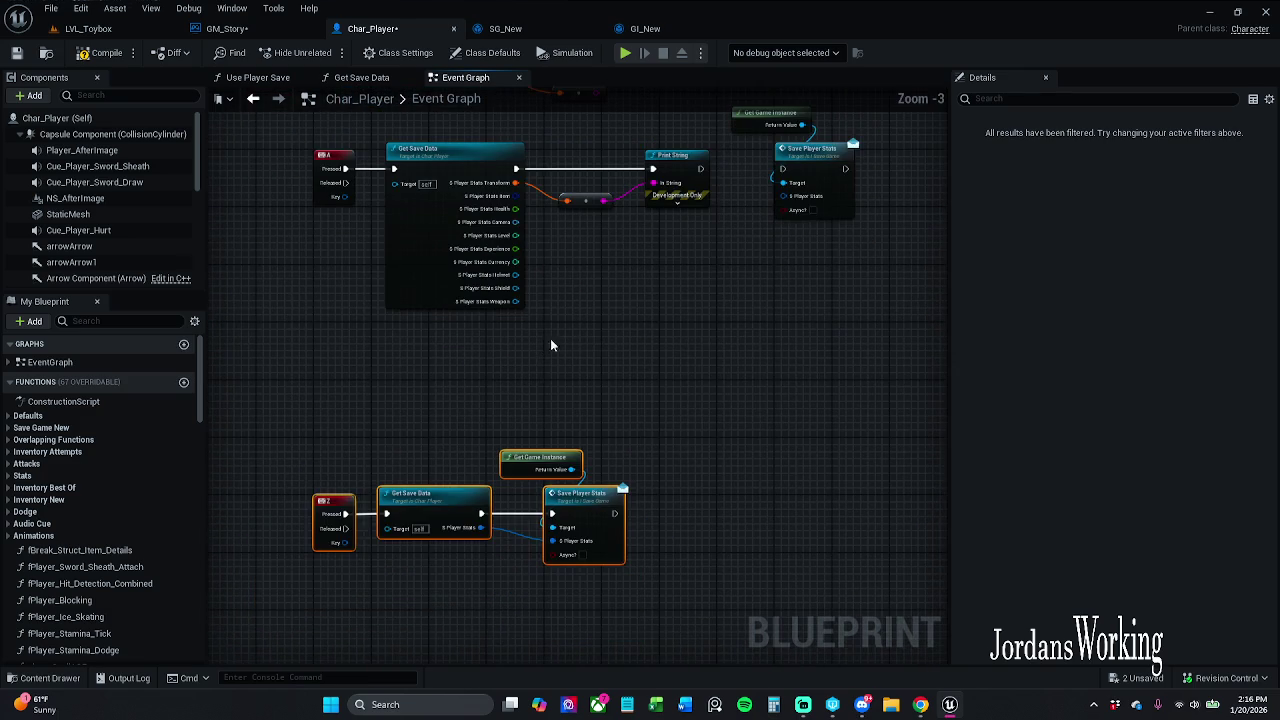
scroll(655, 266, "up", 4)
- Split the copied S Player Stats pin, wire in the transform and Print String's exec, and save Char_Player
right_click(655, 265)
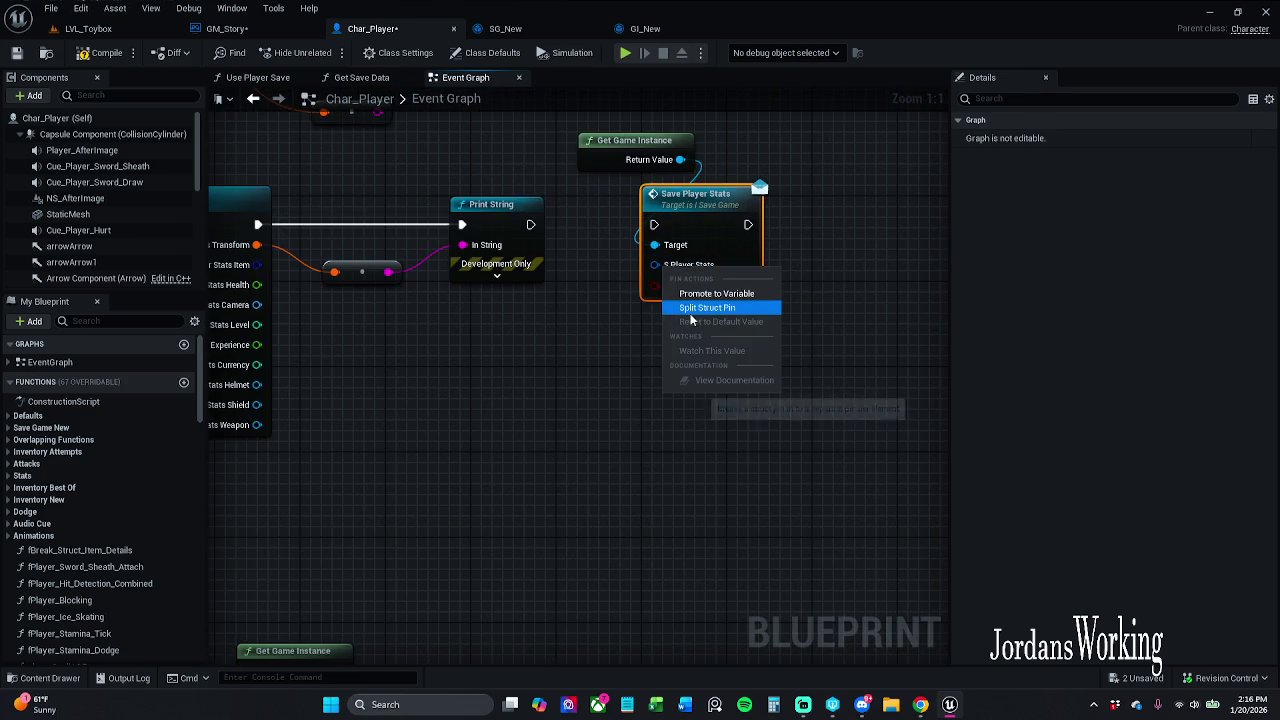
left_click(572, 394)
mouse_move(397, 232)
left_mouse_down()
mouse_move(520, 306)
mouse_move(771, 232)
mouse_move(826, 252)
left_mouse_up()
left_click_drag(793, 211, 668, 212)
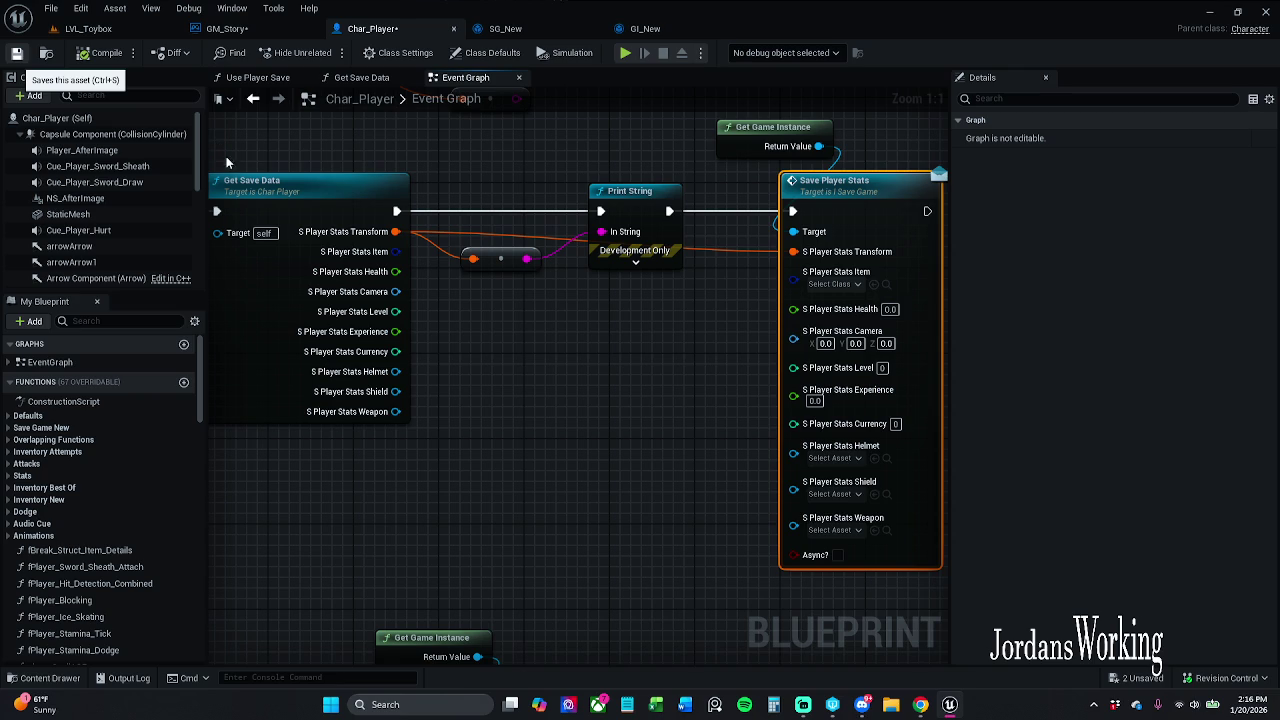
key("ctrl+s")
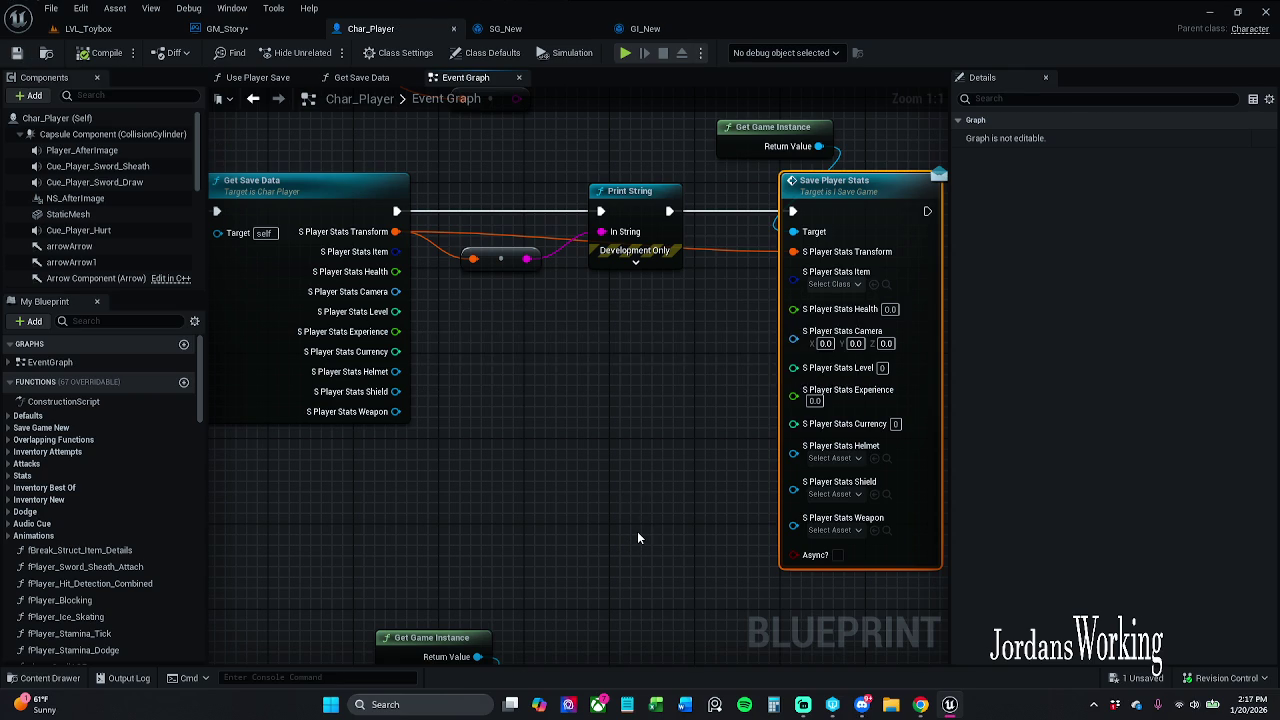
scroll(637, 531, "down", 4)
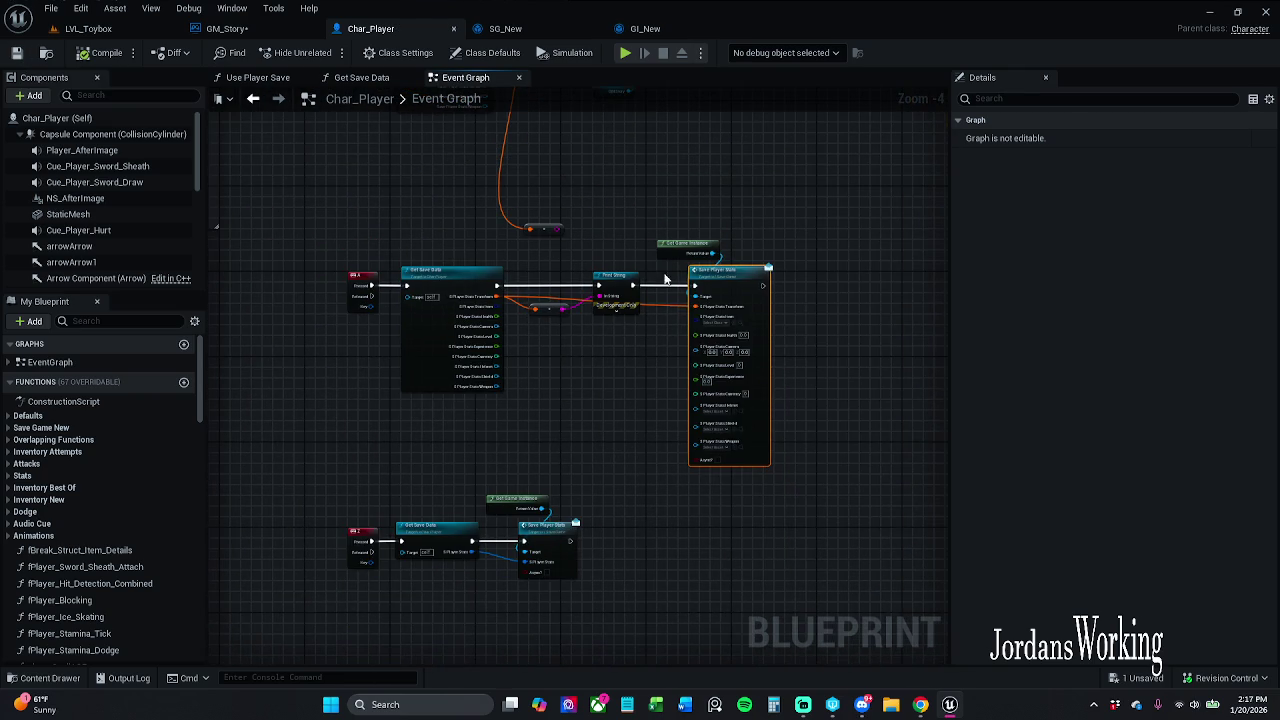
- Delete the duplicate Get Game Instance and Save Player Stats nodes near Print String
left_click_drag(745, 327, 750, 330)
key("Delete")
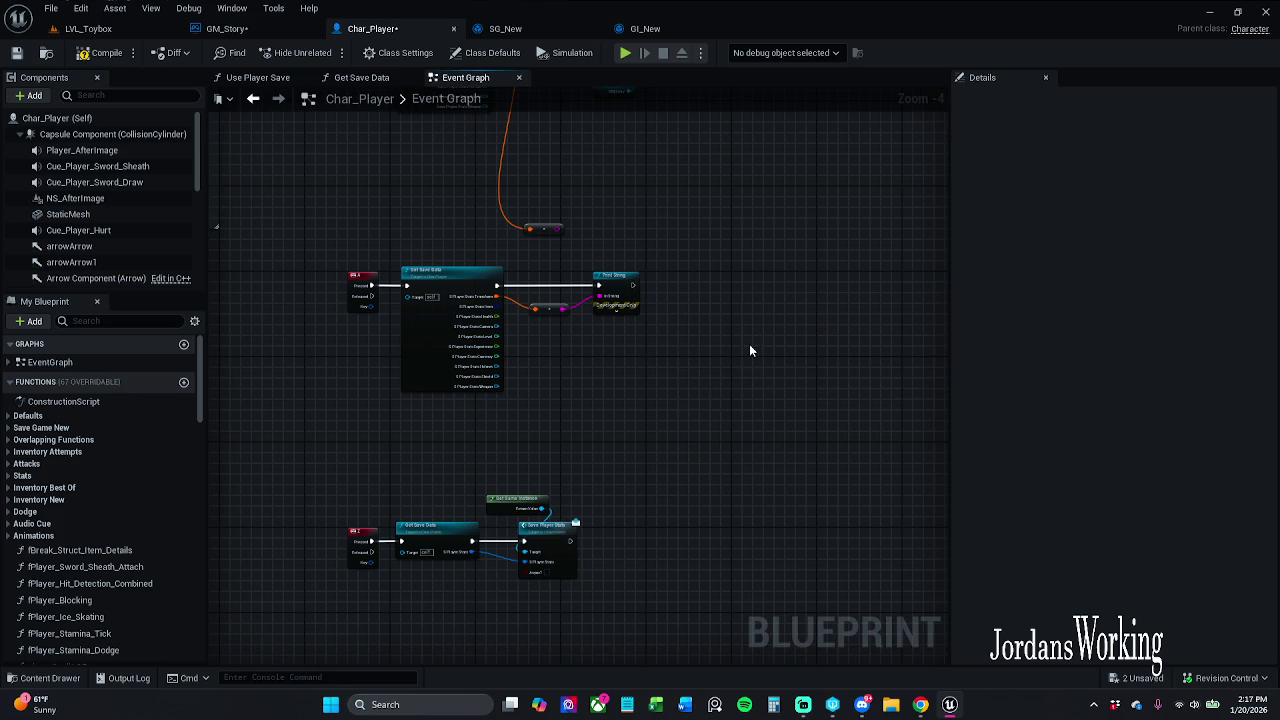
scroll(567, 480, "up", 3)
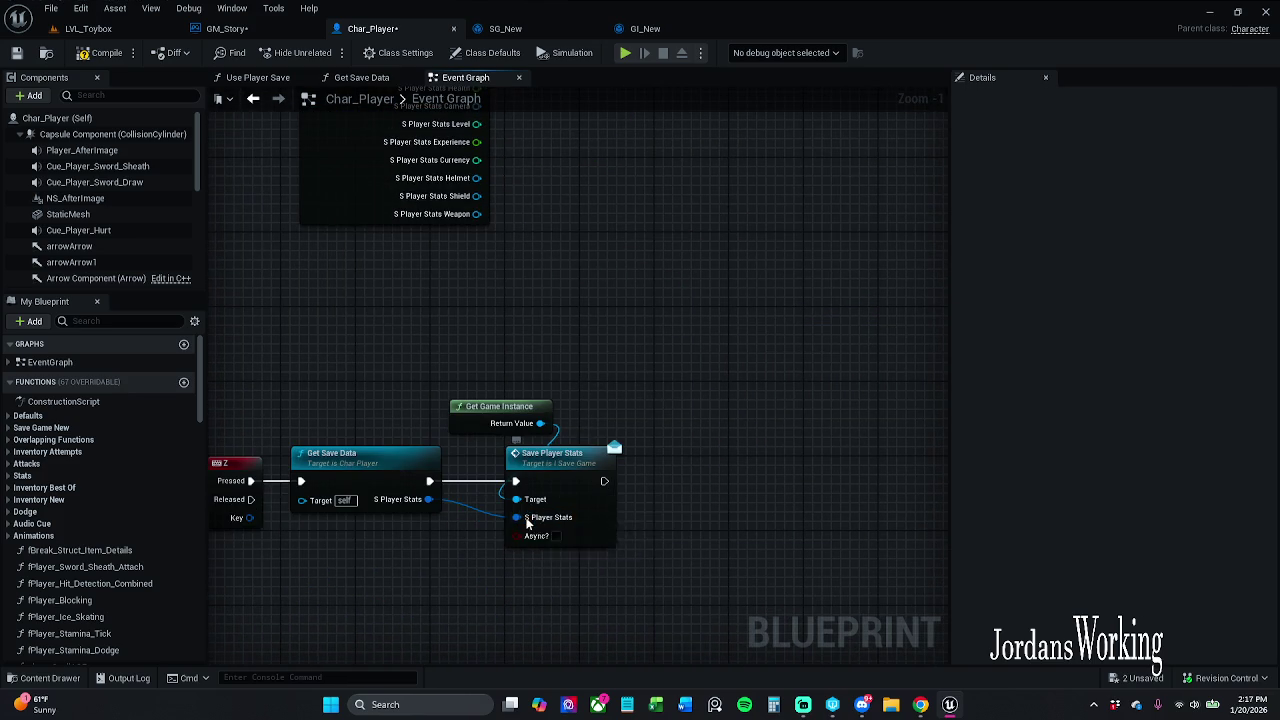
- Open actions for the Z-key Save Player Stats' S Player Stats pin and trace its Get Save Data source
right_click(526, 519)
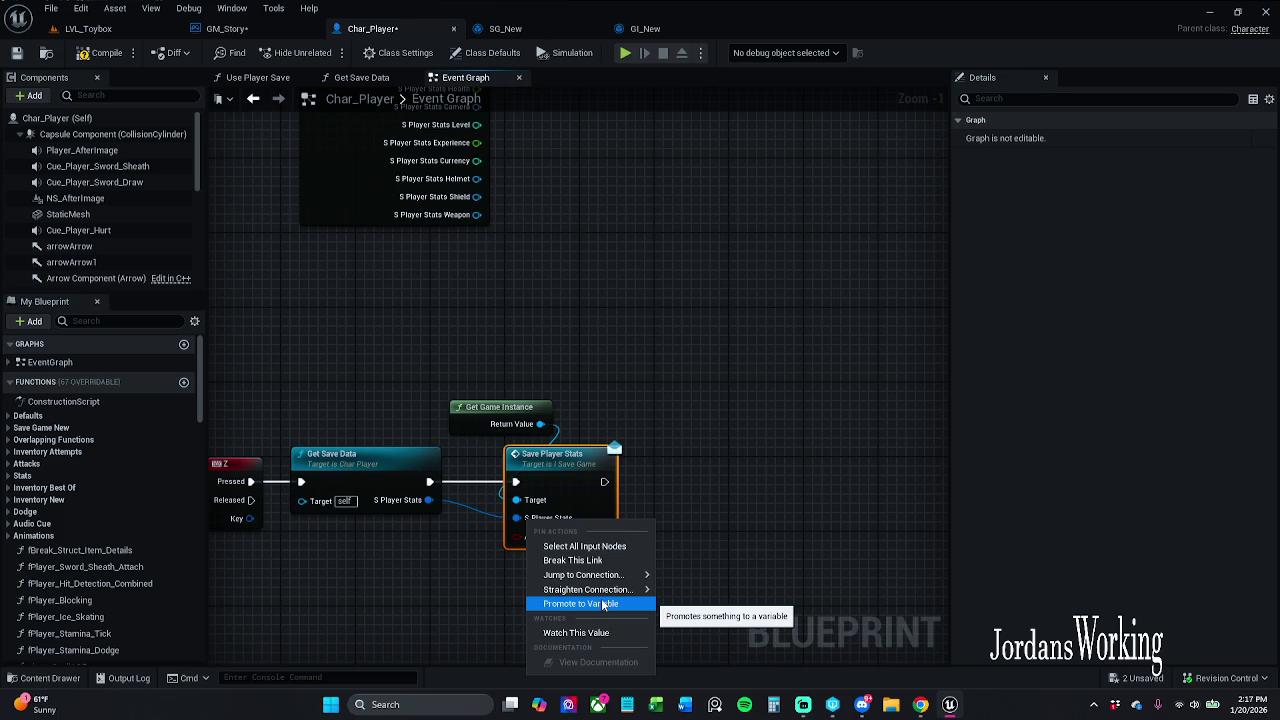
mouse_move(590, 575)
left_click(700, 575)
mouse_move(583, 449)
left_mouse_down()
mouse_move(666, 341)
mouse_move(668, 250)
mouse_move(630, 172)
left_mouse_up()
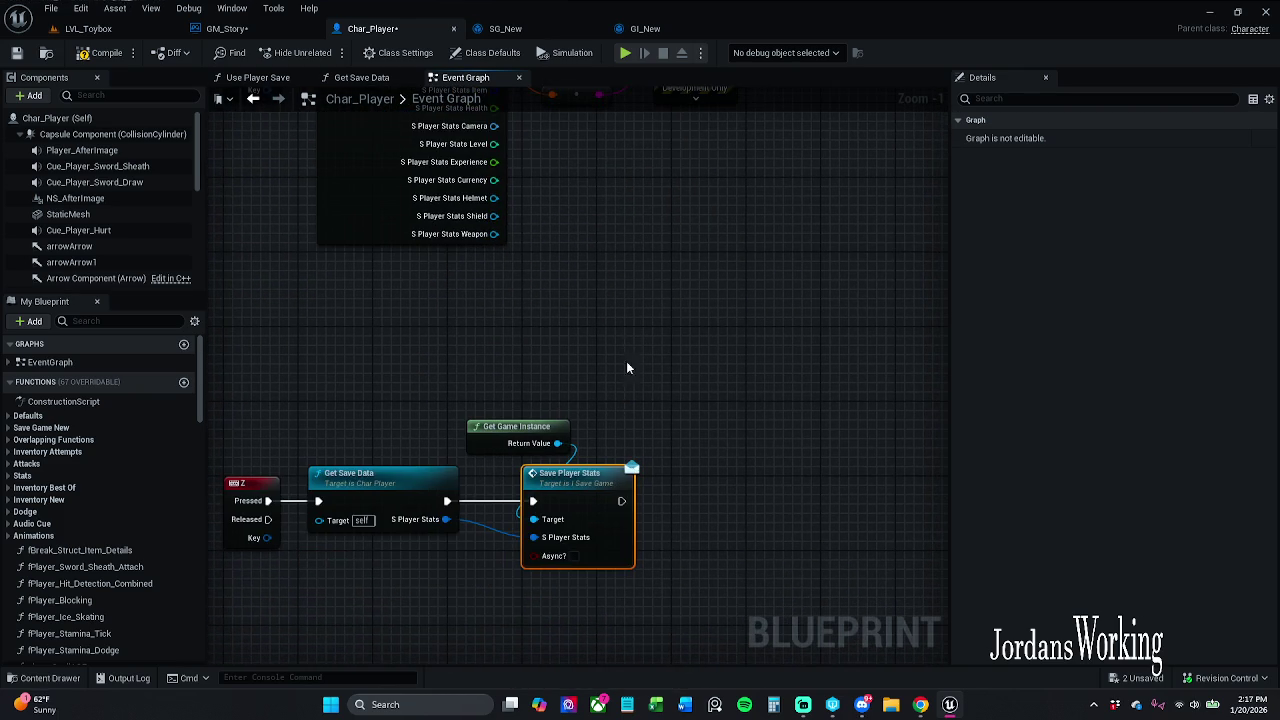
right_click(536, 536)
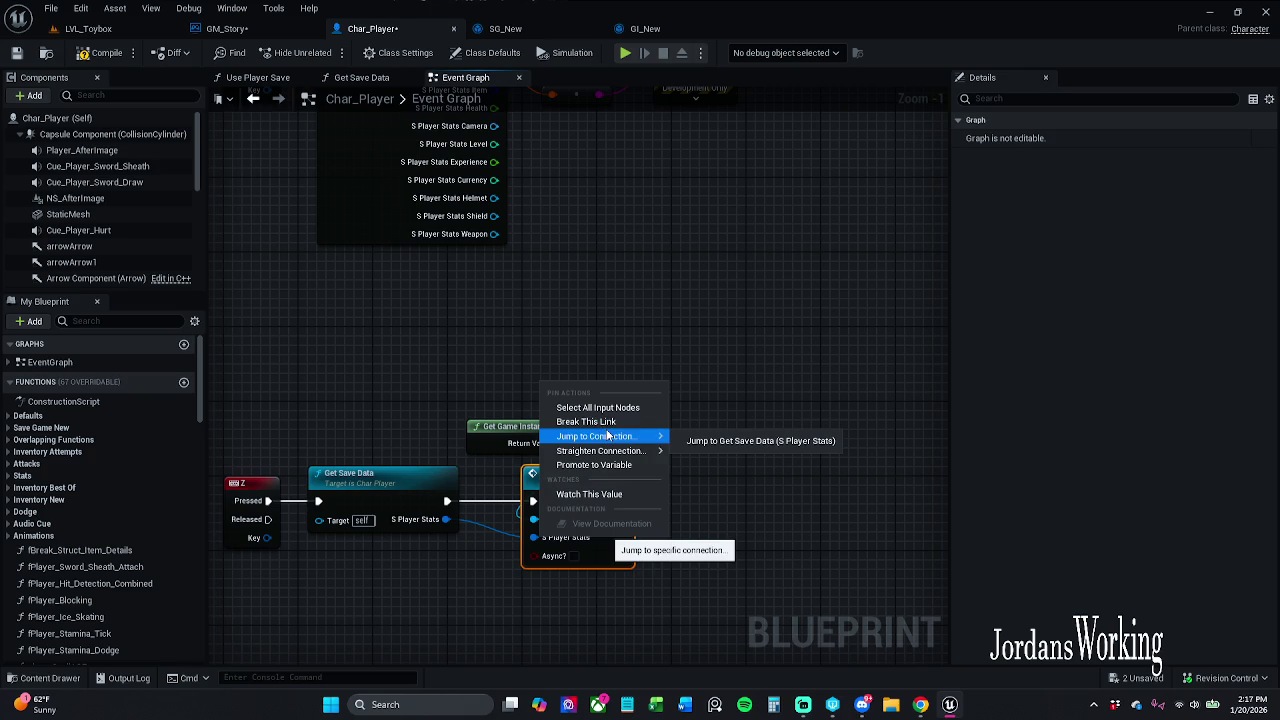
left_click(641, 317)
left_click(641, 318)
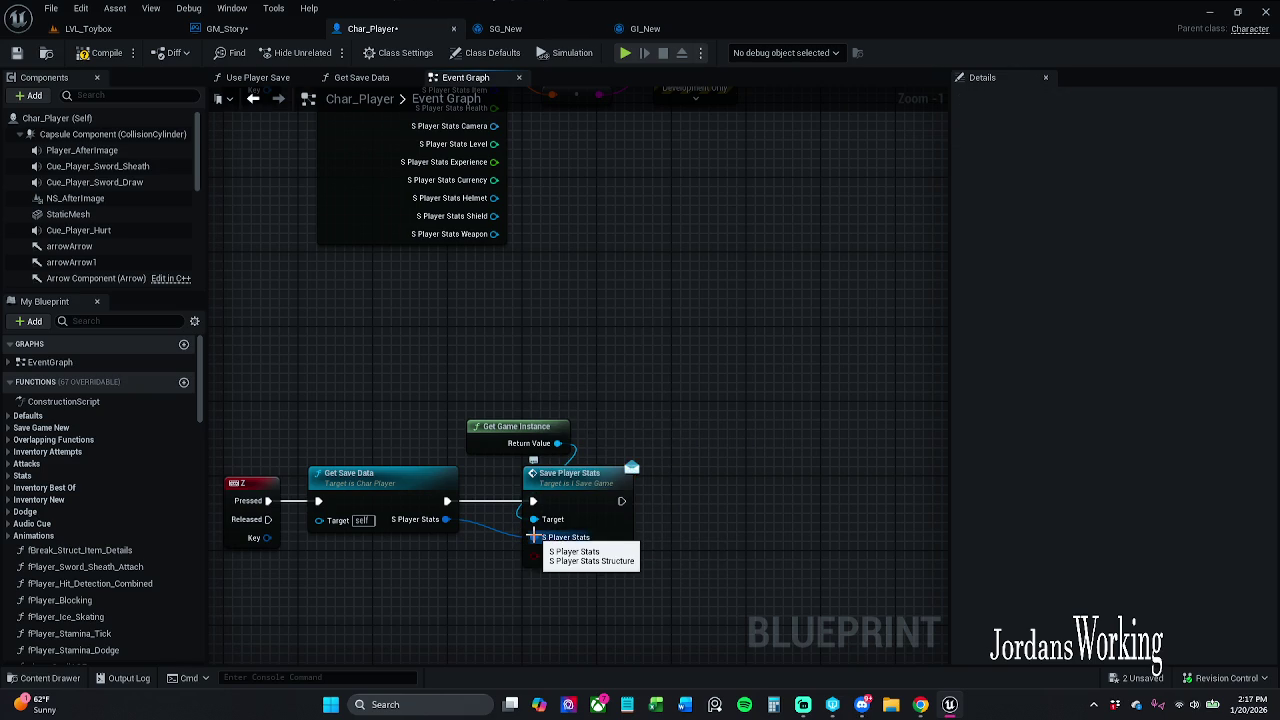
right_click(535, 537)
mouse_move(595, 436)
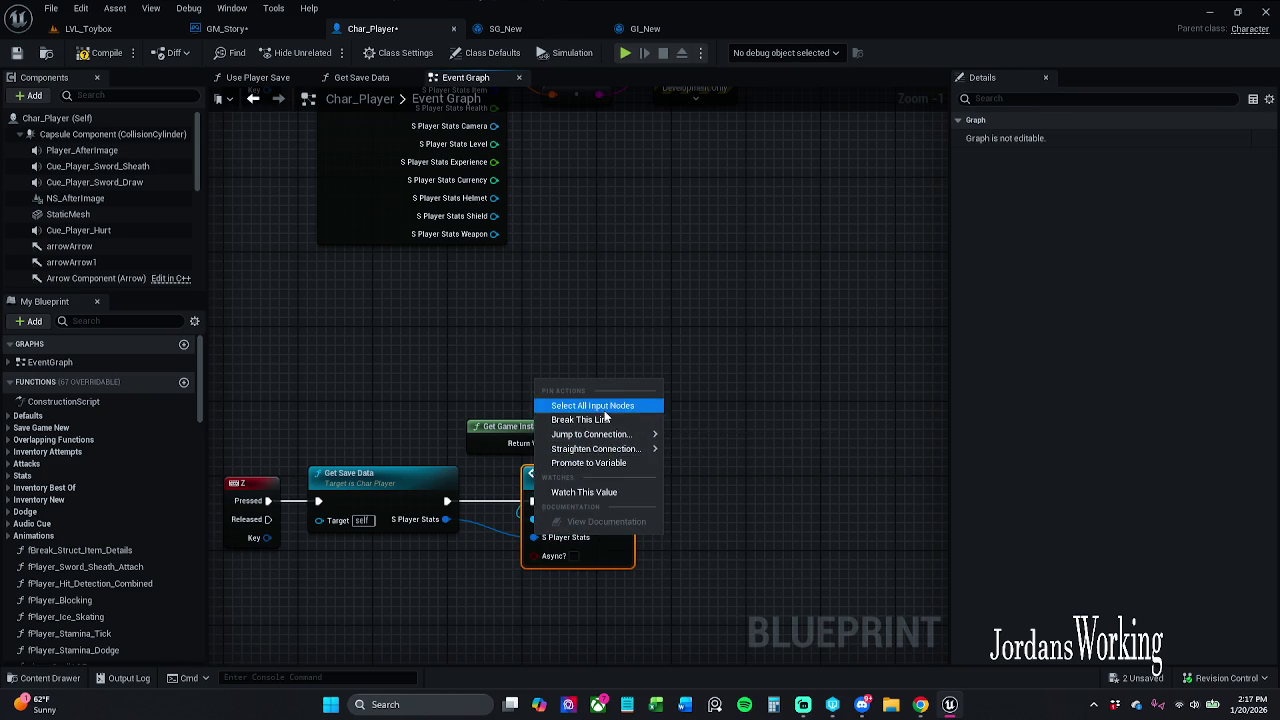
left_click(621, 340)
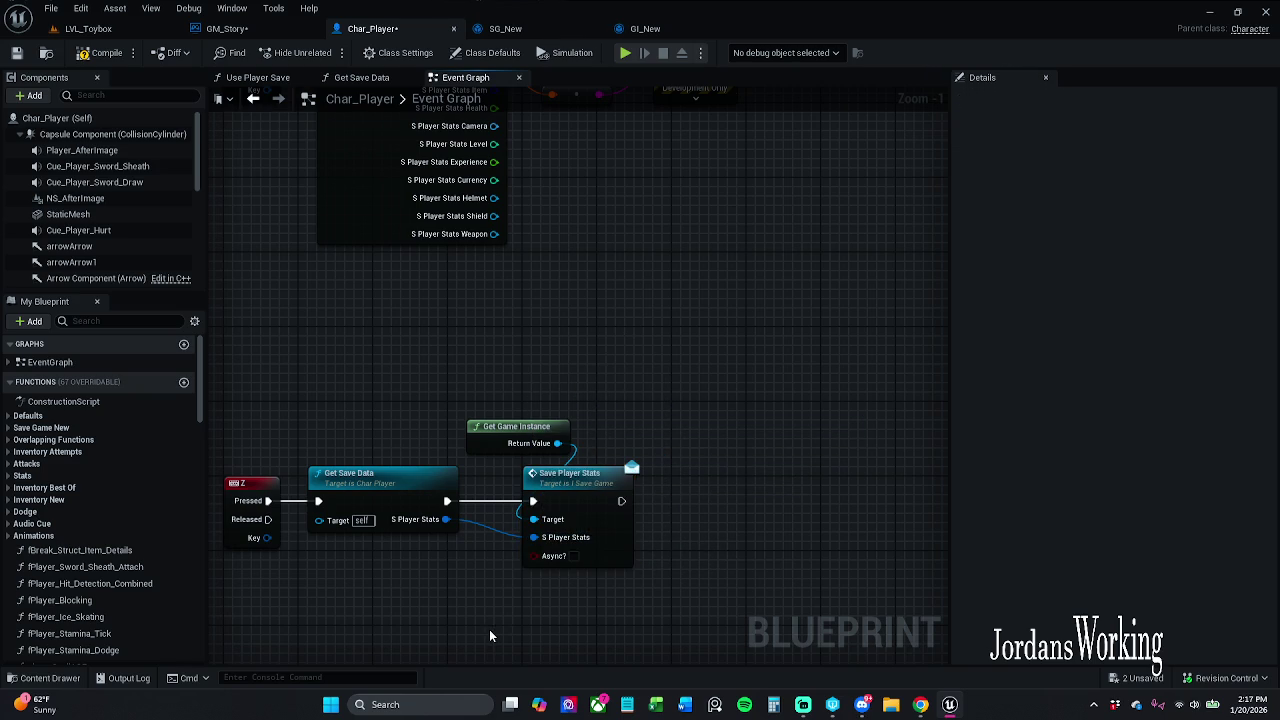
- Split the Z-key S Player Stats pin and wire Player Stats Transform into its Transform input
right_click(537, 537)
left_click(576, 582)
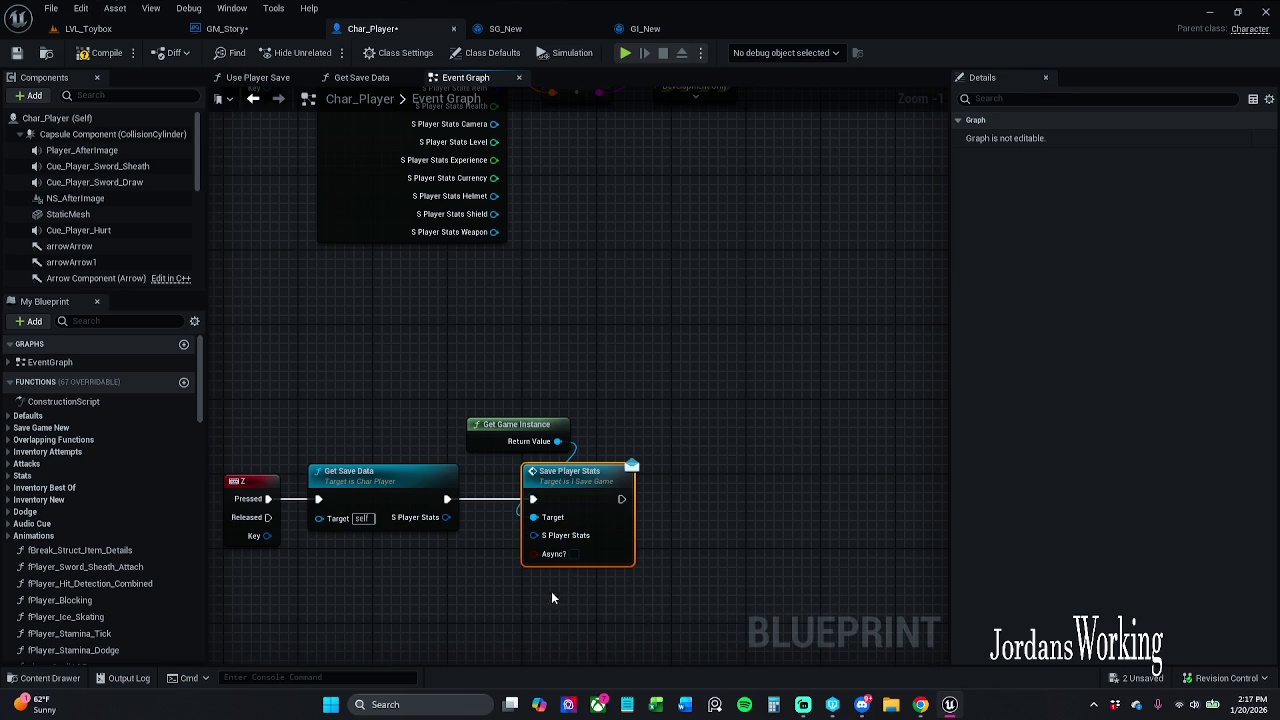
mouse_move(670, 402)
left_mouse_down()
mouse_move(693, 393)
mouse_move(749, 443)
left_mouse_up()
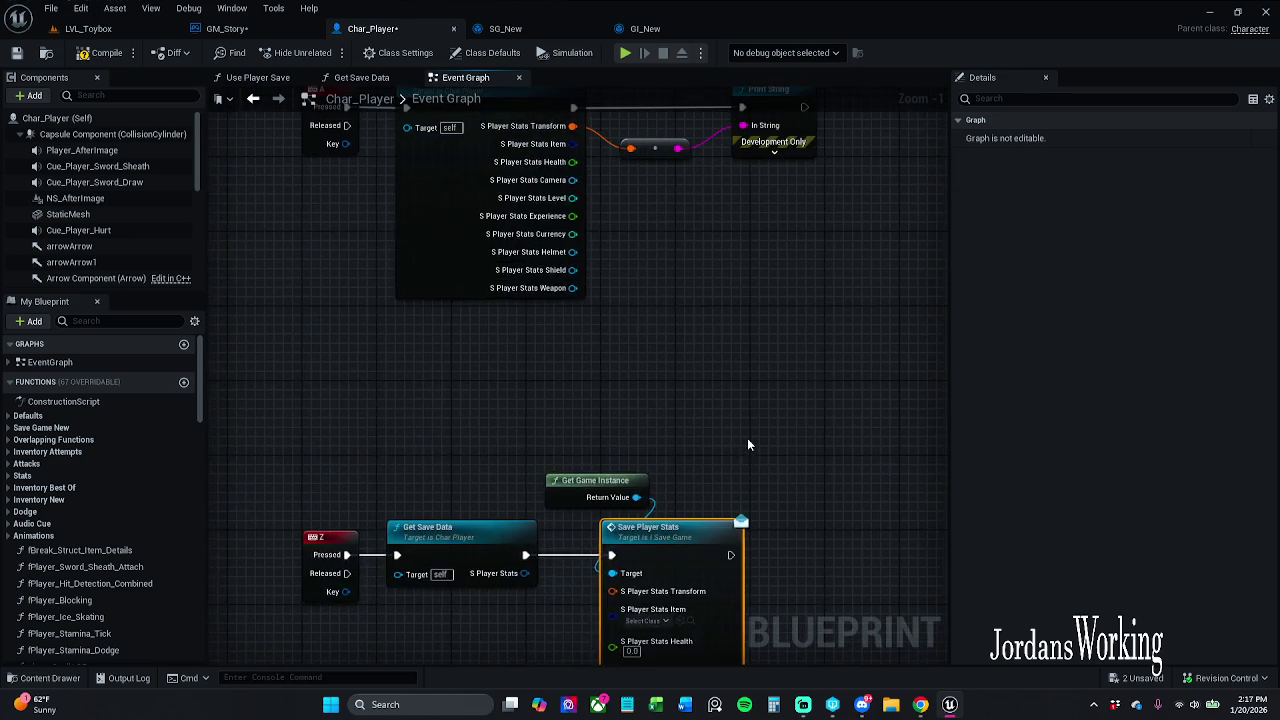
scroll(637, 360, "down", 2)
mouse_move(606, 198)
left_mouse_down()
mouse_move(655, 600)
mouse_move(600, 443)
left_mouse_up()
scroll(602, 555, "up", 2)
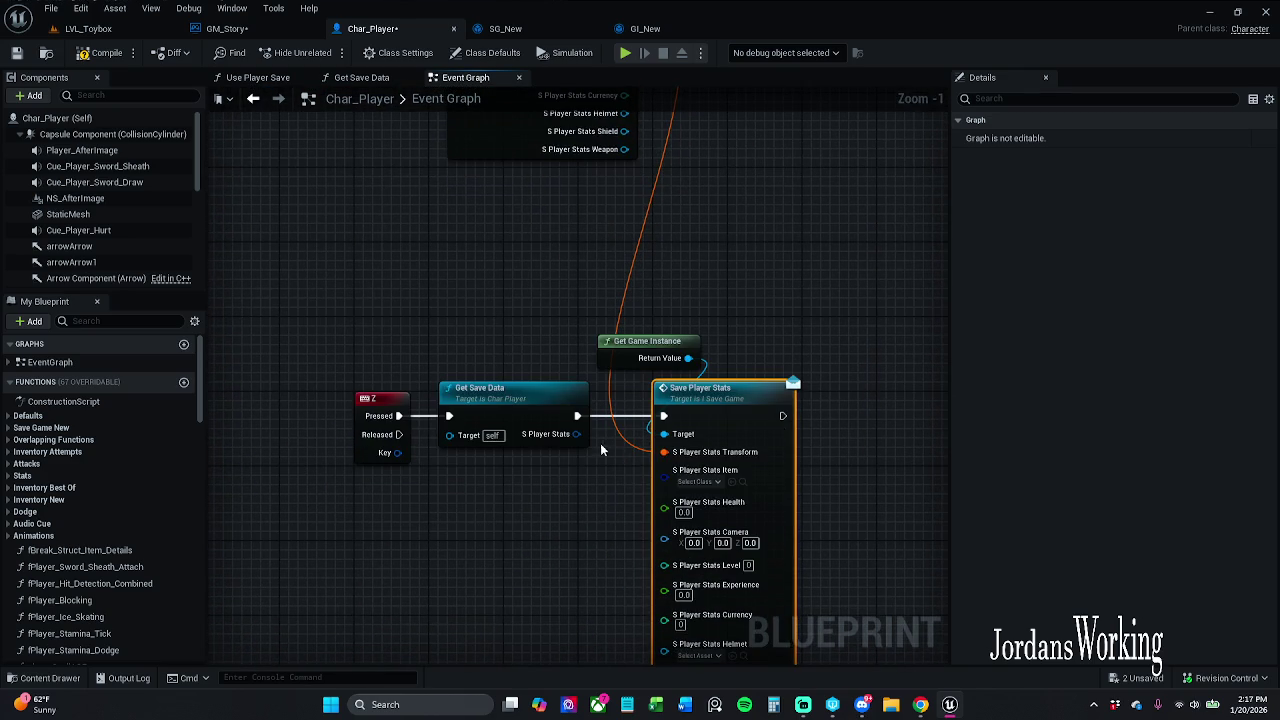
right_click(575, 434)
- Split Get Save Data's output into member pins and shift the Z and Get Save Data nodes left
left_click(611, 483)
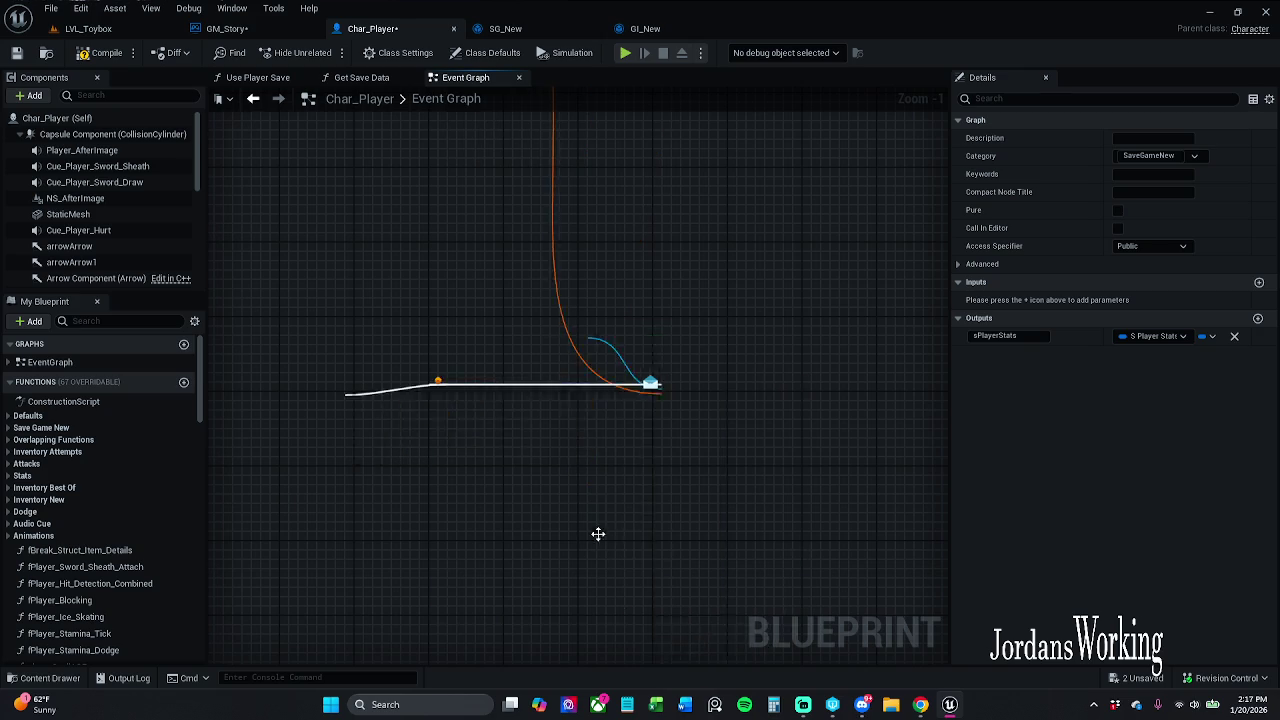
left_click_drag(603, 513, 571, 506)
left_click(350, 395, "ctrl")
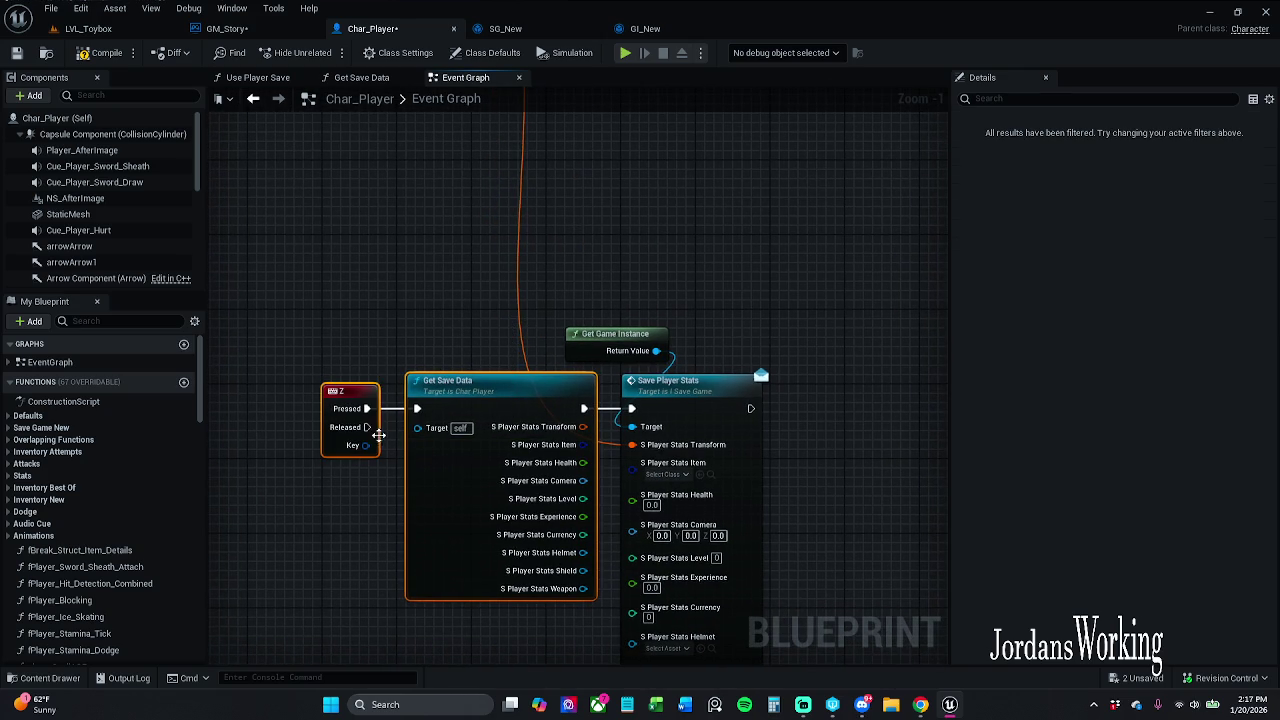
left_click_drag(485, 391, 437, 390)
left_click(469, 335)
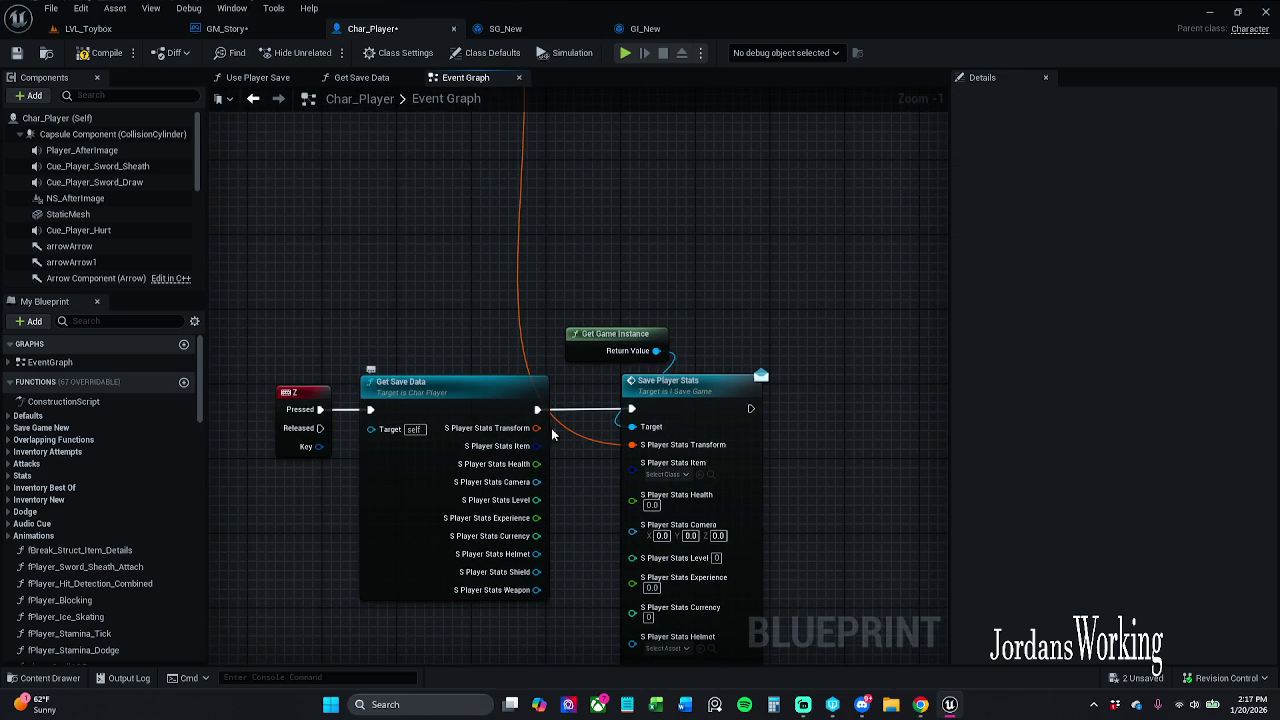
- Move Get Game Instance and Save Player Stats right, compile Char_Player, and return to LVL_Toybox
left_click_drag(622, 282, 770, 440)
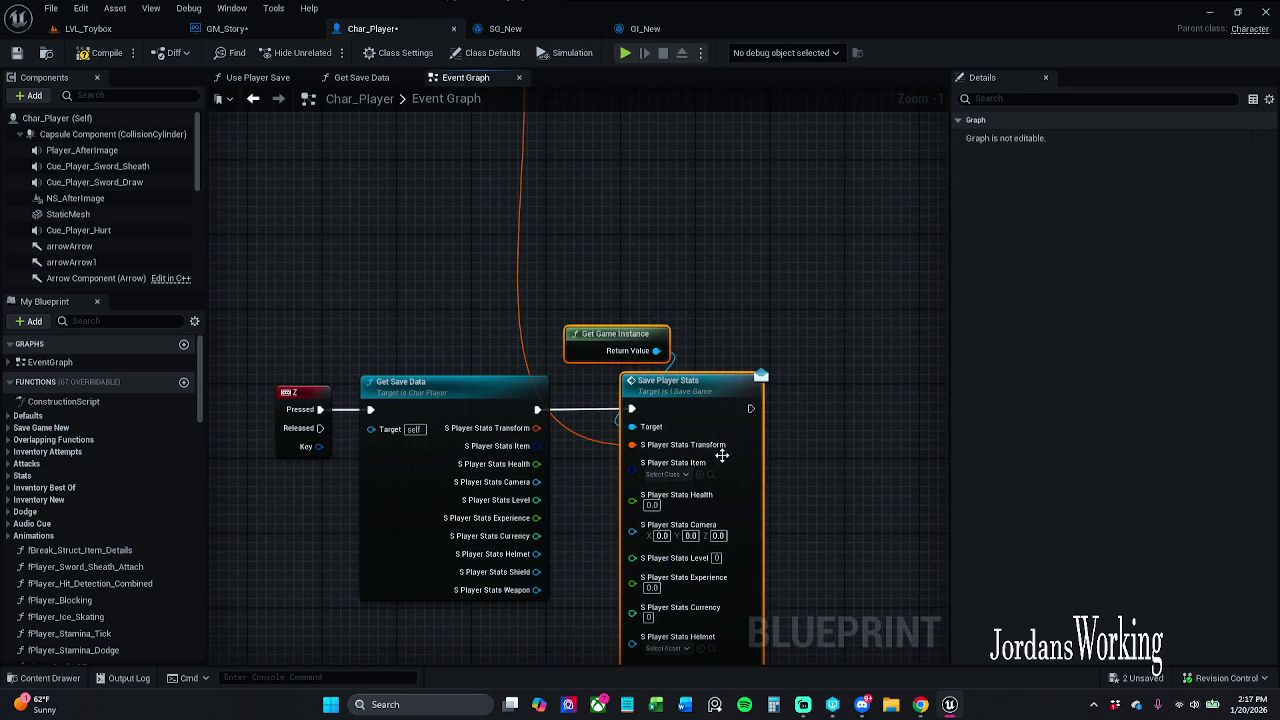
left_click_drag(688, 411, 707, 411)
left_click(450, 382, "ctrl")
left_click(300, 392, "ctrl")
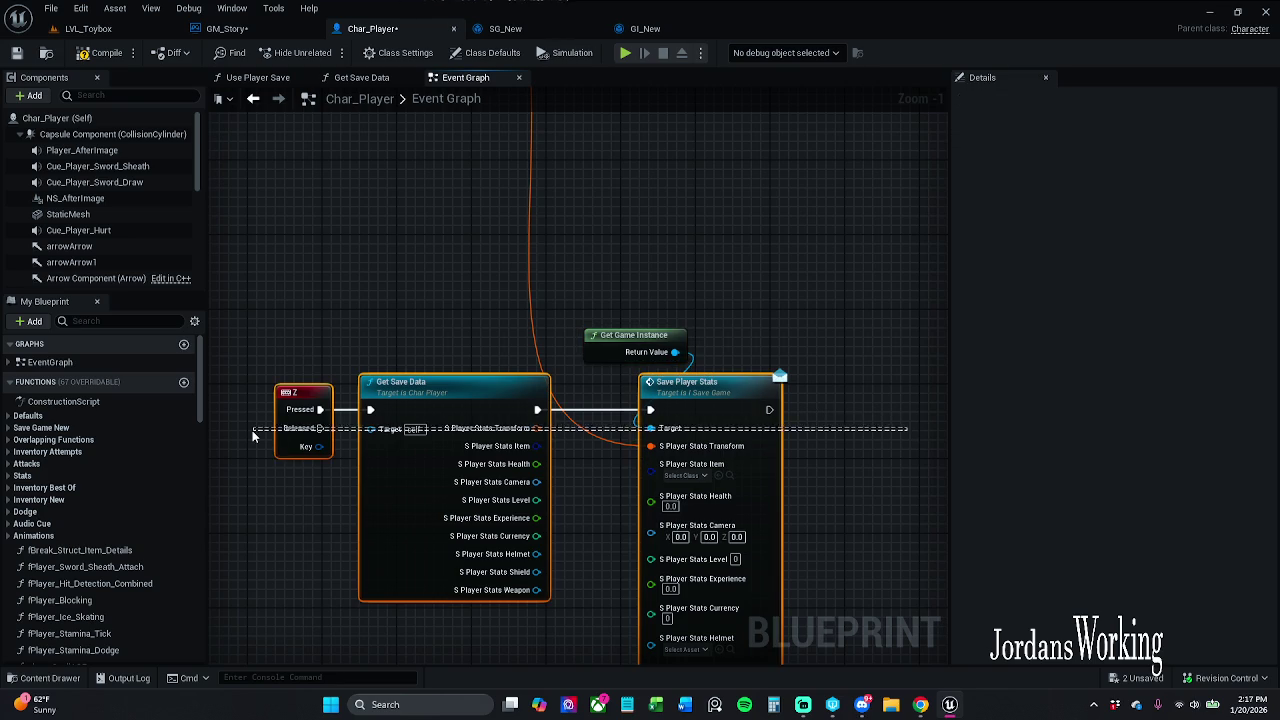
left_click(389, 326)
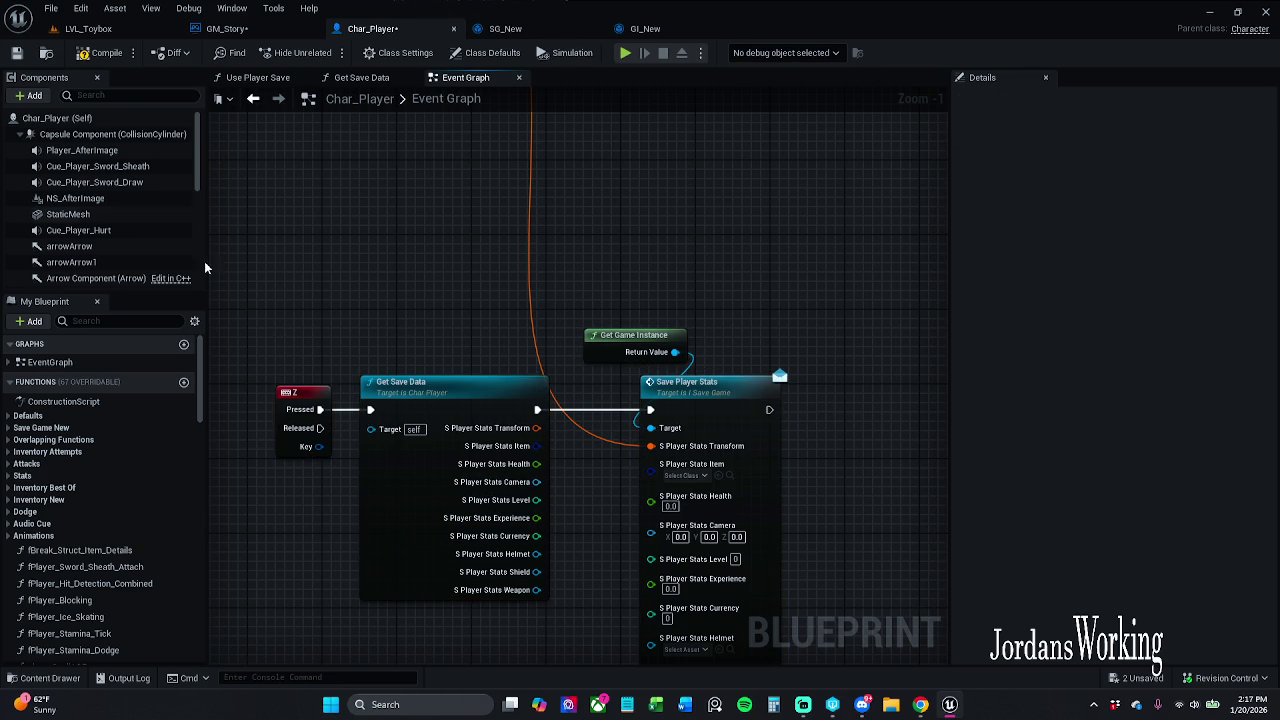
left_click(106, 57)
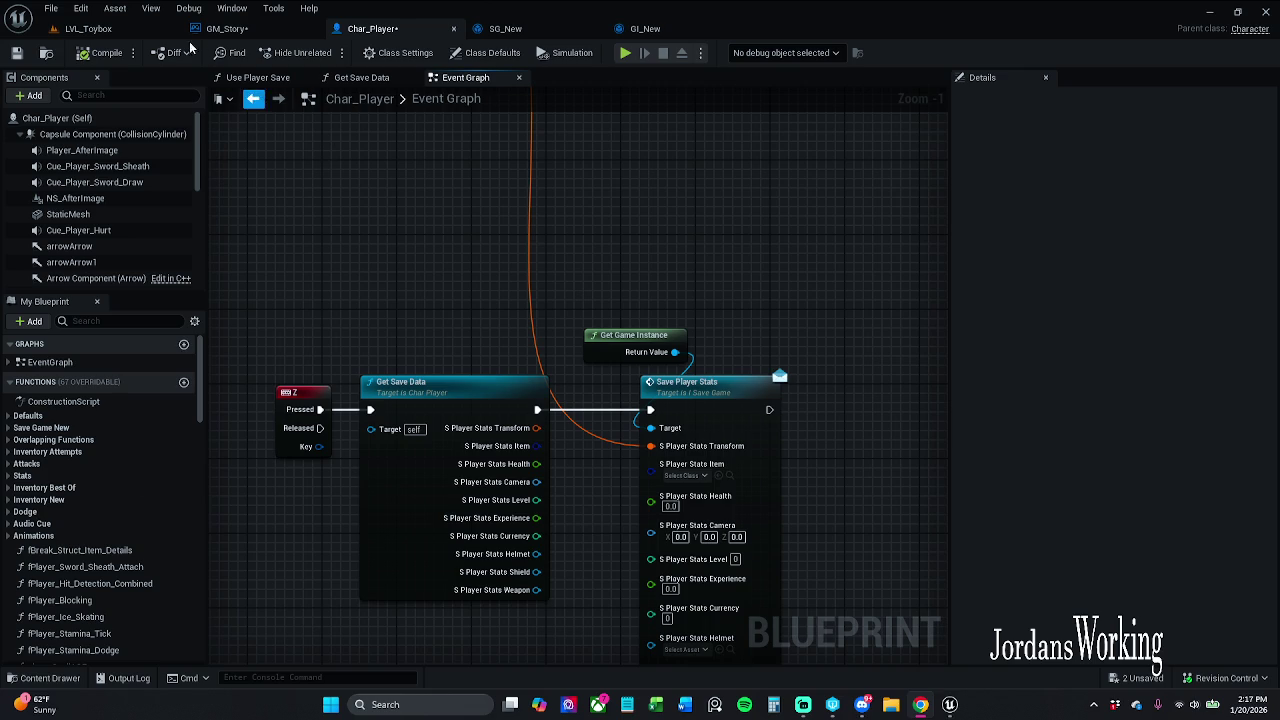
left_click(88, 29)
- Play-test LVL_Toybox, running and jumping to collect potions and money, then stop the session
left_click(325, 52)
key("w")
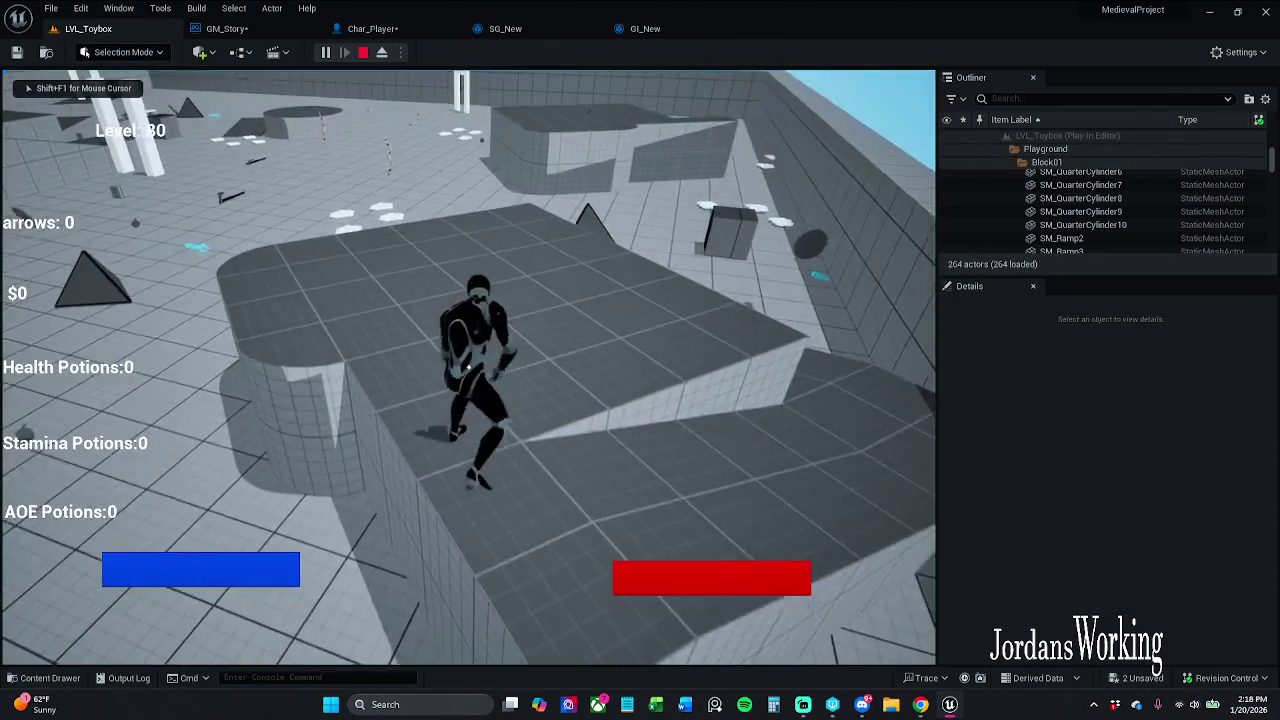
key("space")
key("w")
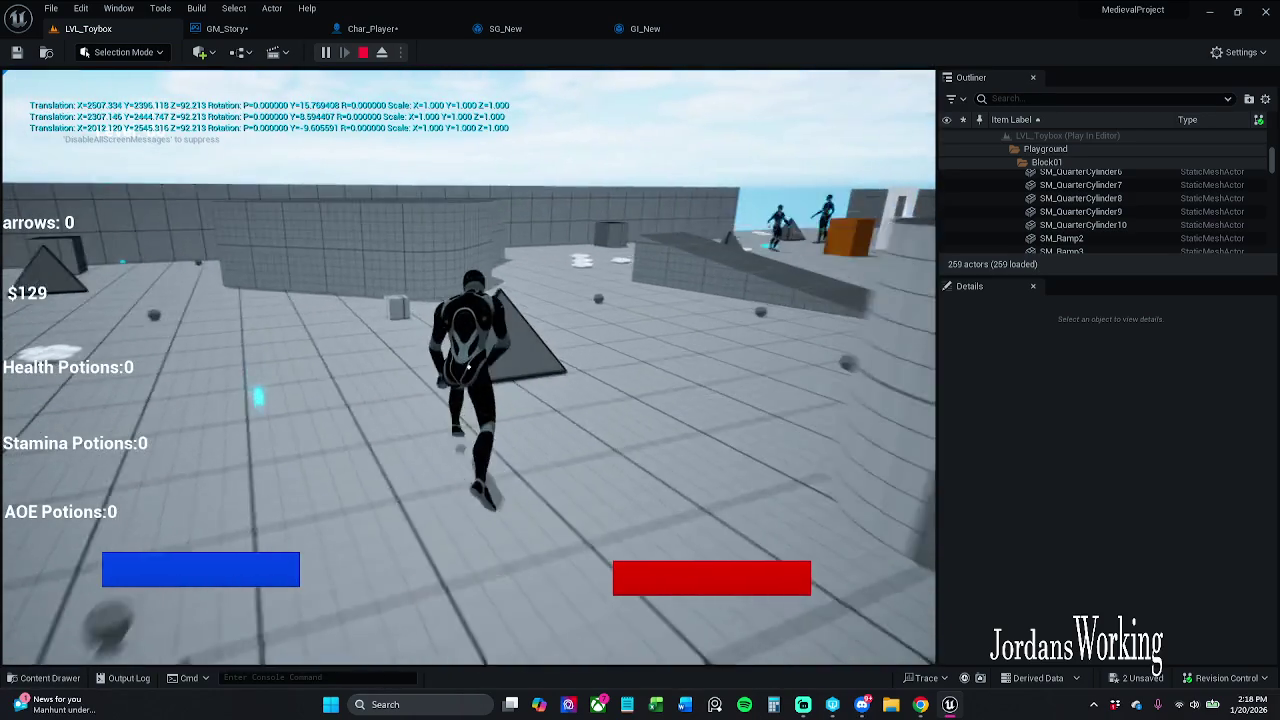
key("w")
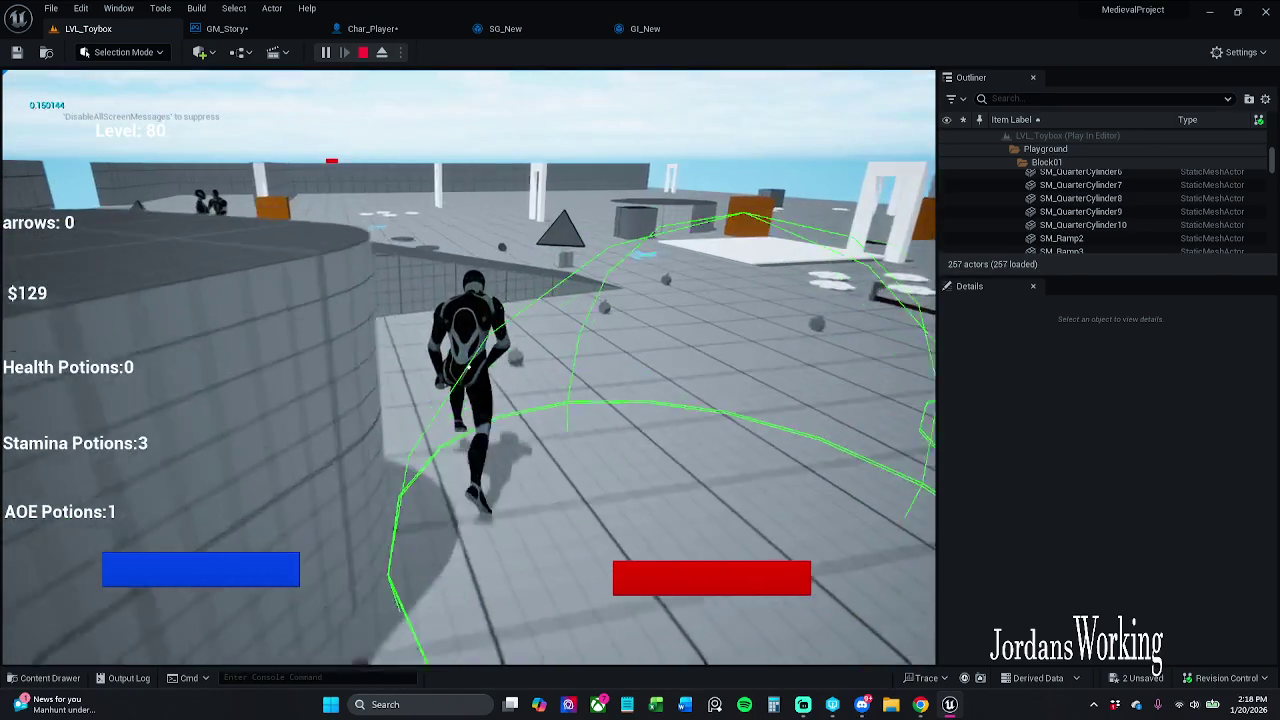
key("w")
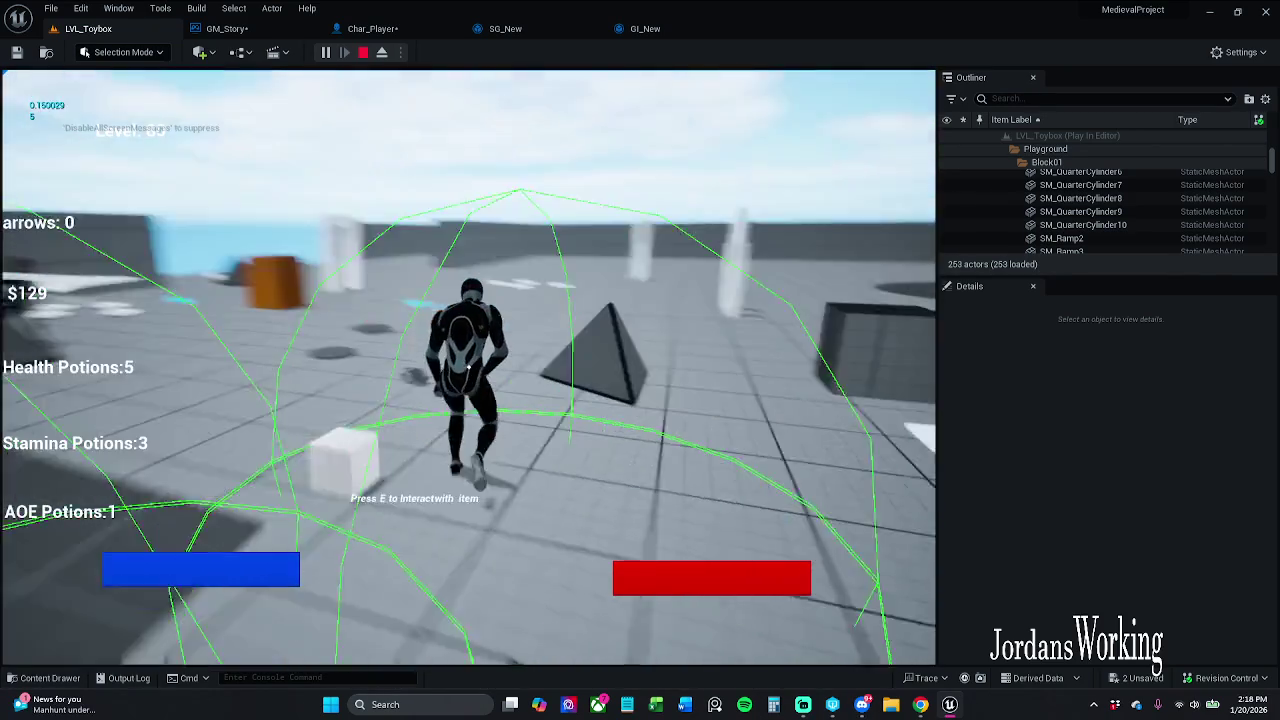
key("w")
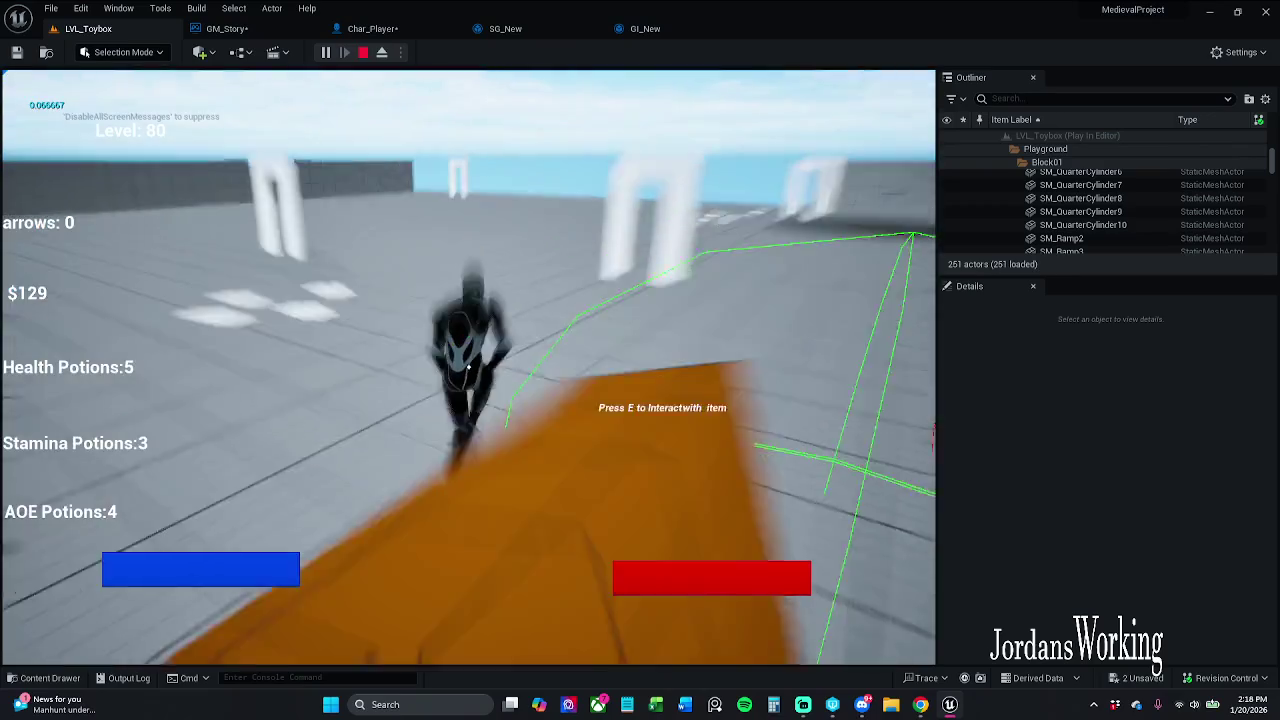
key("w")
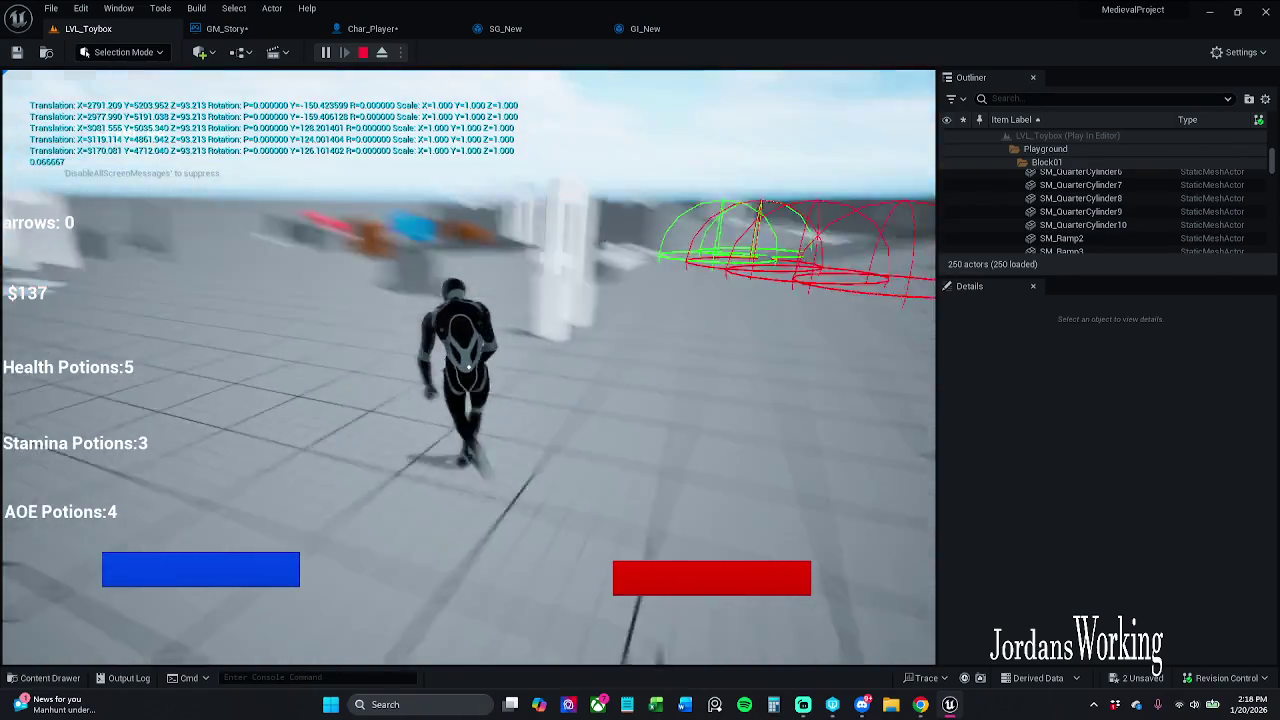
key("w")
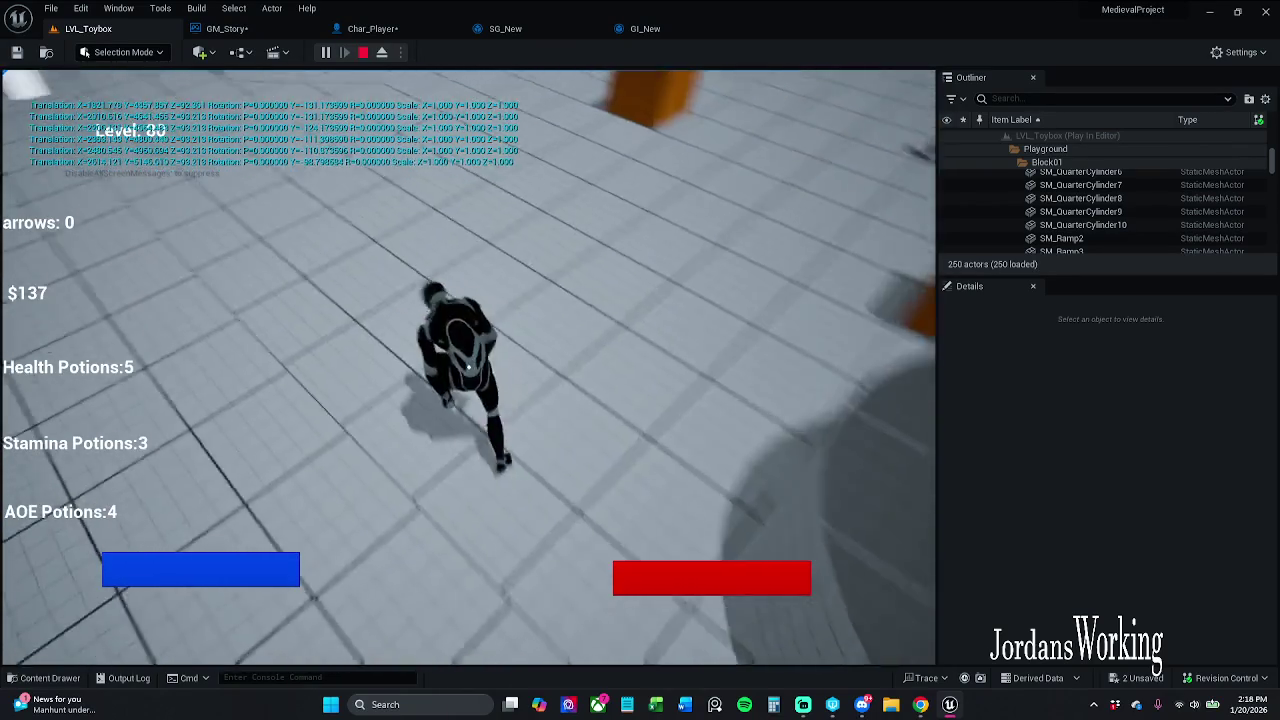
key("w")
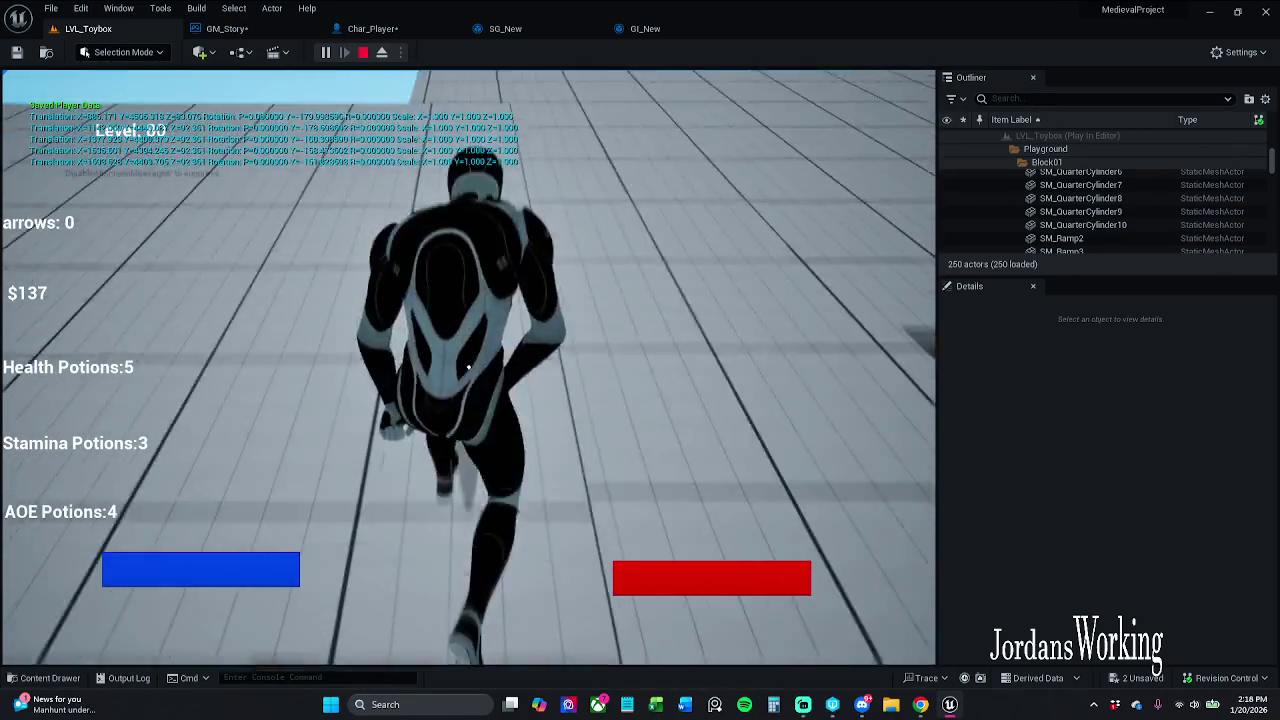
key("w")
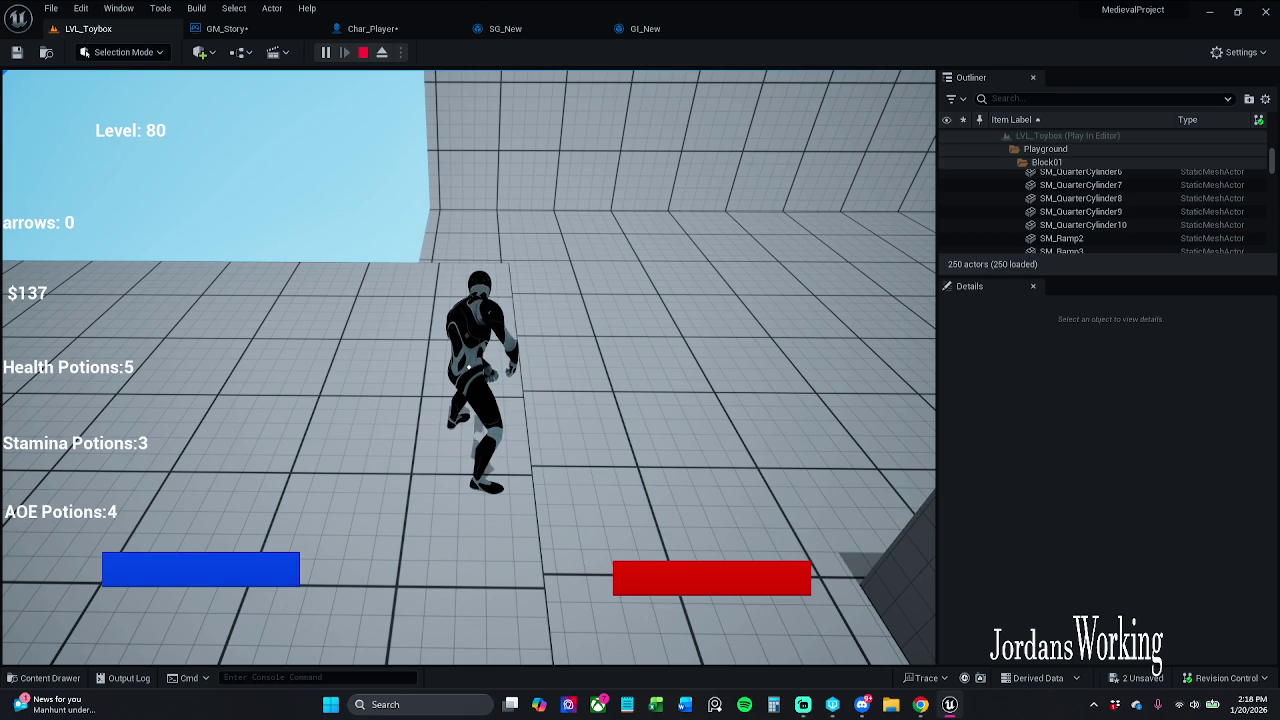
key("Escape")
- Frame the selected crate in the viewport, then run a second brief play test and stop it
key("f")
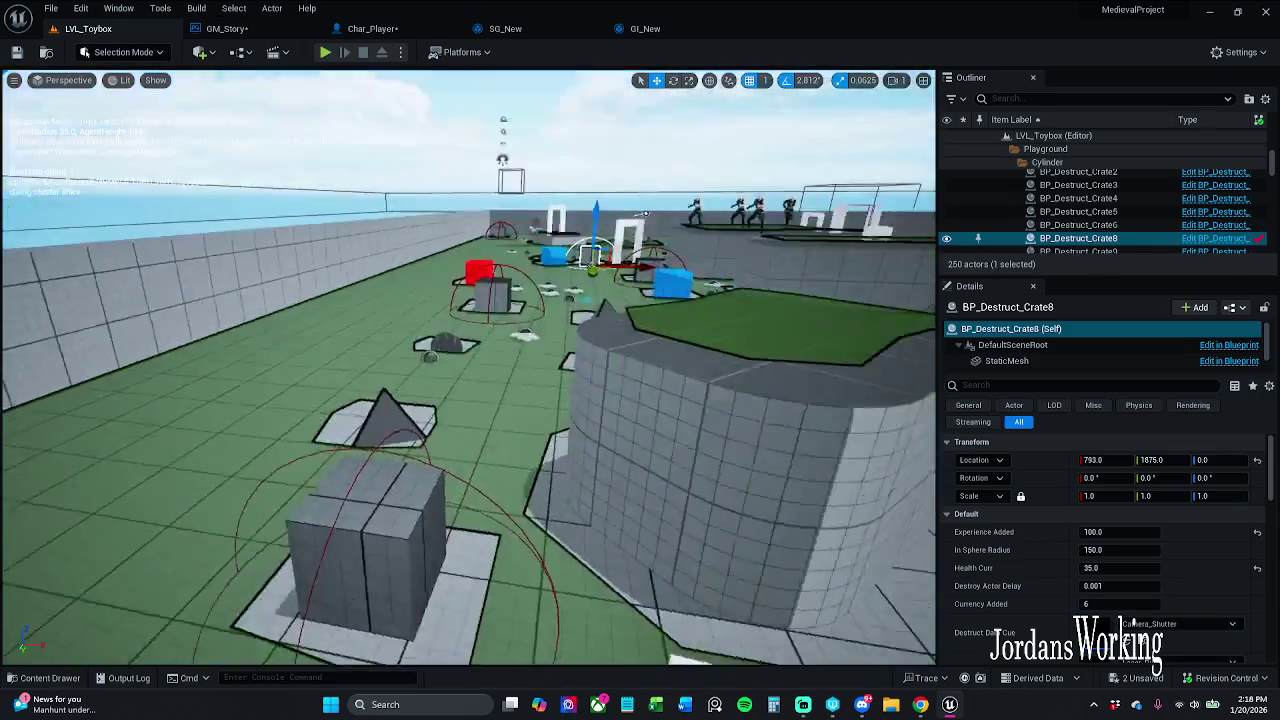
scroll(468, 400, "up", 5)
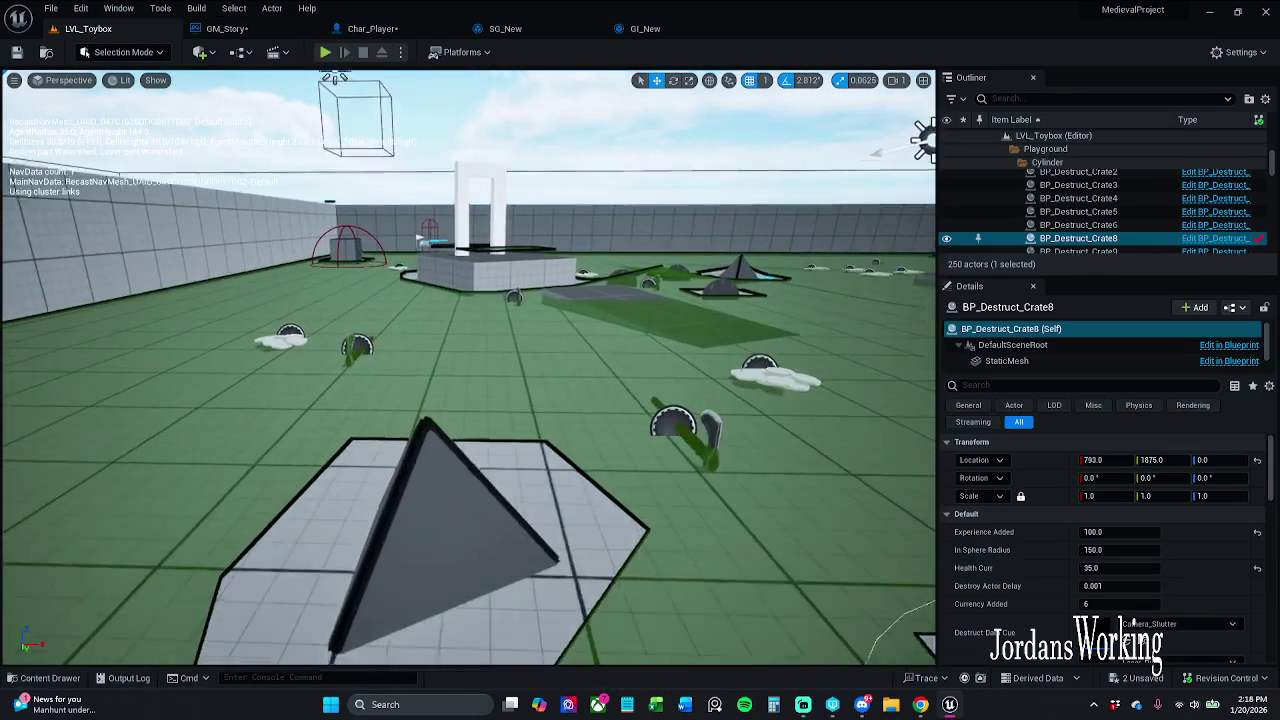
scroll(468, 400, "down", 3)
left_click(323, 53)
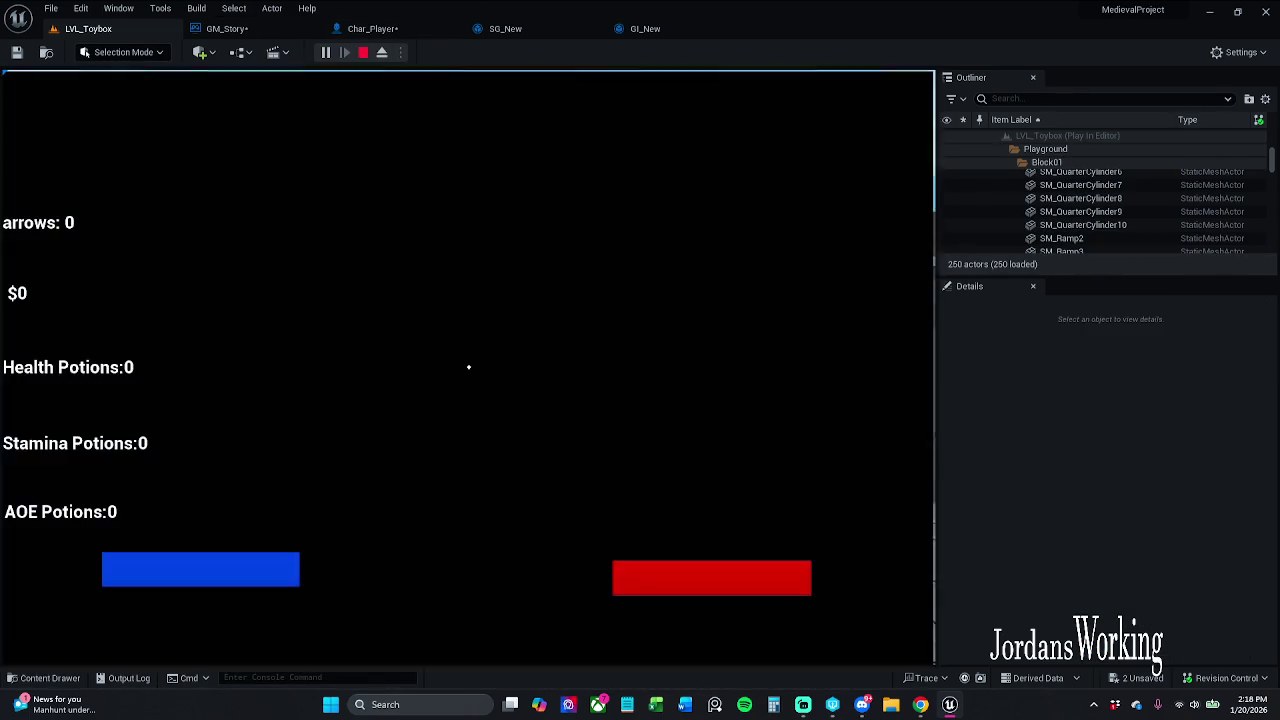
key("Escape")
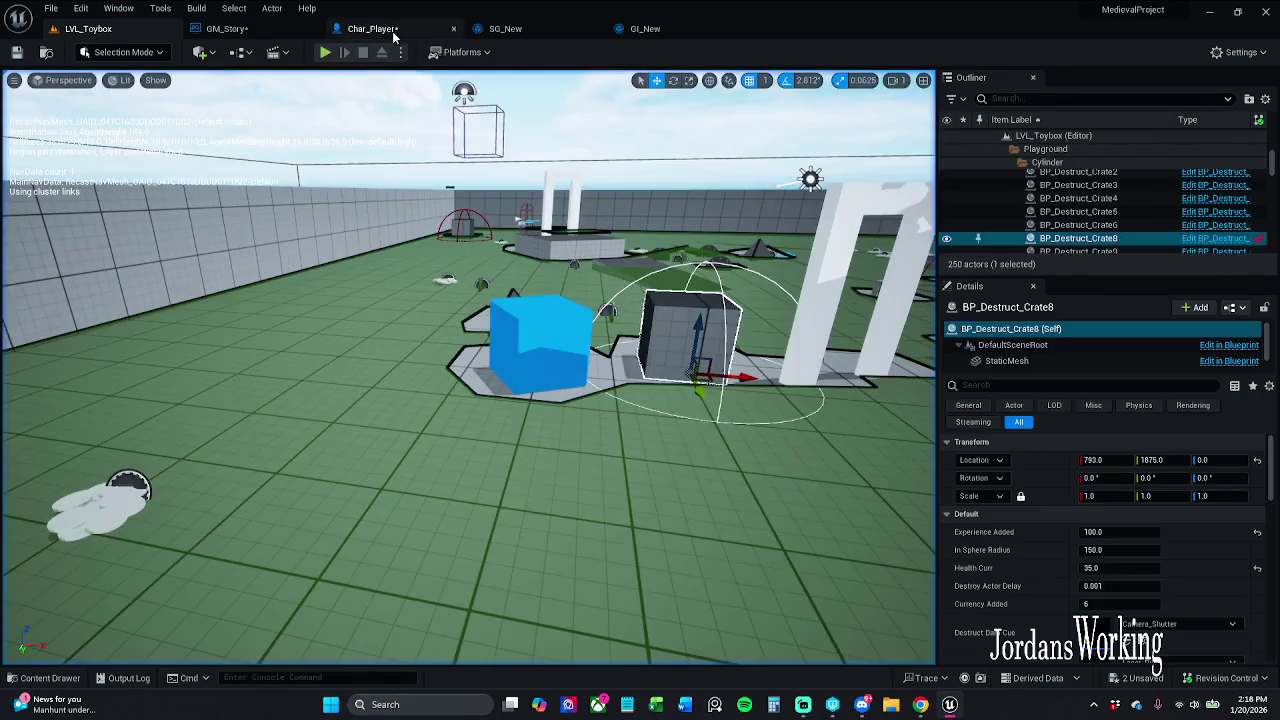
- Copy Get Player Character and Get Actor Transform from GM_Story's Set Location graph
left_click(395, 28)
mouse_move(447, 293)
left_mouse_down()
mouse_move(494, 414)
mouse_move(492, 361)
left_mouse_up()
scroll(468, 325, "down", 2)
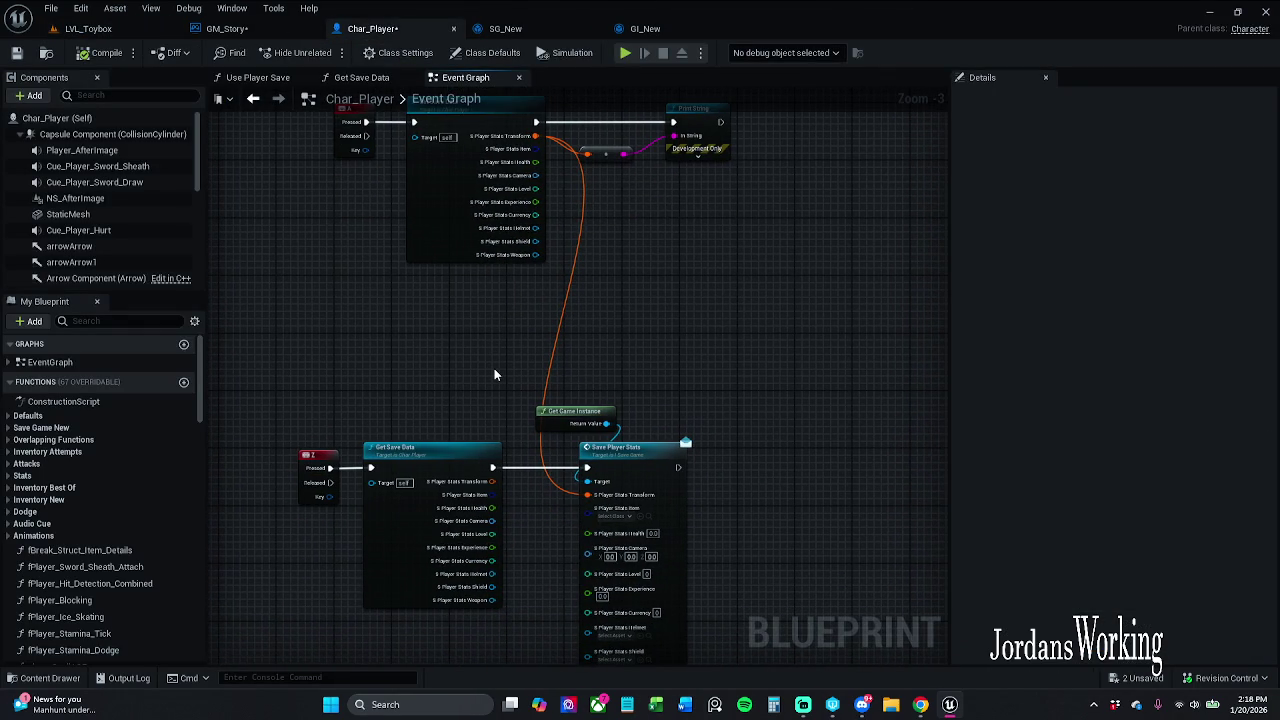
left_click(306, 27)
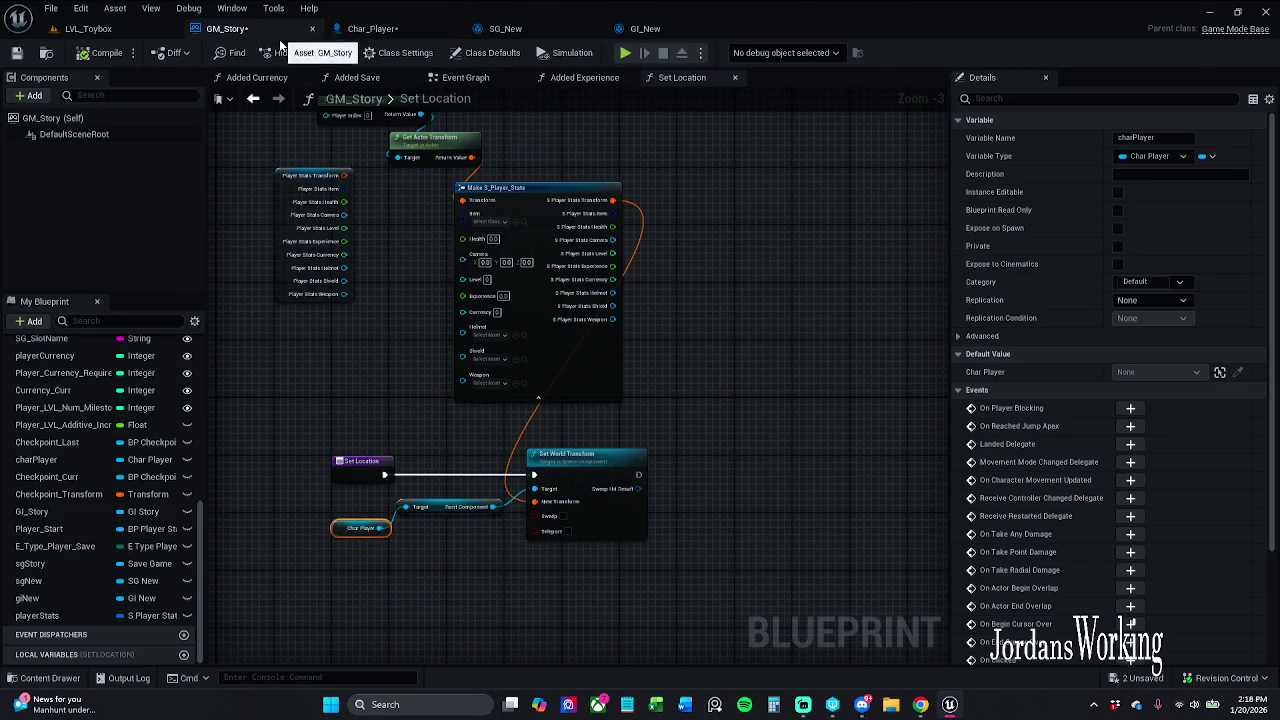
left_click_drag(407, 236, 488, 300)
mouse_move(456, 162)
left_mouse_down()
mouse_move(528, 255)
mouse_move(549, 261)
left_mouse_up()
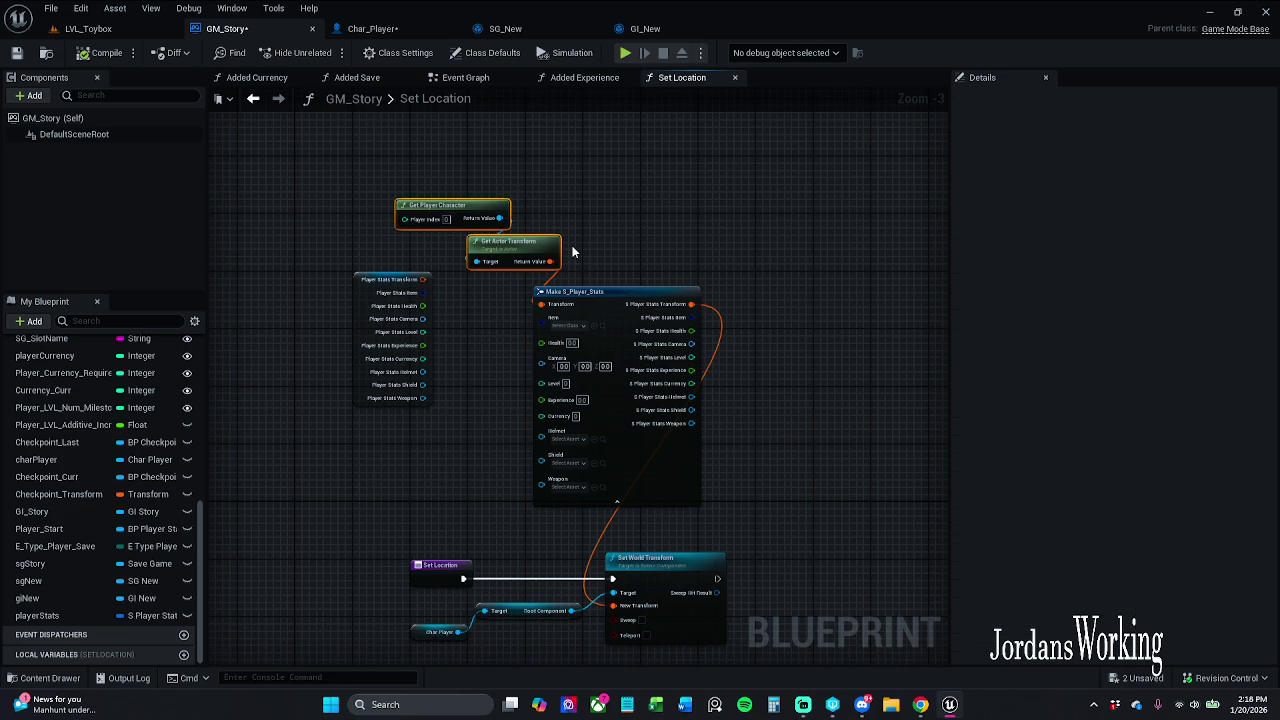
- Paste the two transform nodes into Char_Player's Event Graph and position them on the left
left_click(372, 28)
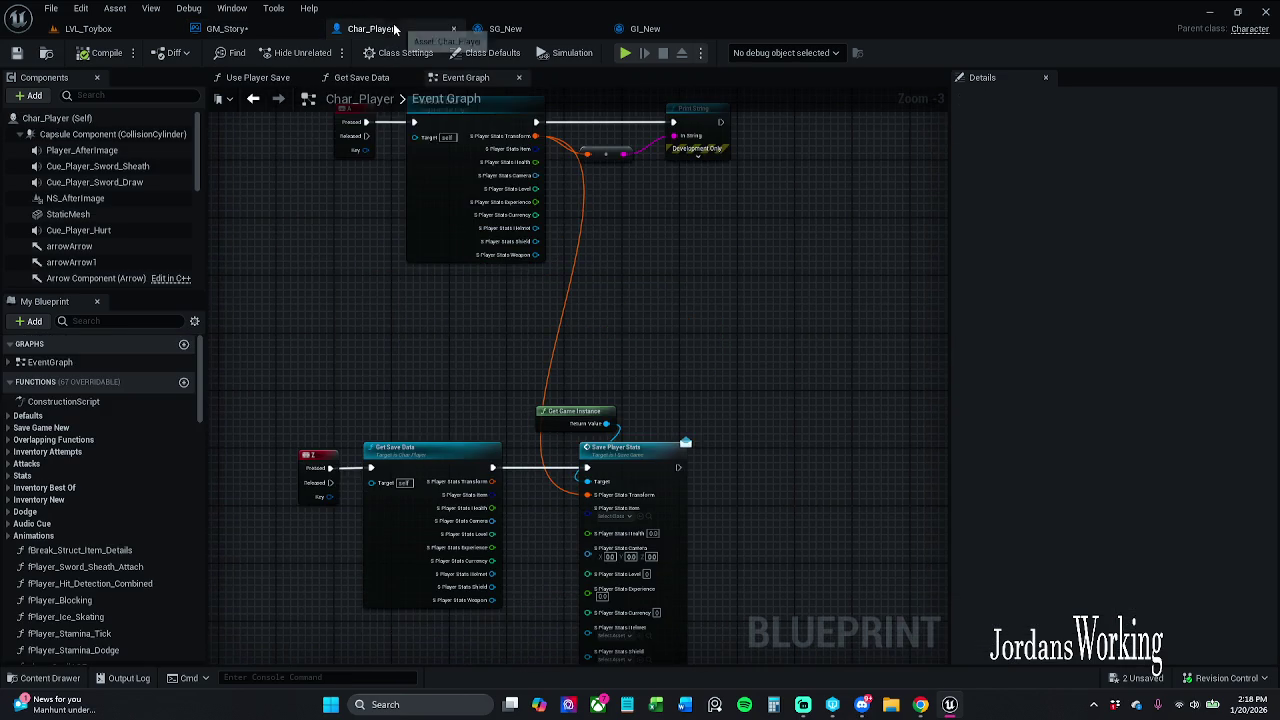
left_click_drag(503, 343, 476, 325)
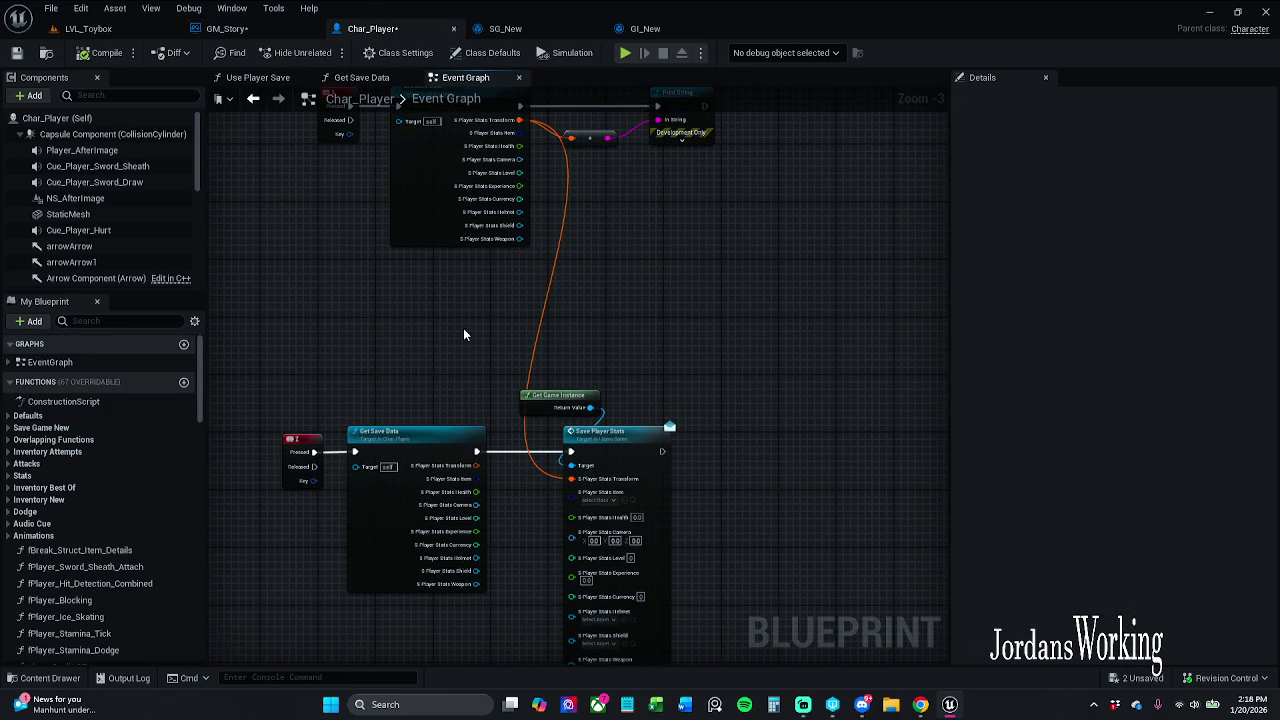
key("ctrl+v")
mouse_move(552, 345)
left_mouse_down()
mouse_move(490, 337)
mouse_move(532, 444)
mouse_move(572, 479)
left_mouse_up()
left_click(540, 378)
mouse_move(420, 313)
left_mouse_down()
mouse_move(491, 354)
mouse_move(462, 354)
left_mouse_up()
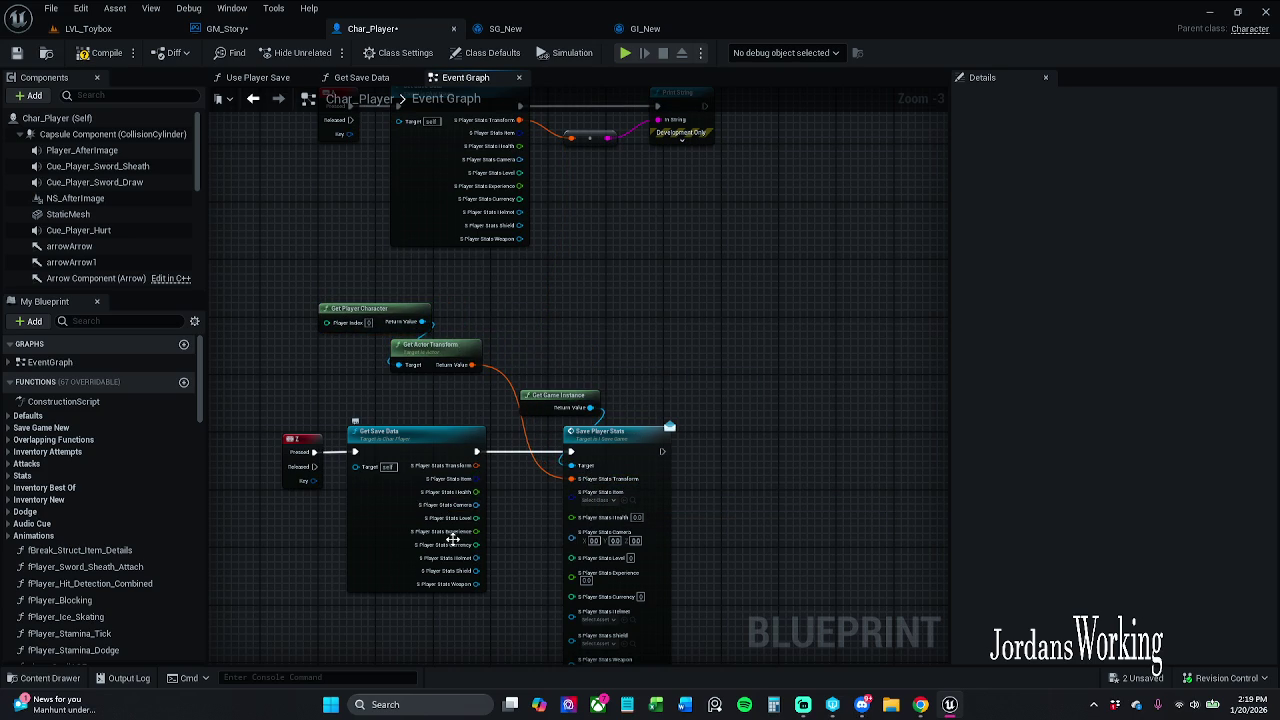
- Recombine Get Save Data's stats pin, shift the Z and Get Save Data nodes right, and save Char_Player
right_click(470, 408)
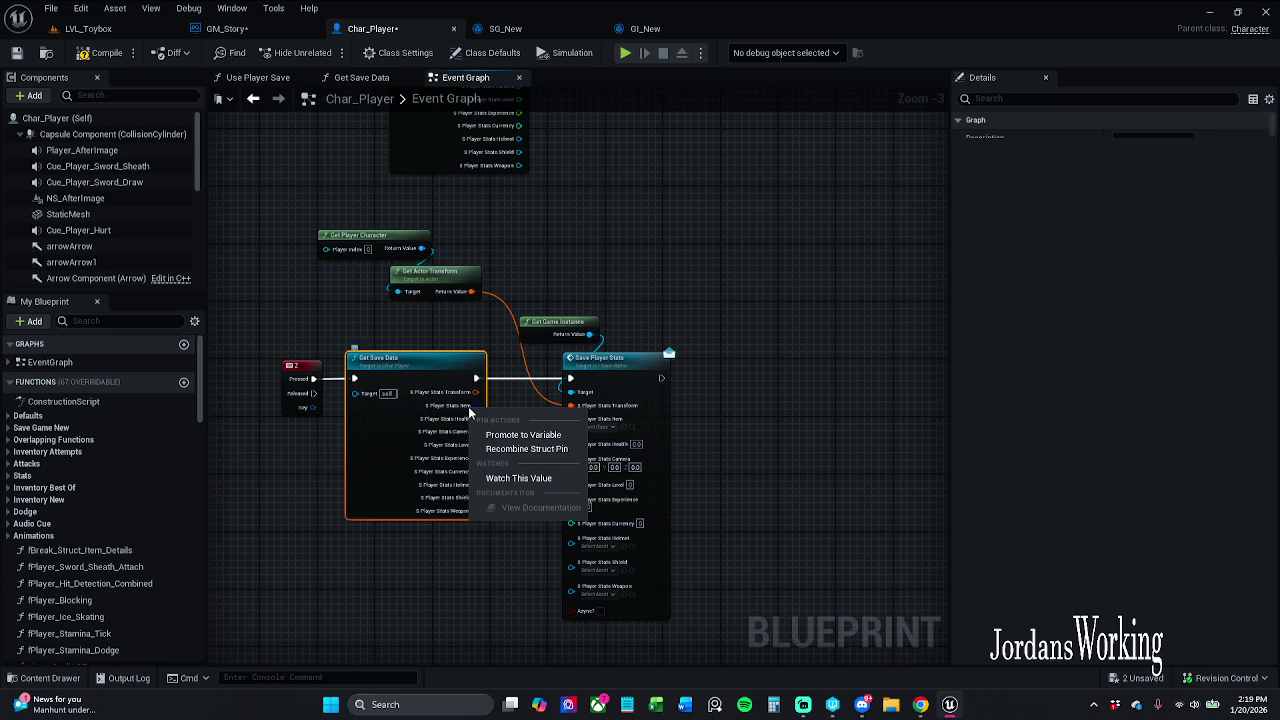
left_click(530, 449)
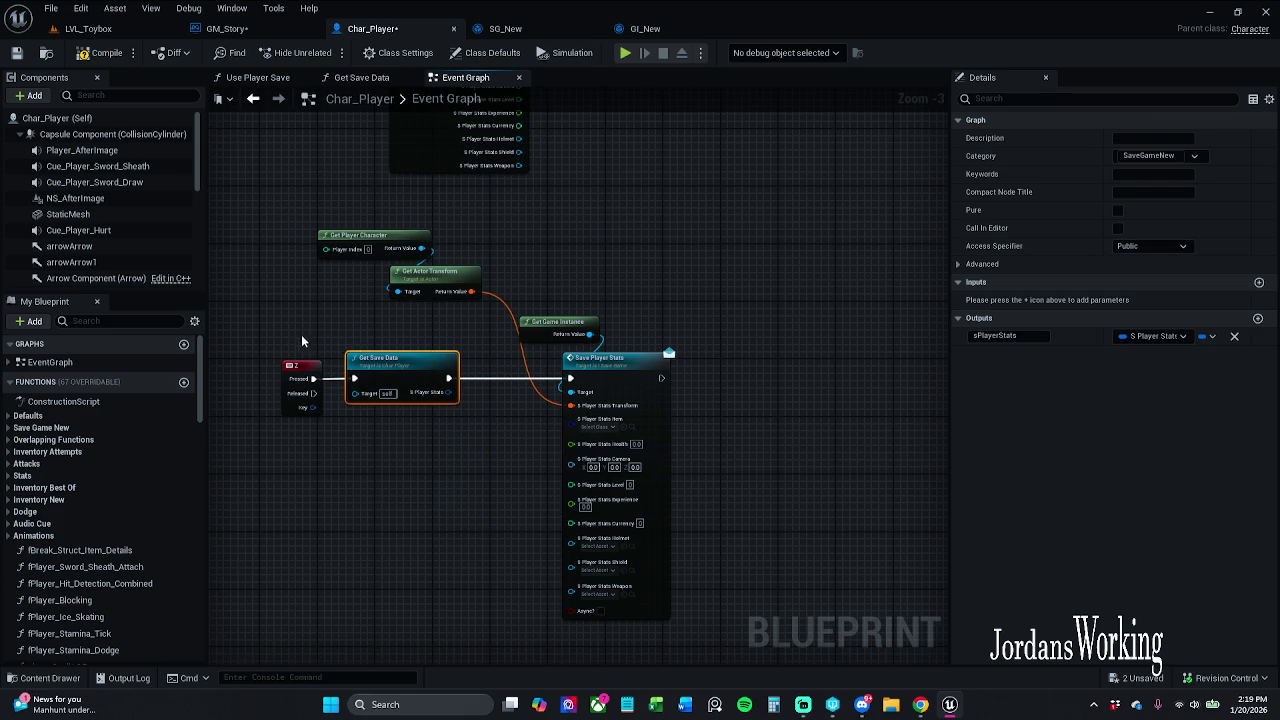
left_click_drag(302, 341, 416, 431)
left_click_drag(404, 362, 448, 367)
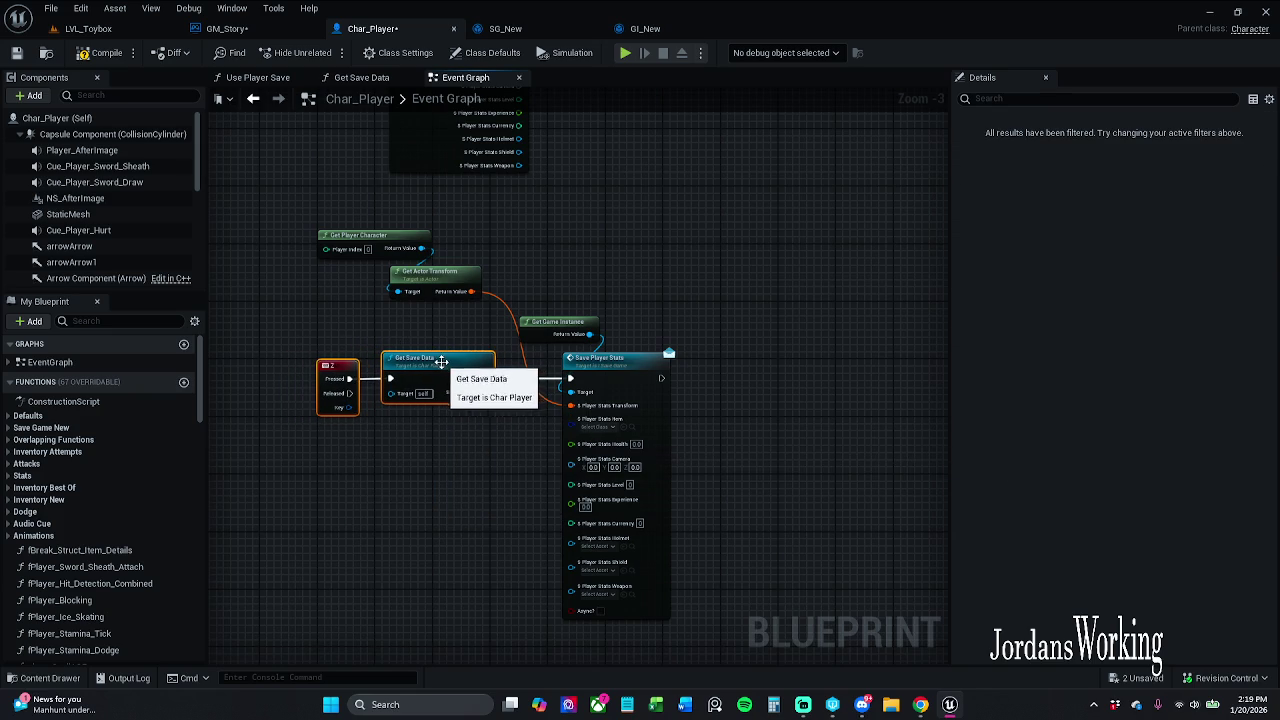
left_click(18, 55)
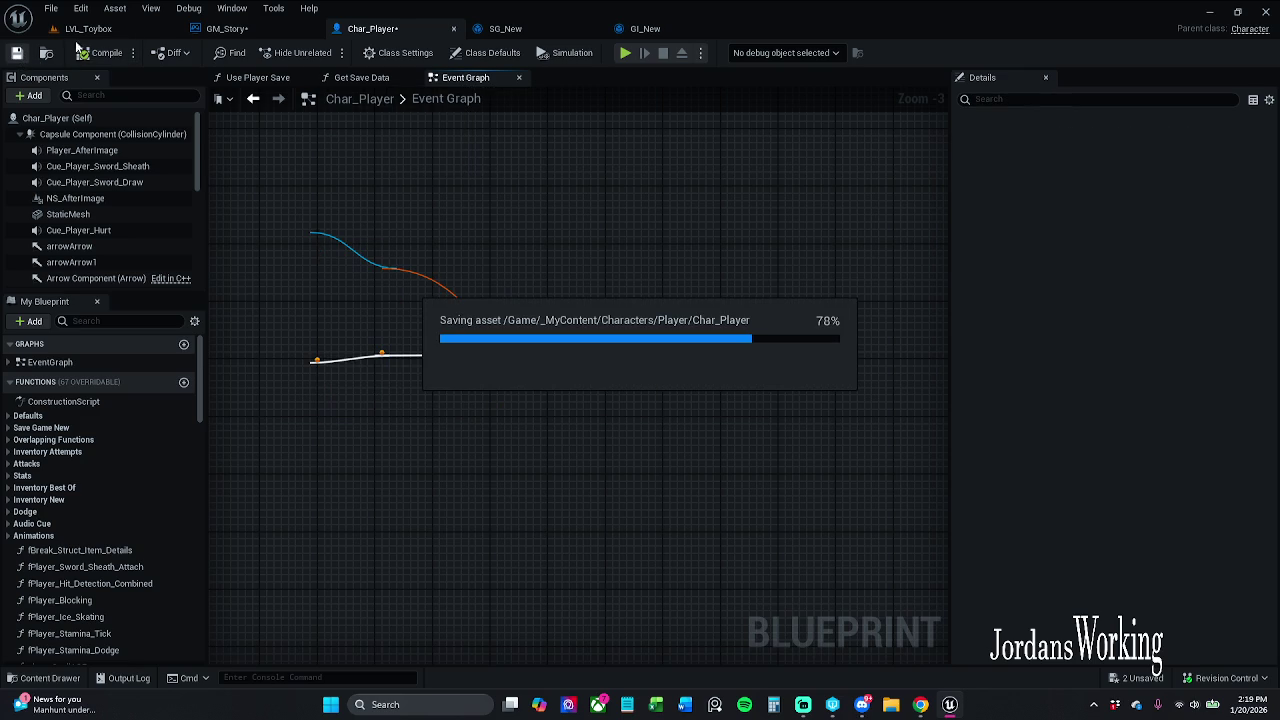
left_click(127, 37)
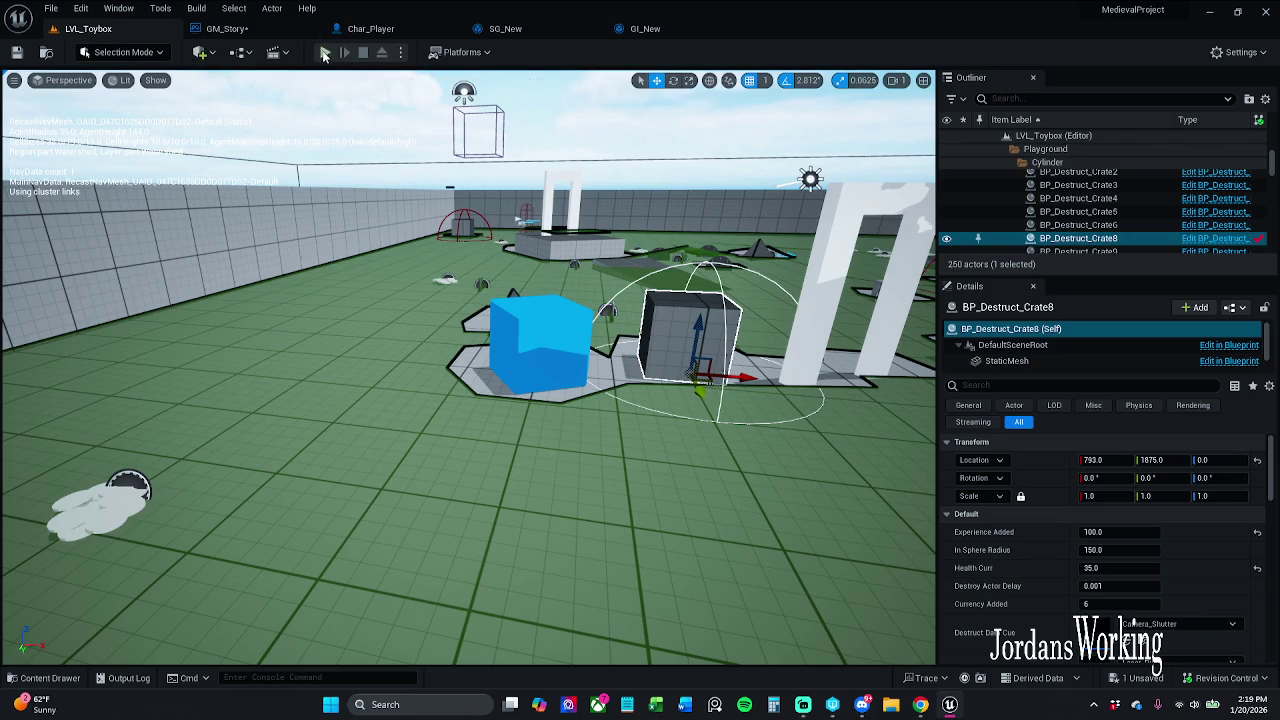
- Play-test the level, running up to the enemy fighters and attacking with the sword, then stop
left_click(325, 52)
key("w")
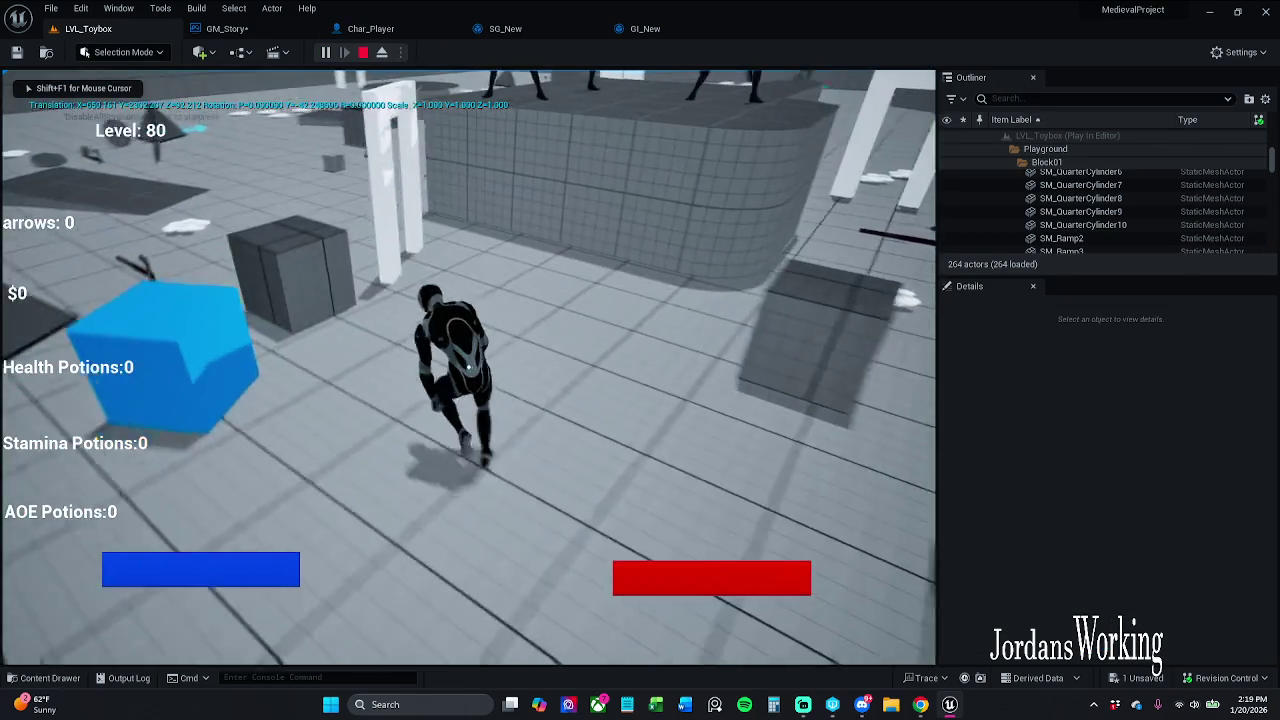
key("w")
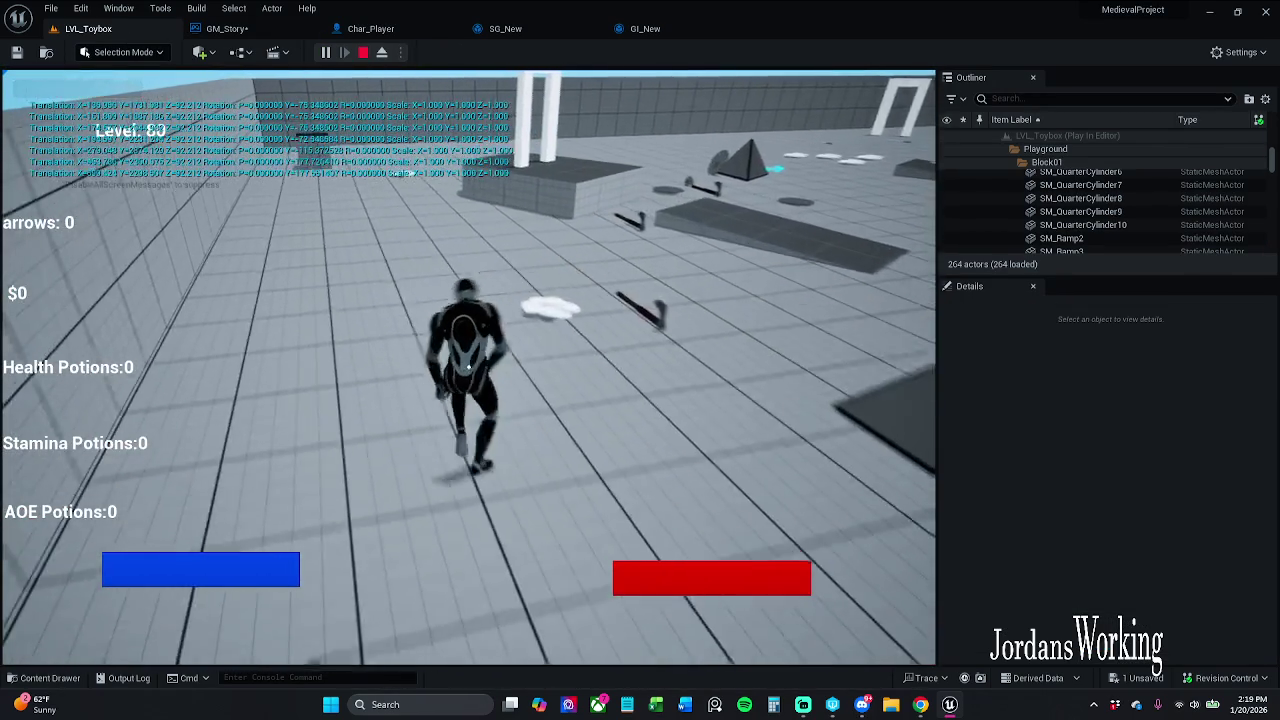
key("w")
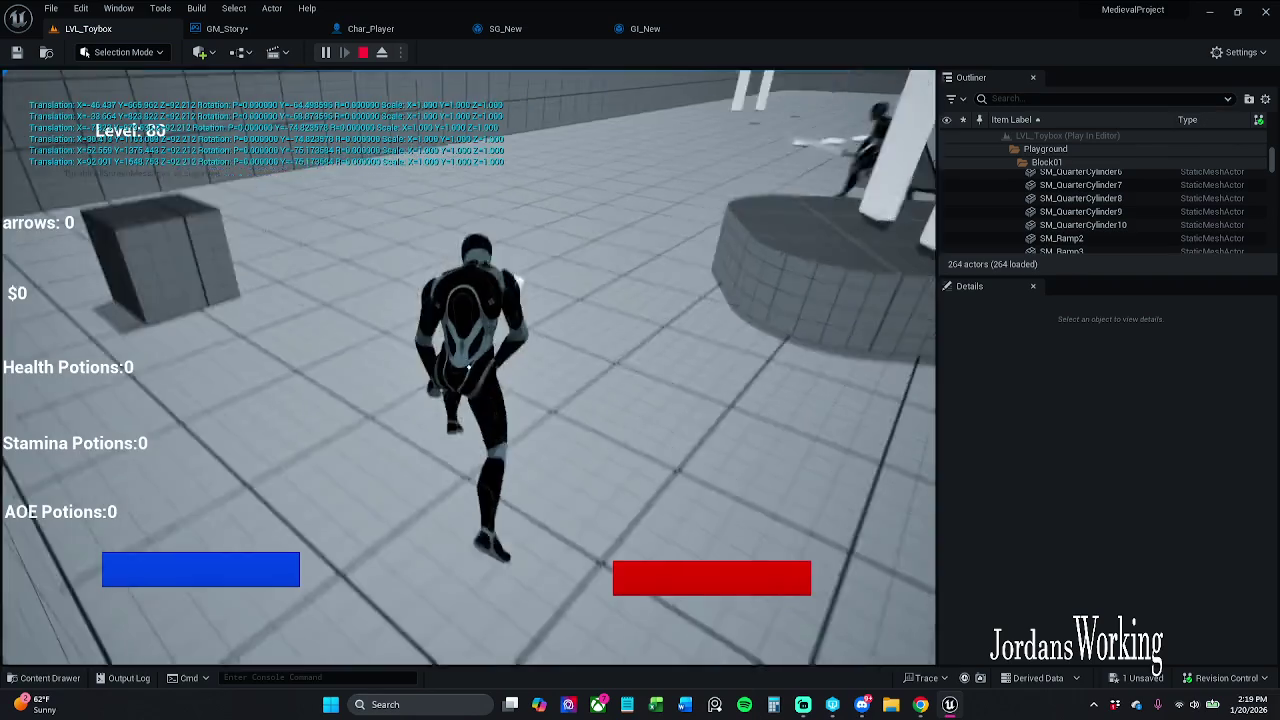
key("w")
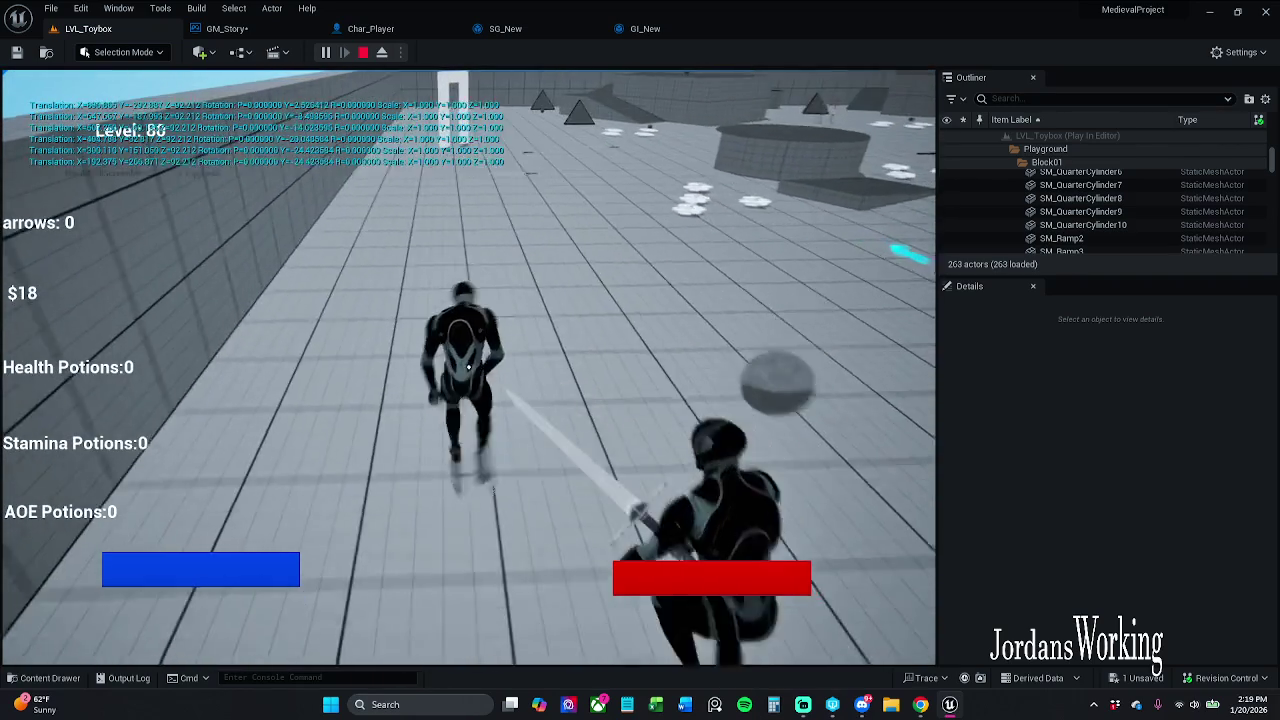
key("w")
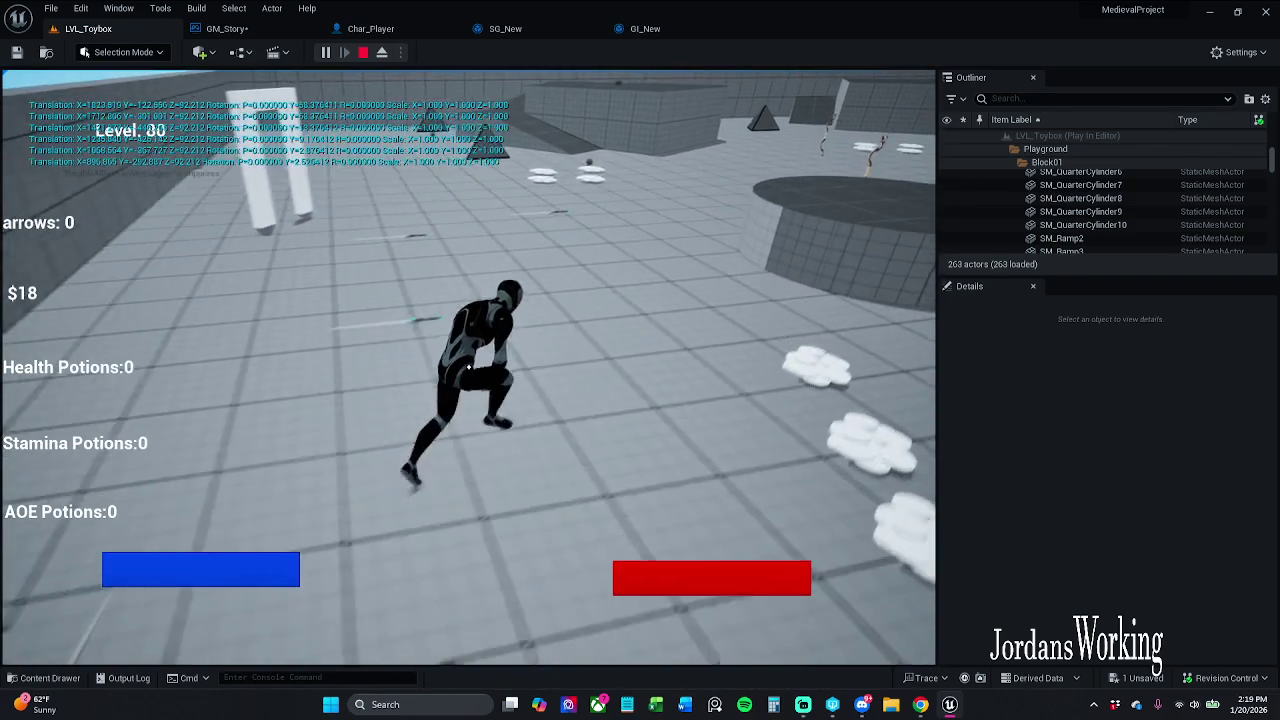
key("w")
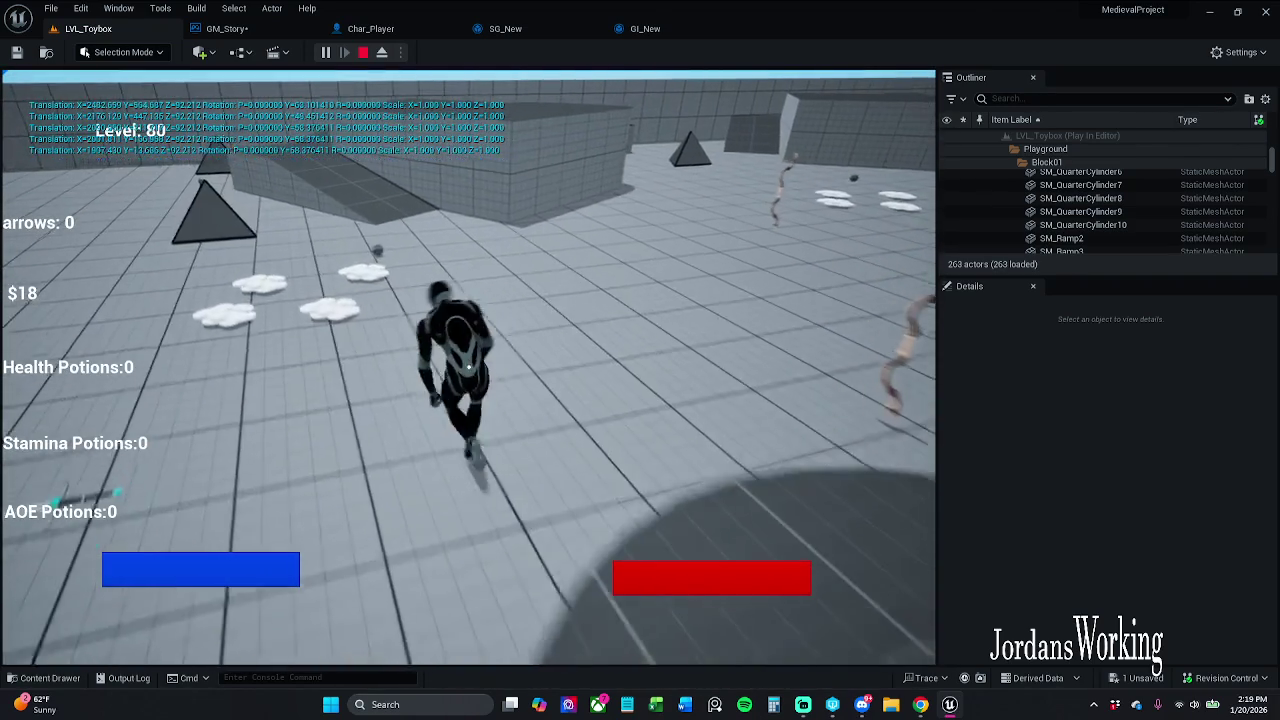
key("w")
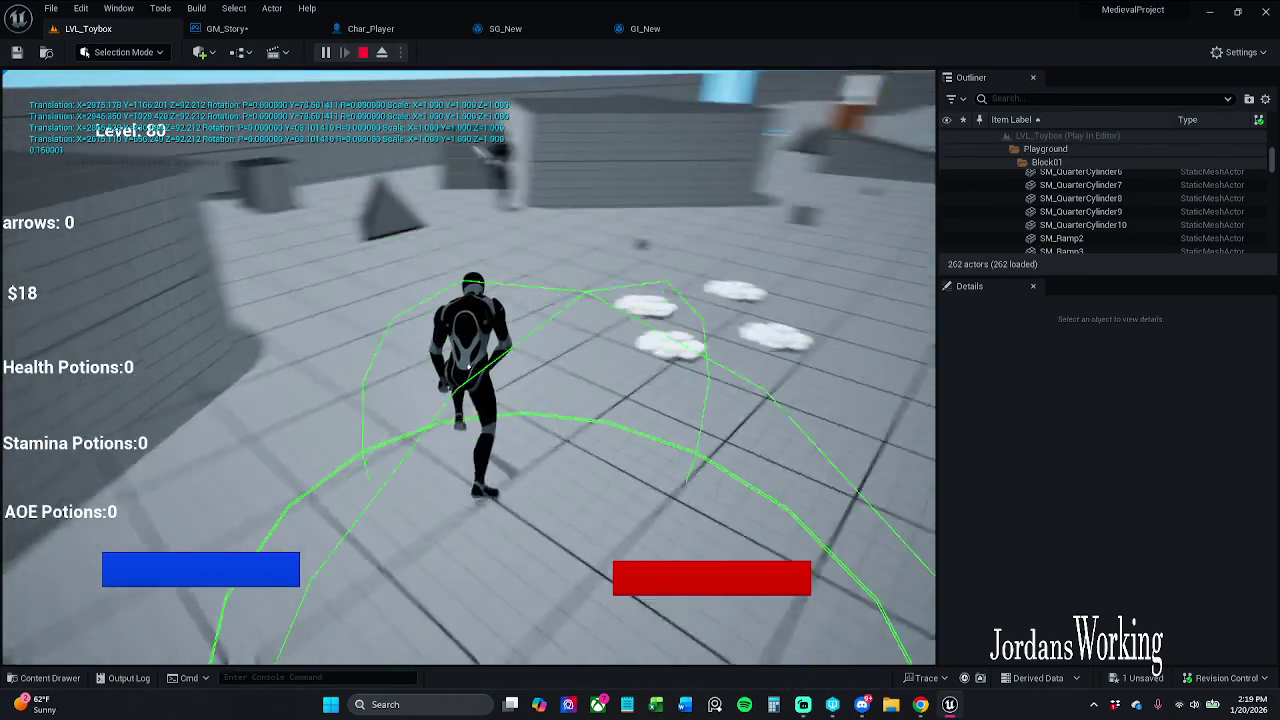
key("w")
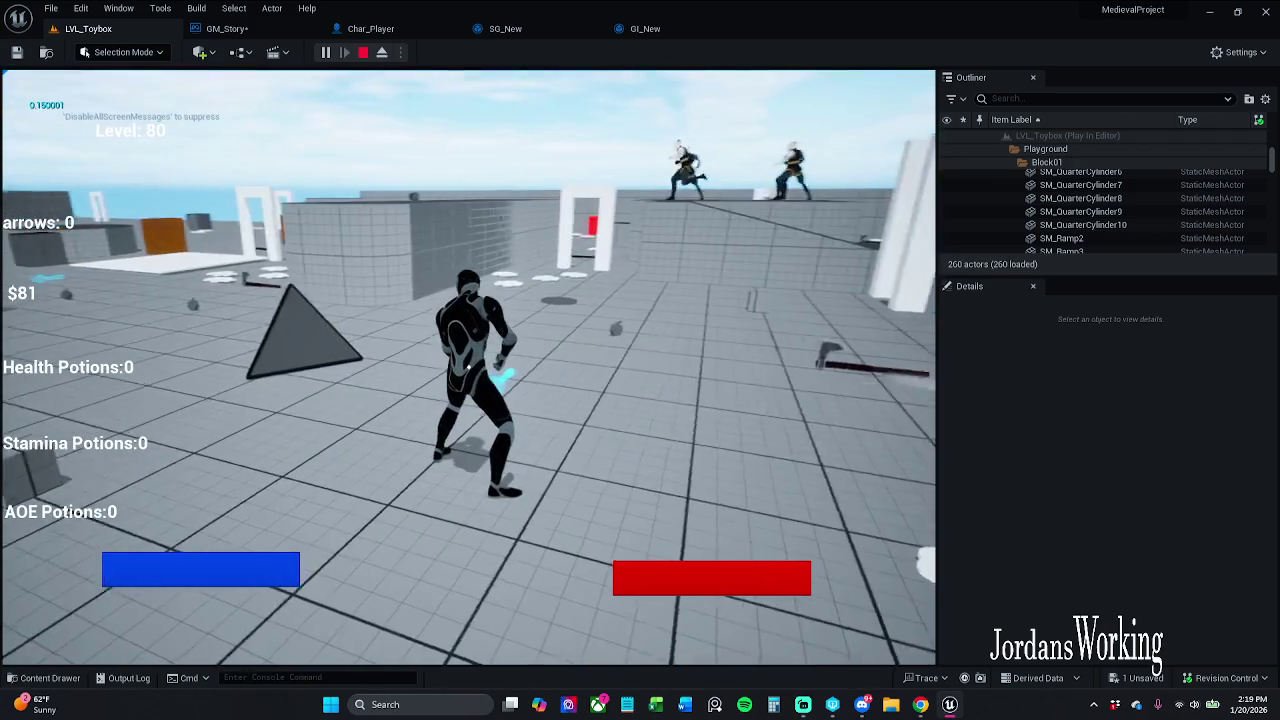
left_click(467, 368)
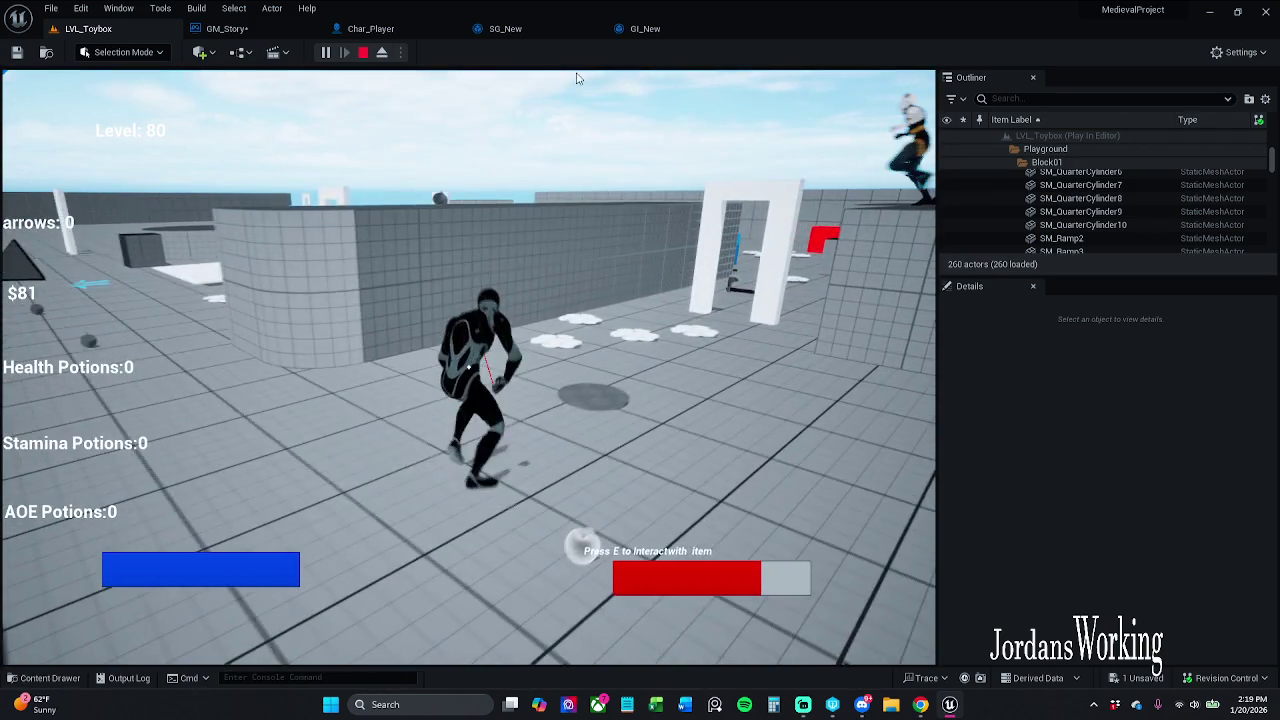
key("Escape")
- Tilt the editor view toward the sky, then run a brief second play session and stop it
mouse_move(550, 157)
left_mouse_down()
mouse_move(550, 100)
mouse_move(550, 530)
left_mouse_up()
left_click(325, 53)
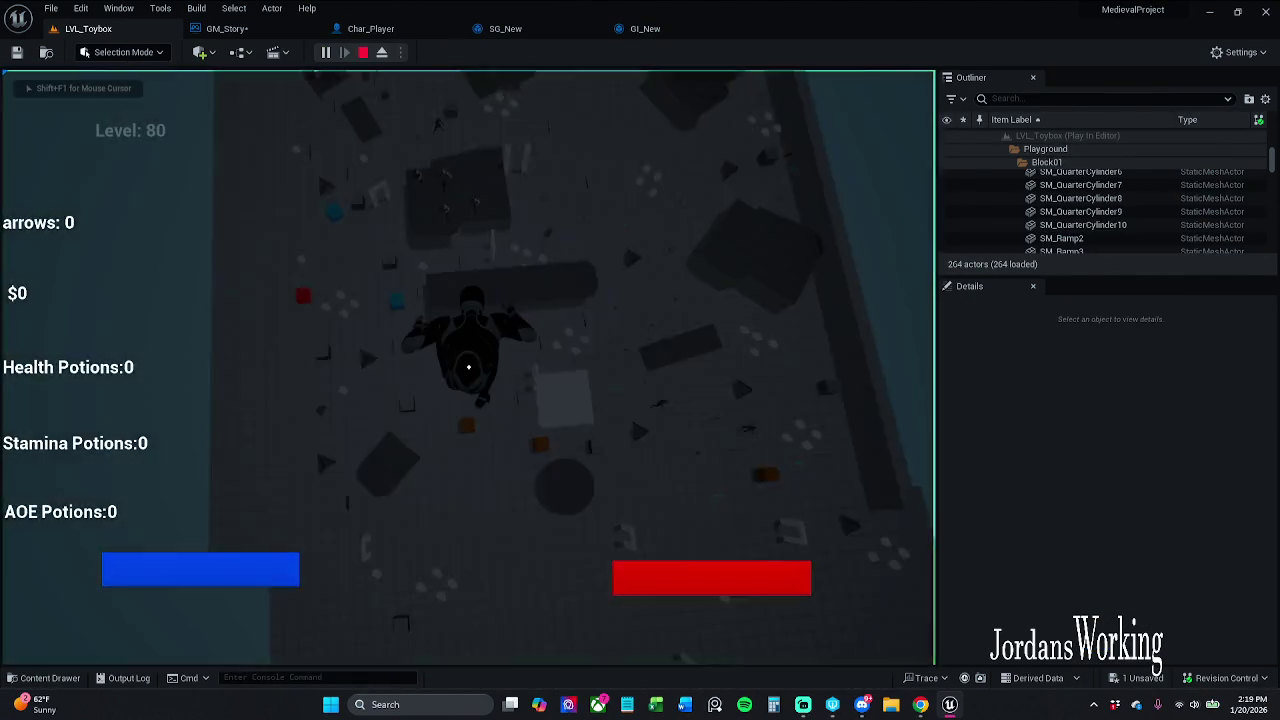
key("Escape")
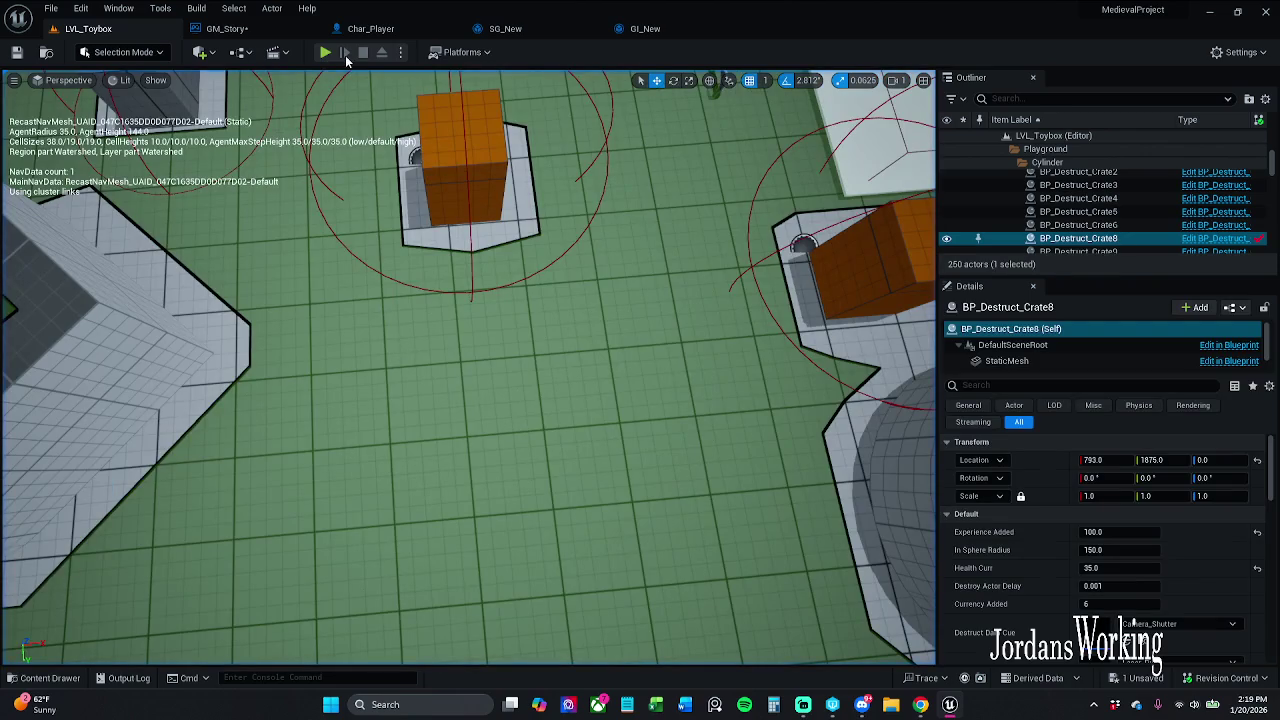
left_click(370, 28)
- Split and then undo the Transform pin, and recombine the player stats pins into one S Player Stats input
left_click(608, 420)
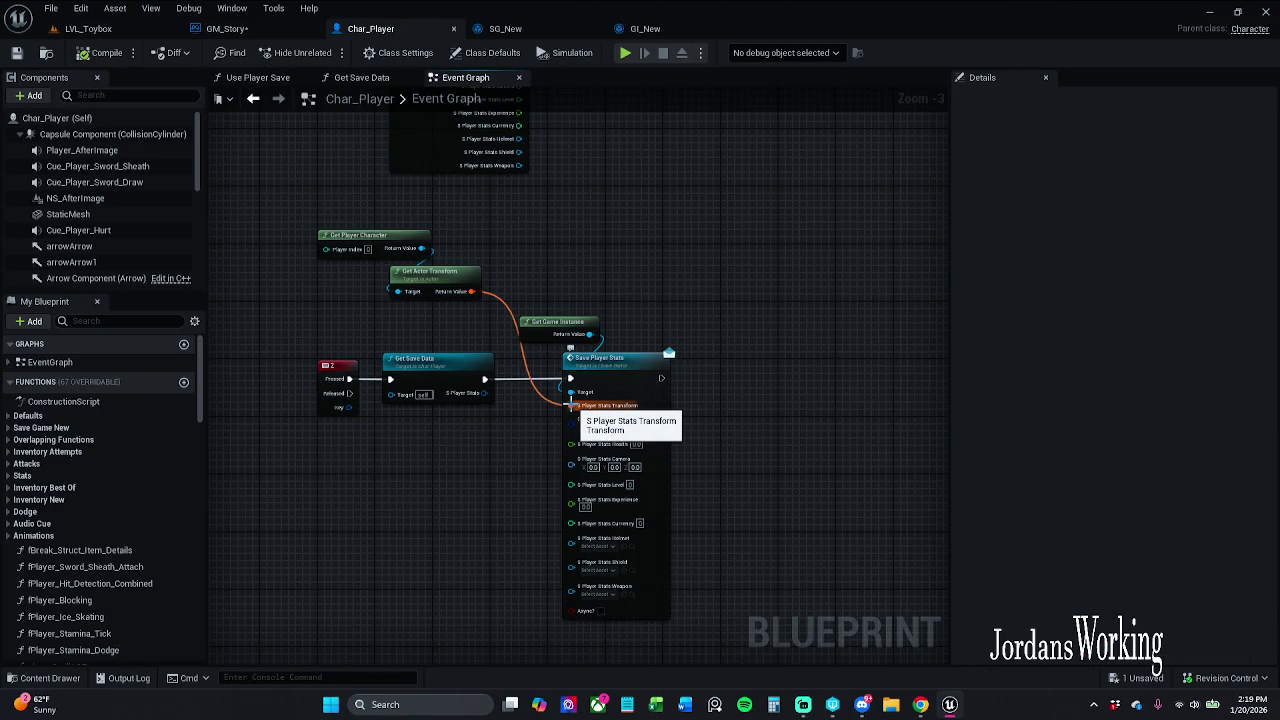
left_click_drag(568, 405, 614, 318)
right_click(619, 333)
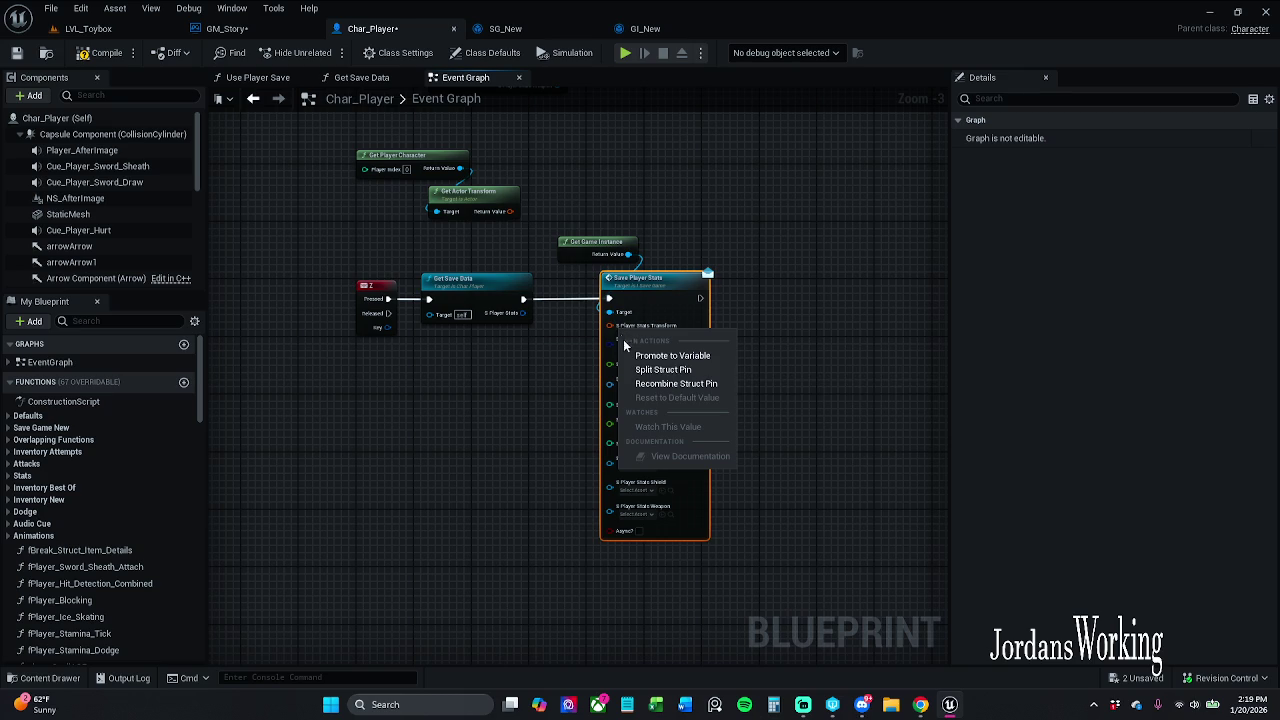
left_click(661, 368)
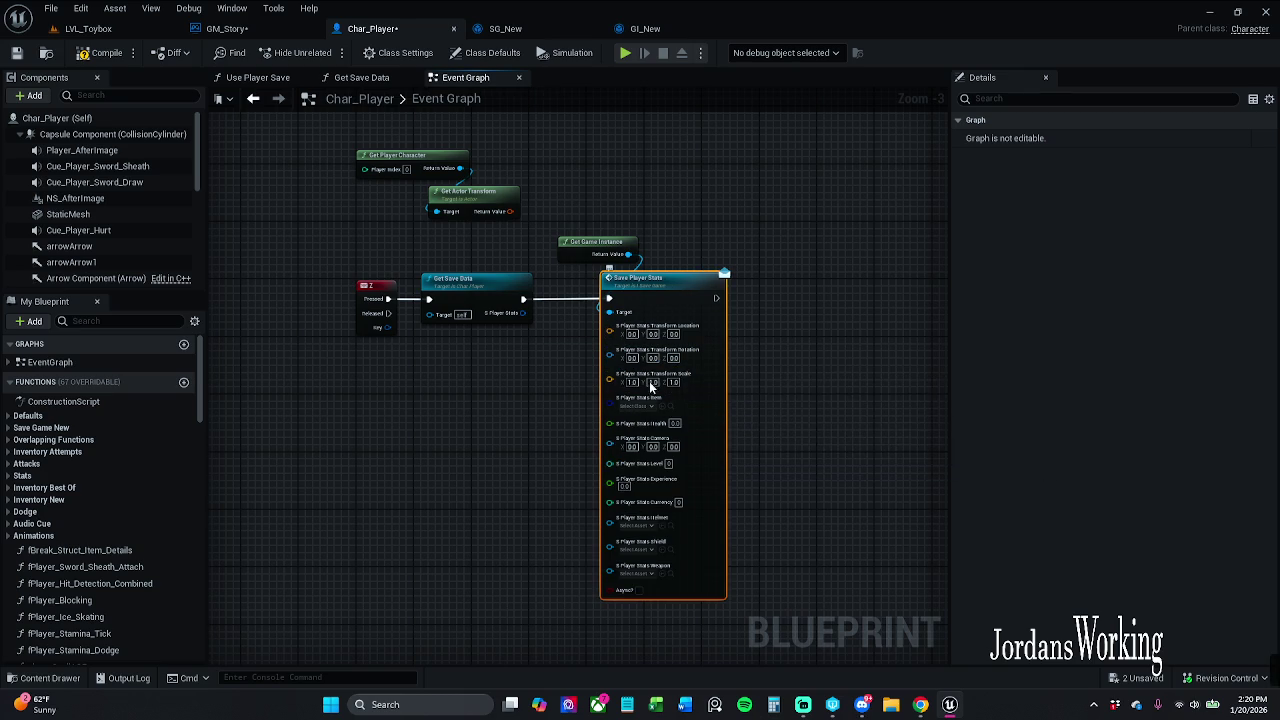
key("ctrl+z")
right_click(616, 352)
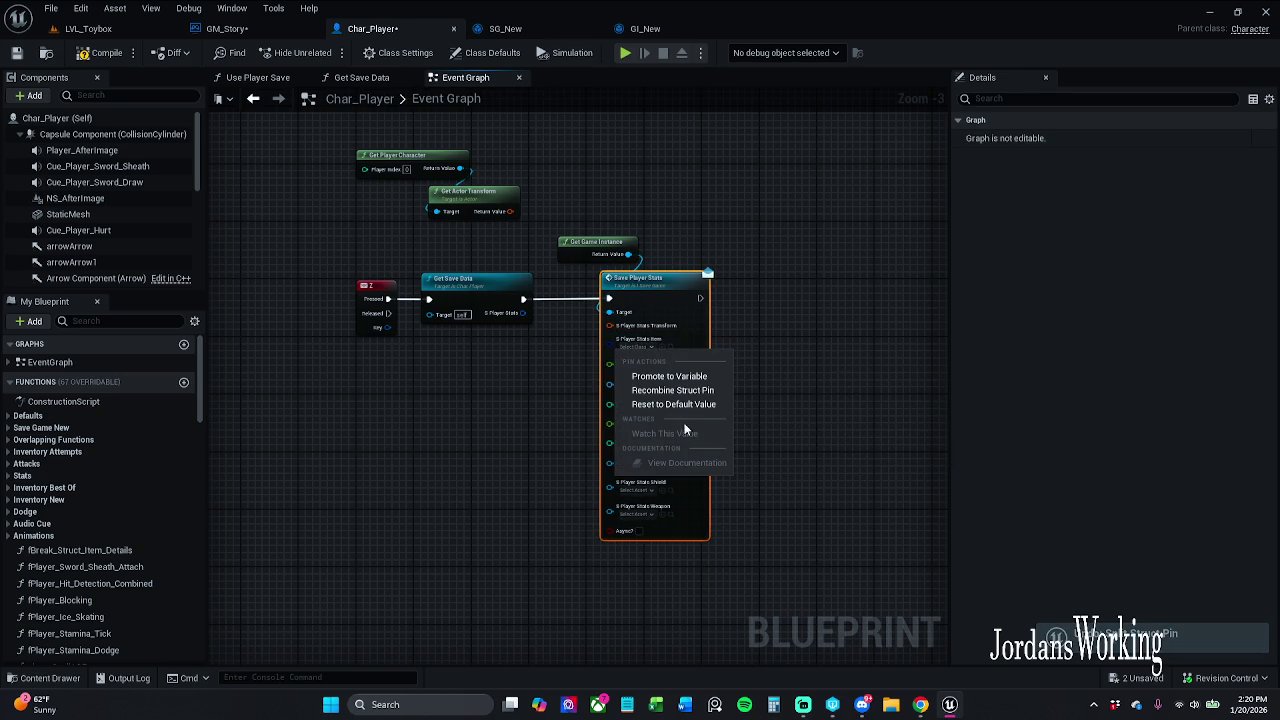
left_click(672, 390)
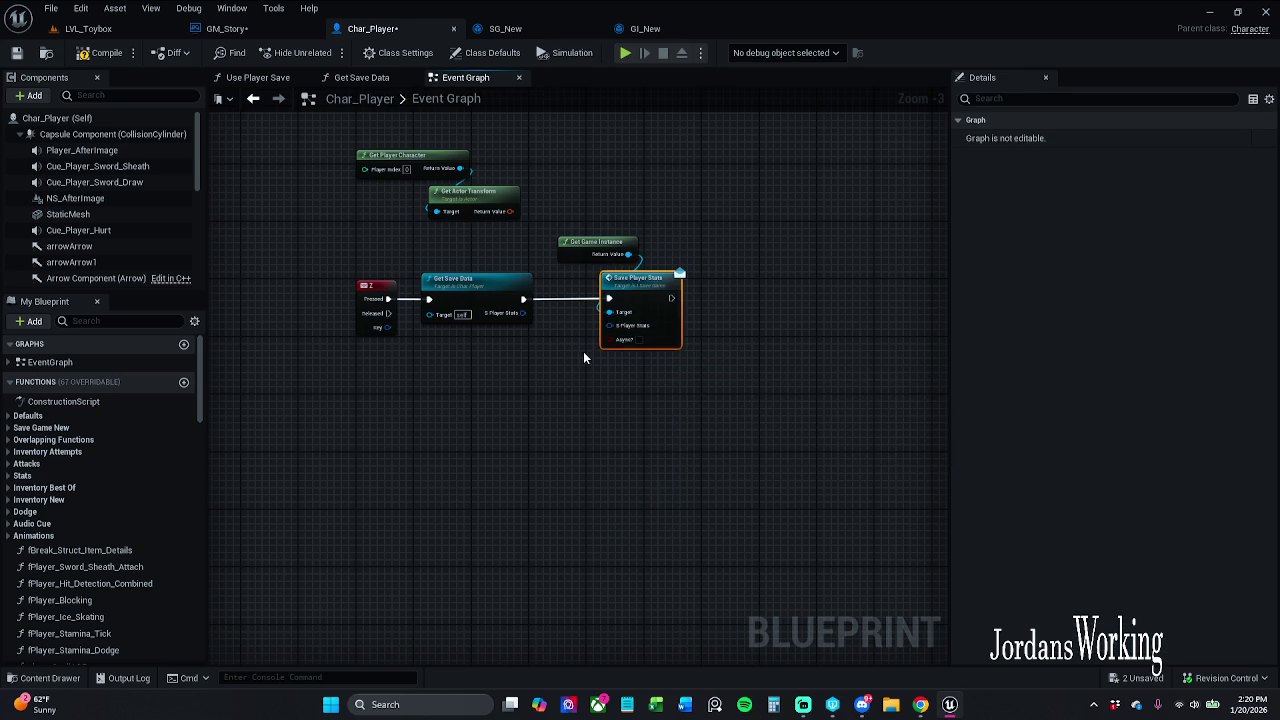
mouse_move(652, 312)
left_mouse_down()
mouse_move(618, 312)
mouse_move(658, 310)
mouse_move(600, 285)
left_mouse_up()
- Wire Get Save Data's S Player Stats into Save Player Stats and delete Get Player Character and Get Actor Transform
left_click(471, 291, "ctrl")
left_click(377, 300, "ctrl")
left_click(790, 340)
left_click(595, 332)
mouse_move(521, 314)
left_mouse_down()
mouse_move(412, 199)
mouse_move(430, 387)
left_mouse_up()
key("Delete")
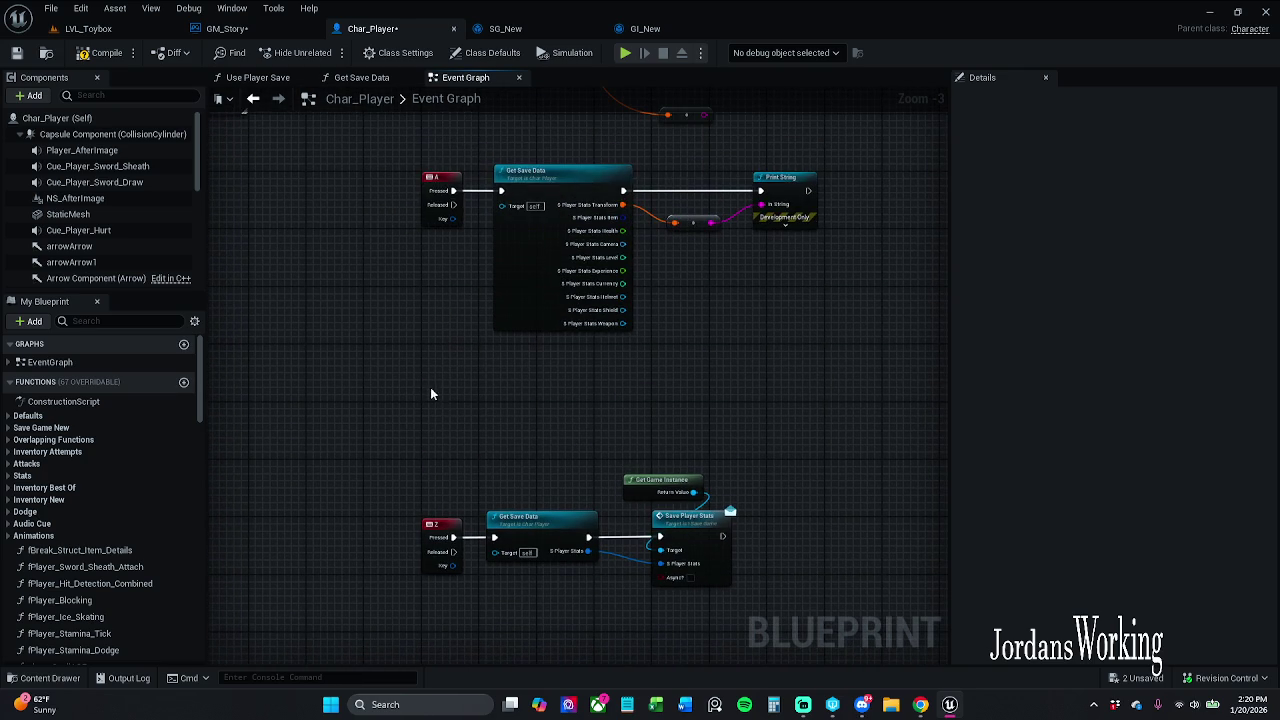
left_click_drag(634, 364, 548, 350)
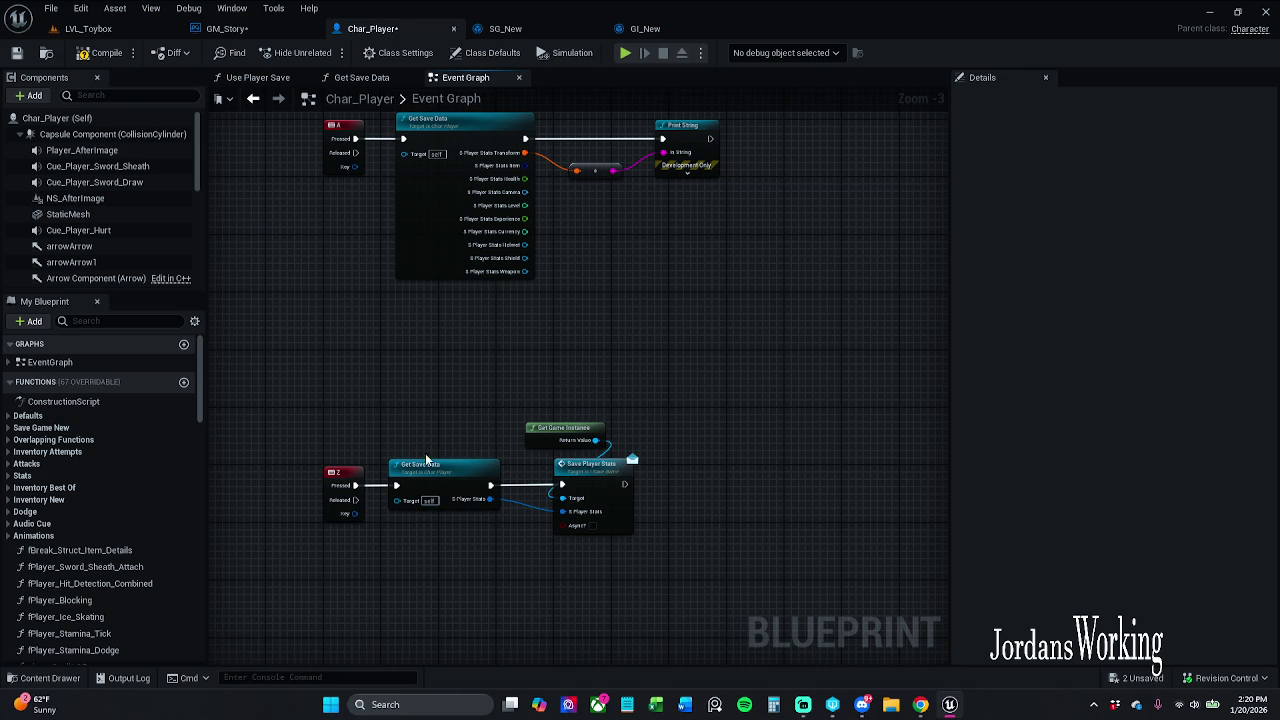
- Add a Get GM Story node with a Set Location call that runs after Save Player Stats
right_click(720, 347)
type("get gm stor")
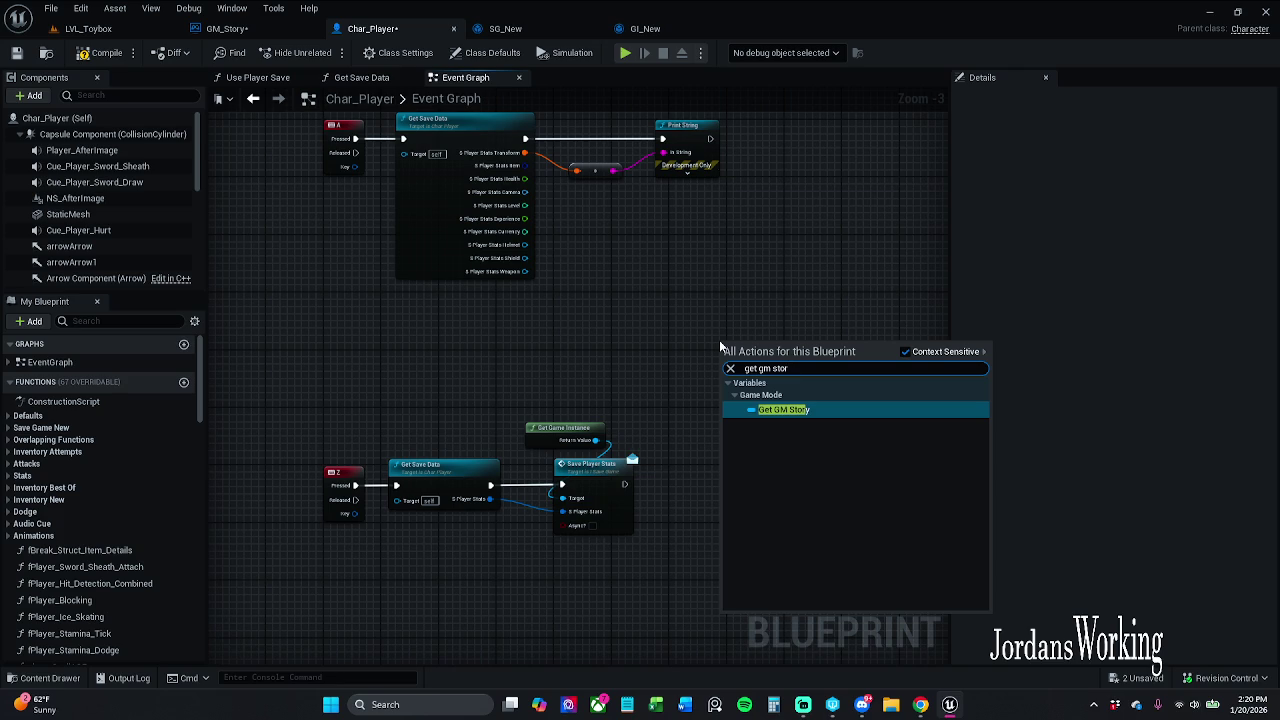
key("Return")
mouse_move(768, 343)
left_mouse_down()
mouse_move(684, 418)
mouse_move(760, 416)
left_mouse_up()
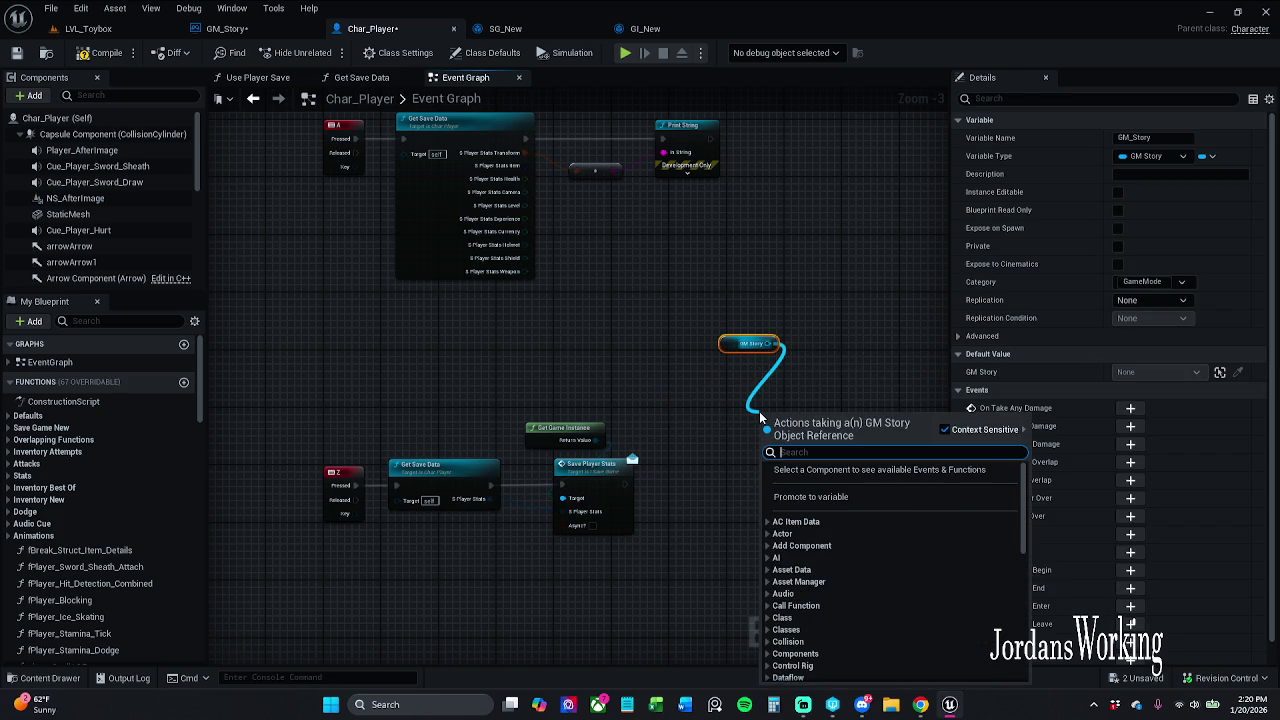
type("Set")
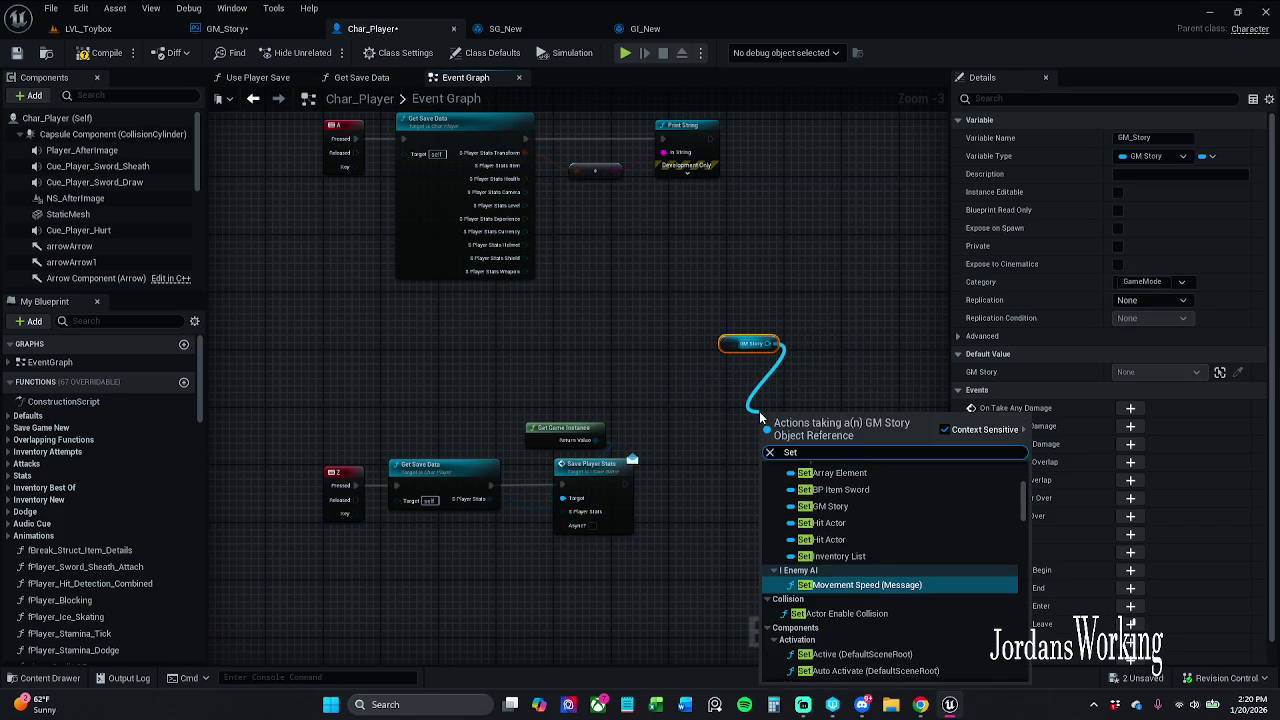
type(" location")
key("Return")
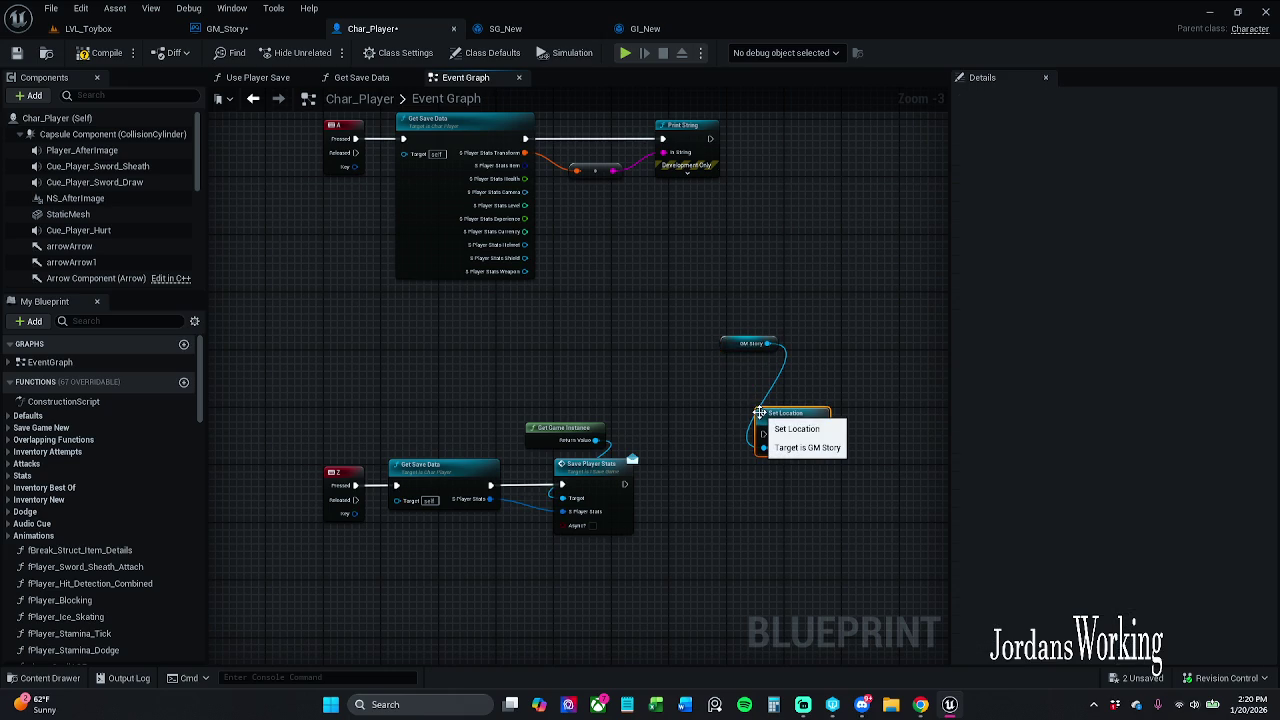
mouse_move(763, 433)
left_mouse_down()
mouse_move(605, 500)
mouse_move(632, 485)
mouse_move(549, 268)
mouse_move(490, 488)
mouse_move(646, 491)
mouse_move(623, 487)
left_mouse_up()
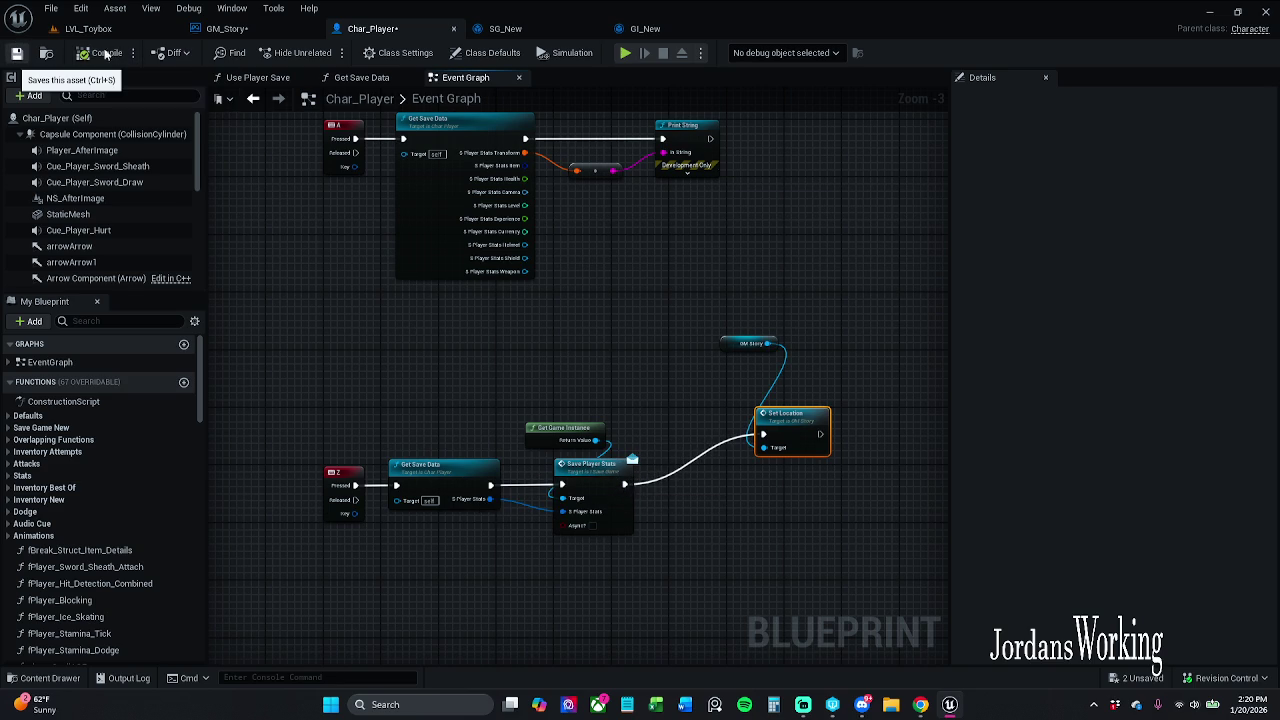
- Save Char_Player and start a Play-In-Editor test of LVL_Toybox
key("ctrl+s")
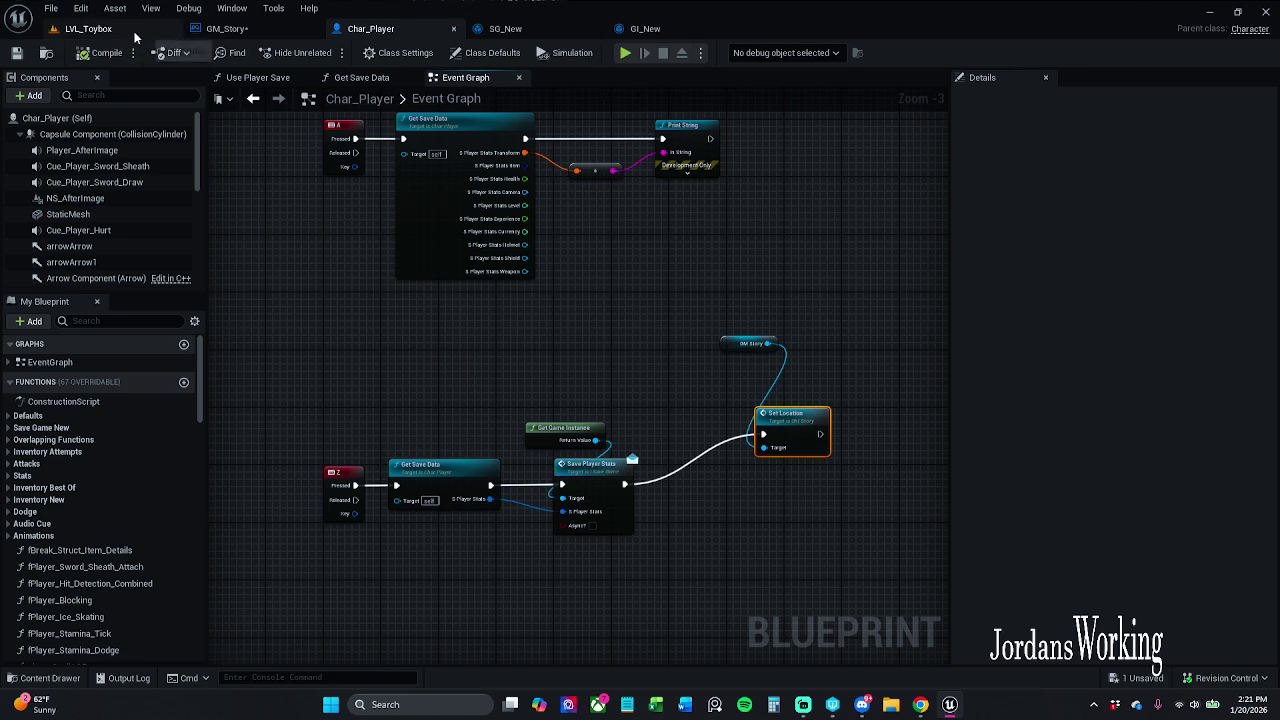
left_click(92, 29)
left_click(325, 52)
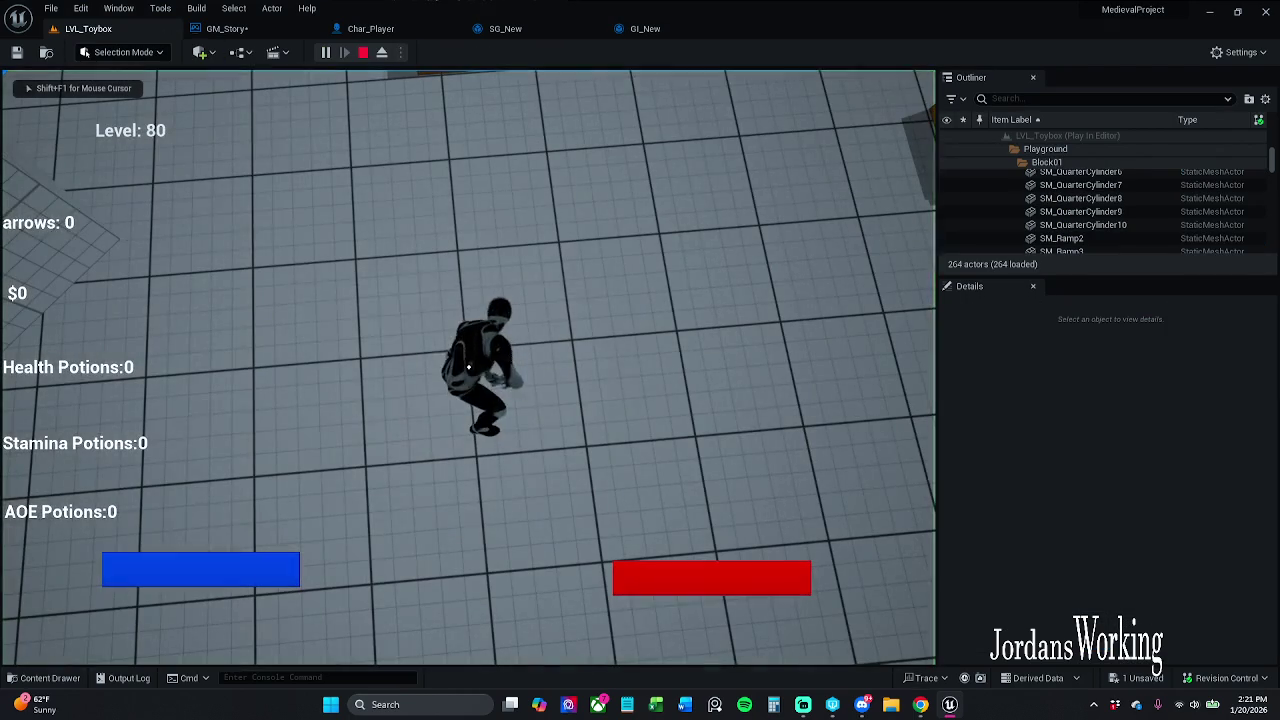
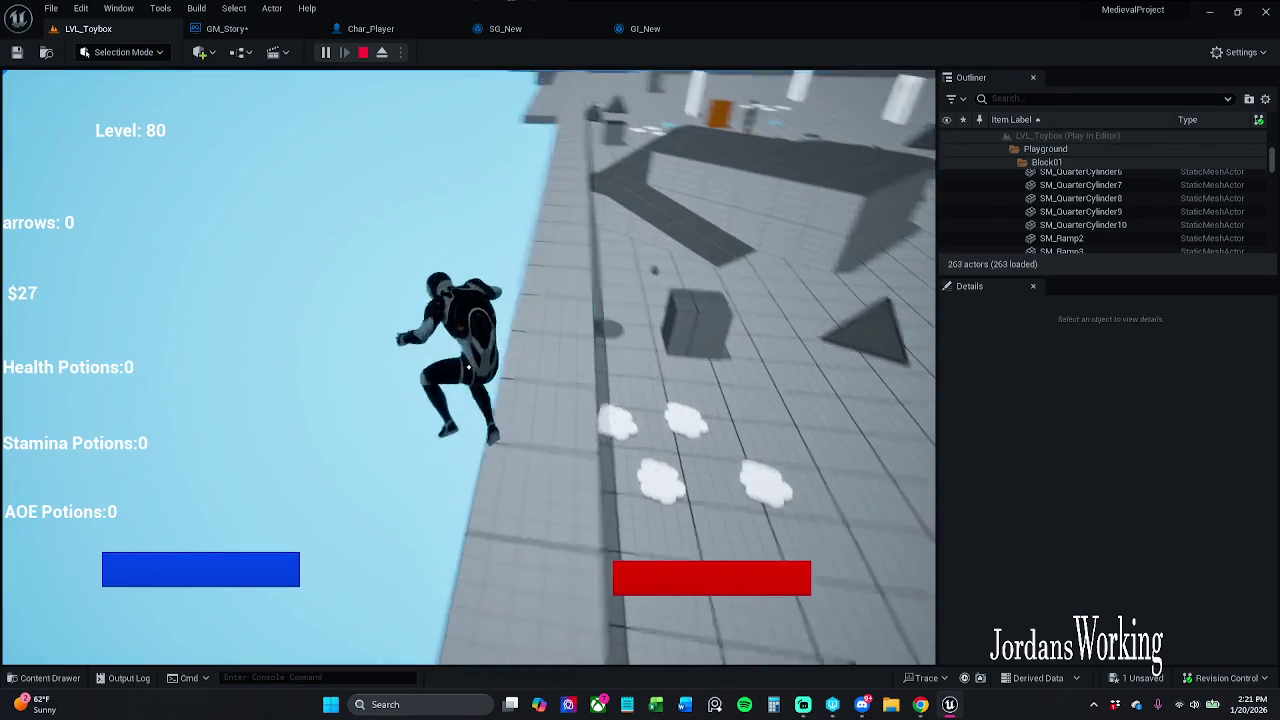
- Stop the LVL_Toybox play test, run a brief second test, and bring up GM_Story's Set Location graph
key("Escape")
mouse_move(597, 197)
left_mouse_down()
mouse_move(550, 295)
mouse_move(499, 80)
left_mouse_up()
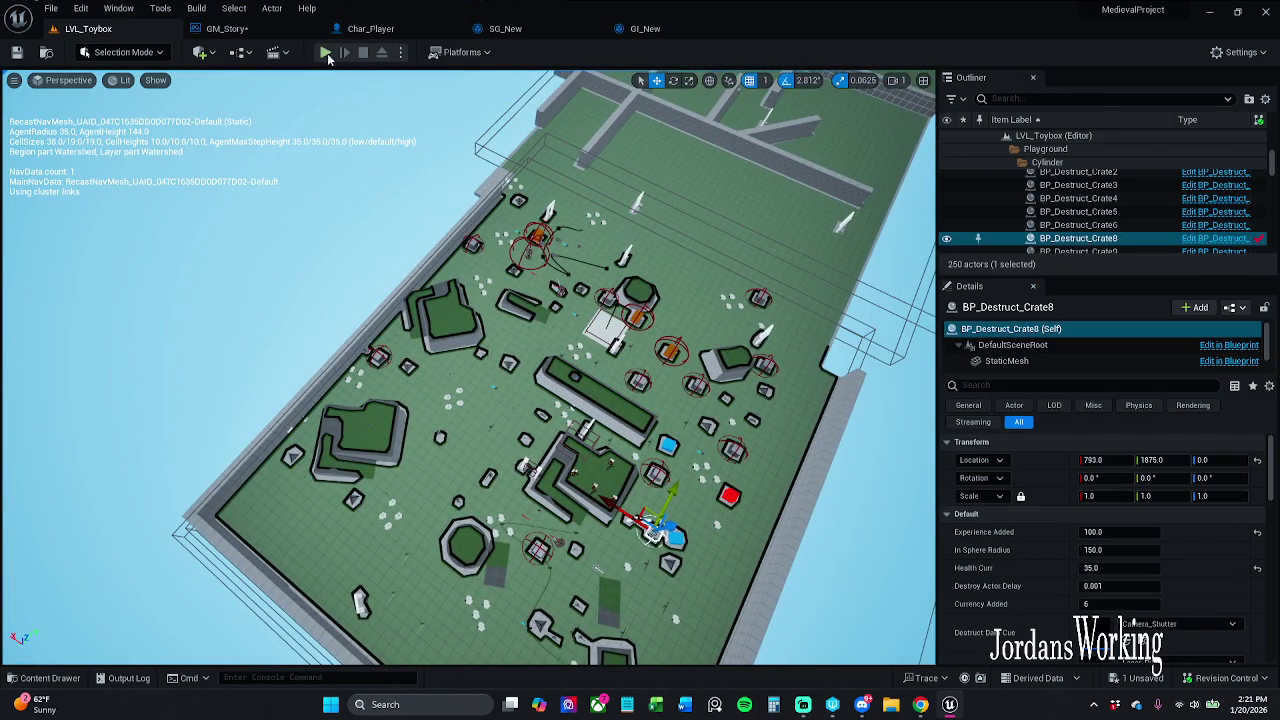
left_click(325, 52)
key("Escape")
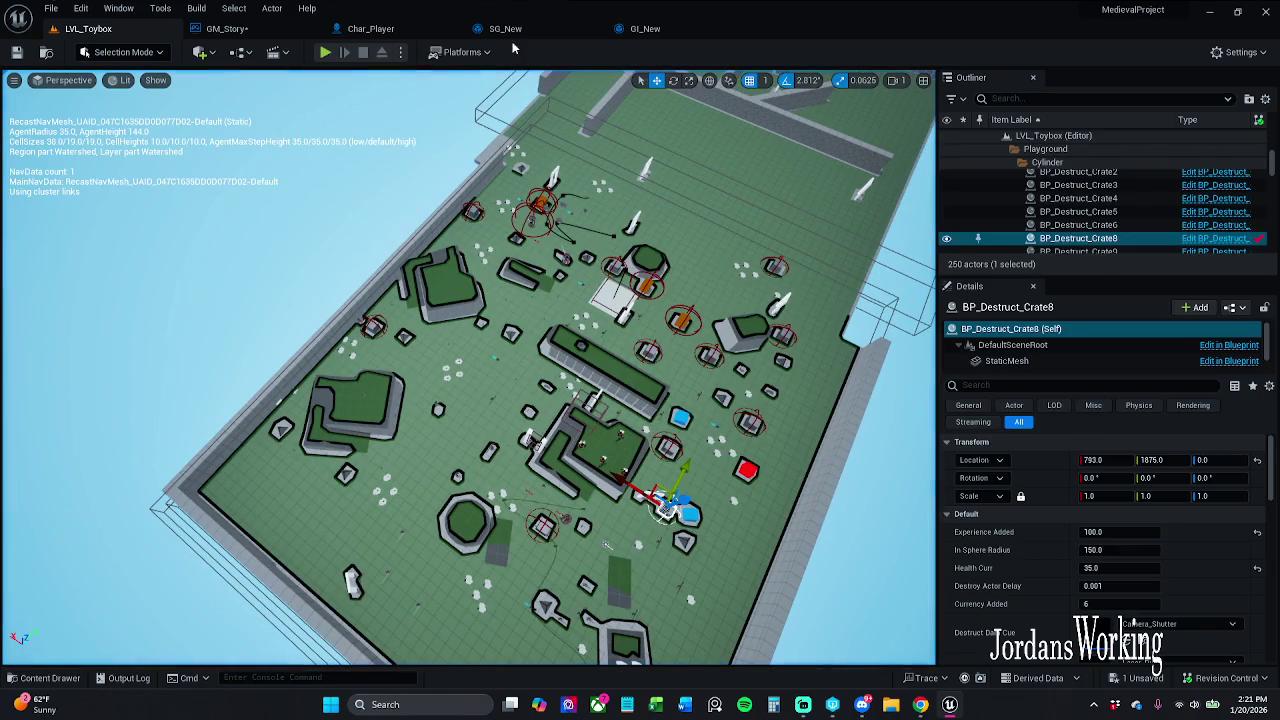
left_click(226, 28)
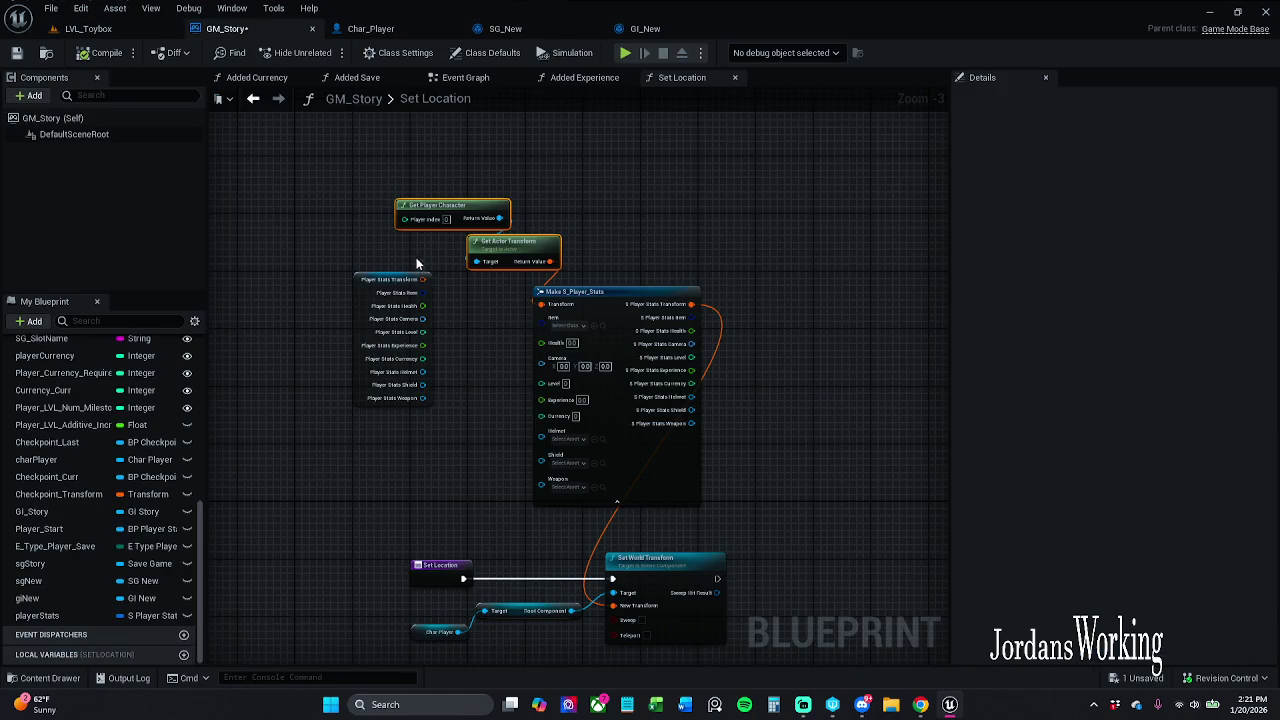
- Delete all nodes inside GM_Story's Set Location function, close that graph, and save GM_Story
scroll(491, 483, "down", 2)
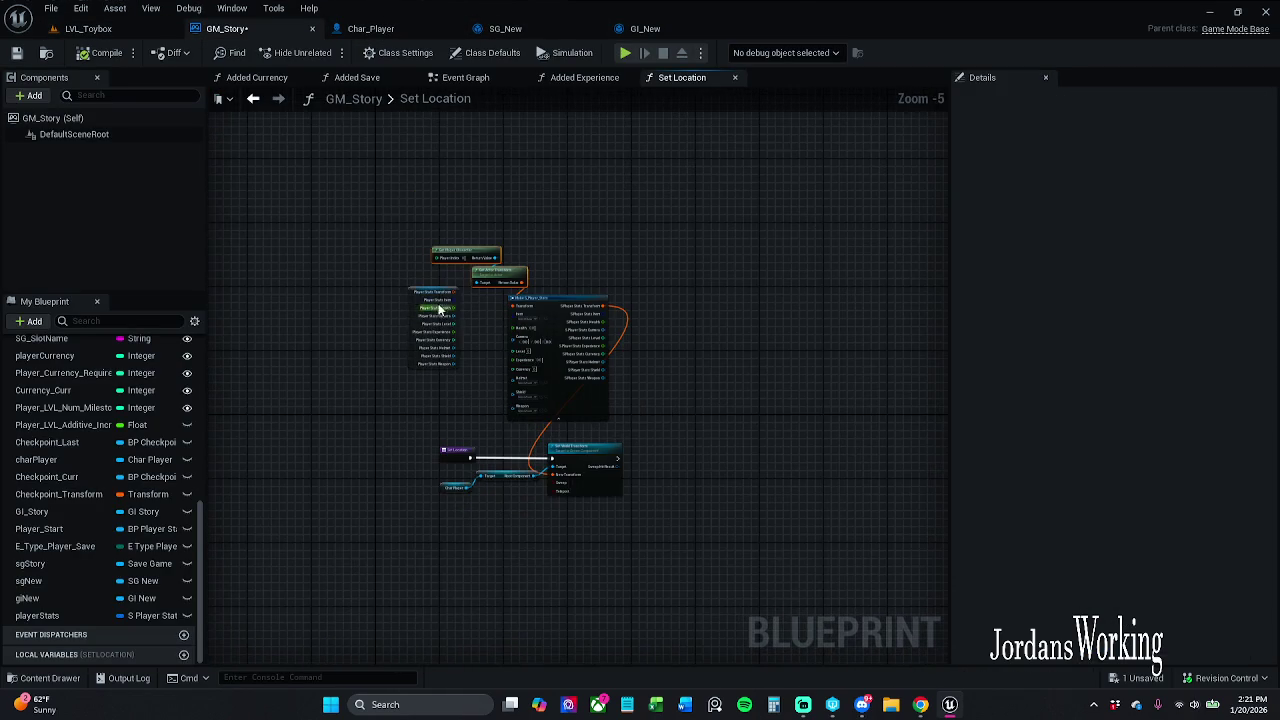
scroll(430, 300, "up", 1)
mouse_move(380, 197)
left_mouse_down()
mouse_move(766, 655)
mouse_move(765, 517)
left_mouse_up()
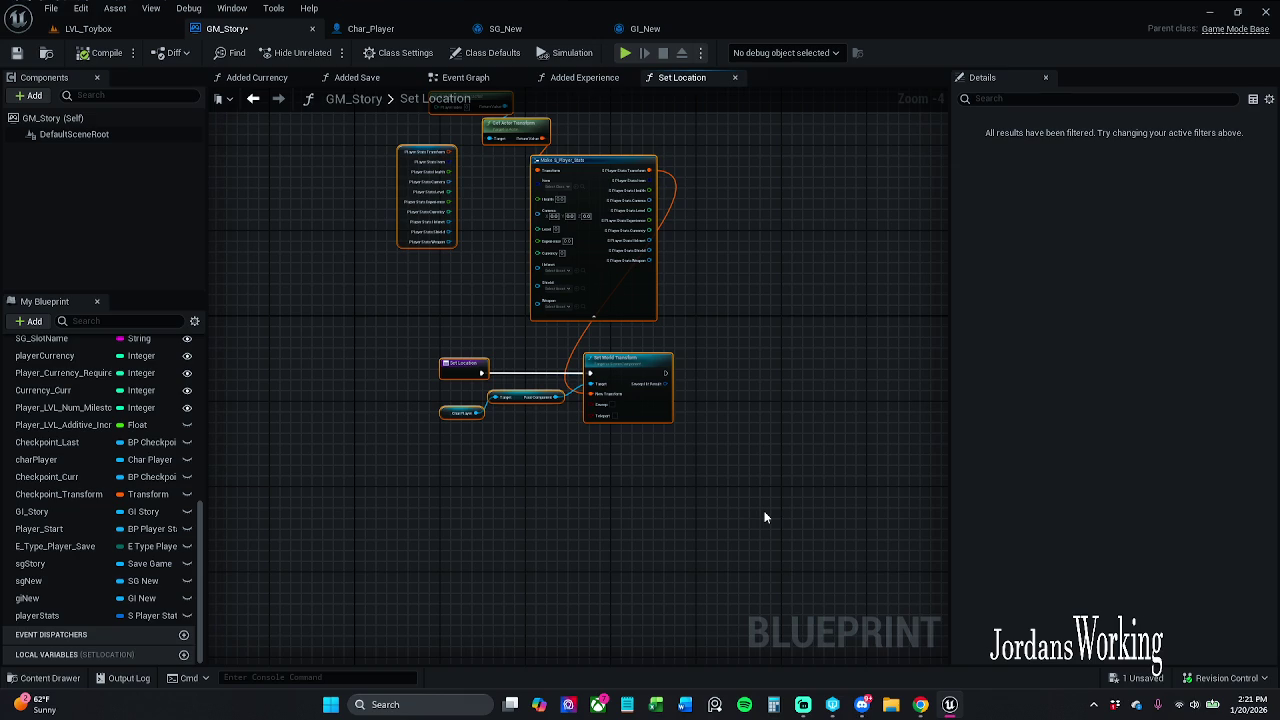
key("Delete")
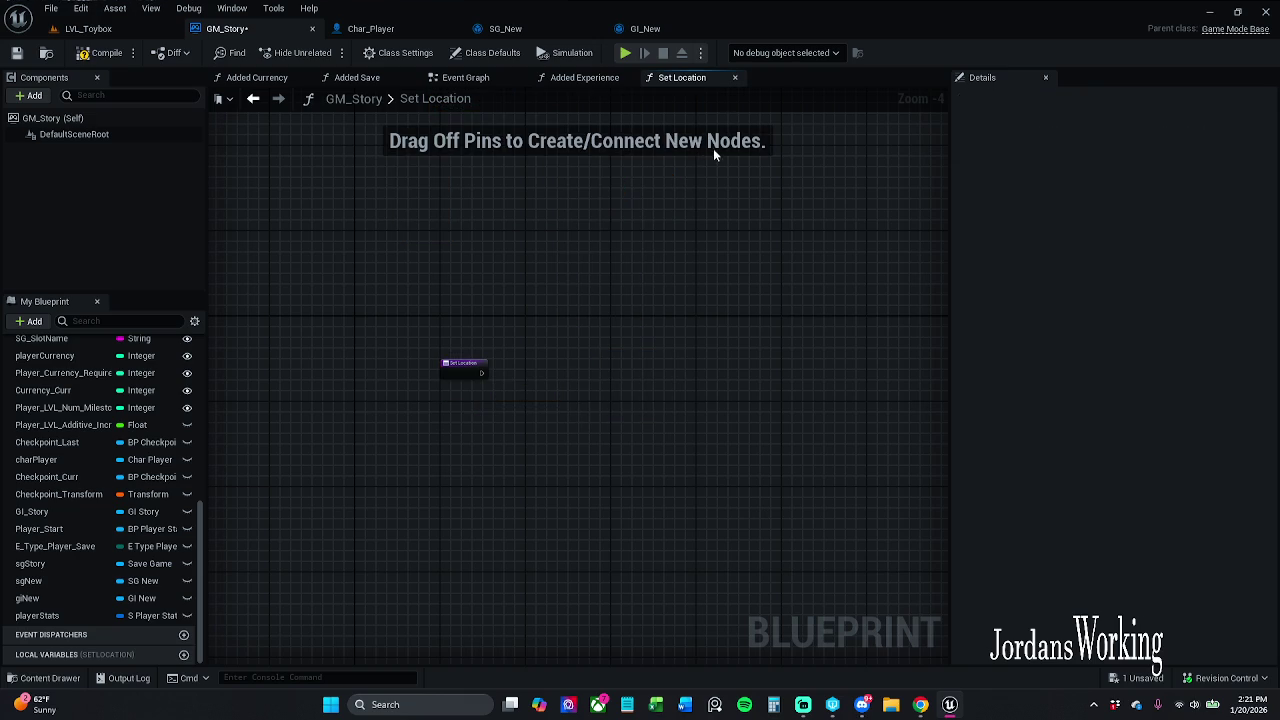
left_click(733, 78)
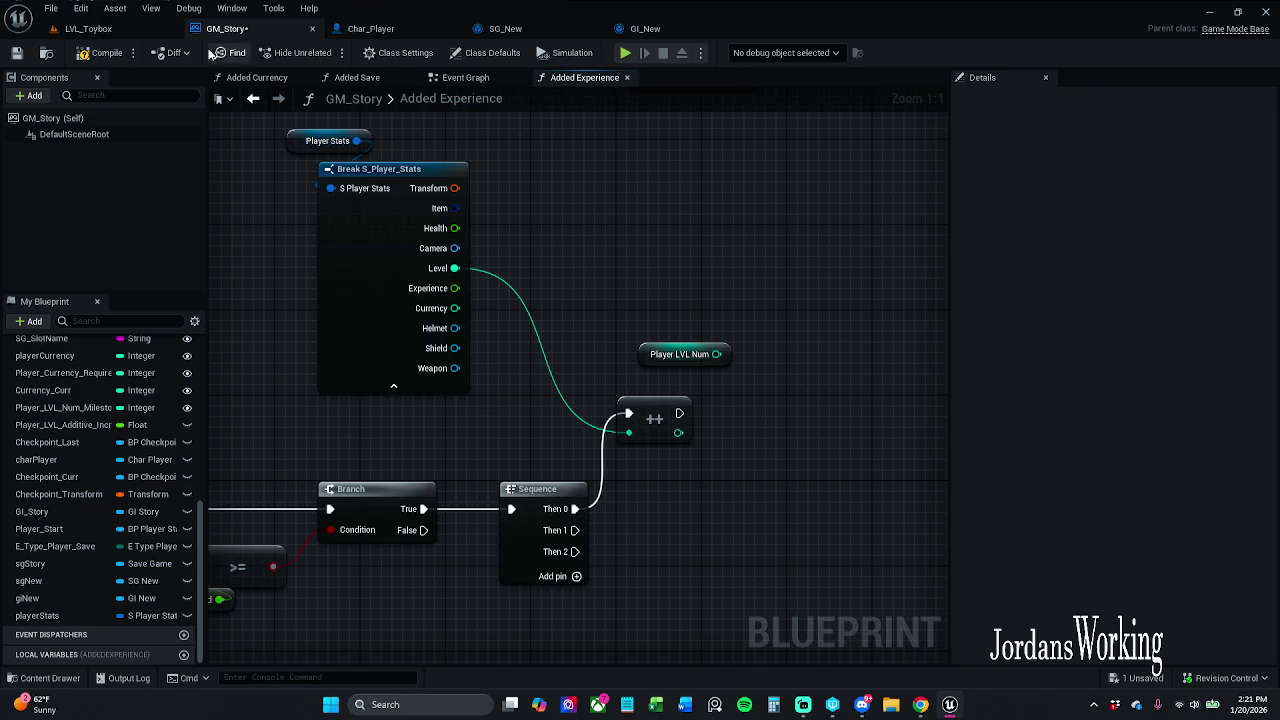
left_click(16, 52)
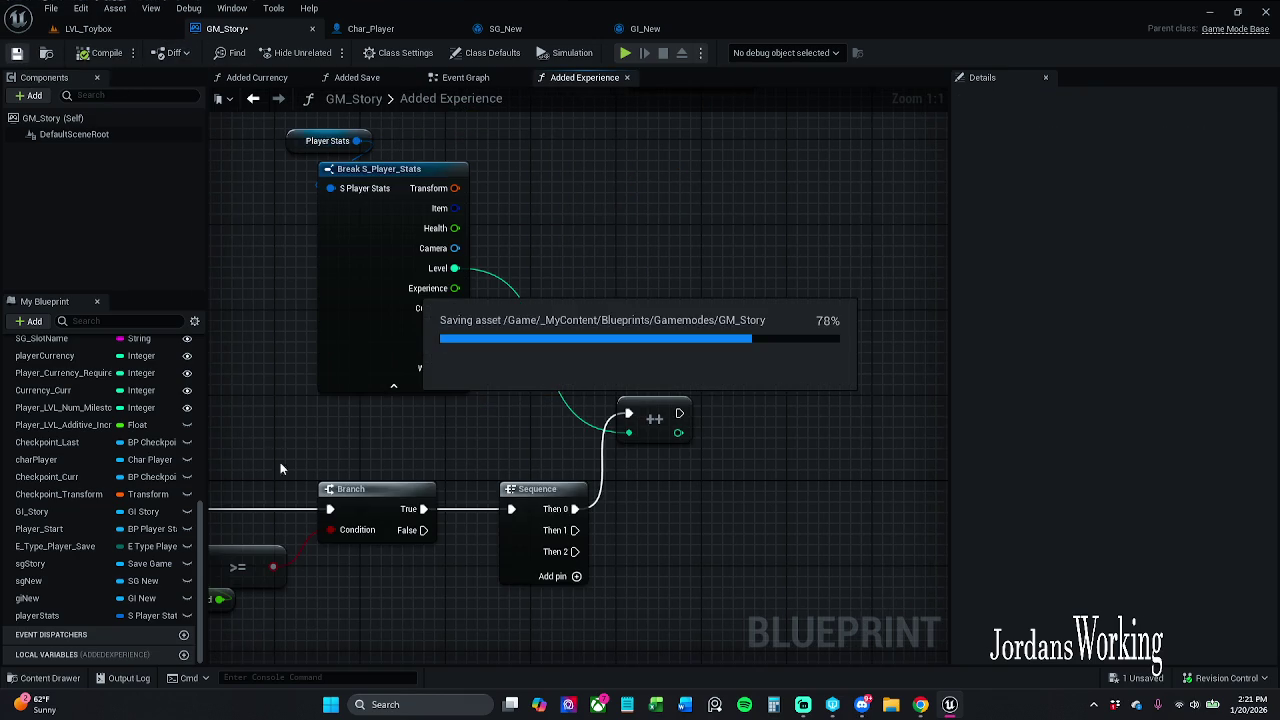
- Attempt to delete the SetLocation function, cancelling because it is still referenced
scroll(60, 596, "up", 5)
scroll(60, 596, "up", 3)
double_click(77, 548)
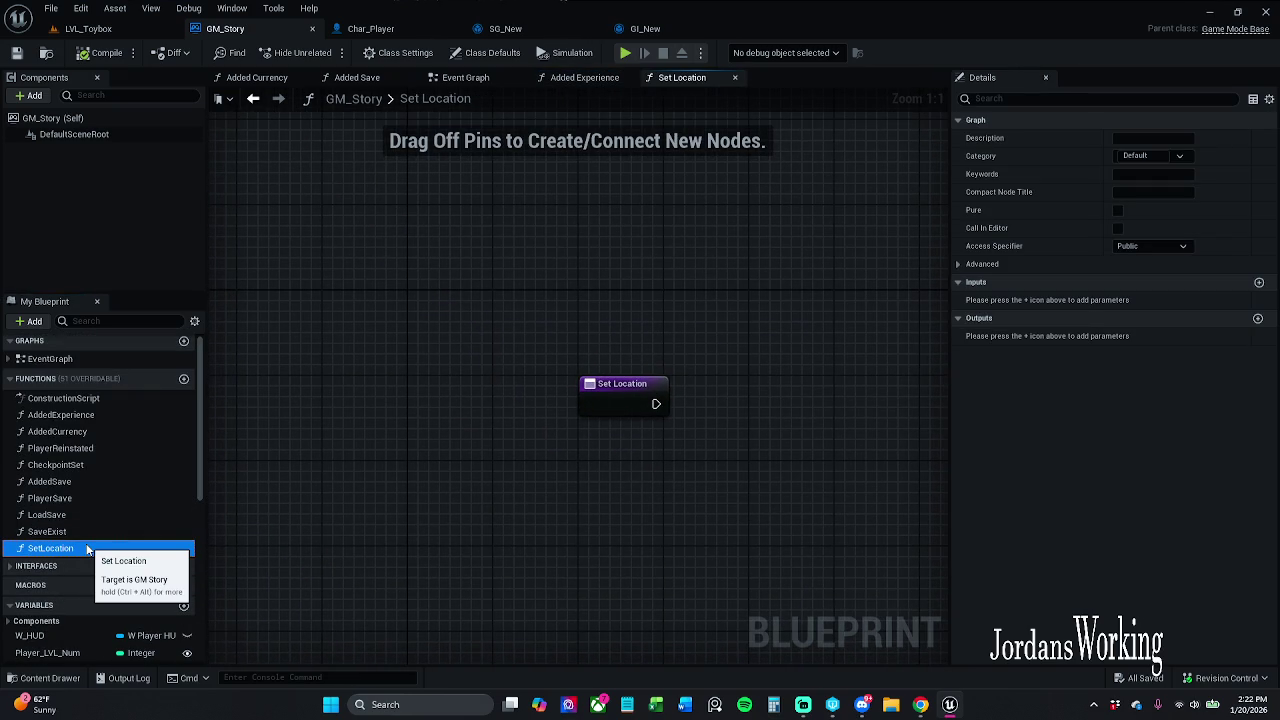
key("Delete")
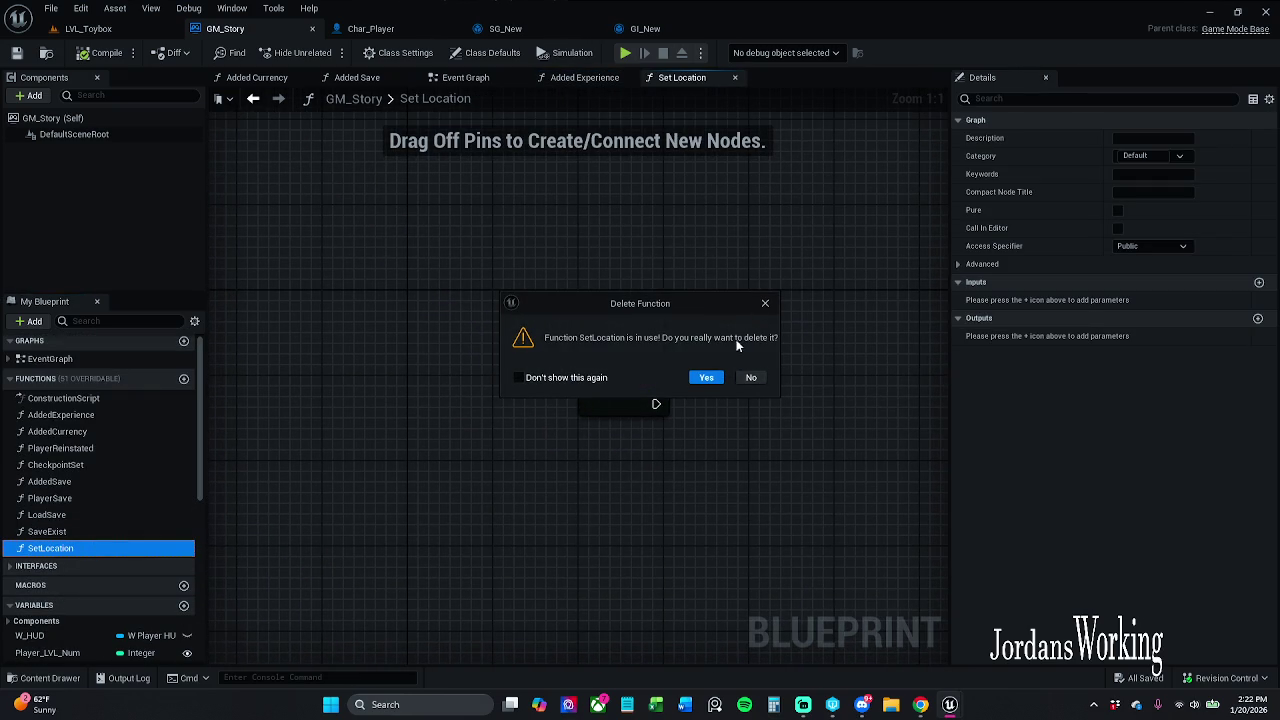
left_click(768, 302)
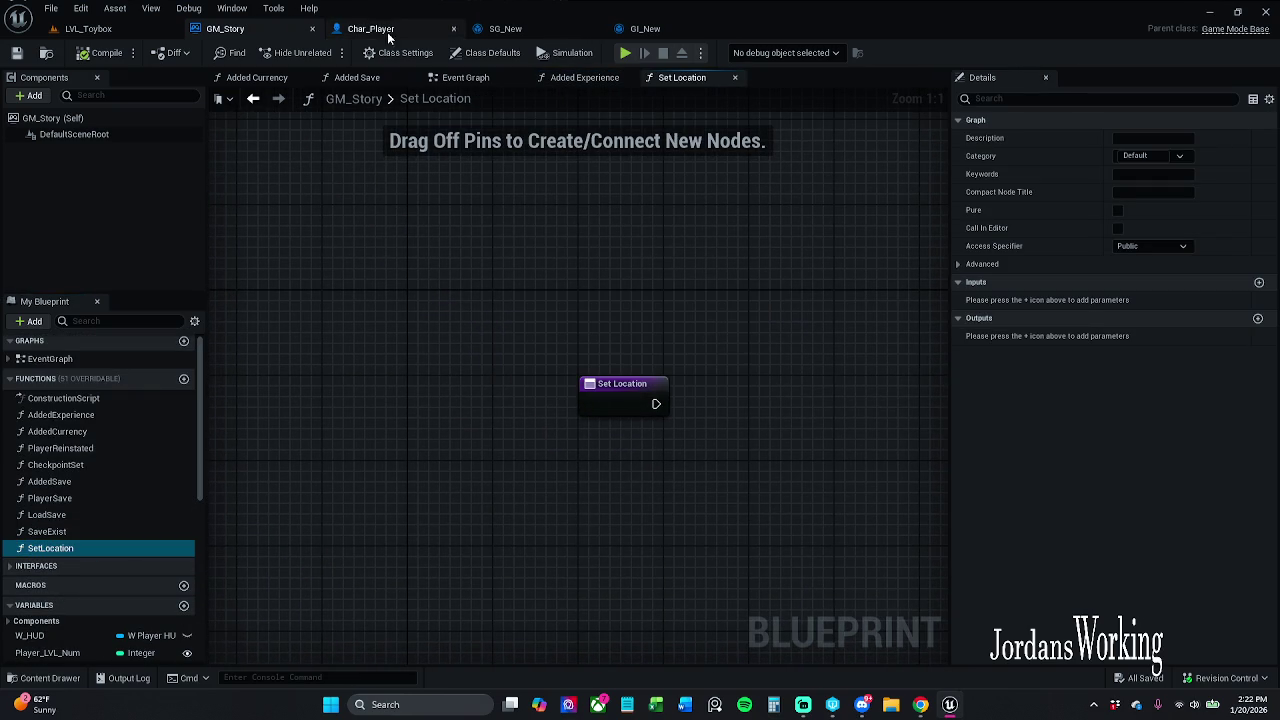
- Delete the GM Story and Set Location call nodes from Char_Player's Event Graph
left_click_drag(387, 32, 510, 30)
left_click_drag(708, 332, 897, 507)
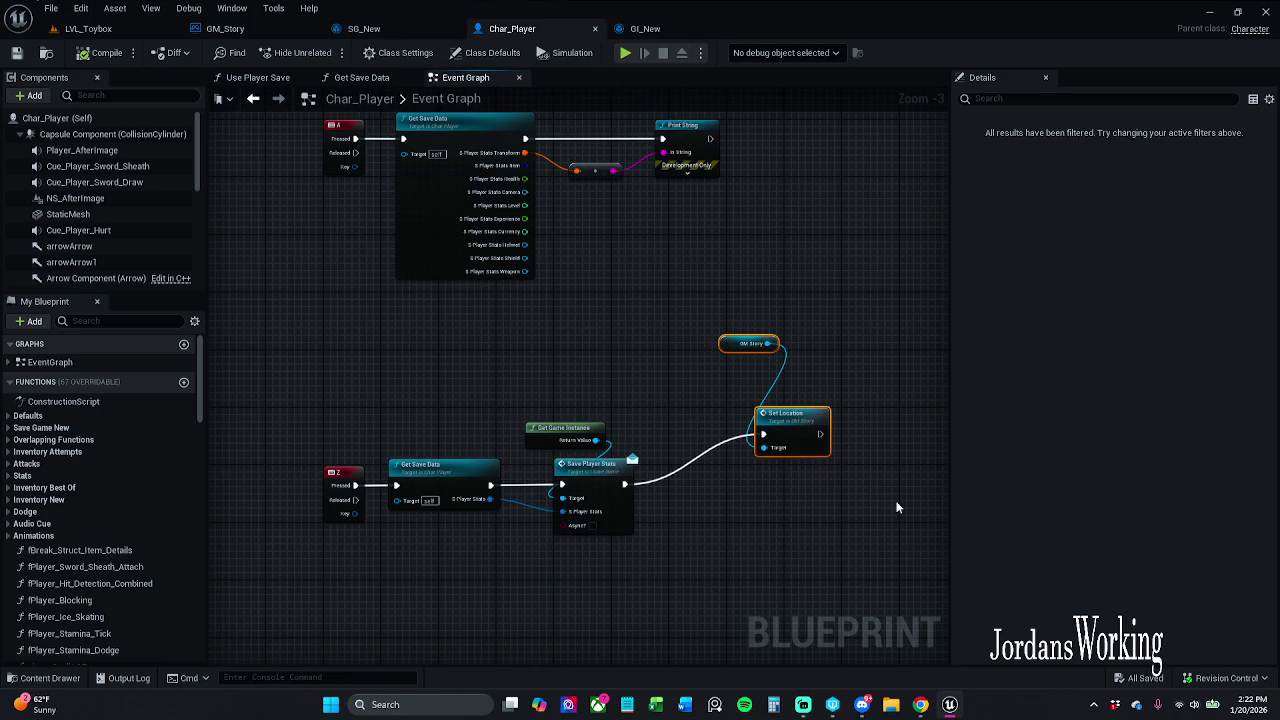
key("Delete")
- Delete the now-unused SetLocation function from GM_Story and save the blueprint
left_click(225, 28)
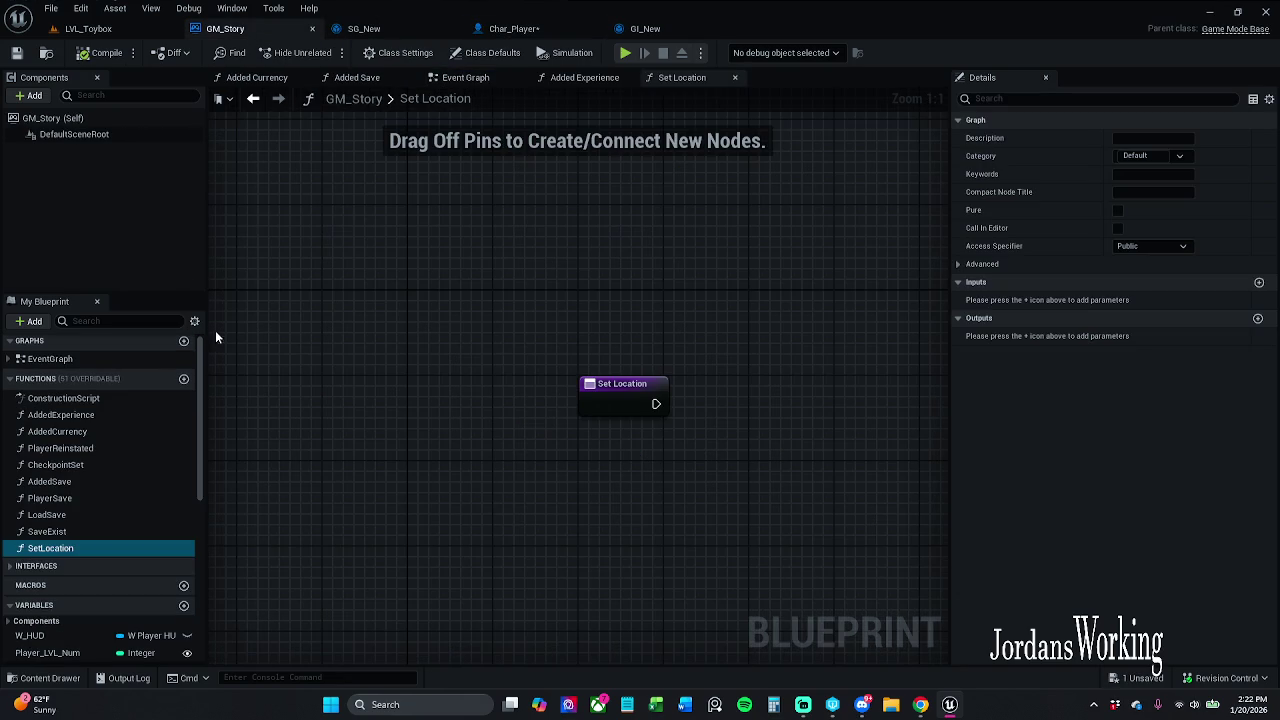
left_click(78, 551)
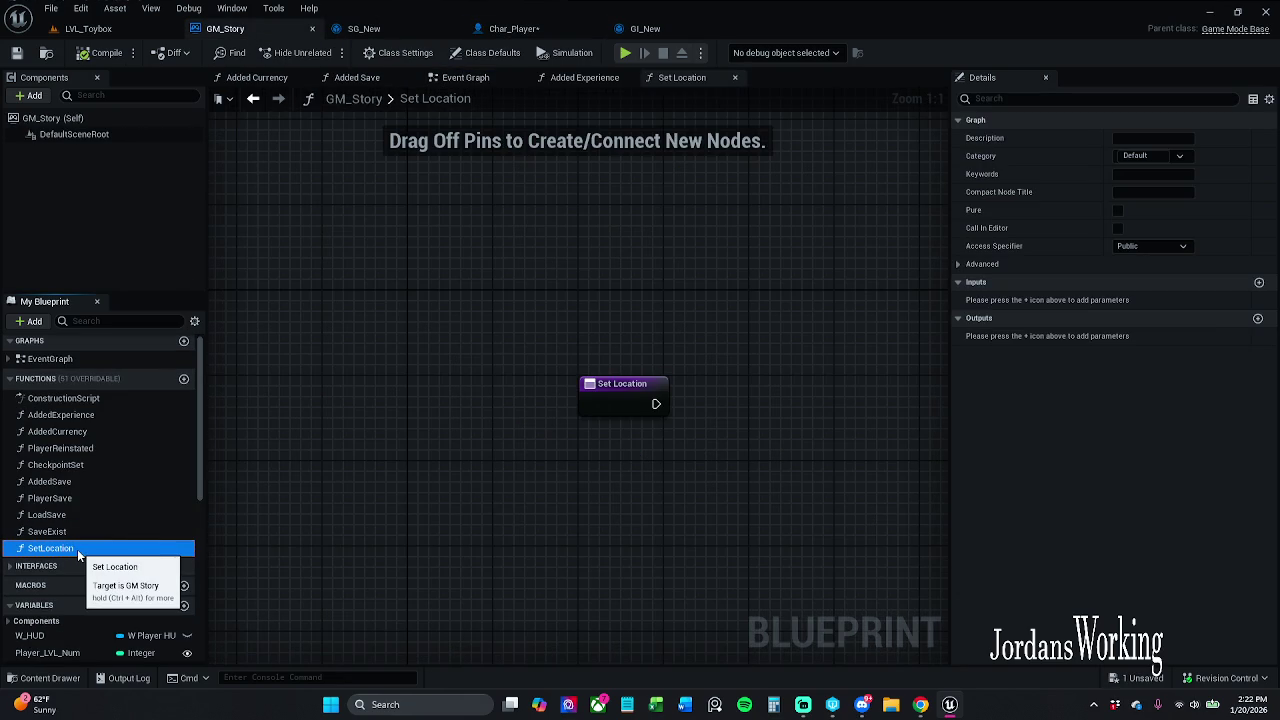
key("Delete")
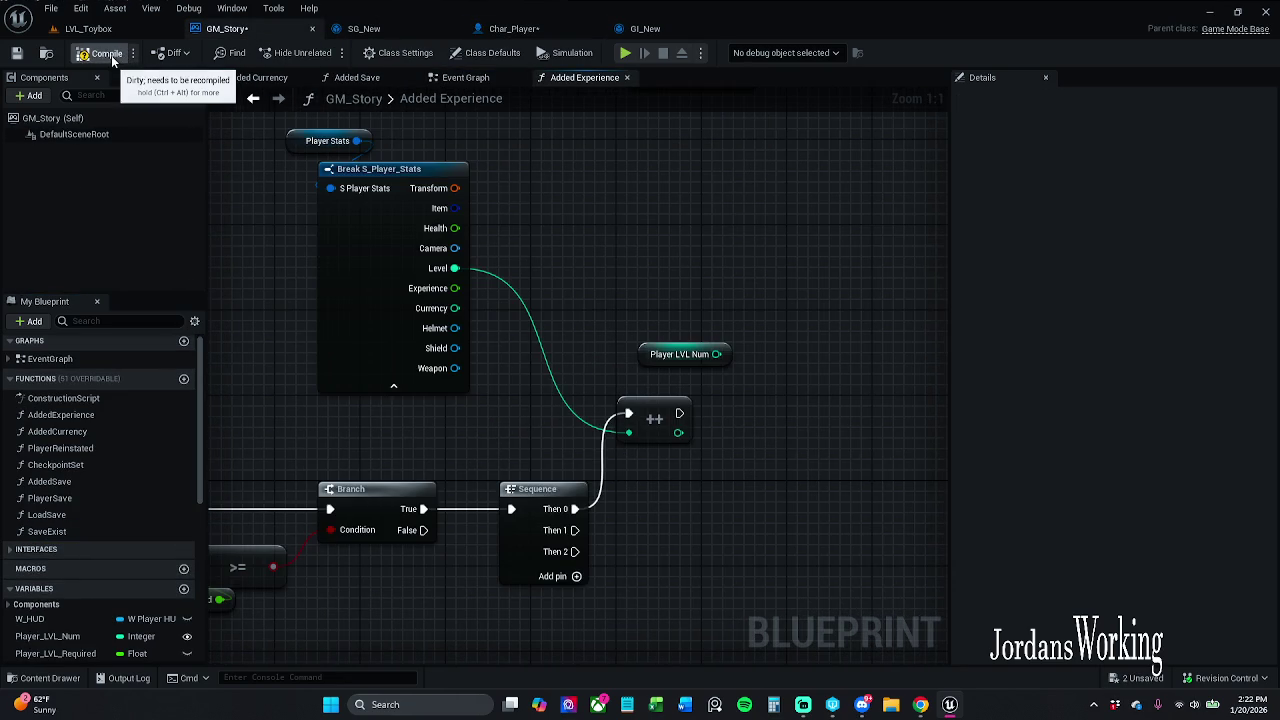
left_click(16, 52)
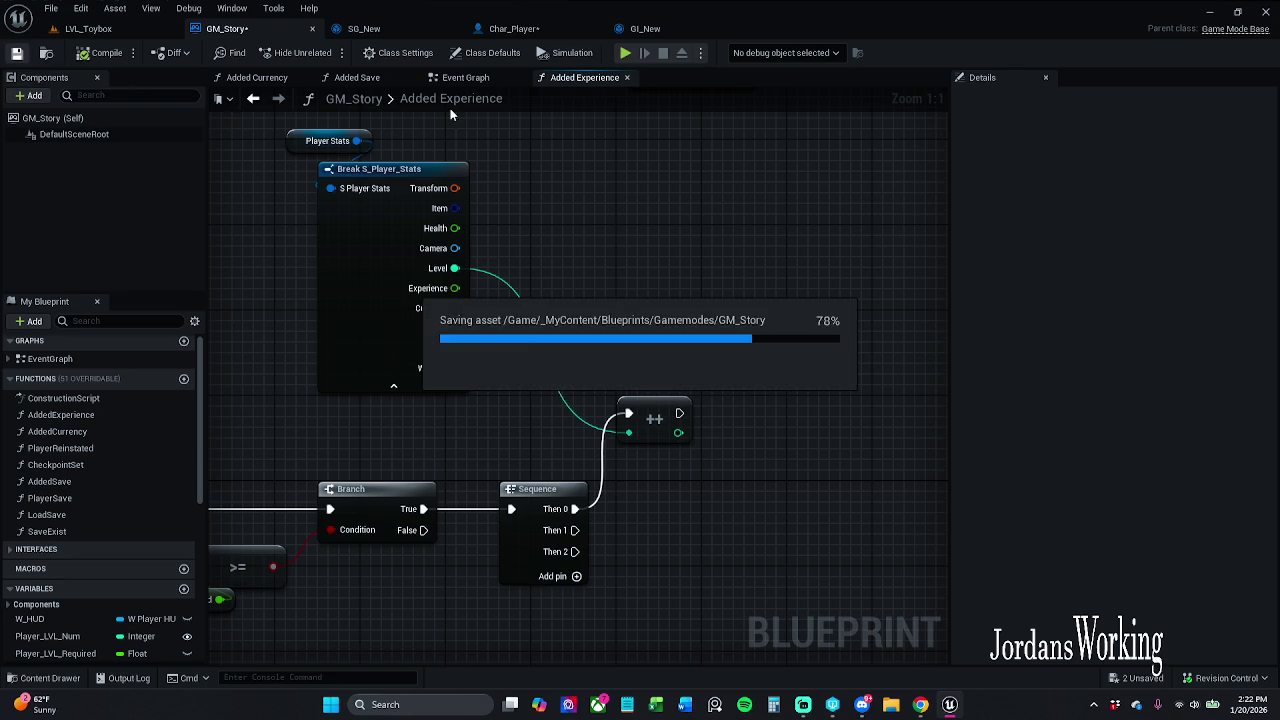
left_click(545, 37)
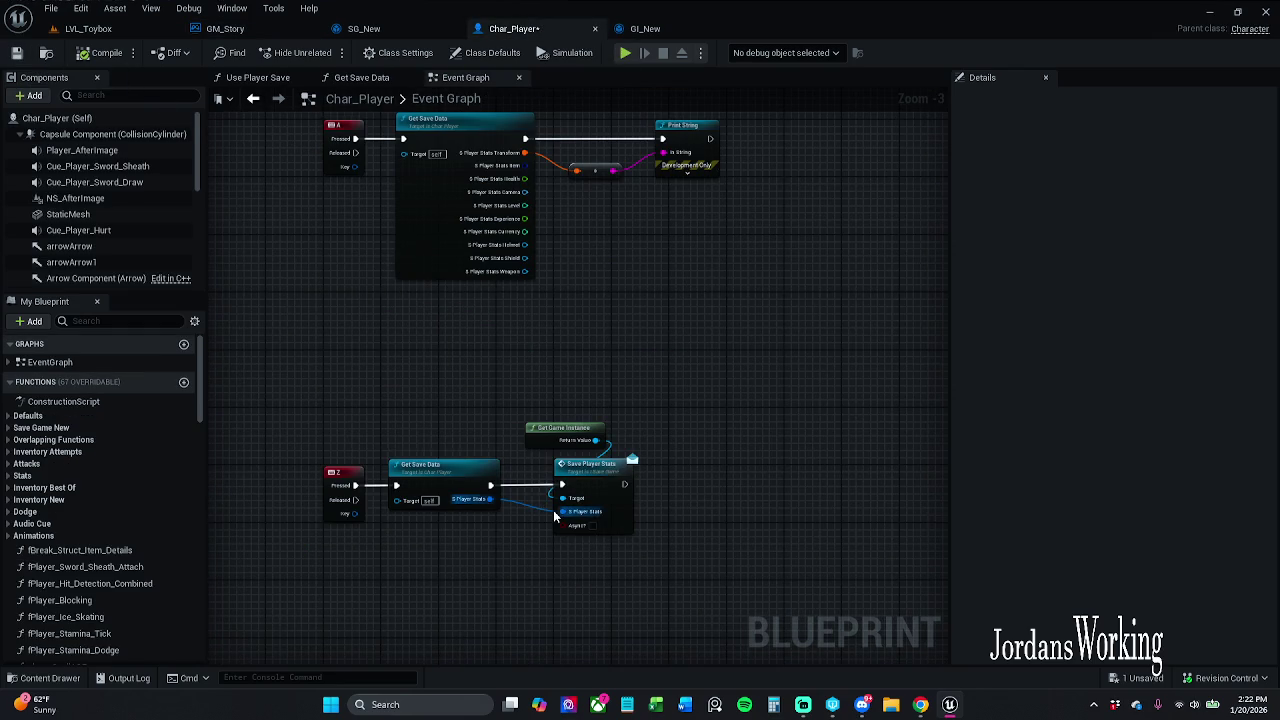
- Inspect Char_Player's Get Save Data function graph, then save Char_Player with Ctrl+S
mouse_move(539, 334)
left_mouse_down()
mouse_move(634, 351)
mouse_move(623, 366)
mouse_move(670, 470)
left_mouse_up()
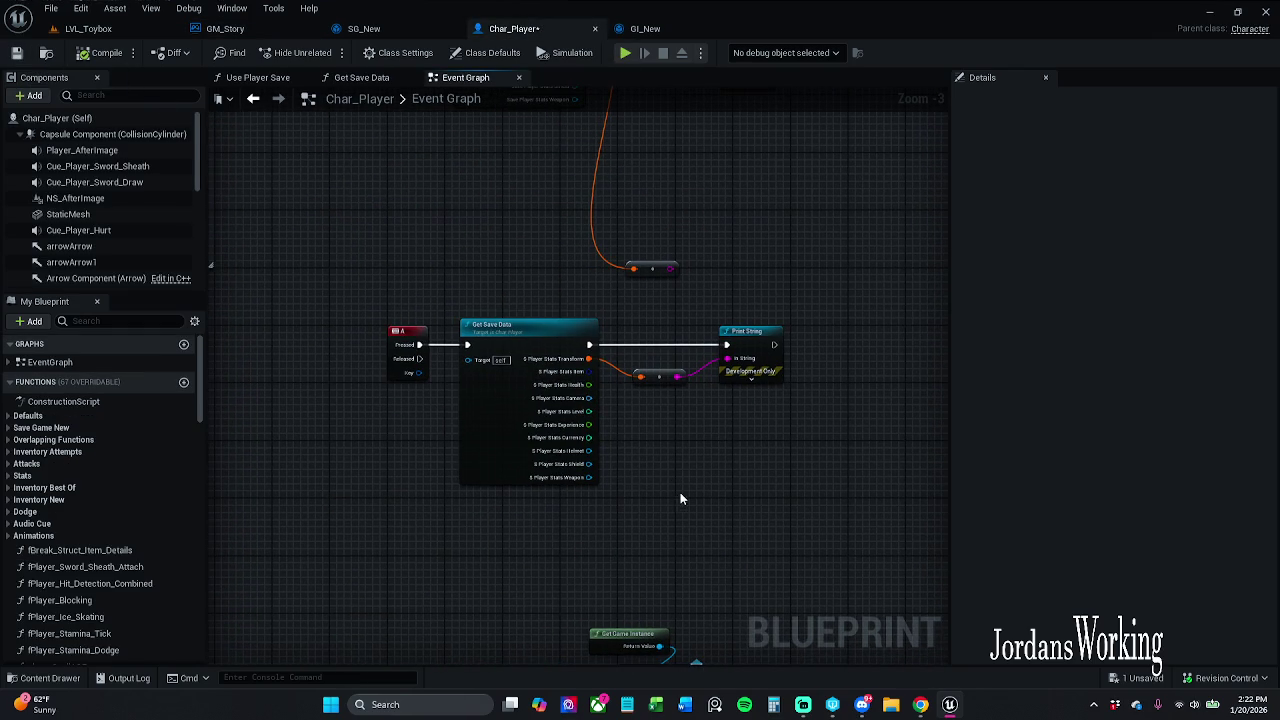
left_click(526, 350)
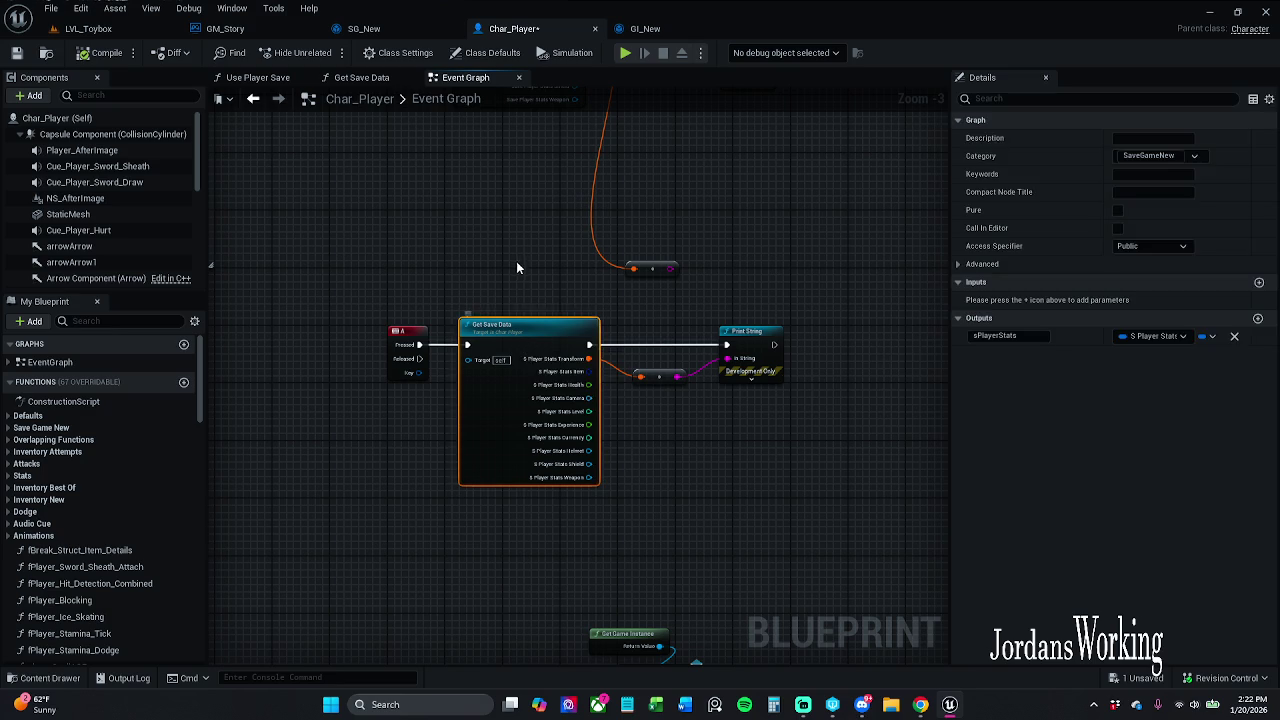
double_click(512, 348)
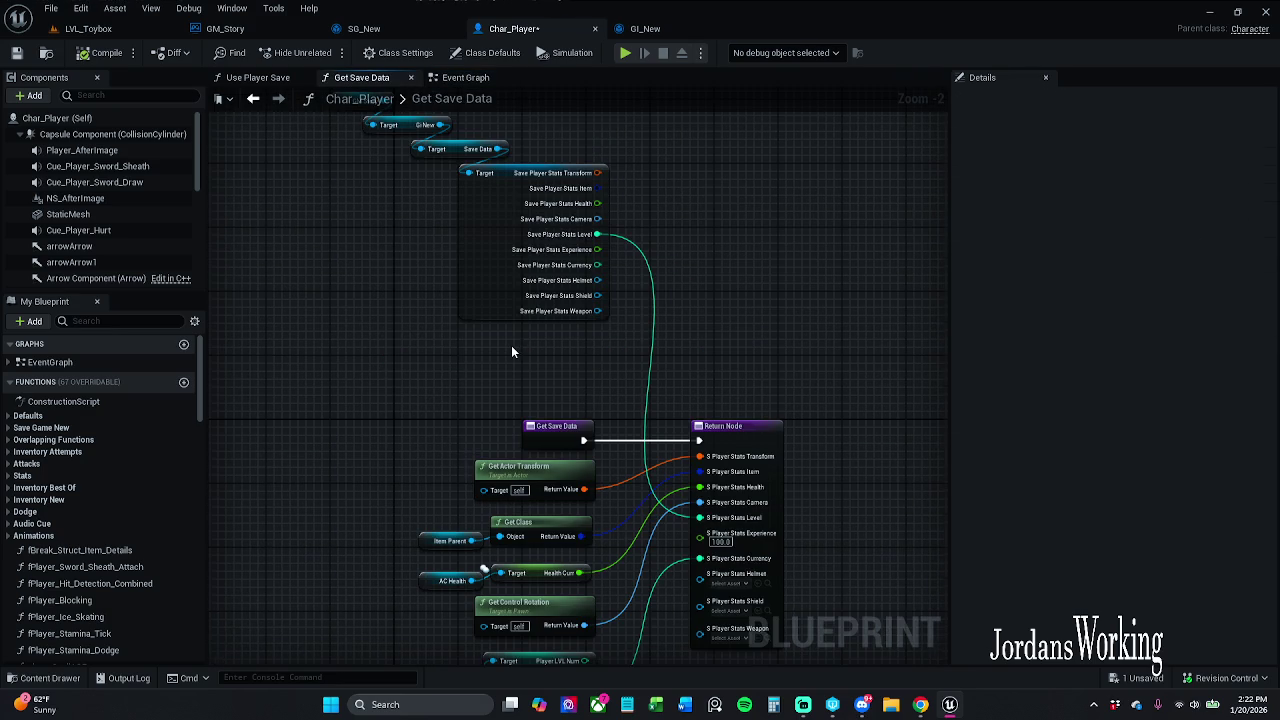
left_click_drag(511, 352, 515, 312)
left_click(465, 77)
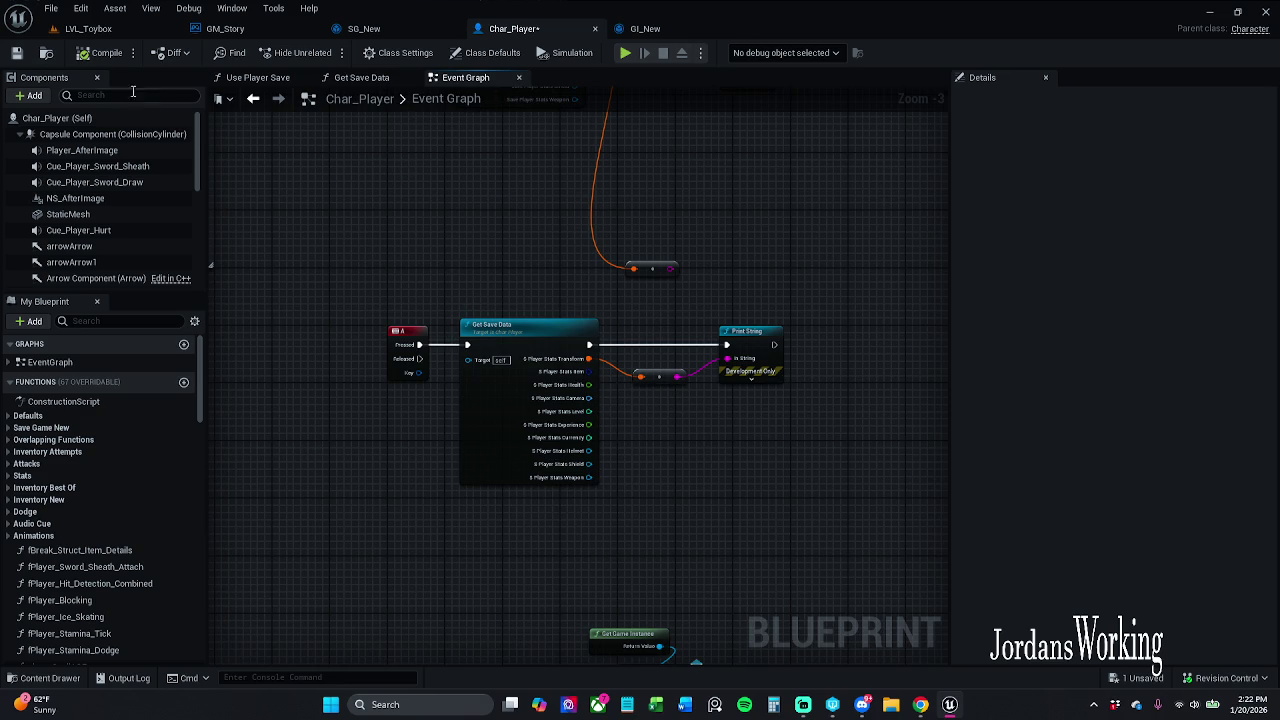
key("ctrl+s")
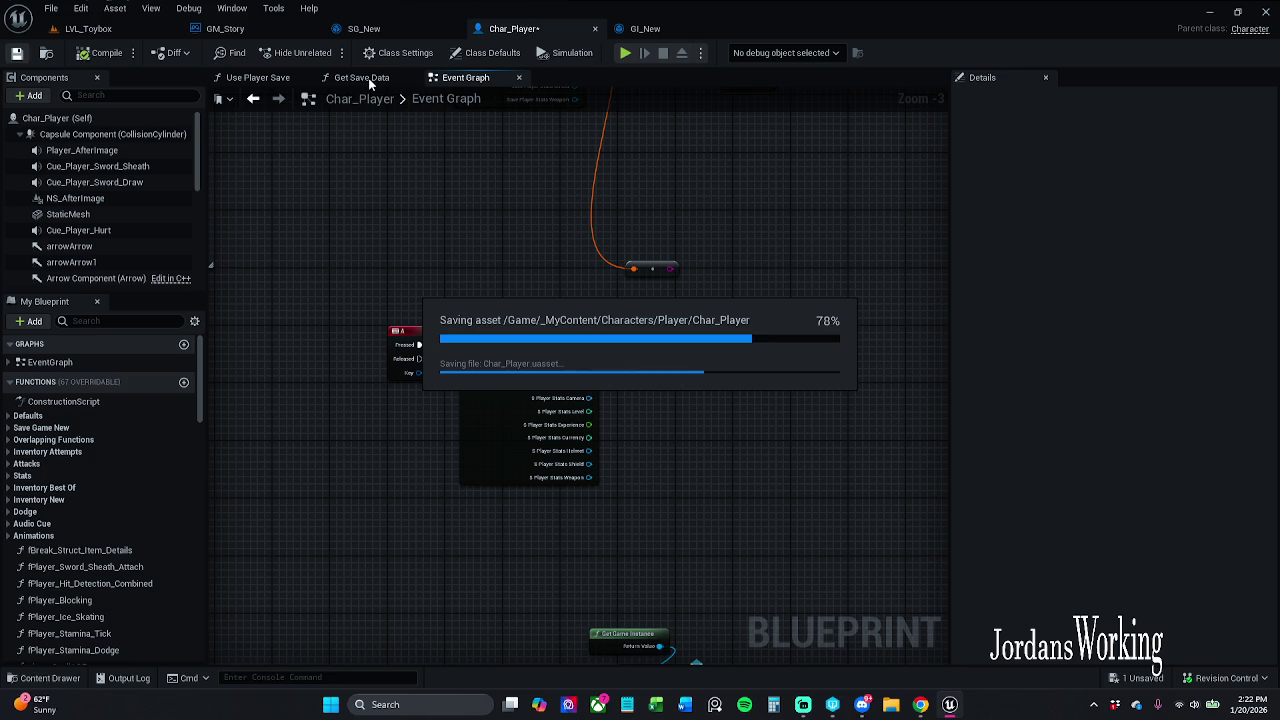
left_click(268, 78)
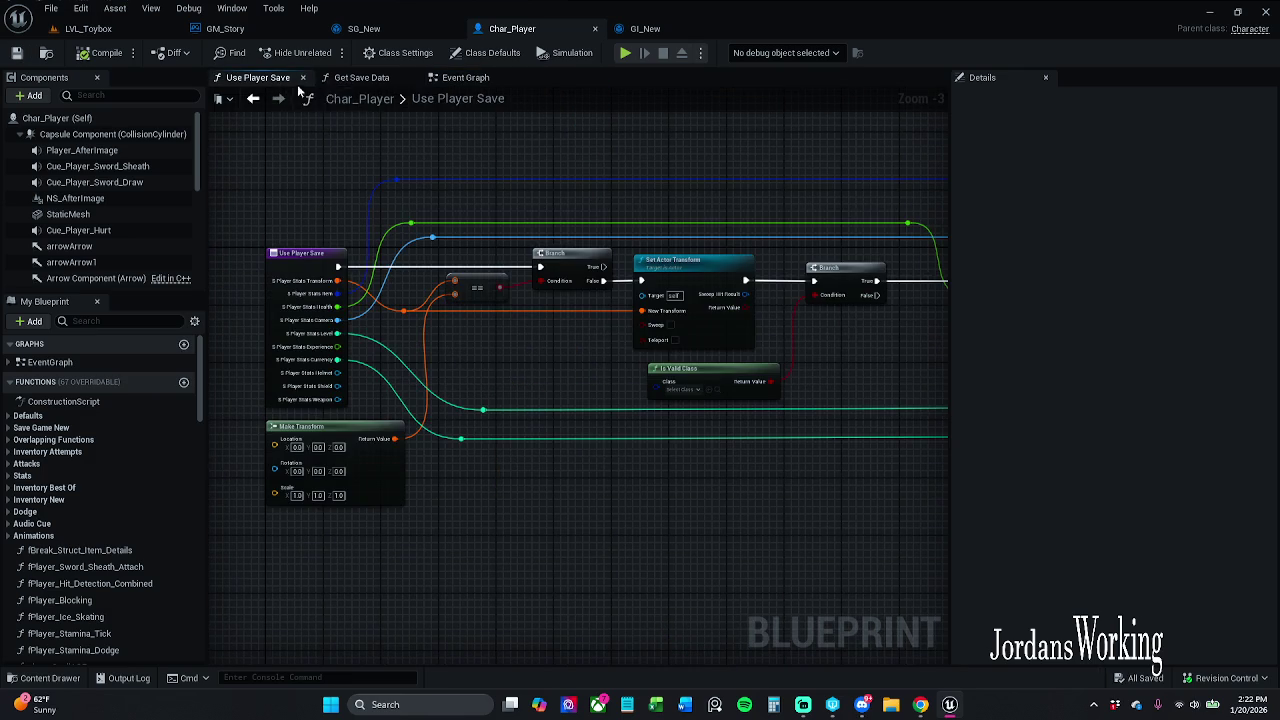
- Select every node in Use Player Save and refresh them
mouse_move(451, 199)
left_mouse_down()
mouse_move(394, 194)
mouse_move(663, 201)
left_mouse_up()
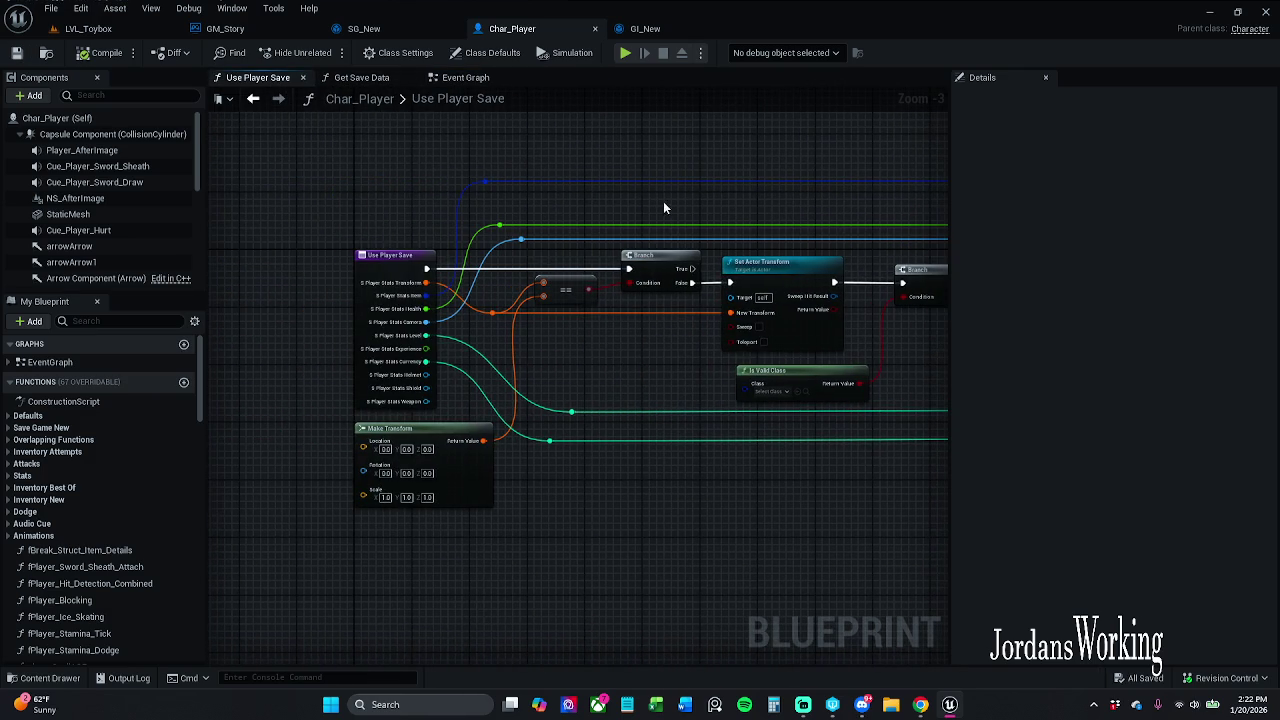
left_click(398, 264)
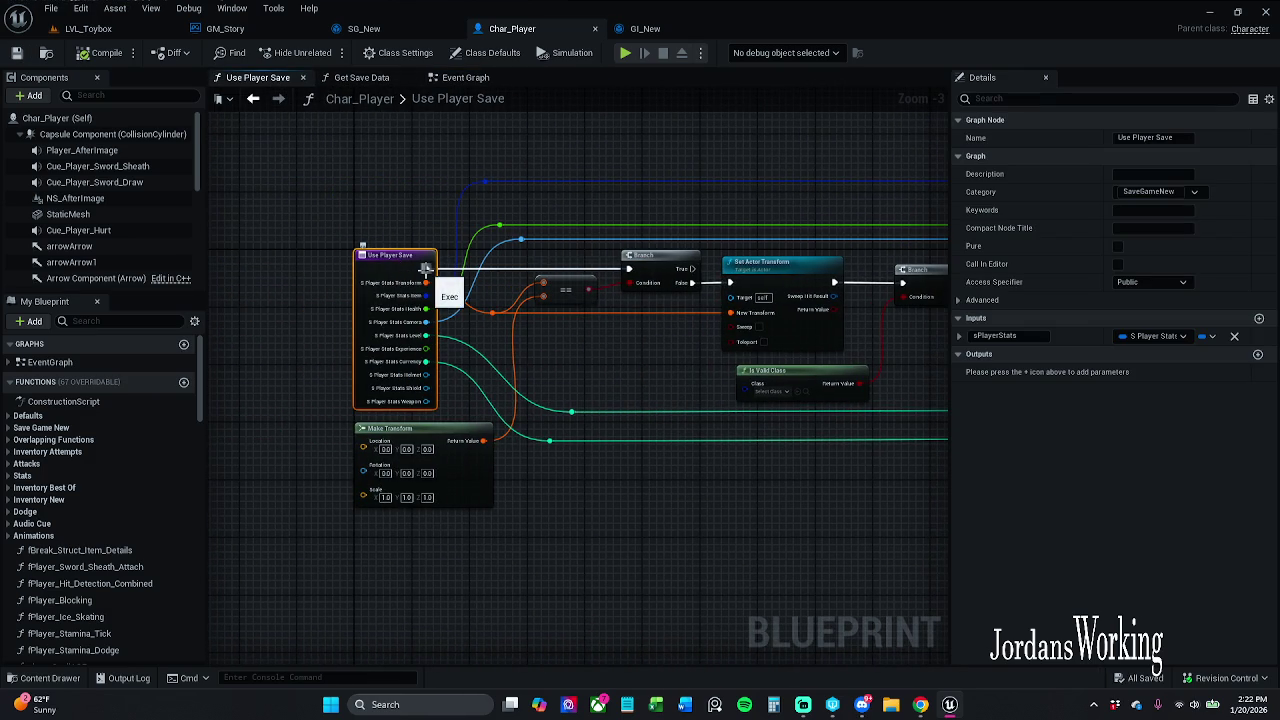
scroll(452, 247, "down", 4)
mouse_move(328, 172)
left_mouse_down()
mouse_move(349, 206)
mouse_move(970, 423)
mouse_move(670, 424)
left_mouse_up()
key("Home")
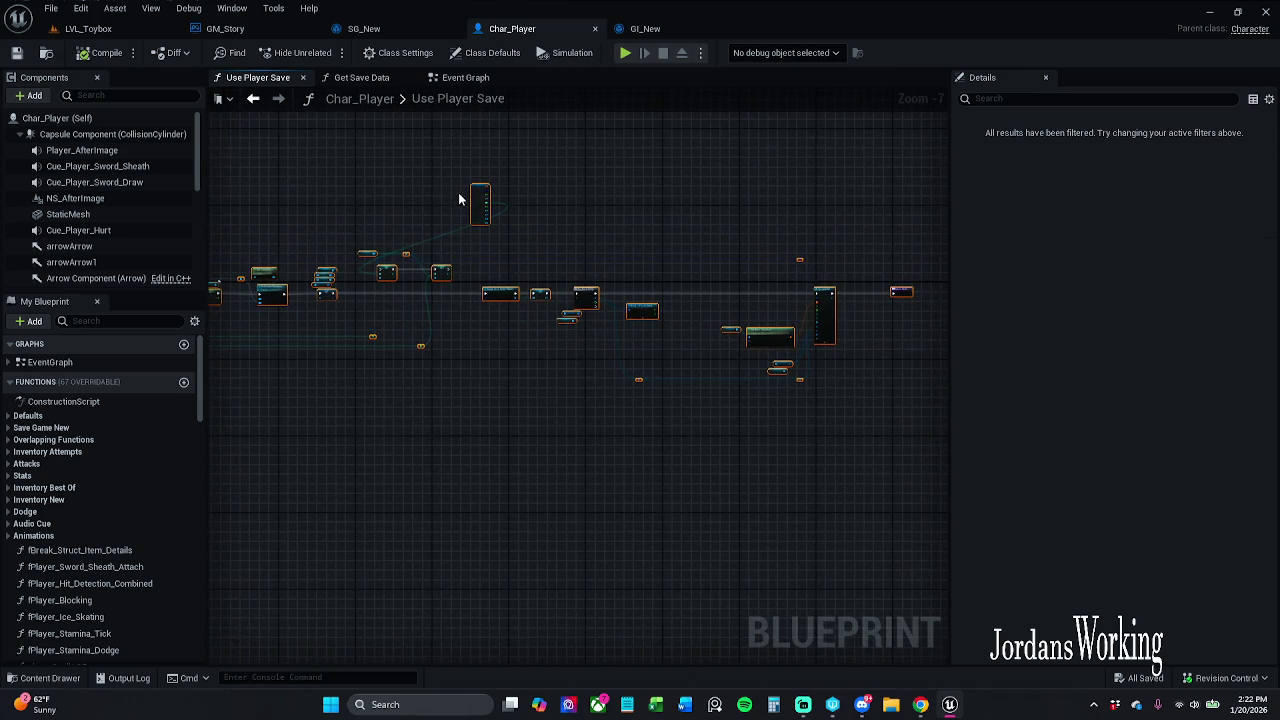
scroll(420, 275, "up", 4)
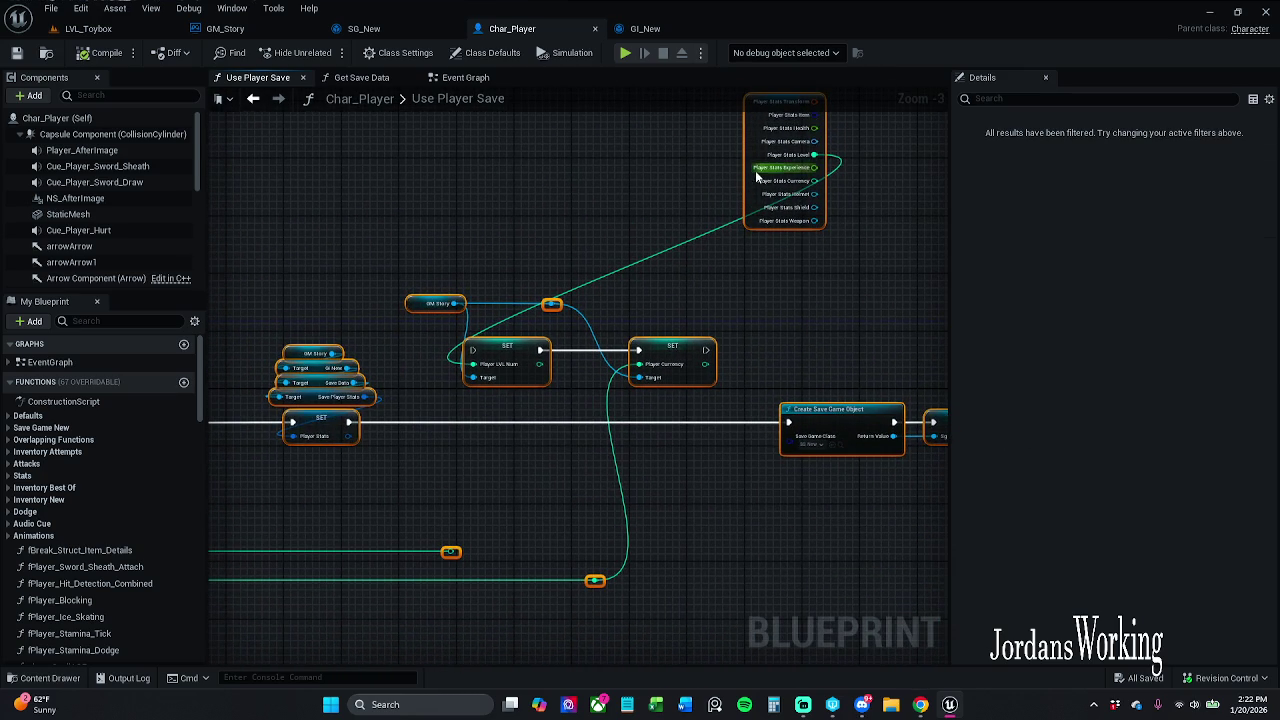
right_click(755, 146)
left_click(756, 224)
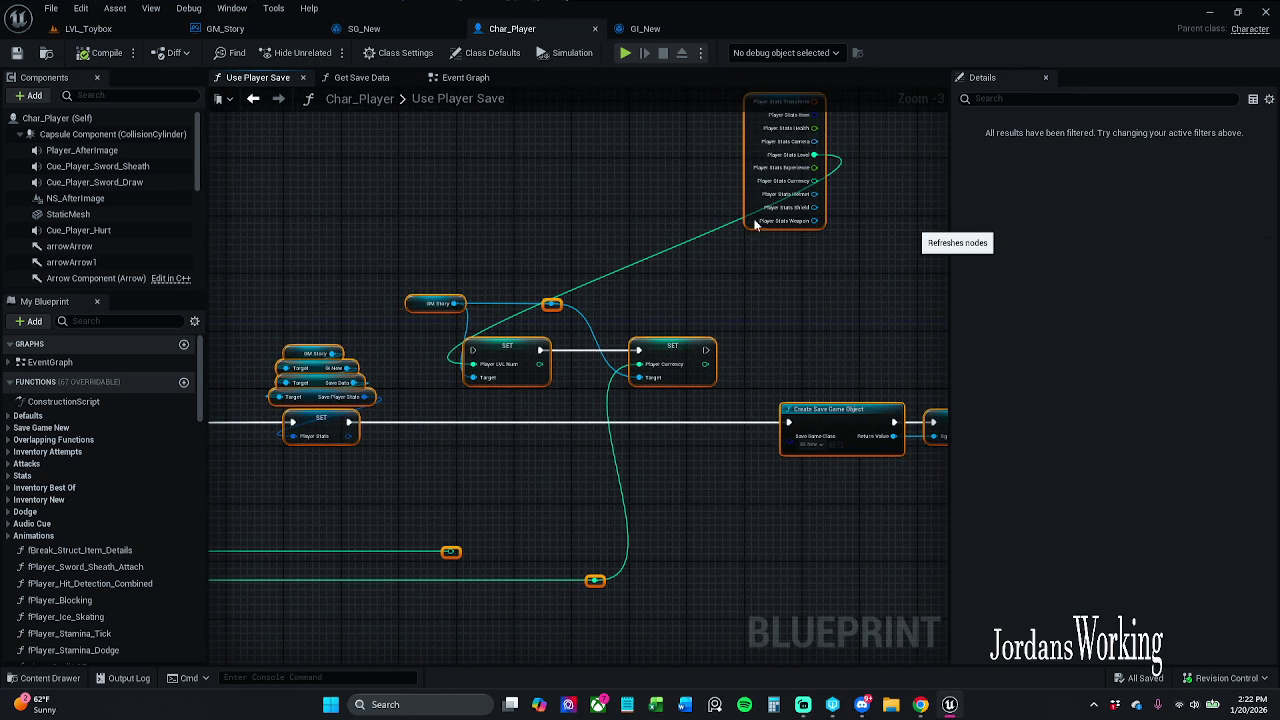
left_click(551, 210)
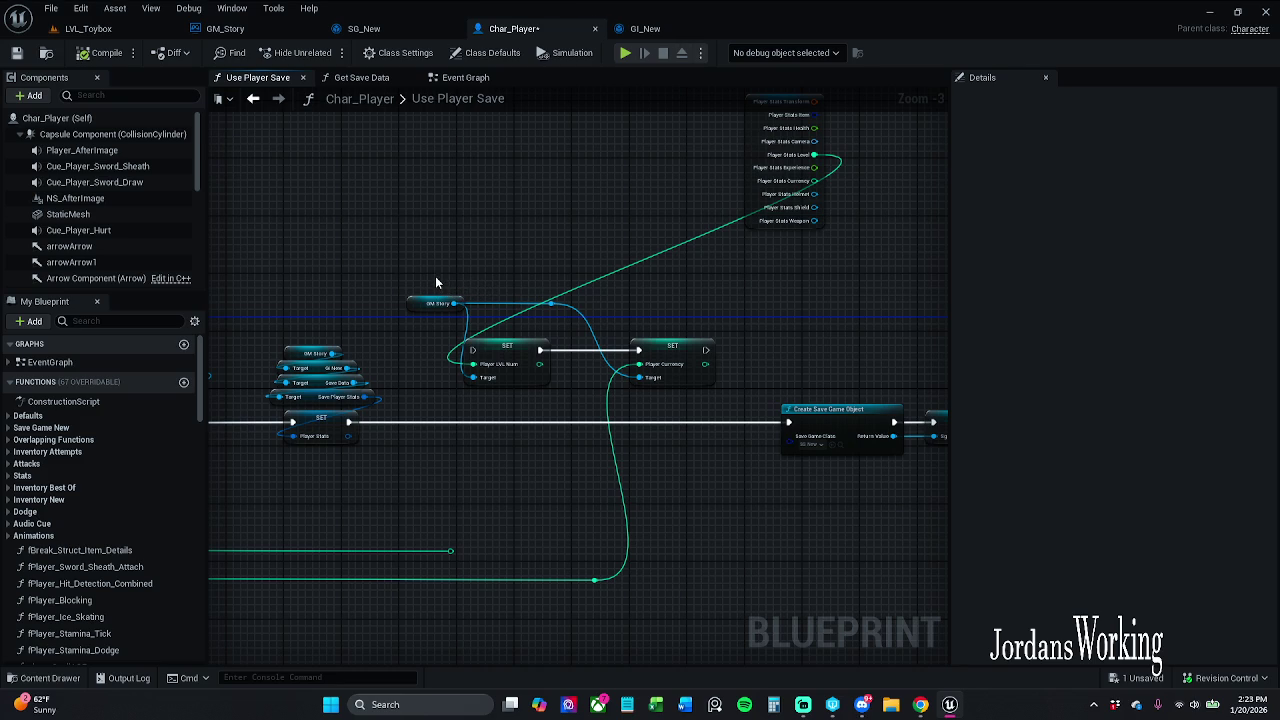
- Move the Player Stats break node to the left and save Char_Player
left_click(735, 272)
mouse_move(735, 272)
left_mouse_down()
mouse_move(388, 235)
mouse_move(205, 265)
left_mouse_up()
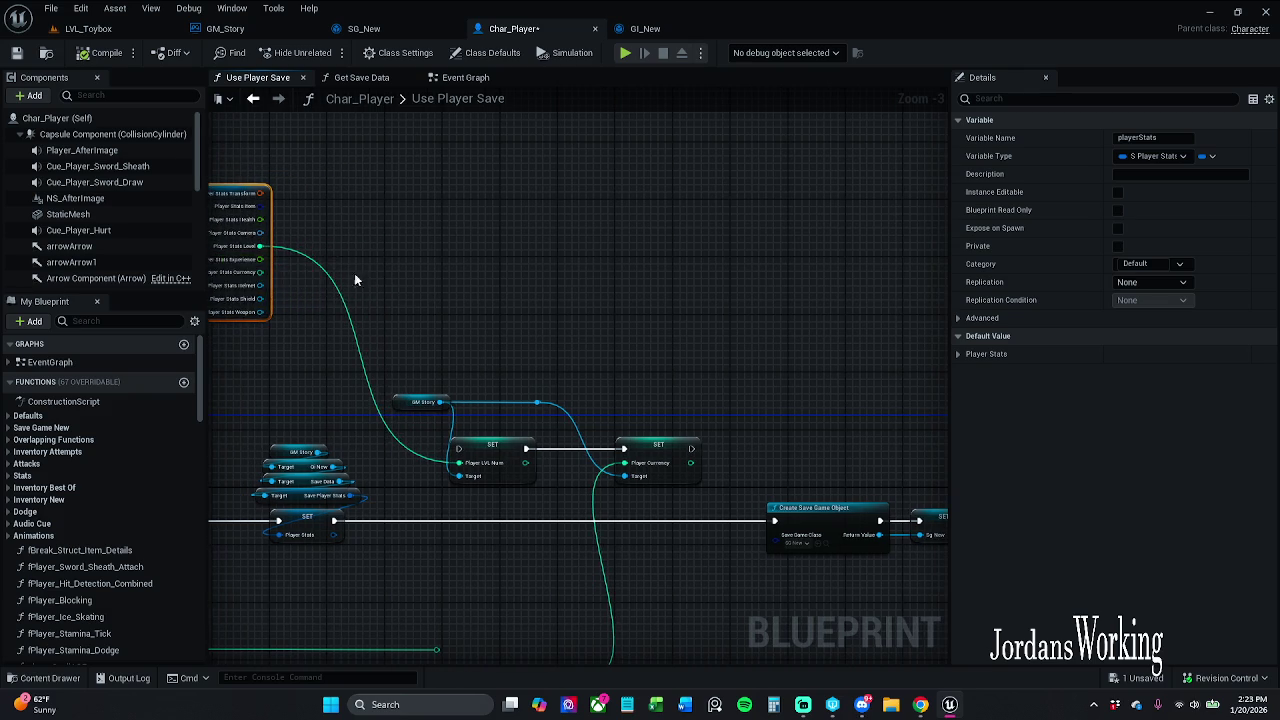
left_click_drag(457, 332, 477, 285)
scroll(537, 385, "up", 3)
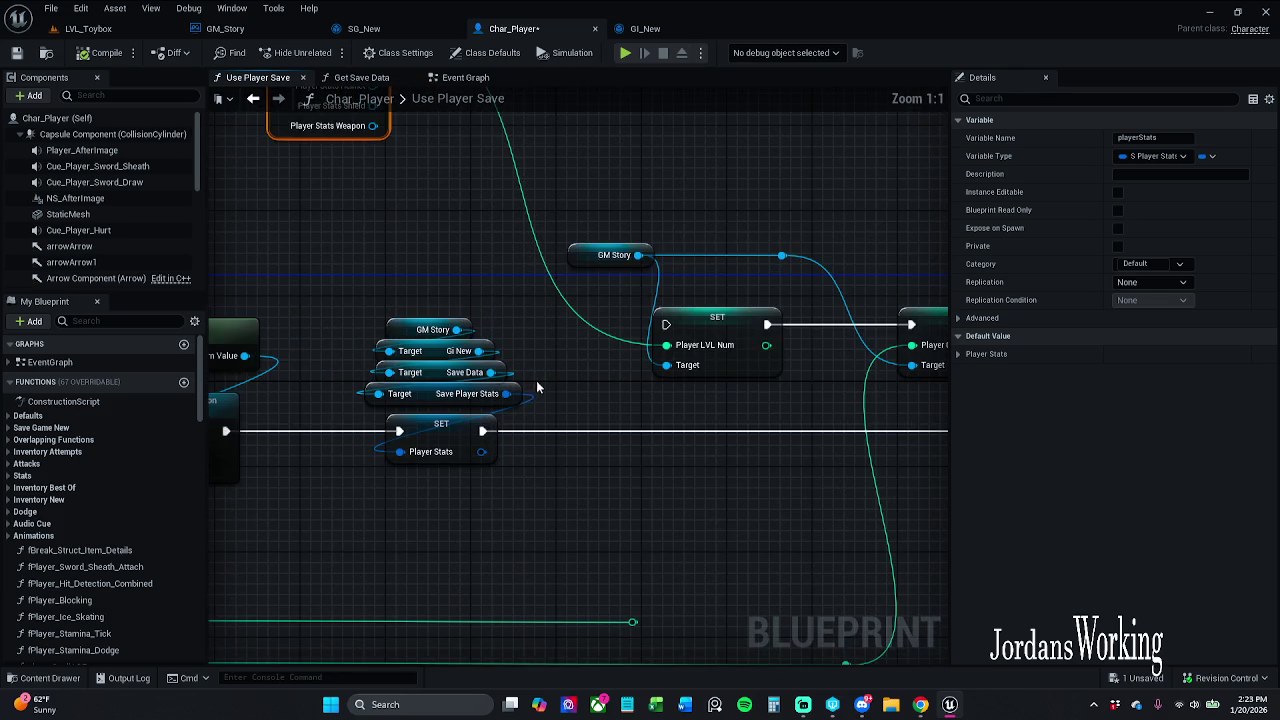
scroll(570, 380, "down", 2)
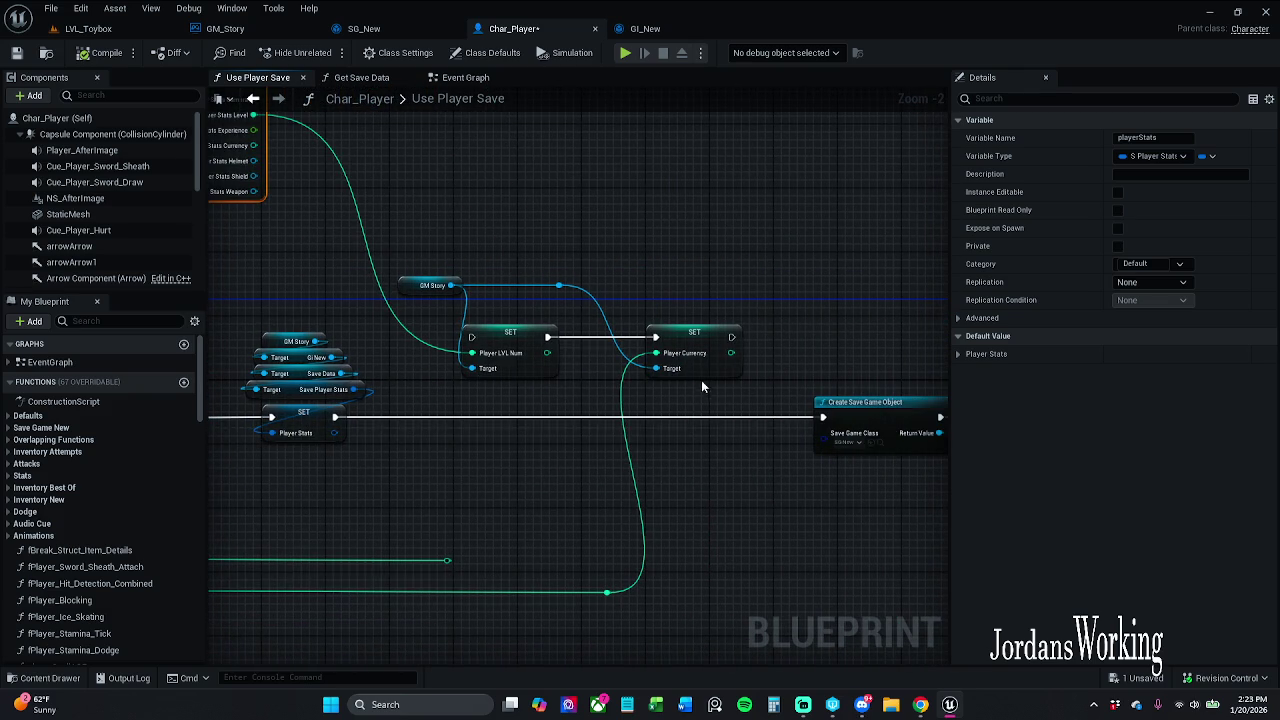
mouse_move(560, 390)
left_mouse_down()
mouse_move(460, 312)
mouse_move(414, 243)
mouse_move(610, 216)
left_mouse_up()
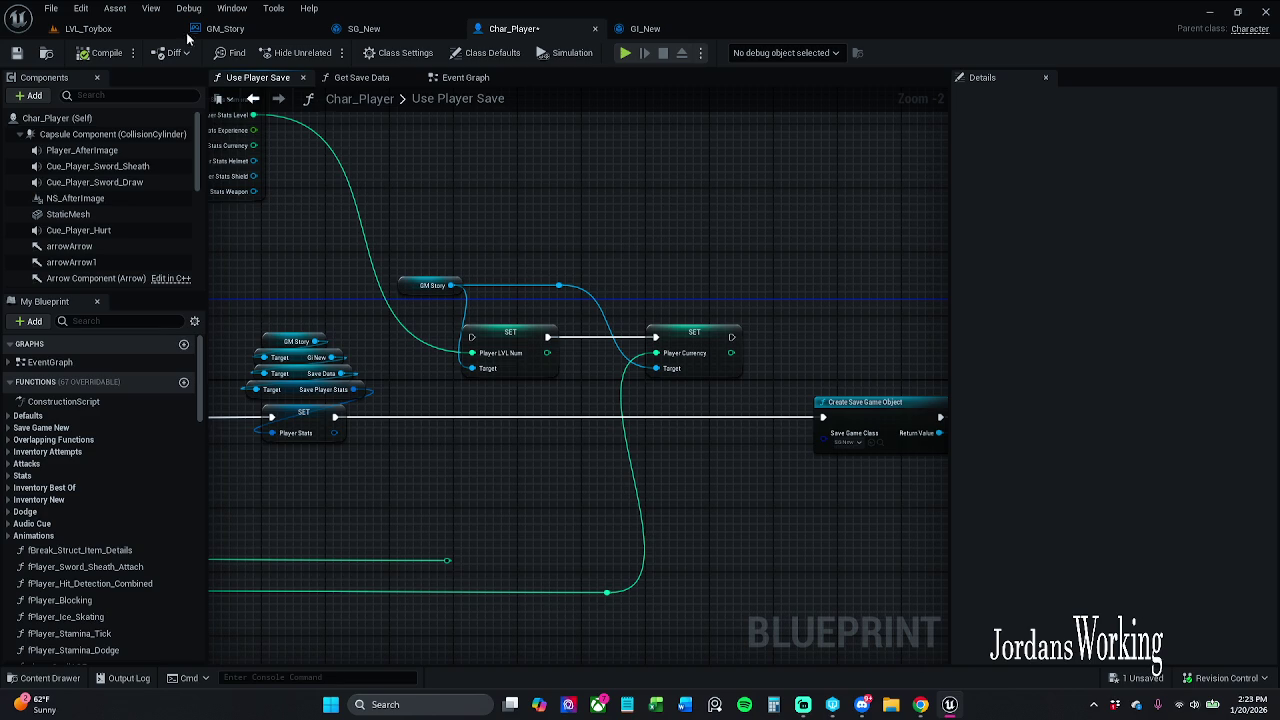
left_click(16, 52)
- Add a reroute point on the GM Story wire, shift it right, and save again
left_click_drag(480, 234, 608, 233)
scroll(603, 214, "up", 1)
scroll(640, 312, "down", 1)
double_click(638, 311)
left_click_drag(648, 313, 697, 312)
left_click(538, 306, "ctrl")
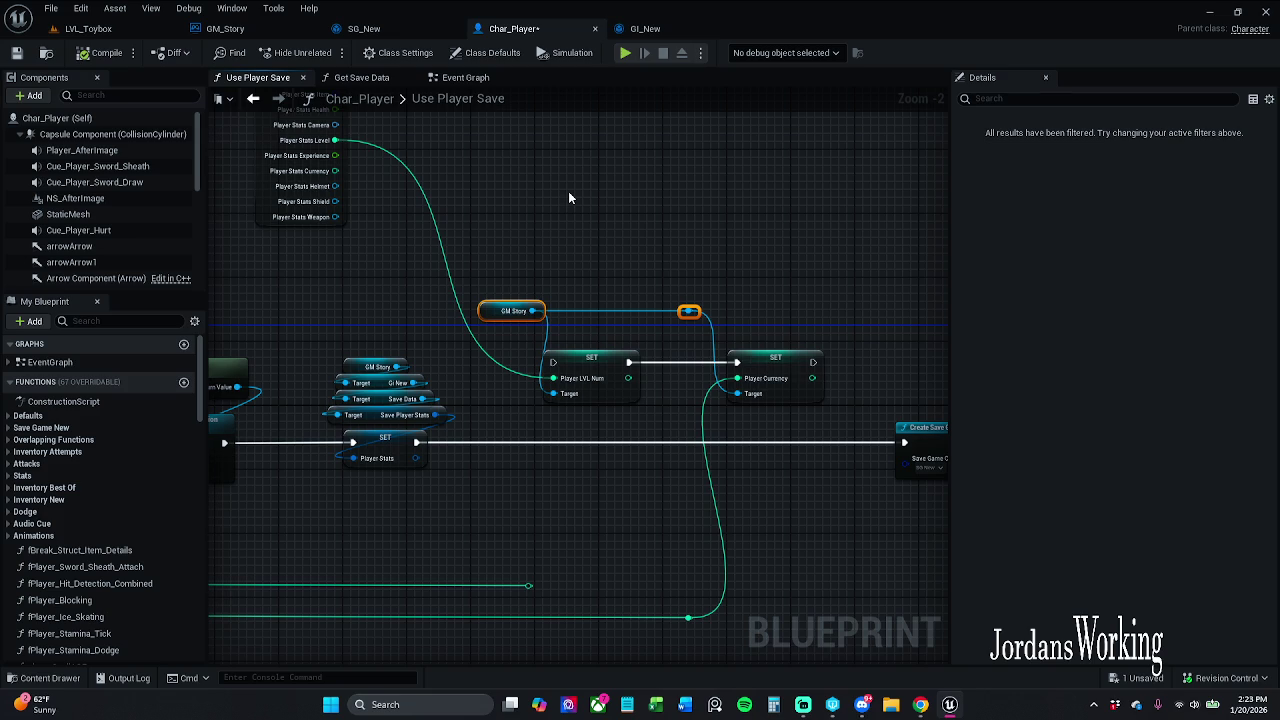
left_click(601, 200)
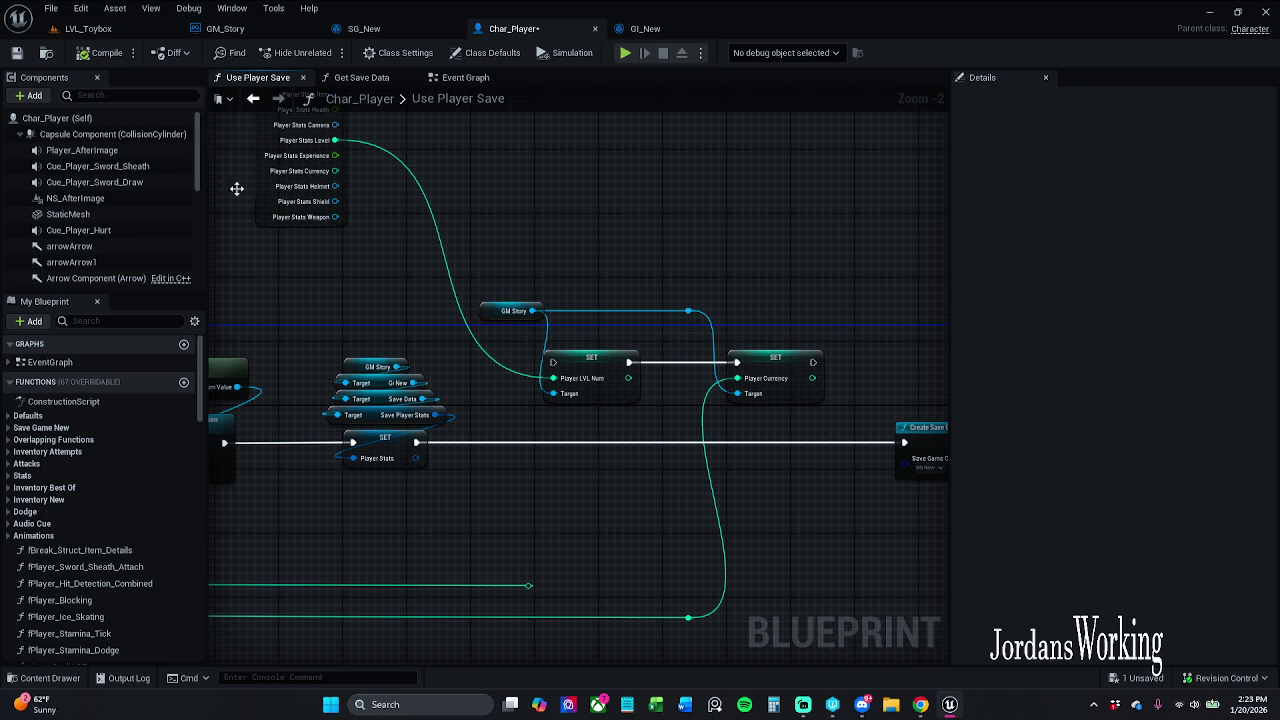
left_click(16, 56)
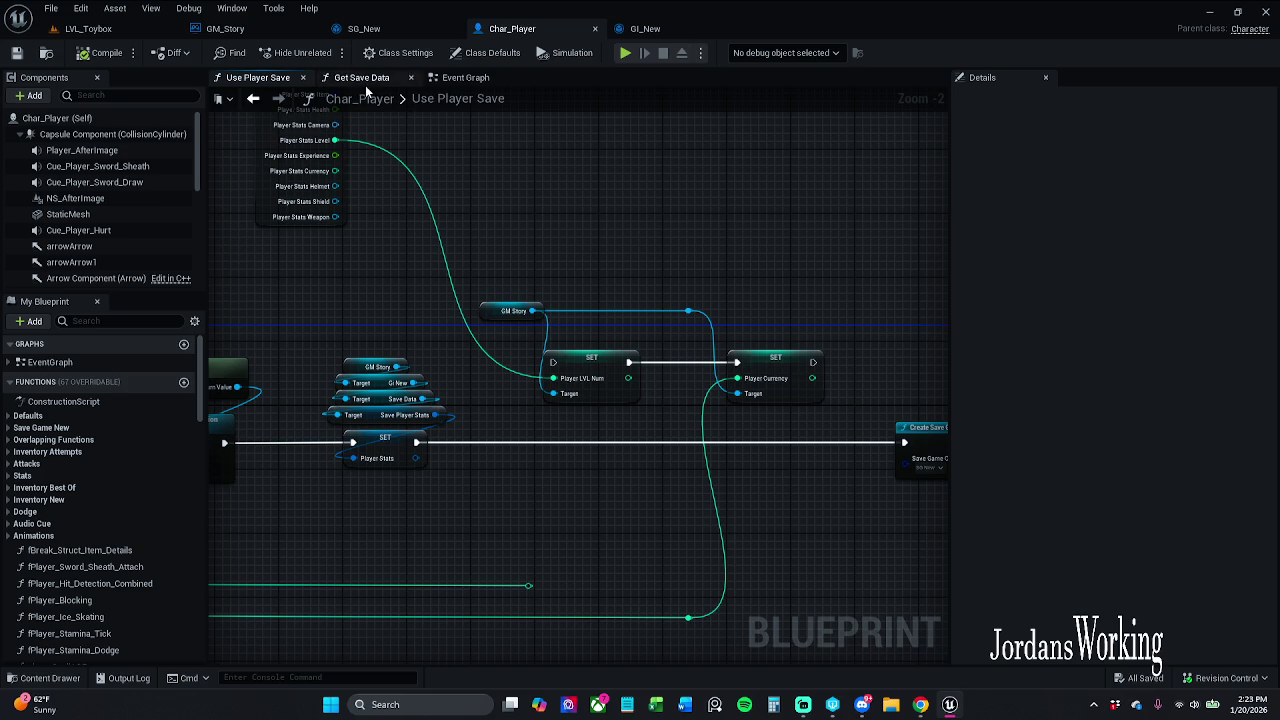
- Wire saved Currency into the Return Node's S Player Stats Currency input, tidy nodes, and save
left_click(395, 79)
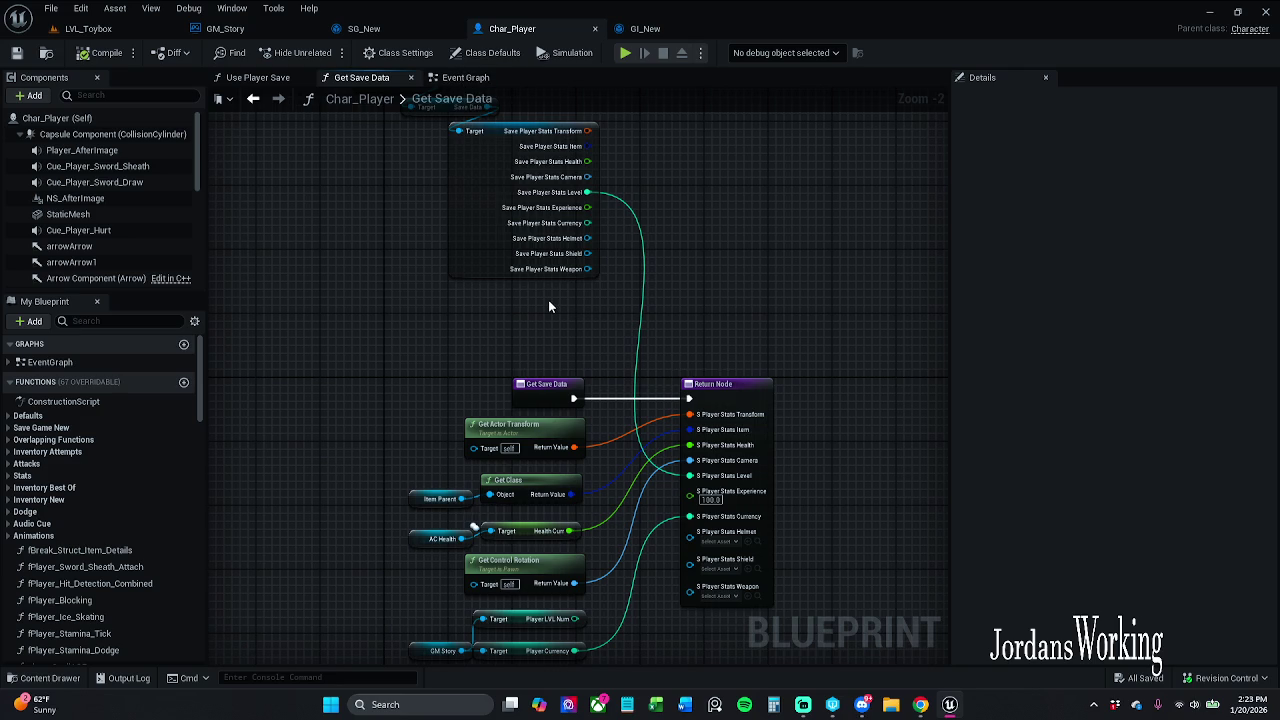
left_click_drag(548, 300, 536, 280)
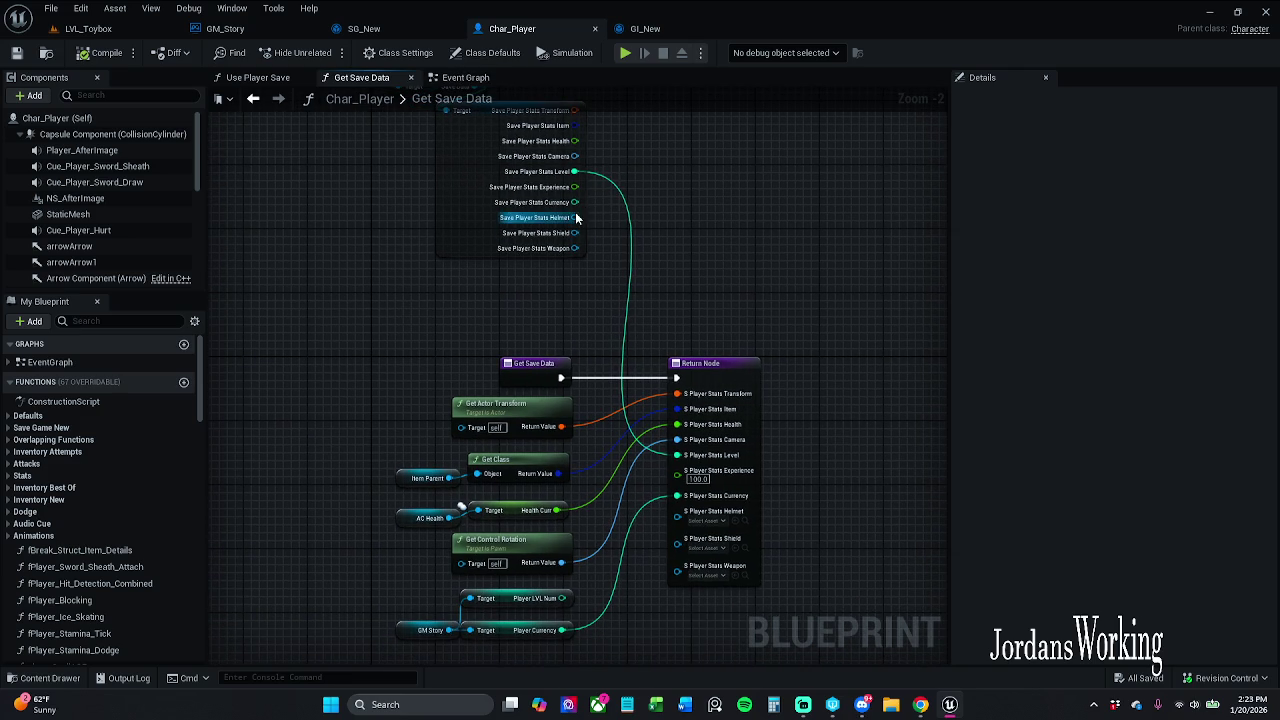
mouse_move(572, 202)
left_mouse_down()
mouse_move(682, 563)
mouse_move(690, 495)
left_mouse_up()
left_click(729, 383)
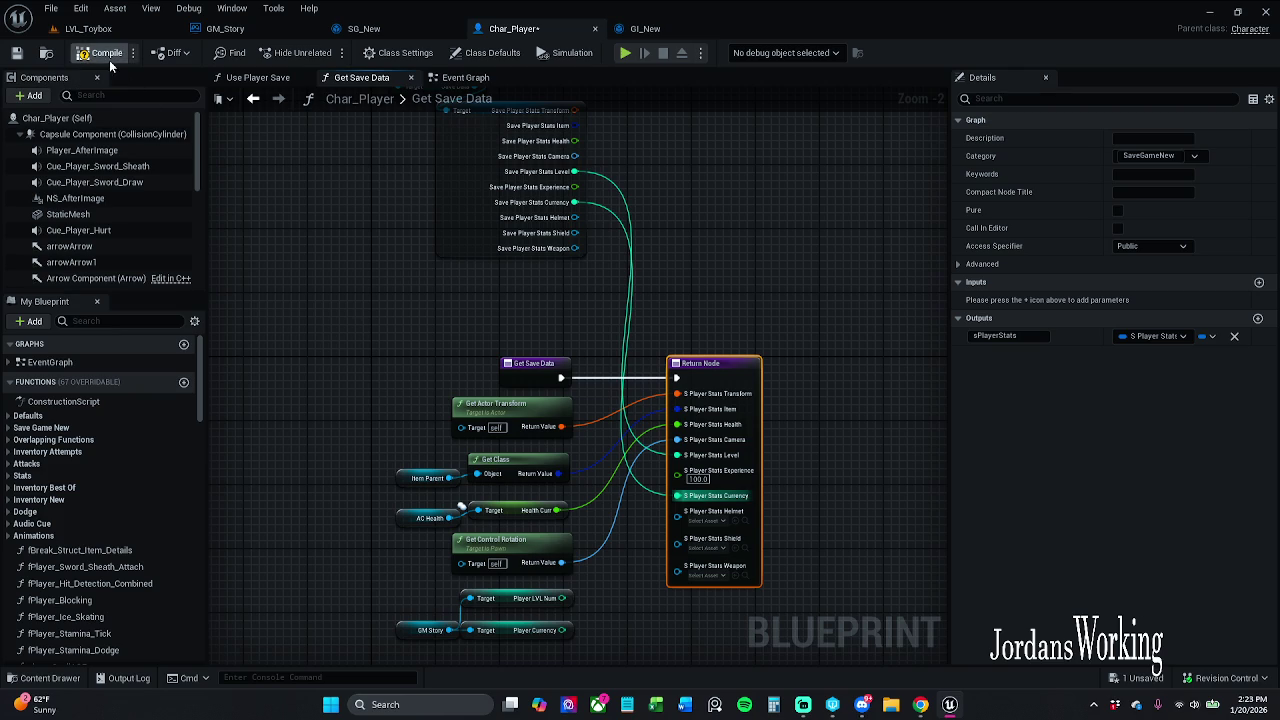
left_click_drag(450, 237, 377, 270)
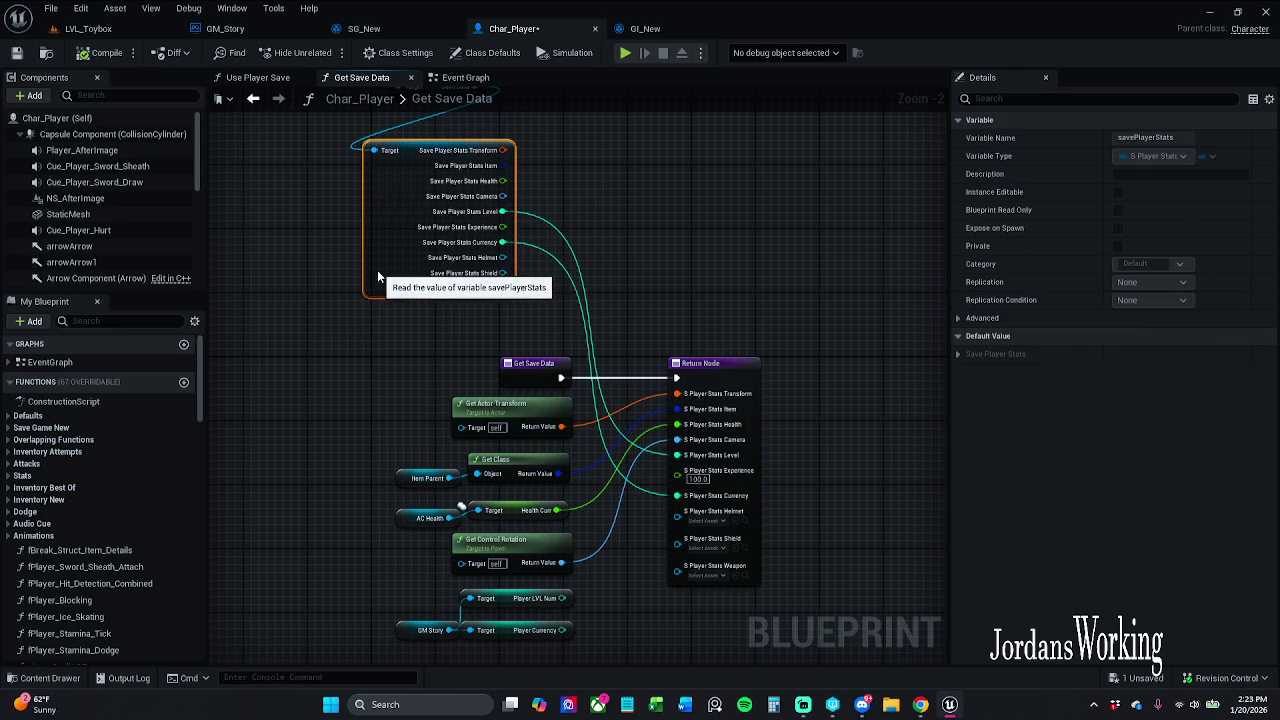
mouse_move(410, 212)
left_mouse_down()
mouse_move(546, 282)
mouse_move(478, 328)
mouse_move(486, 336)
left_mouse_up()
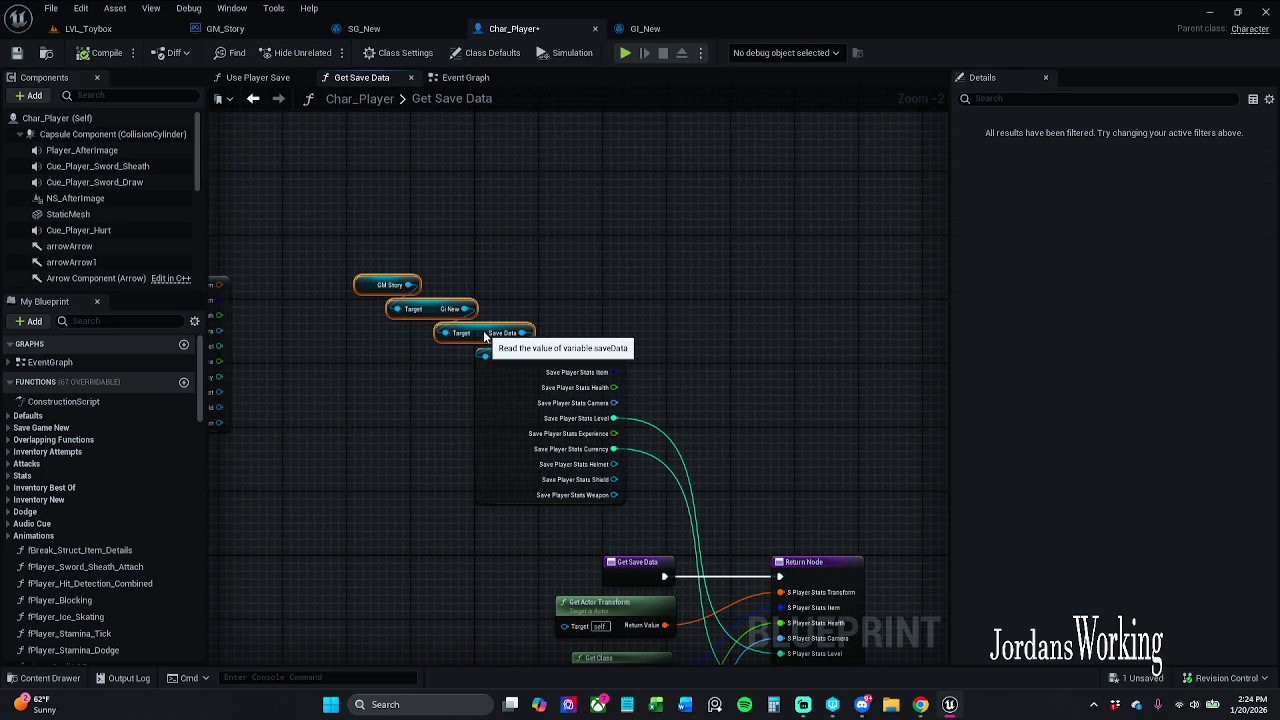
left_click(18, 54)
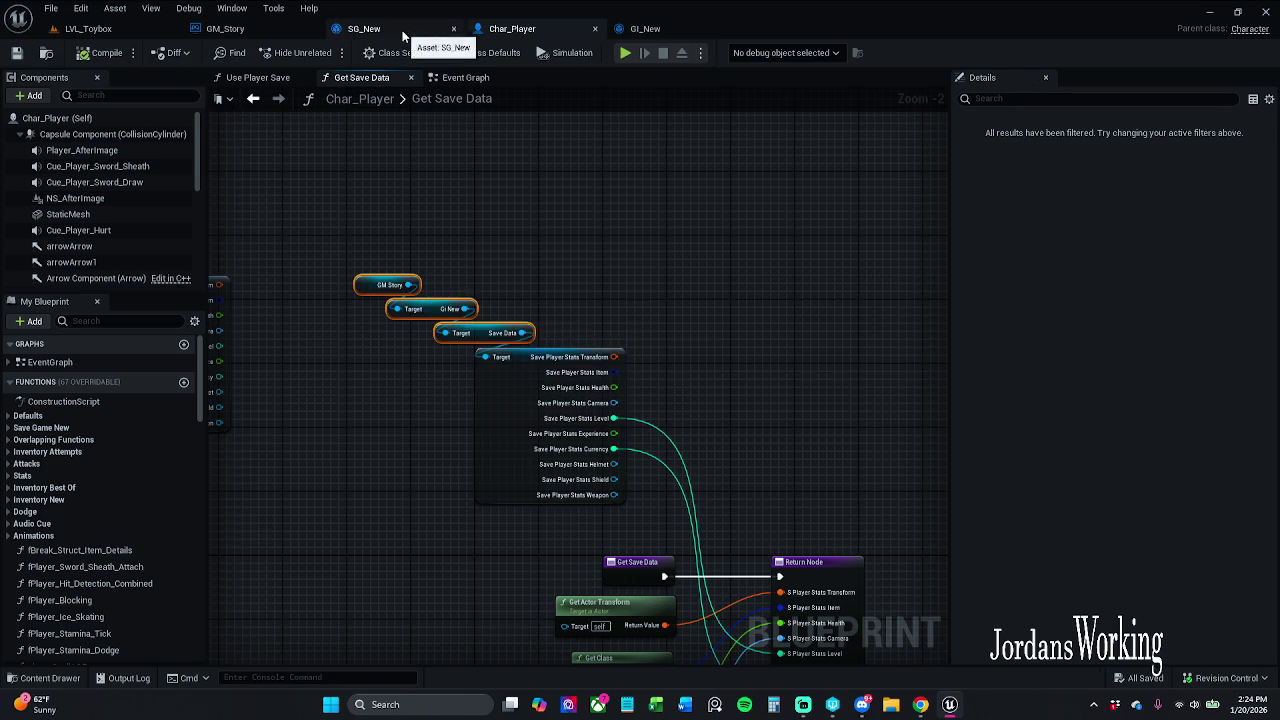
- Close the SG_New save game and GI_New game instance blueprints
left_click(410, 30)
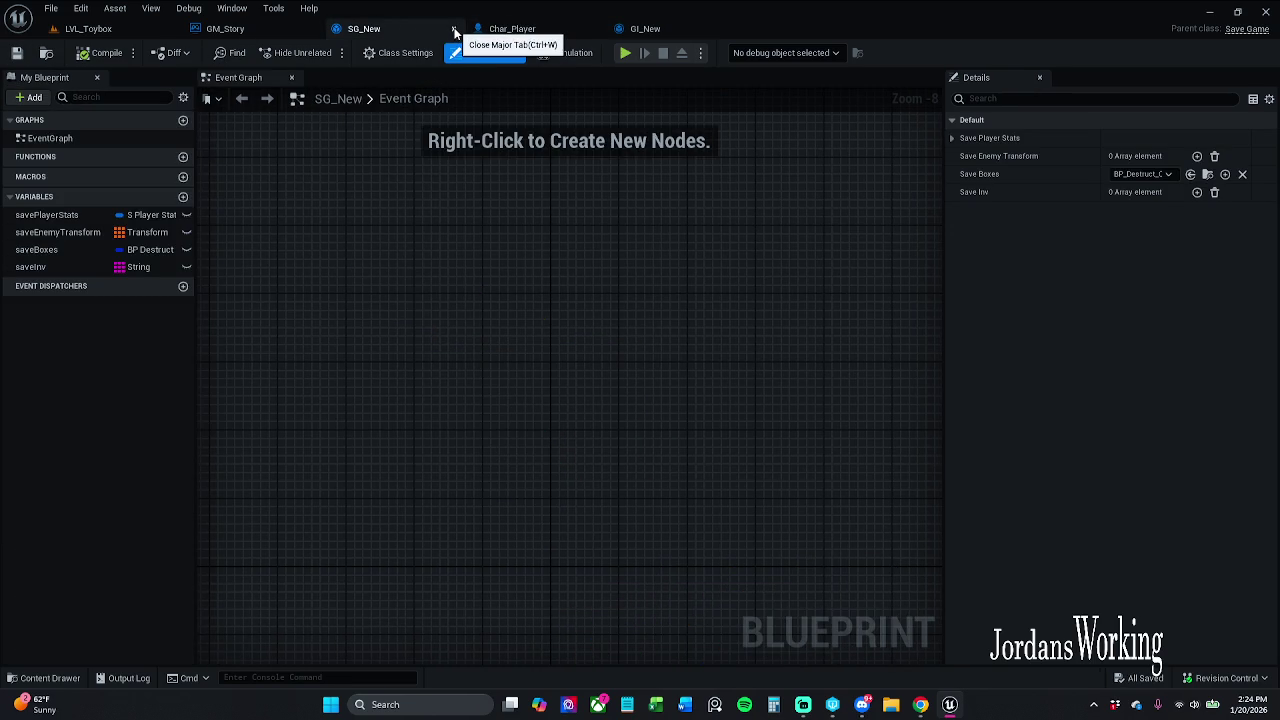
left_click(455, 33)
left_click(505, 28)
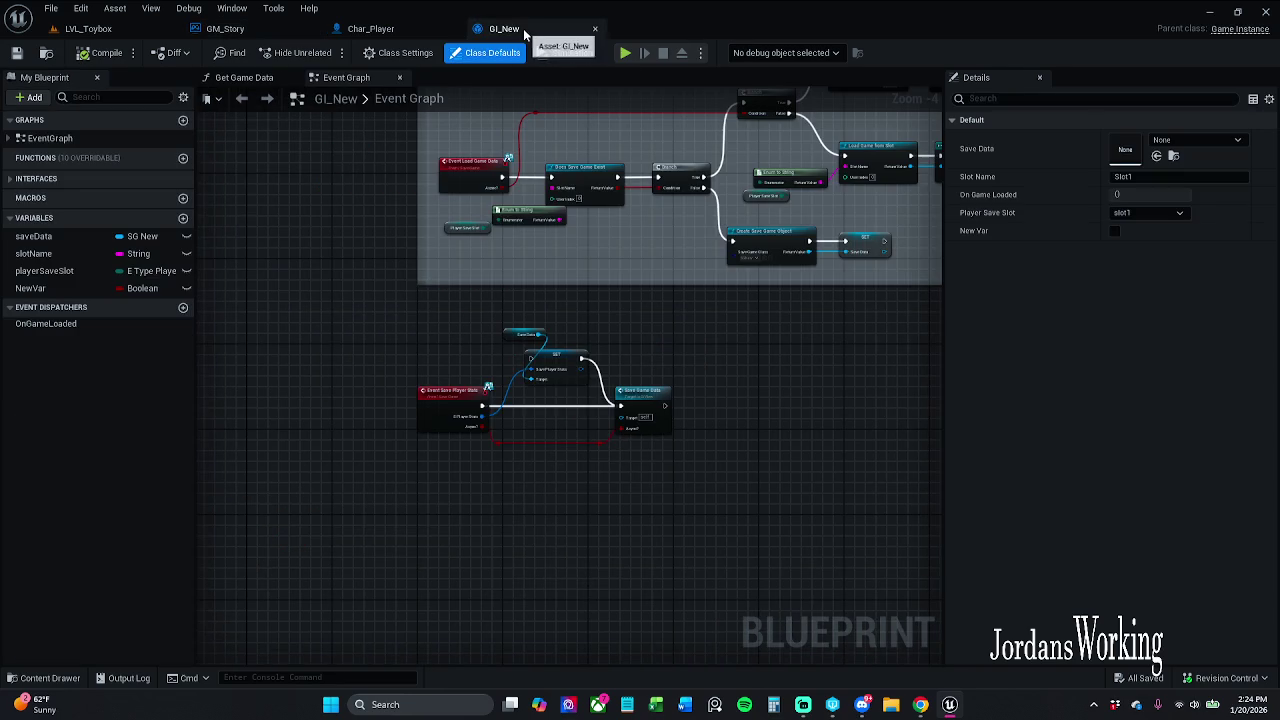
left_click(596, 29)
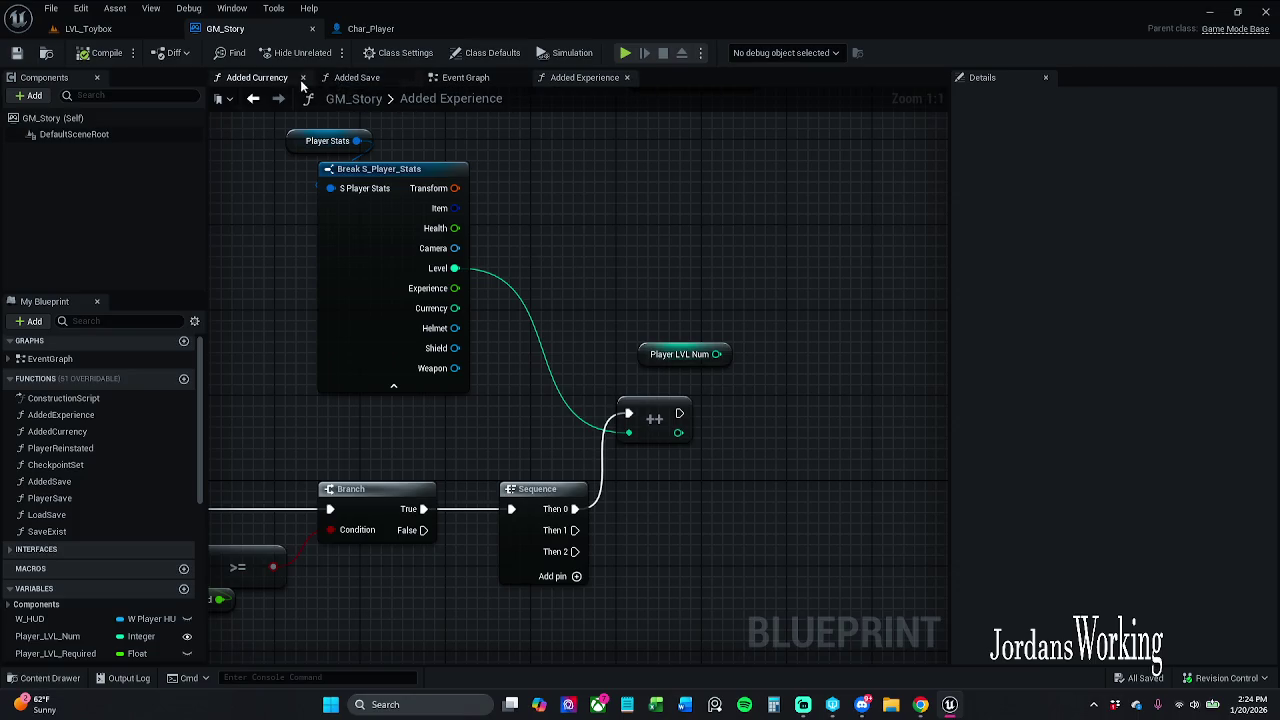
- Look over GM_Story's Added Currency and Added Experience function graphs
left_click(257, 77)
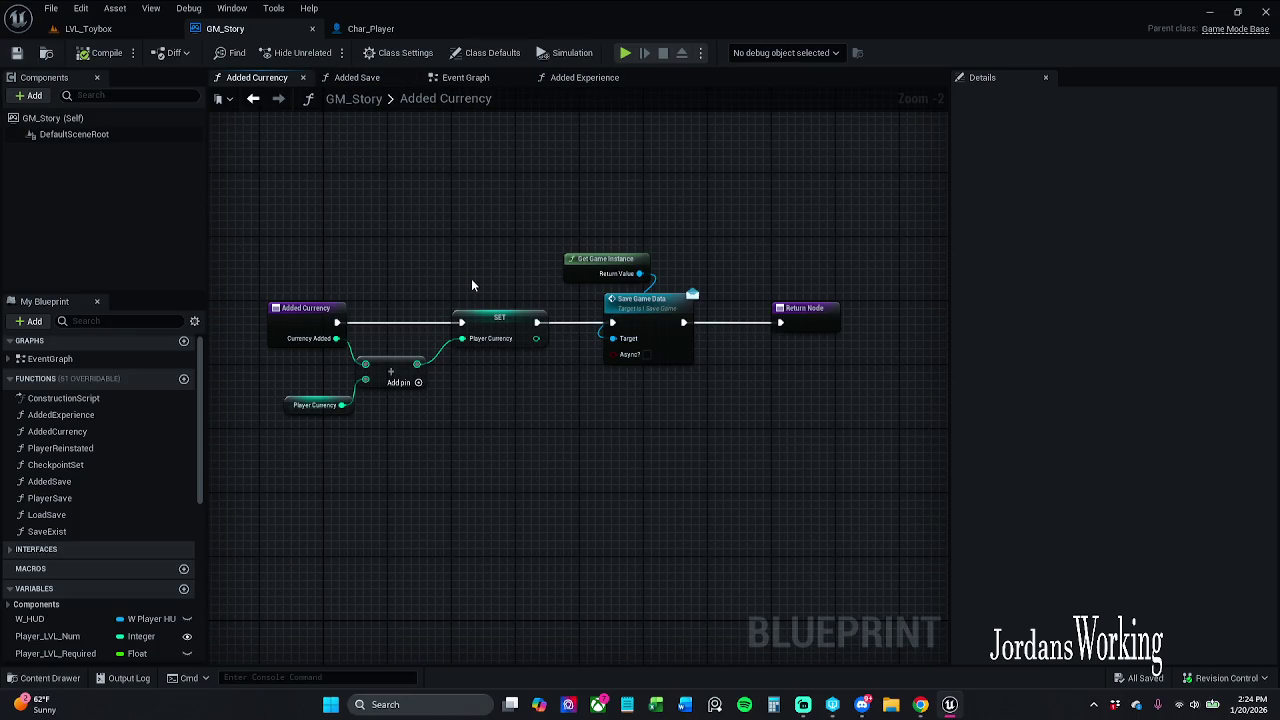
left_click(584, 77)
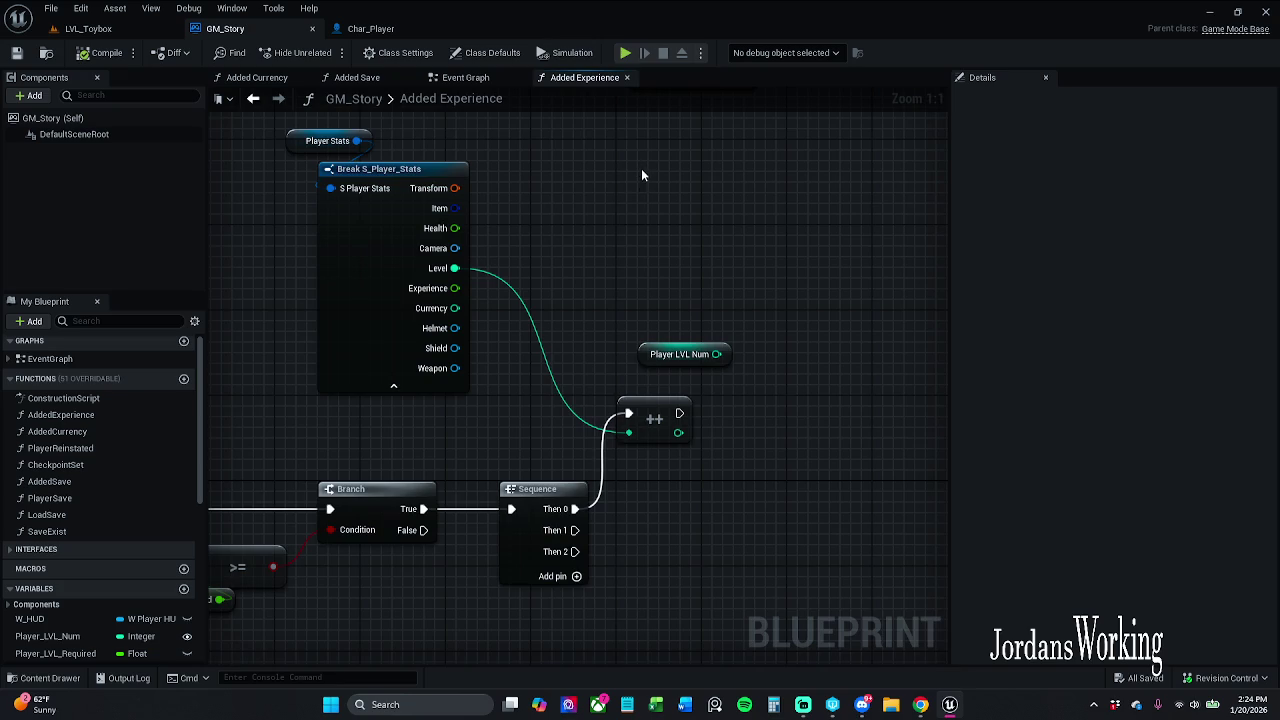
mouse_move(636, 224)
left_mouse_down()
mouse_move(854, 177)
mouse_move(974, 170)
left_mouse_up()
left_click_drag(751, 157, 557, 168)
- Inspect the Get Game Instance and Save Game Data nodes in Added Currency
left_click(257, 77)
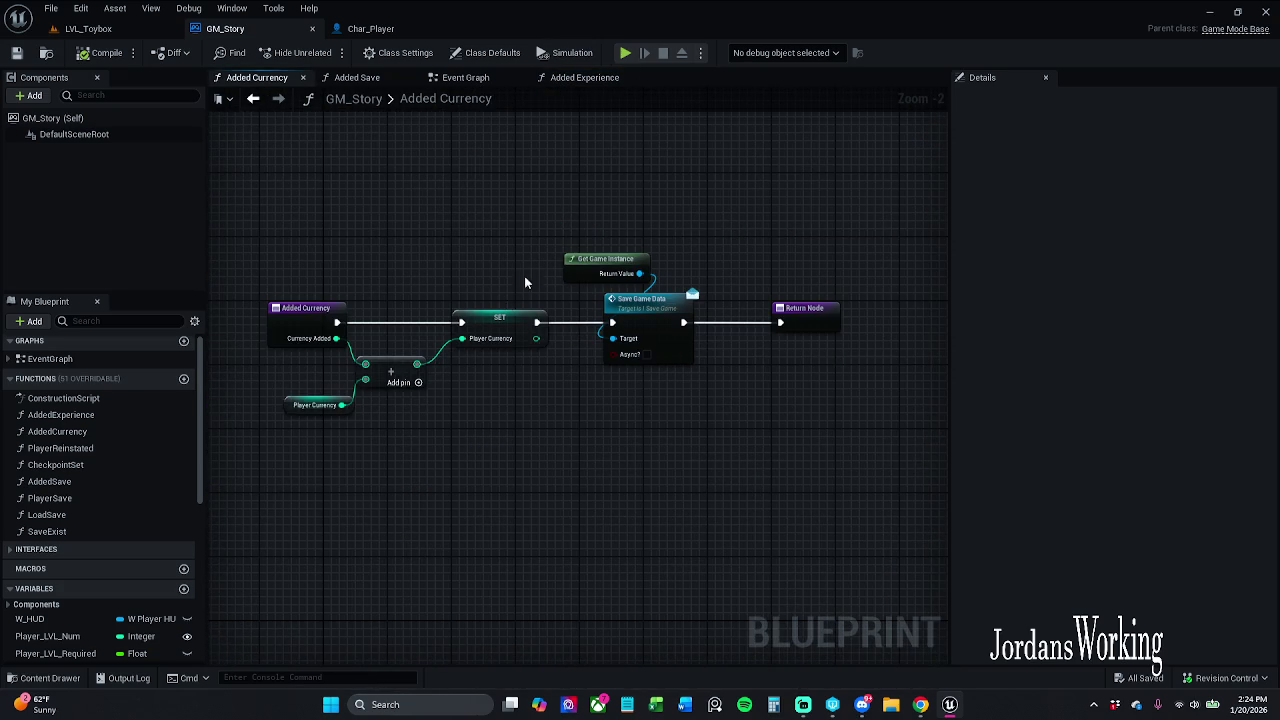
left_click_drag(524, 283, 438, 283)
scroll(510, 210, "down", 2)
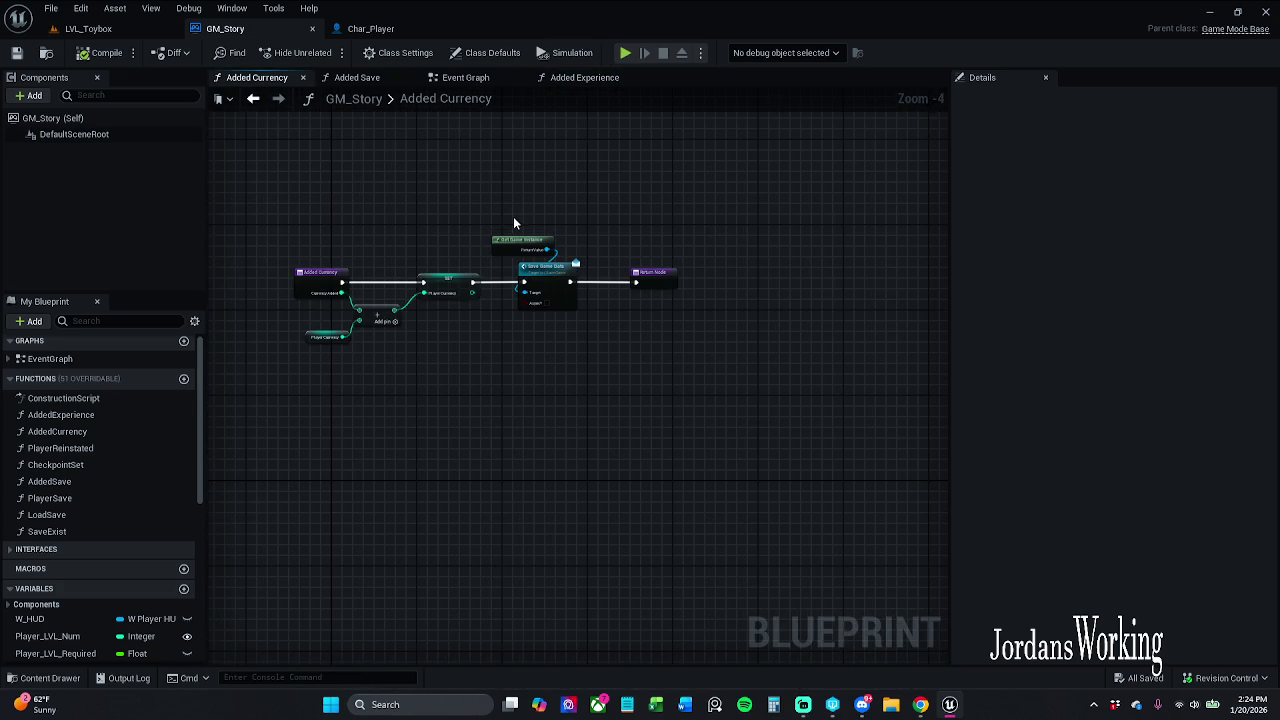
scroll(513, 216, "up", 2)
left_click_drag(513, 216, 637, 379)
scroll(603, 371, "up", 2)
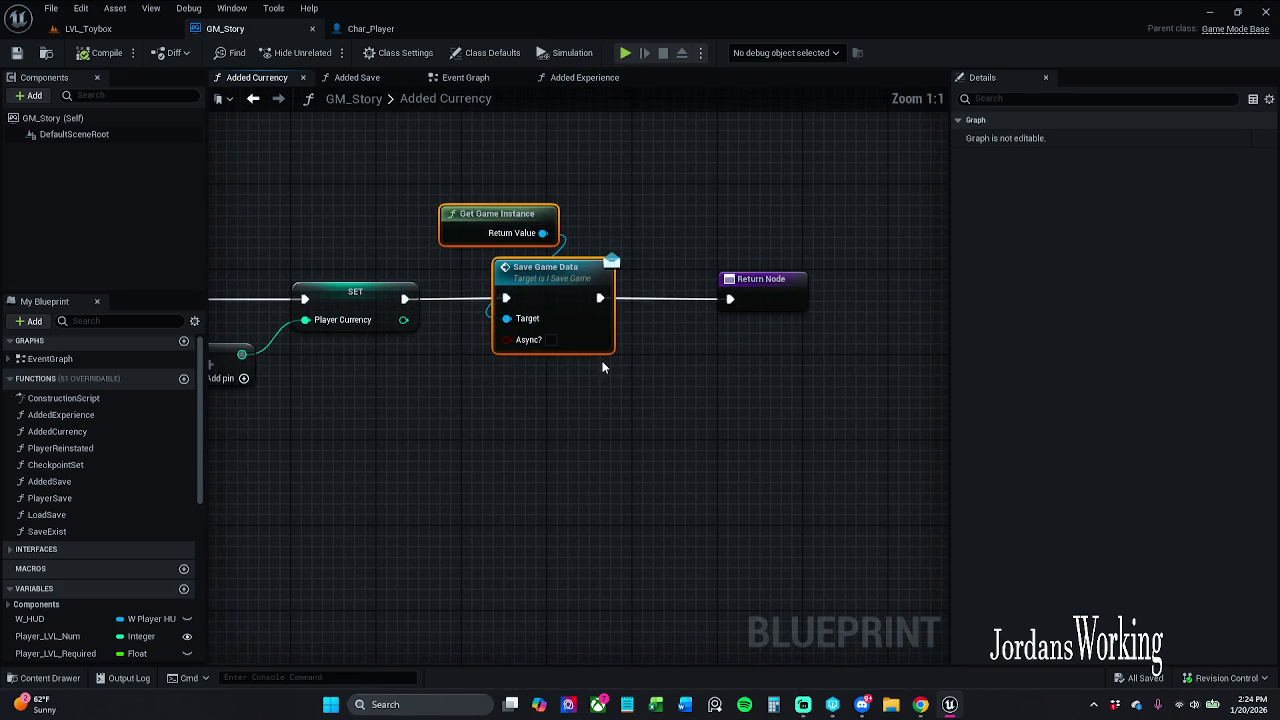
left_click(617, 232)
mouse_move(617, 232)
left_mouse_down()
mouse_move(591, 213)
mouse_move(582, 226)
left_mouse_up()
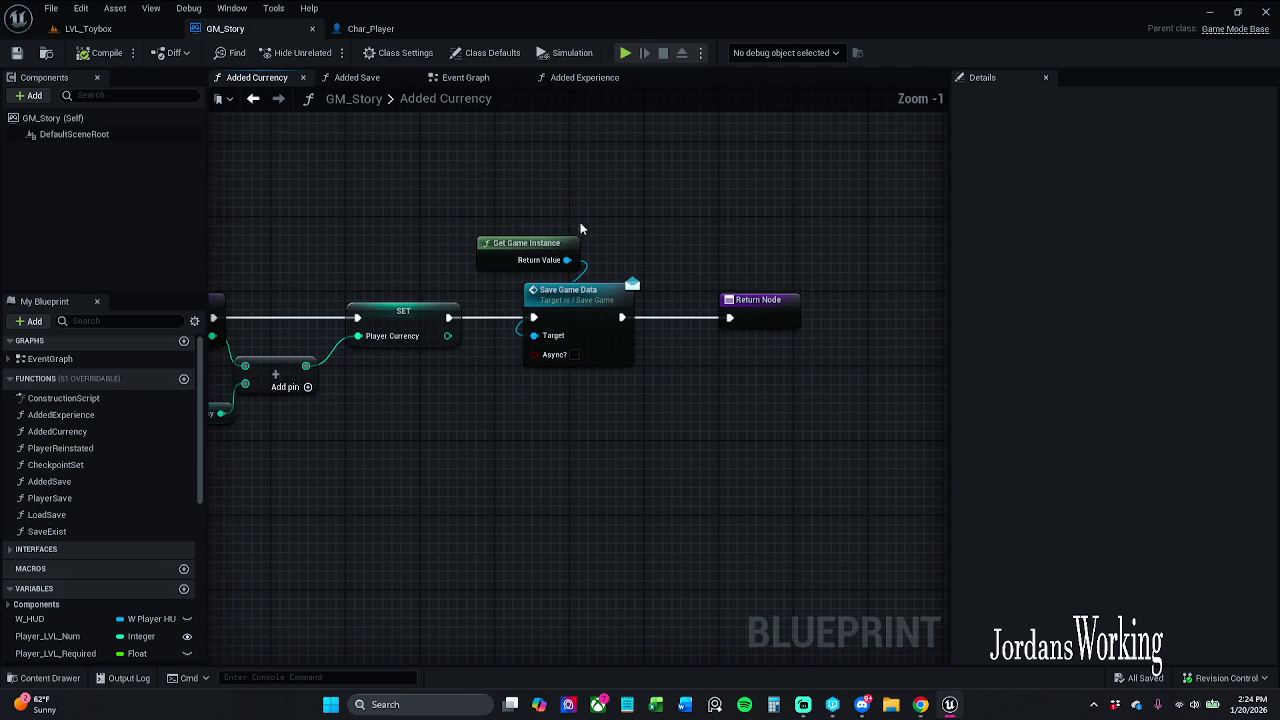
- Glance at Char_Player, then recheck GM_Story's Added Experience and Added Currency graphs
left_click(375, 30)
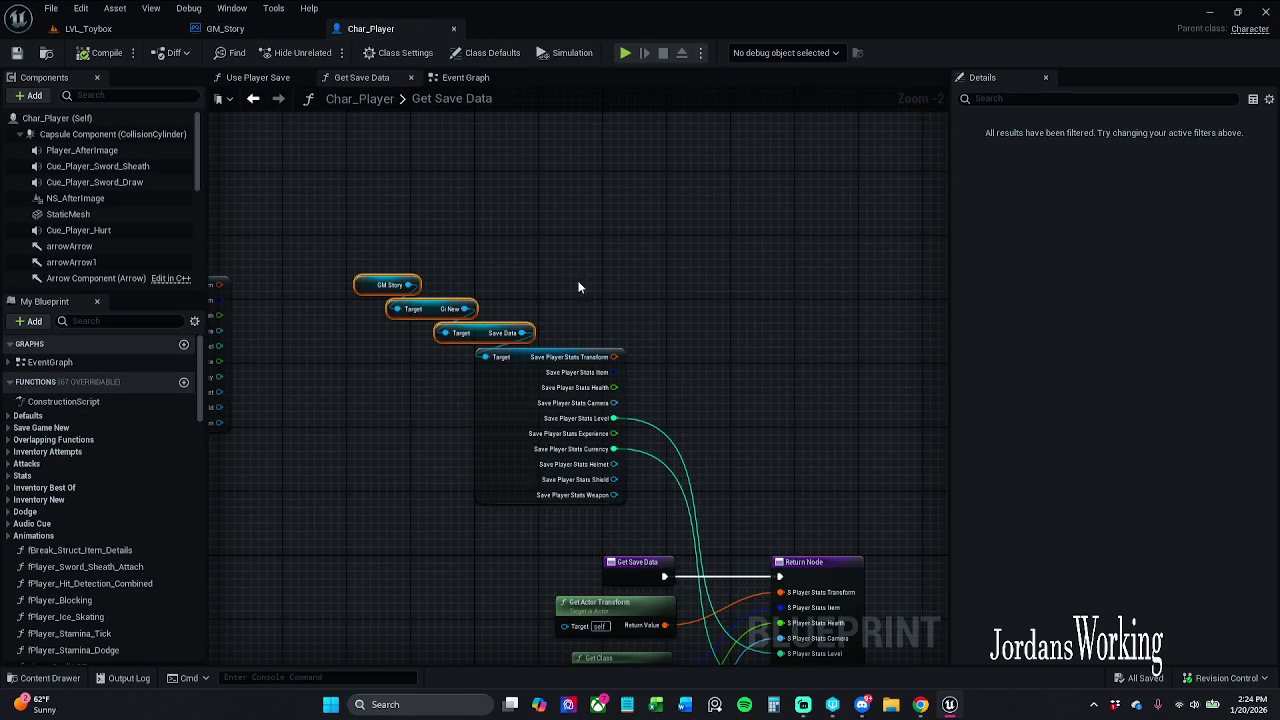
left_click(222, 28)
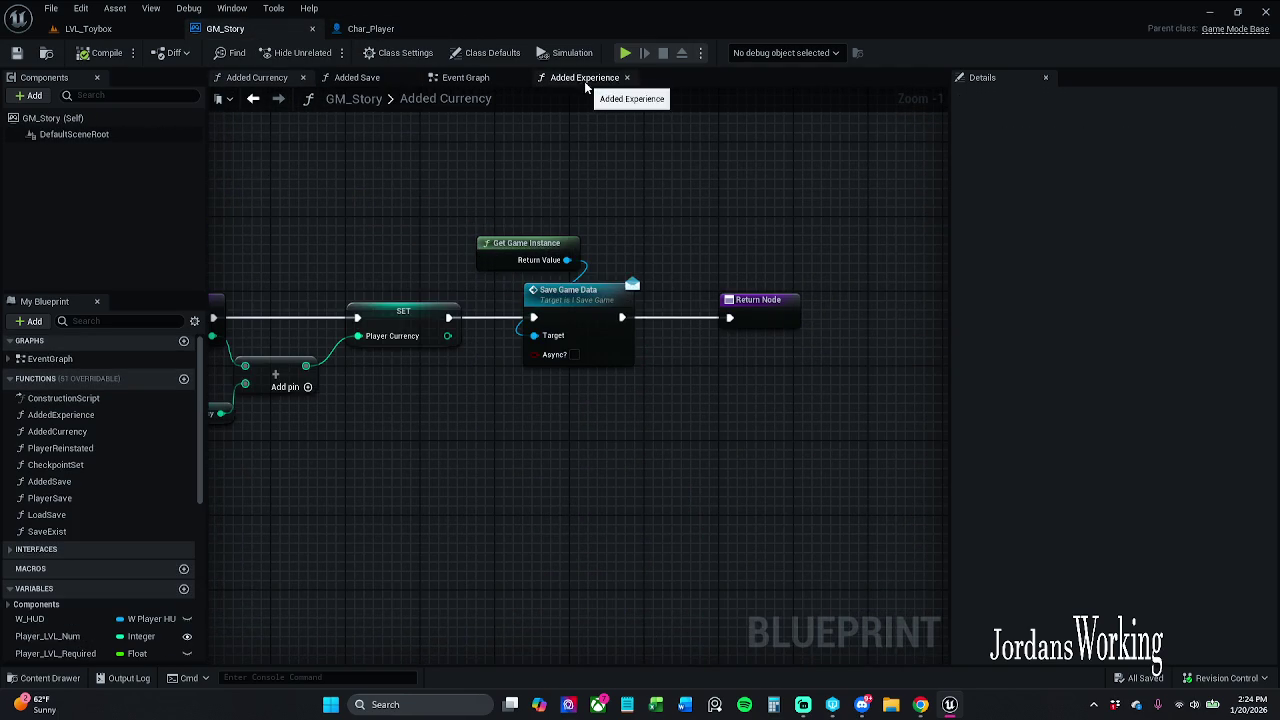
left_click(590, 77)
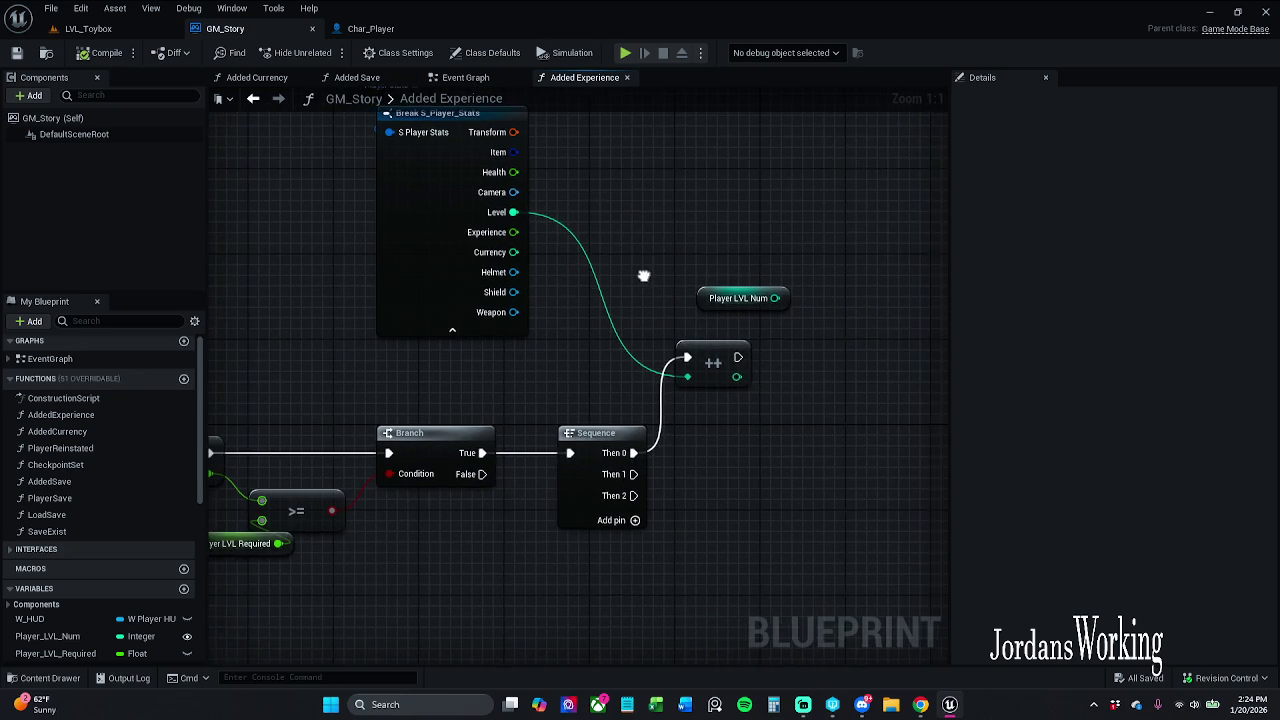
left_click(268, 77)
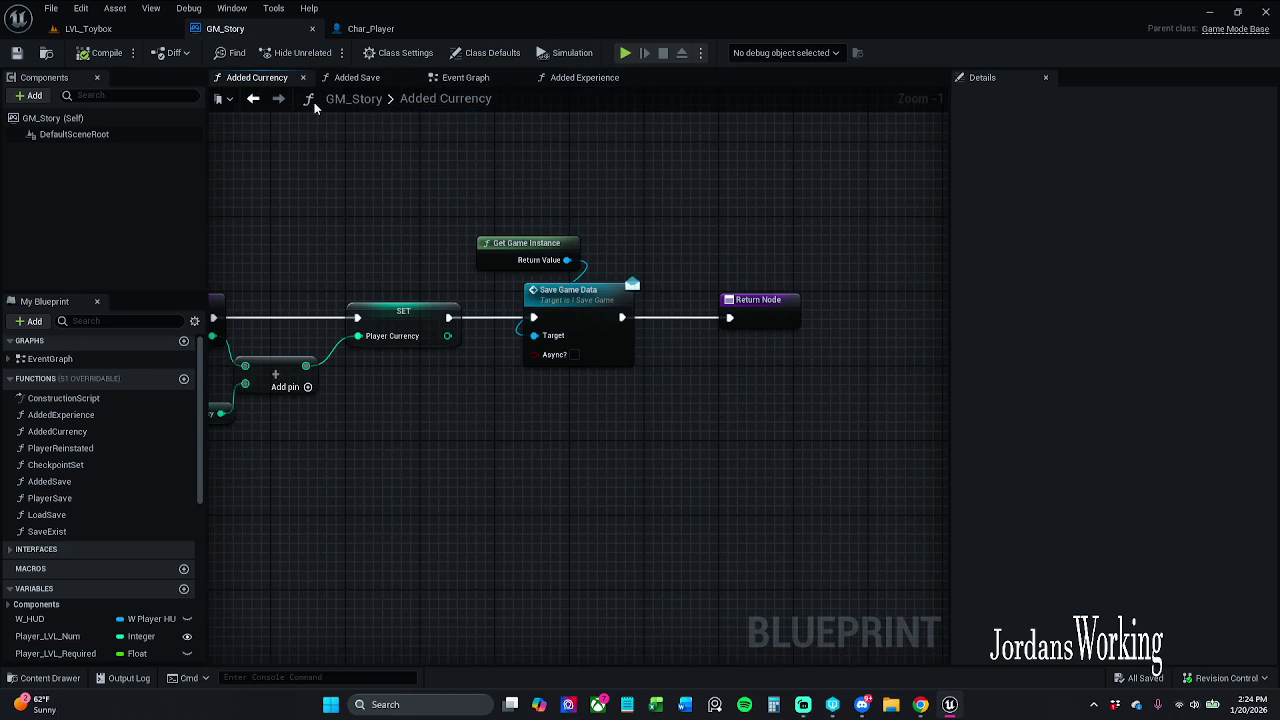
left_click(375, 28)
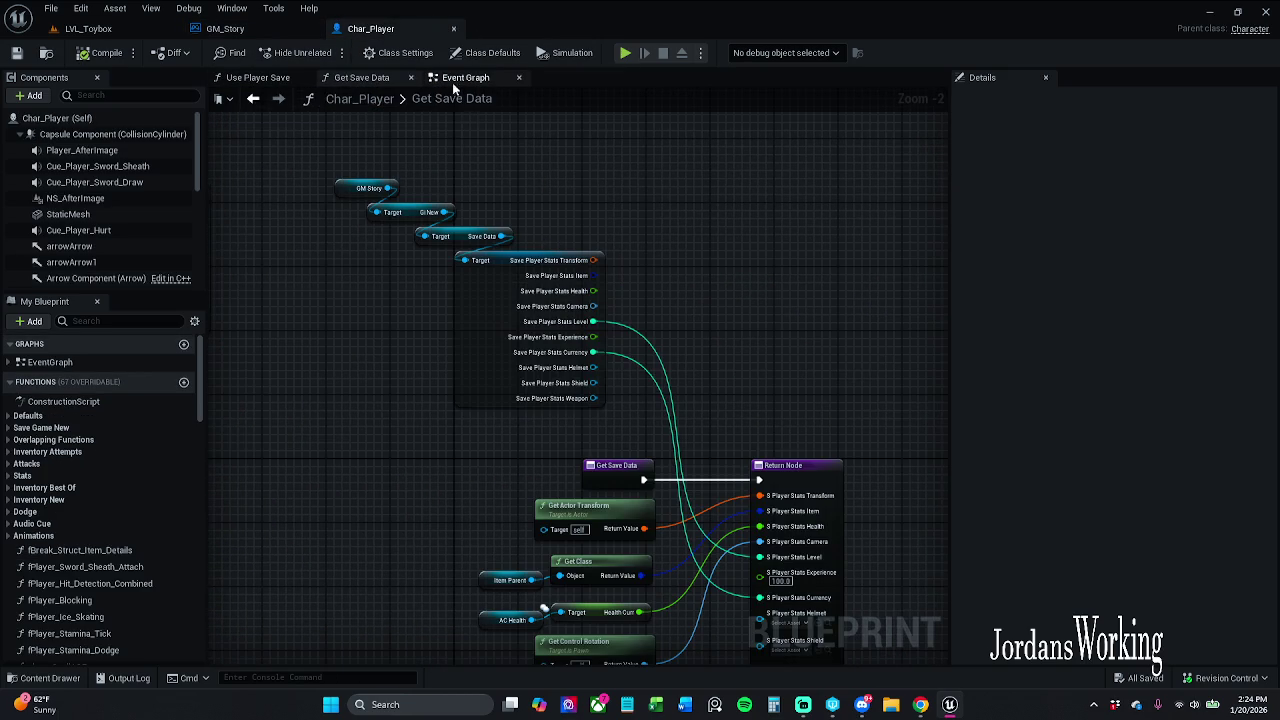
- Check the Z-key save player stats nodes in Char_Player's Event Graph
left_click(458, 78)
scroll(551, 363, "up", 4)
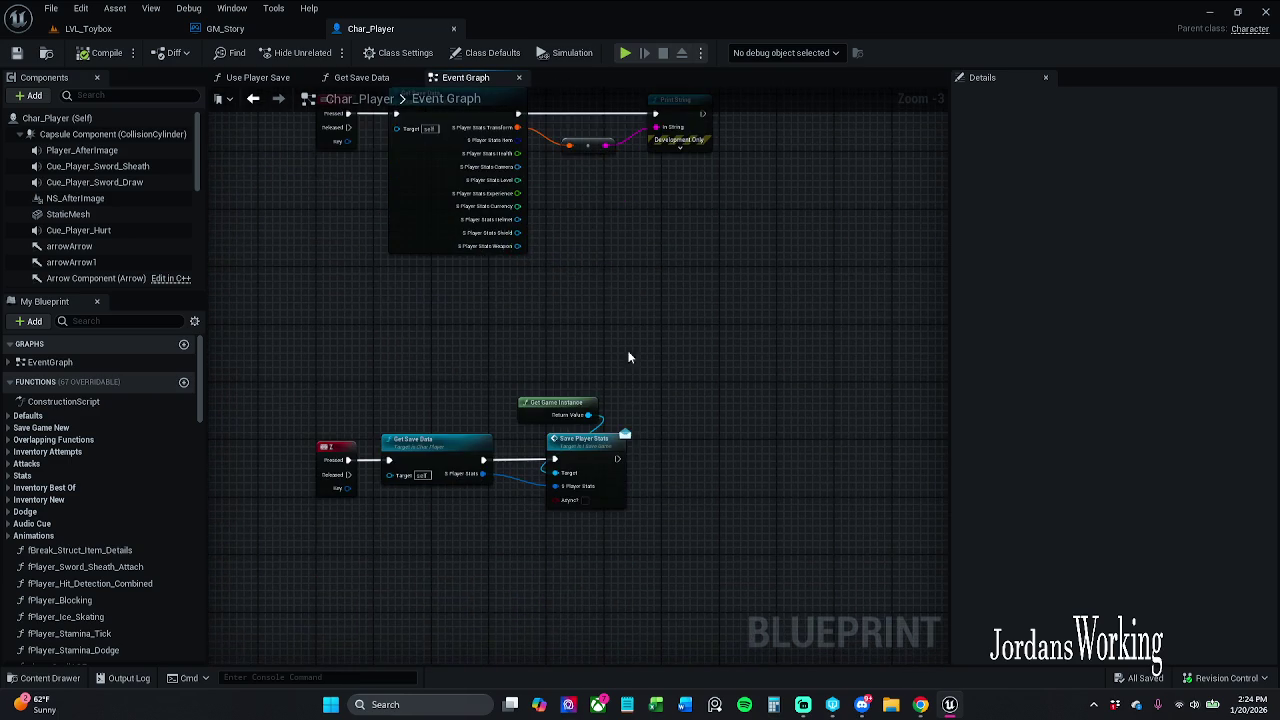
left_click_drag(623, 413, 706, 336)
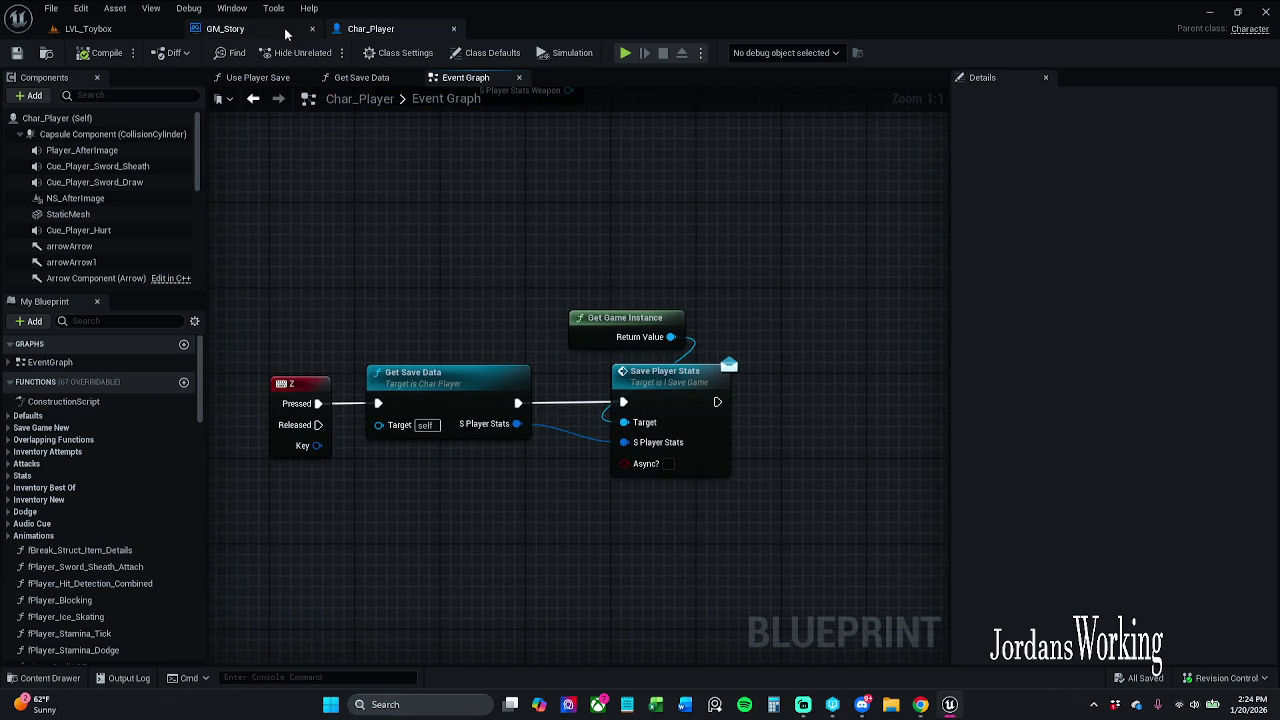
left_click(240, 28)
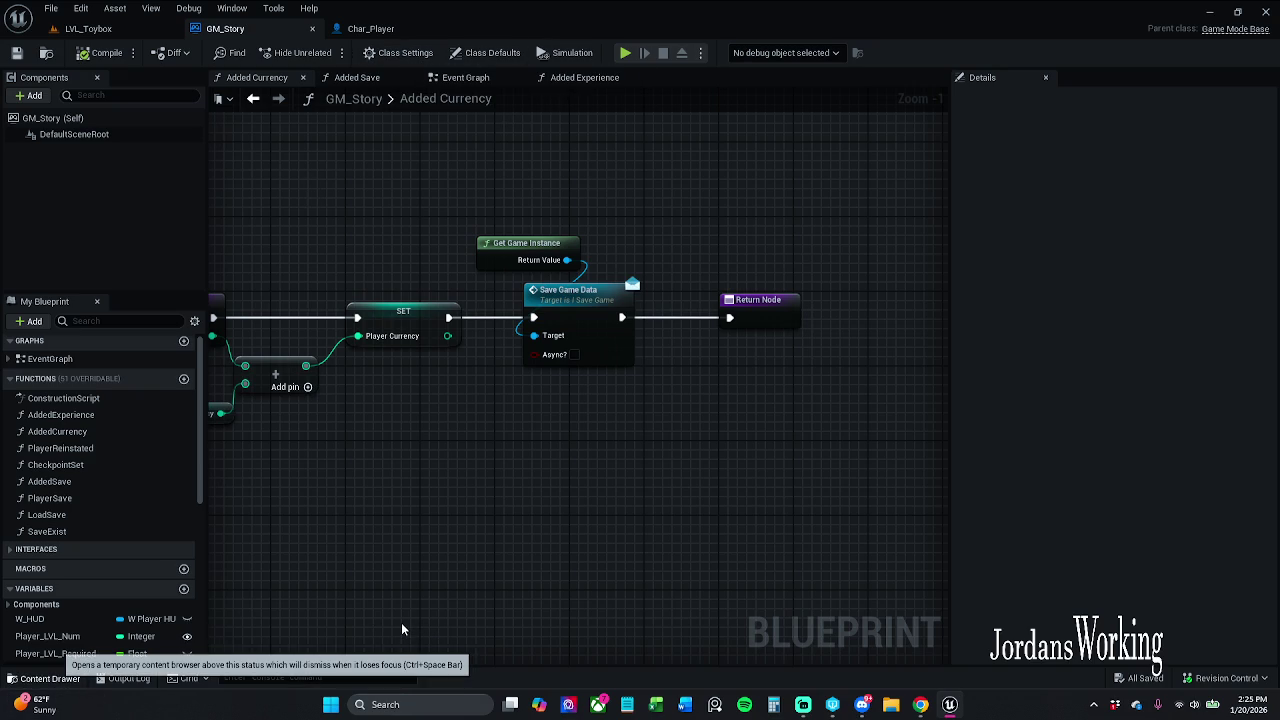
- Open GI_New from the Blueprints/GameInstance folder in the Content Drawer
key("ctrl+space")
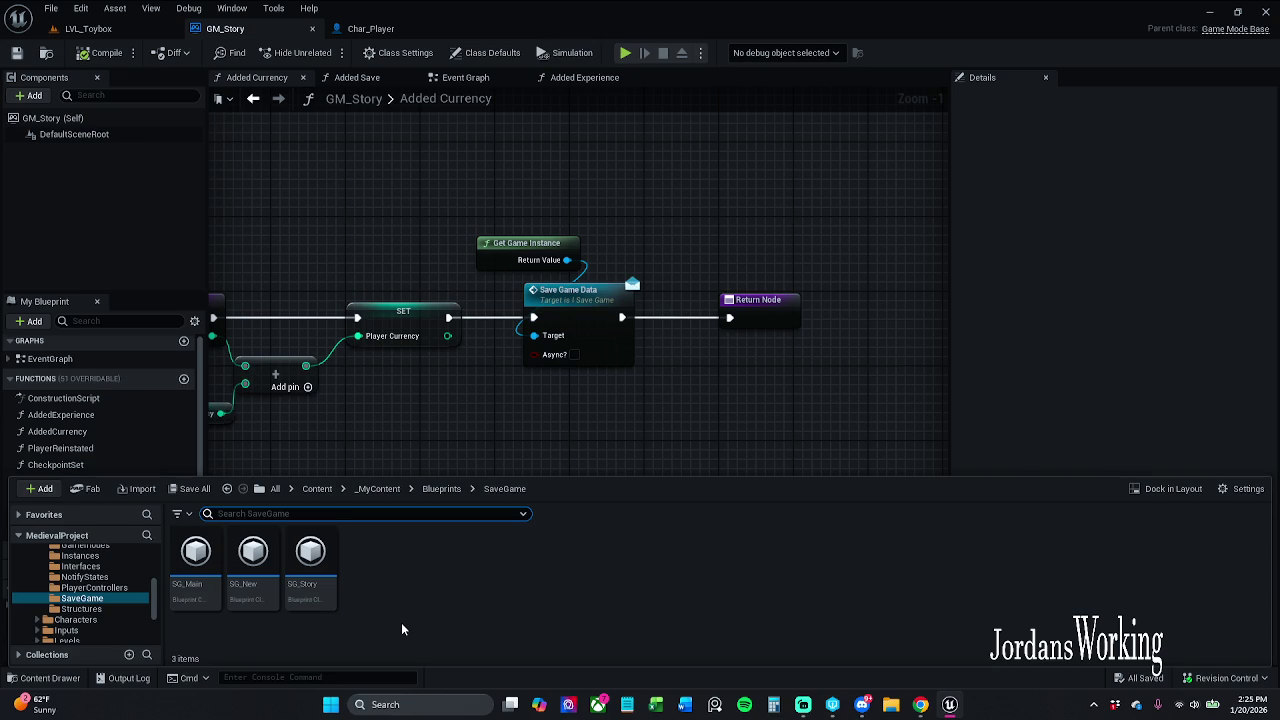
left_click(441, 489)
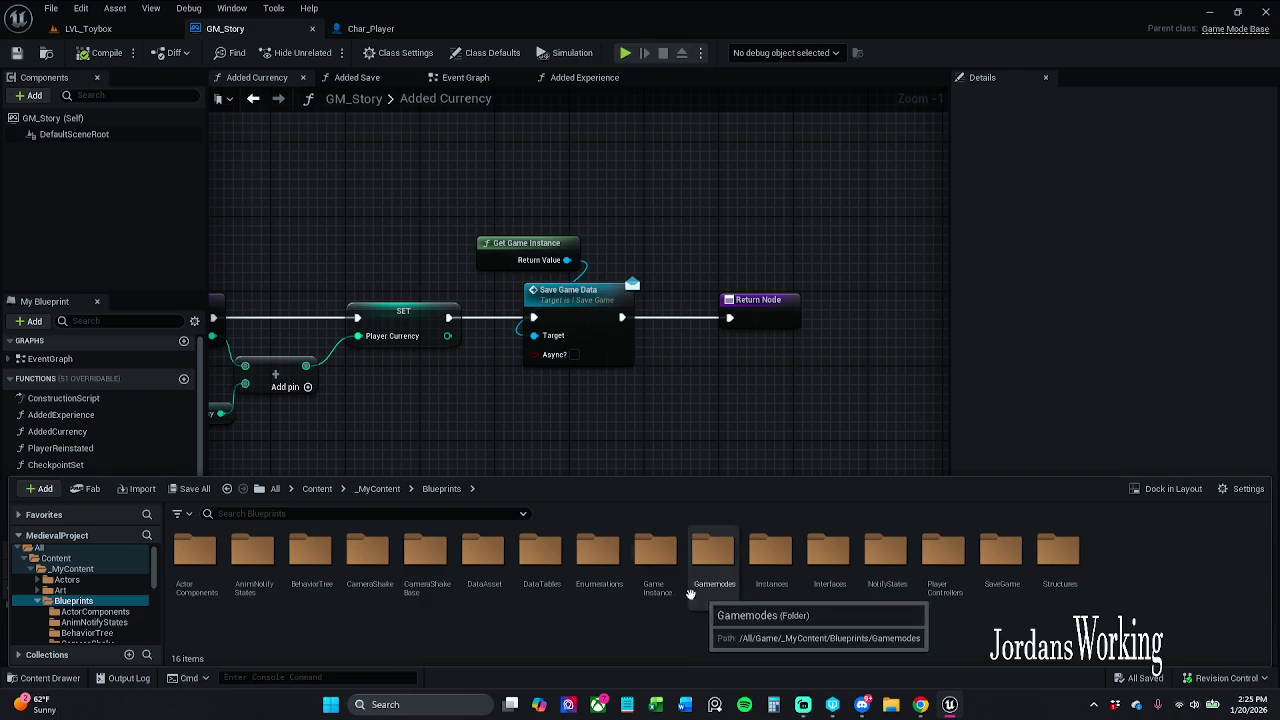
left_click(653, 590)
left_click(654, 584, "ctrl")
double_click(654, 584)
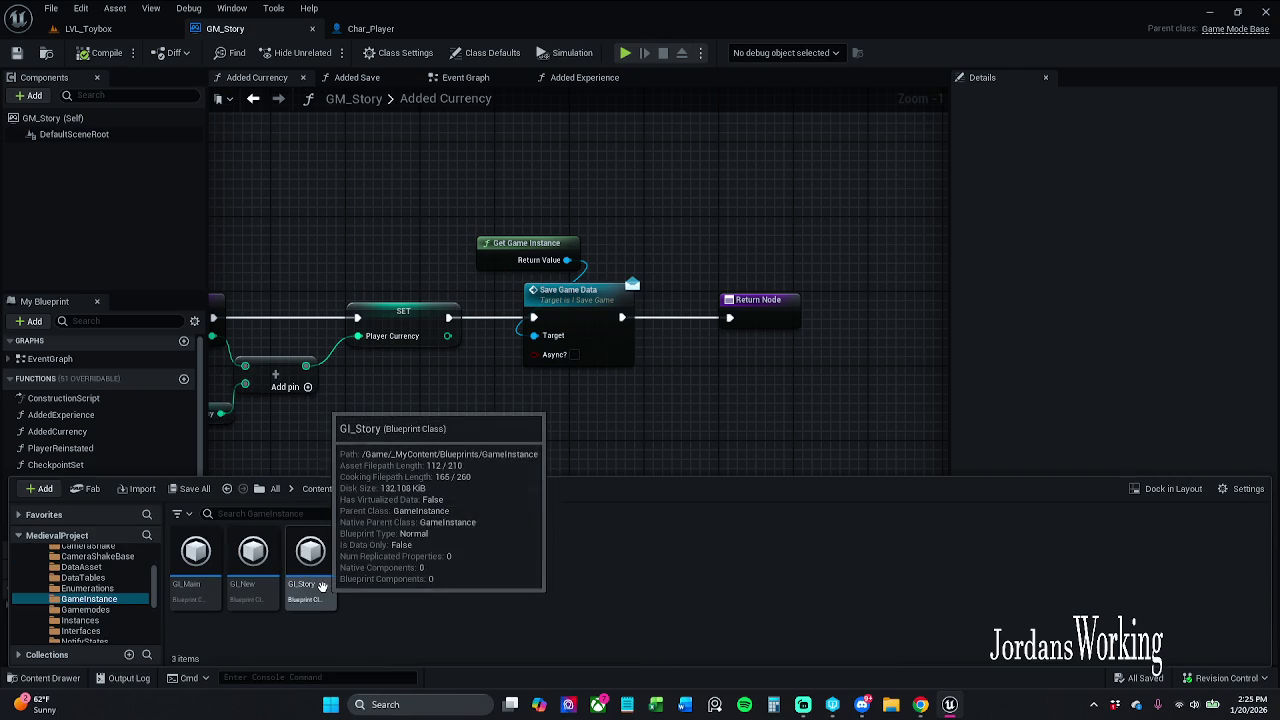
double_click(262, 586)
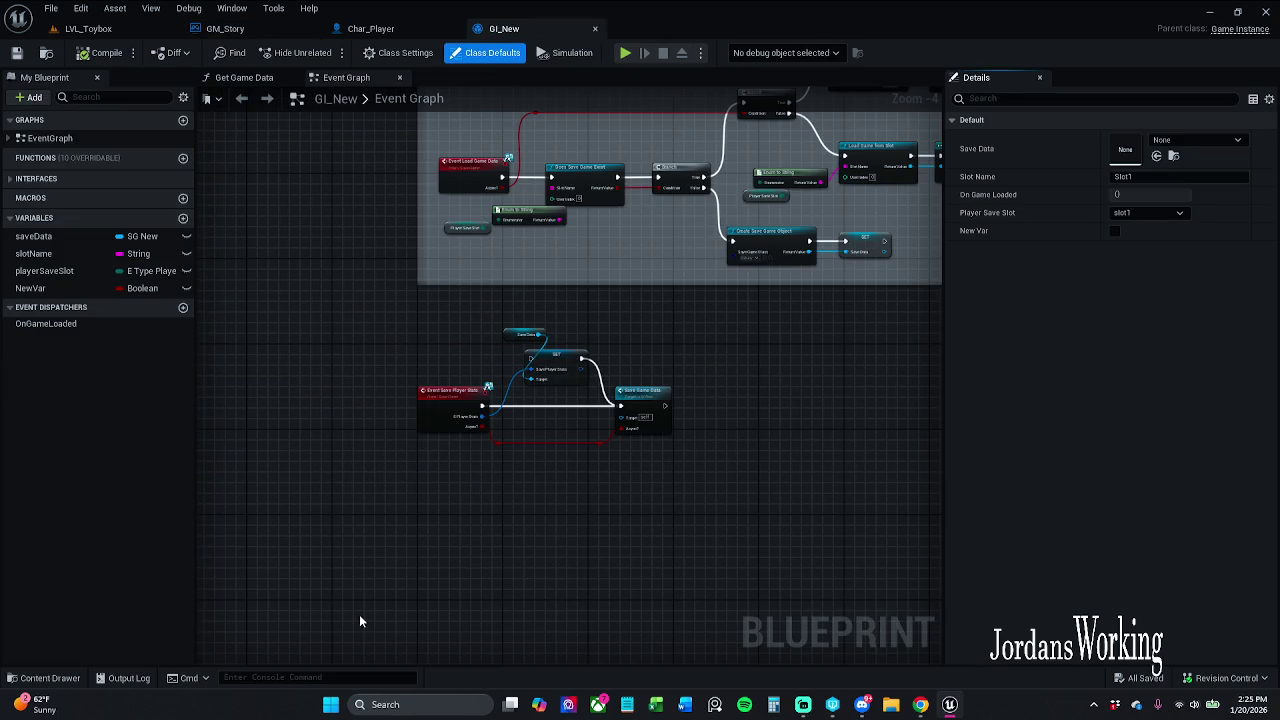
- Nudge GI_New's Save Player Stats nodes slightly to the left
scroll(455, 334, "up", 2)
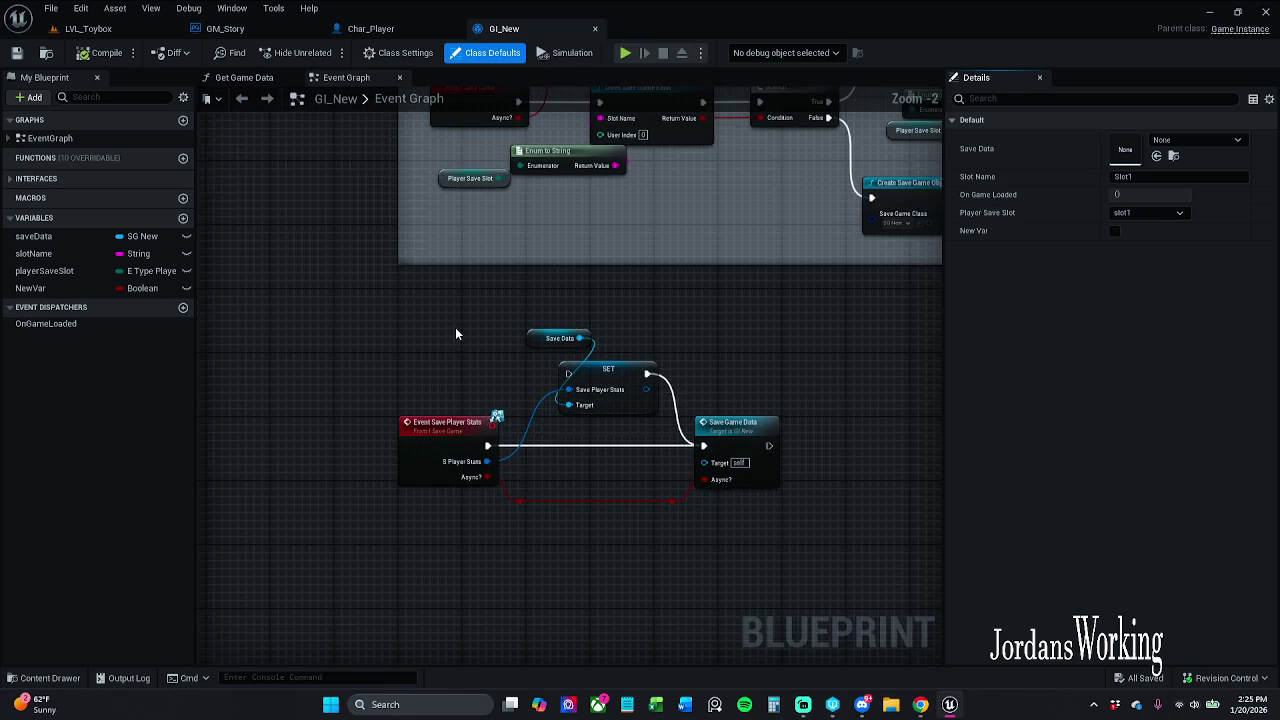
left_click_drag(488, 284, 760, 494)
left_click_drag(700, 455, 692, 455)
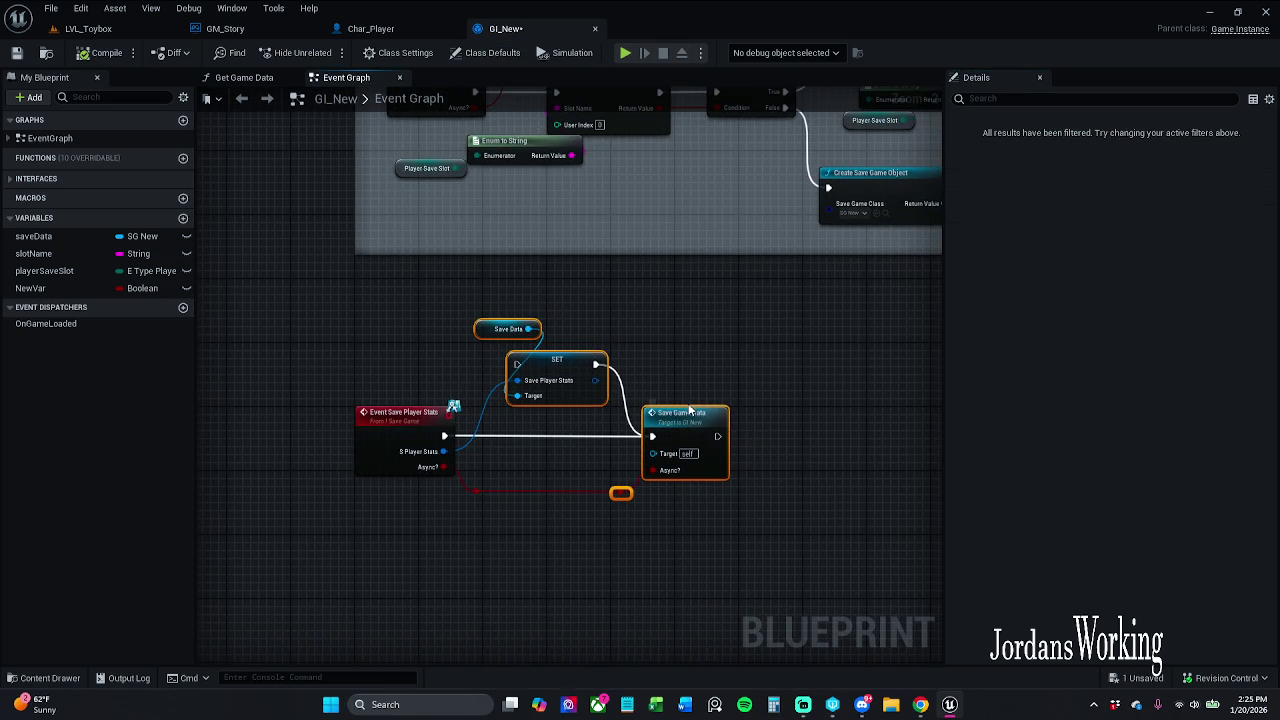
mouse_move(629, 526)
left_mouse_down()
mouse_move(534, 471)
mouse_move(464, 474)
left_mouse_up()
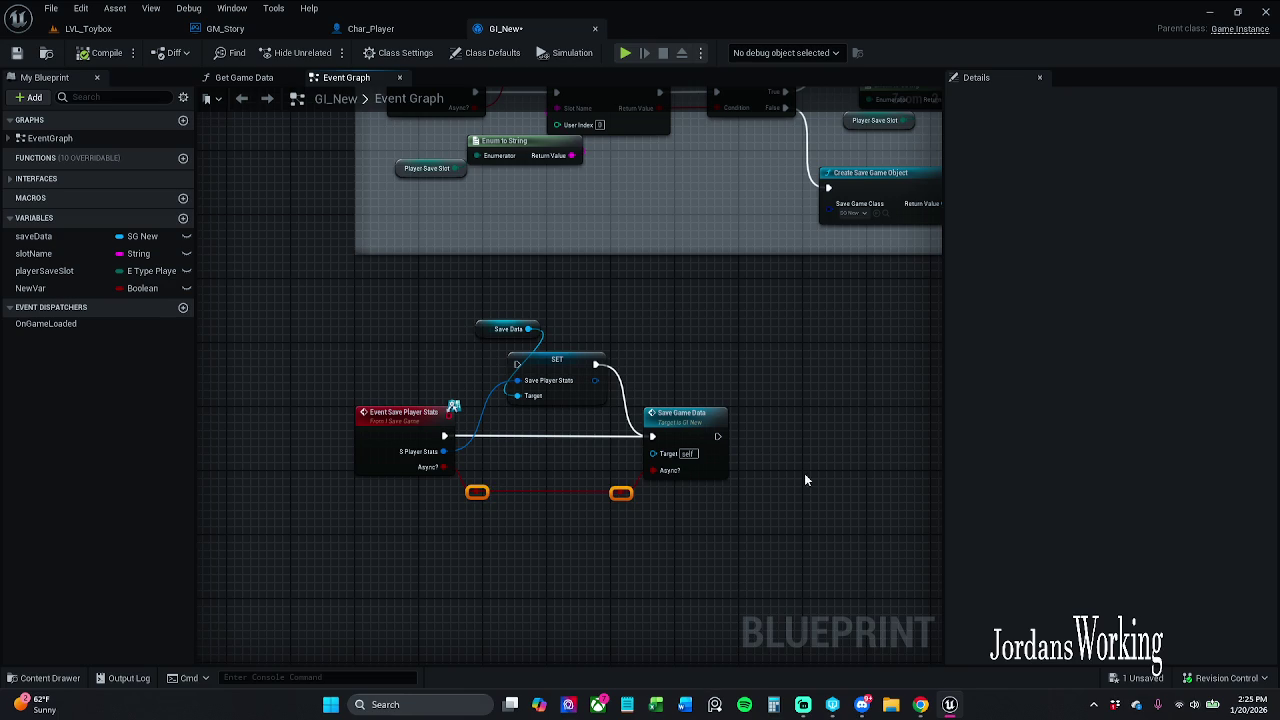
mouse_move(822, 436)
left_mouse_down()
mouse_move(420, 470)
mouse_move(449, 468)
left_mouse_up()
left_click(606, 474)
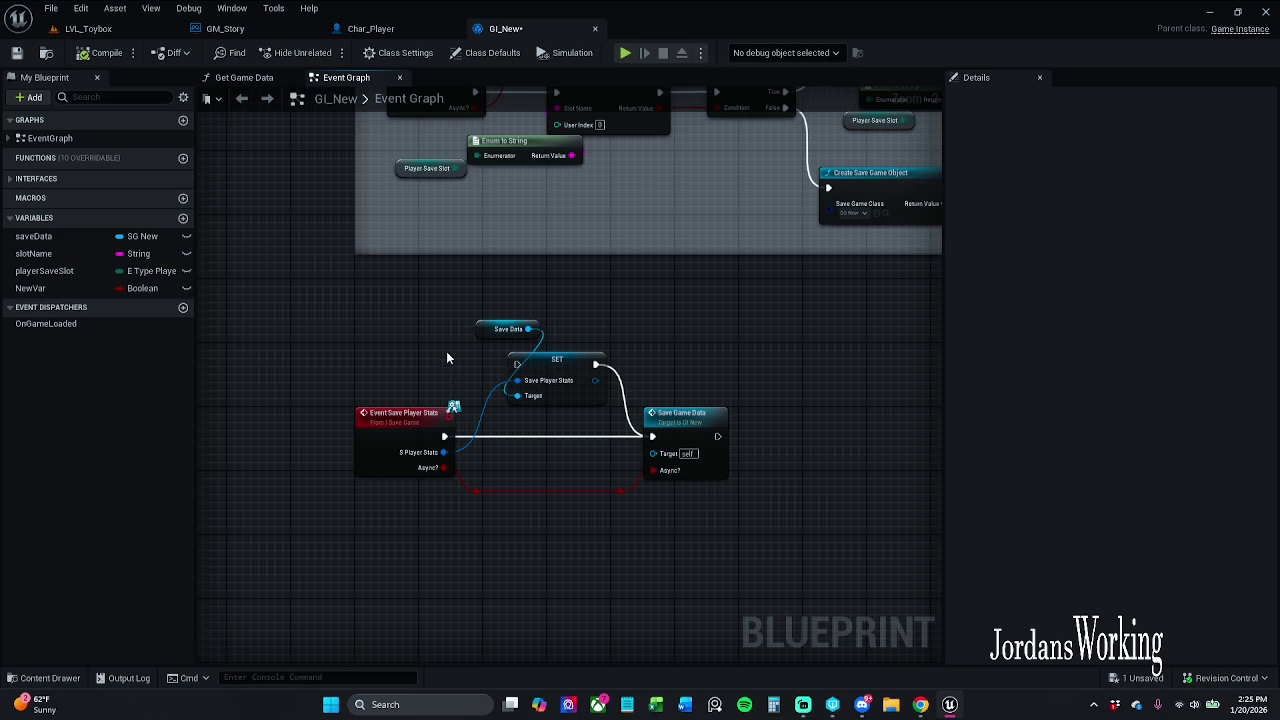
- Save GI_New without checking out assets, then look over its Event Init and save nodes
left_click(16, 52)
left_click(676, 505)
key("ctrl+s")
scroll(561, 475, "up", 2)
scroll(574, 376, "down", 4)
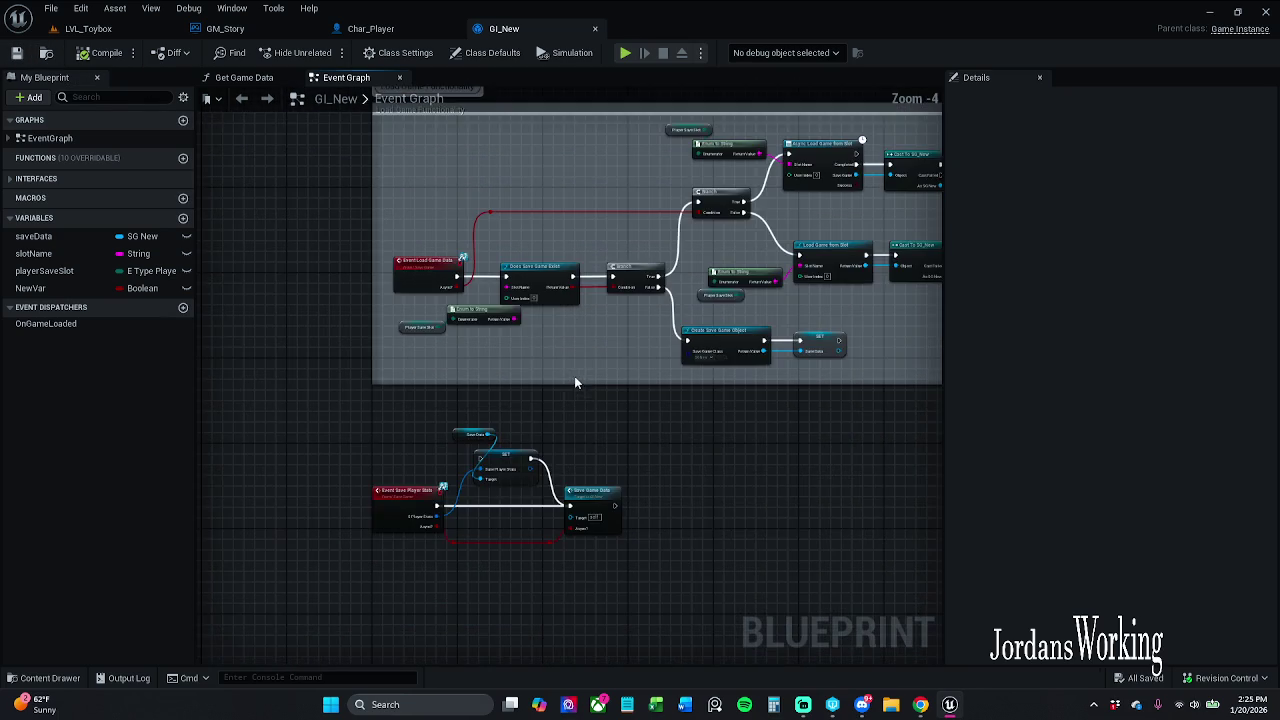
left_click_drag(514, 328, 491, 604)
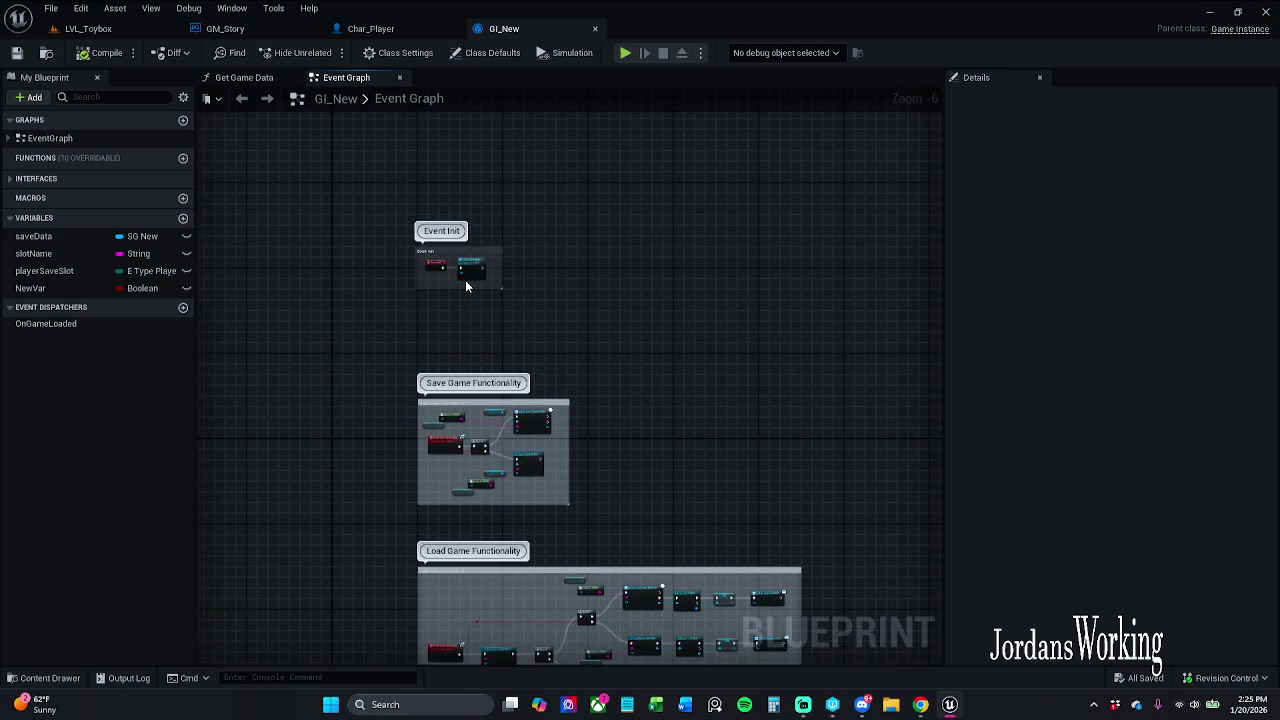
scroll(465, 280, "up", 7)
scroll(480, 320, "down", 2)
mouse_move(492, 353)
left_mouse_down()
mouse_move(500, 200)
mouse_move(523, 470)
mouse_move(598, 251)
left_mouse_up()
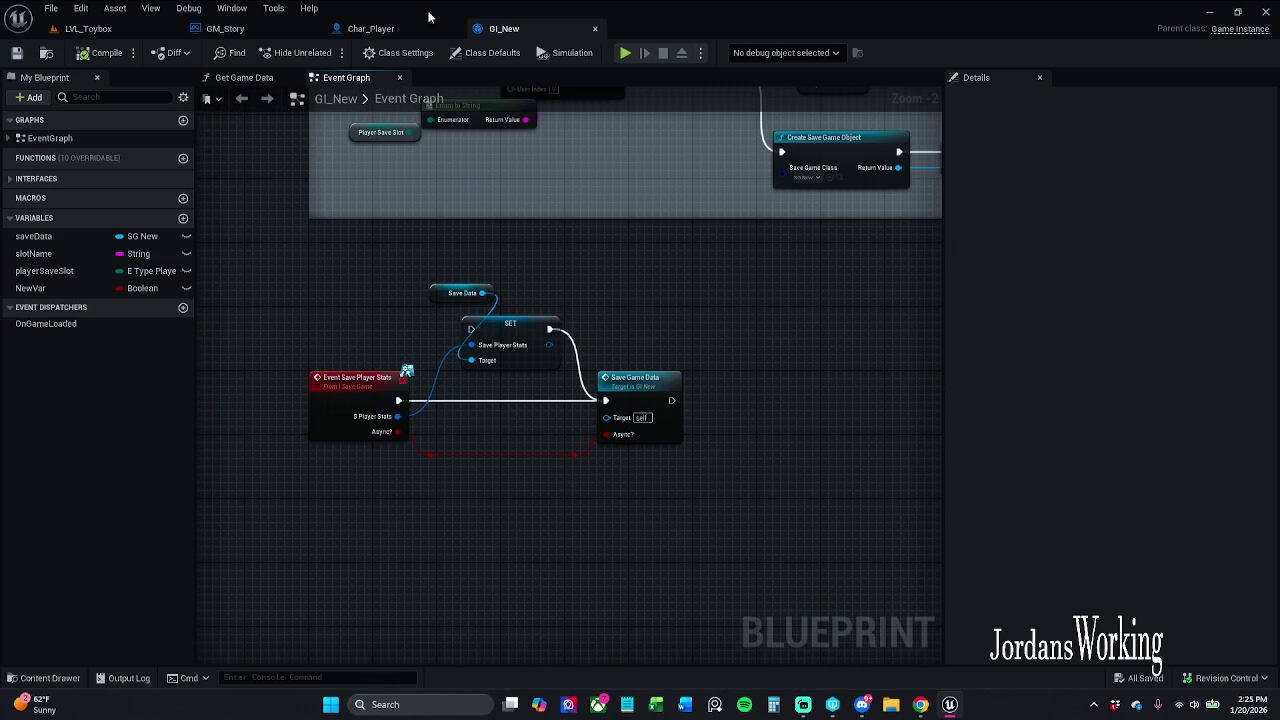
left_click(254, 30)
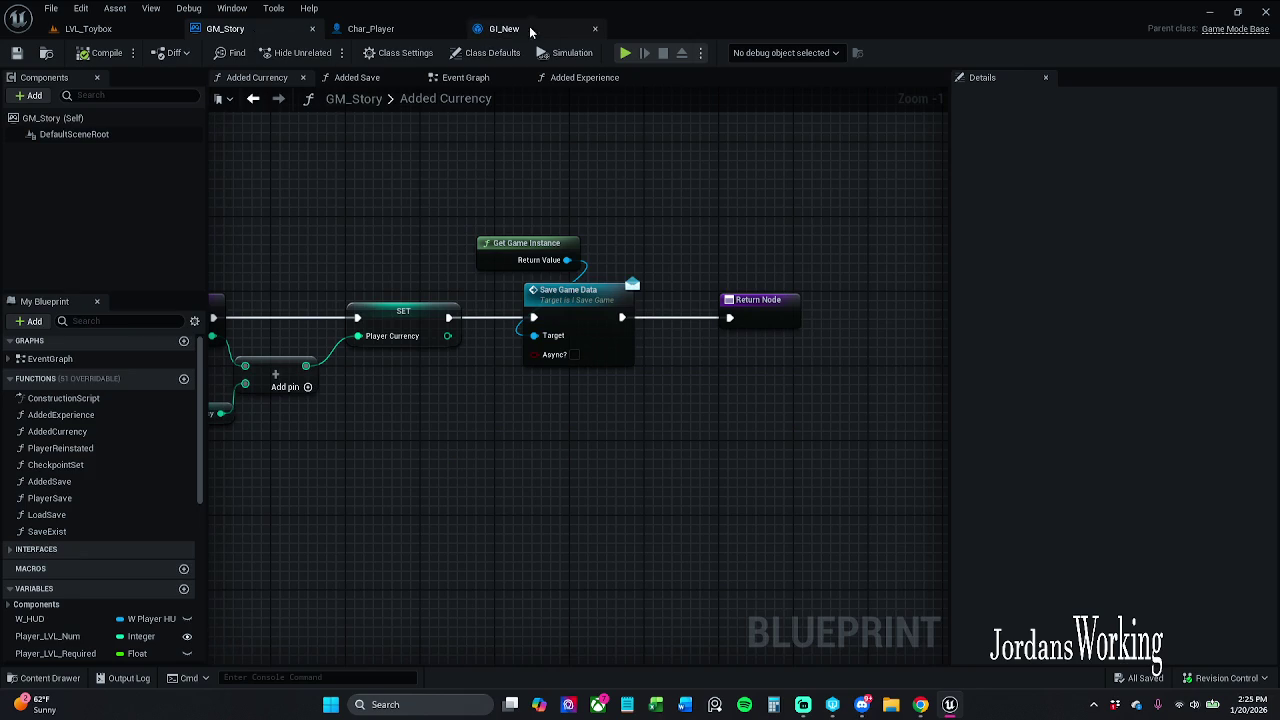
- Review GI_New's Event Load Game Data and Save Game Functionality blocks
left_click(529, 27)
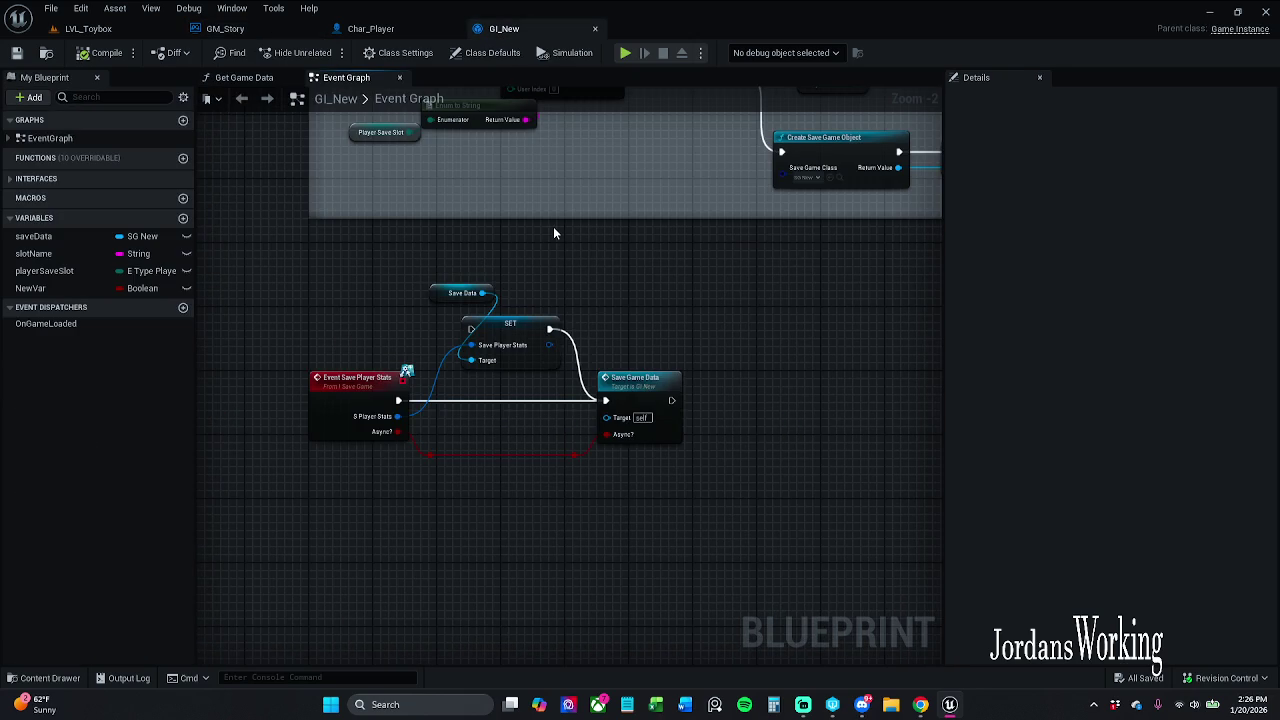
left_click_drag(574, 246, 577, 460)
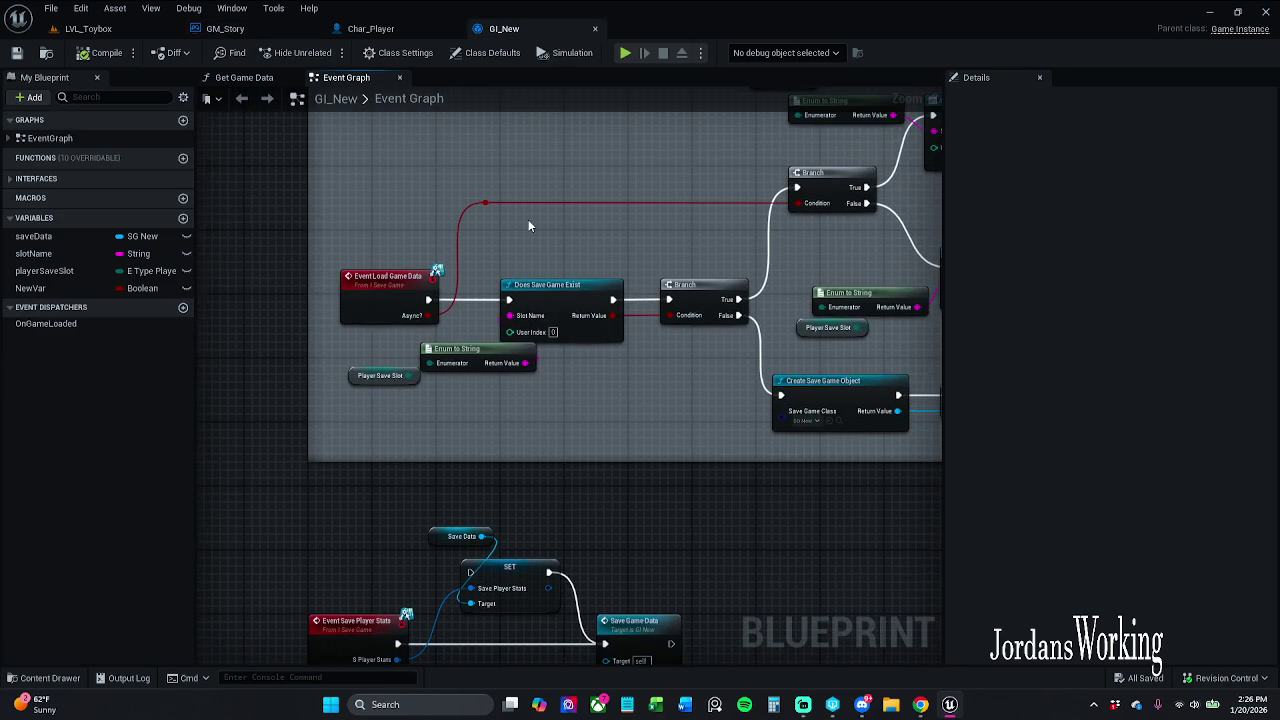
left_click_drag(528, 219, 498, 89)
scroll(472, 322, "down", 2)
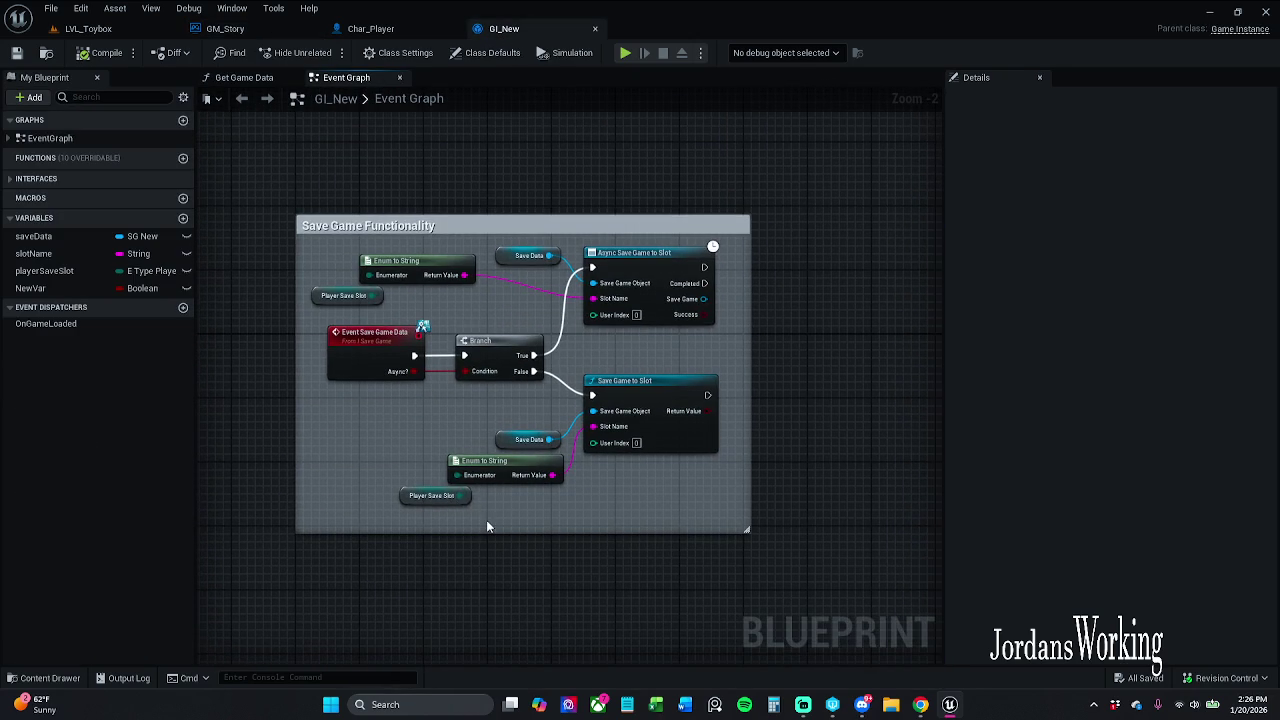
- Compare GM_Story's Get Game Instance and Save Game Data nodes with GI_New, then visit LVL_Toybox
left_click(395, 29)
left_click(225, 29)
mouse_move(500, 232)
left_mouse_down()
mouse_move(560, 275)
mouse_move(647, 420)
left_mouse_up()
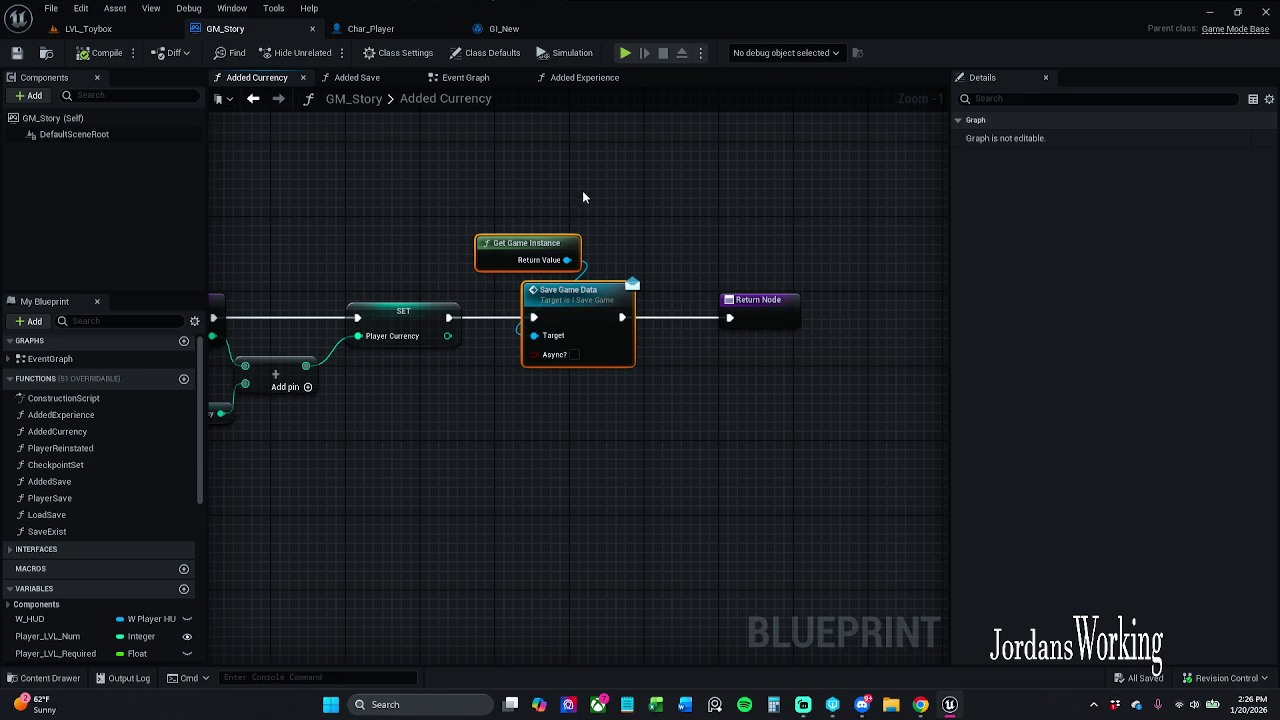
left_click(515, 31)
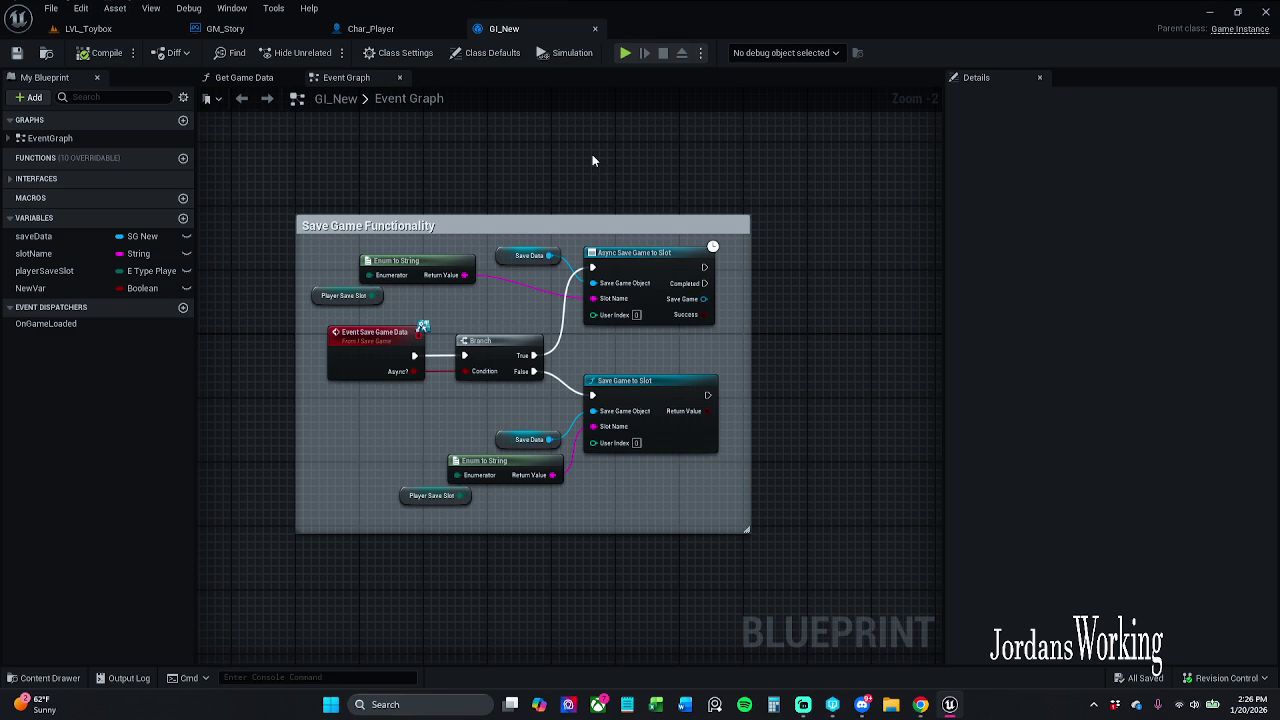
left_click(150, 28)
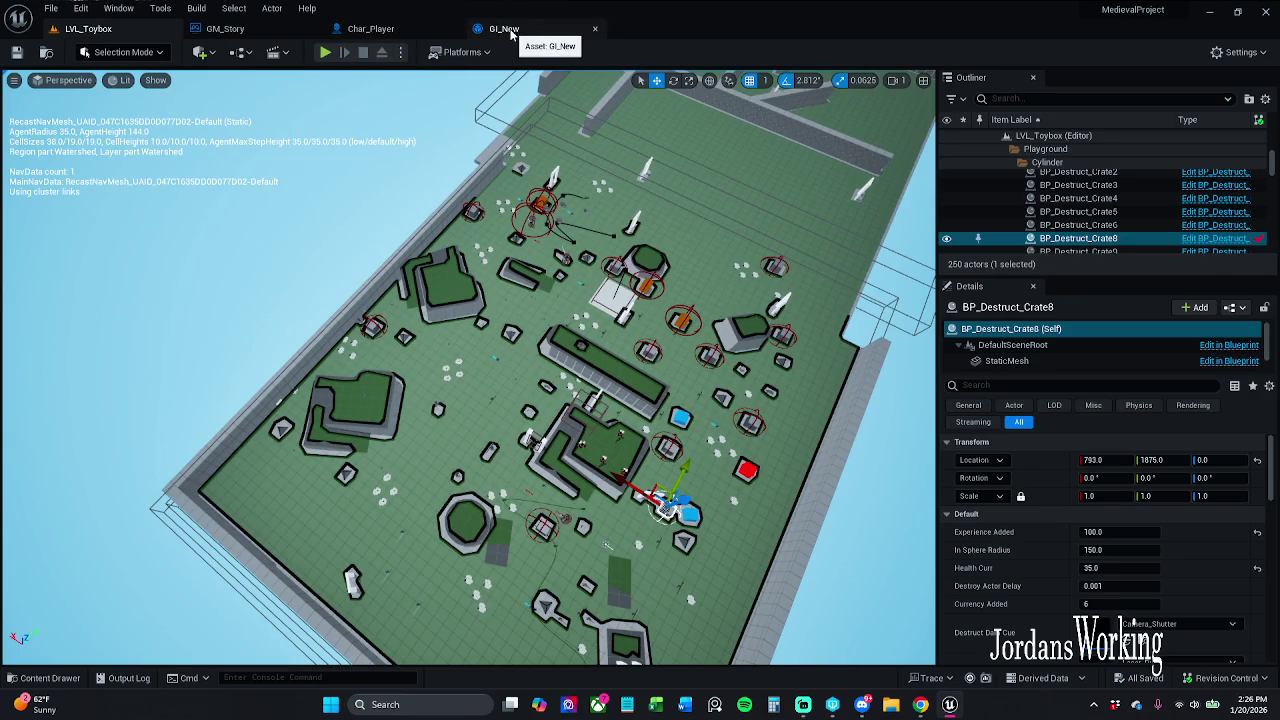
left_click(370, 28)
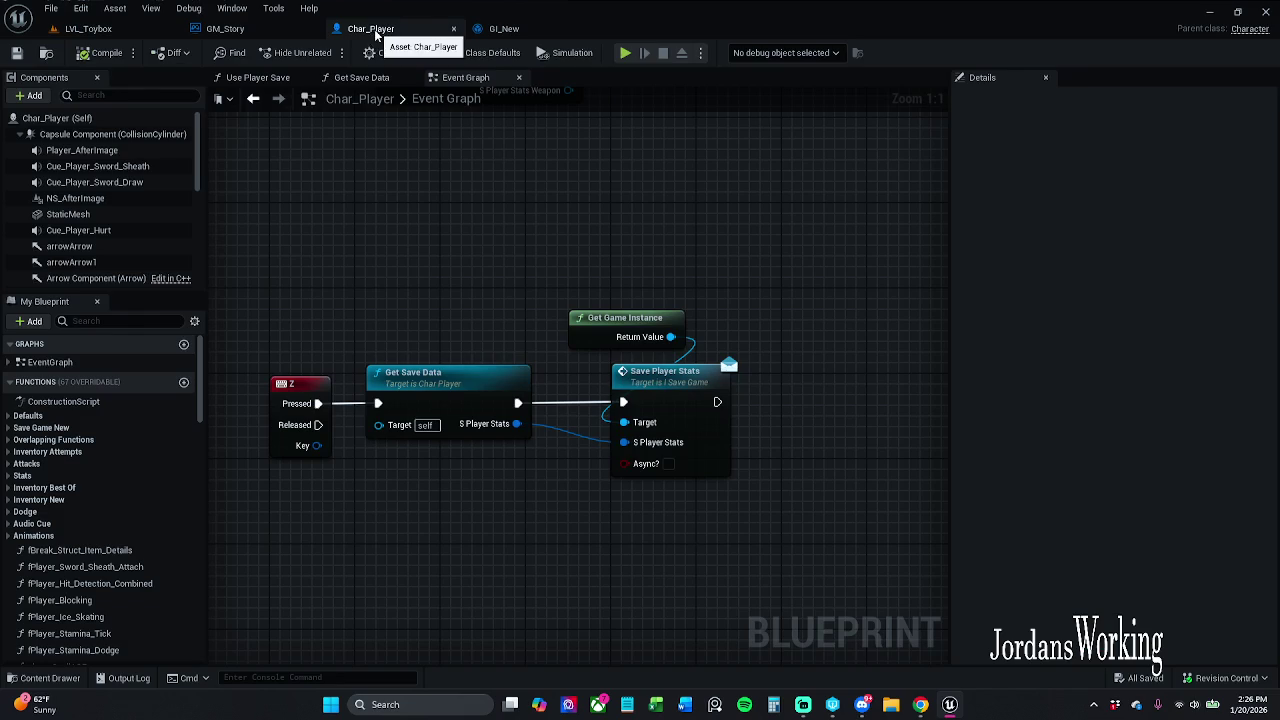
- Add an Increment (++) on S Player Stats Level after Print String and save Char_Player
scroll(515, 469, "up", 3)
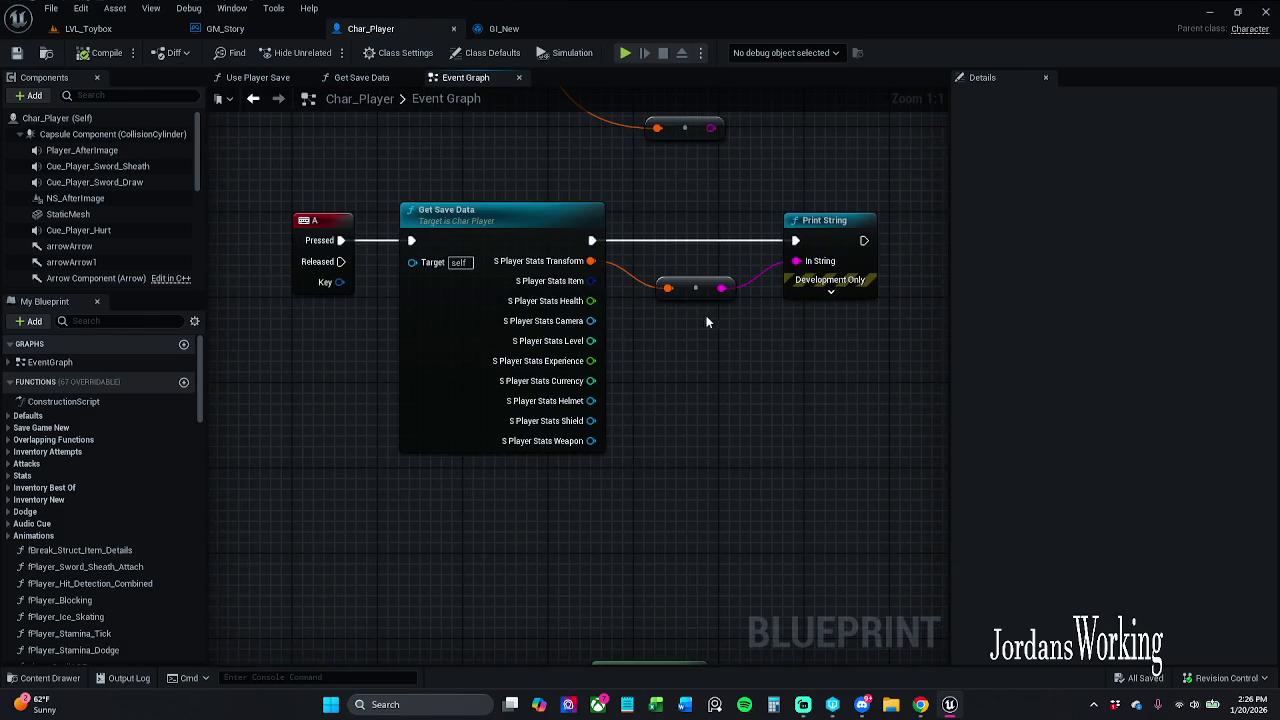
left_click_drag(538, 385, 634, 426)
type("to string")
key("Escape")
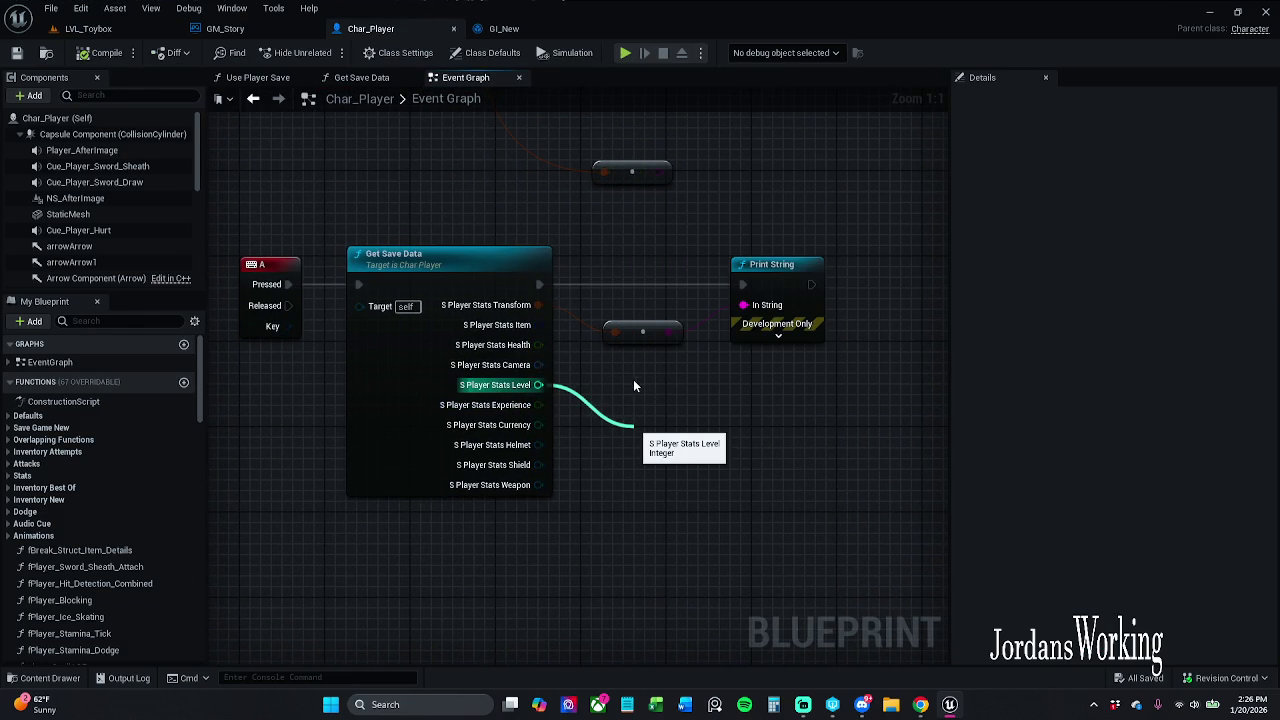
left_click_drag(636, 383, 635, 381)
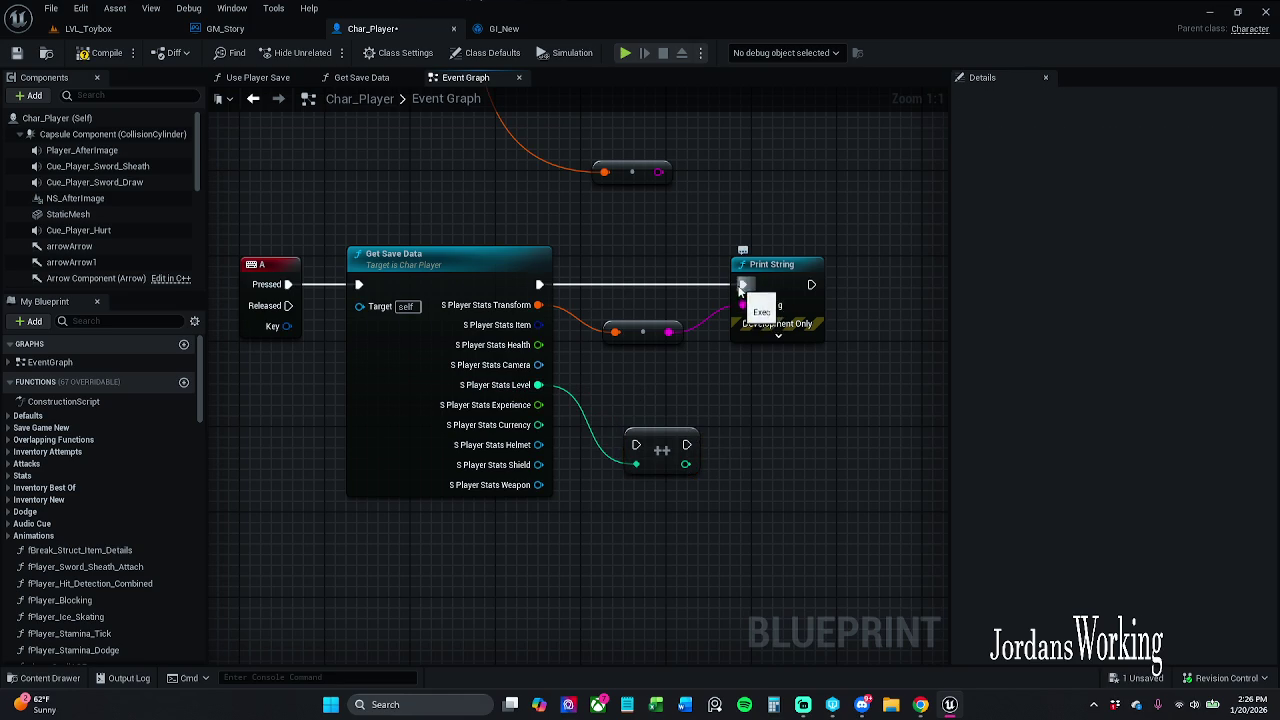
mouse_move(811, 284)
left_mouse_down()
mouse_move(803, 408)
mouse_move(674, 449)
mouse_move(636, 444)
left_mouse_up()
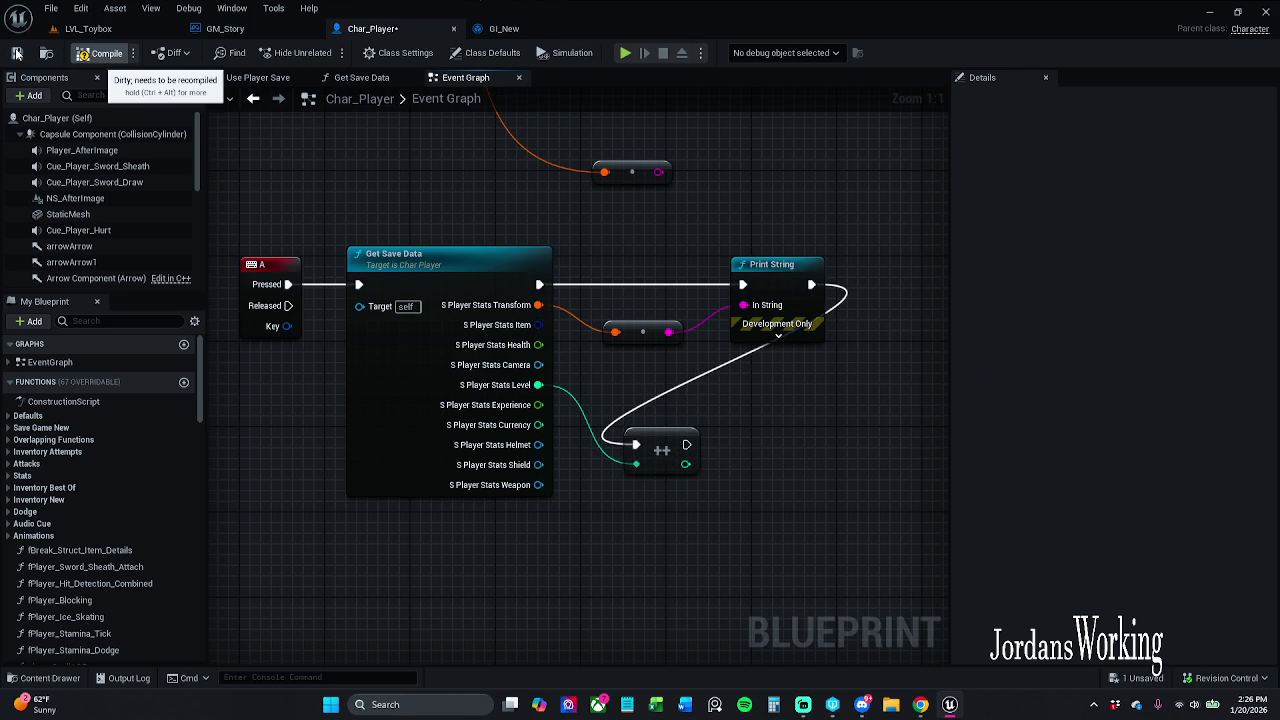
key("ctrl+s")
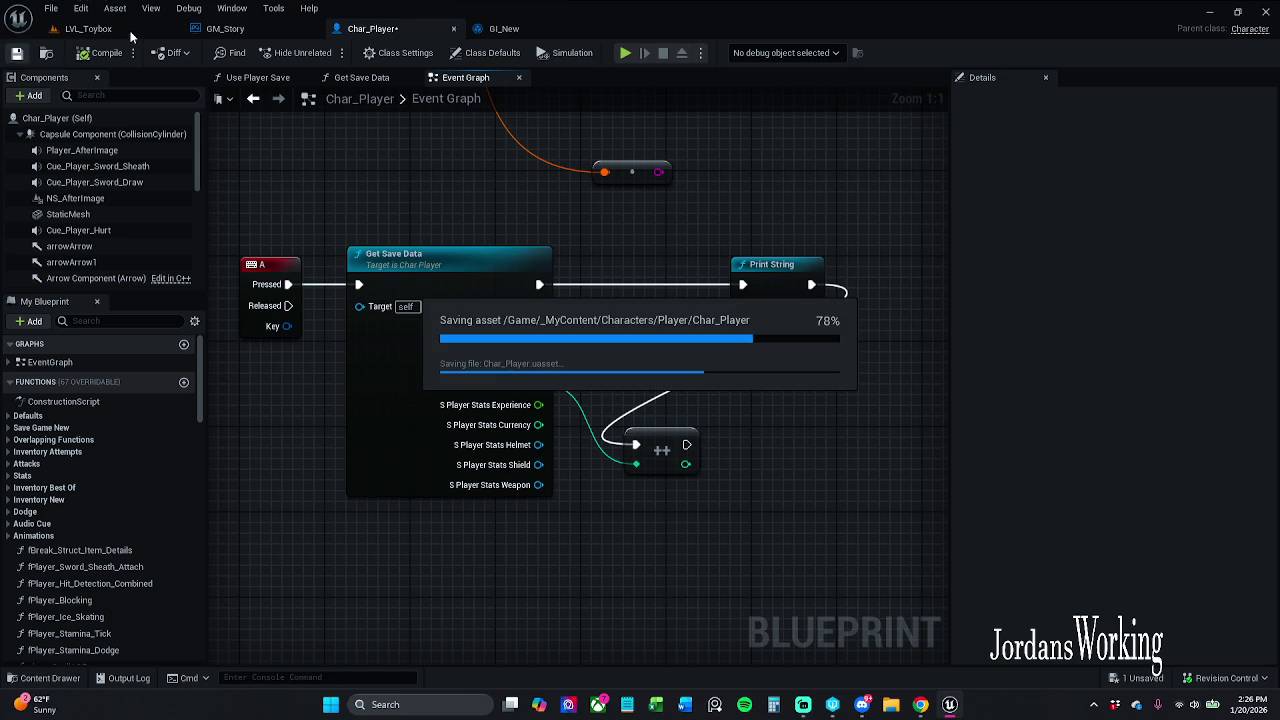
left_click(125, 30)
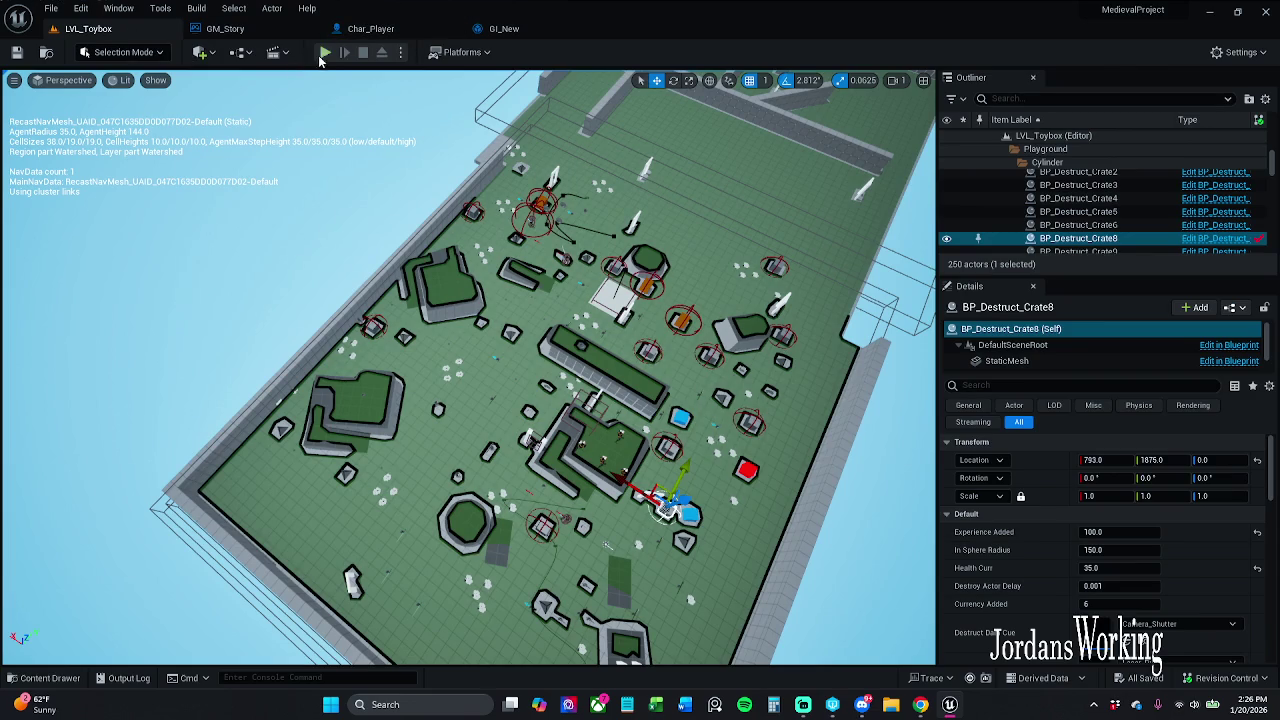
left_click(325, 52)
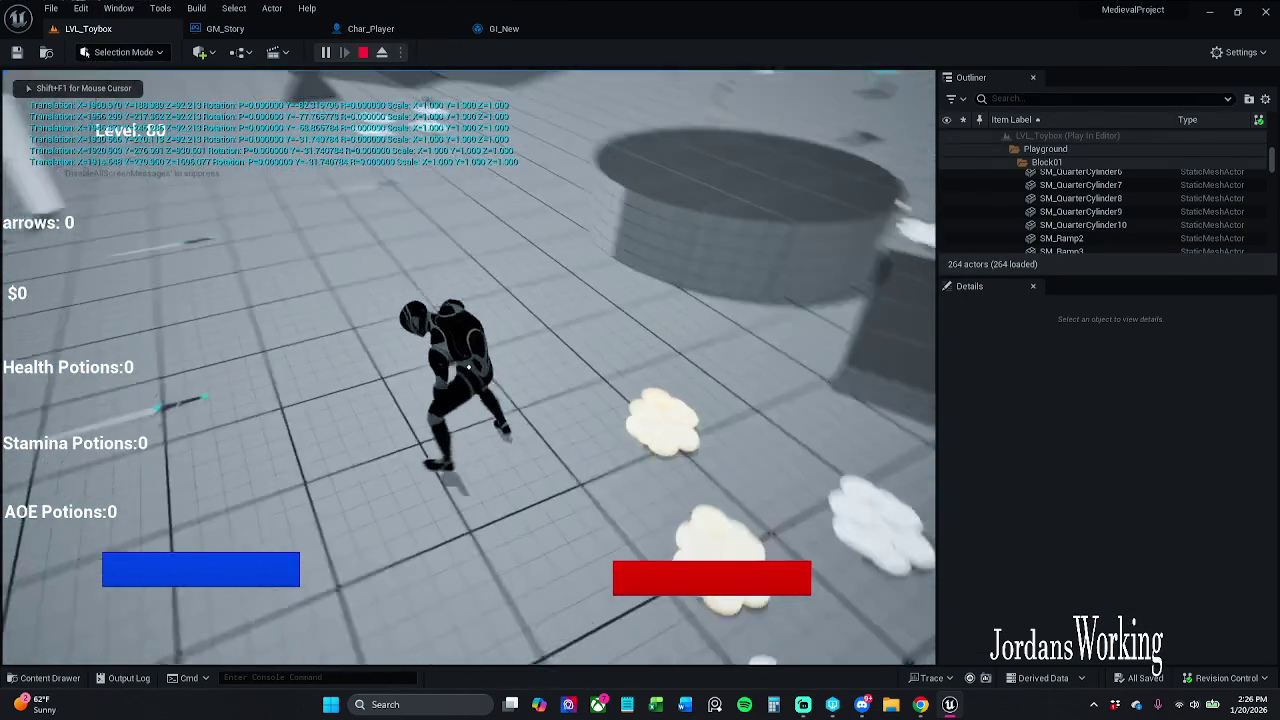
key("Escape")
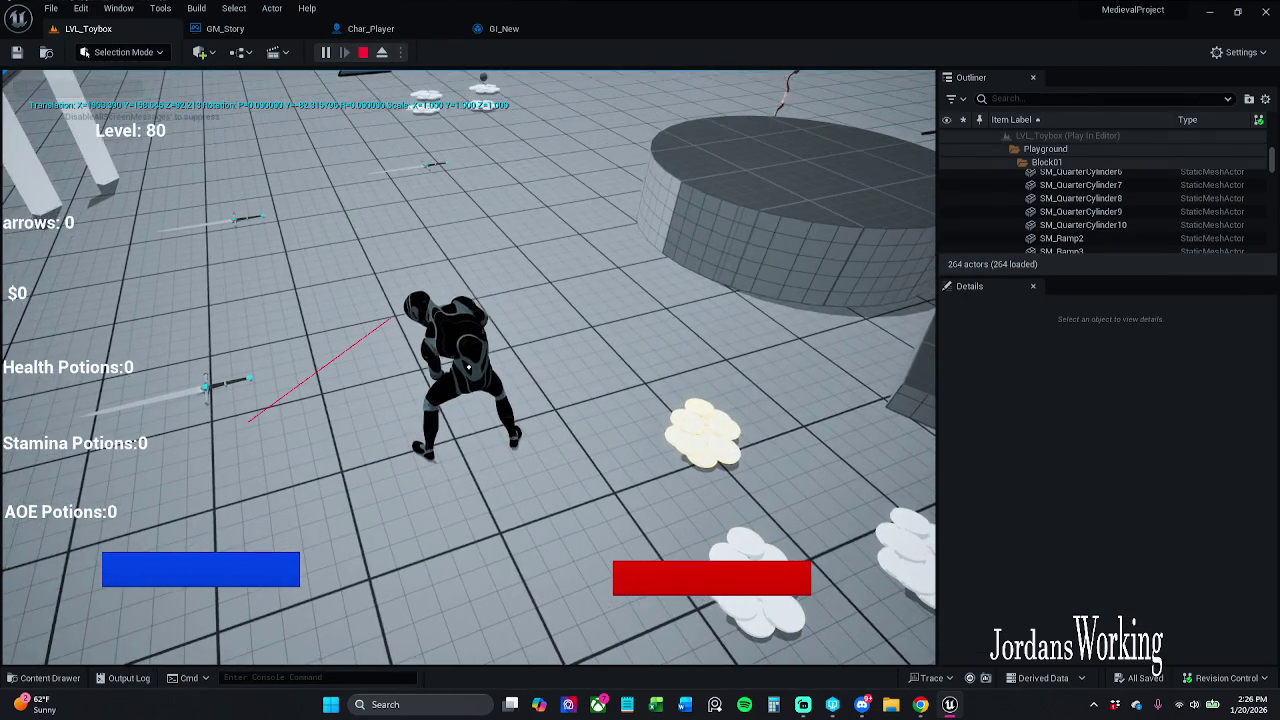
left_click(418, 28)
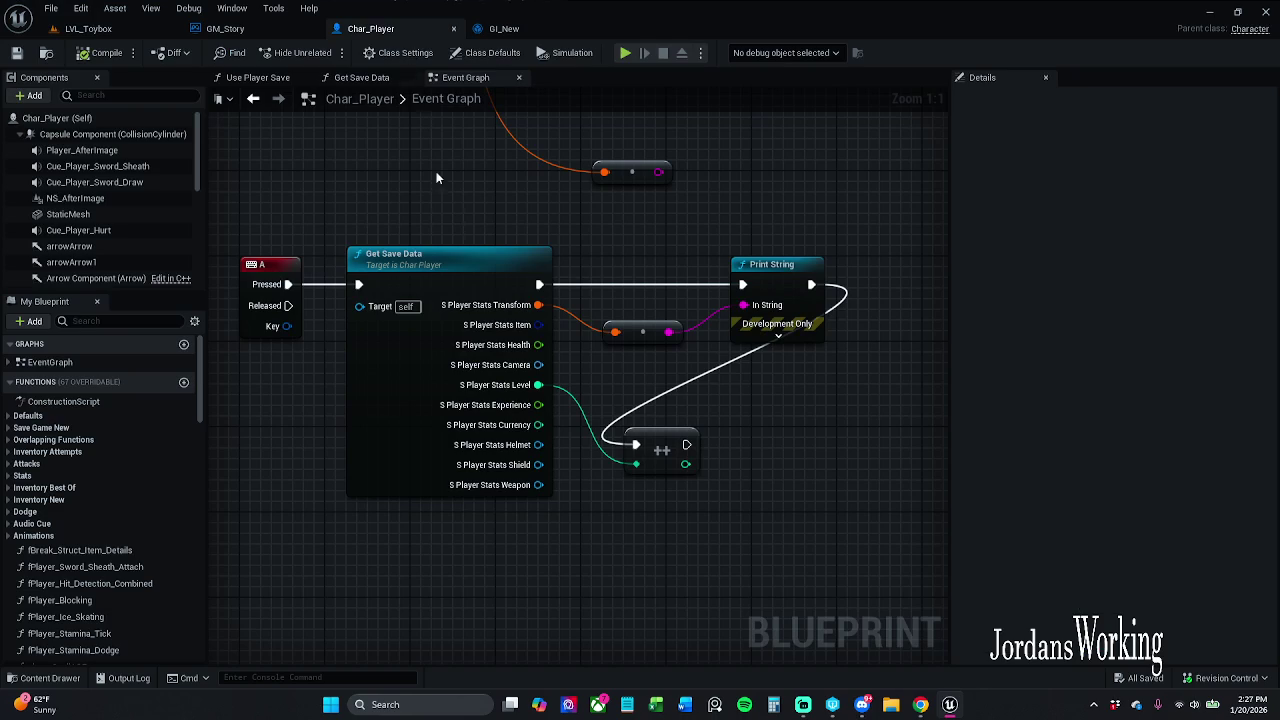
- Change the Experience default in Char_Player's Get Save Data return from 100.0 to 0.0
double_click(412, 395)
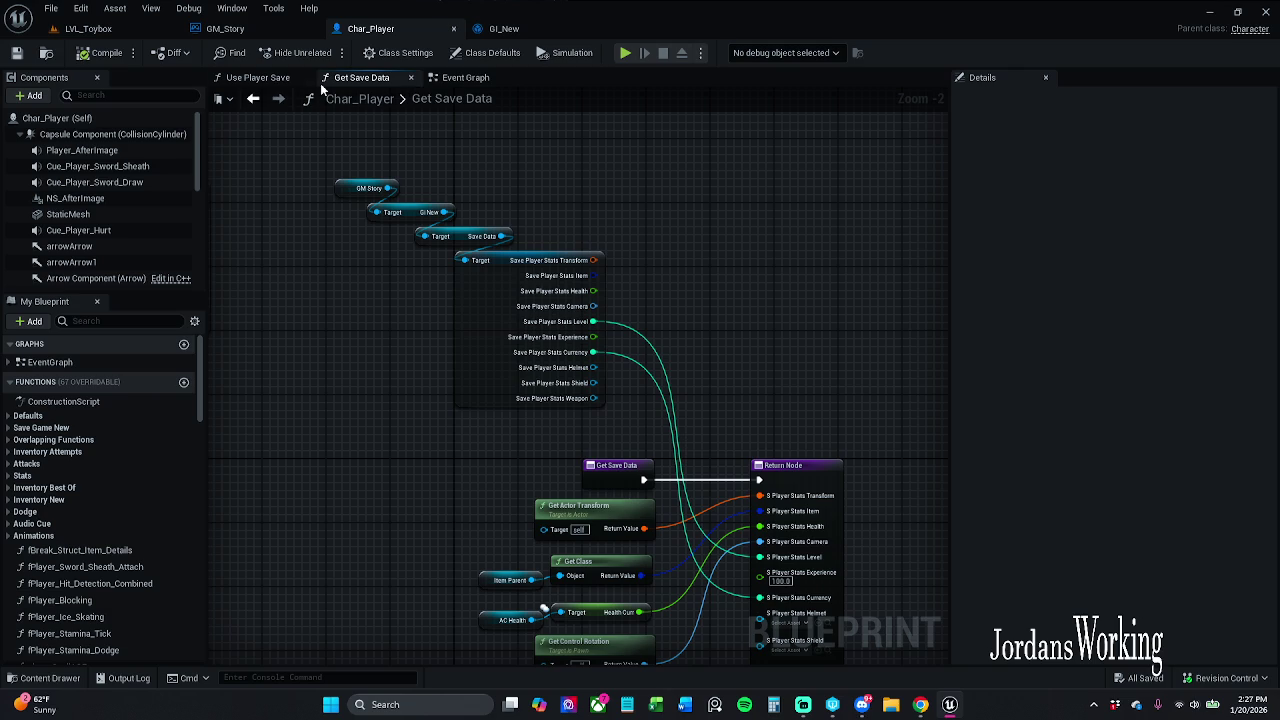
left_click(465, 77)
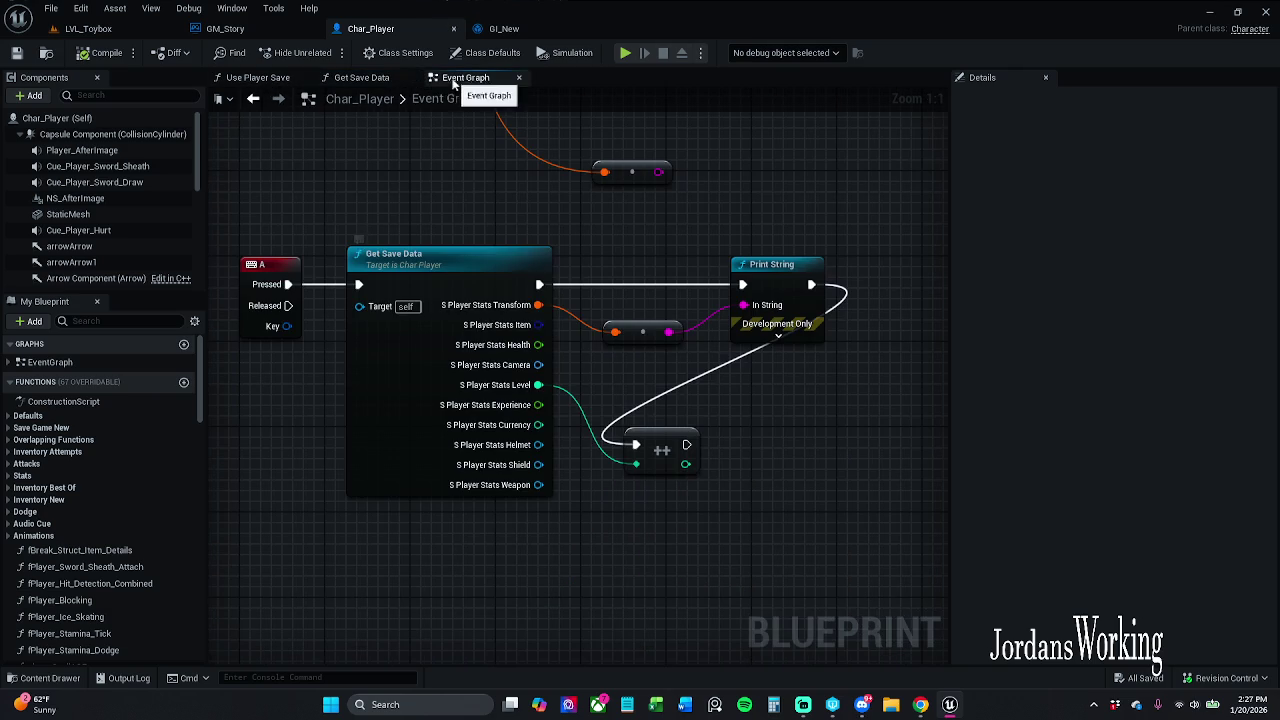
double_click(490, 285)
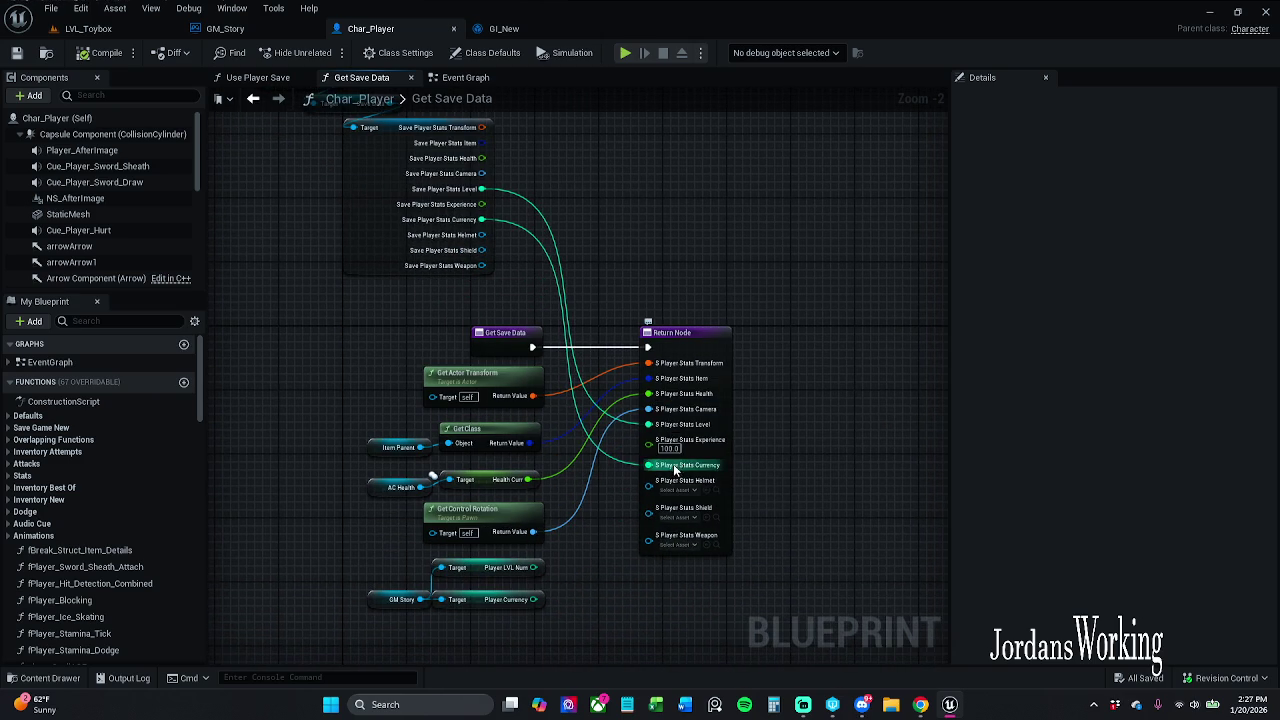
left_click(668, 449)
type("0")
key("Return")
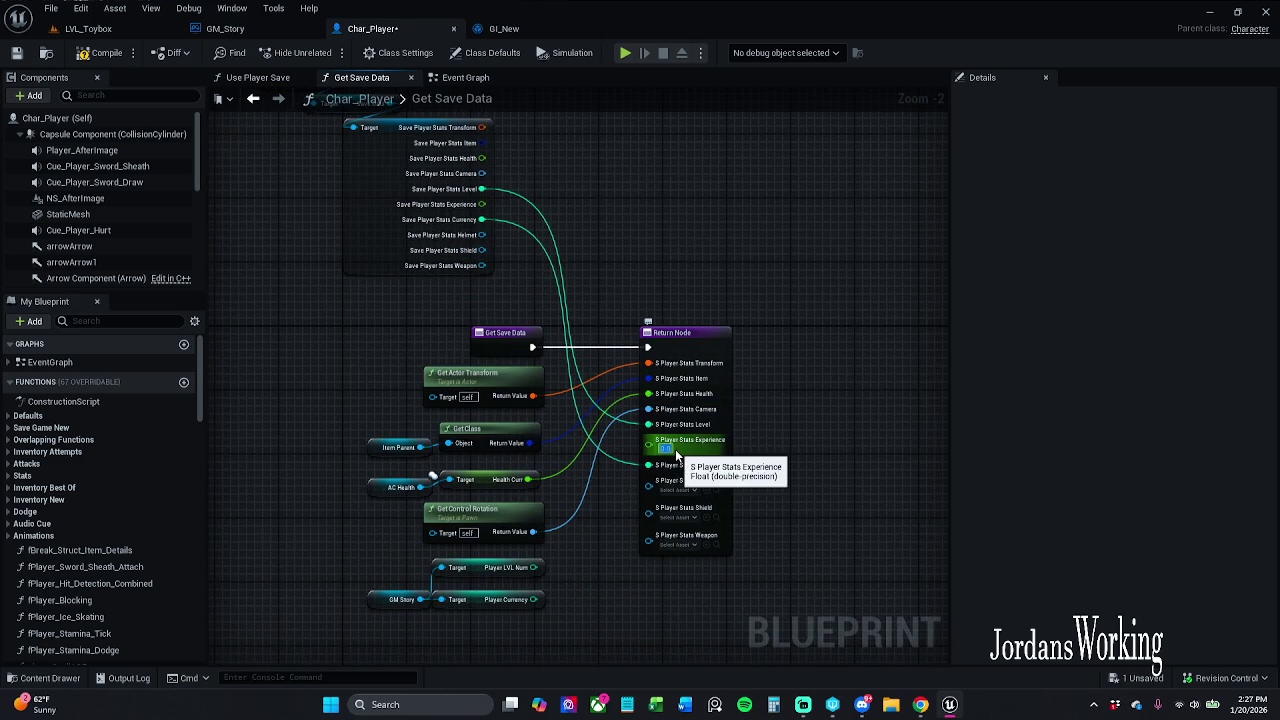
- Compile and save Char_Player, then show its Use Player Save function graph
left_click(96, 57)
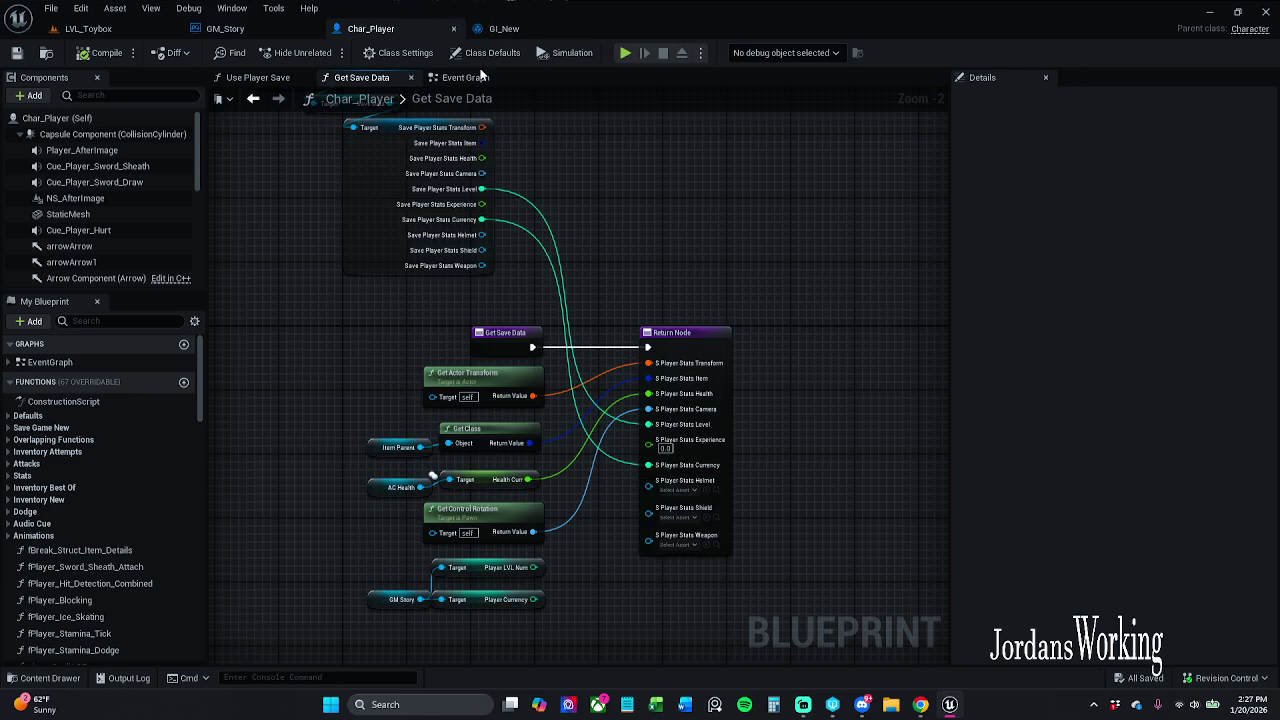
left_click(482, 76)
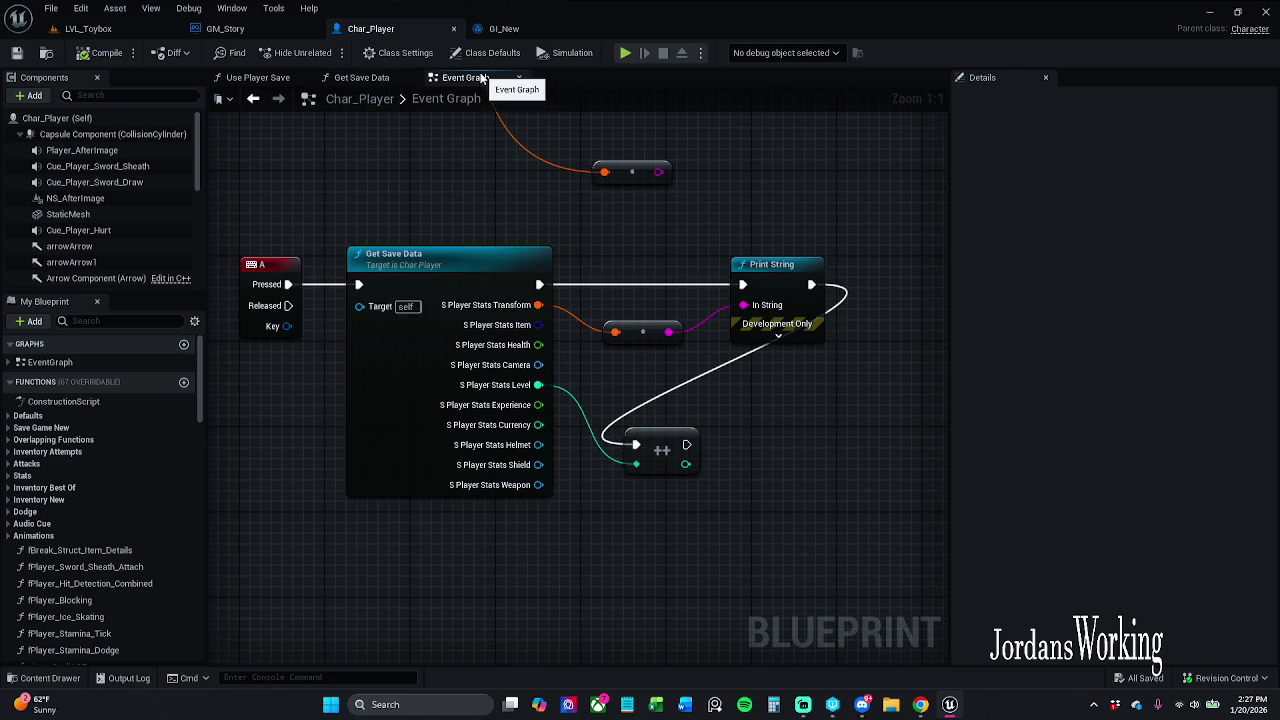
left_click(260, 77)
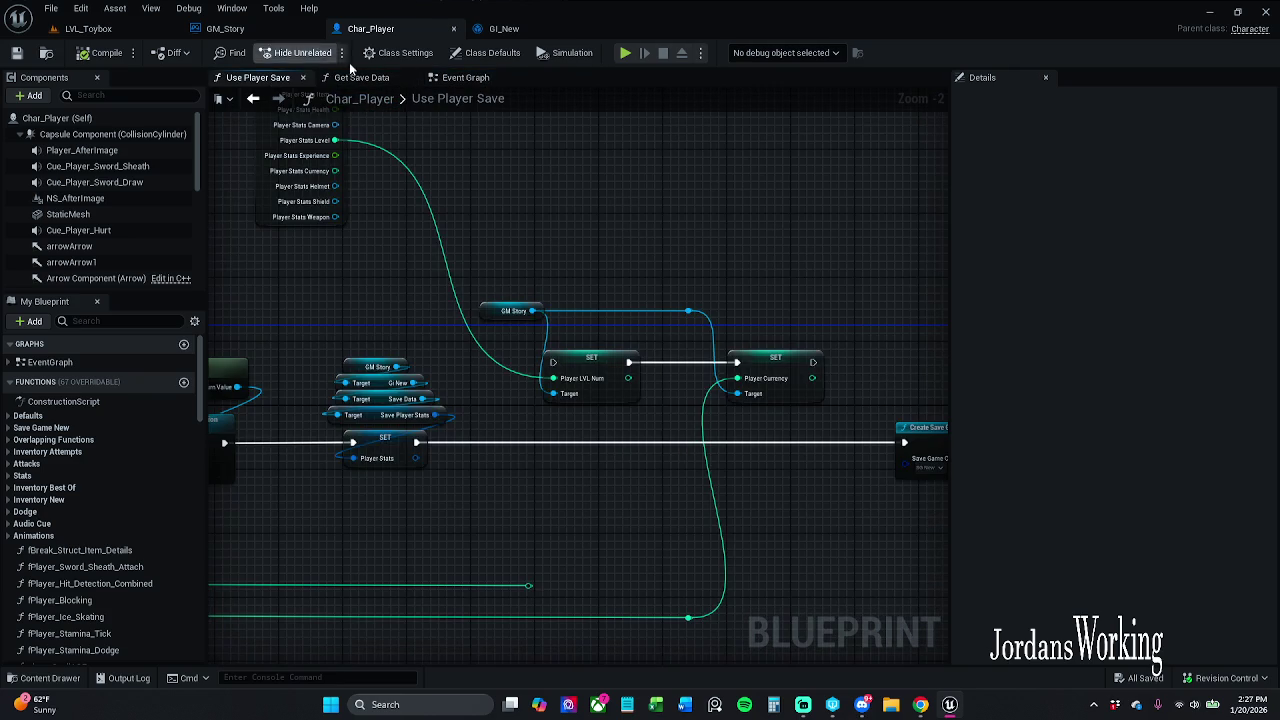
- Browse the Content Drawer to _MyContent > Art > Widgets > InGameWidgets and open W_Player_HUD
left_click(474, 82)
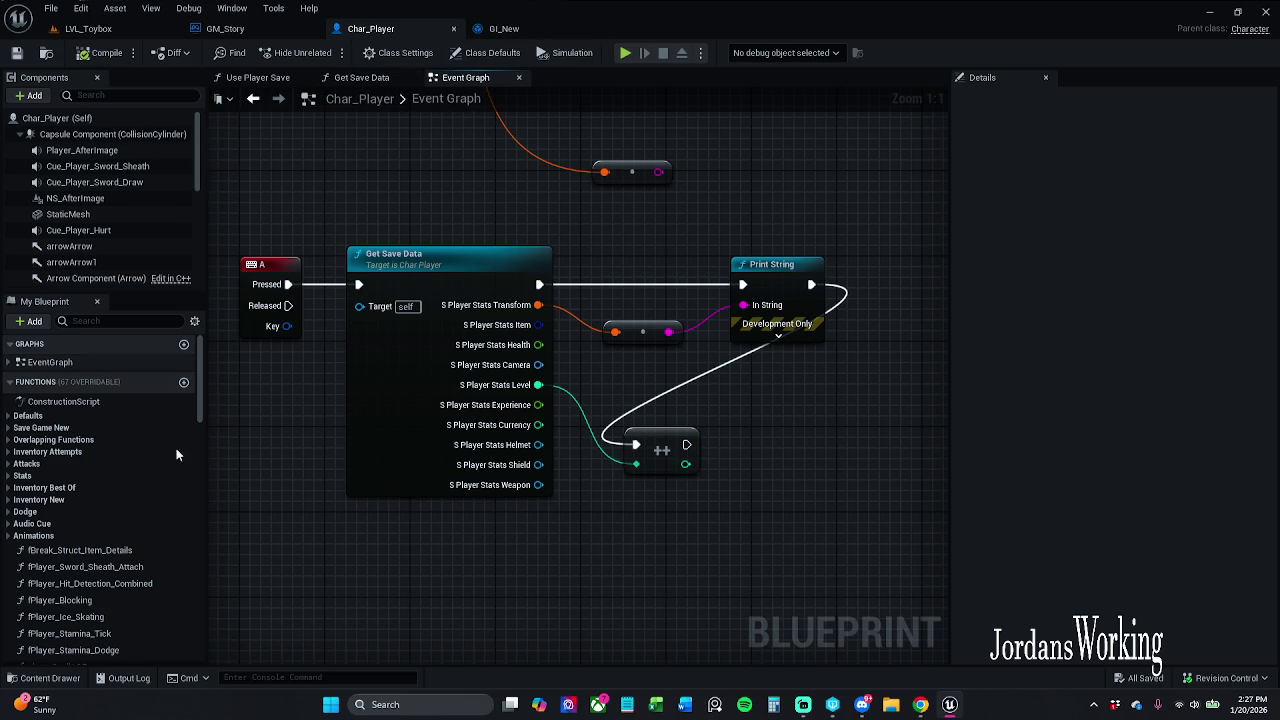
left_click(40, 678)
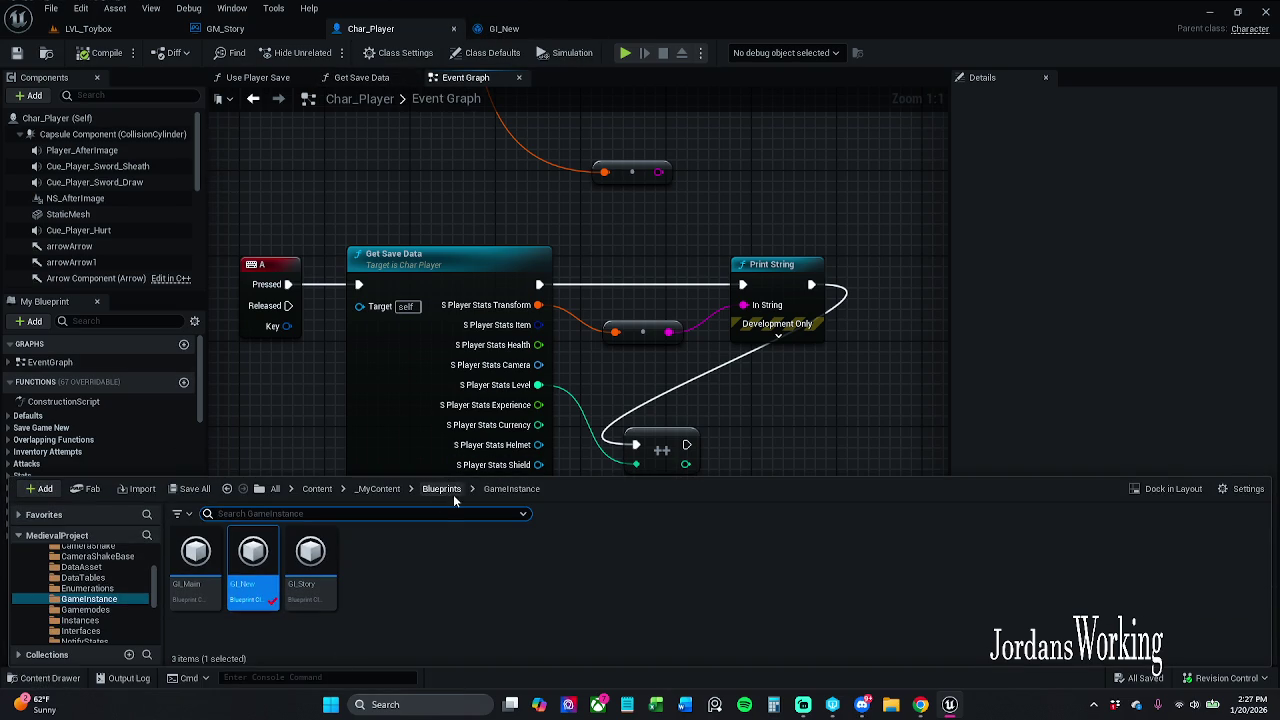
left_click(370, 489)
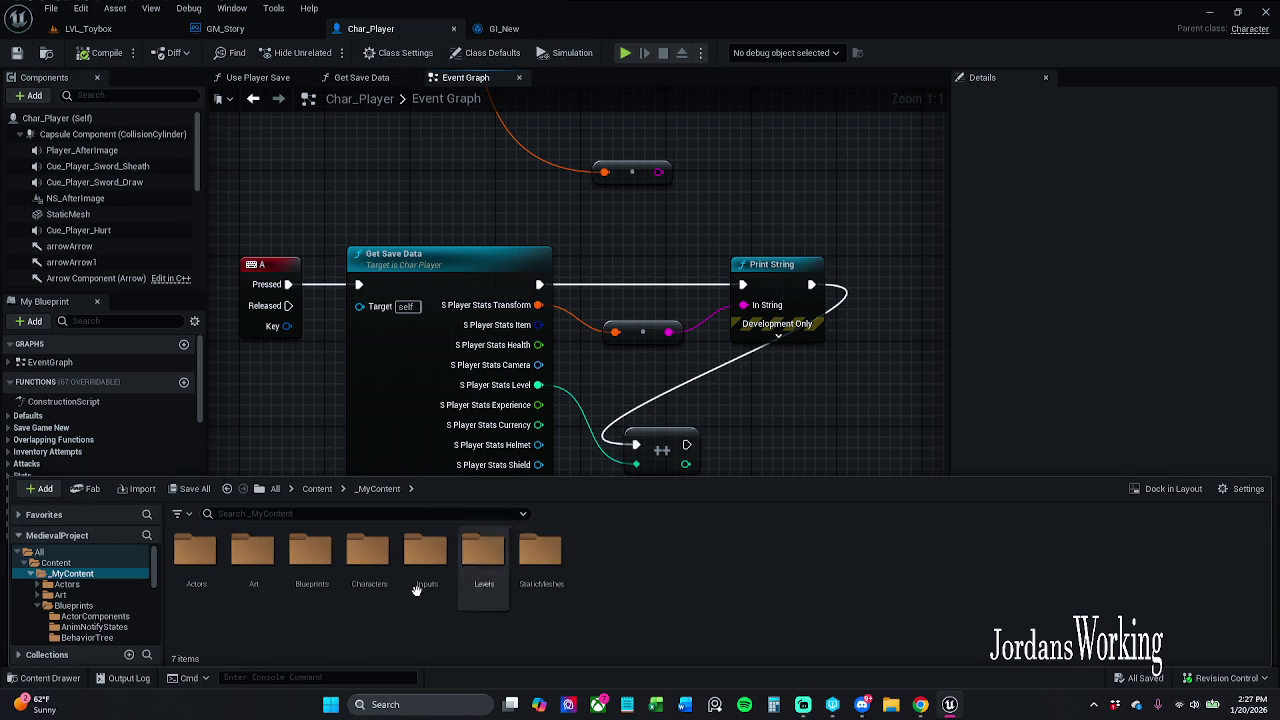
double_click(272, 589)
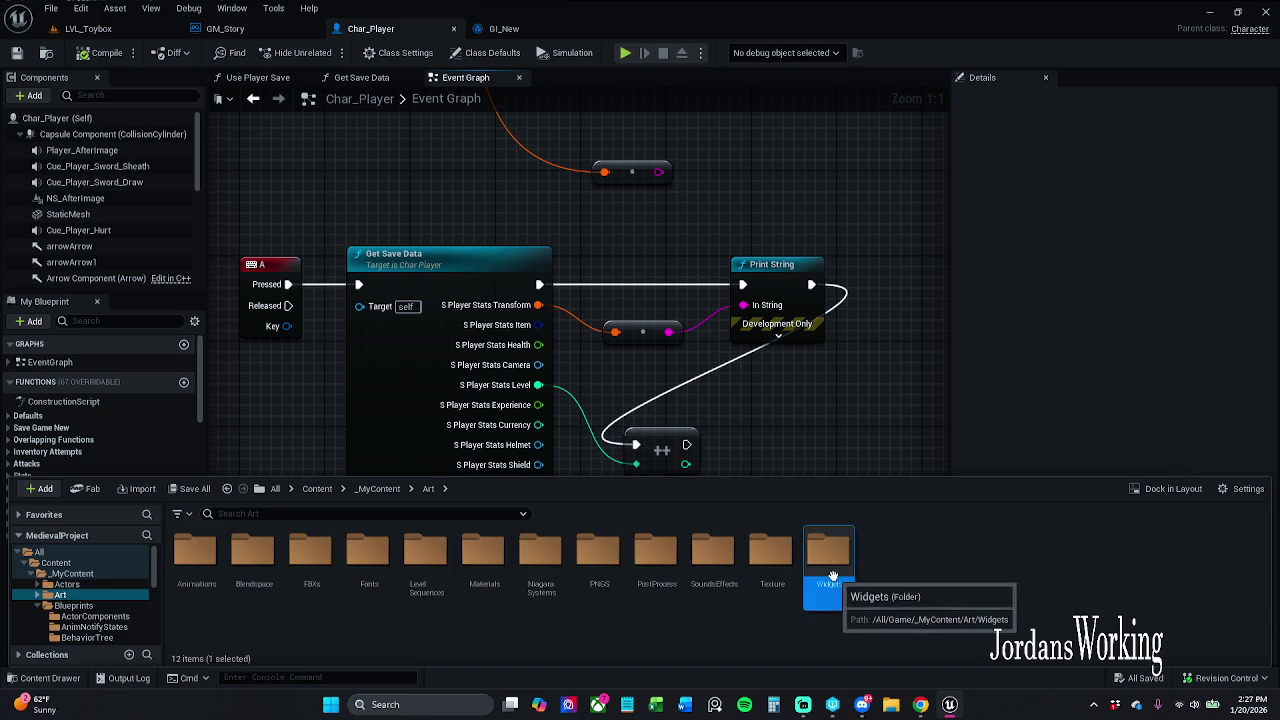
double_click(830, 555)
double_click(190, 565)
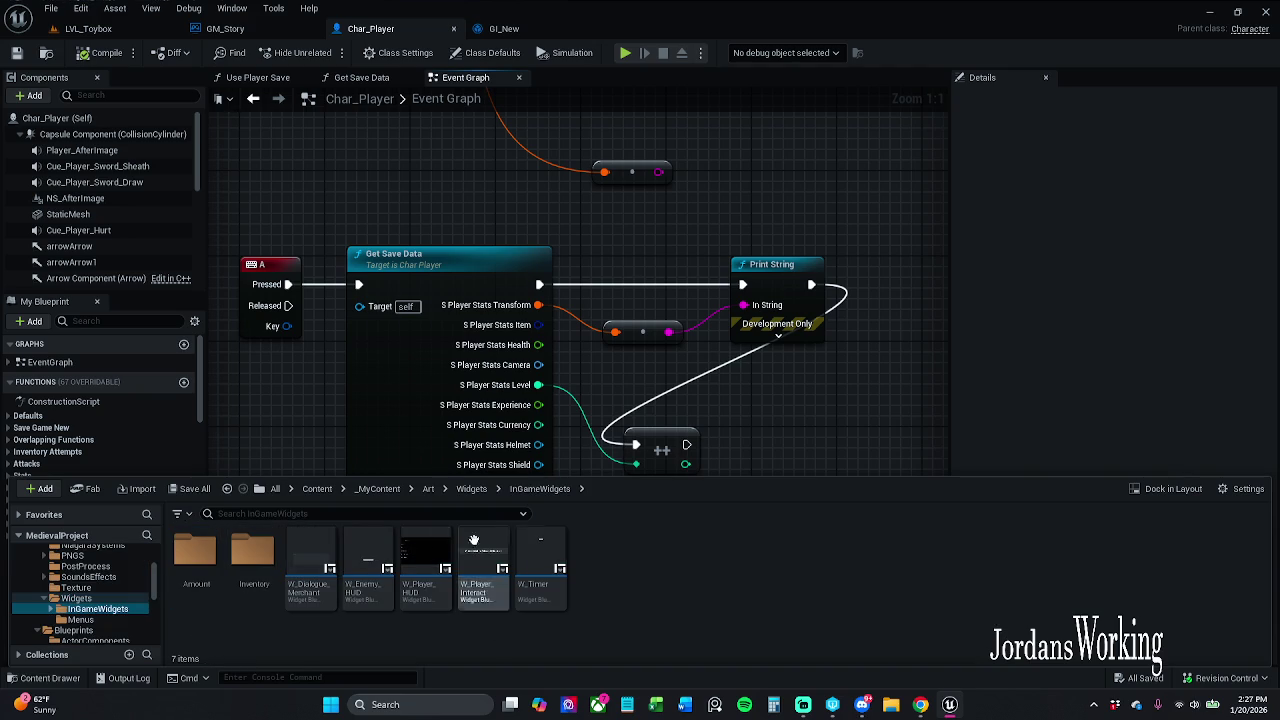
double_click(423, 578)
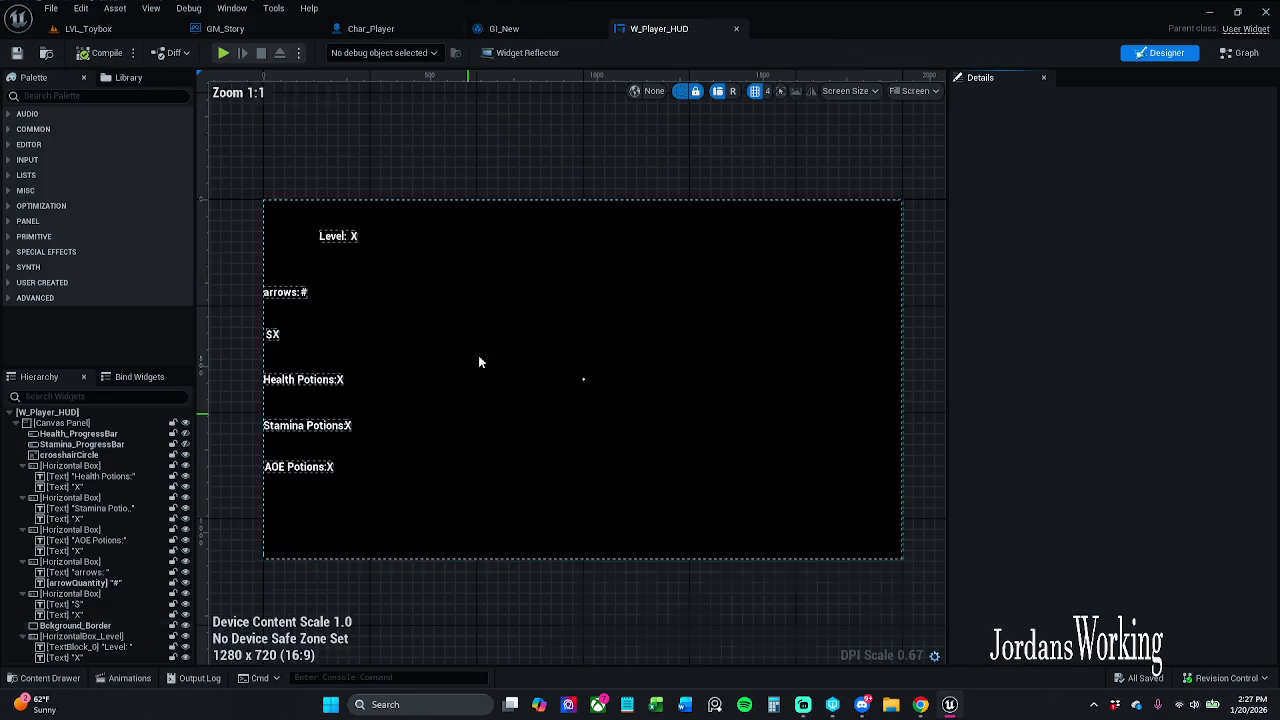
- Inspect the Level text's GetPlayerLevel binding graph, then switch to GI_New's Save Game Functionality
left_click(352, 238)
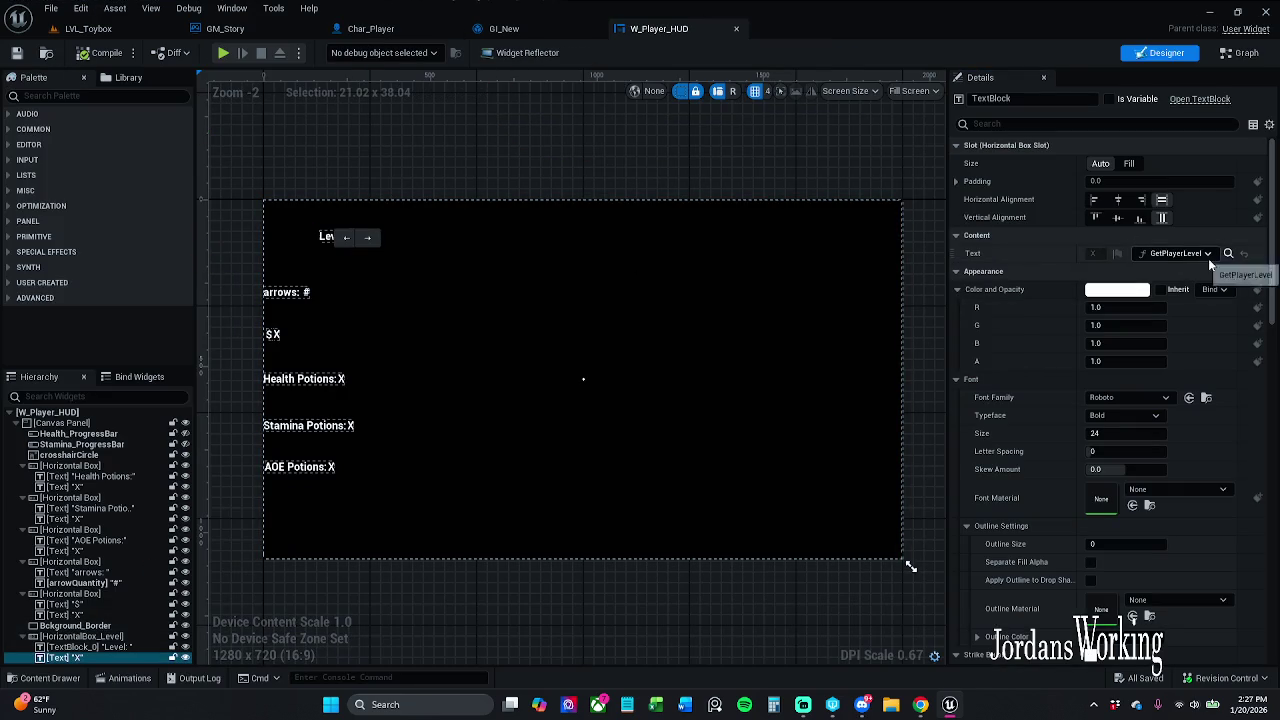
left_click(1240, 53)
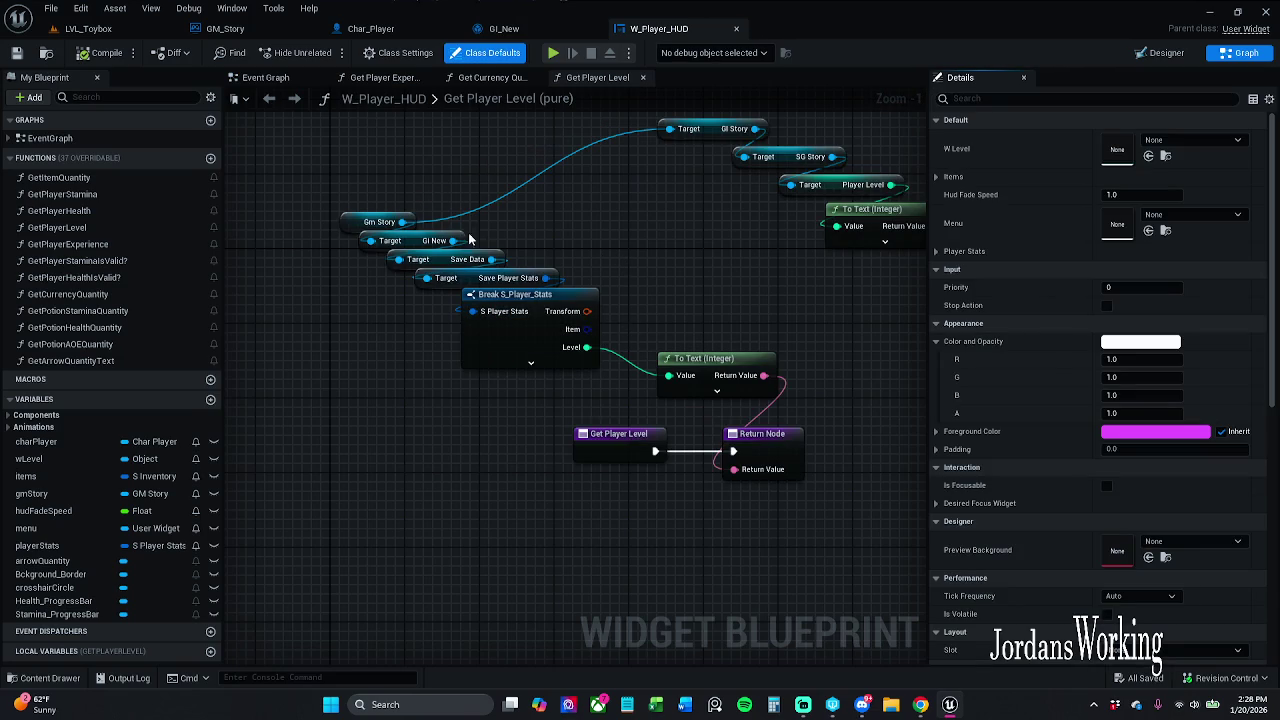
double_click(570, 101)
key("Escape")
left_click(505, 29)
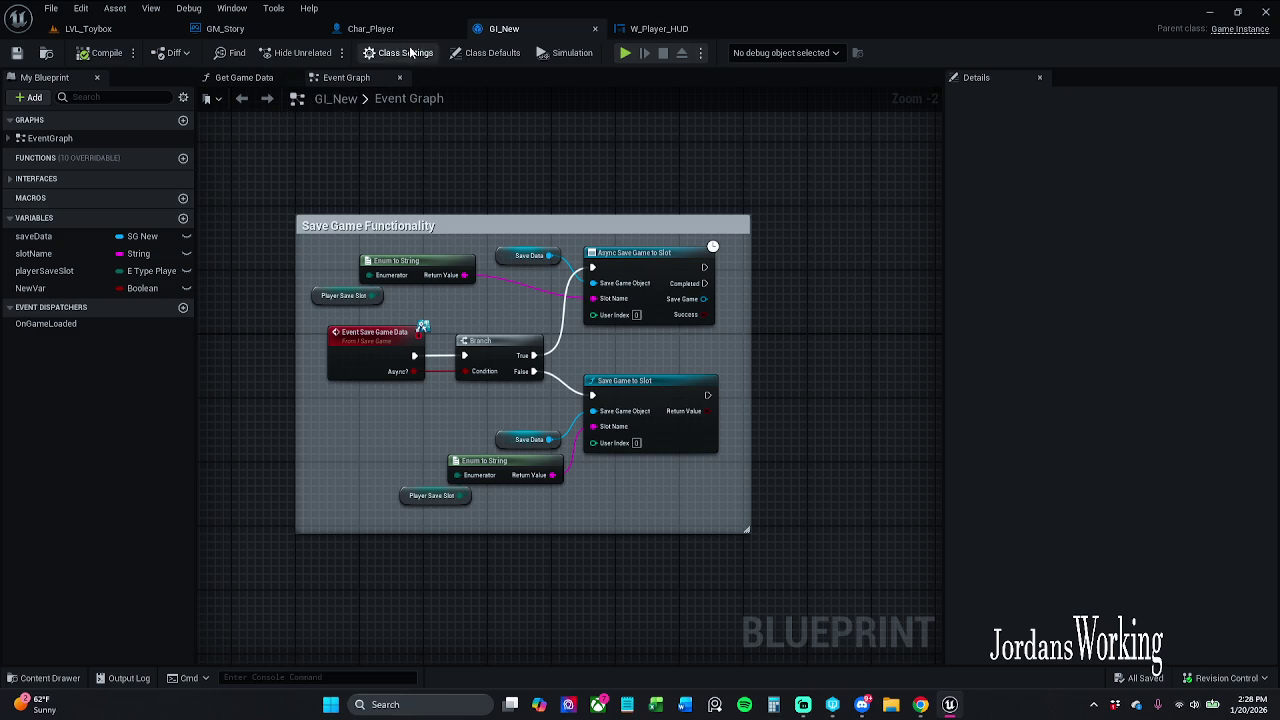
- Open Char_Player's Get Save Data graph and compare it with GI_New and W_Player_HUD
left_click(378, 30)
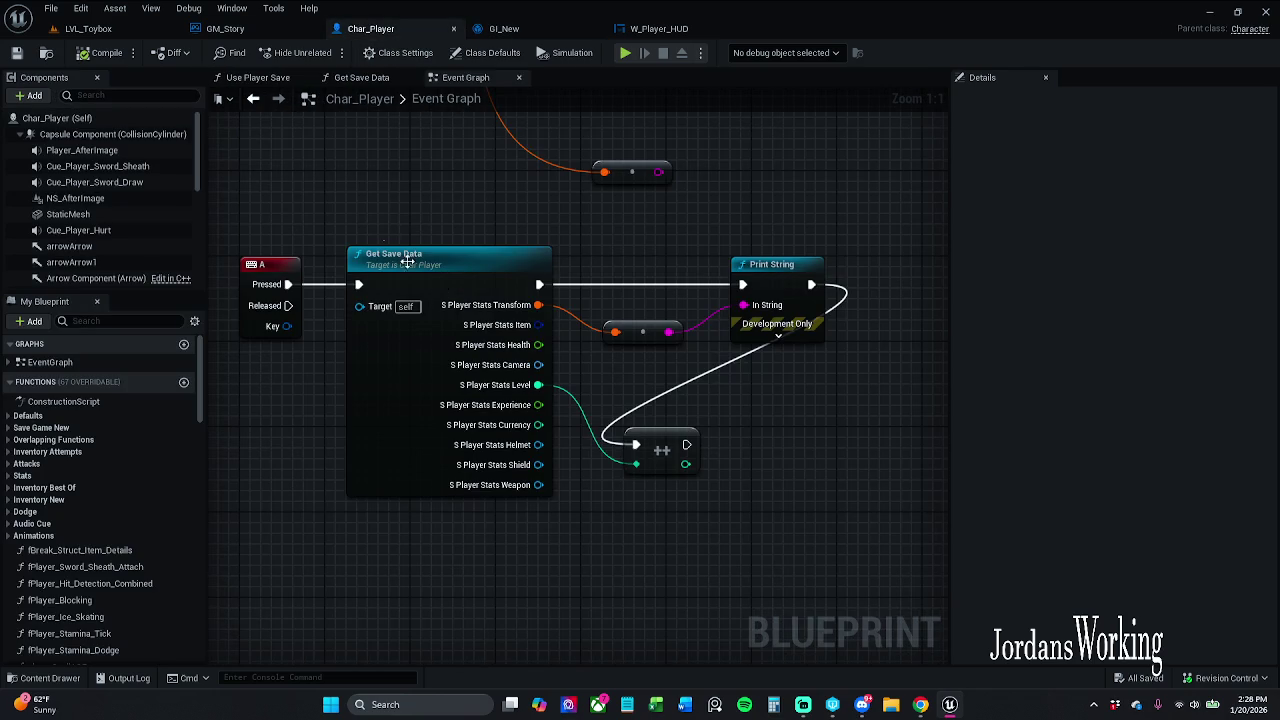
double_click(430, 258)
scroll(390, 200, "down", 2)
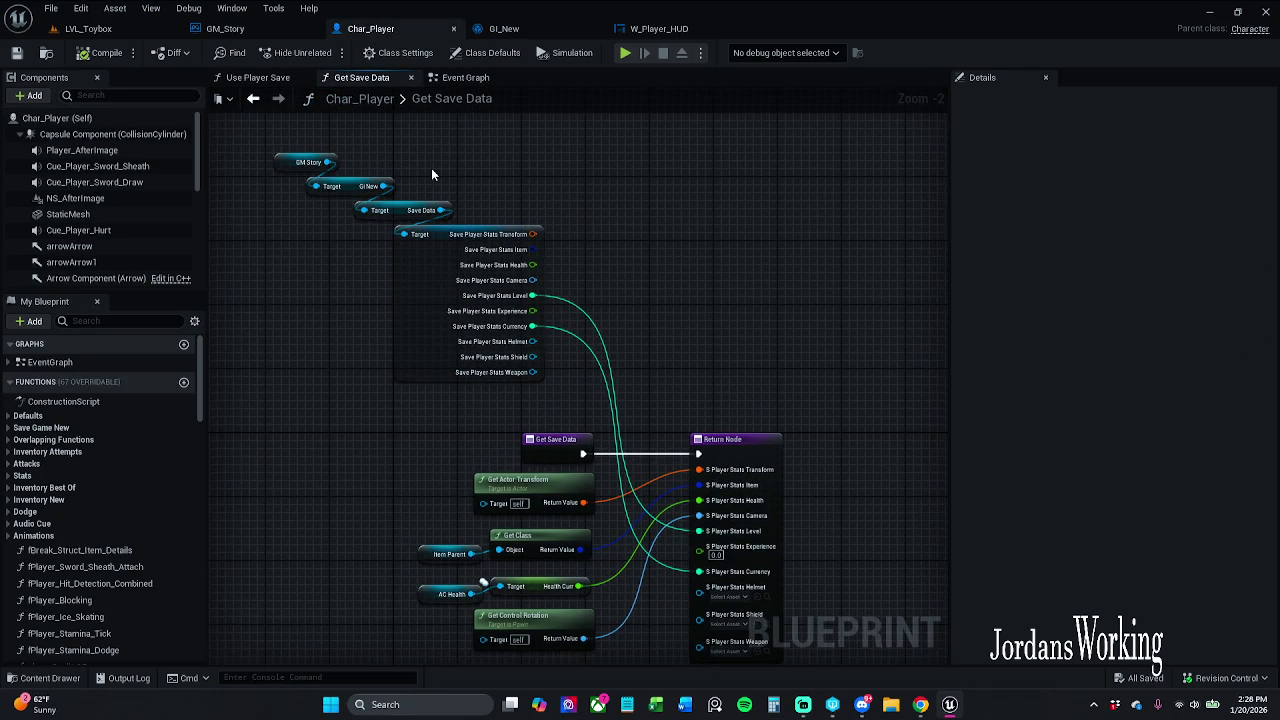
left_click(504, 28)
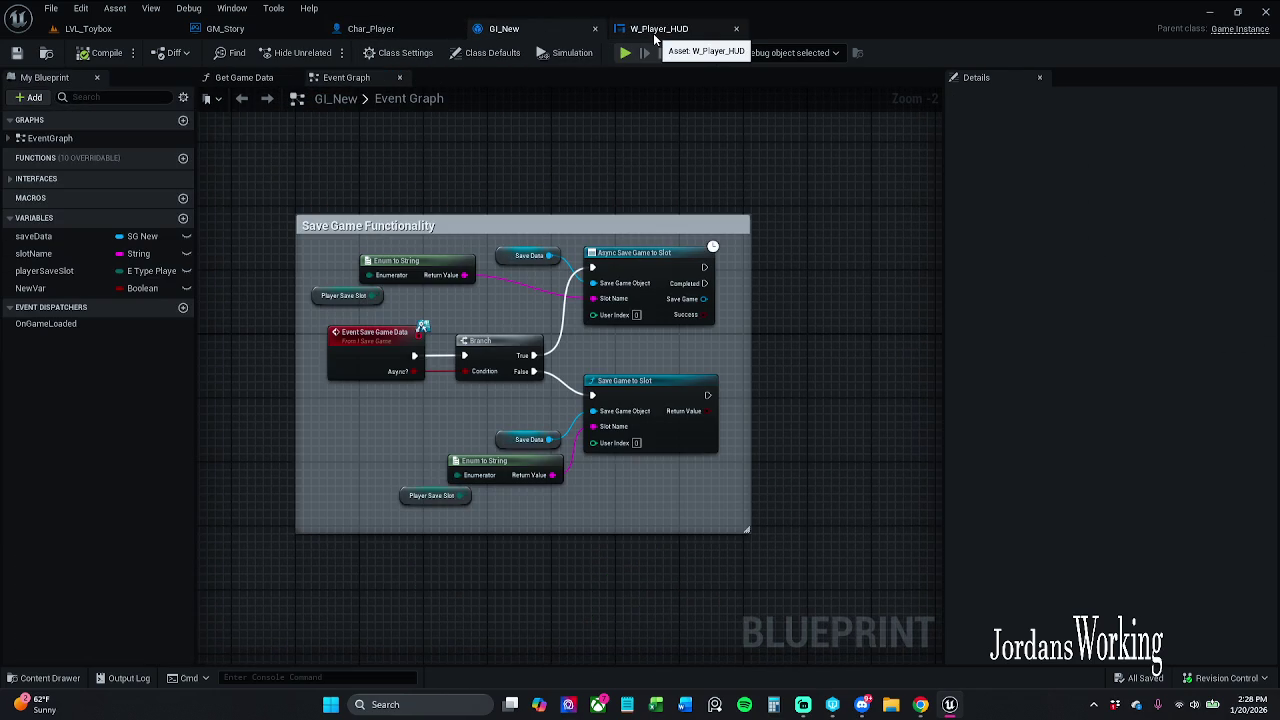
left_click(655, 30)
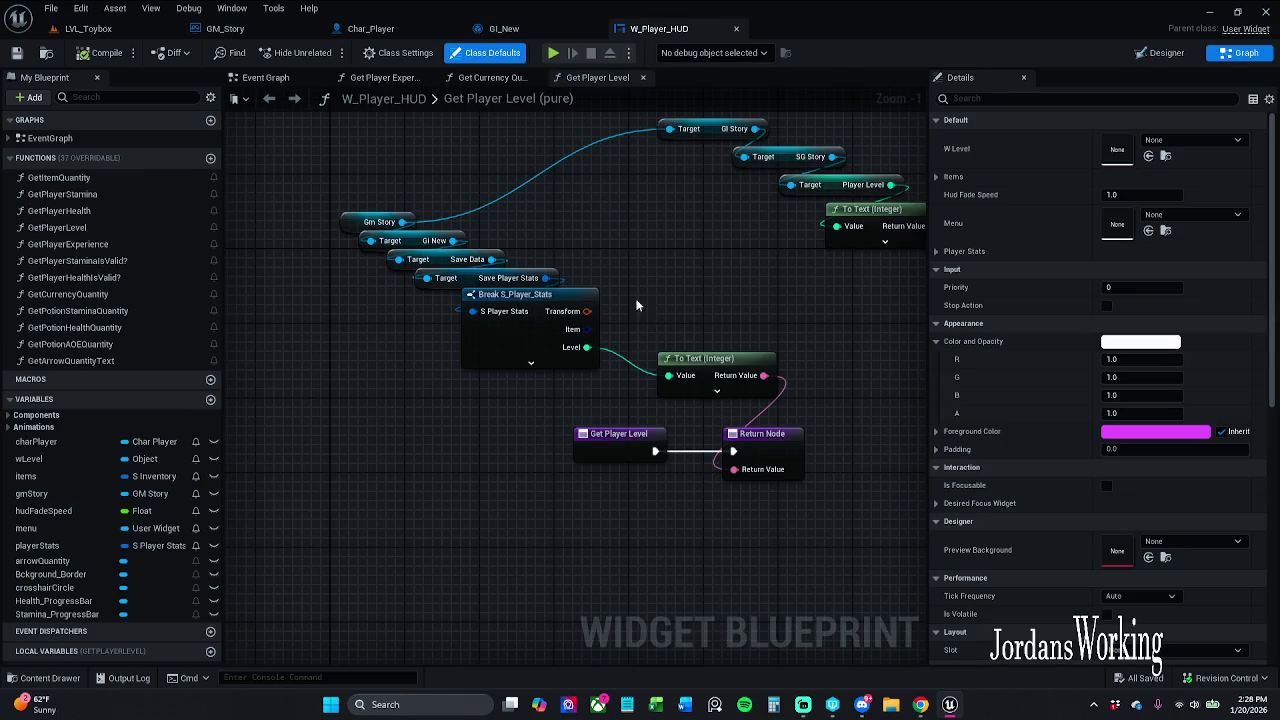
left_click(519, 30)
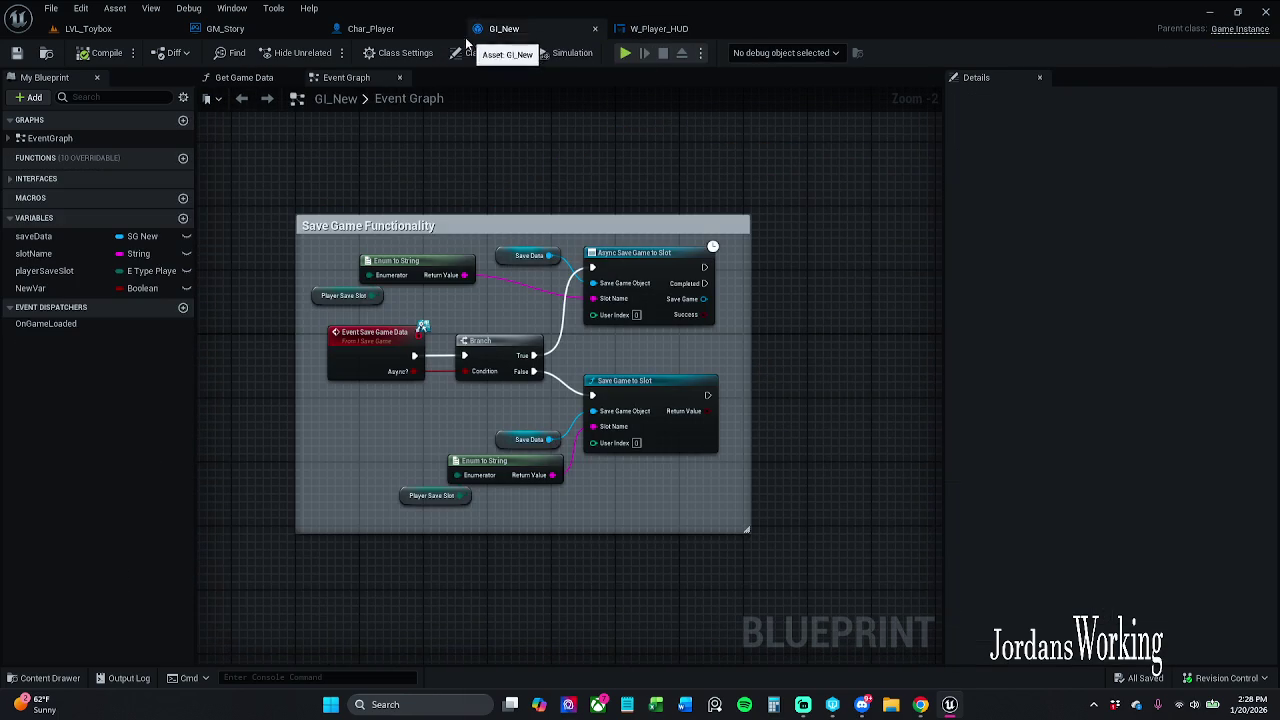
- Re-examine Char_Player's save-data nodes, then open GI_New's Get Game Data function
left_click(380, 30)
left_click_drag(470, 201, 605, 280)
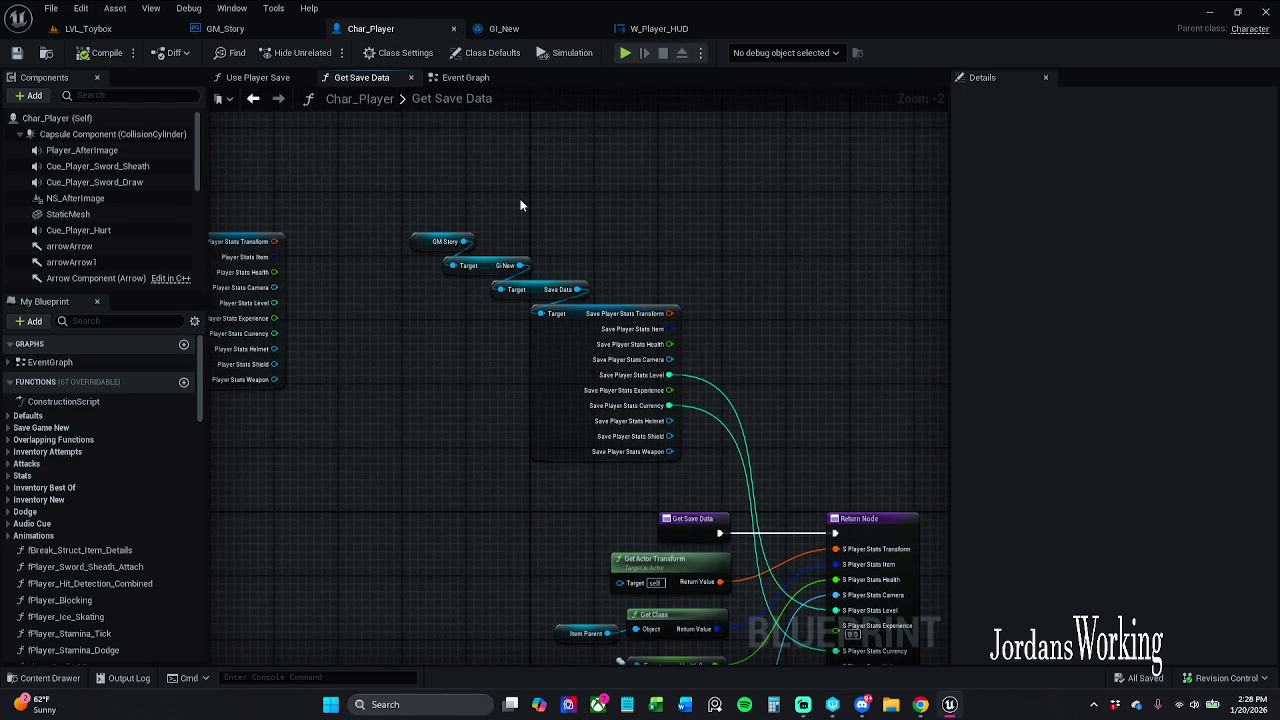
left_click_drag(502, 225, 343, 107)
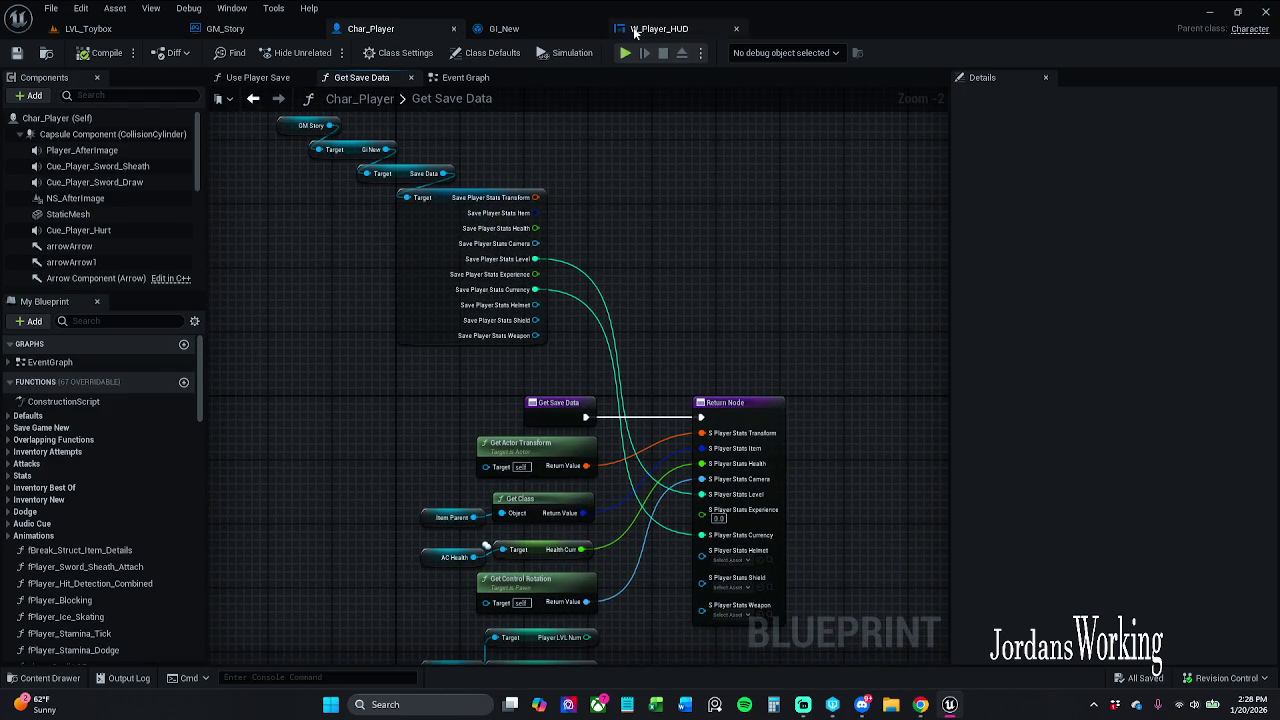
left_click(659, 36)
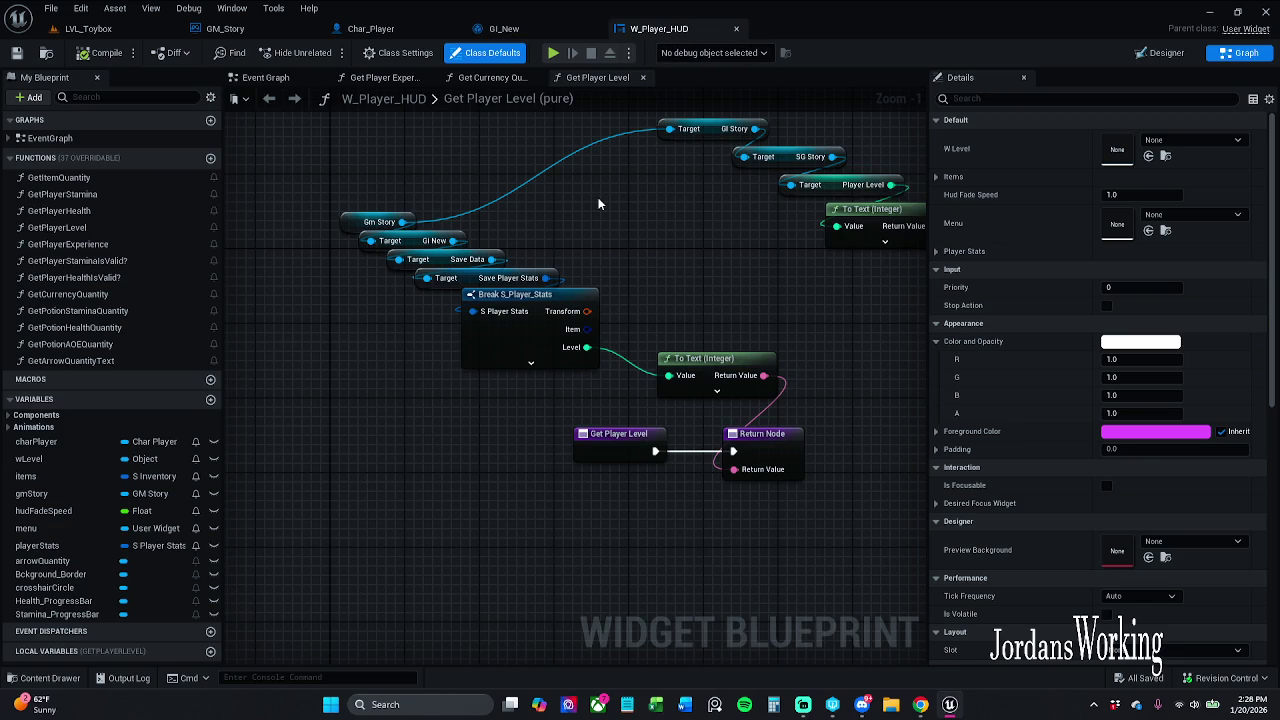
left_click(518, 31)
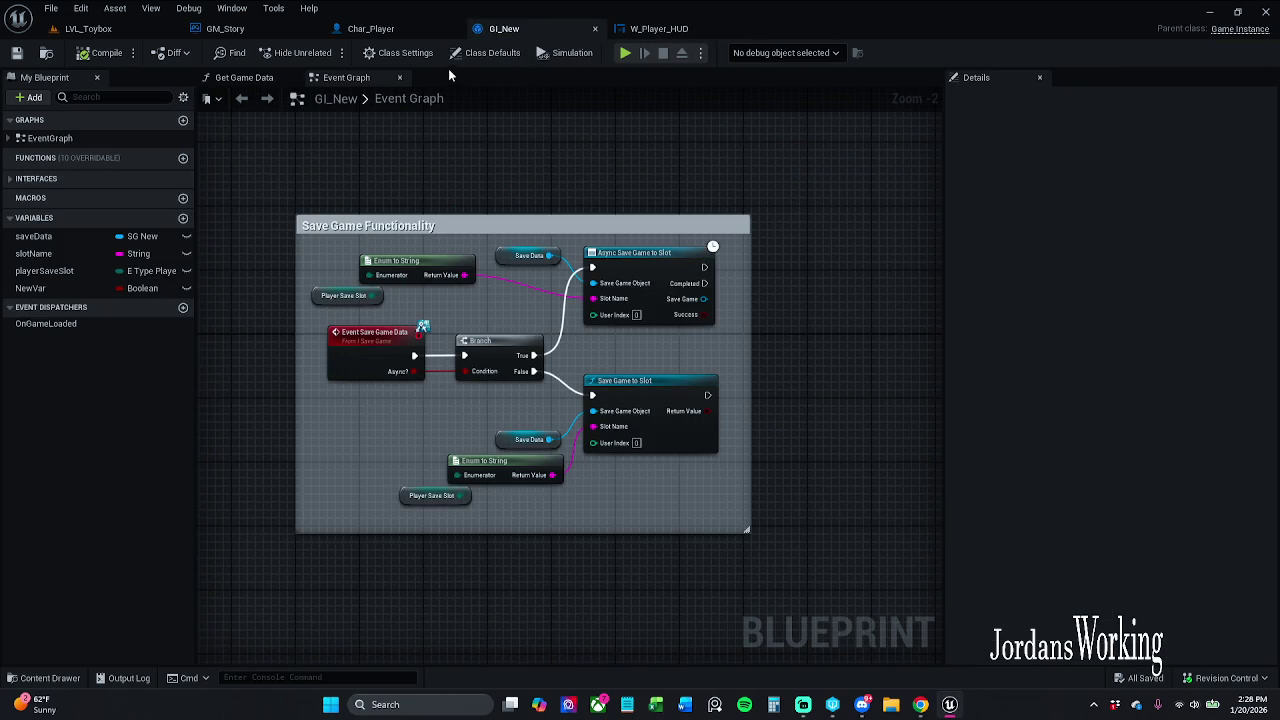
left_click(238, 79)
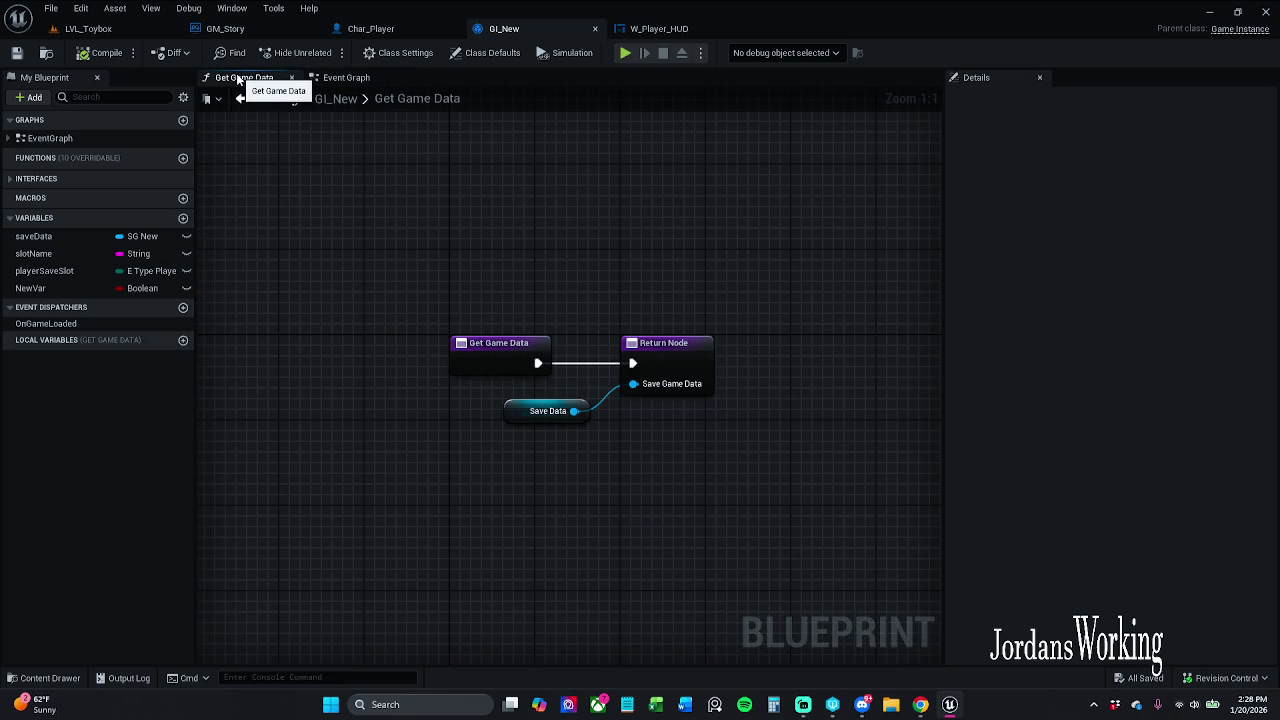
- Refresh GI_New's three Get Game Data nodes, compile and save, then go back to Char_Player
left_click(550, 415)
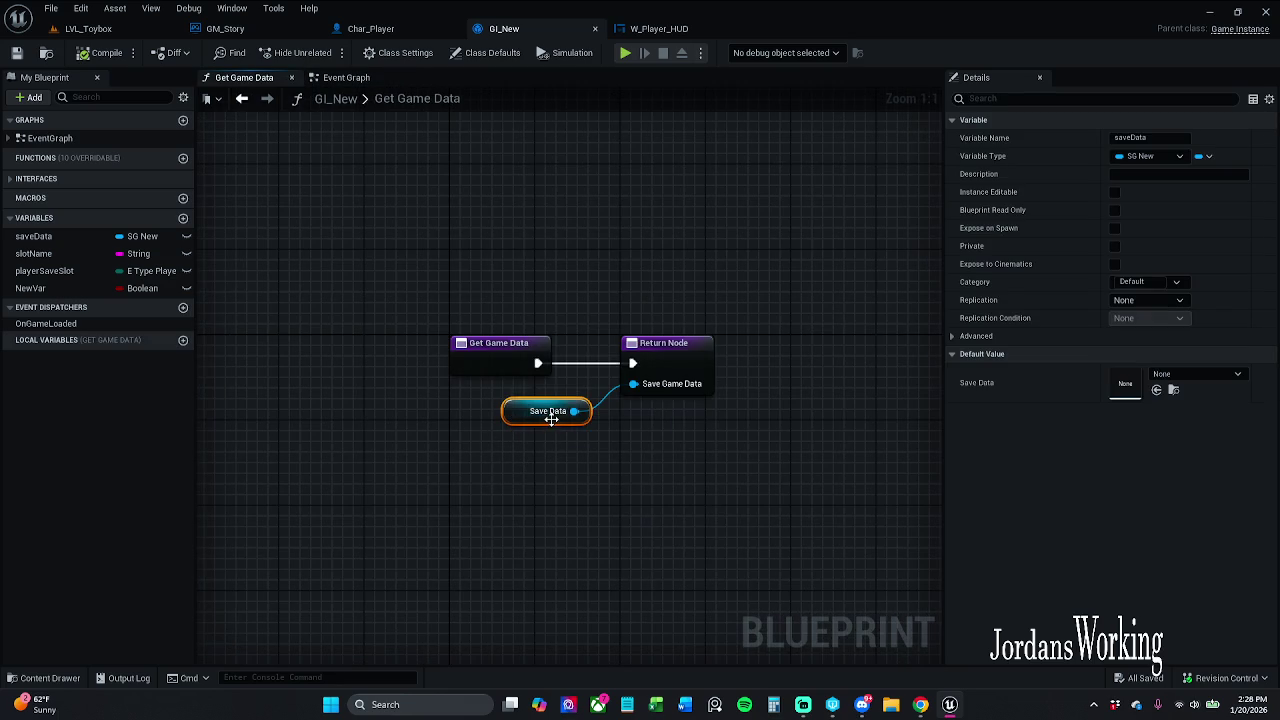
mouse_move(443, 297)
left_mouse_down()
mouse_move(616, 462)
mouse_move(690, 406)
left_mouse_up()
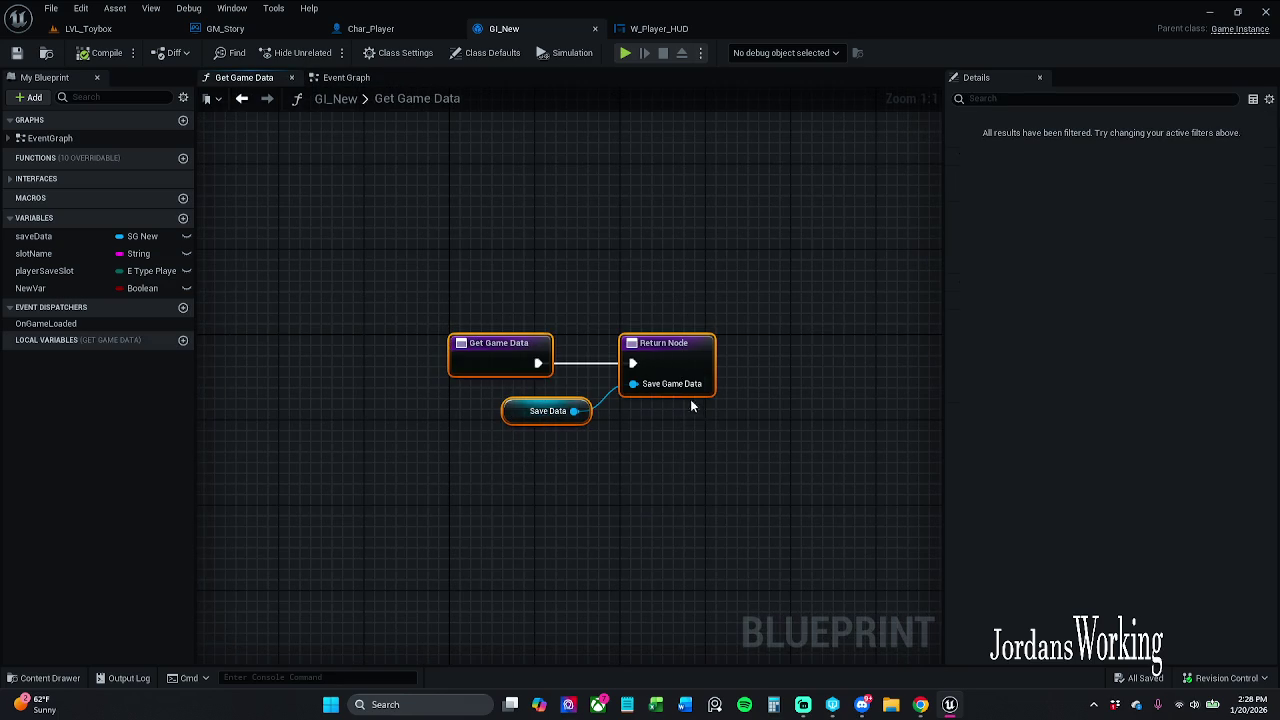
right_click(668, 362)
left_click(739, 450)
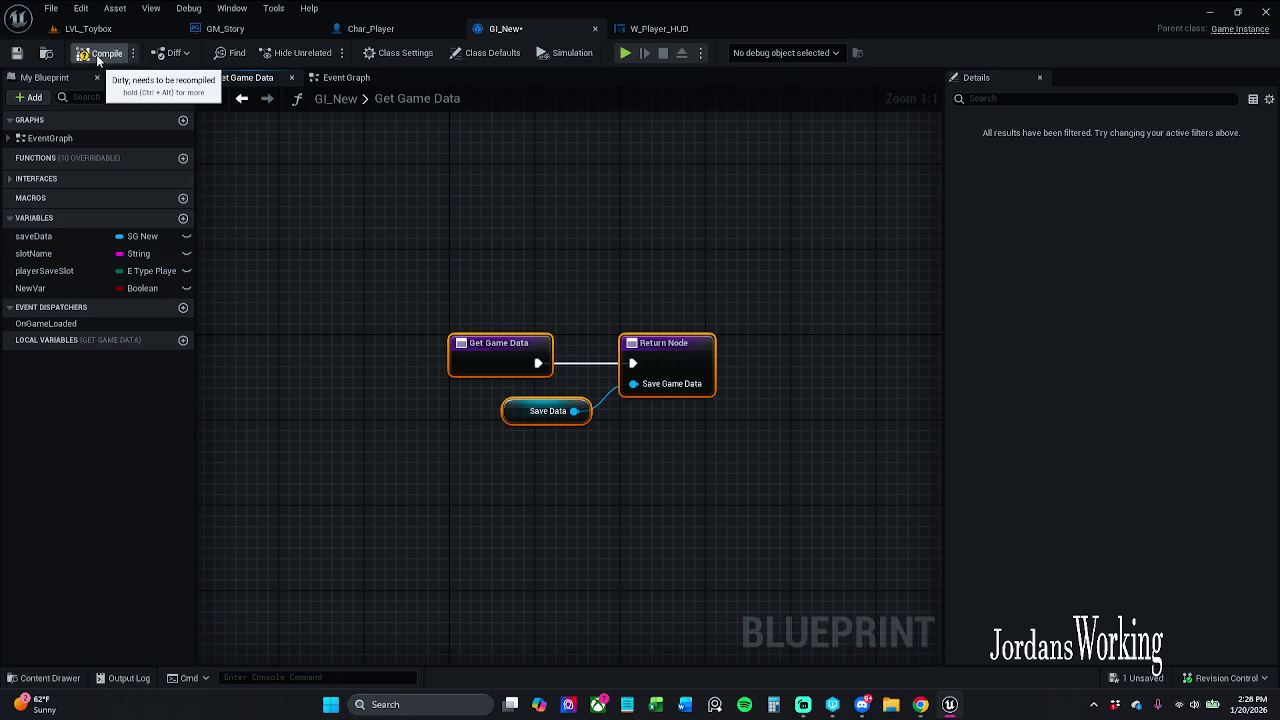
left_click(16, 53)
left_click(410, 229)
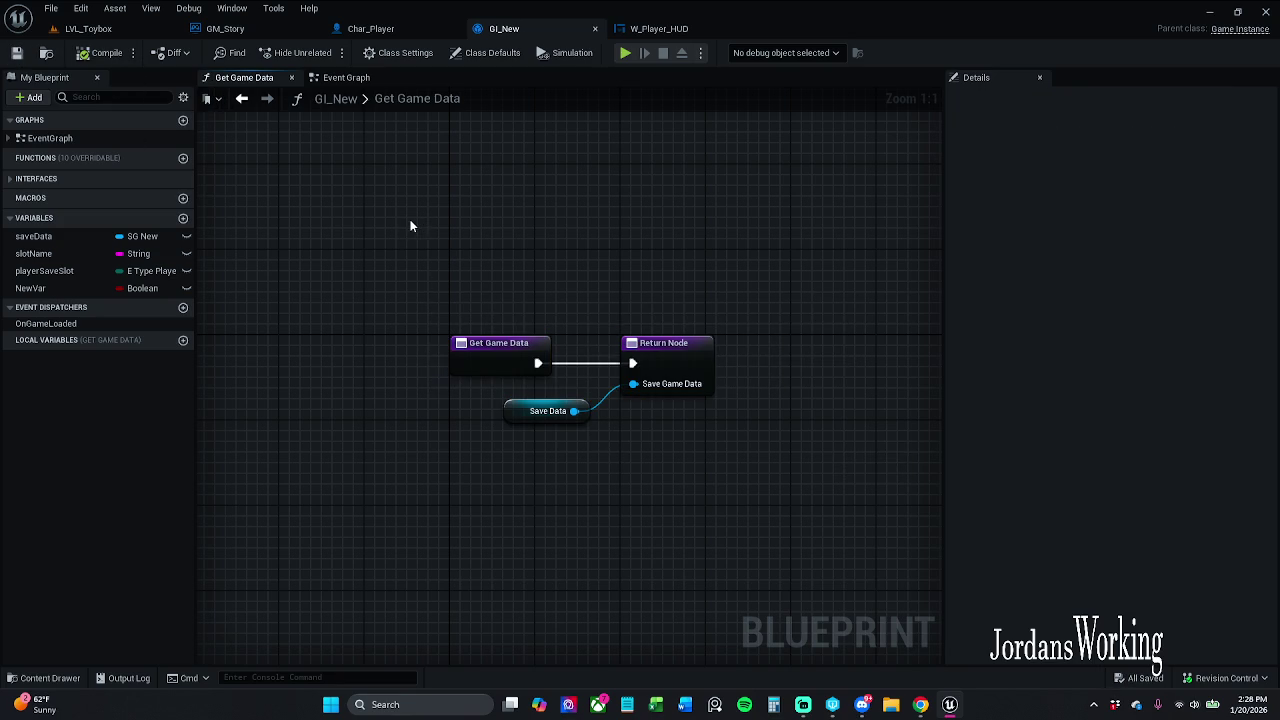
left_click(372, 28)
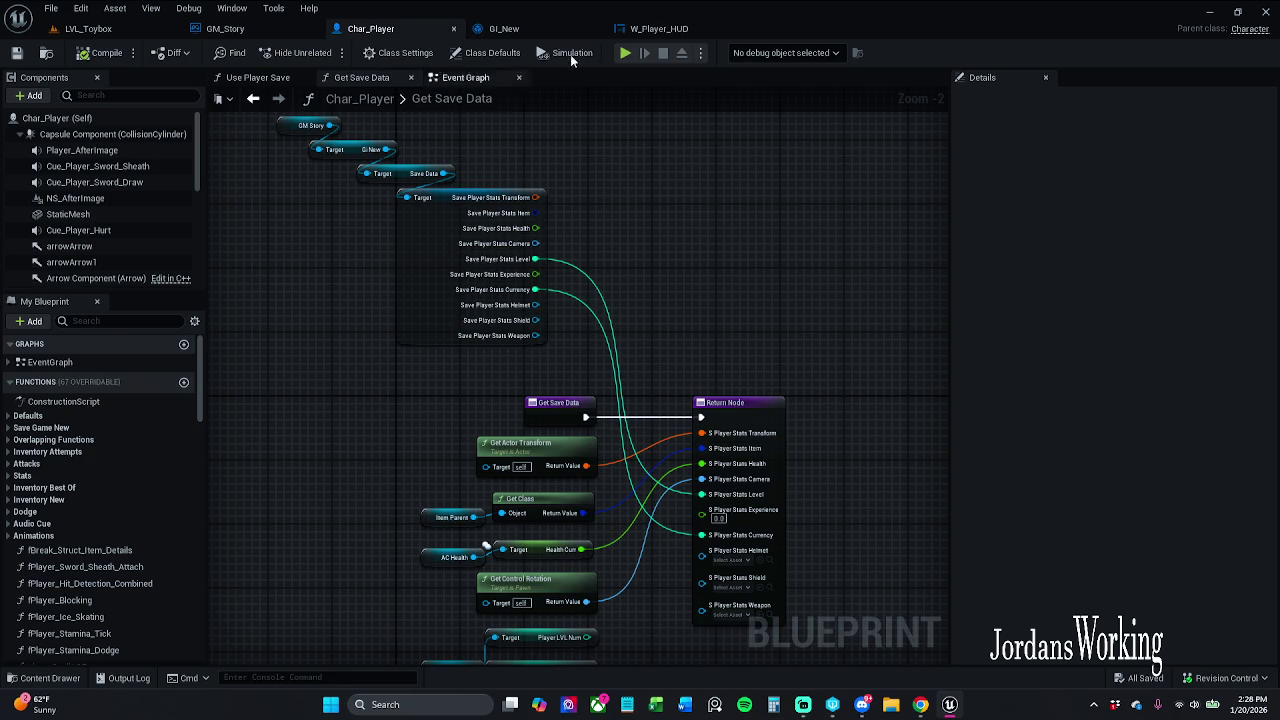
- Check W_Player_HUD's Get Player Level reading Level from GM Story's Save Data, then return to LVL_Toybox
left_click(658, 28)
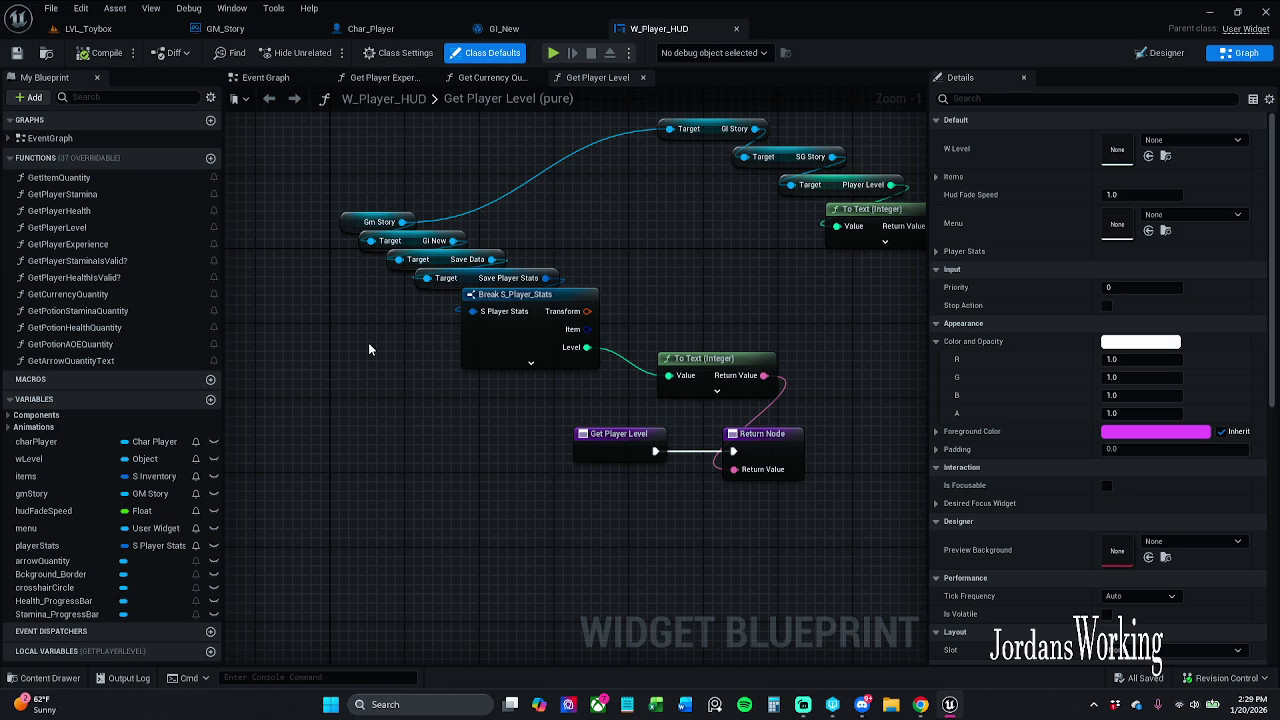
left_click_drag(437, 356, 396, 373)
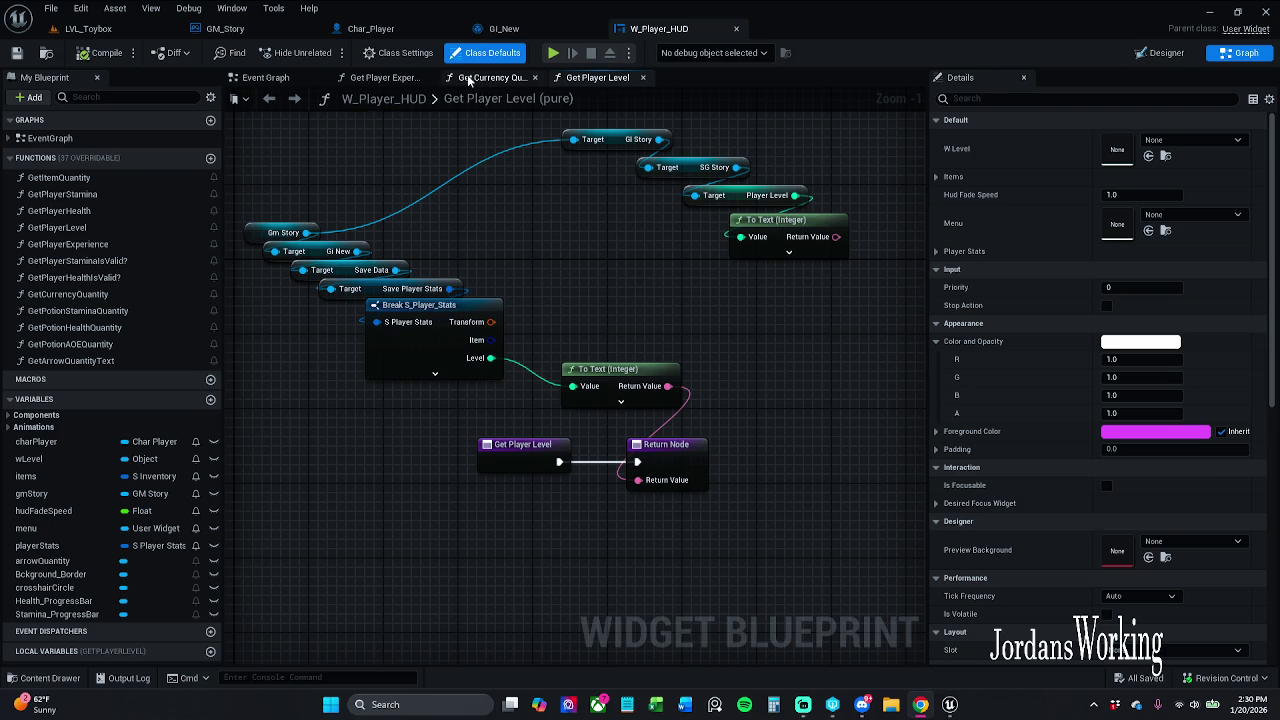
left_click(140, 30)
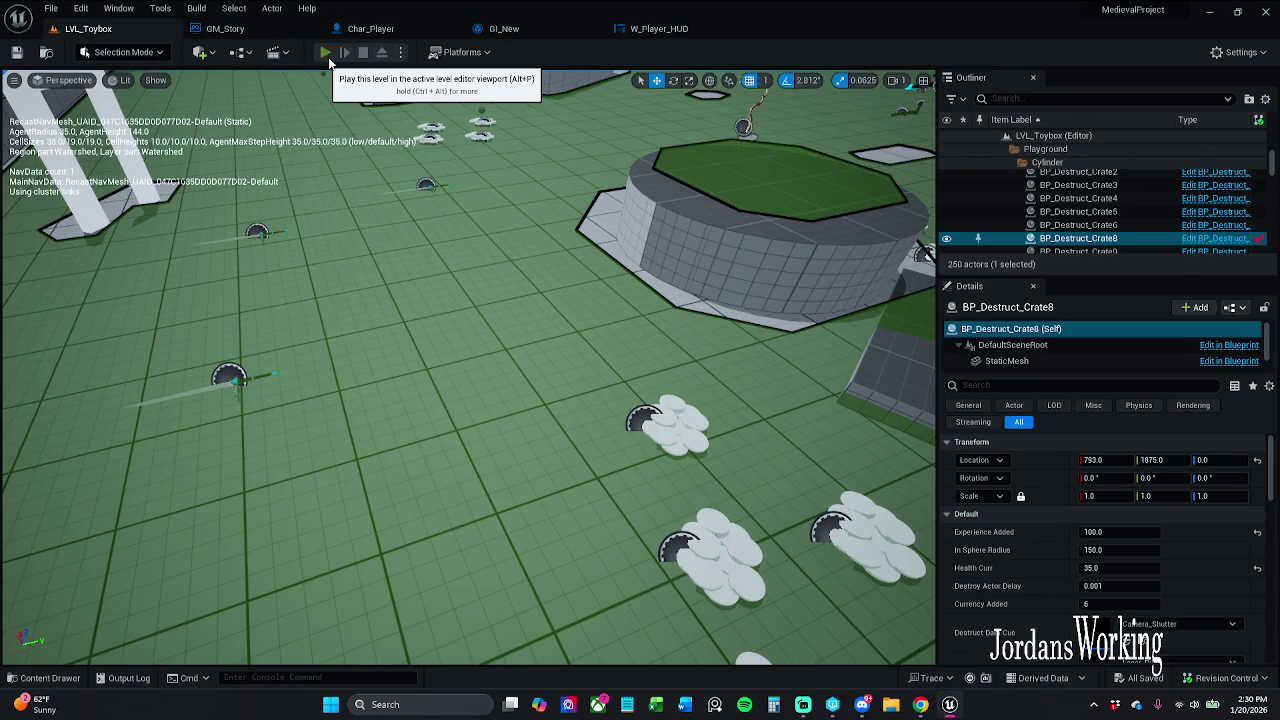
- Run a quick play test, then inspect Char_Player's saved player stats and Get Save Data nodes
left_click(328, 60)
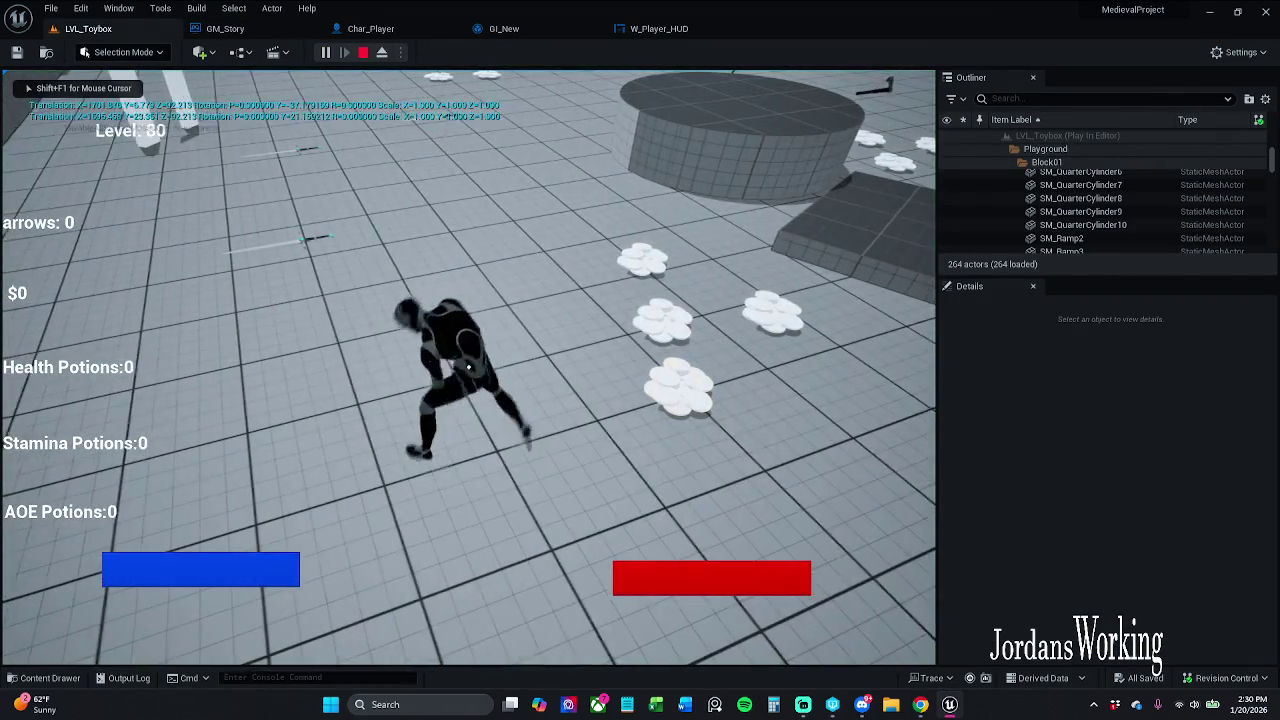
key("Escape")
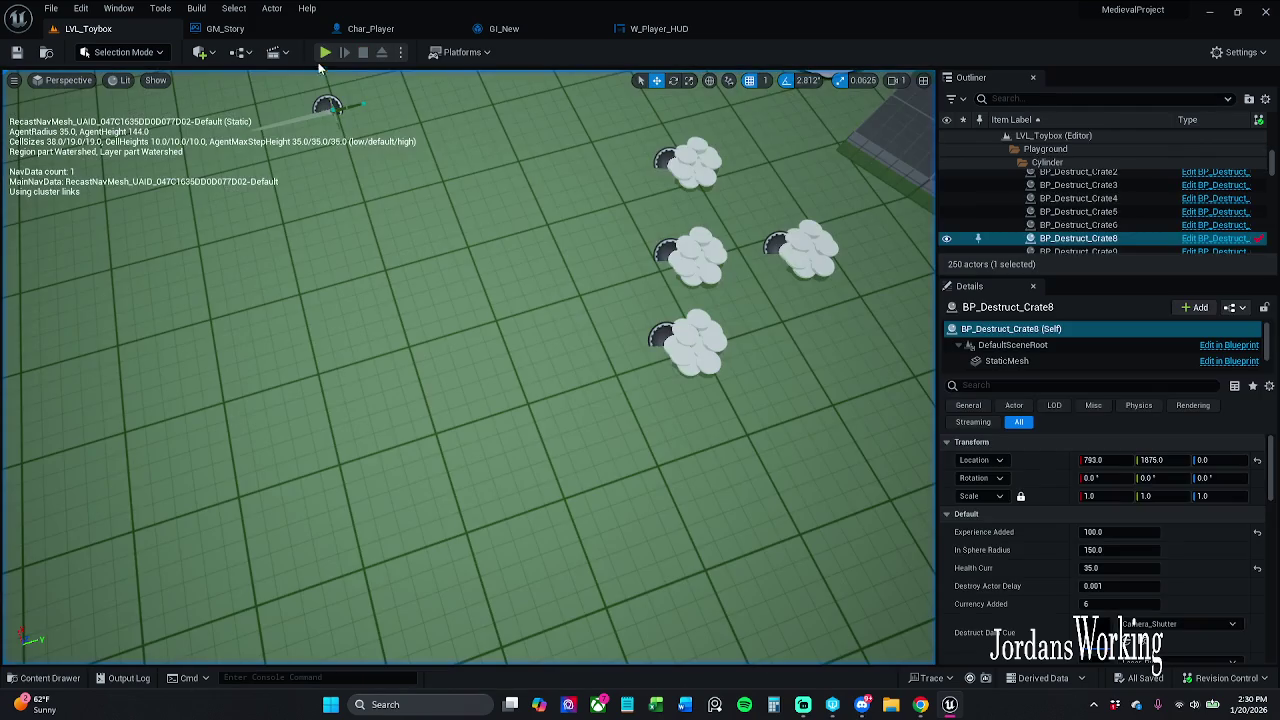
left_click(214, 30)
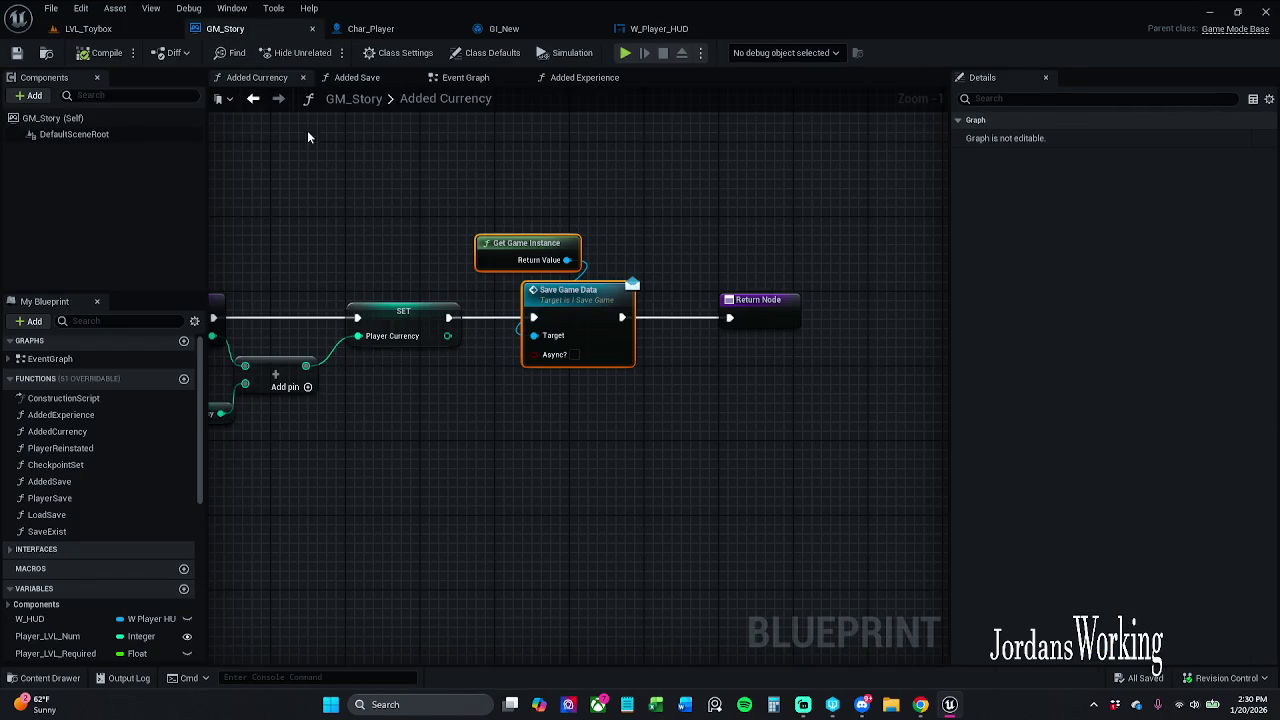
left_click(397, 30)
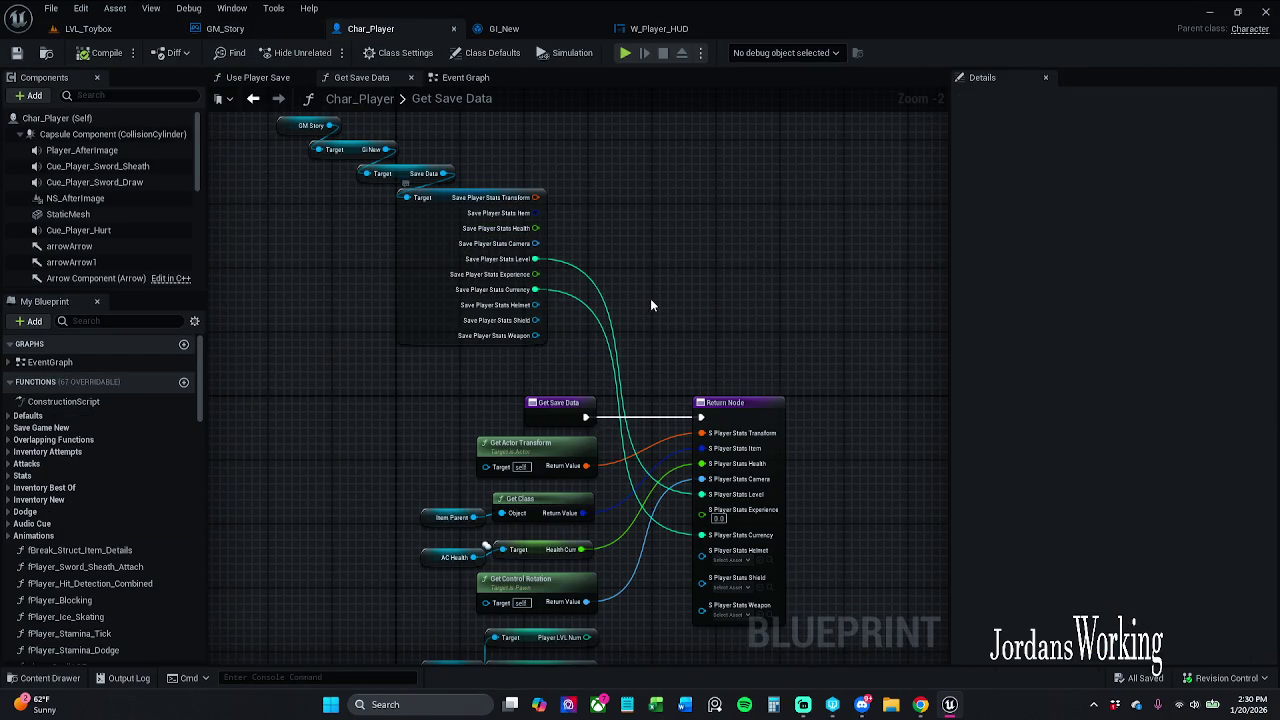
left_click(465, 77)
mouse_move(641, 265)
left_mouse_down()
mouse_move(655, 560)
mouse_move(650, 472)
mouse_move(709, 309)
mouse_move(710, 356)
left_mouse_up()
scroll(648, 458, "down", 1)
scroll(706, 318, "down", 1)
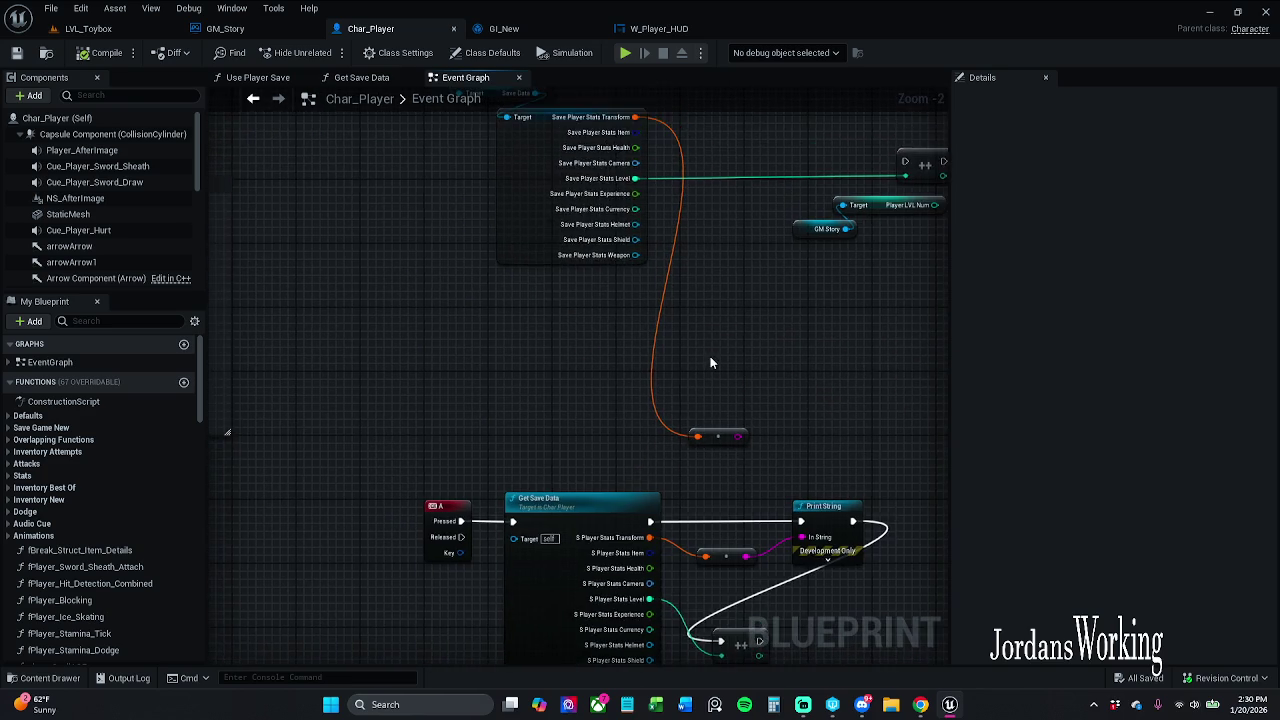
scroll(653, 461, "down", 1)
left_click_drag(655, 467, 603, 434)
left_click(600, 463)
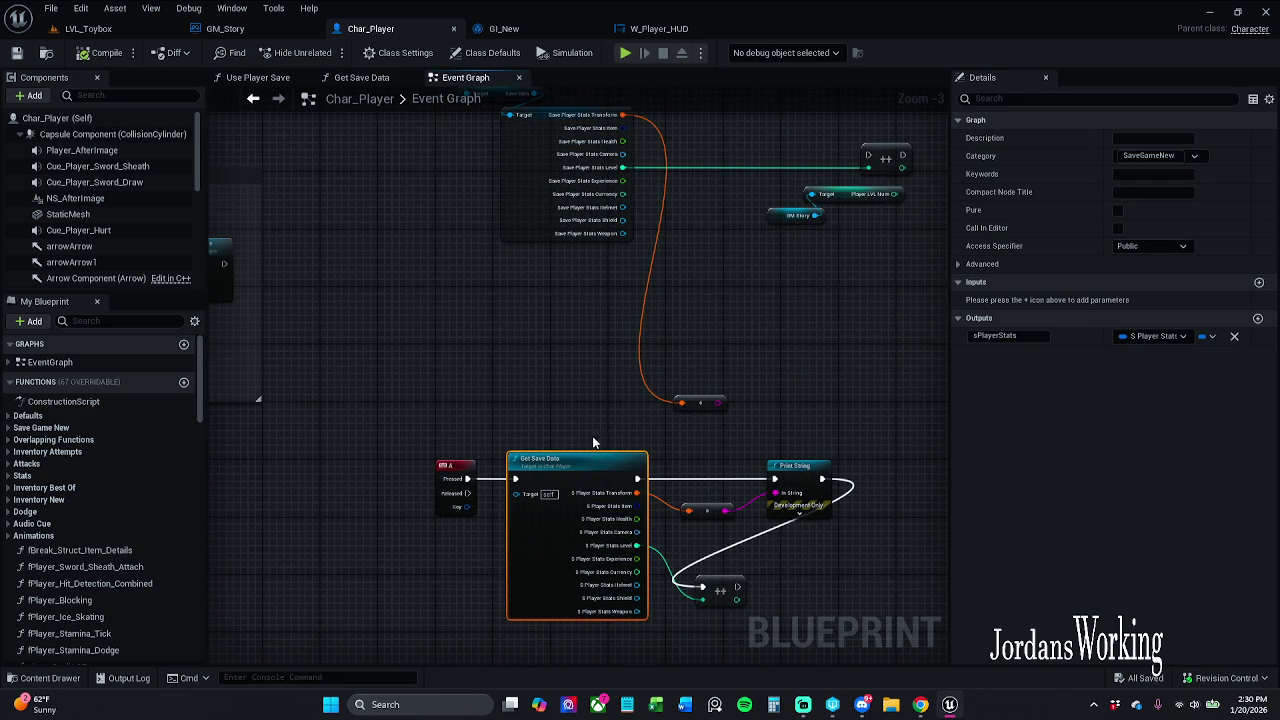
- Play LVL_Toybox again, collecting clouds until the HUD shows Level 80 and $21
left_click(90, 28)
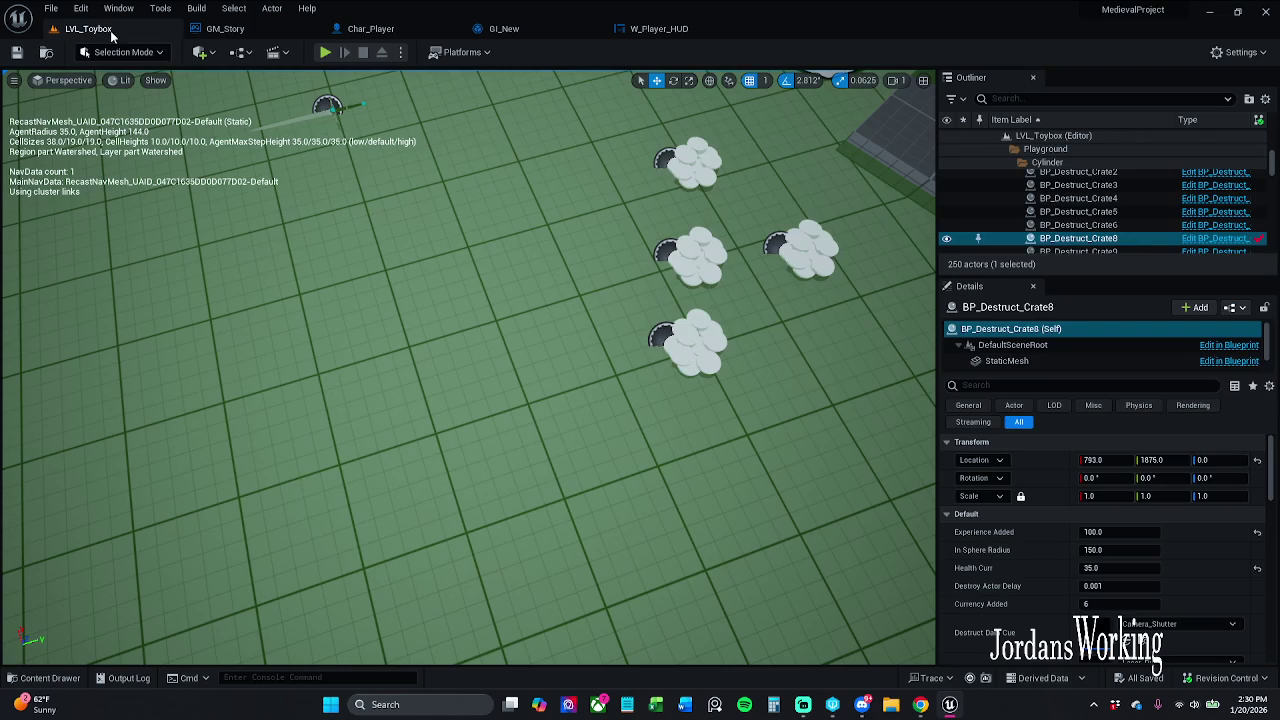
left_click(338, 60)
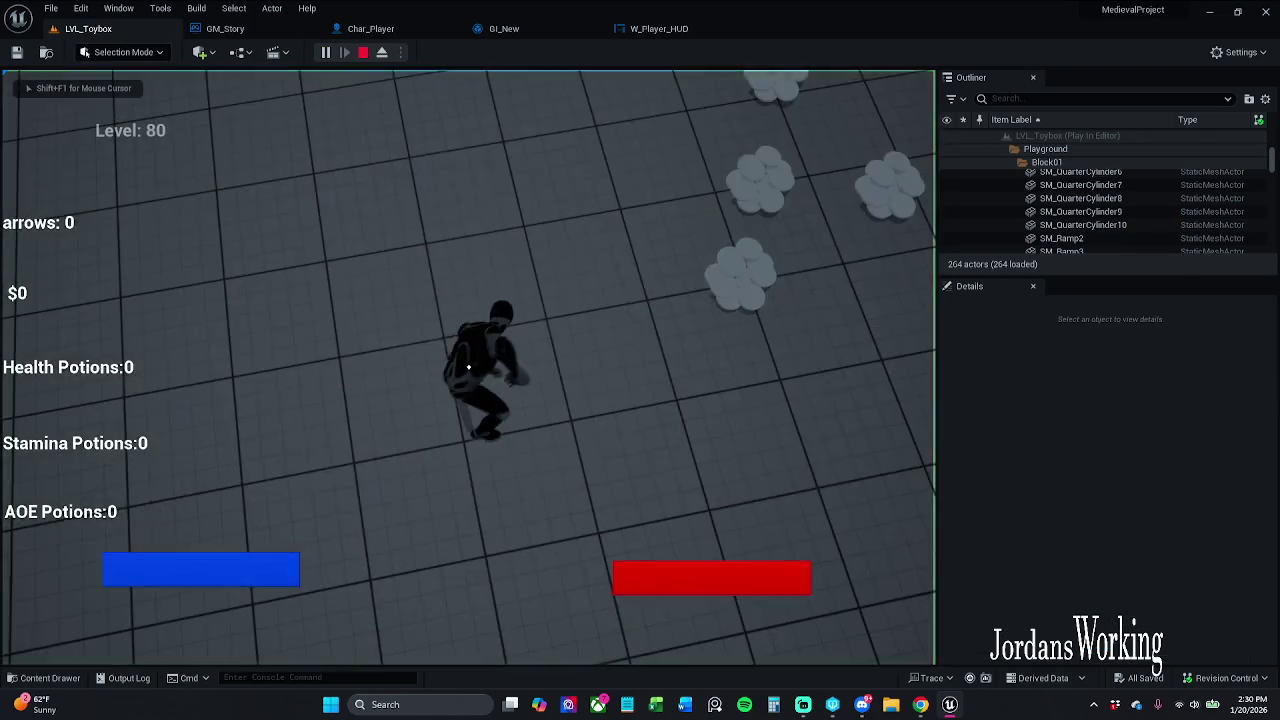
key("w")
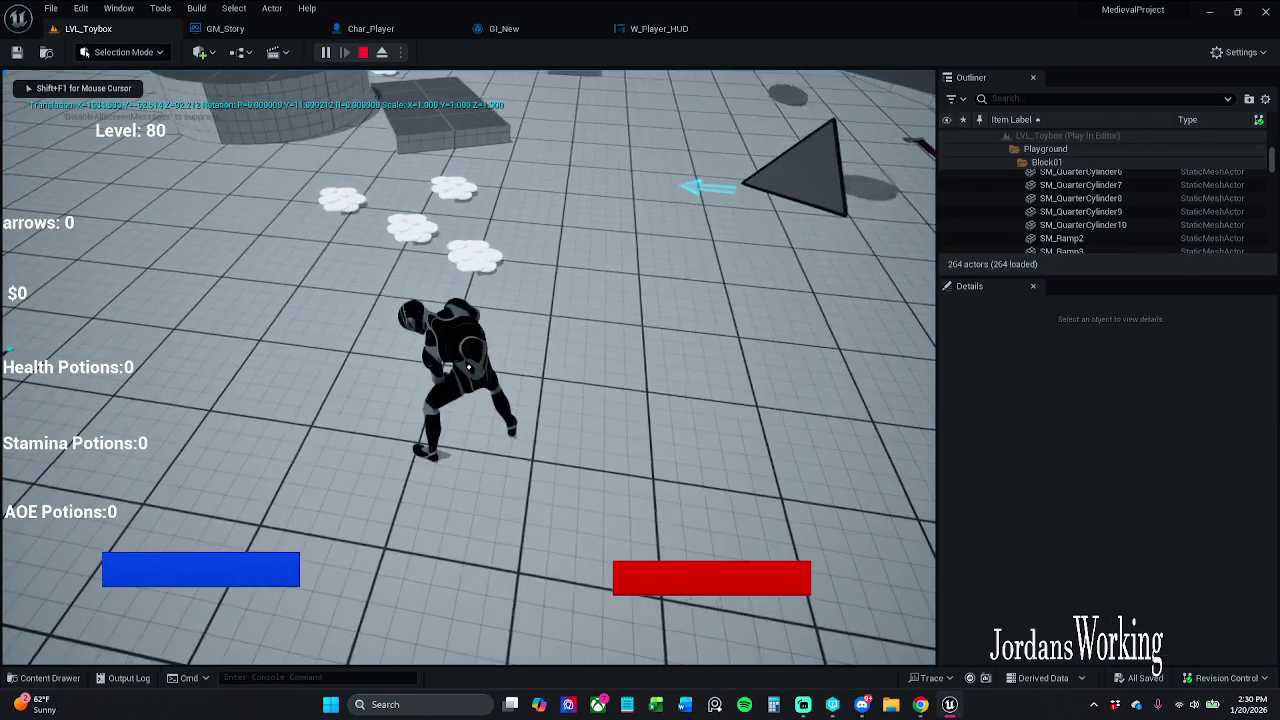
key("w")
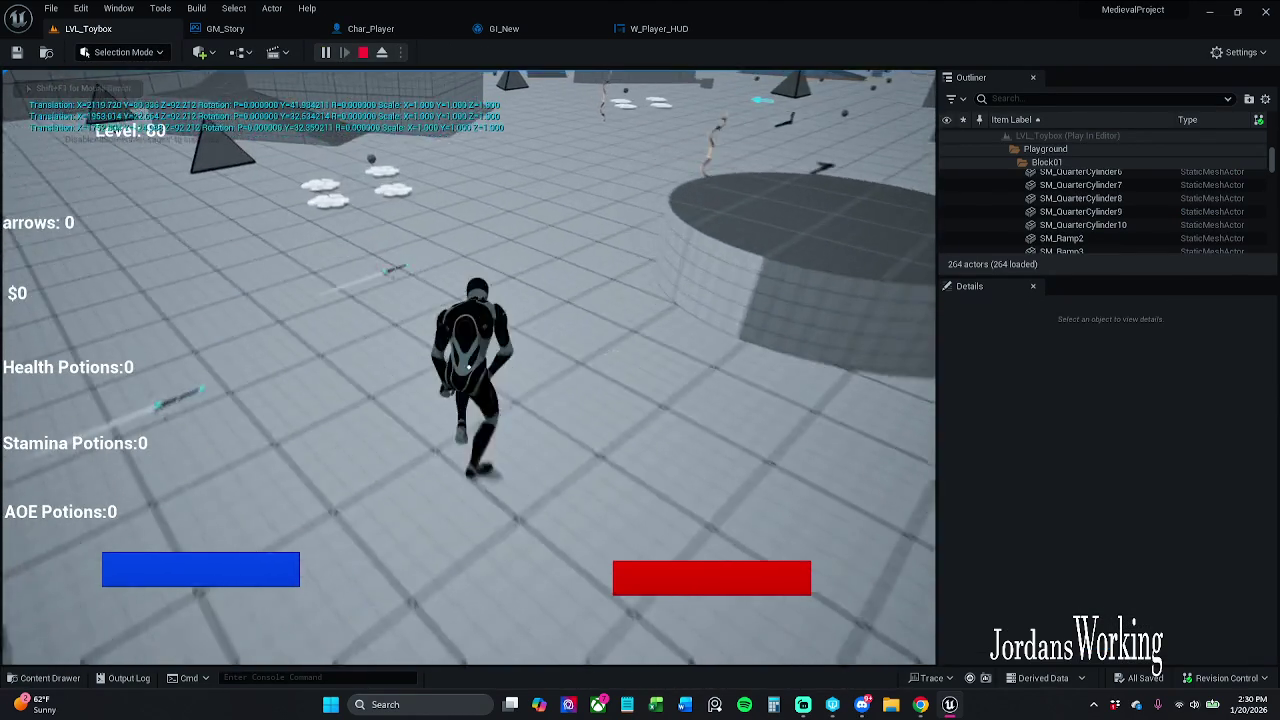
key("Escape")
left_click(225, 28)
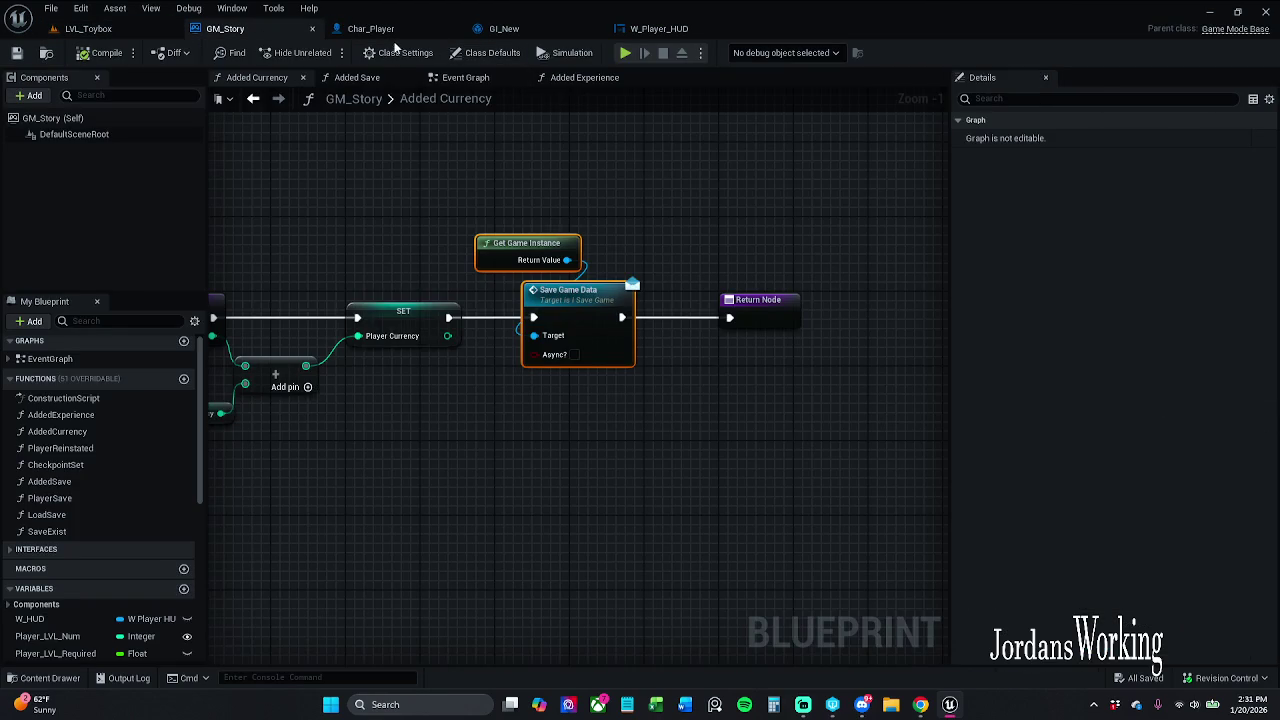
- Wire the saved transform from the upper reroute into Print String's In String
left_click(400, 28)
mouse_move(633, 409)
left_mouse_down()
mouse_move(680, 445)
mouse_move(703, 505)
mouse_move(691, 498)
left_mouse_up()
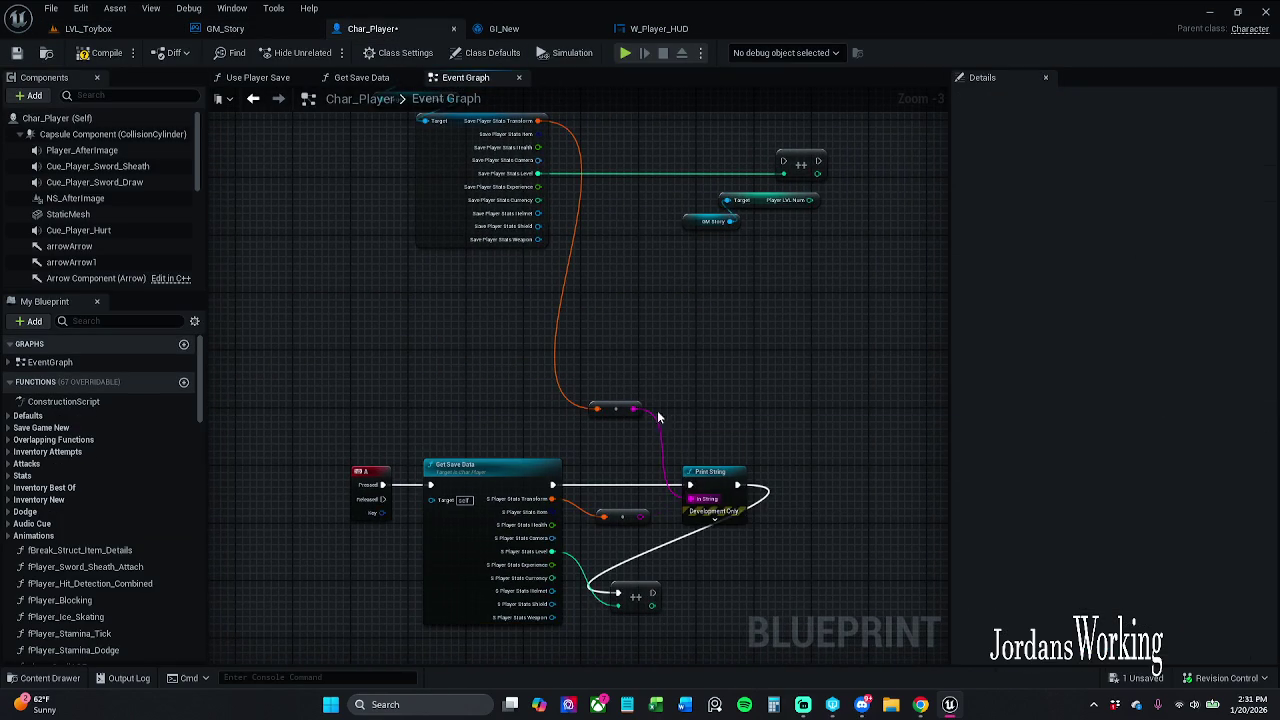
left_click_drag(588, 295, 646, 437)
scroll(455, 219, "up", 4)
mouse_move(512, 452)
left_mouse_down()
mouse_move(565, 501)
mouse_move(560, 552)
left_mouse_up()
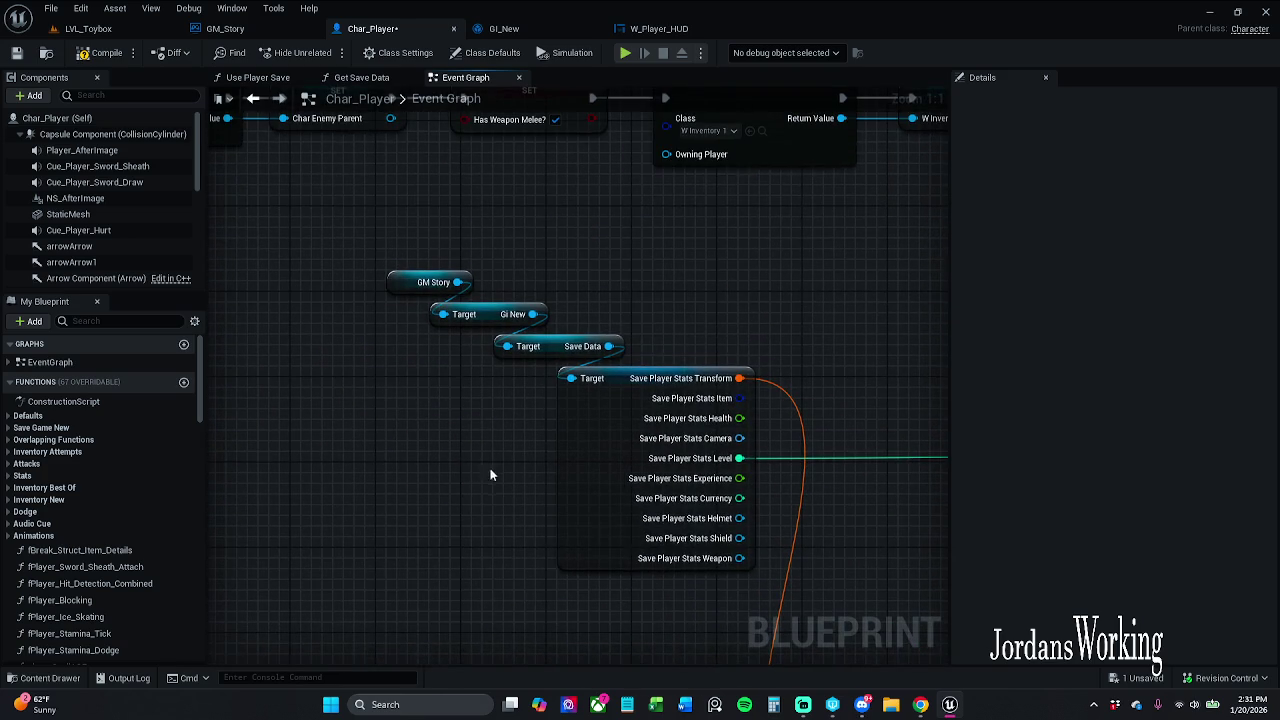
left_click_drag(690, 655, 650, 185)
mouse_move(649, 587)
left_mouse_down()
mouse_move(585, 441)
mouse_move(345, 178)
left_mouse_up()
- Inspect the GM Story, GI New and Save Data nodes inside Get Save Data
double_click(539, 366)
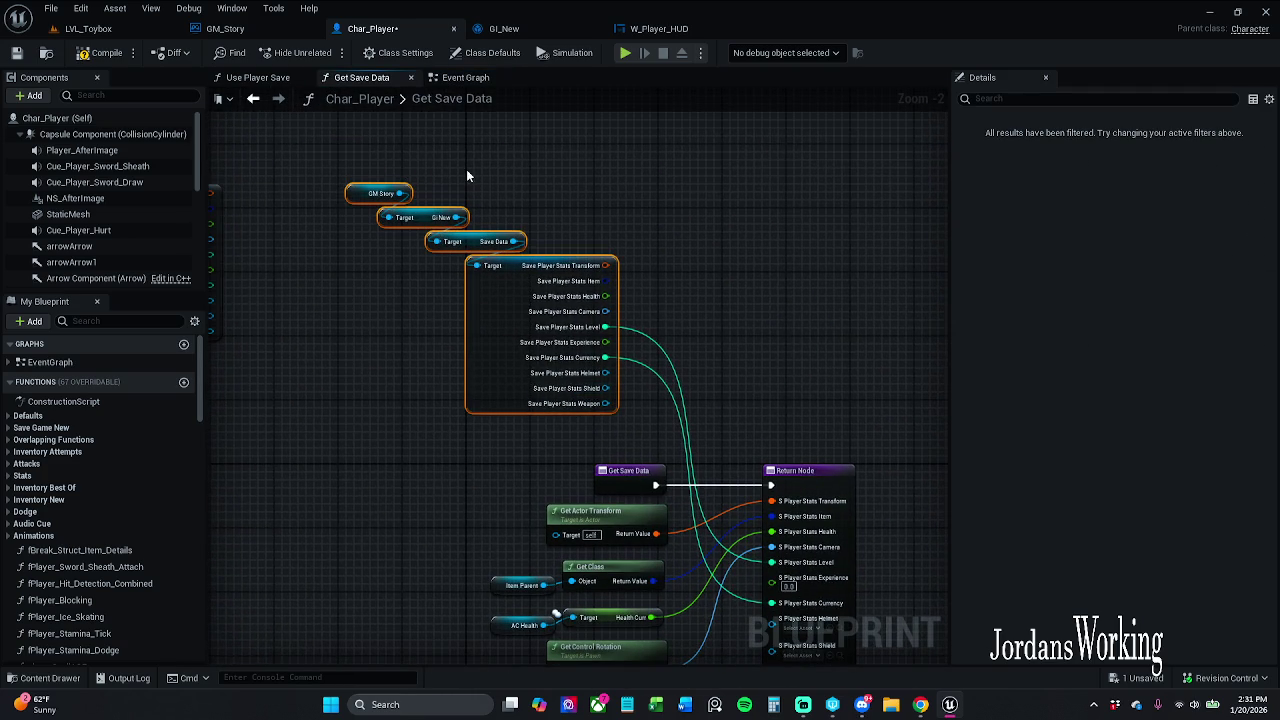
left_click(355, 189)
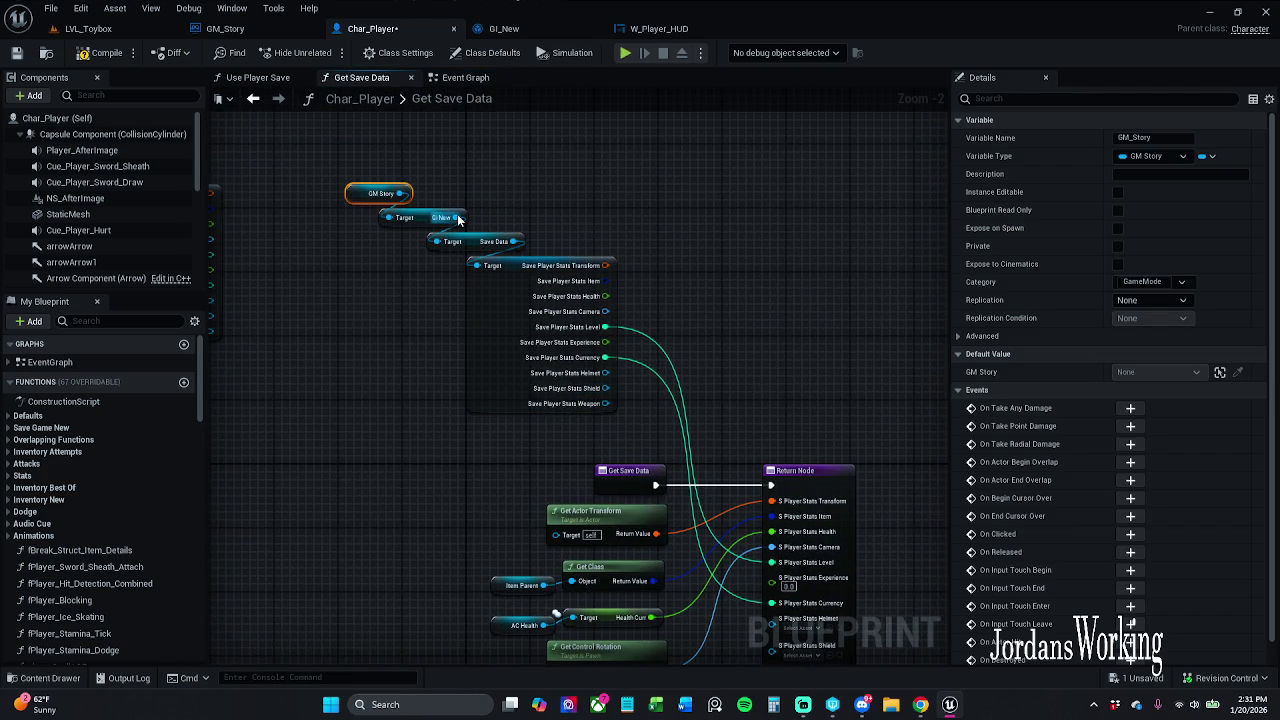
left_click(420, 218)
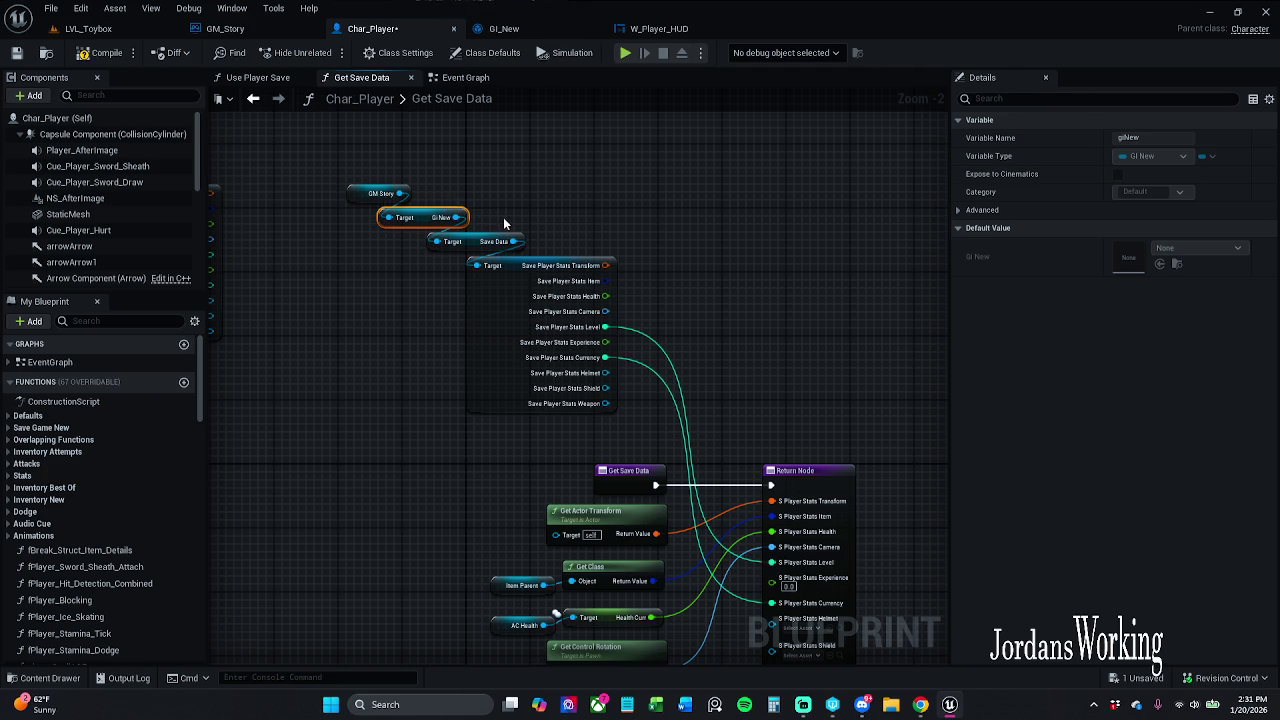
left_click(470, 243)
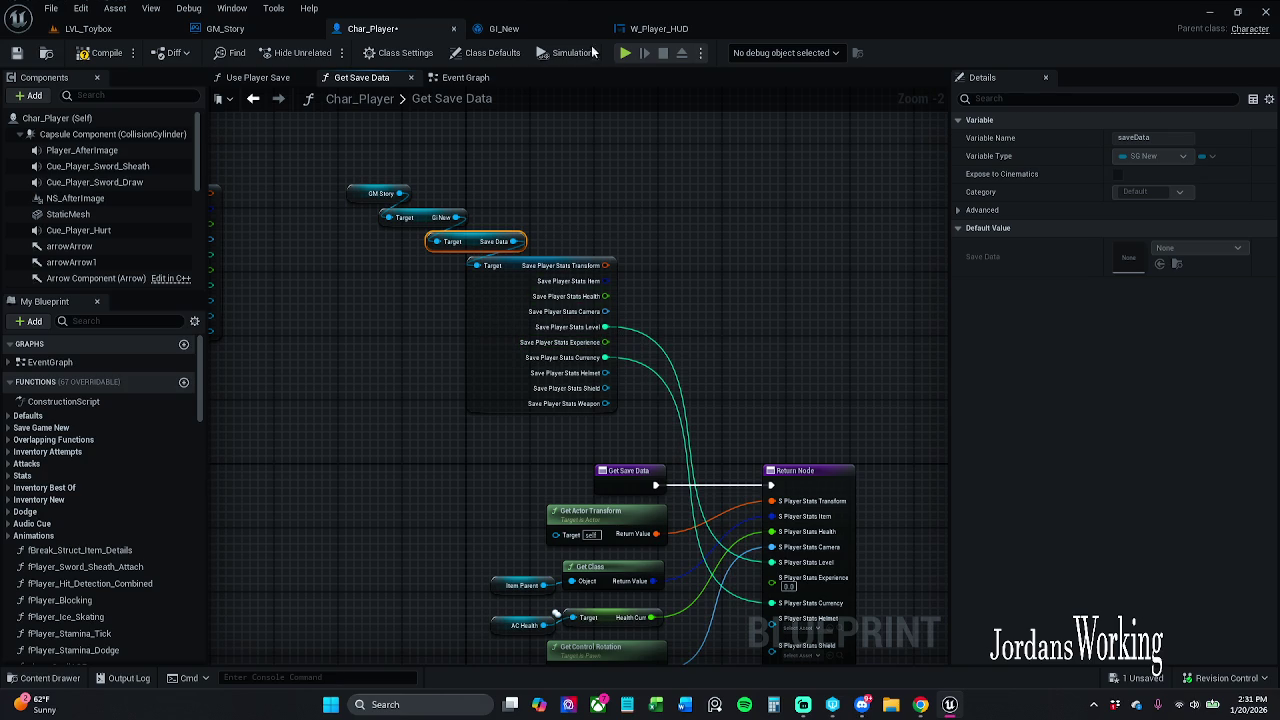
- Review the GM Story save-data chain in the Event Graph, then return to LVL_Toybox
left_click(448, 79)
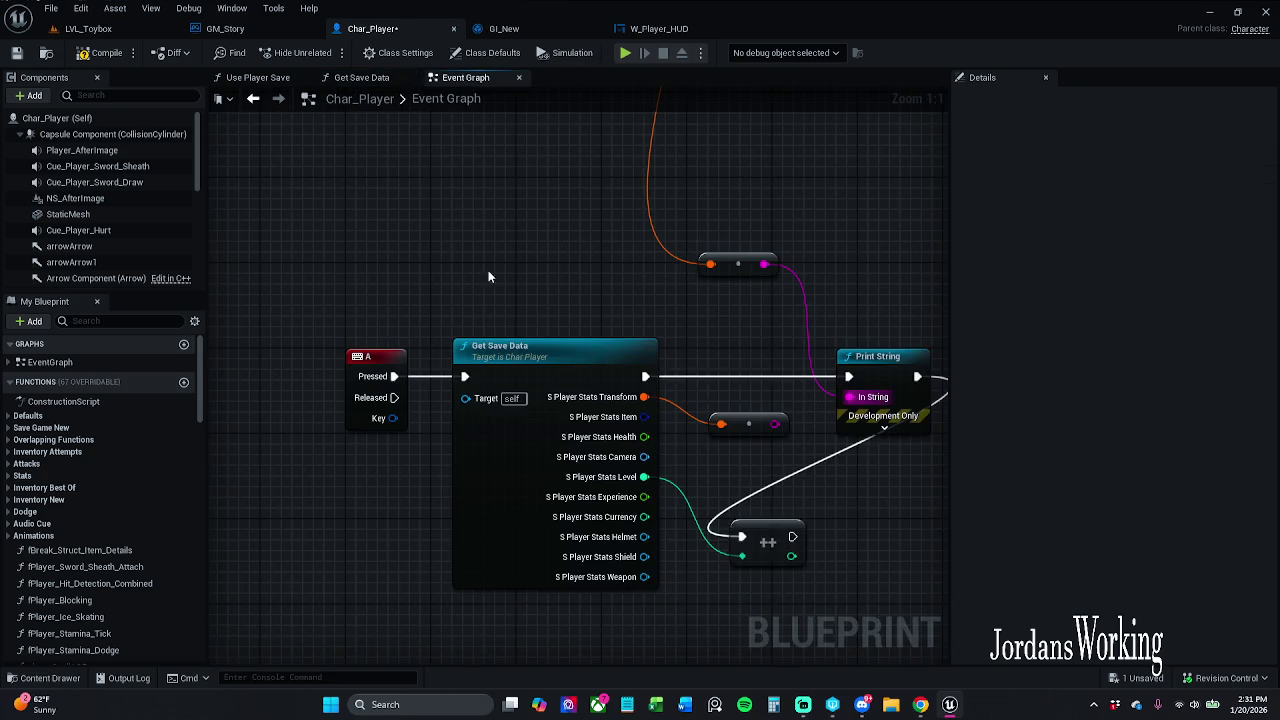
left_click(300, 180)
left_click_drag(420, 181, 376, 226)
left_click(440, 244)
left_click_drag(671, 223, 566, 170)
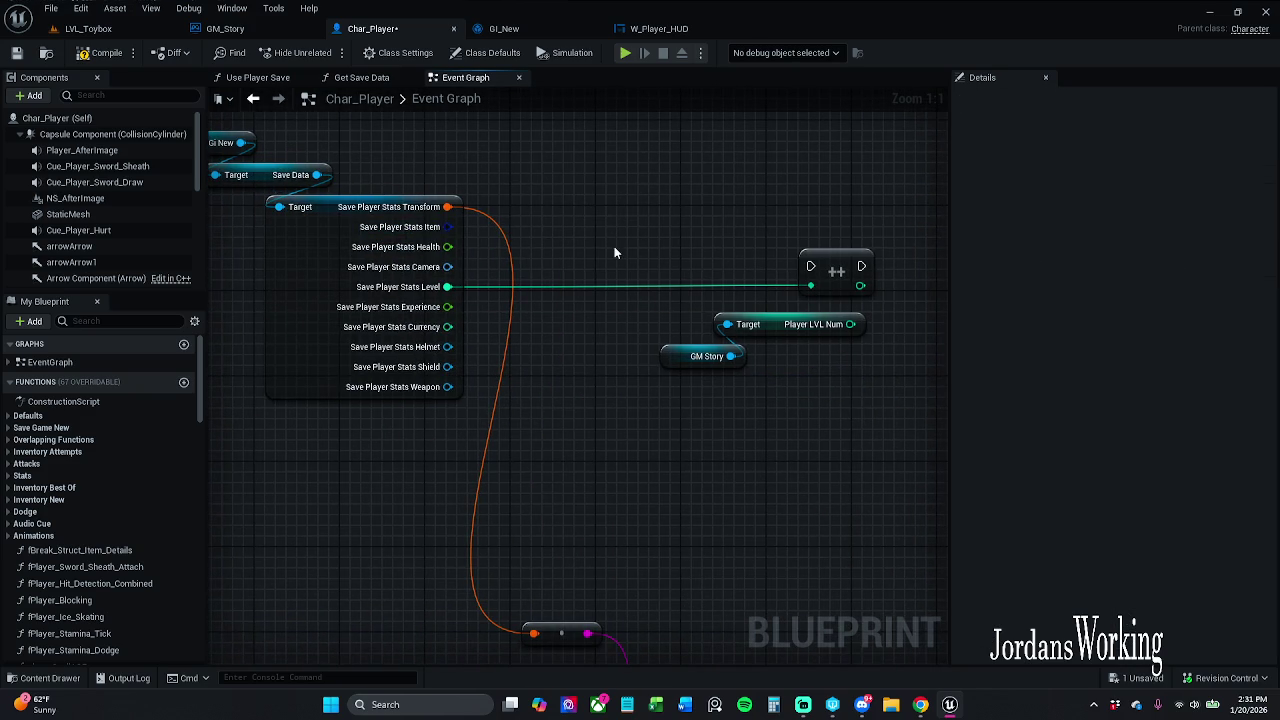
scroll(670, 228, "down", 3)
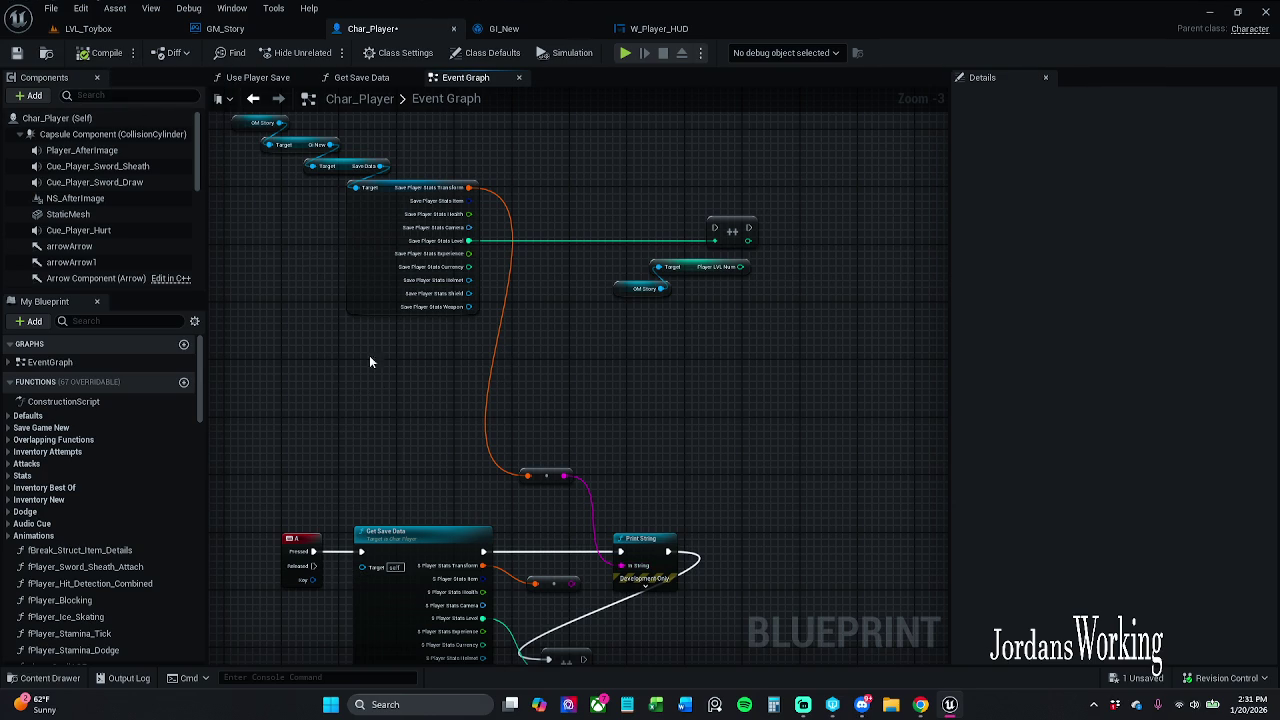
mouse_move(437, 462)
left_mouse_down()
mouse_move(443, 343)
mouse_move(461, 400)
left_mouse_up()
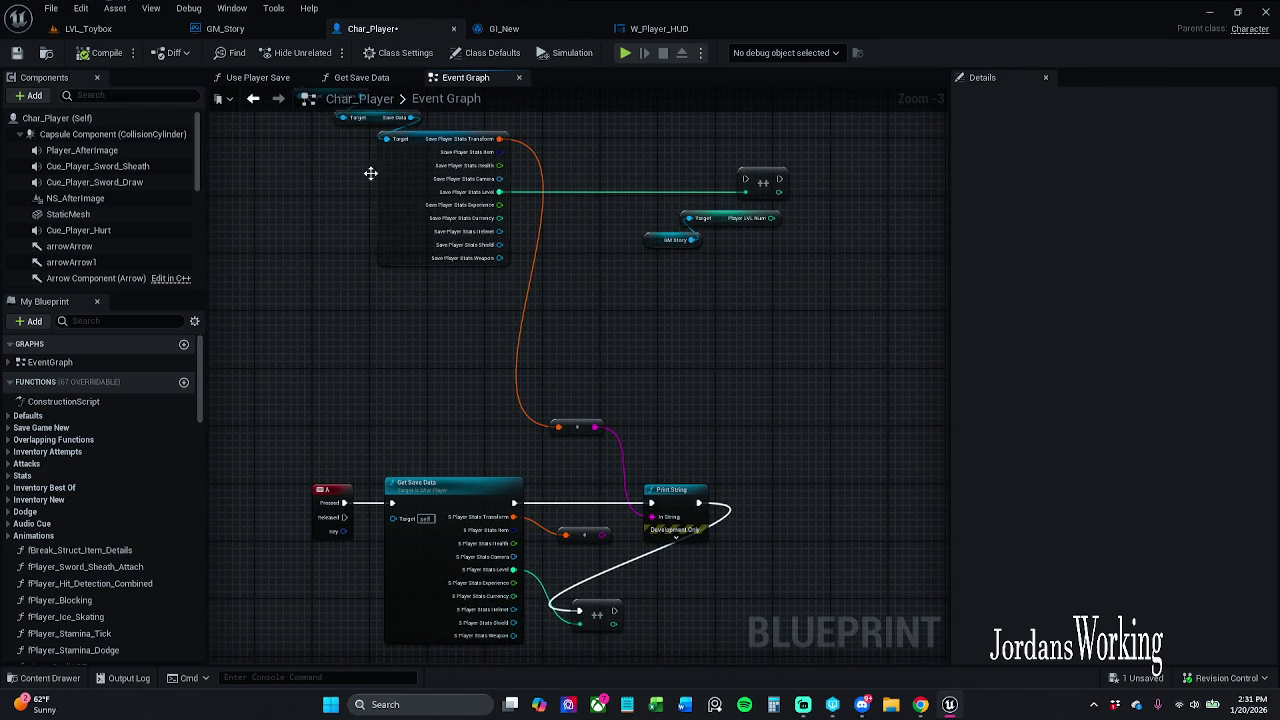
left_click(88, 28)
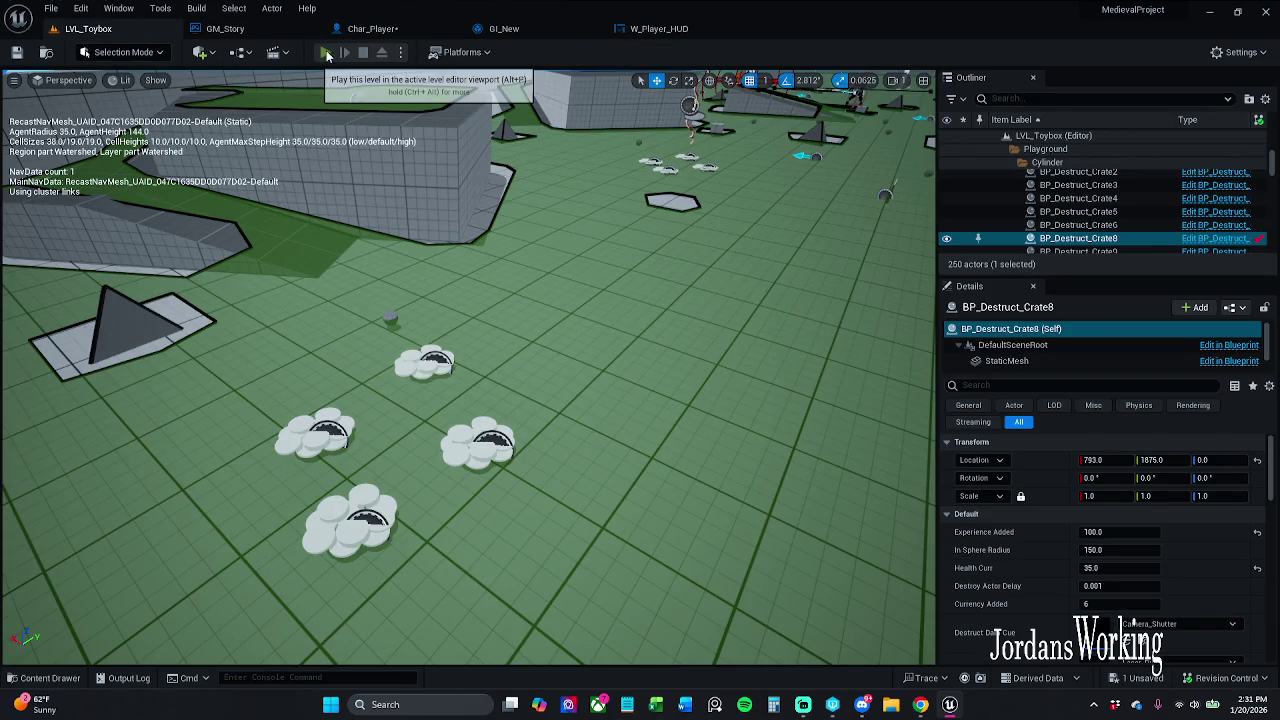
- Route A Pressed through the saved Player Stats Level ++ node before Print String
left_click(325, 52)
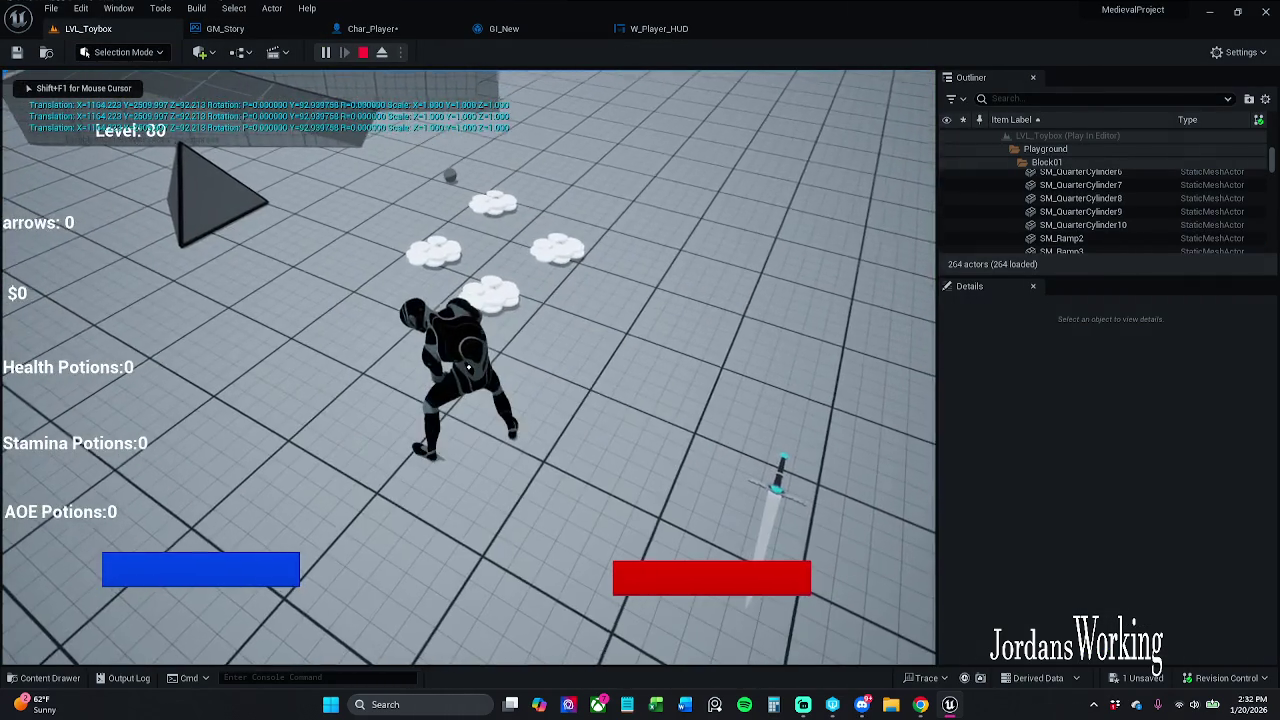
key("Escape")
left_click(373, 28)
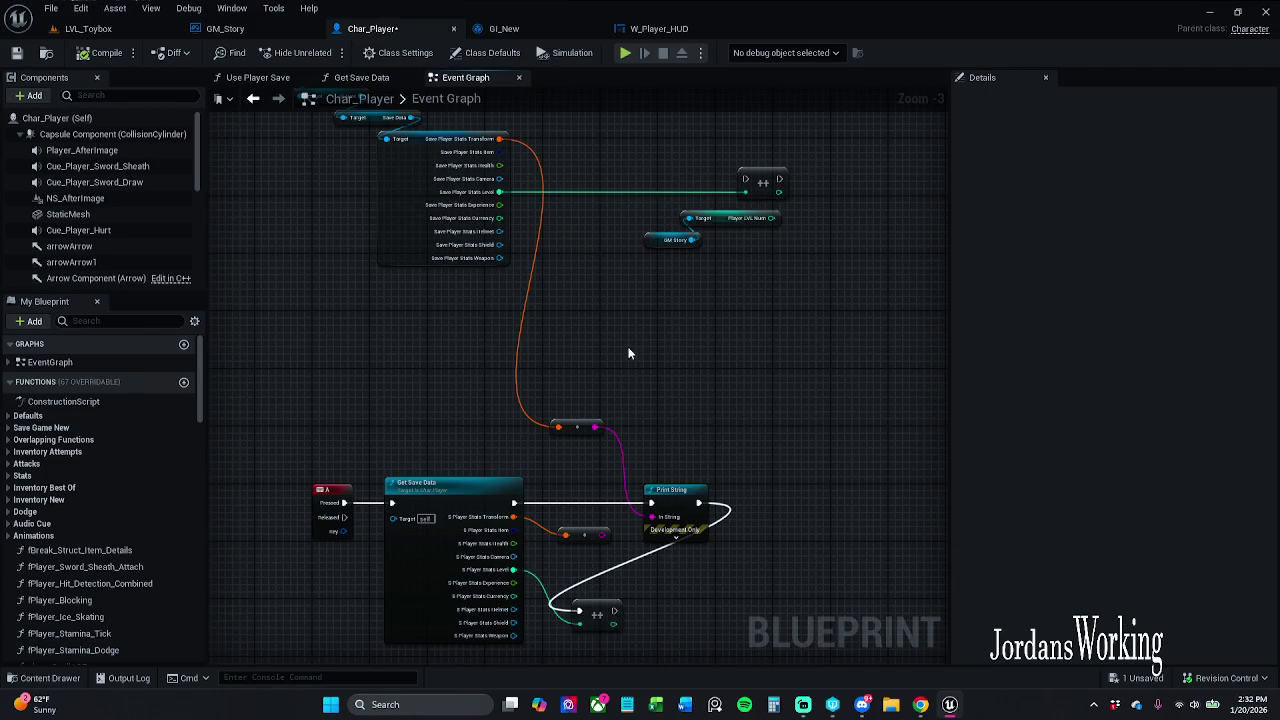
mouse_move(344, 502)
left_mouse_down()
mouse_move(396, 481)
mouse_move(744, 179)
left_mouse_up()
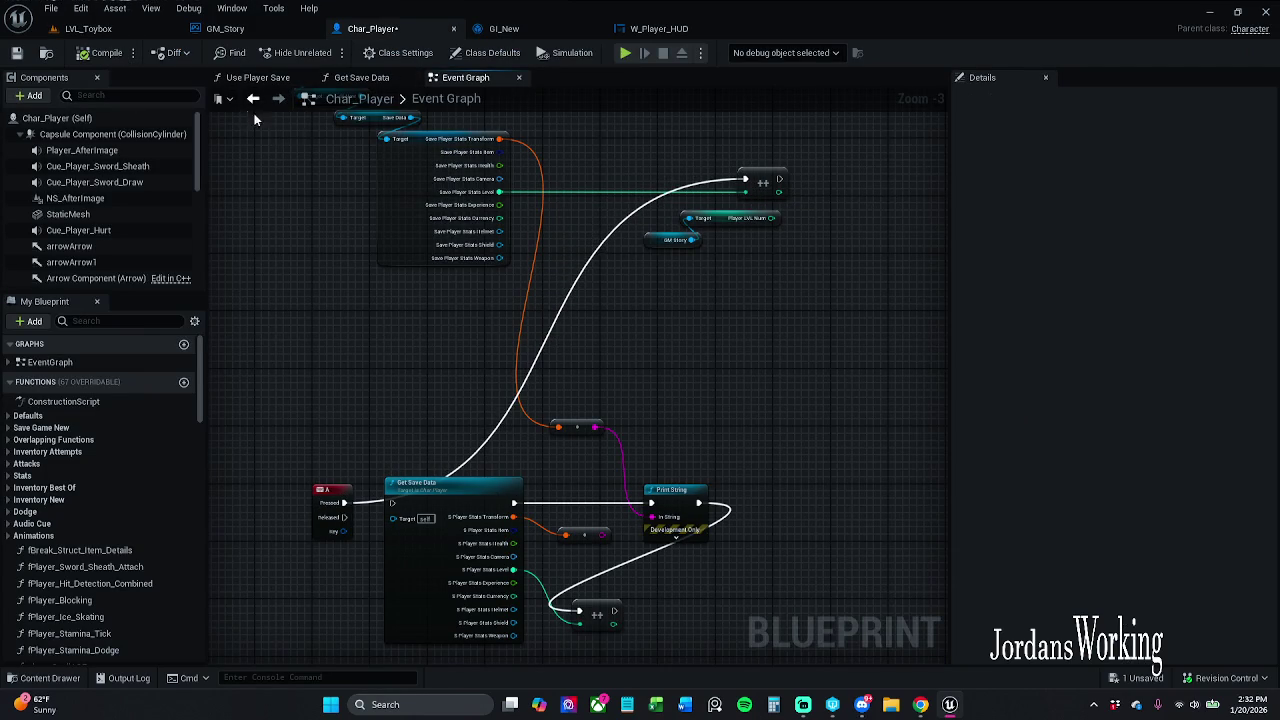
mouse_move(779, 179)
left_mouse_down()
mouse_move(647, 502)
mouse_move(699, 504)
left_mouse_up()
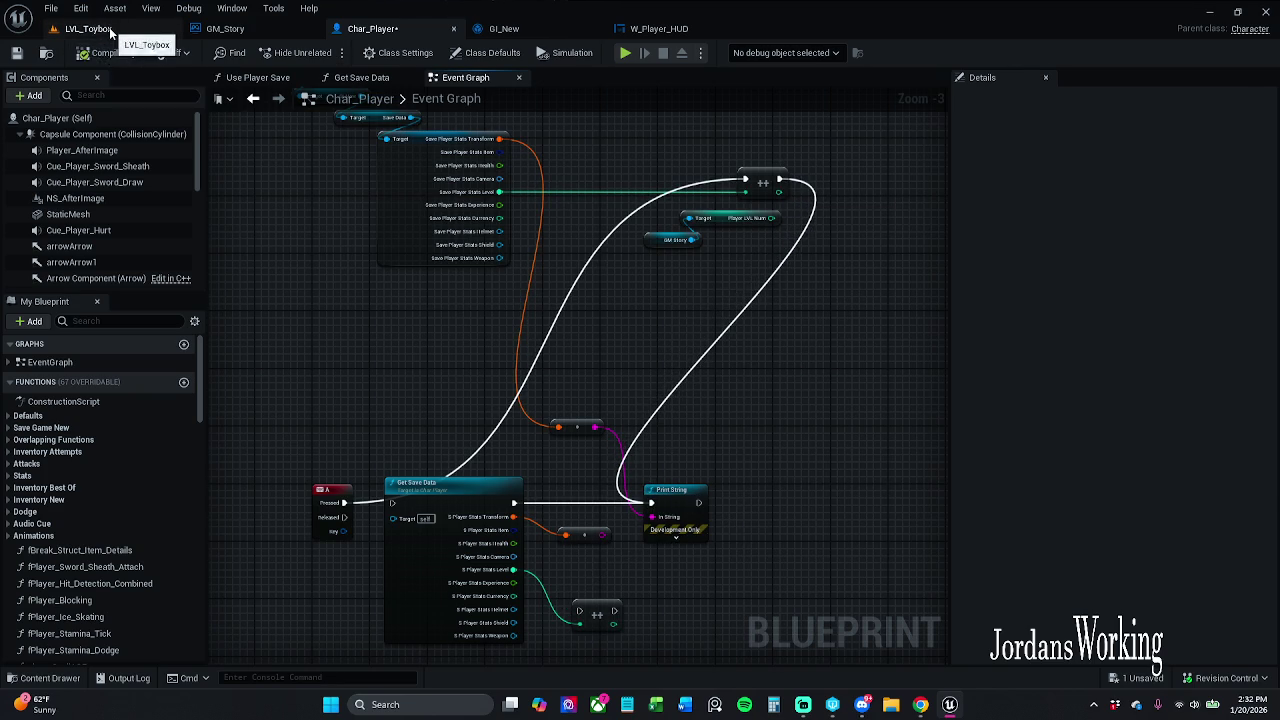
- Start and immediately stop a play session of LVL_Toybox
left_click(100, 28)
left_click(326, 53)
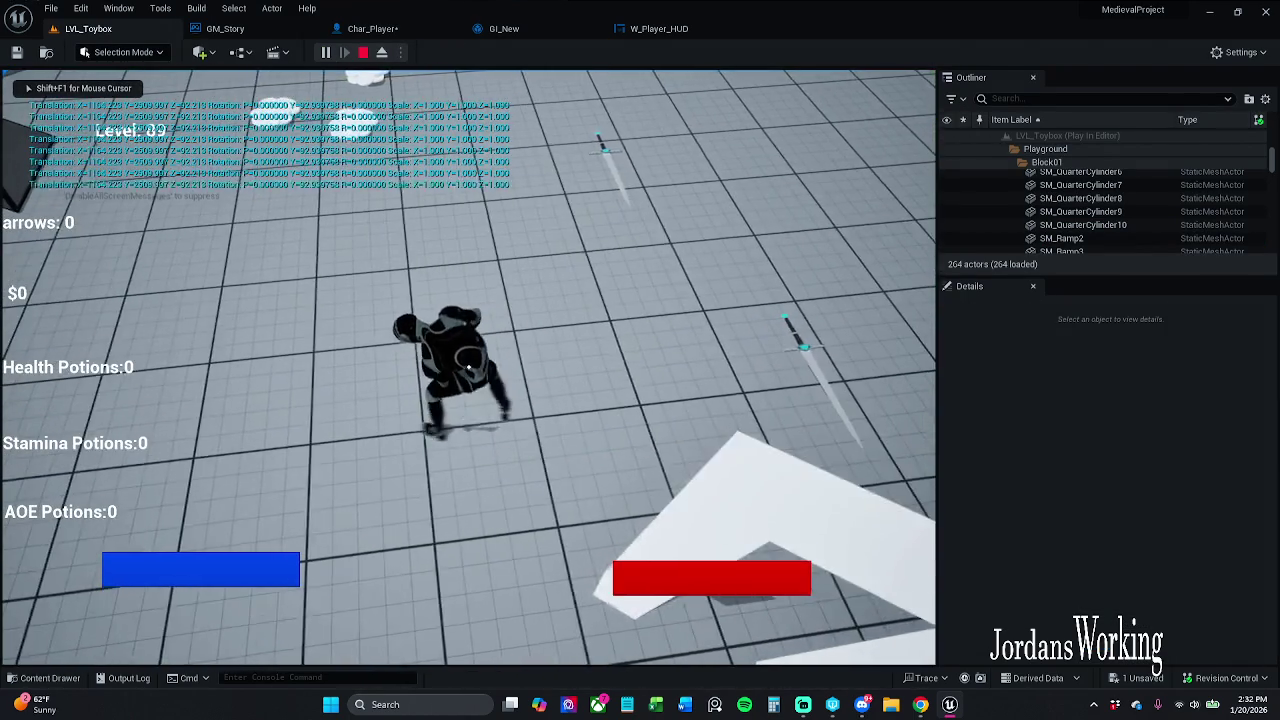
key("Escape")
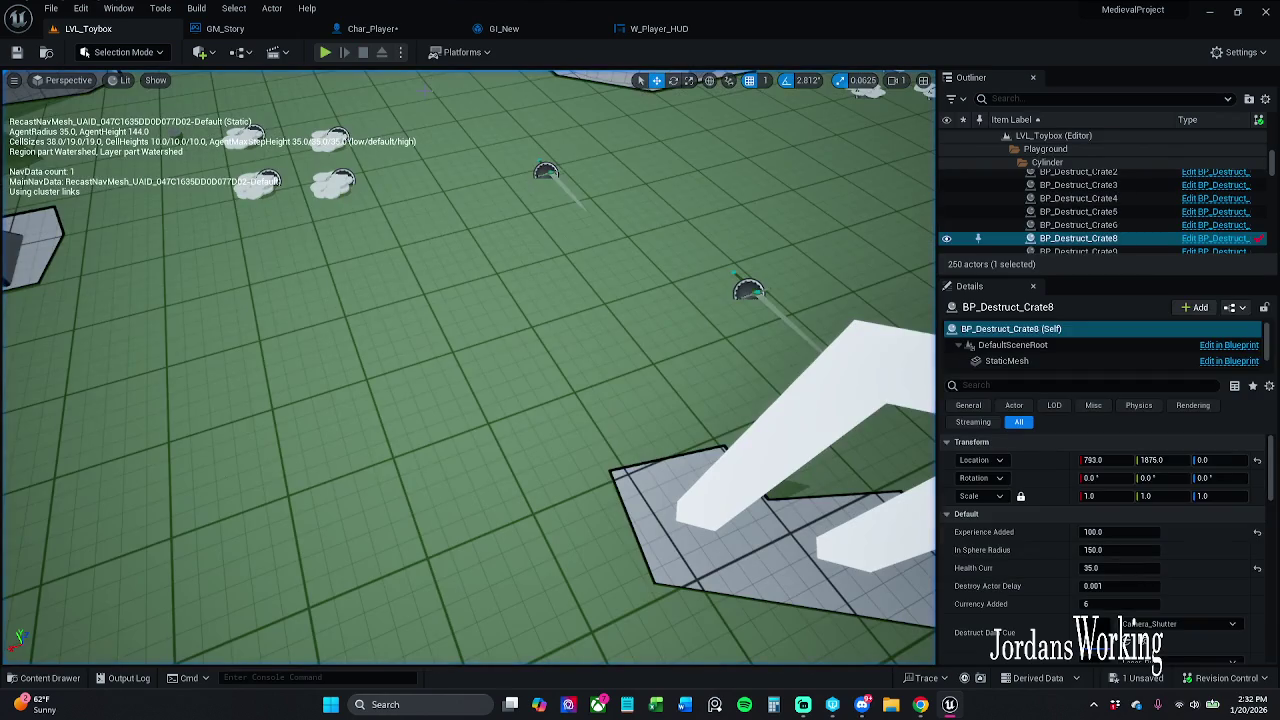
- Play again, running through the level as the HUD Level climbs from 81, then stop
left_click(330, 54)
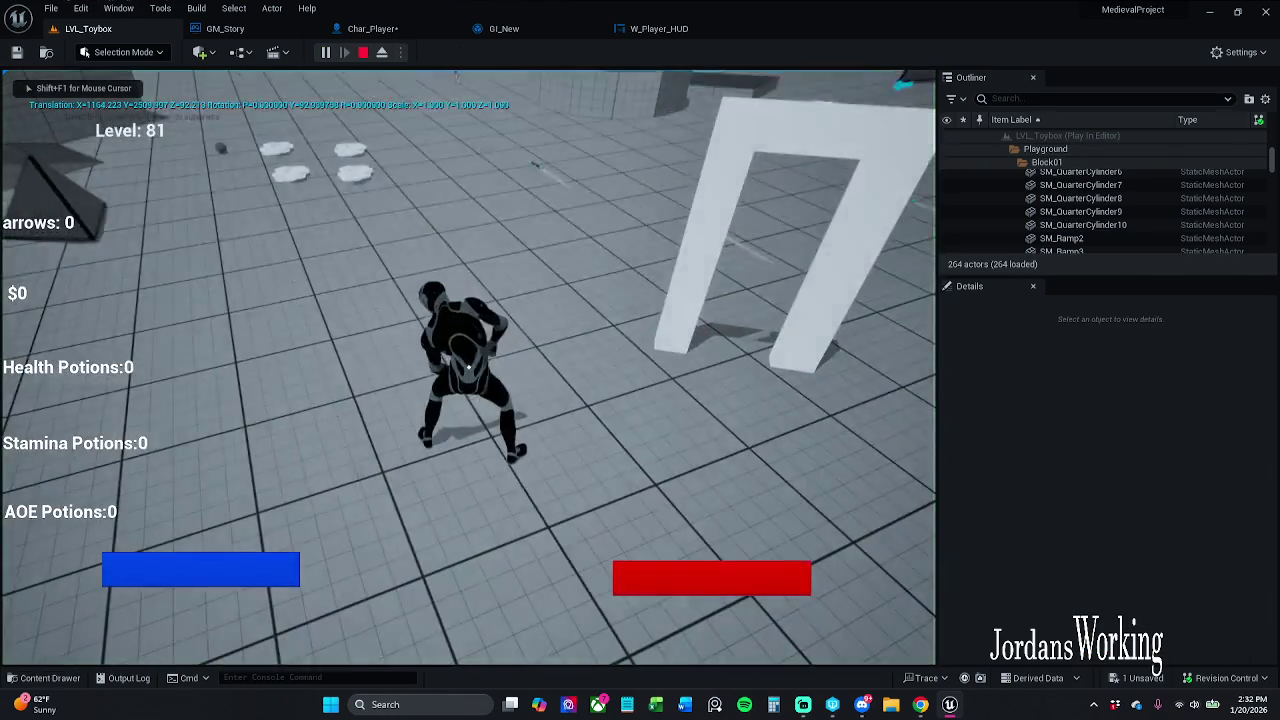
key("w")
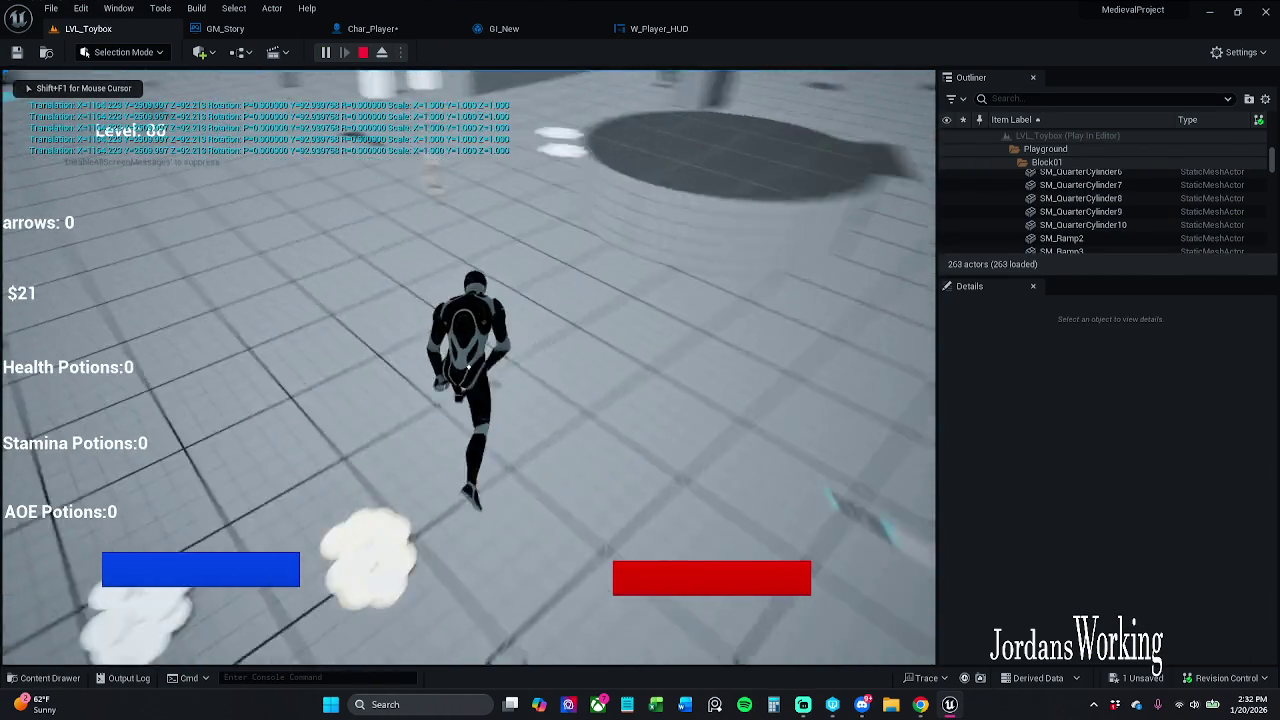
key("w")
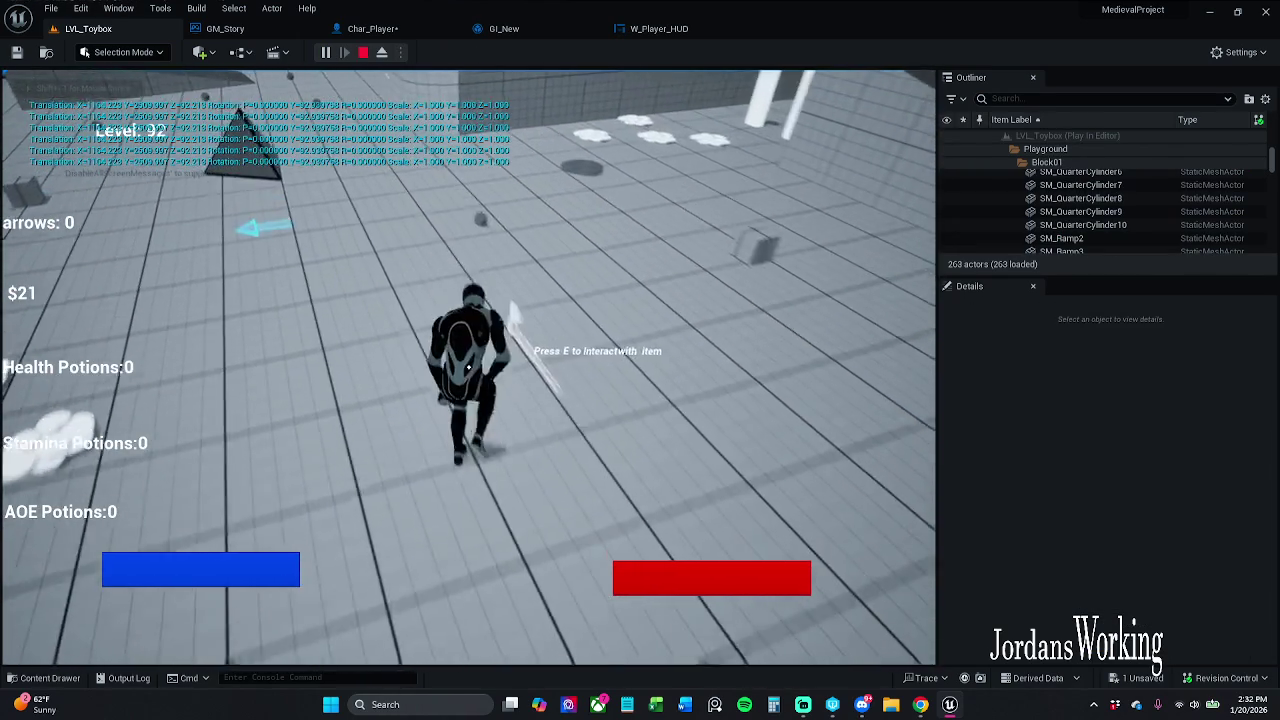
key("w")
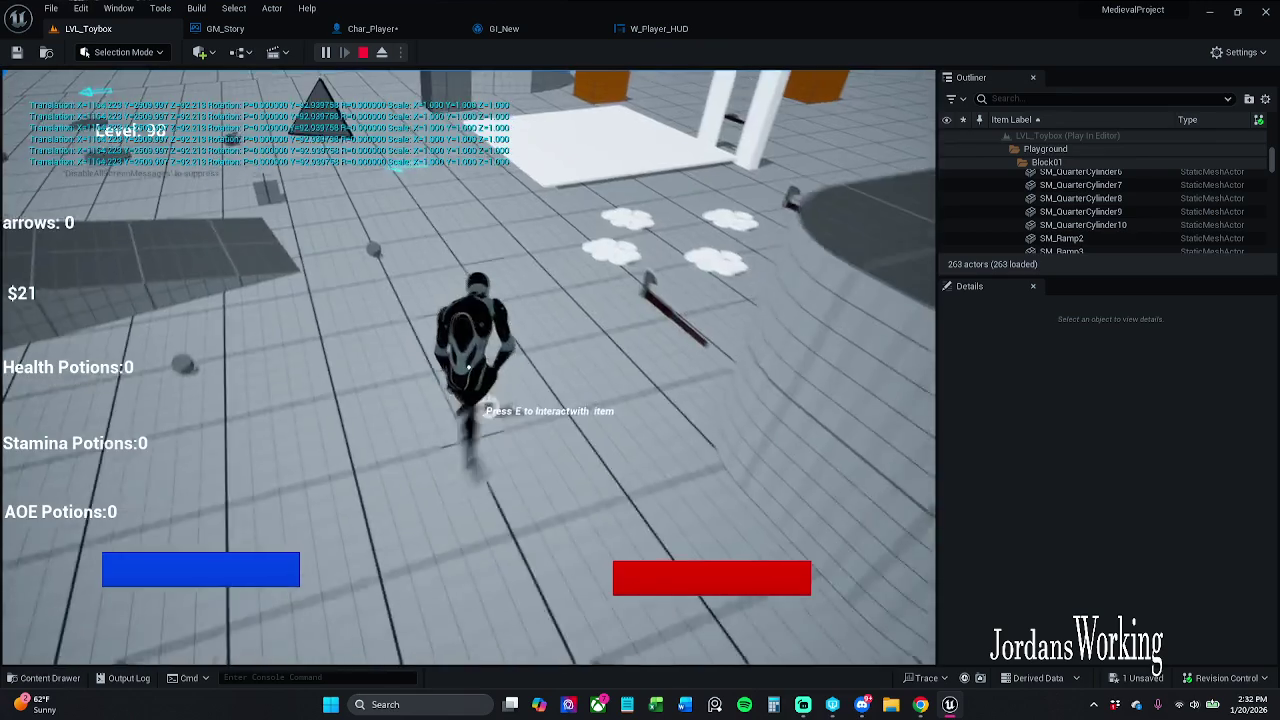
key("w")
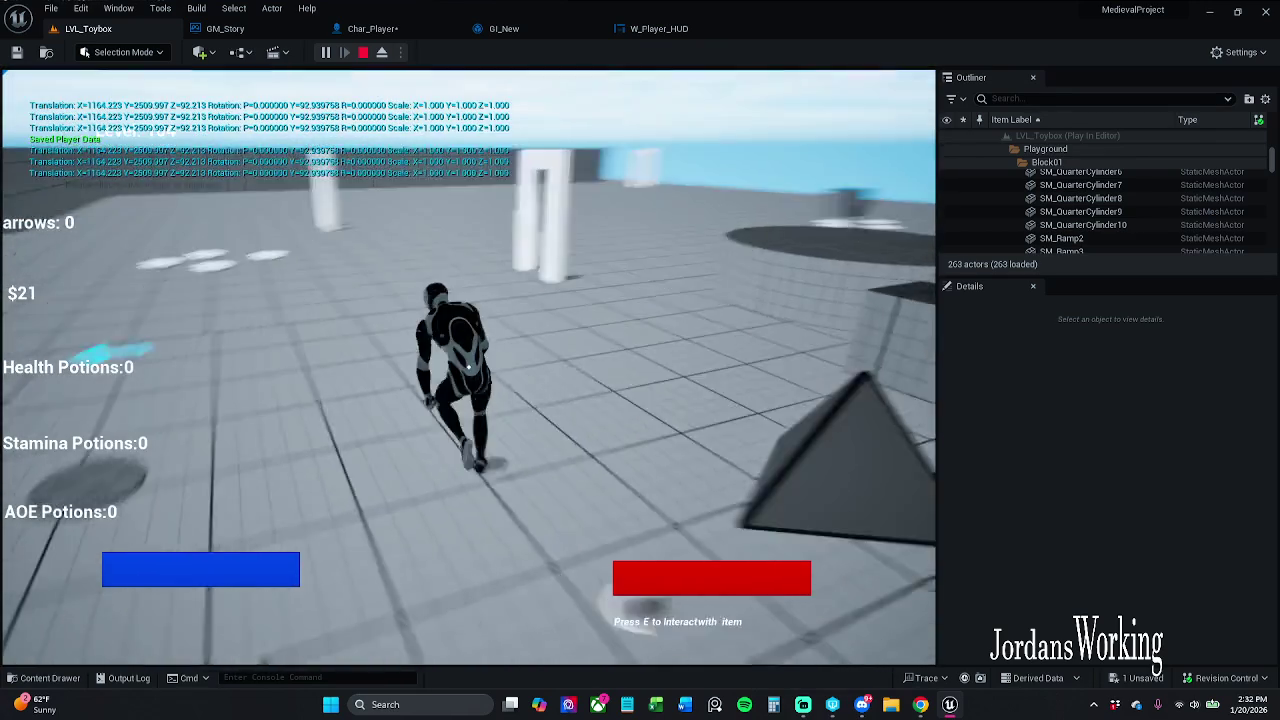
key("w")
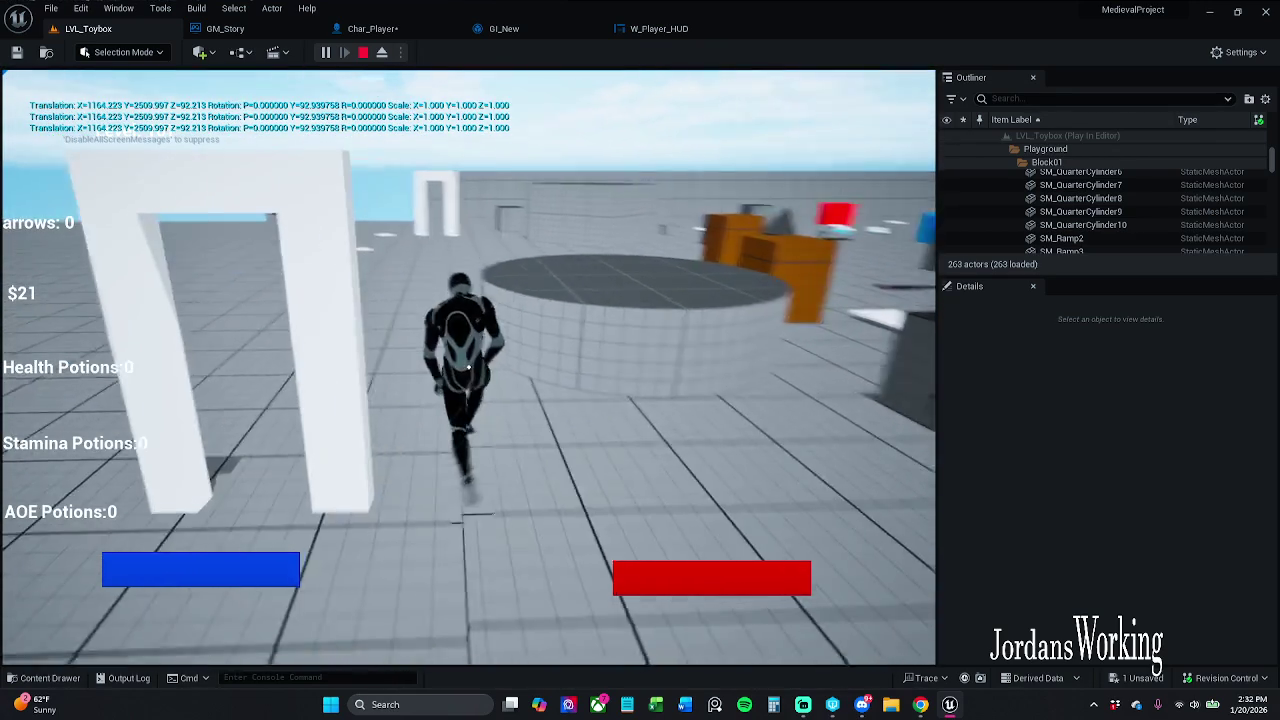
key("w")
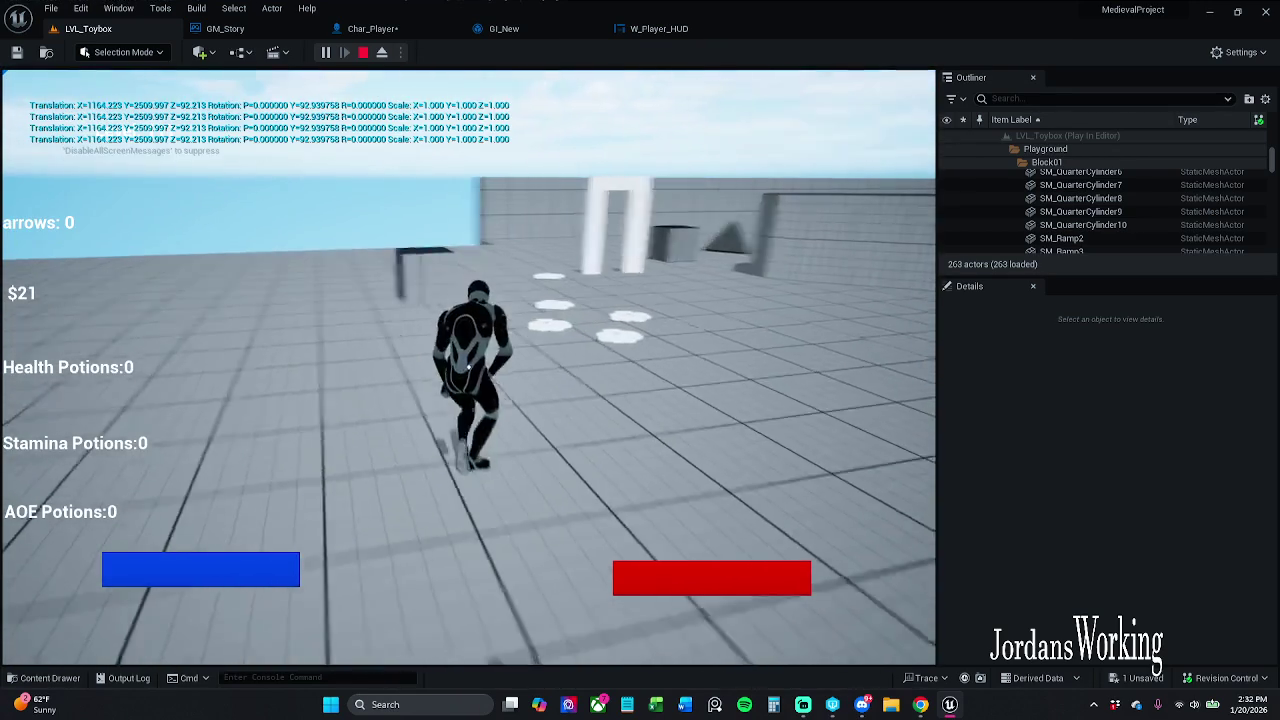
key("Escape")
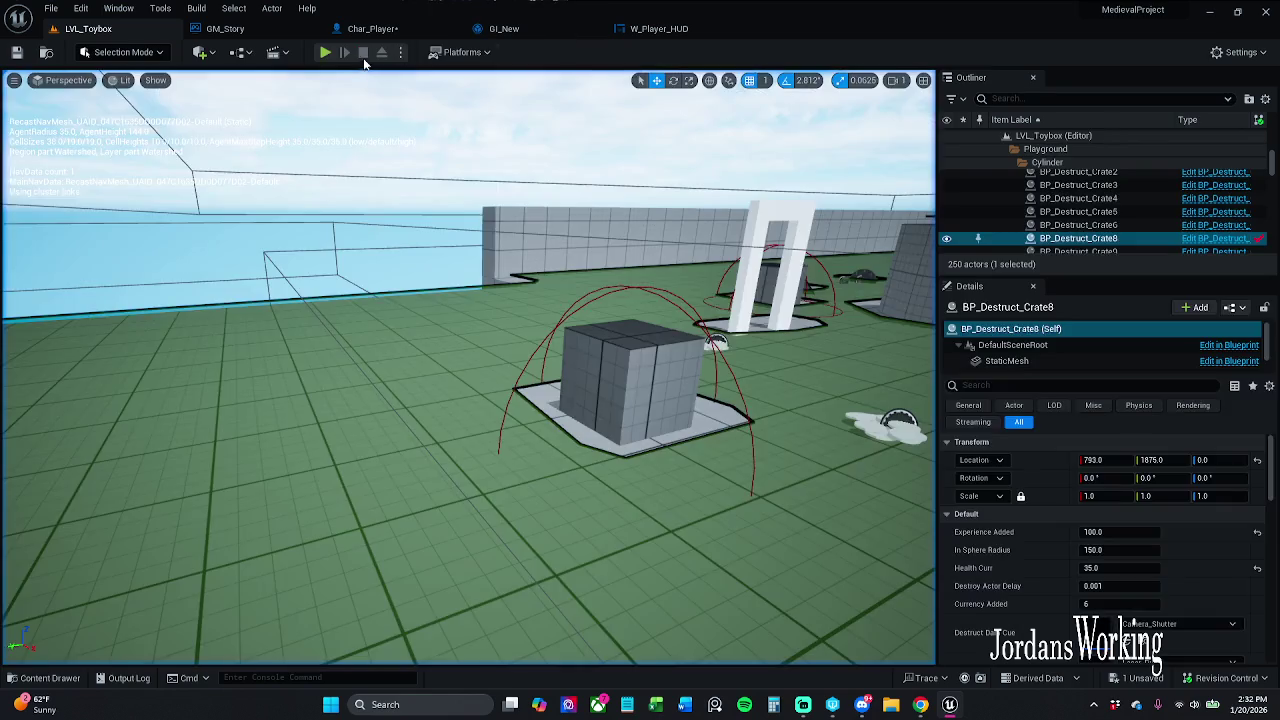
left_click(380, 28)
- Select the Get Actor Transform node inside the Get Save Data function for copying
scroll(480, 427, "up", 1)
left_click(480, 427)
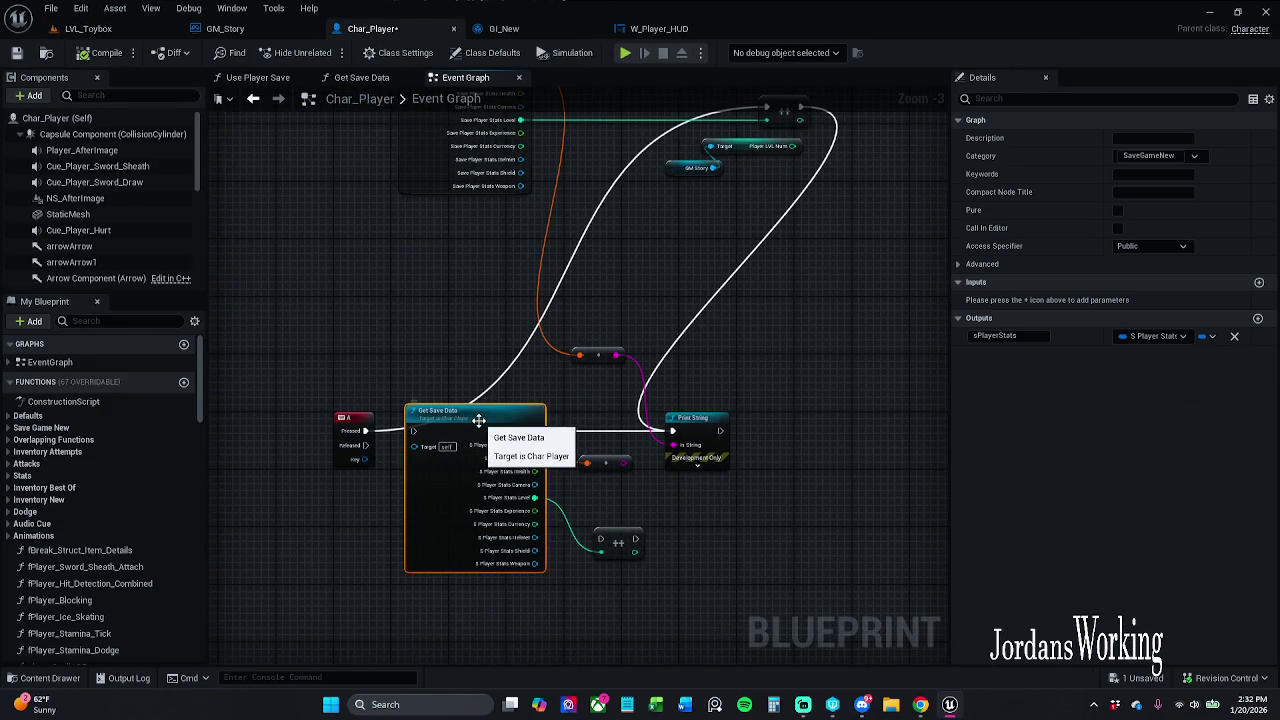
double_click(479, 428)
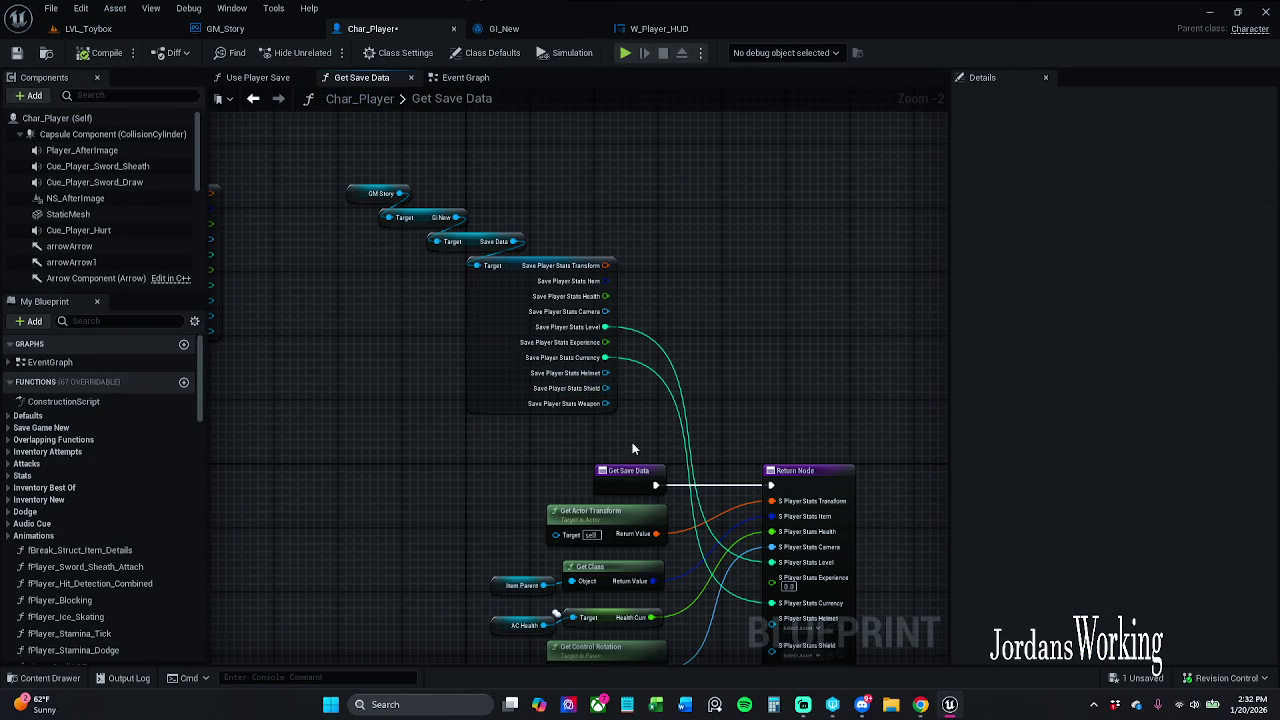
left_click(548, 508)
left_click(476, 80)
mouse_move(592, 272)
left_mouse_down()
mouse_move(508, 306)
mouse_move(557, 391)
left_mouse_up()
mouse_move(607, 432)
left_mouse_down()
mouse_move(600, 337)
mouse_move(569, 330)
left_mouse_up()
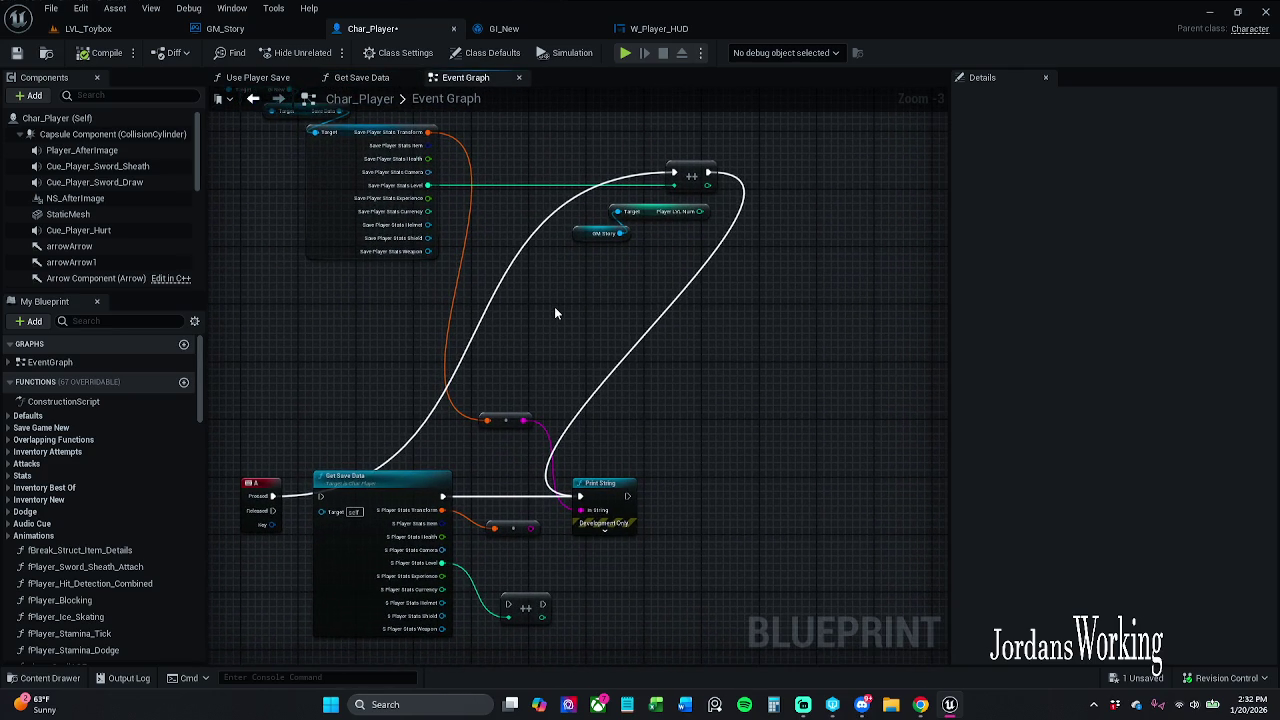
left_click(361, 79)
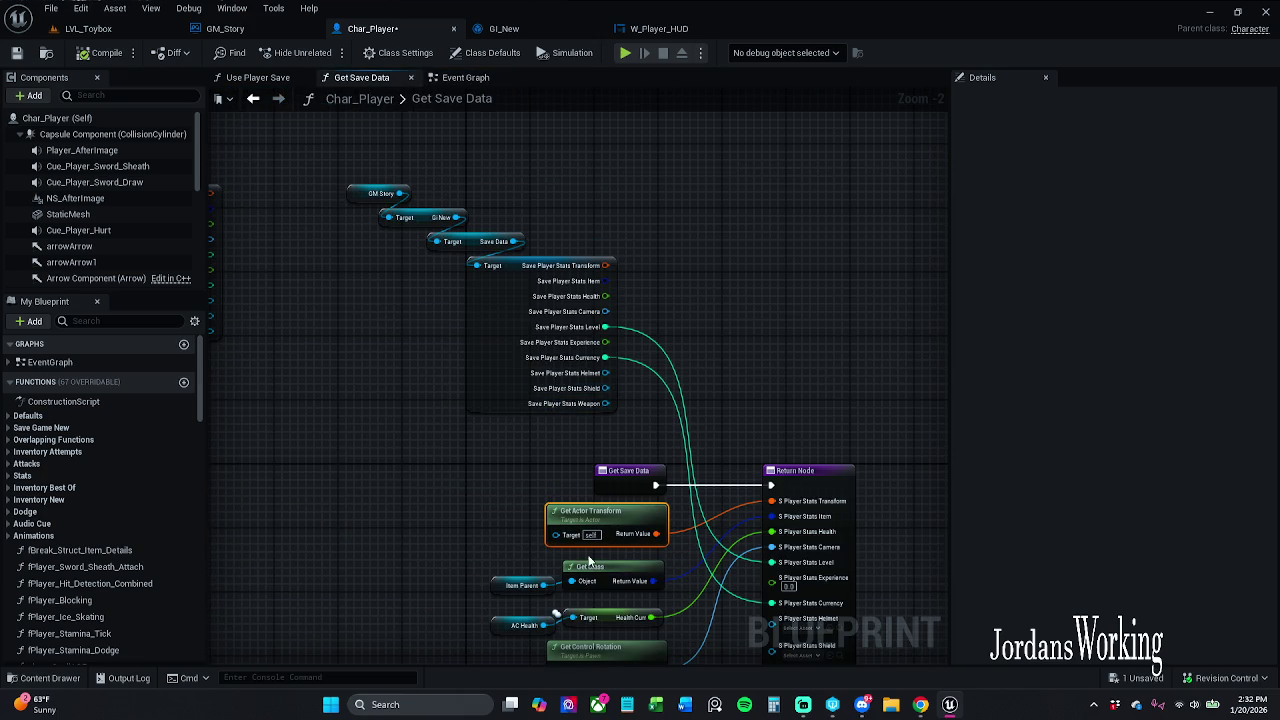
left_click(455, 99)
- Paste Get Actor Transform into the Event Graph, wire it to the print reroute, and save
key("ctrl+v")
left_click_drag(608, 287, 574, 290)
left_click(641, 421)
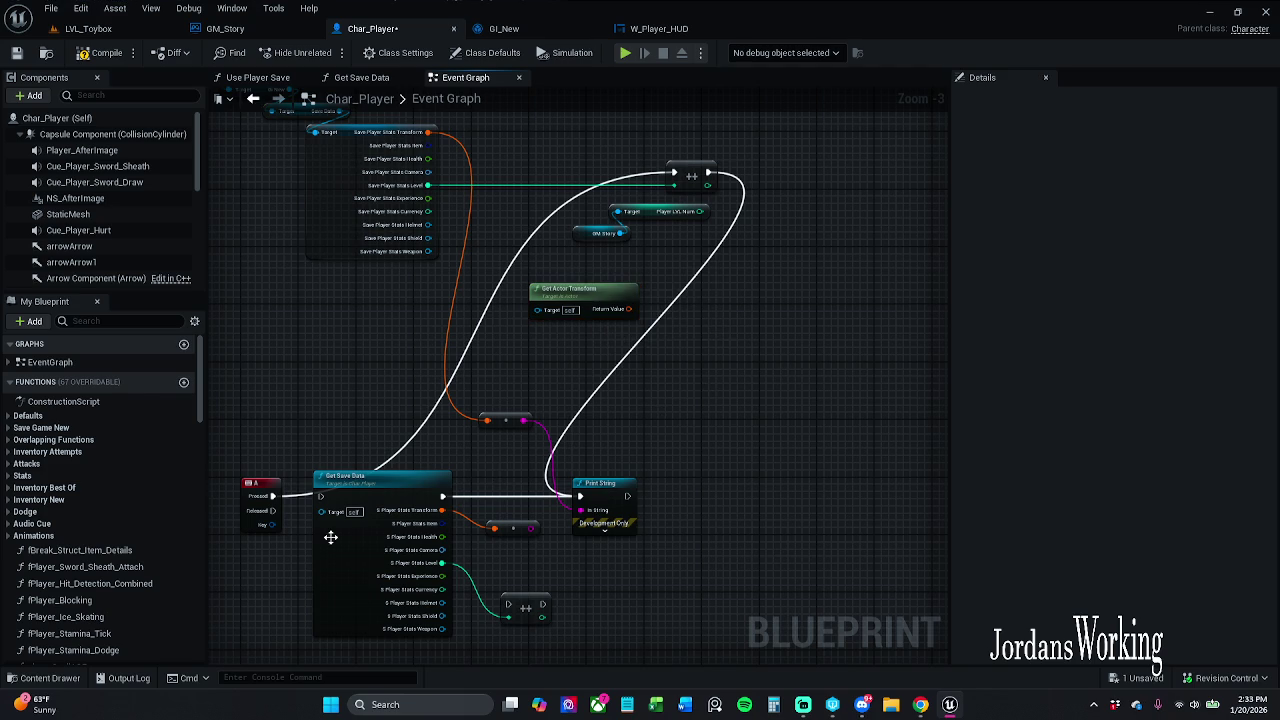
mouse_move(250, 483)
left_mouse_down()
mouse_move(270, 342)
mouse_move(294, 315)
mouse_move(328, 315)
mouse_move(307, 318)
left_mouse_up()
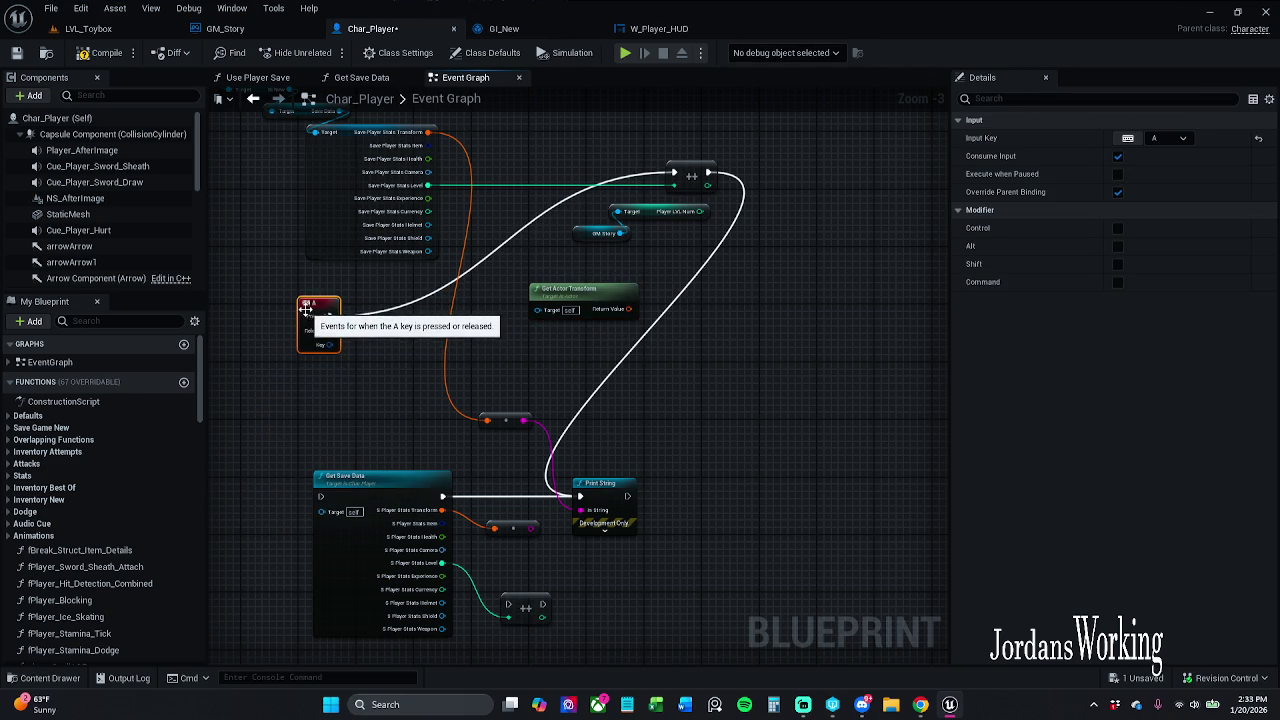
left_click(405, 424)
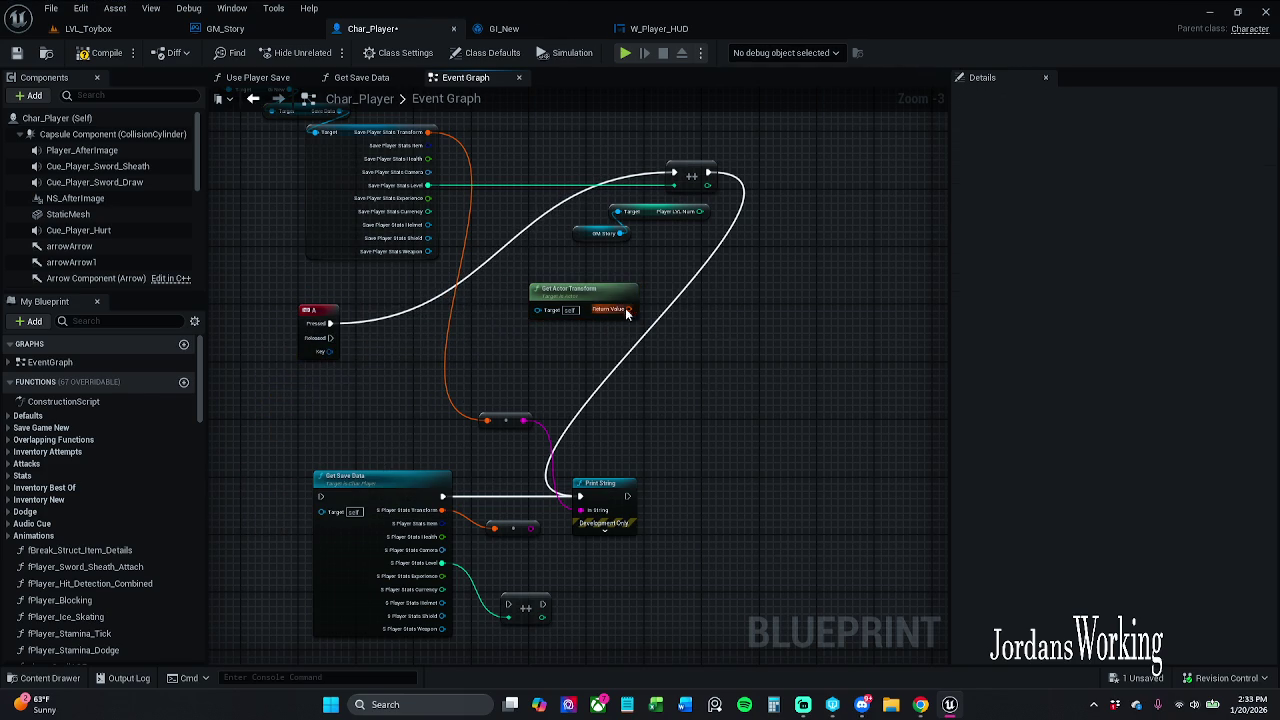
left_click_drag(627, 310, 487, 420)
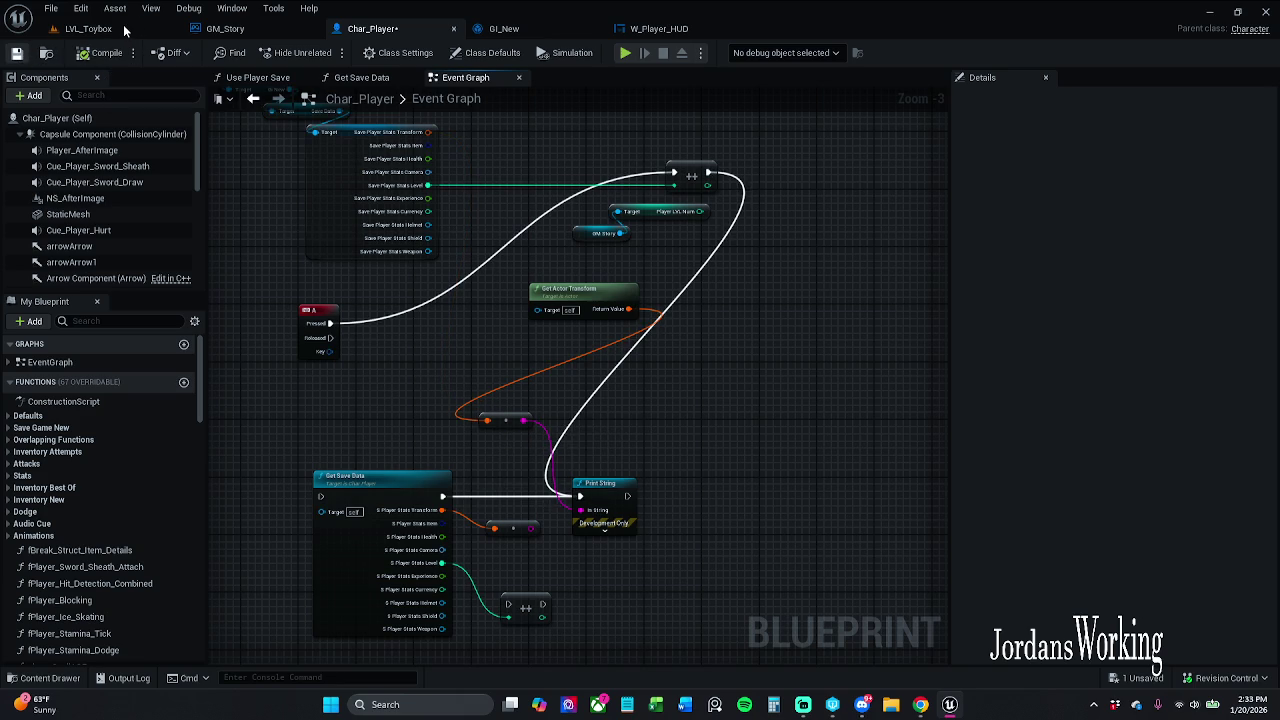
key("ctrl+s")
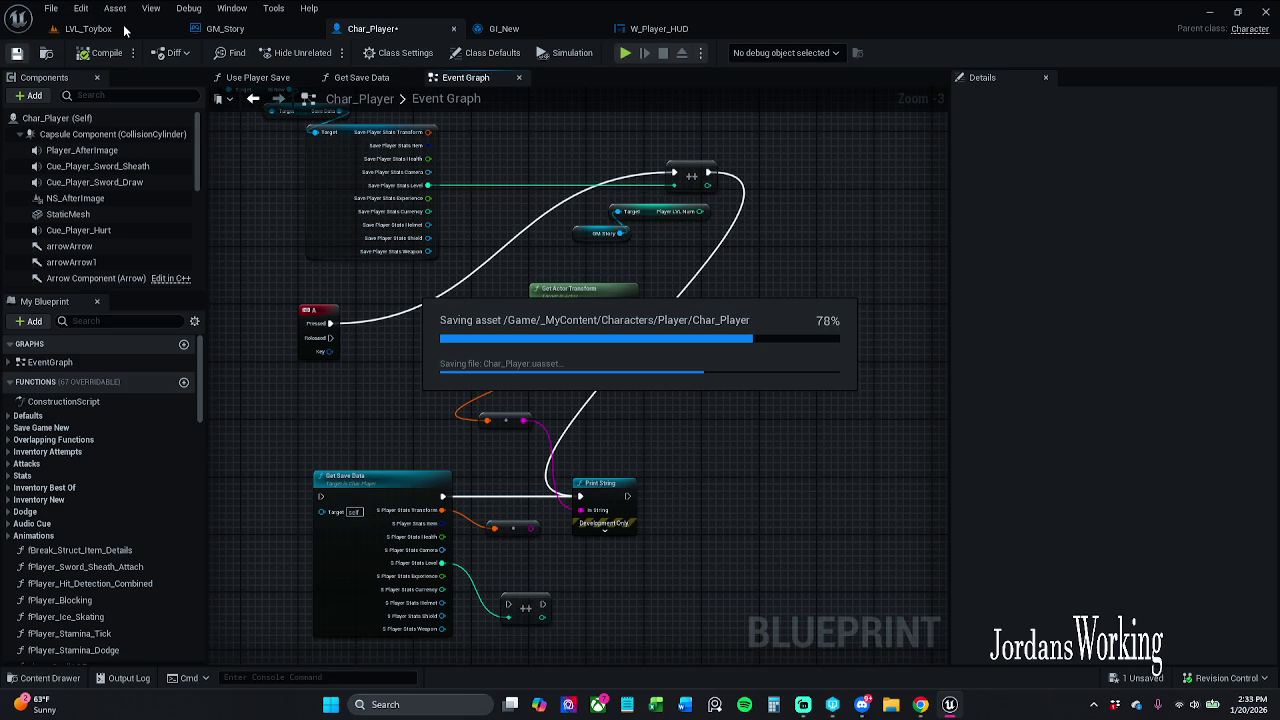
- Play-test LVL_Toybox briefly, running the character forward with W, then stop the session
left_click(132, 30)
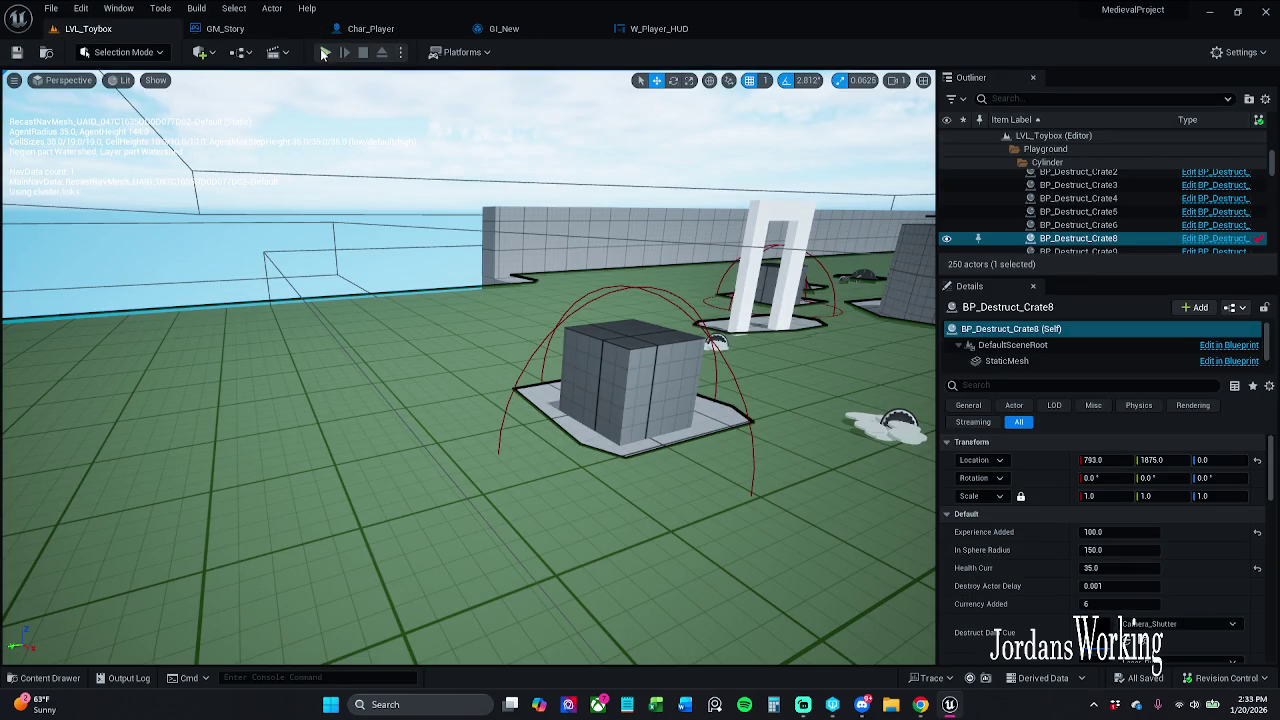
left_click(326, 53)
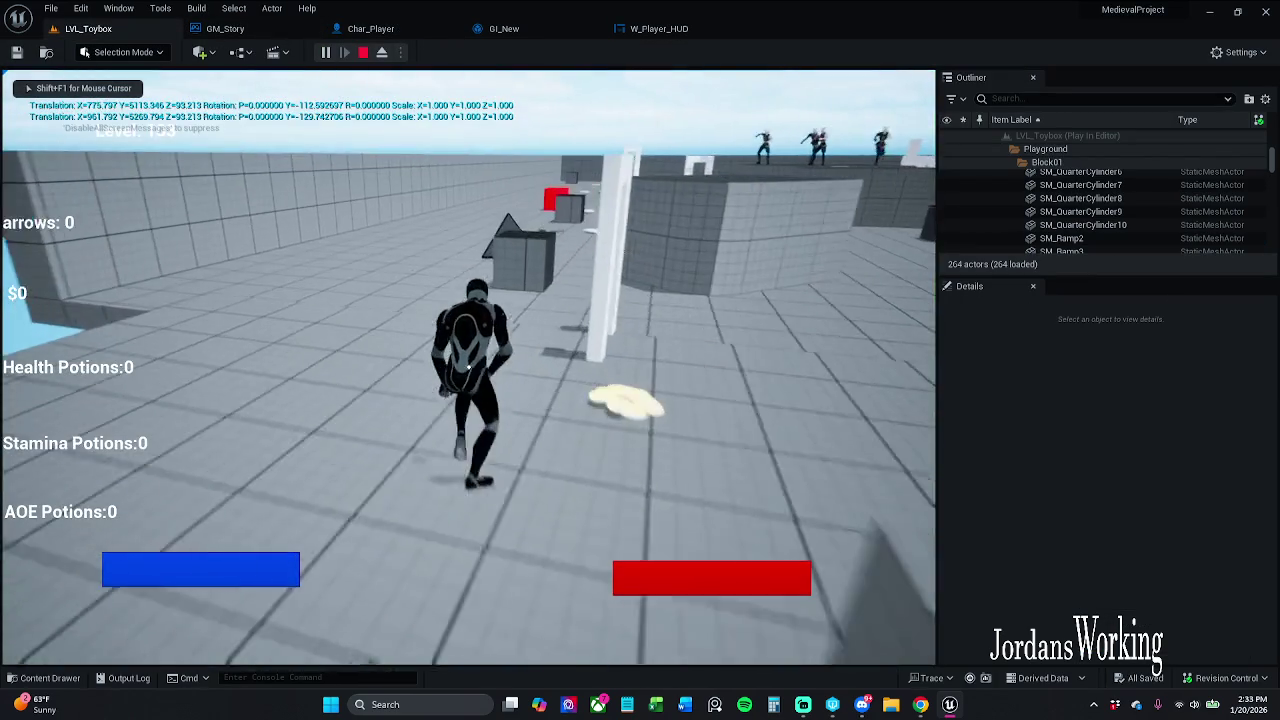
key("w")
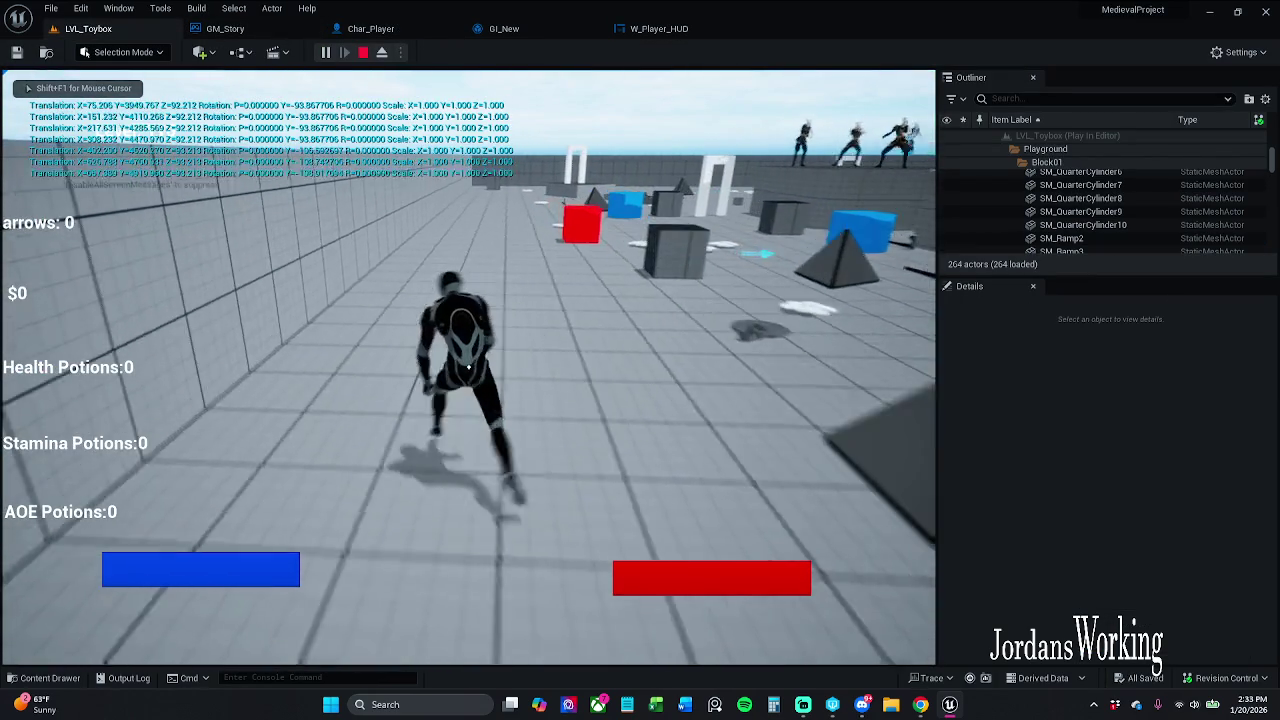
key("Escape")
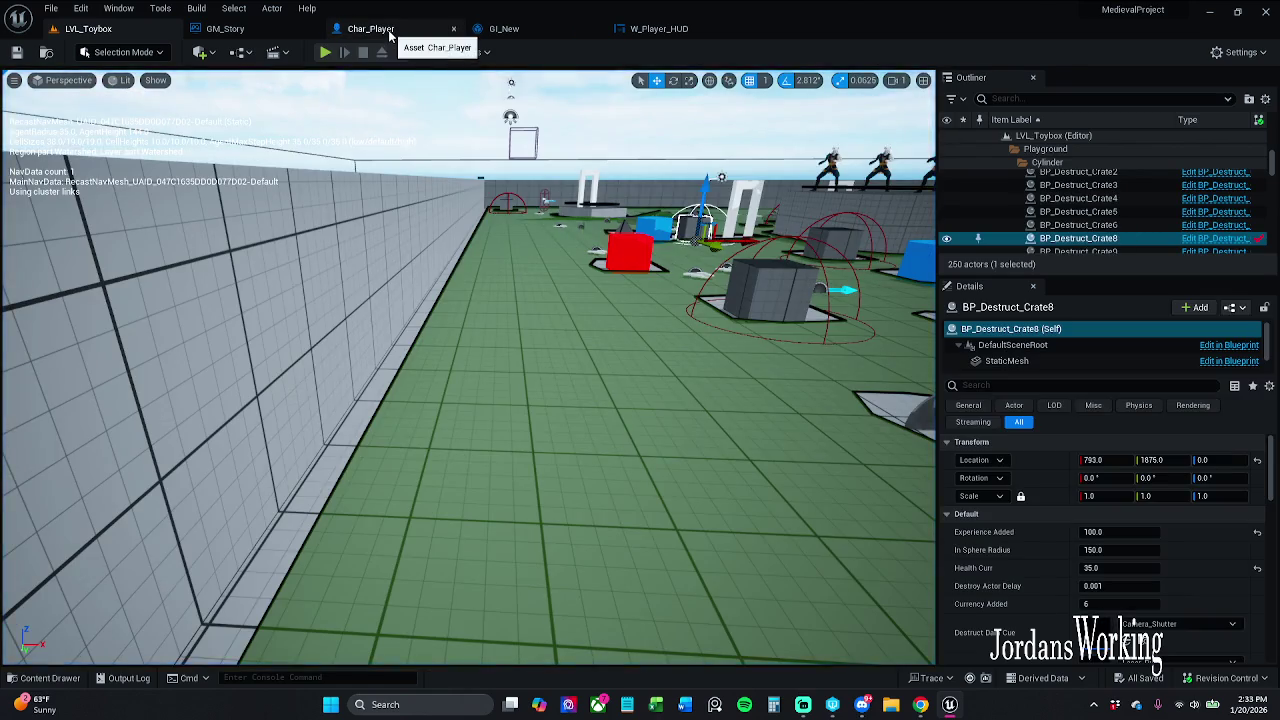
left_click(370, 28)
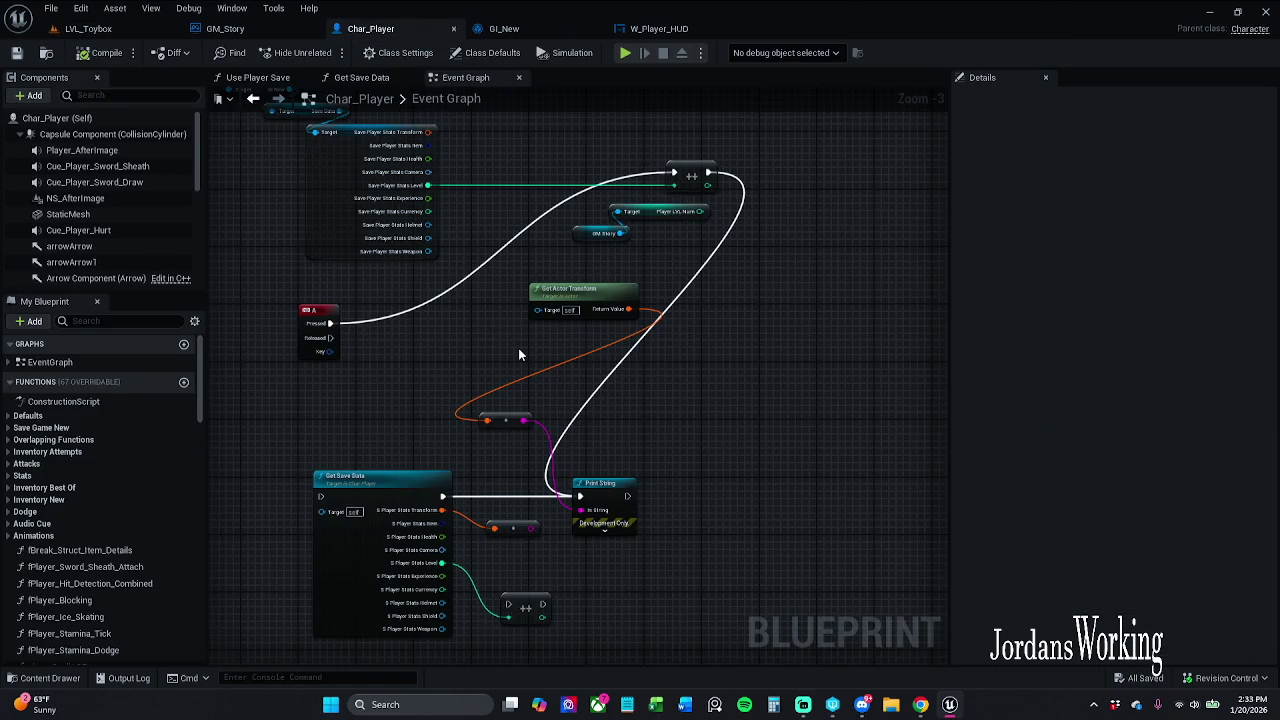
- Move Get Actor Transform closer to the print nodes and nudge the A-key event left
left_click(373, 77)
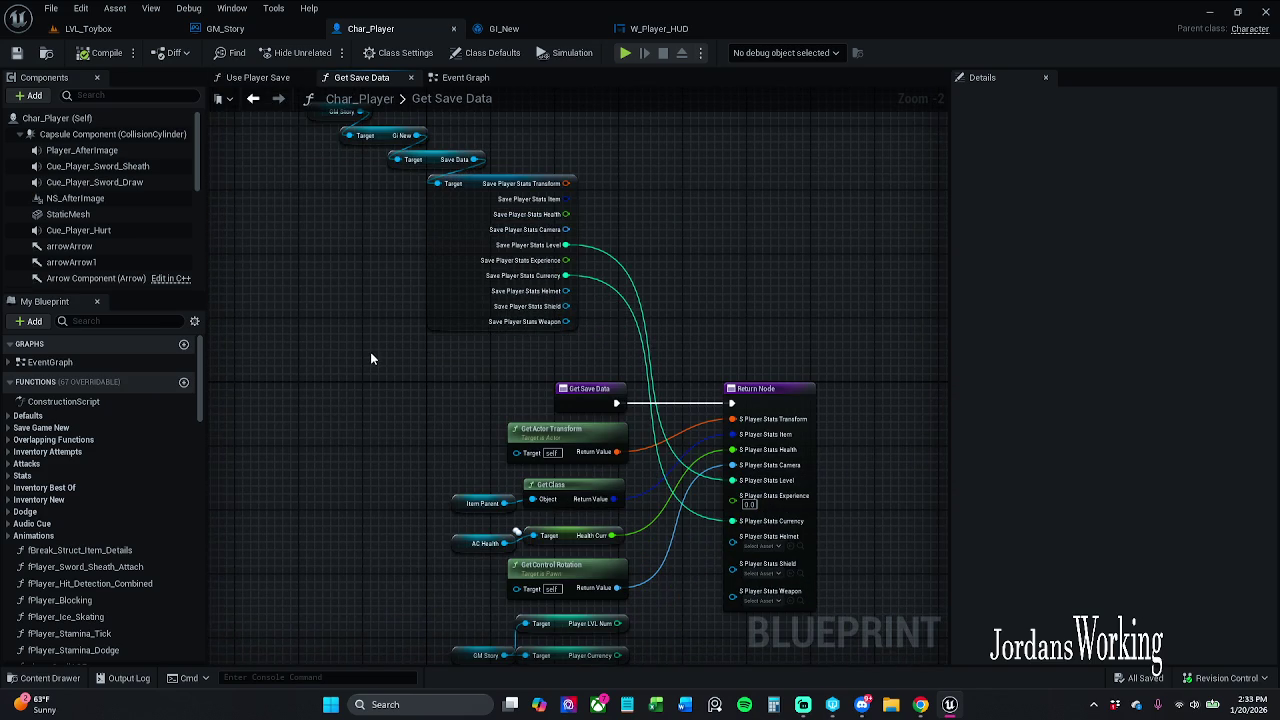
left_click(465, 77)
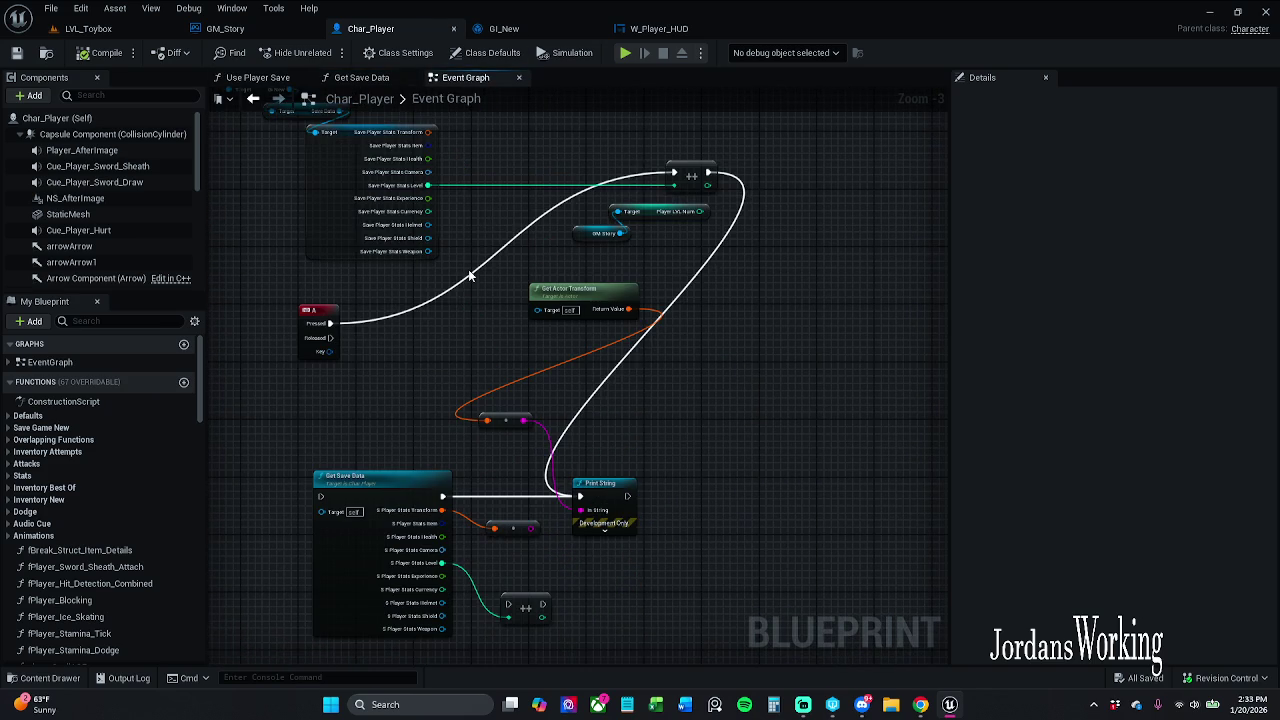
mouse_move(586, 296)
left_mouse_down()
mouse_move(436, 321)
mouse_move(411, 381)
mouse_move(412, 364)
left_mouse_up()
left_click(460, 334)
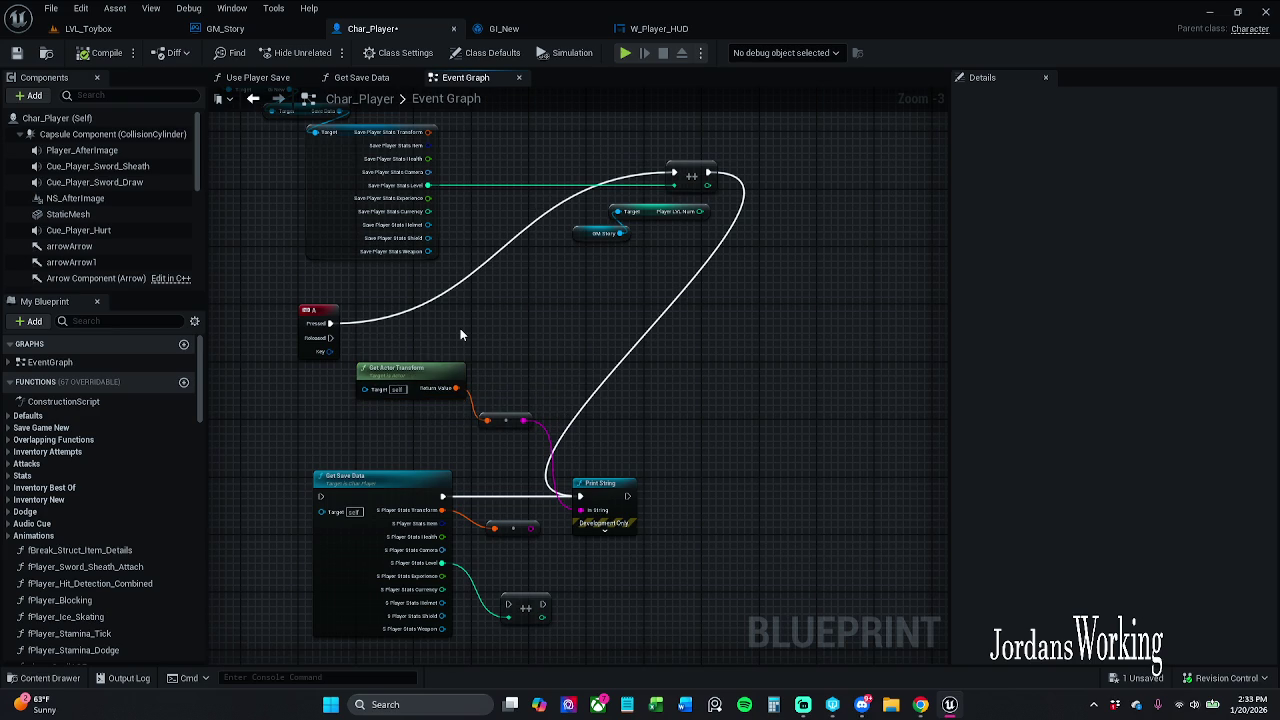
left_click_drag(317, 312, 260, 312)
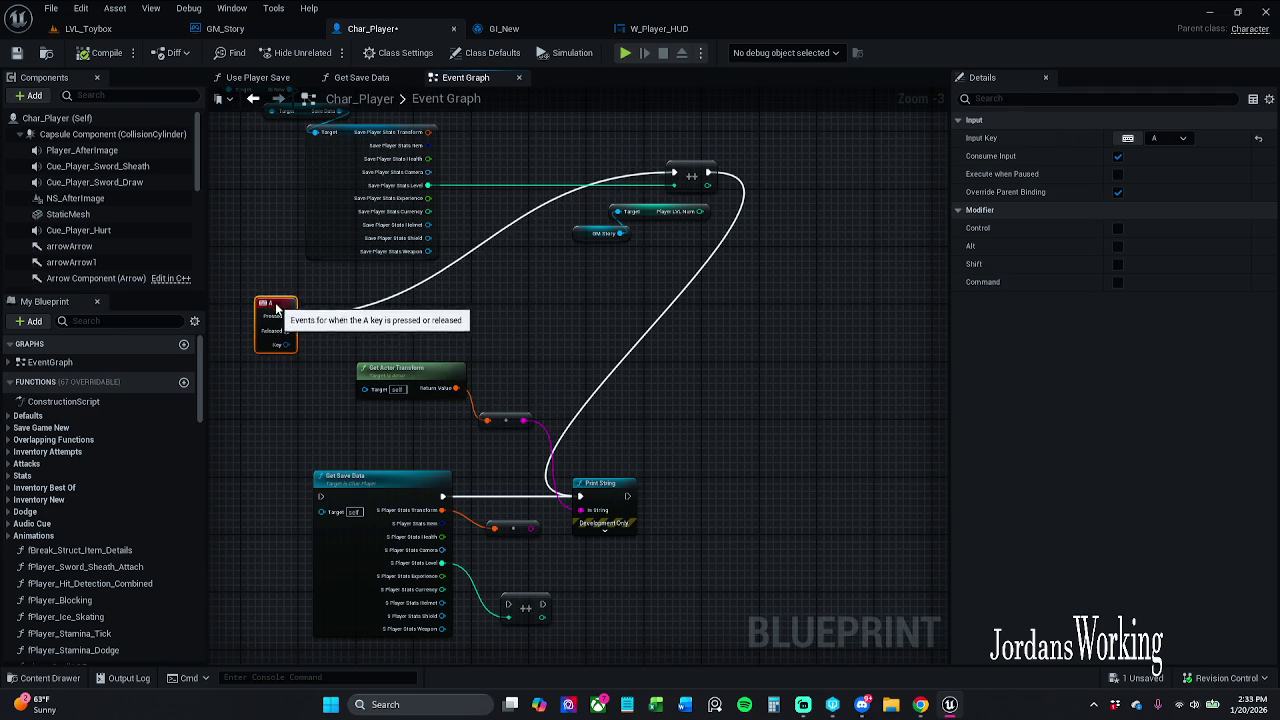
left_click(450, 312)
- Rearrange the save-data and level-up nodes, then wrap Player LVL Num and GM Story in a comment
mouse_move(450, 312)
left_mouse_down()
mouse_move(440, 346)
mouse_move(492, 431)
left_mouse_up()
left_click_drag(257, 148, 439, 266)
left_click_drag(385, 298, 427, 220)
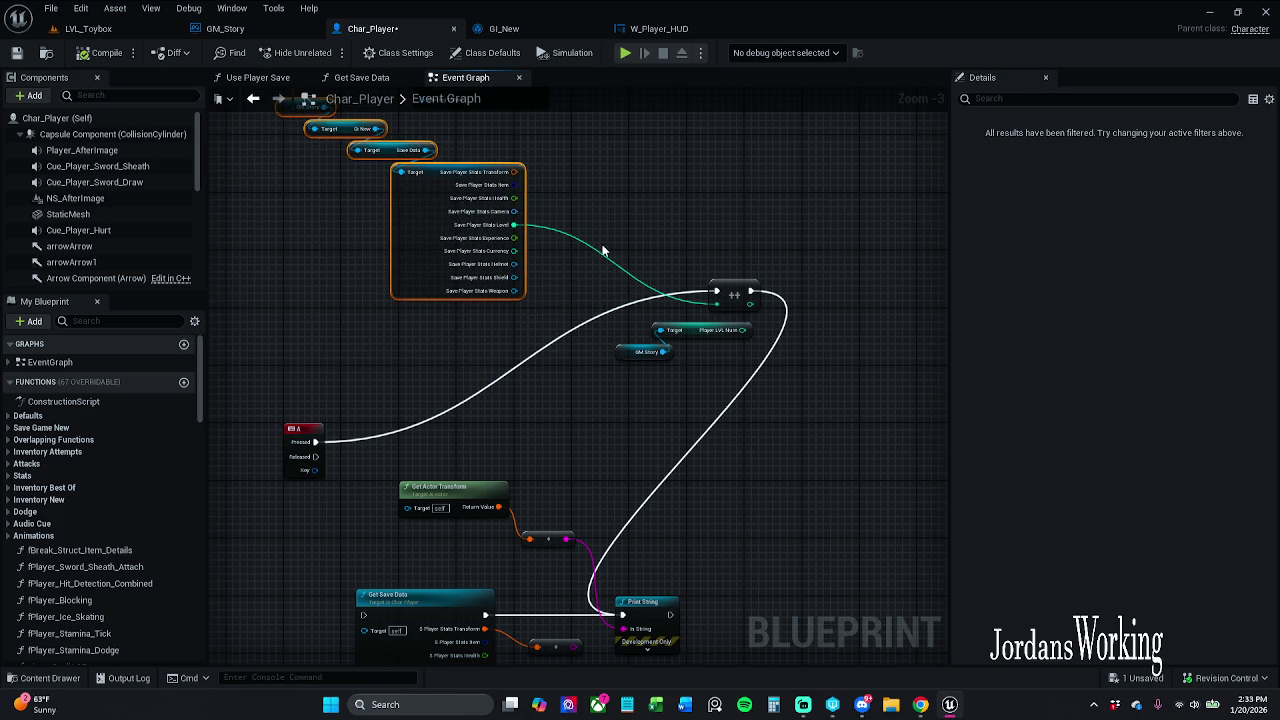
mouse_move(609, 209)
left_mouse_down()
mouse_move(643, 280)
mouse_move(752, 380)
left_mouse_up()
left_click_drag(735, 294, 670, 301)
left_click(608, 405)
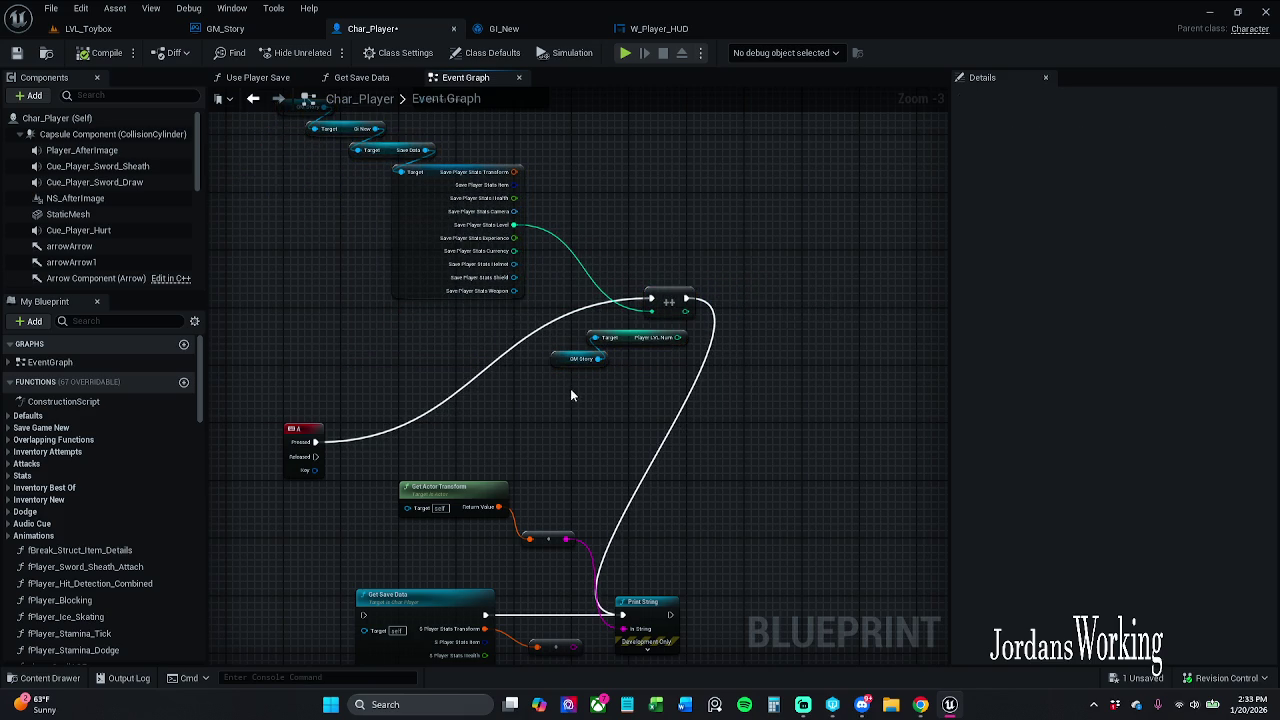
mouse_move(587, 387)
left_mouse_down()
mouse_move(645, 330)
mouse_move(662, 211)
mouse_move(692, 148)
left_mouse_up()
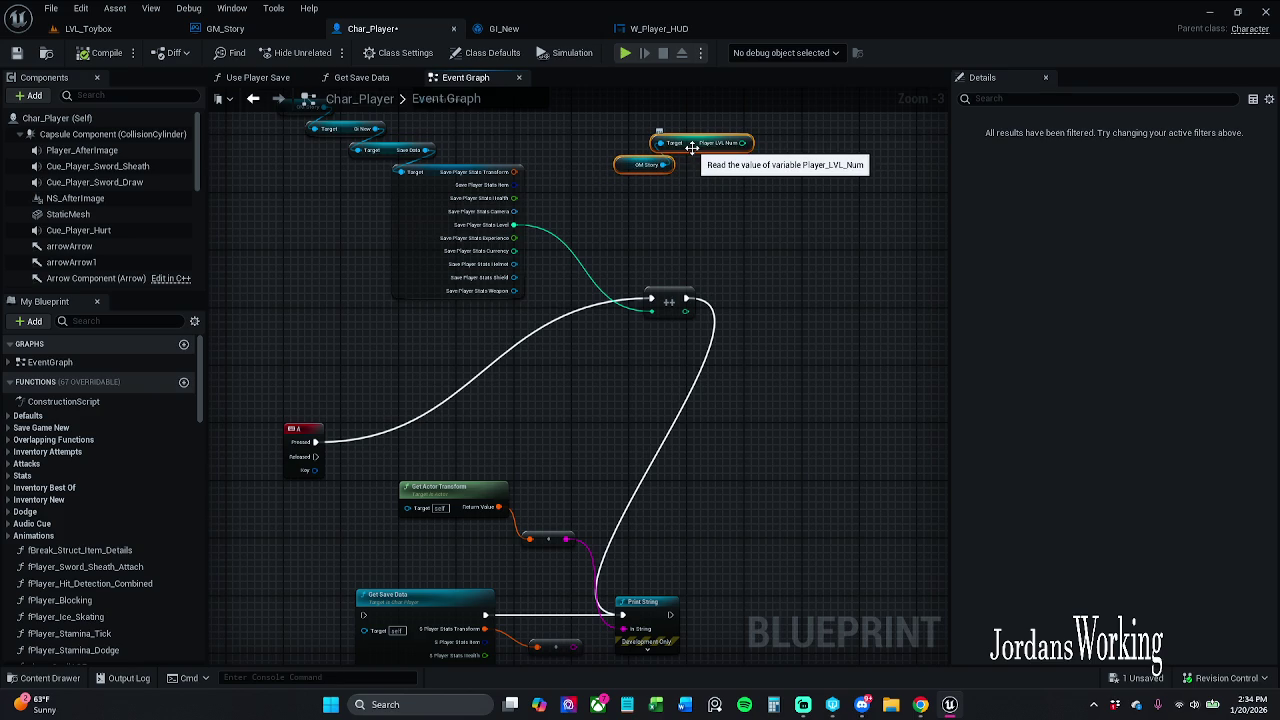
key("c")
type("The orginal level-up code")
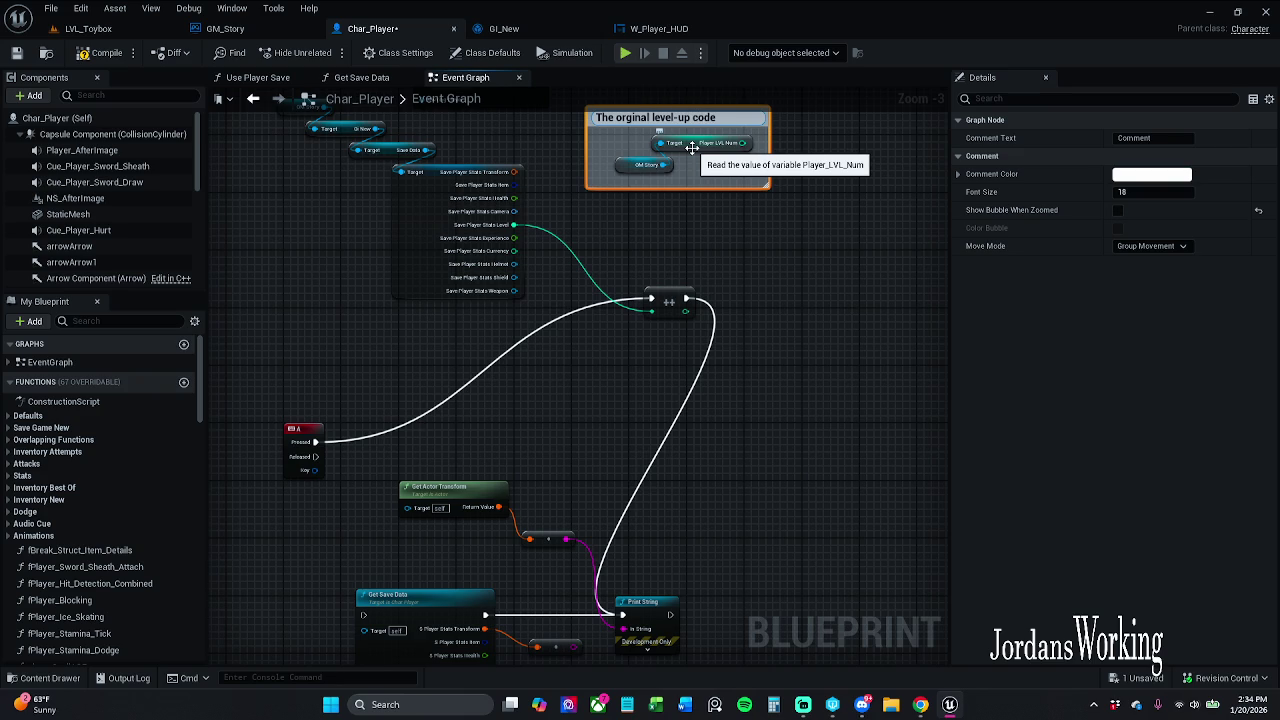
- Confirm the comment title and set its colour to dark grey with value 0.123
key("Return")
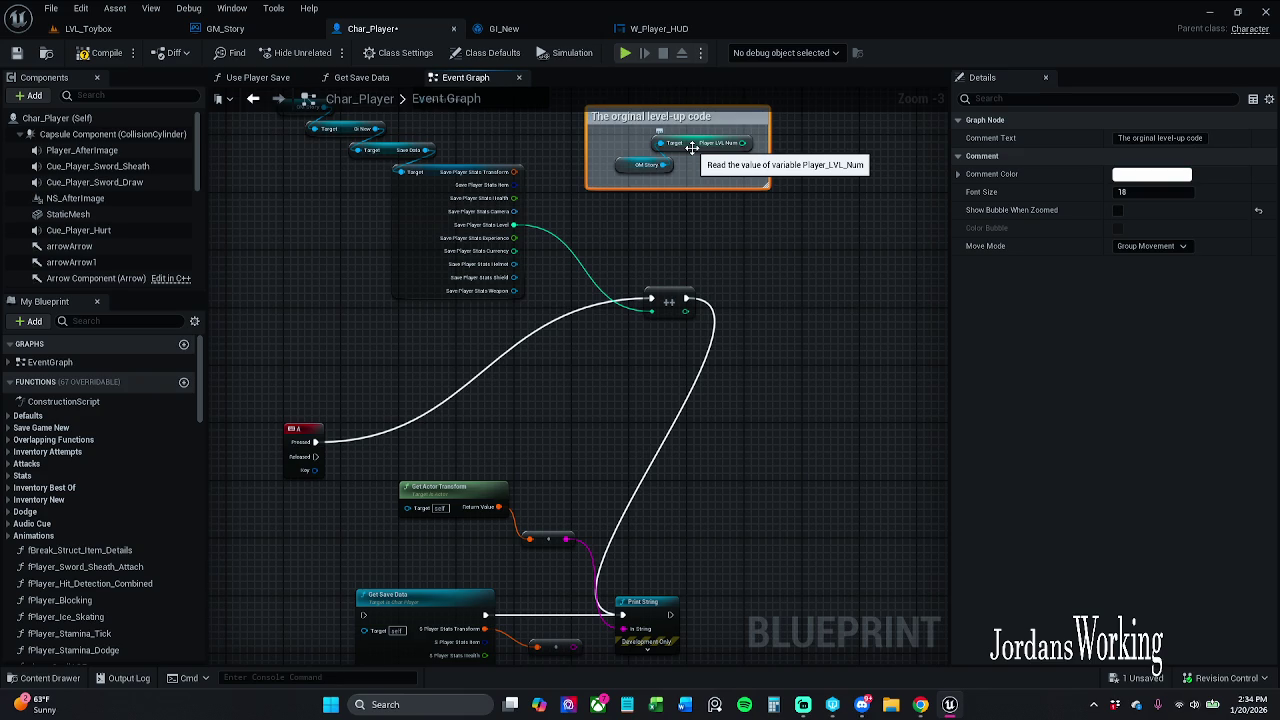
left_click(1116, 210)
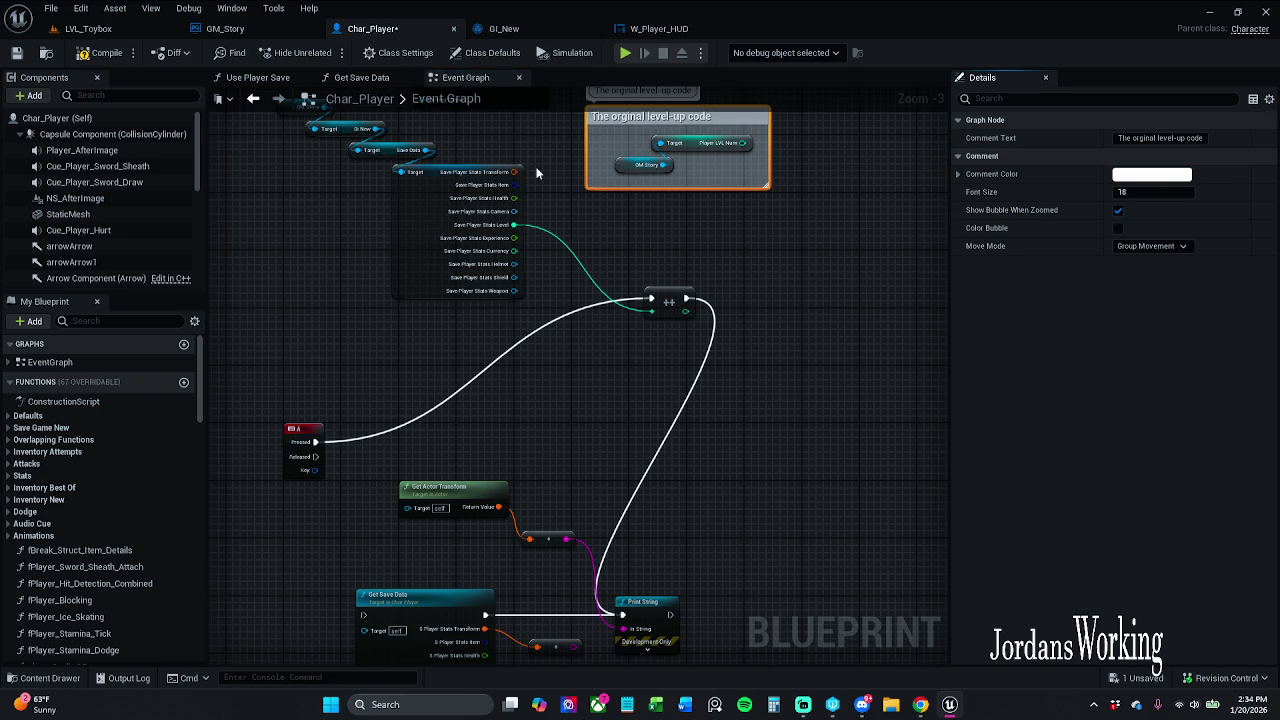
left_click(1152, 174)
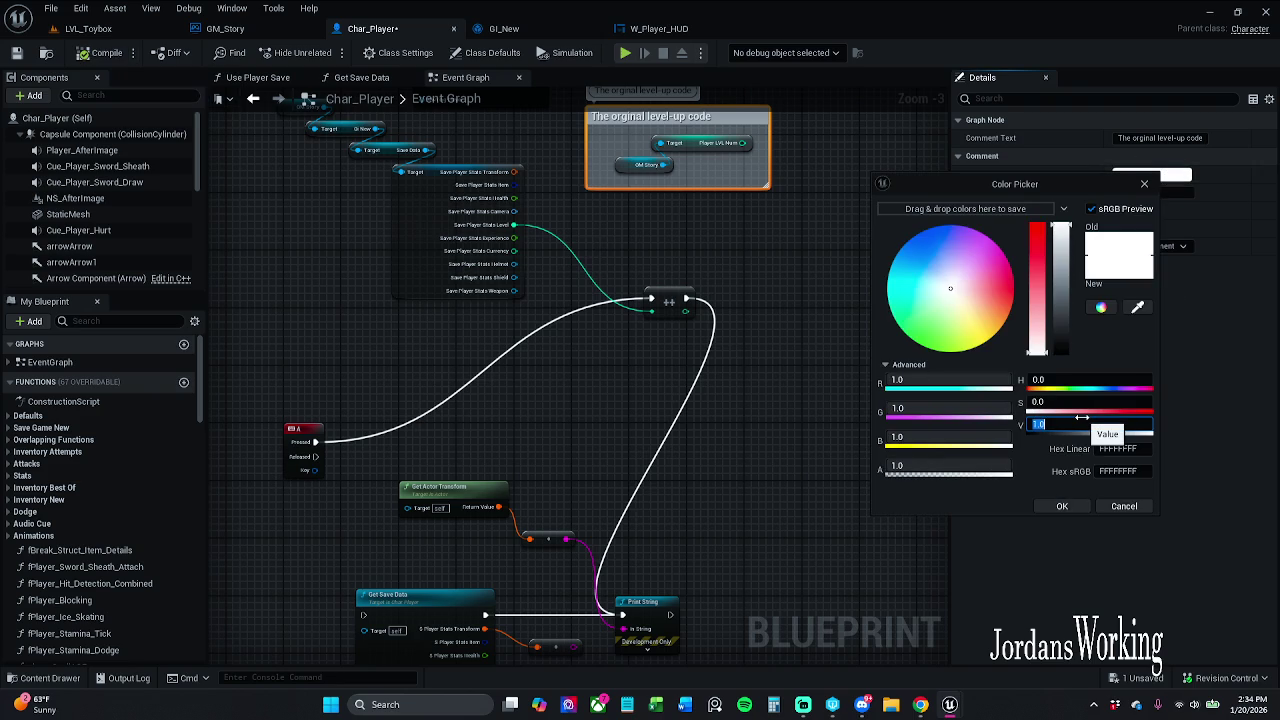
key("Return")
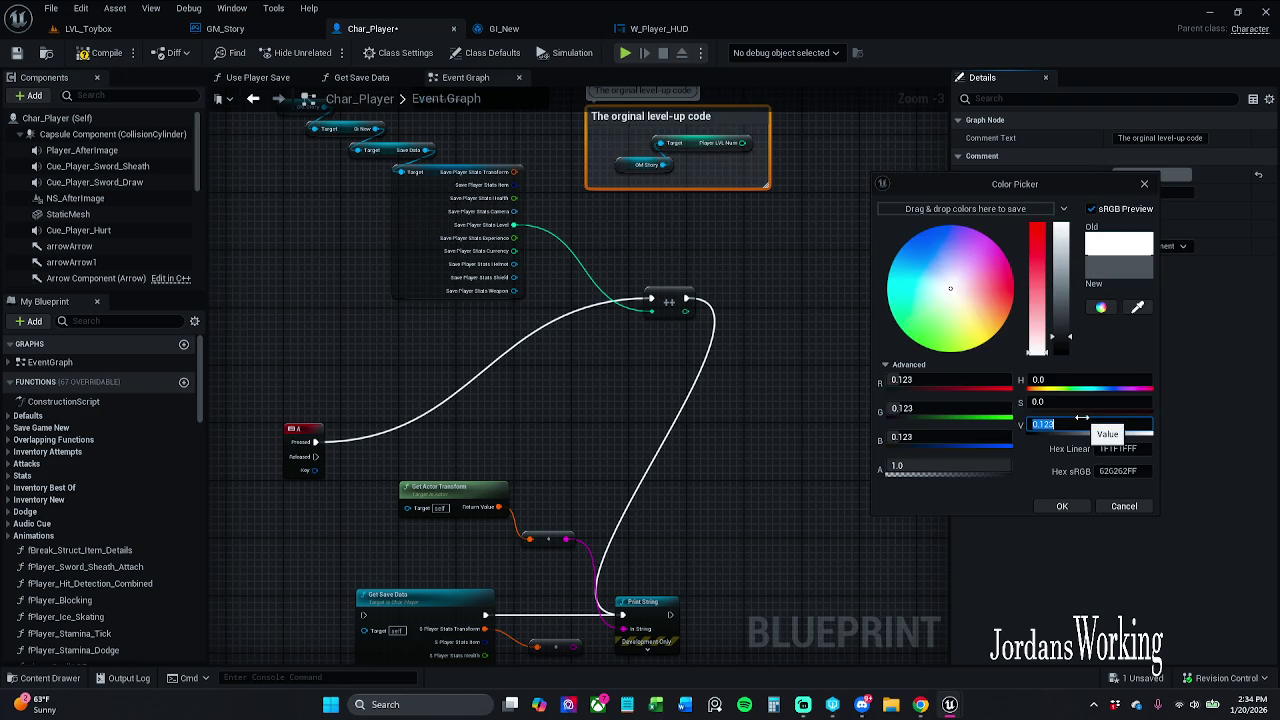
left_click(1060, 505)
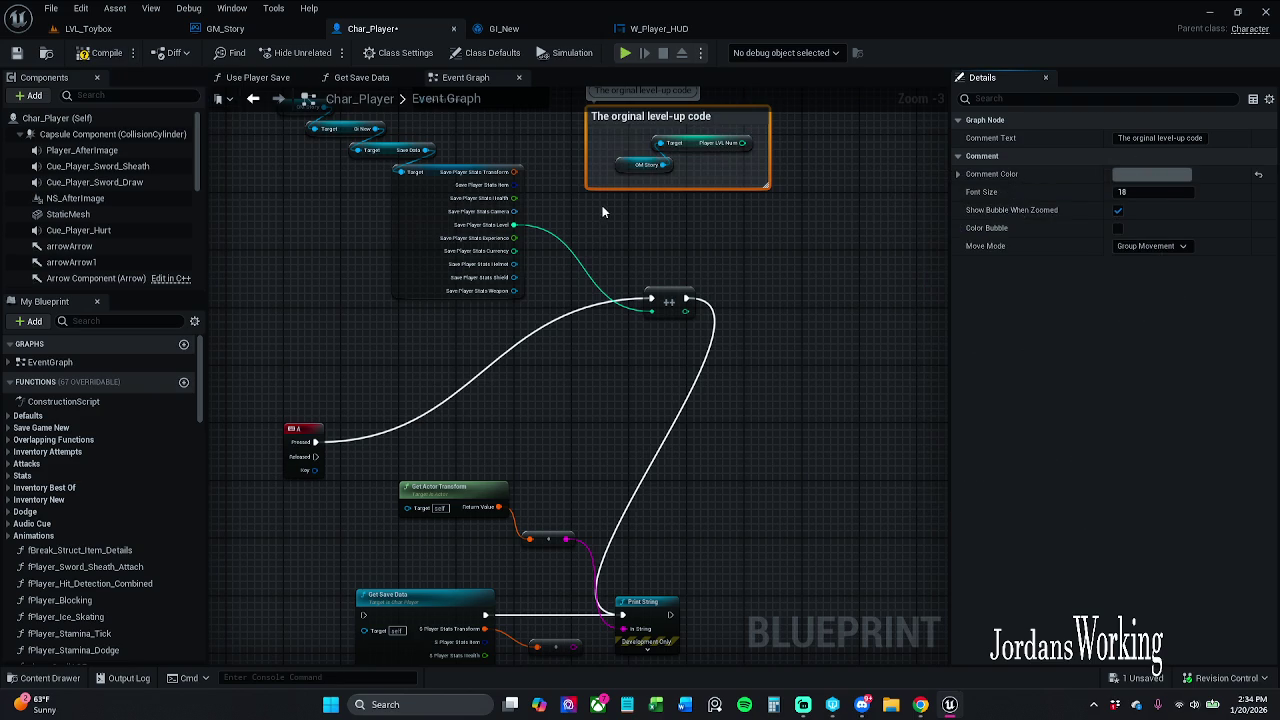
- Move the comment box further right and save Char_Player
left_click(647, 220)
left_click_drag(680, 161, 845, 195)
left_click(917, 310)
left_click_drag(917, 310, 813, 322)
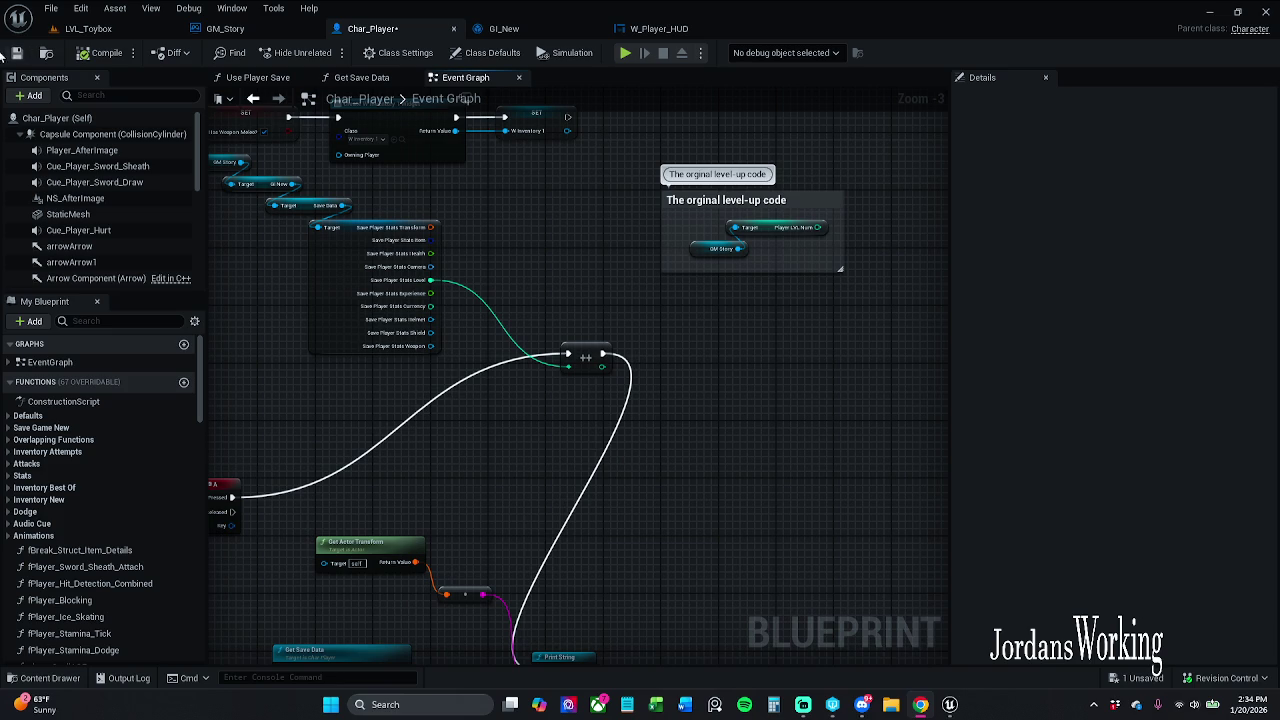
left_click(15, 53)
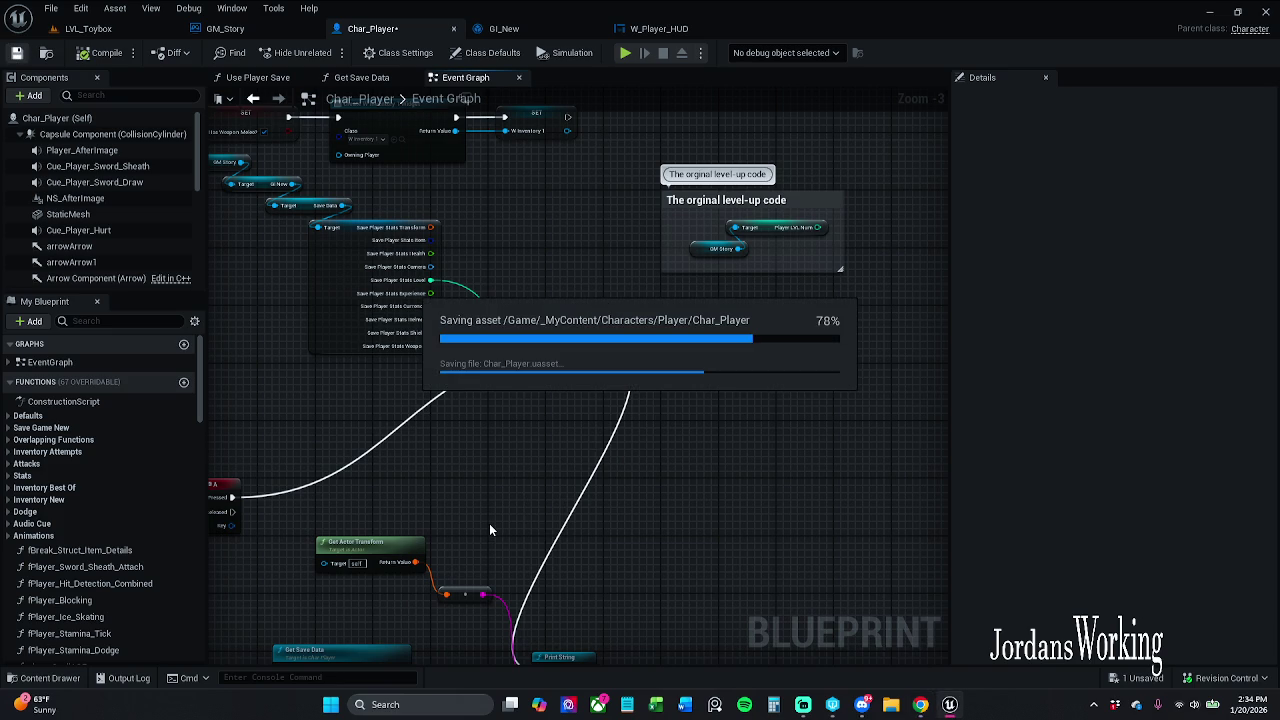
left_click_drag(307, 323, 376, 387)
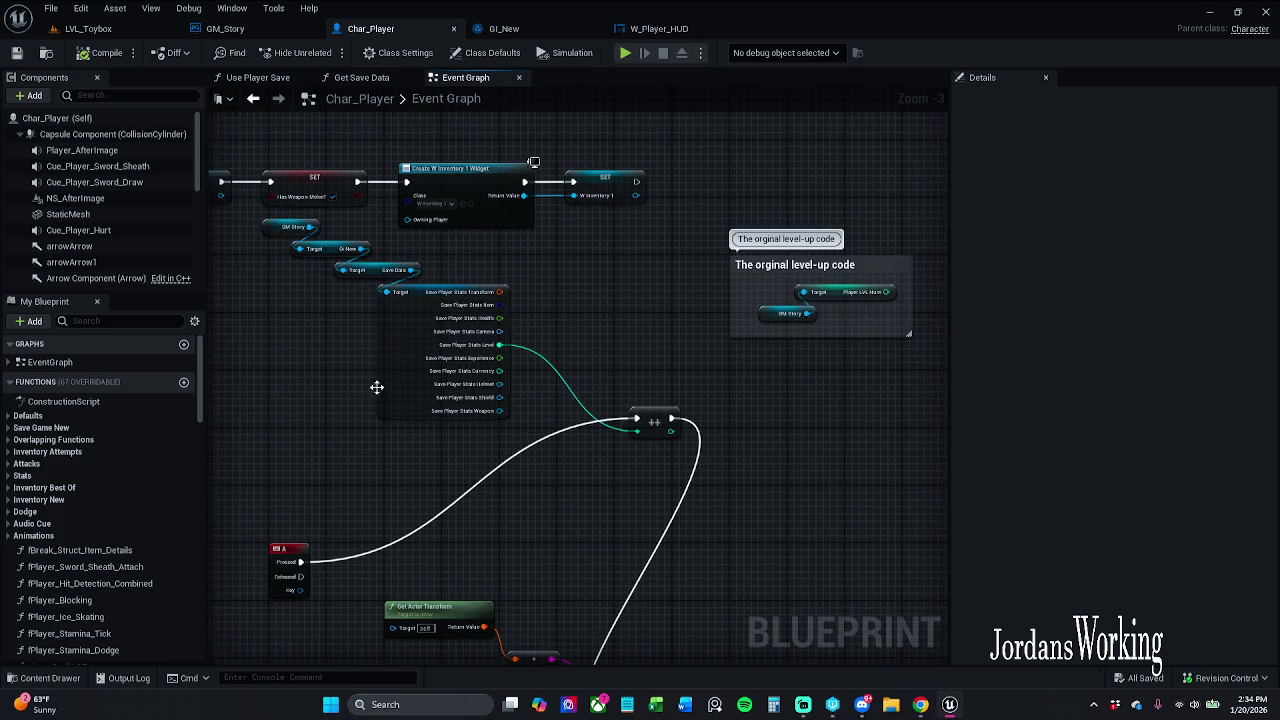
- Move the GM Story to Save Player Stats chain down-left and the increment node toward the A event
mouse_move(226, 372)
left_mouse_down()
mouse_move(314, 343)
mouse_move(522, 229)
left_mouse_up()
left_click_drag(406, 357, 378, 429)
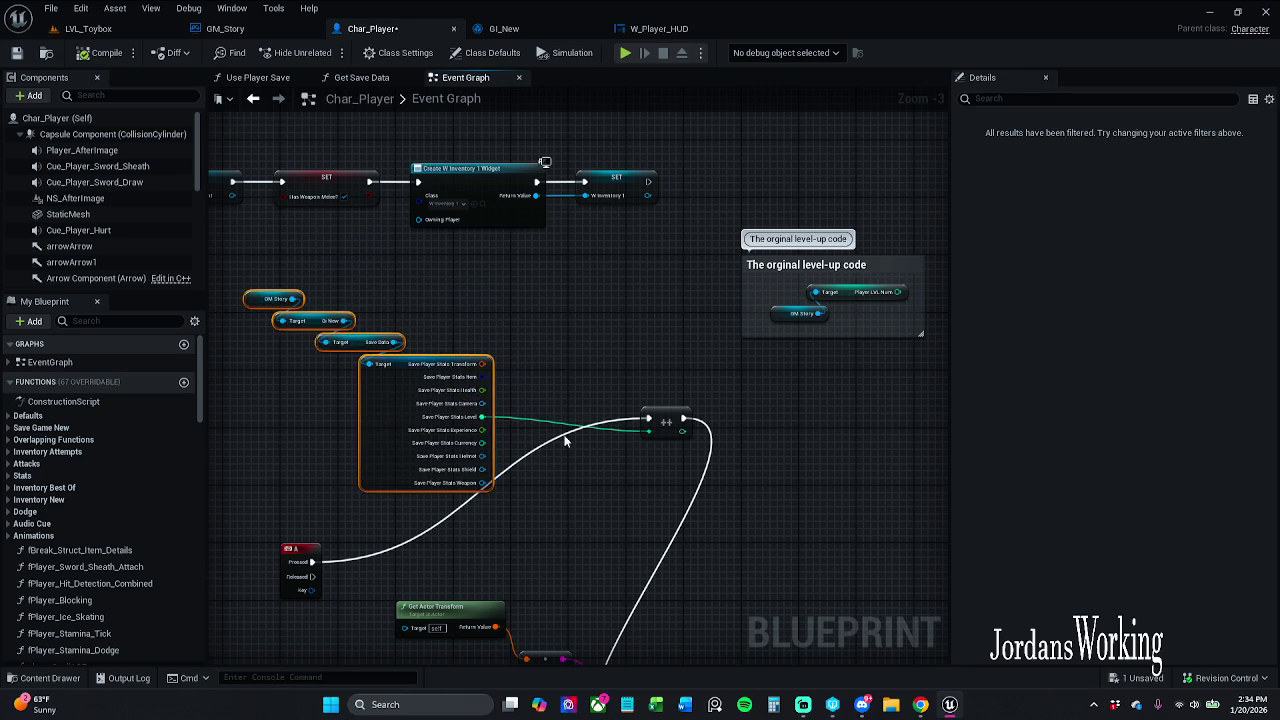
mouse_move(668, 420)
left_mouse_down()
mouse_move(581, 543)
mouse_move(585, 562)
left_mouse_up()
left_click_drag(580, 504, 717, 453)
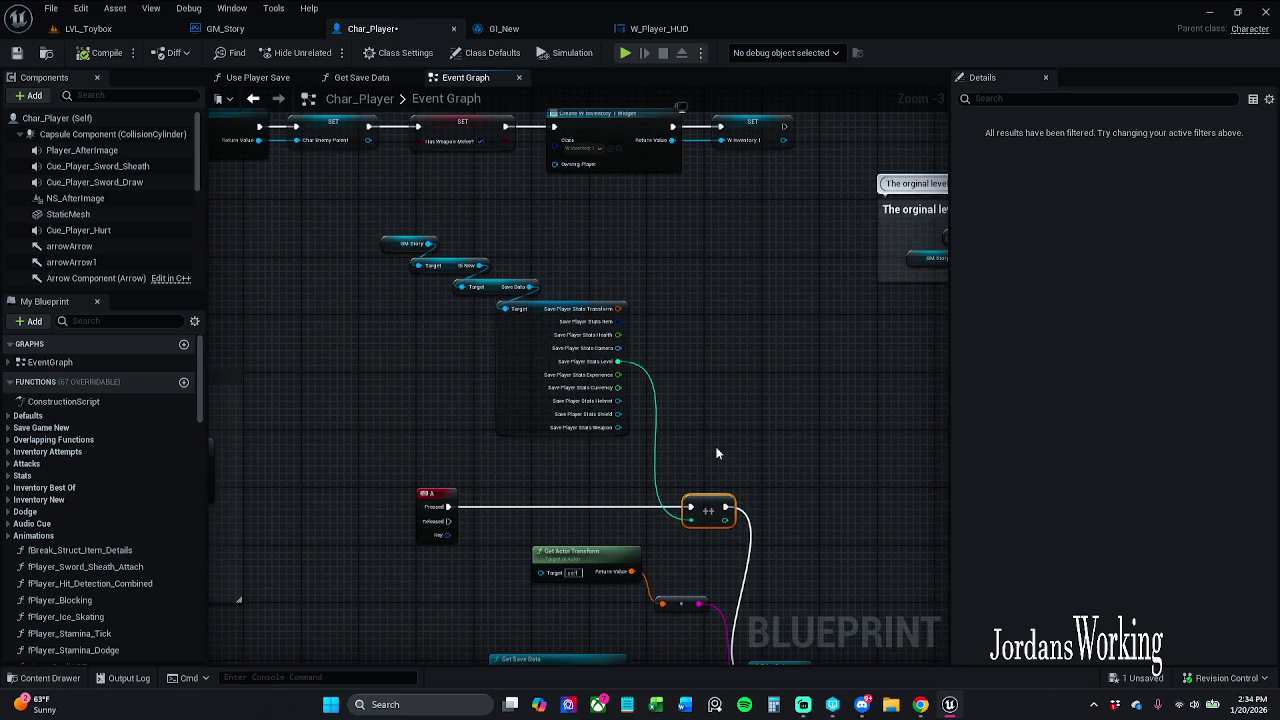
scroll(674, 436, "up", 3)
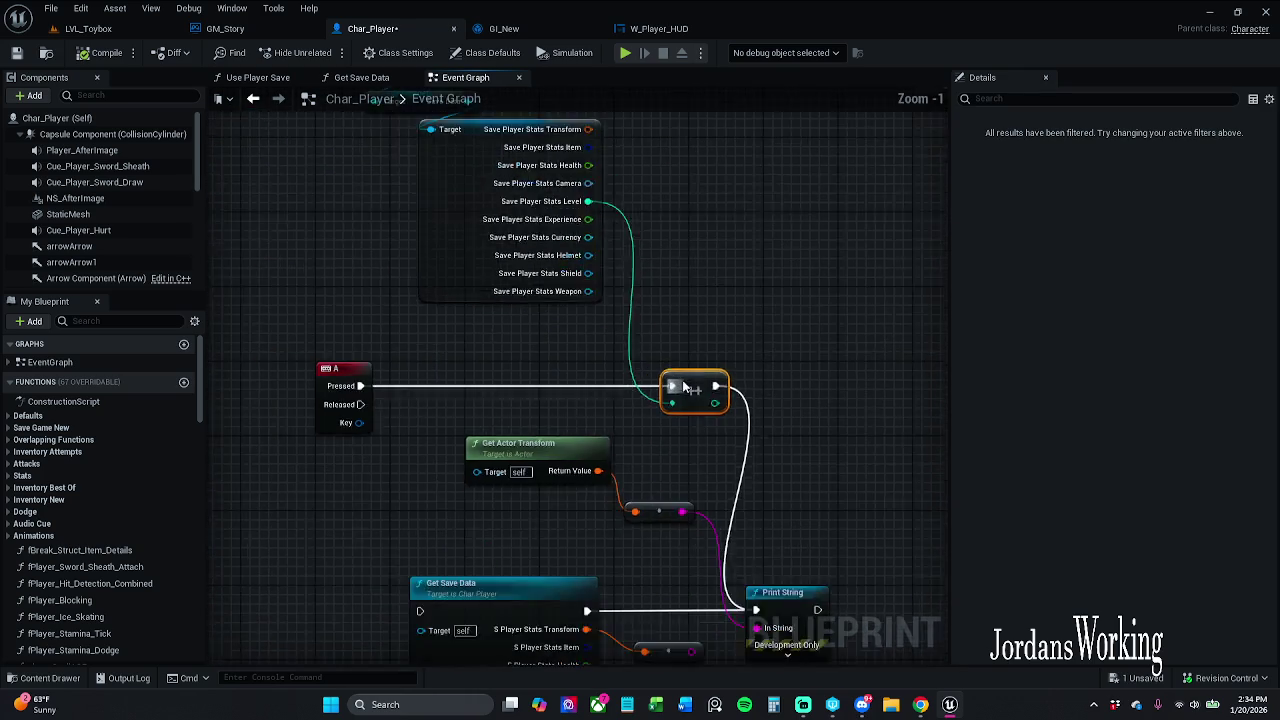
scroll(694, 407, "down", 2)
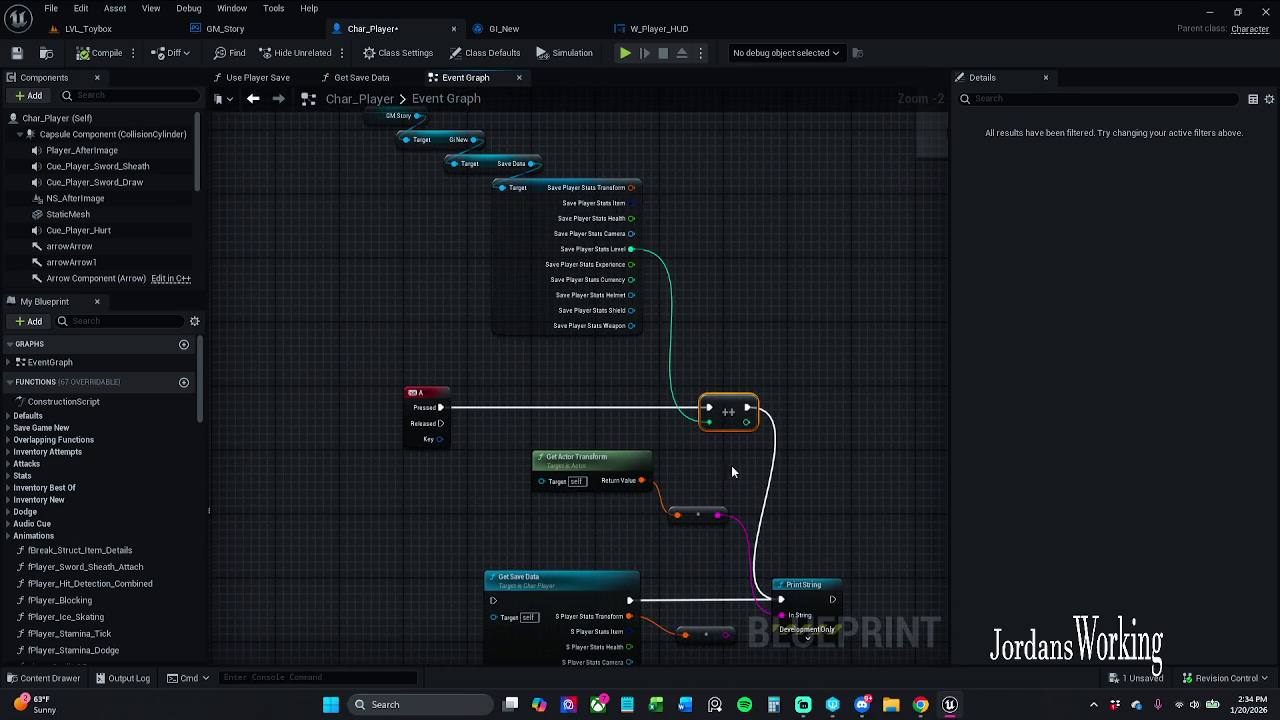
left_click_drag(690, 471, 669, 406)
scroll(669, 406, "down", 1)
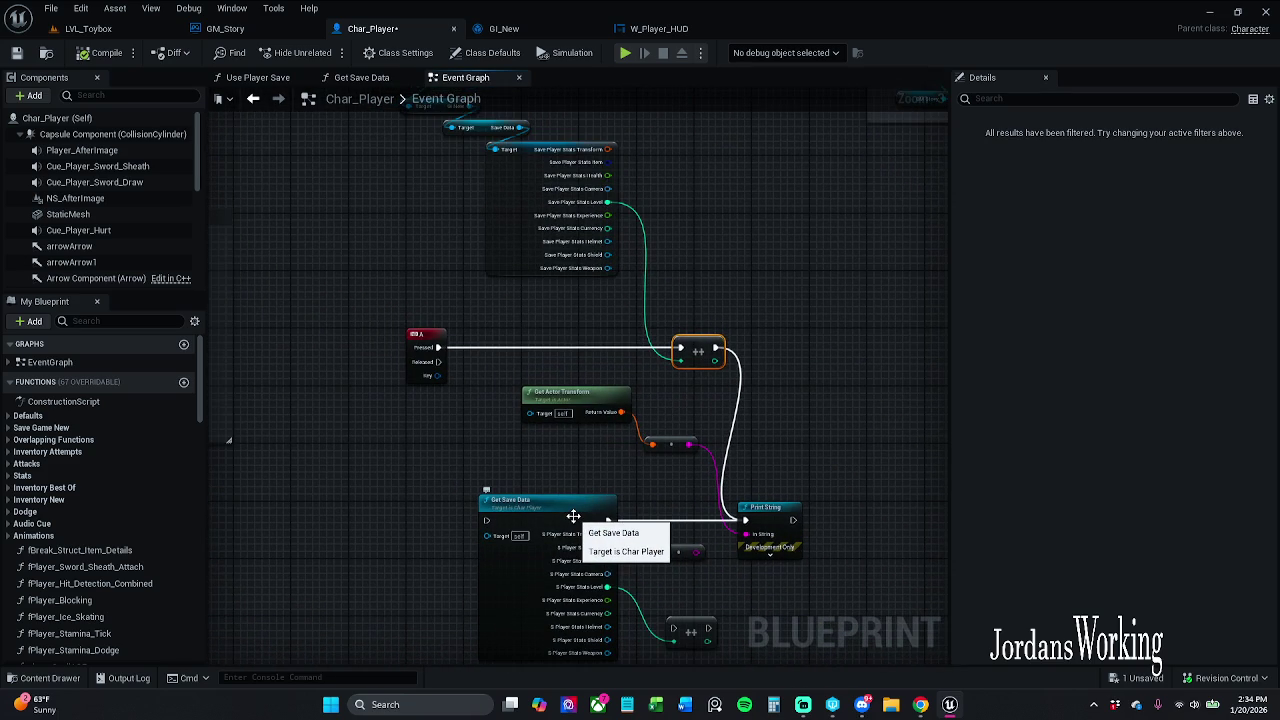
left_click(610, 420)
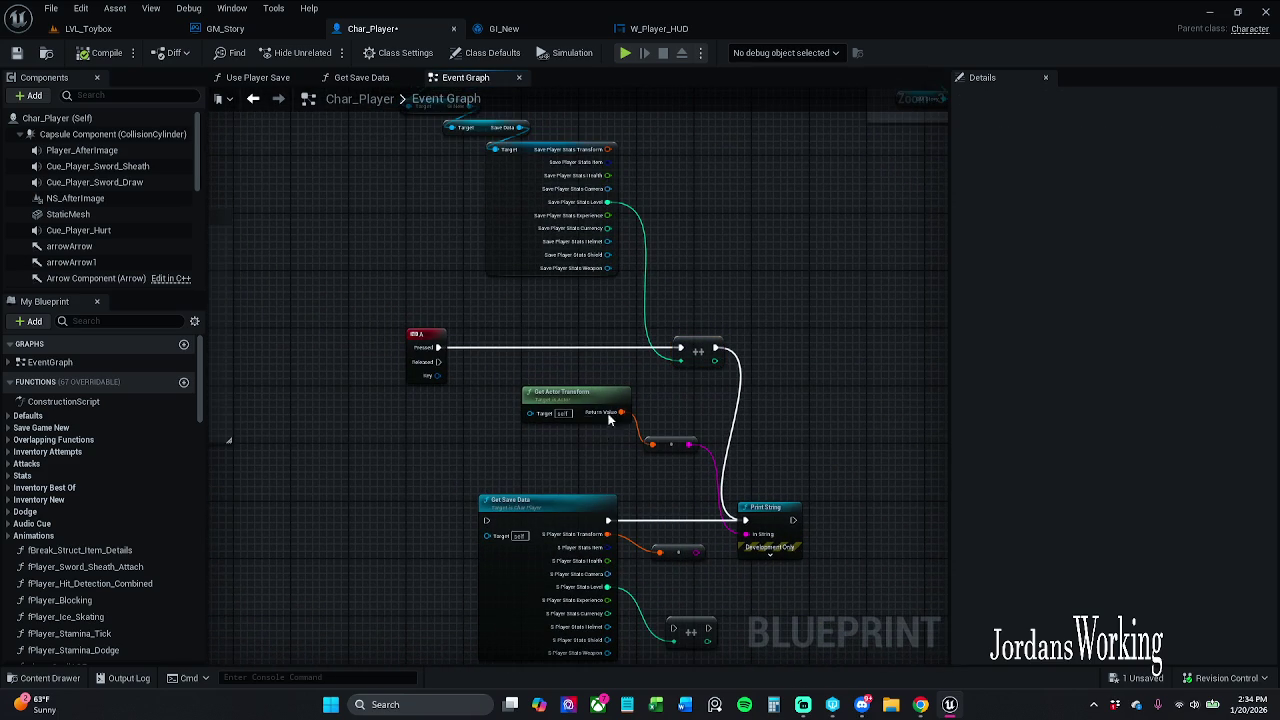
- Connect the A key's Pressed pin to Get Save Data's exec input and reposition Get Save Data
mouse_move(488, 521)
left_mouse_down()
mouse_move(457, 491)
mouse_move(430, 366)
mouse_move(438, 347)
left_mouse_up()
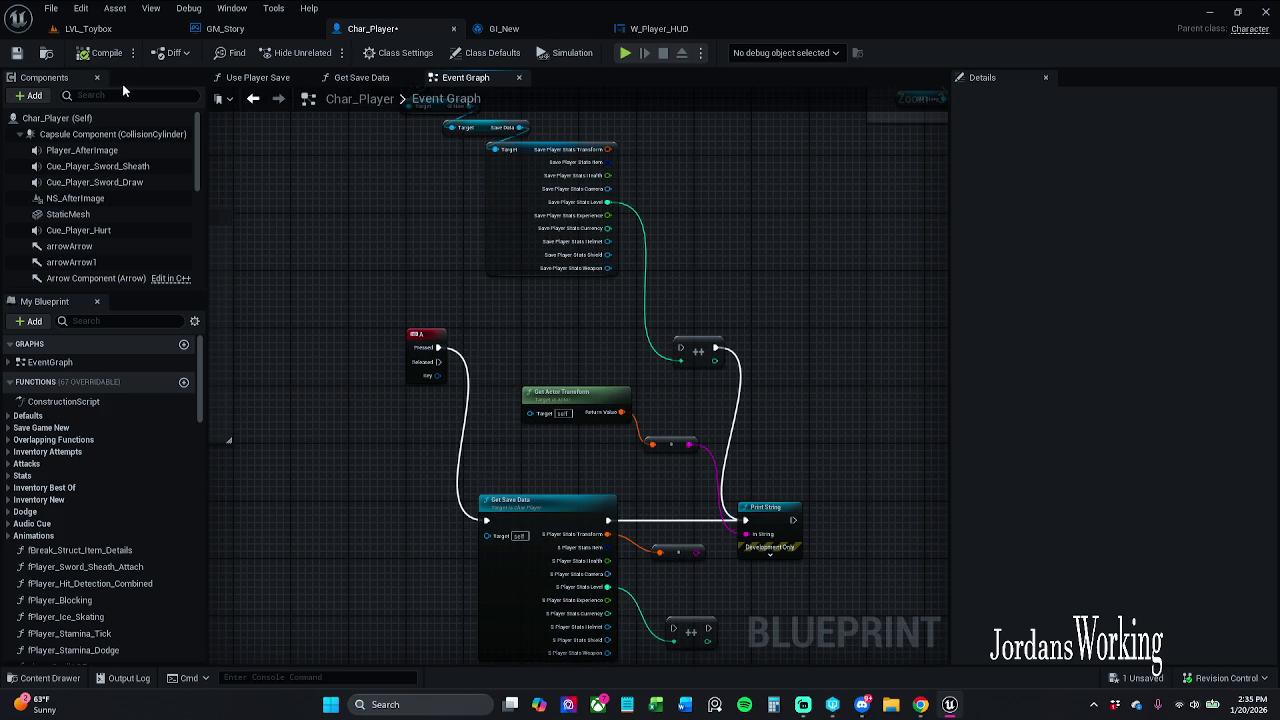
scroll(688, 487, "down", 2)
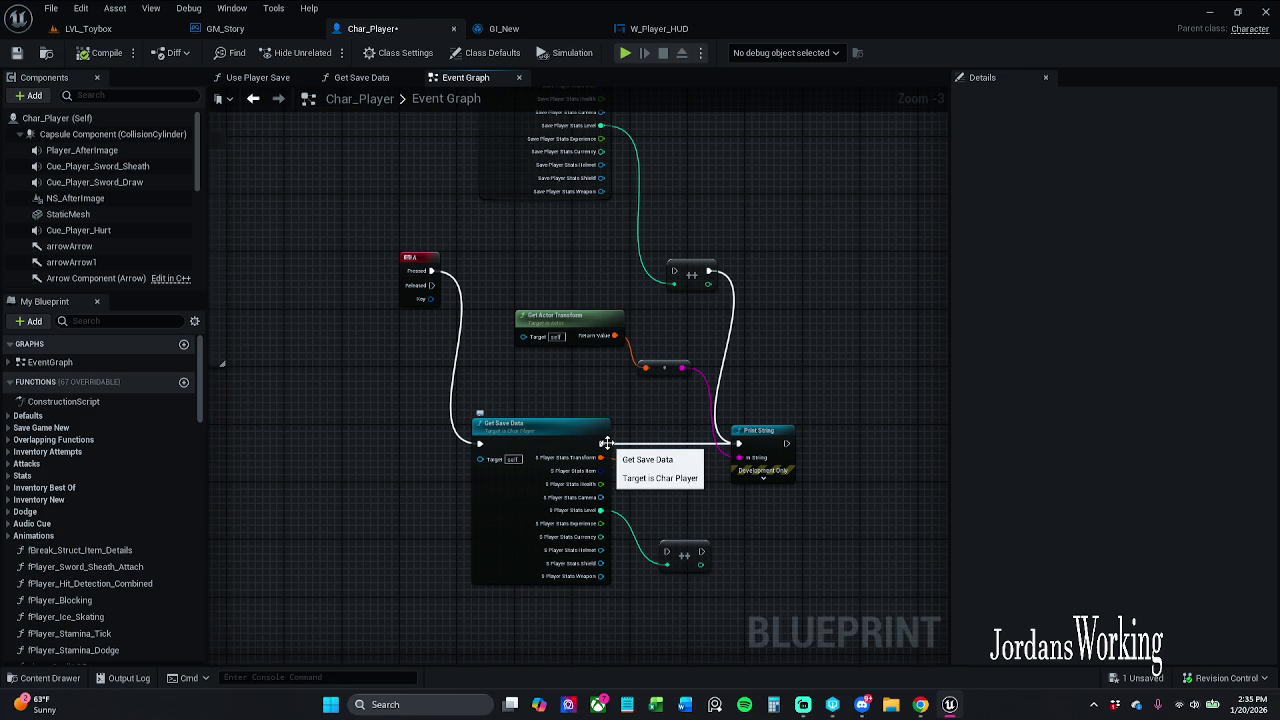
mouse_move(607, 447)
left_mouse_down()
mouse_move(693, 549)
mouse_move(593, 426)
mouse_move(579, 443)
mouse_move(614, 514)
mouse_move(695, 553)
mouse_move(740, 446)
left_mouse_up()
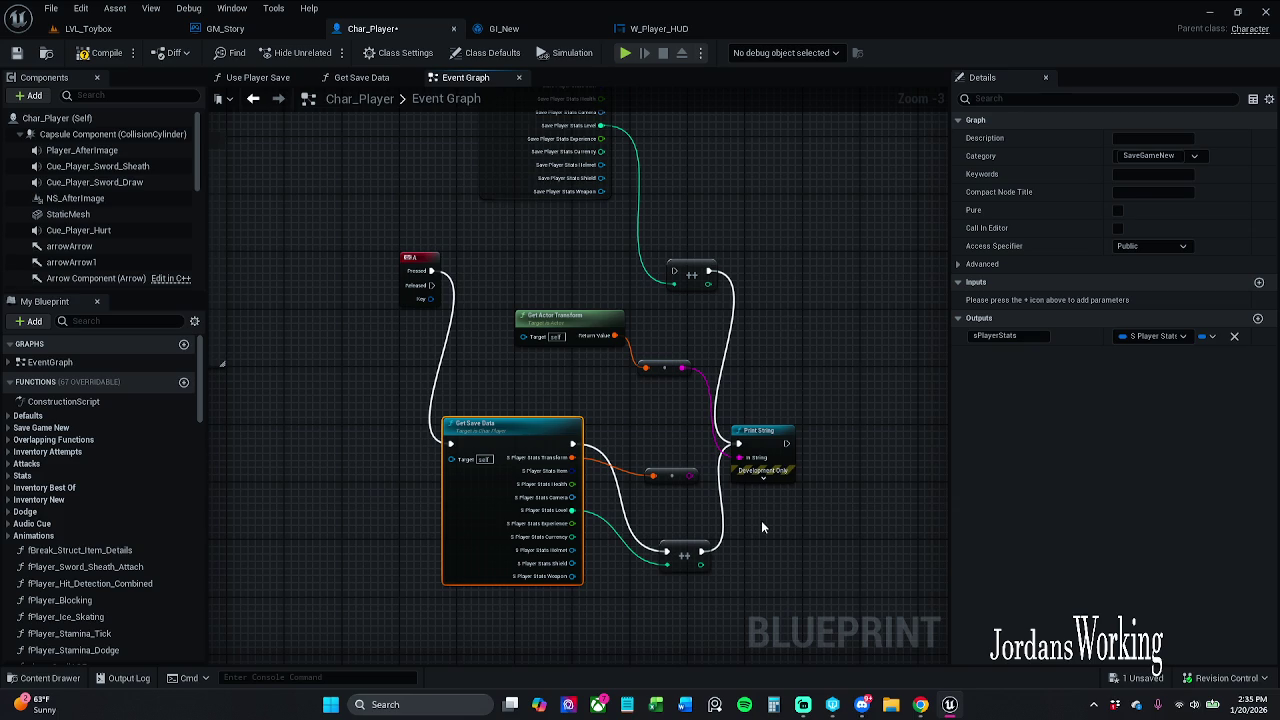
left_click(86, 29)
left_click(330, 54)
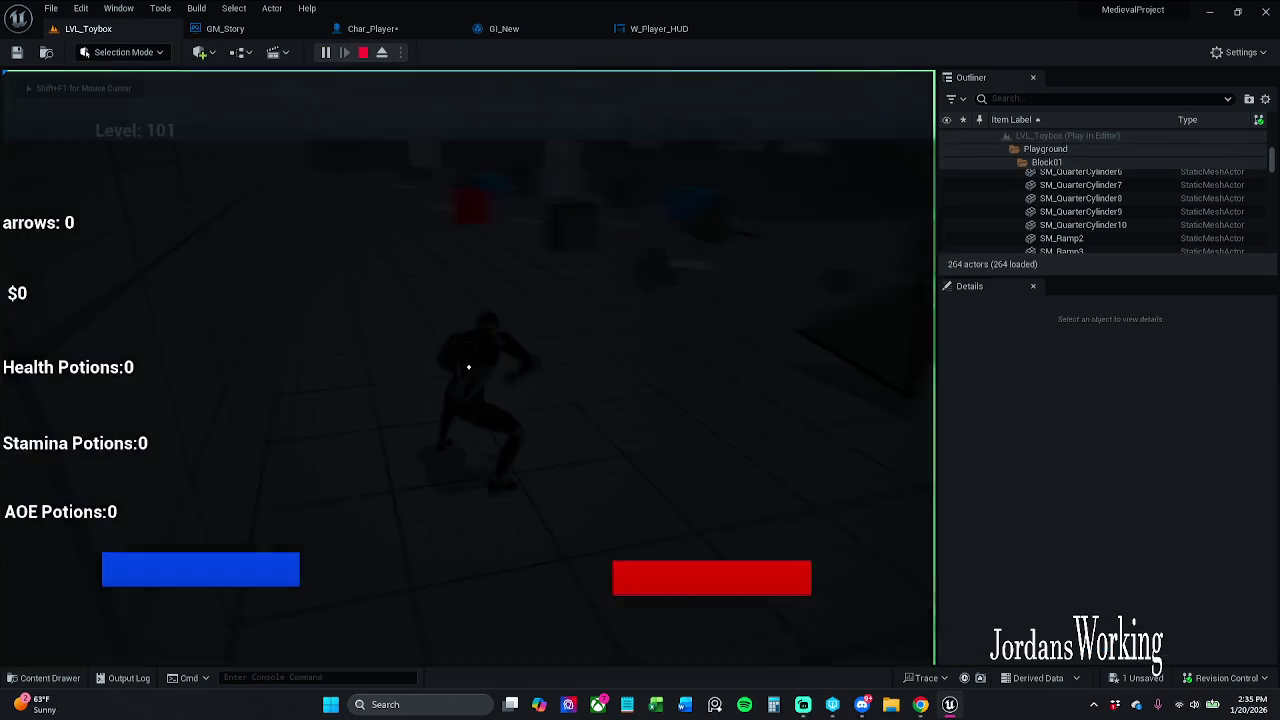
key("w")
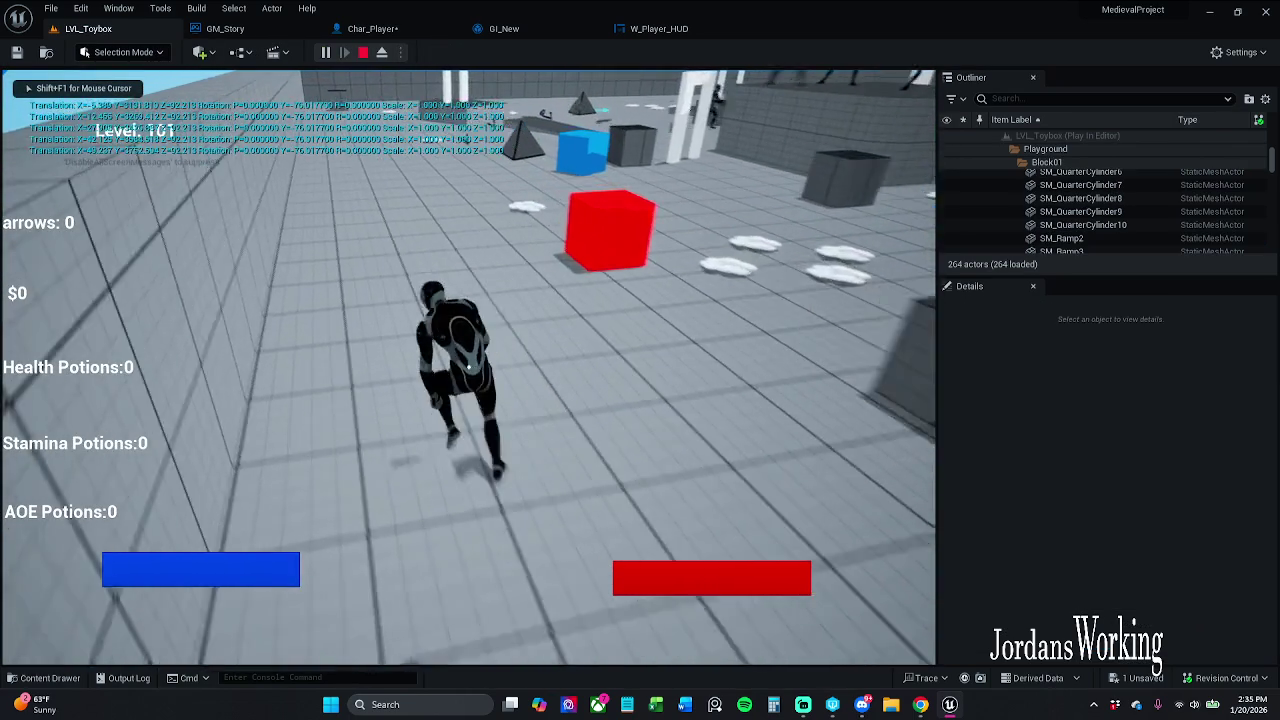
key("shift+F1")
key("Escape")
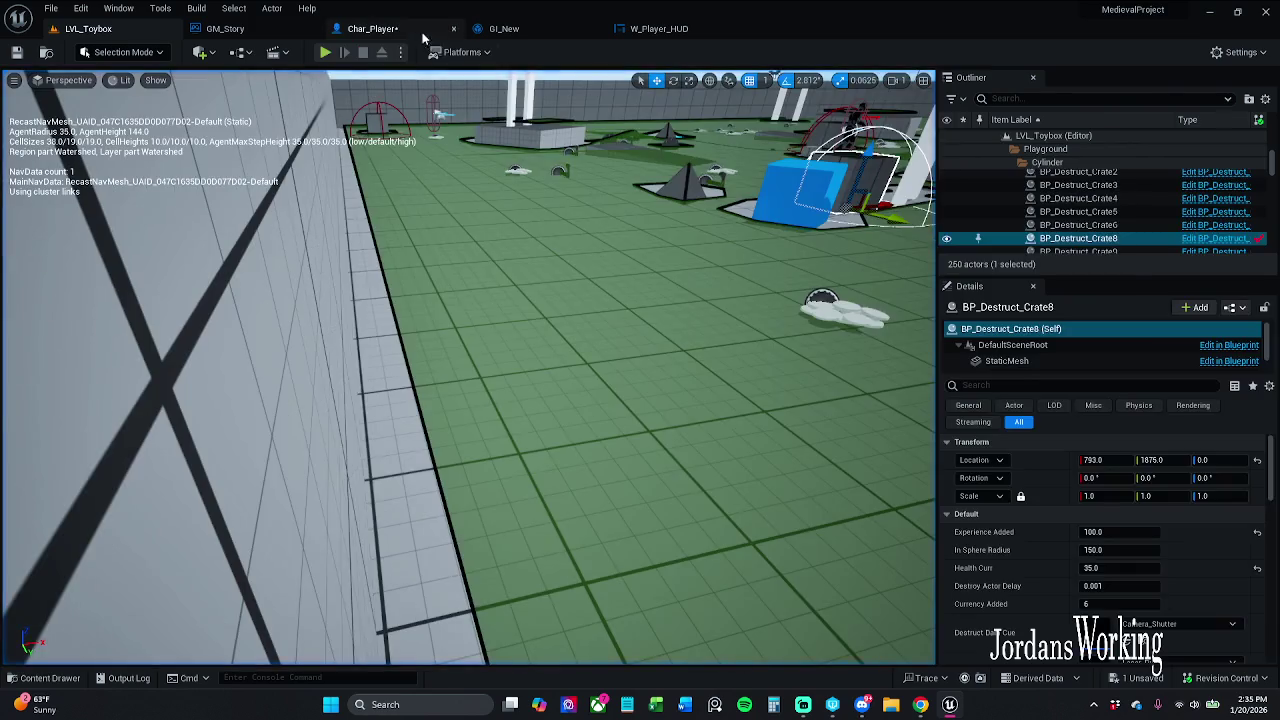
left_click(372, 28)
left_click_drag(614, 438, 607, 379)
scroll(512, 382, "up", 1)
mouse_move(512, 382)
left_mouse_down()
mouse_move(552, 470)
mouse_move(558, 228)
mouse_move(527, 632)
mouse_move(537, 354)
mouse_move(580, 563)
mouse_move(578, 392)
left_mouse_up()
- Inspect Get Save Data's Return Node outputs and the Save Player Stats node in Details
double_click(560, 442)
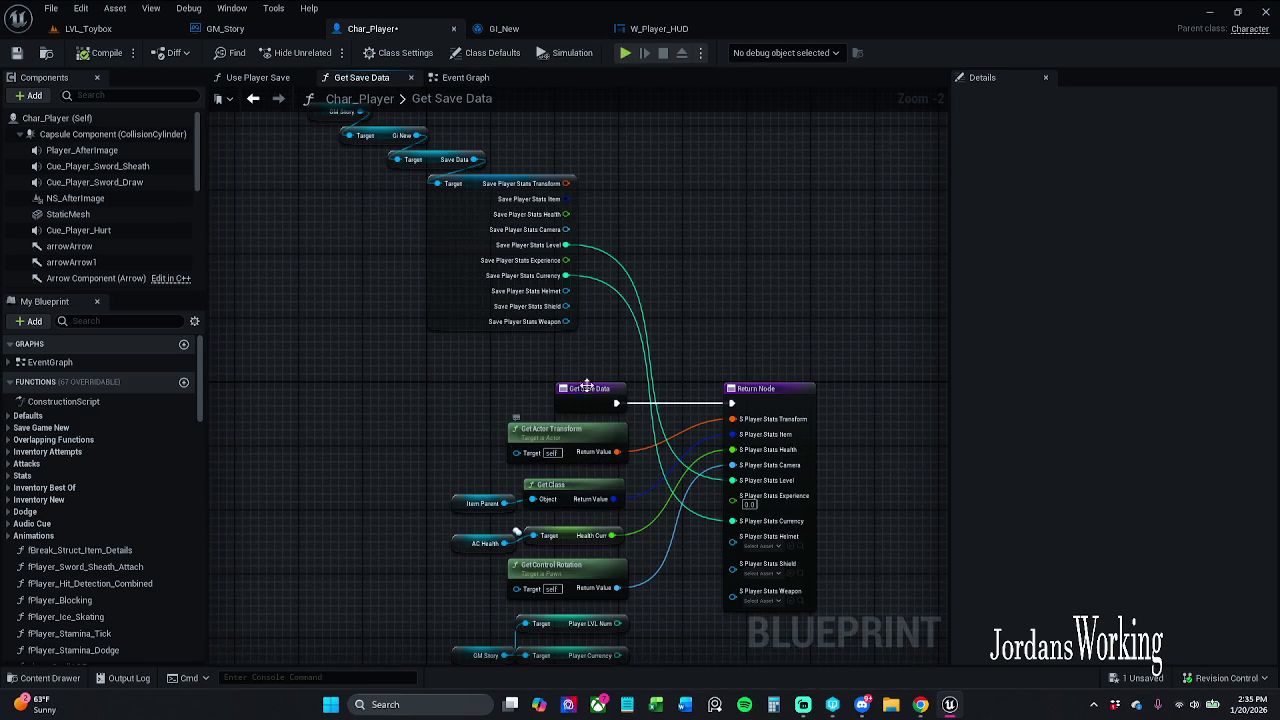
left_click(722, 356)
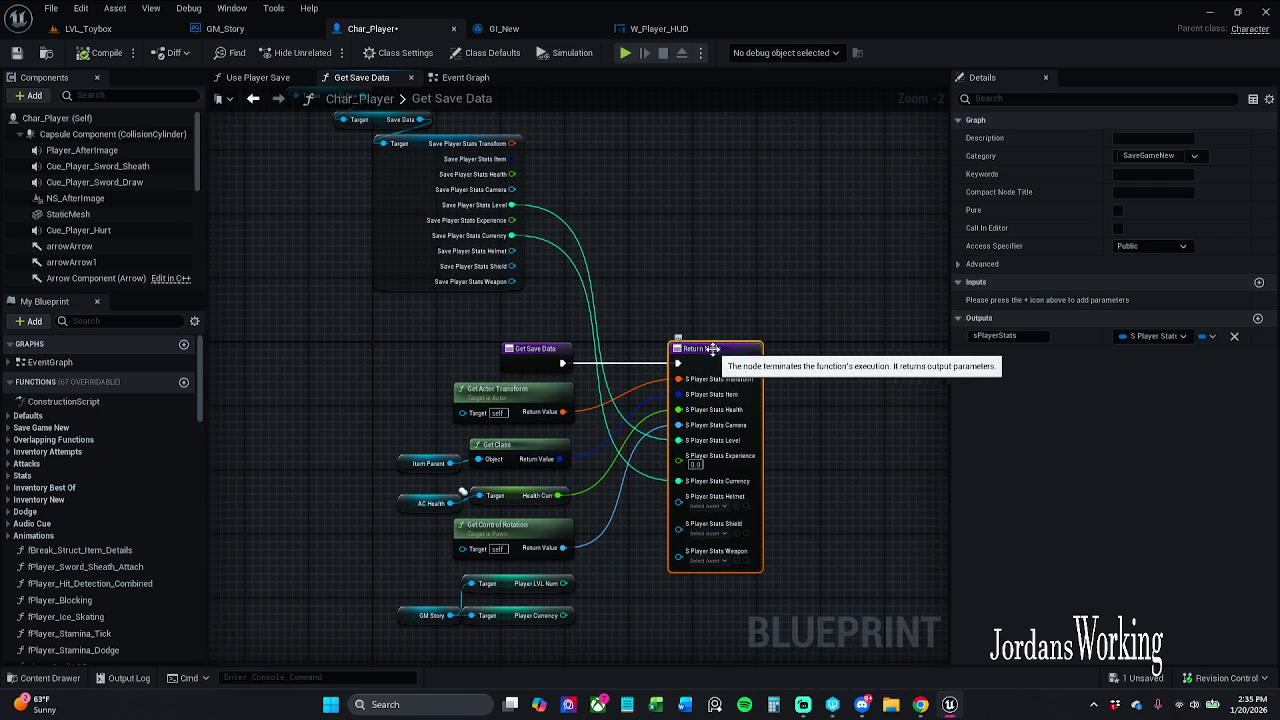
left_click_drag(950, 418, 836, 419)
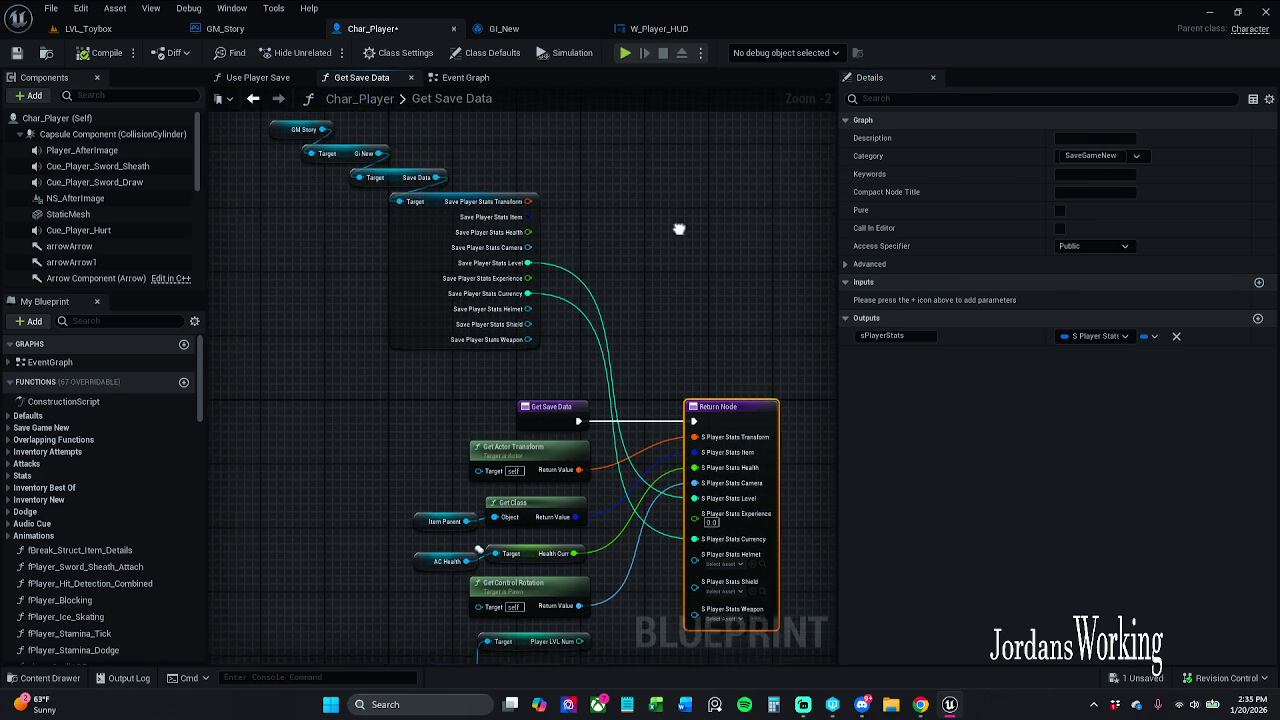
left_click_drag(524, 227, 501, 285)
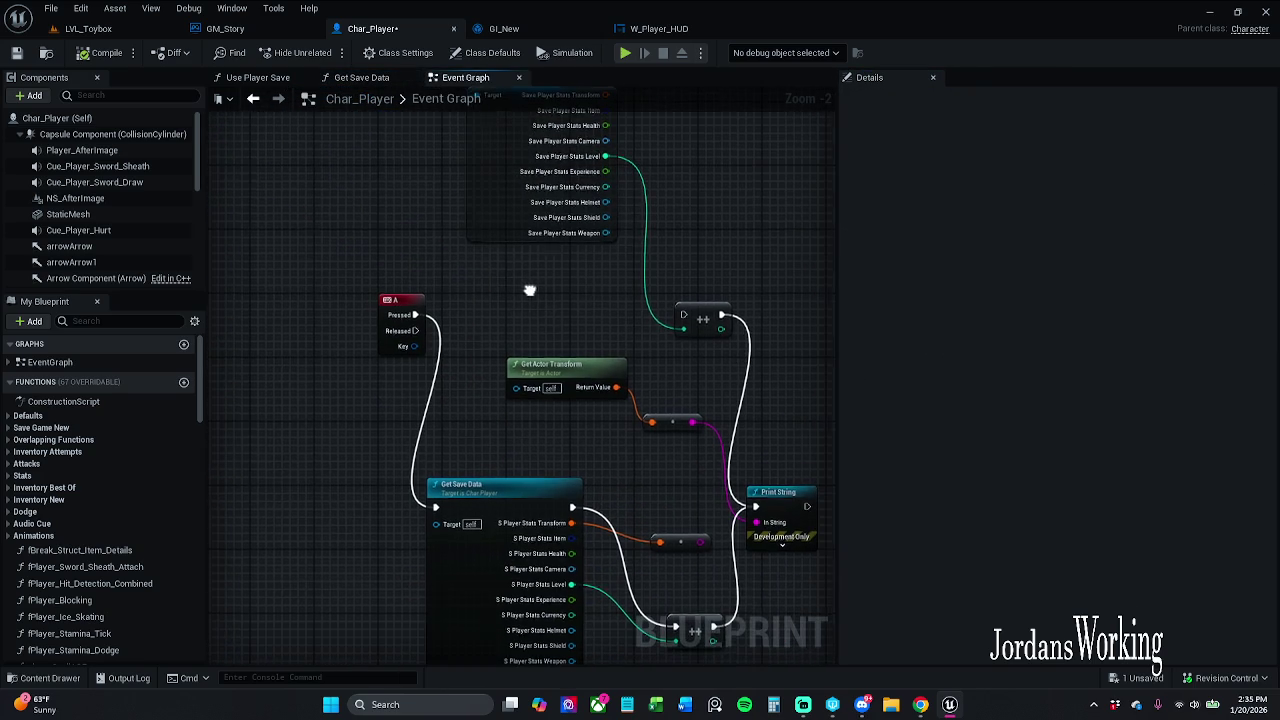
left_click(480, 222)
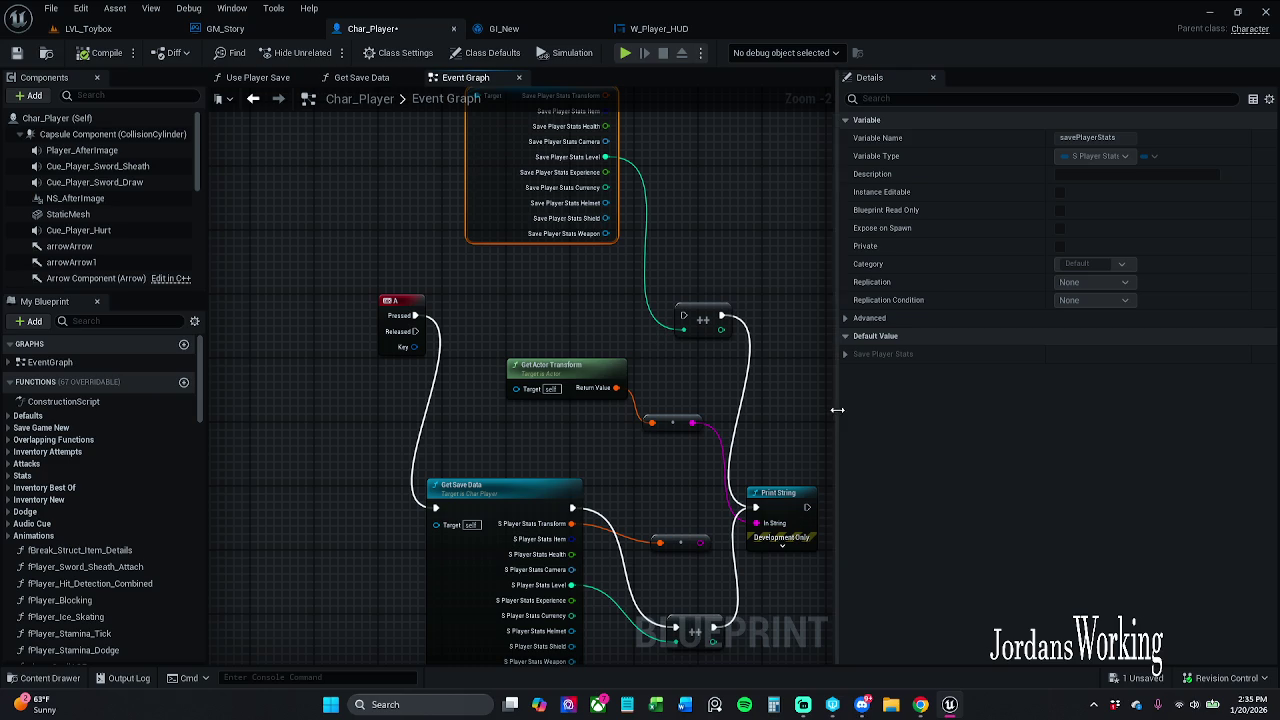
left_click_drag(838, 409, 891, 406)
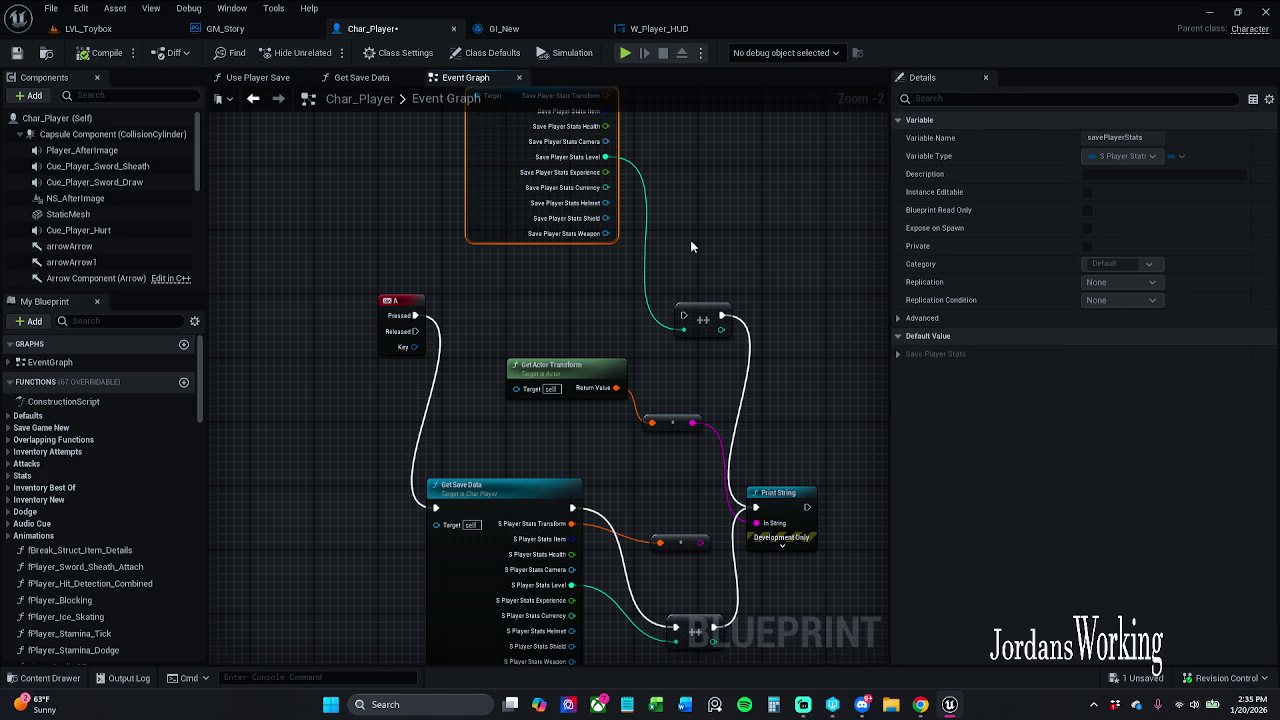
scroll(543, 234, "up", 2)
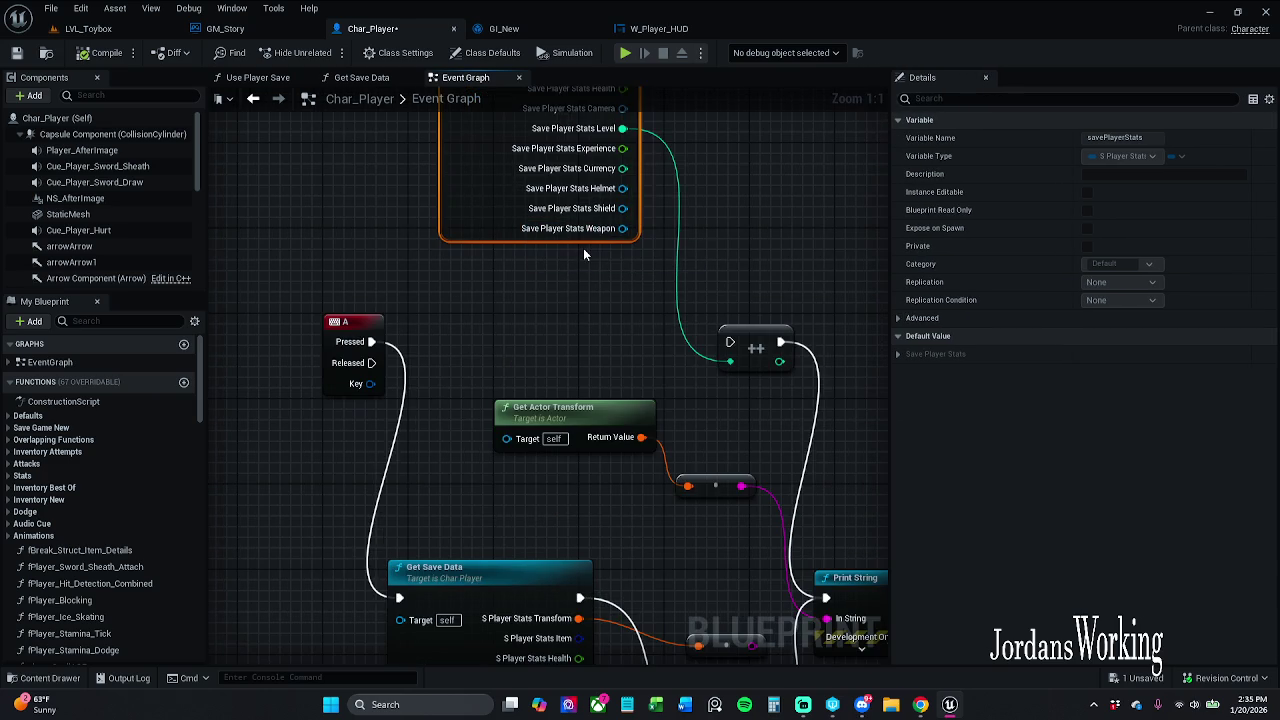
scroll(582, 251, "down", 2)
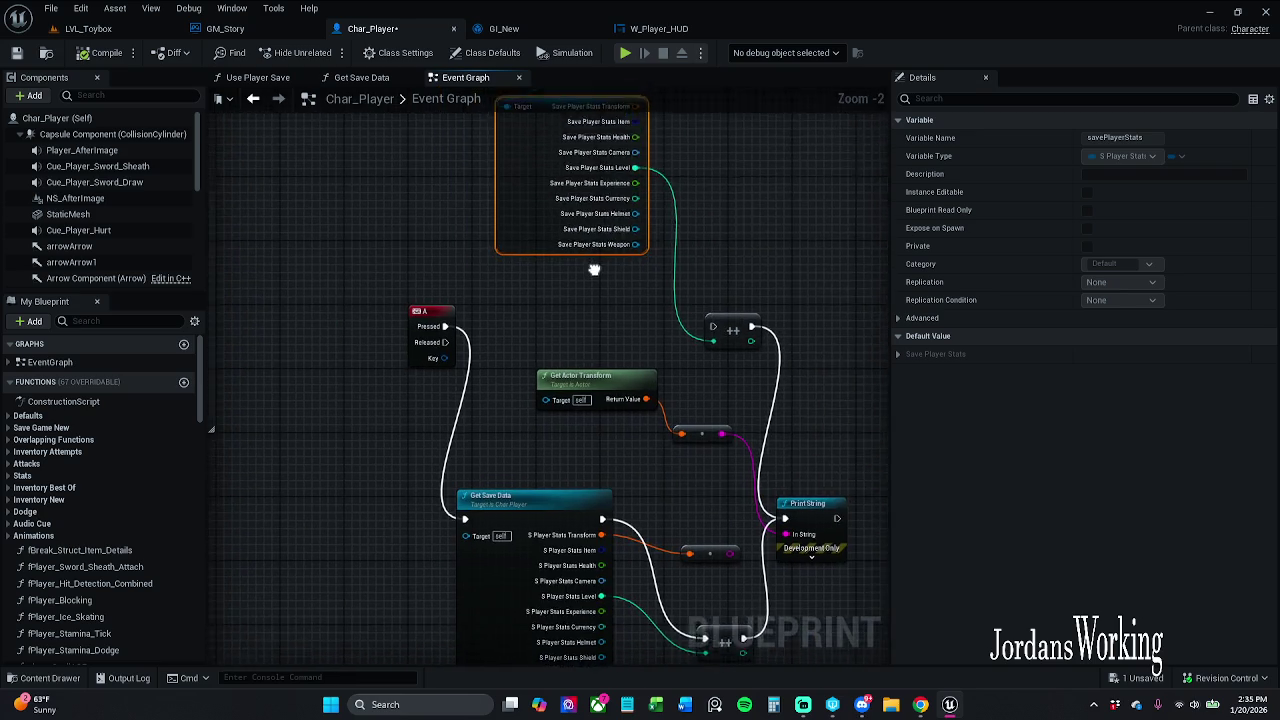
mouse_move(500, 329)
left_mouse_down()
mouse_move(522, 484)
mouse_move(551, 425)
left_mouse_up()
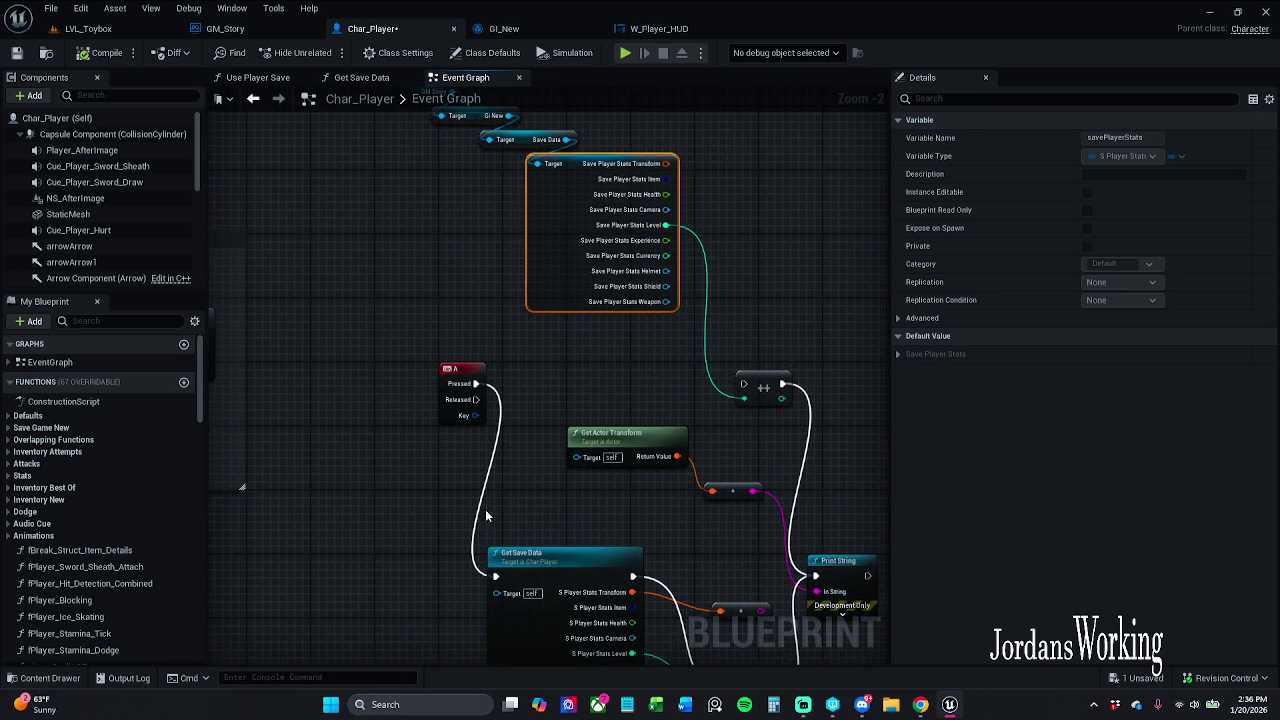
- Browse the content drawer to the _MyContent > Blueprints folder
left_click(43, 678)
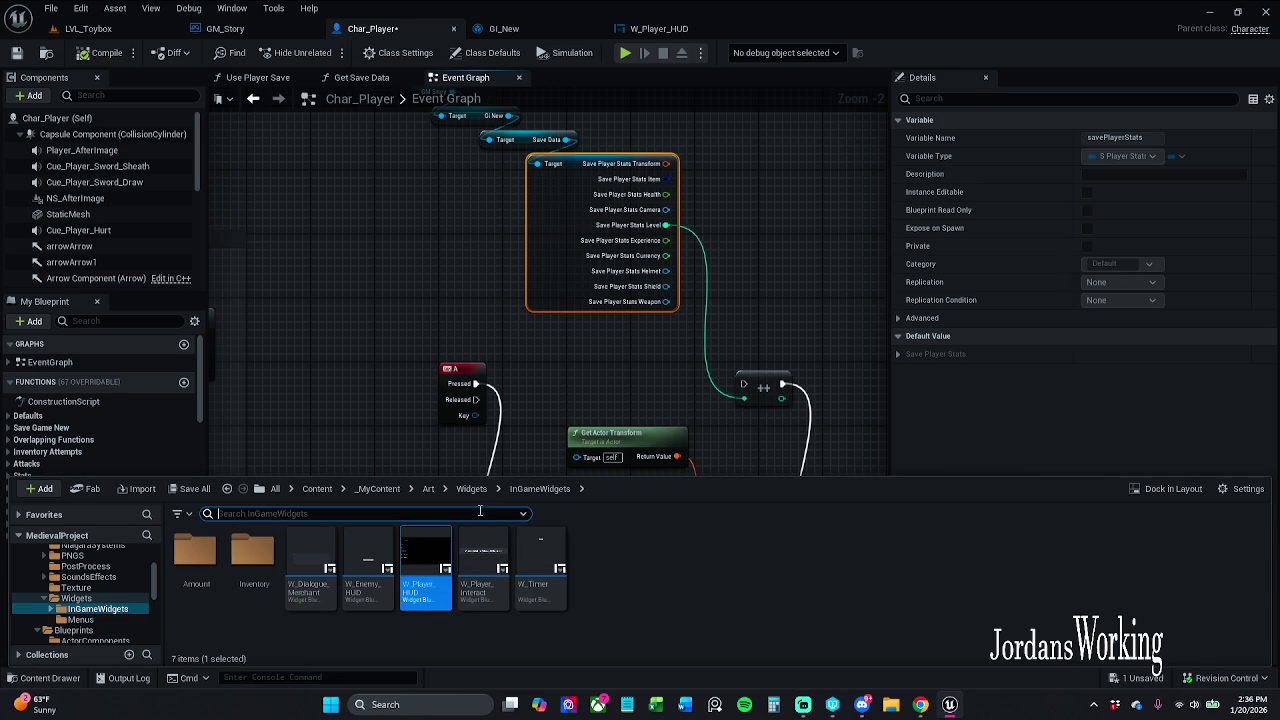
left_click(390, 488)
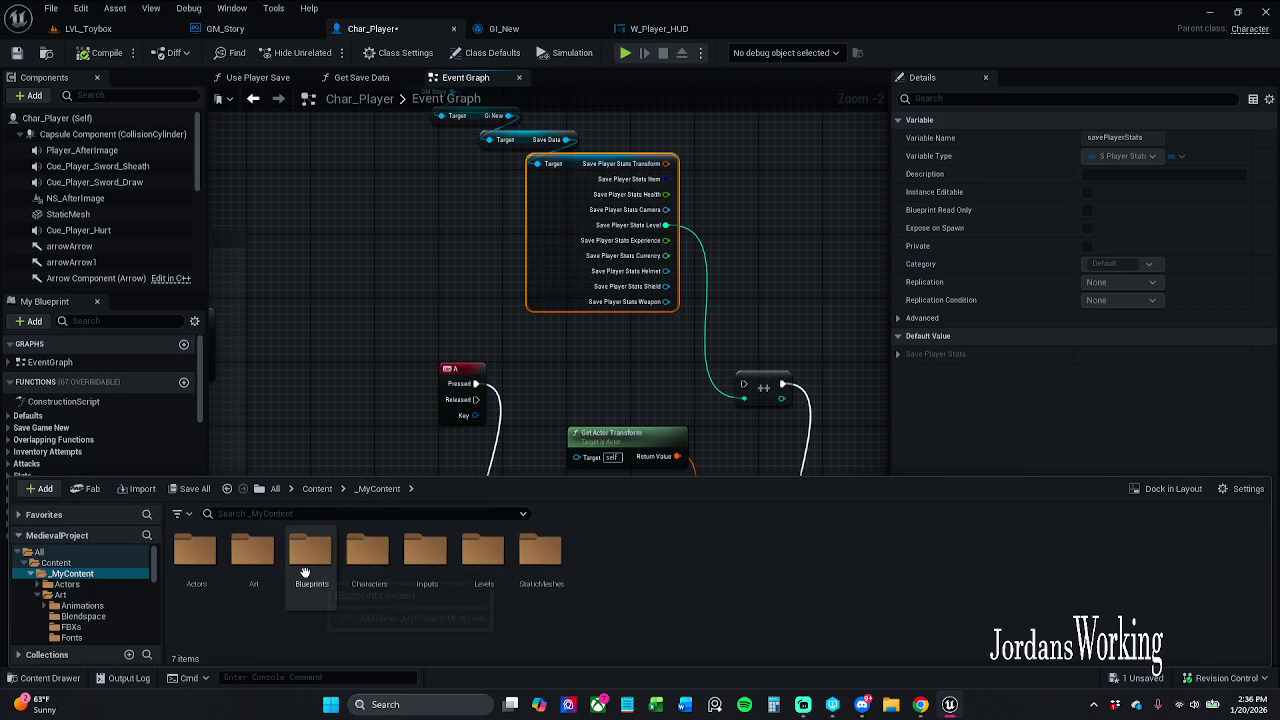
double_click(305, 568)
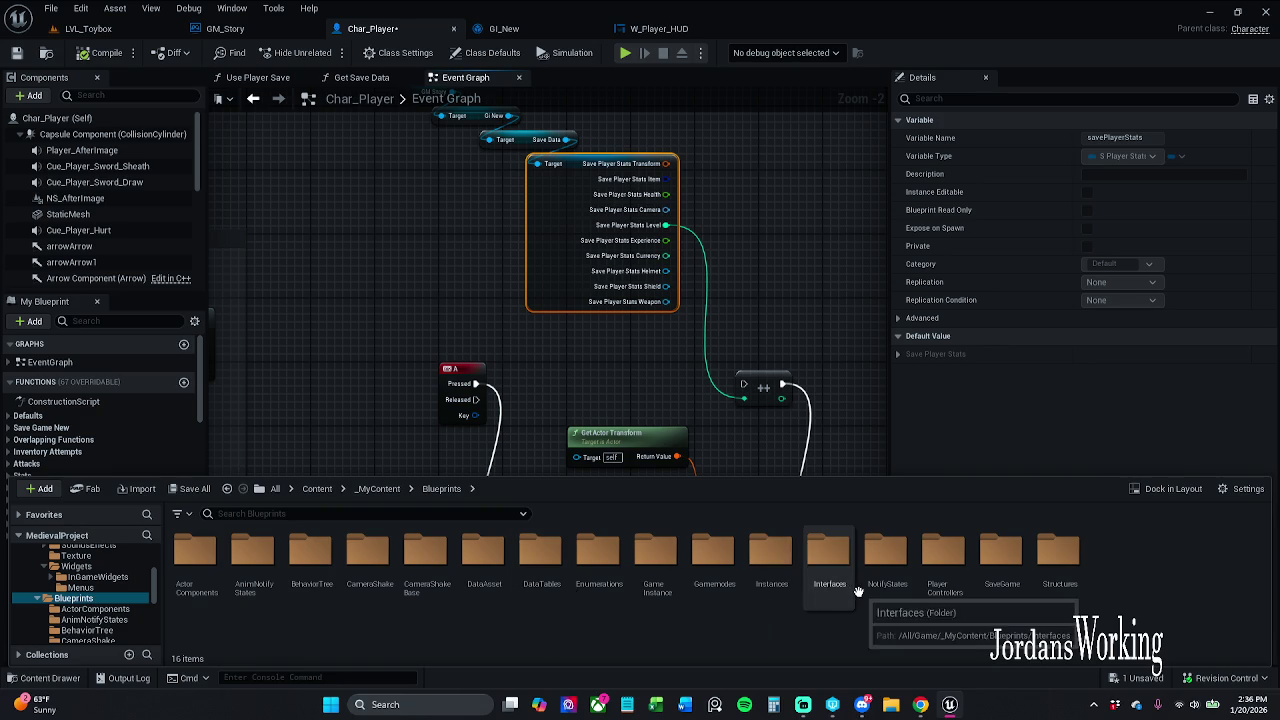
- Open SG_New from the SaveGame folder and review its variables, W_Player_HUD and GI_New's Get Game Data
double_click(1002, 585)
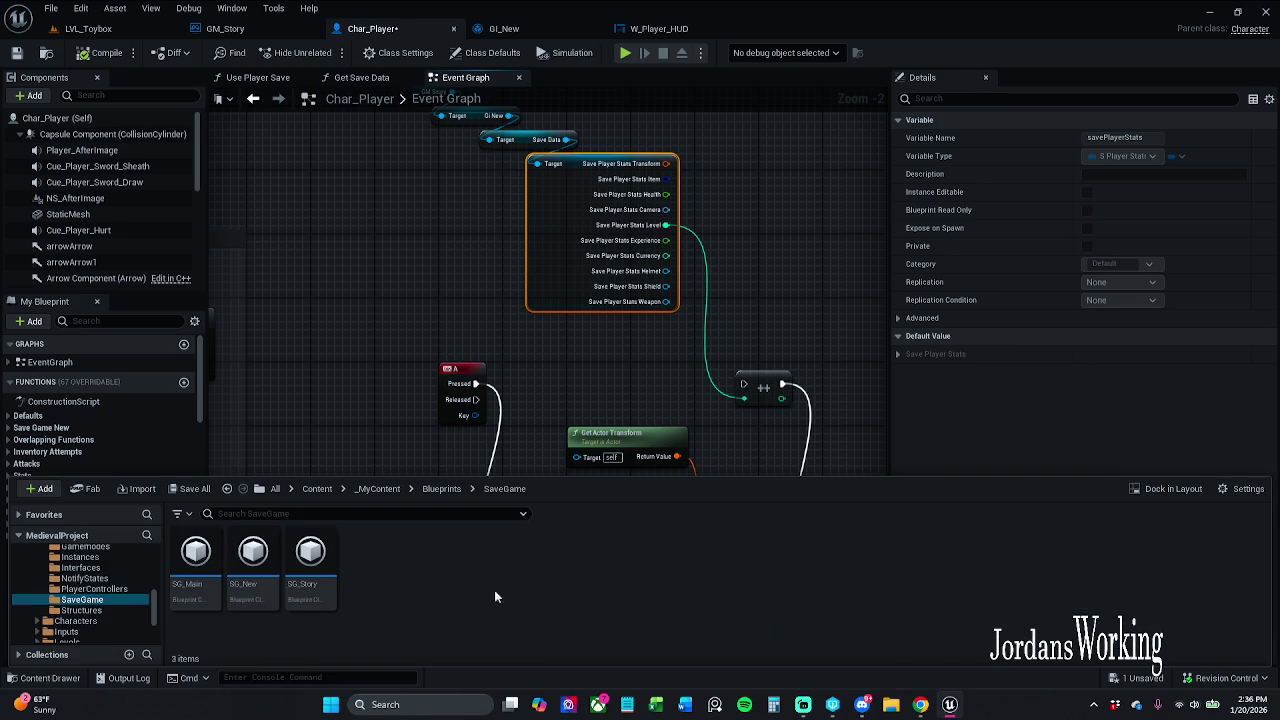
double_click(253, 570)
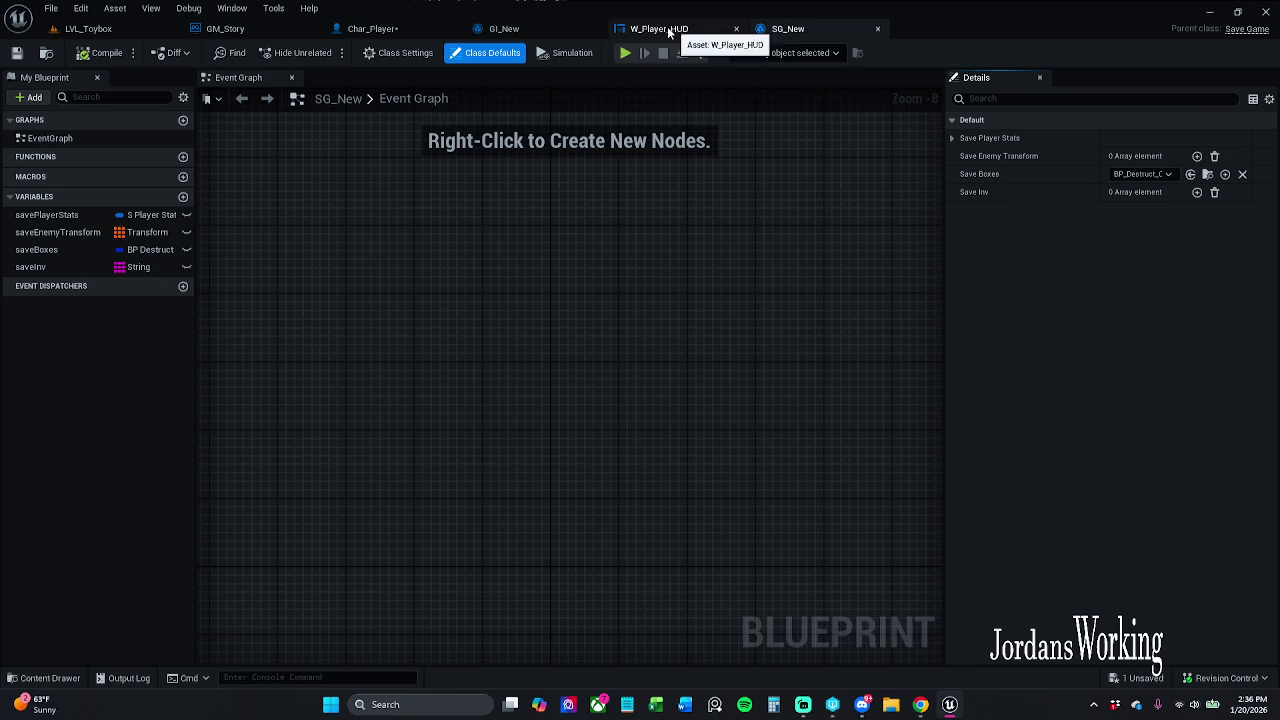
left_click(375, 28)
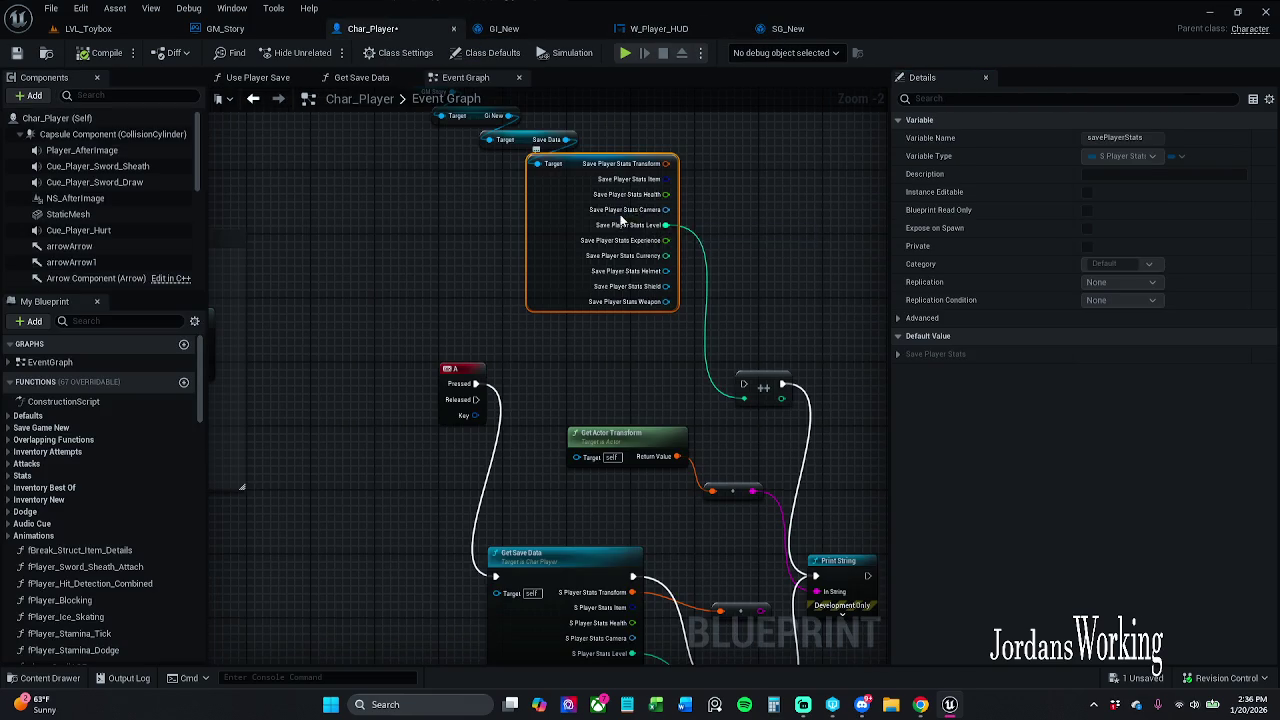
scroll(622, 218, "up", 2)
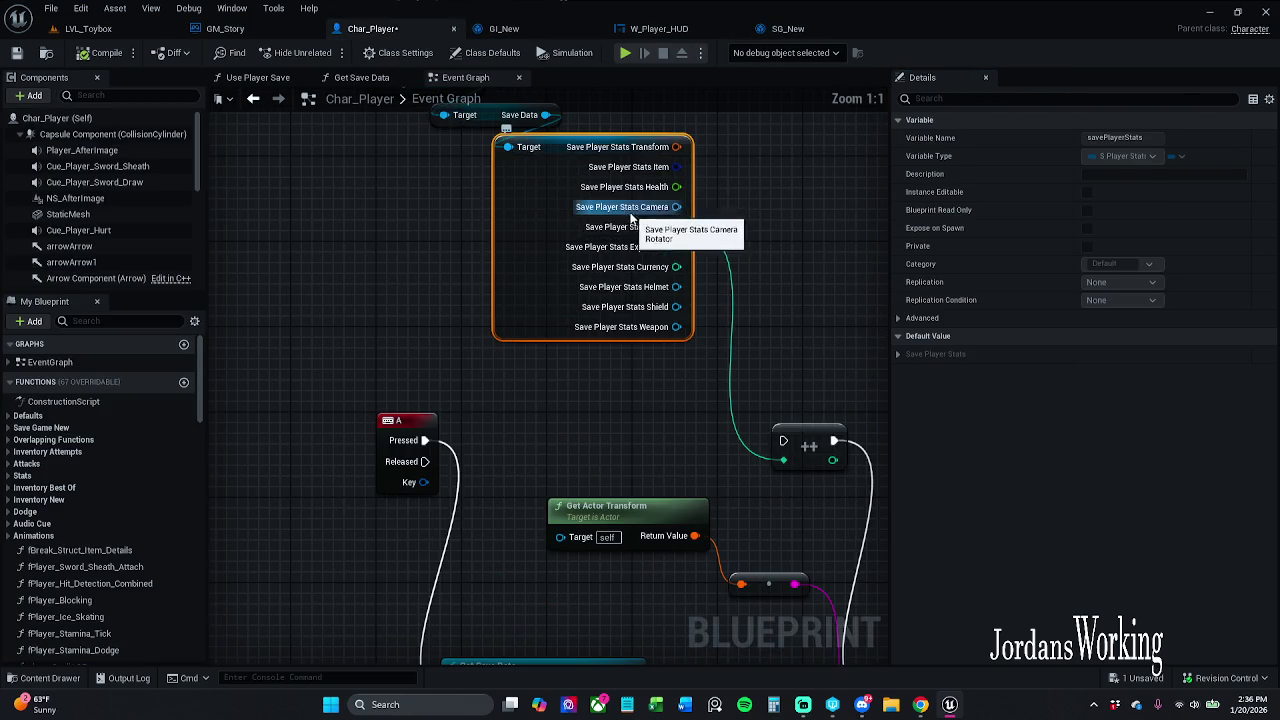
left_click(815, 30)
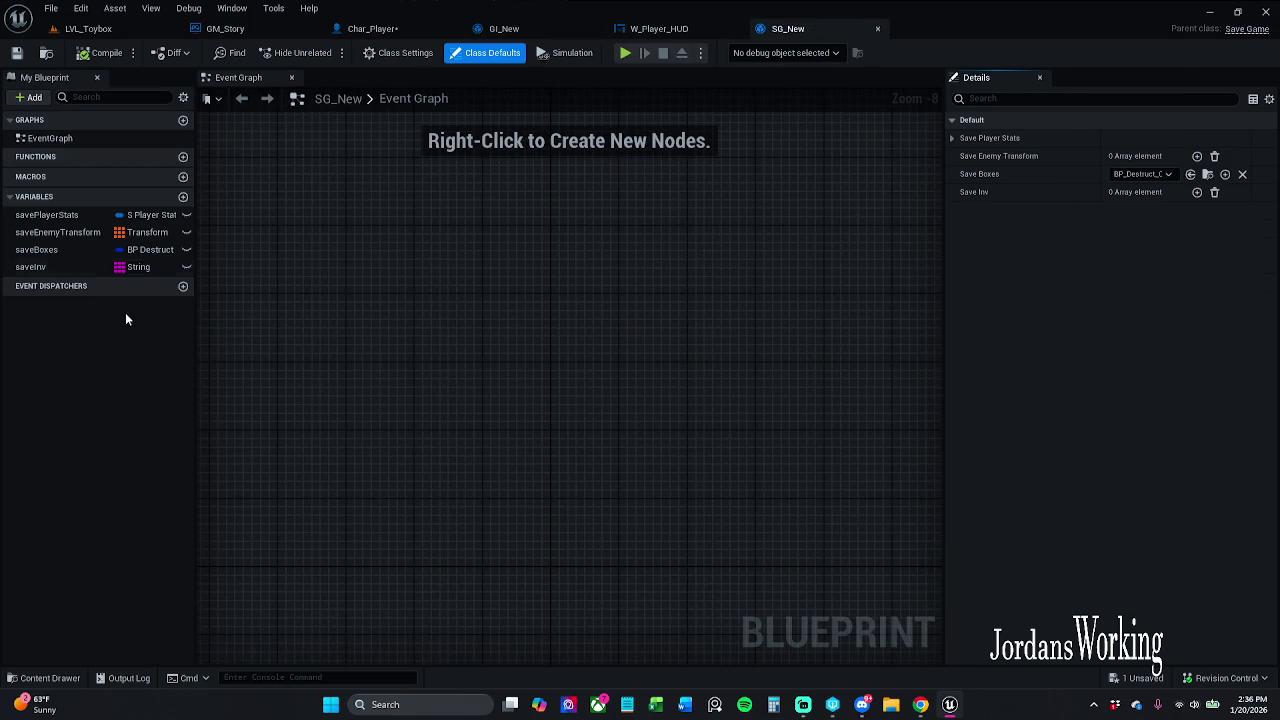
left_click(660, 30)
left_click(515, 30)
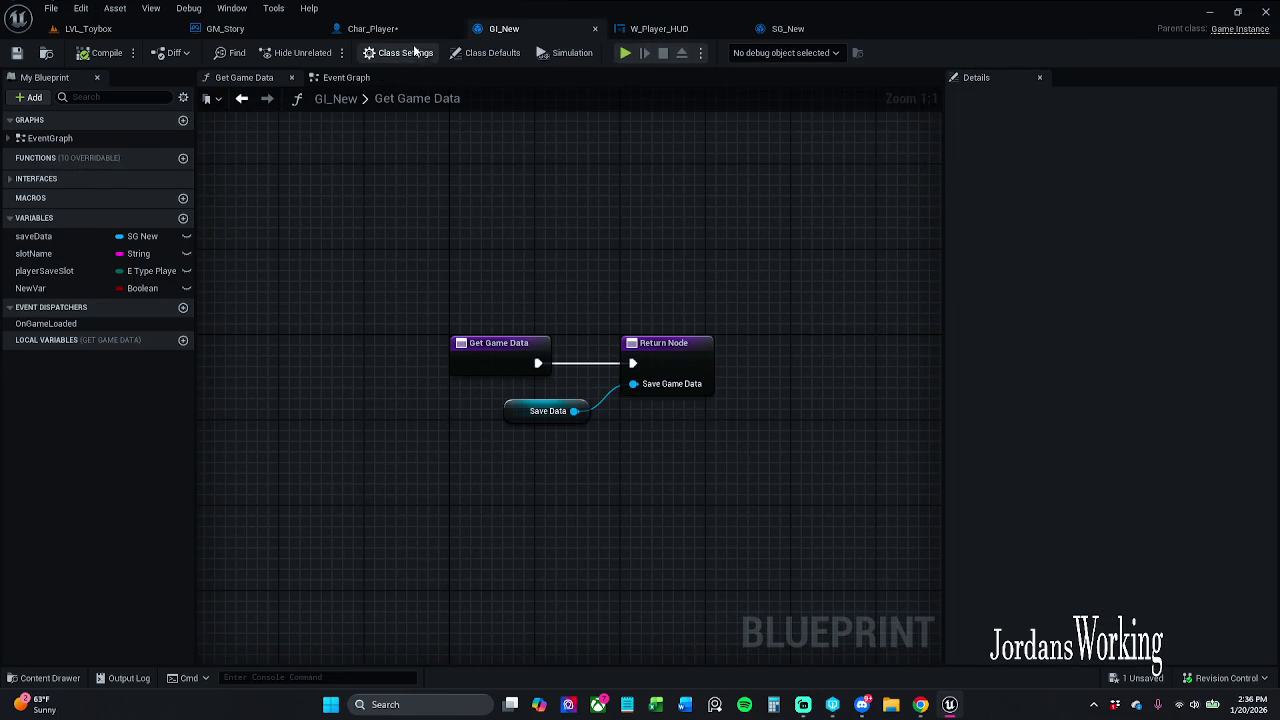
left_click(378, 29)
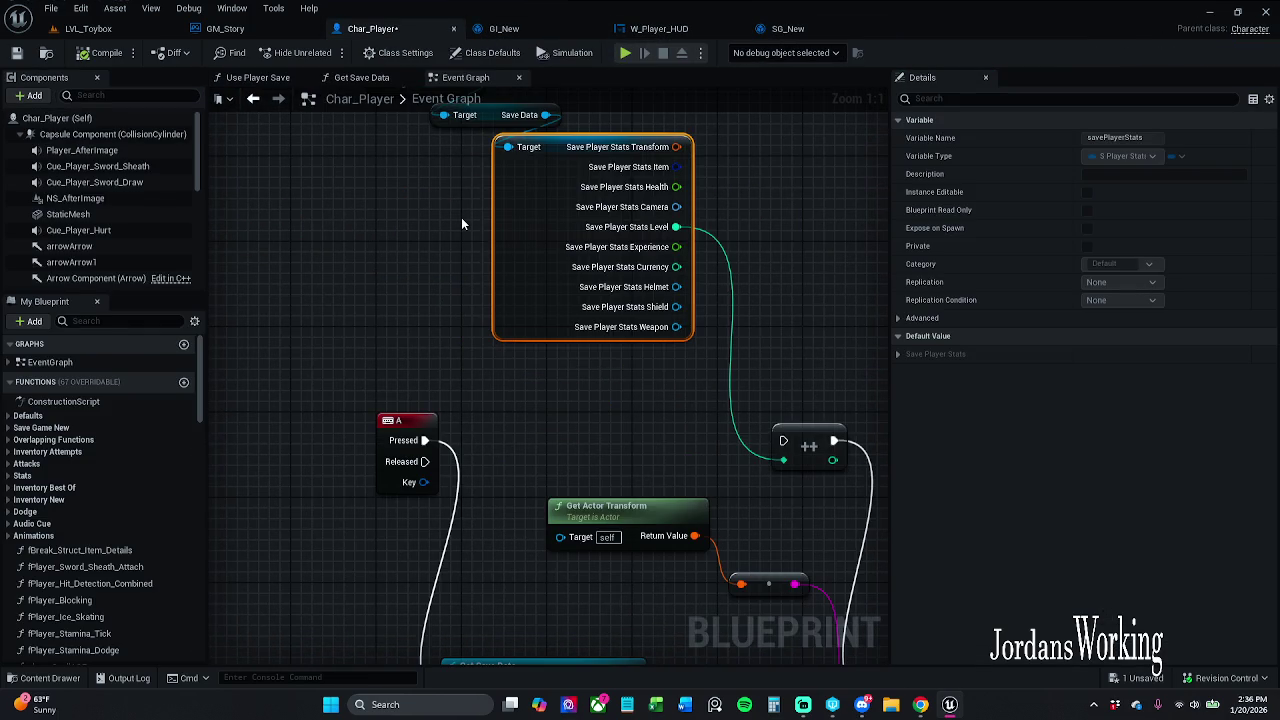
- Locate the Get Save Data node in Char_Player's Event Graph and open its function
scroll(427, 250, "down", 1)
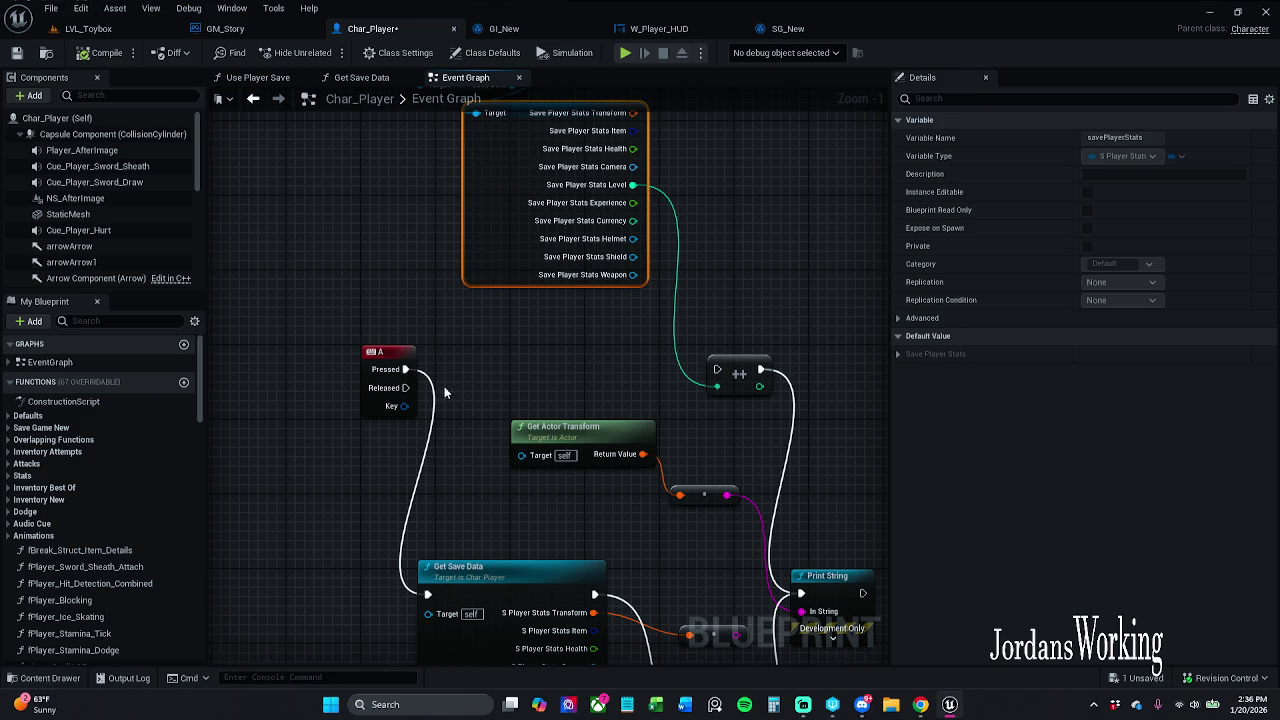
scroll(560, 346, "down", 2)
left_click_drag(560, 346, 537, 290)
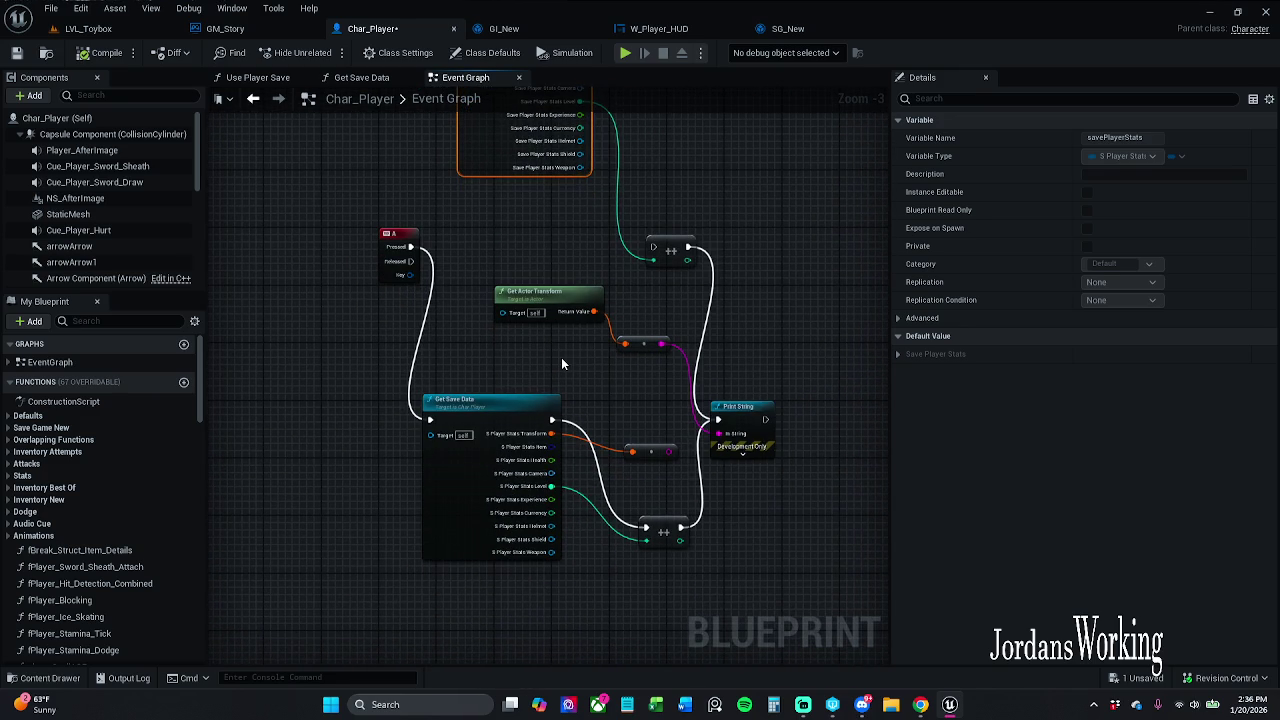
mouse_move(561, 364)
left_mouse_down()
mouse_move(578, 395)
mouse_move(571, 359)
left_mouse_up()
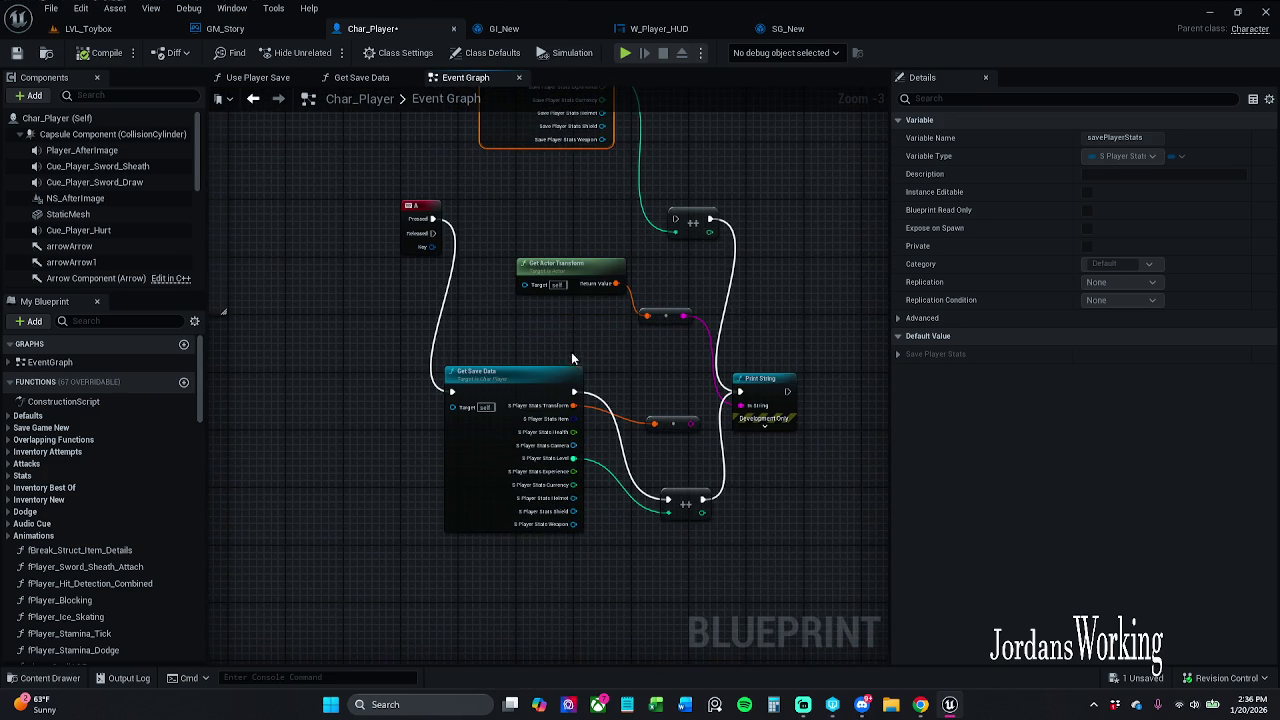
left_click(506, 379)
double_click(506, 379)
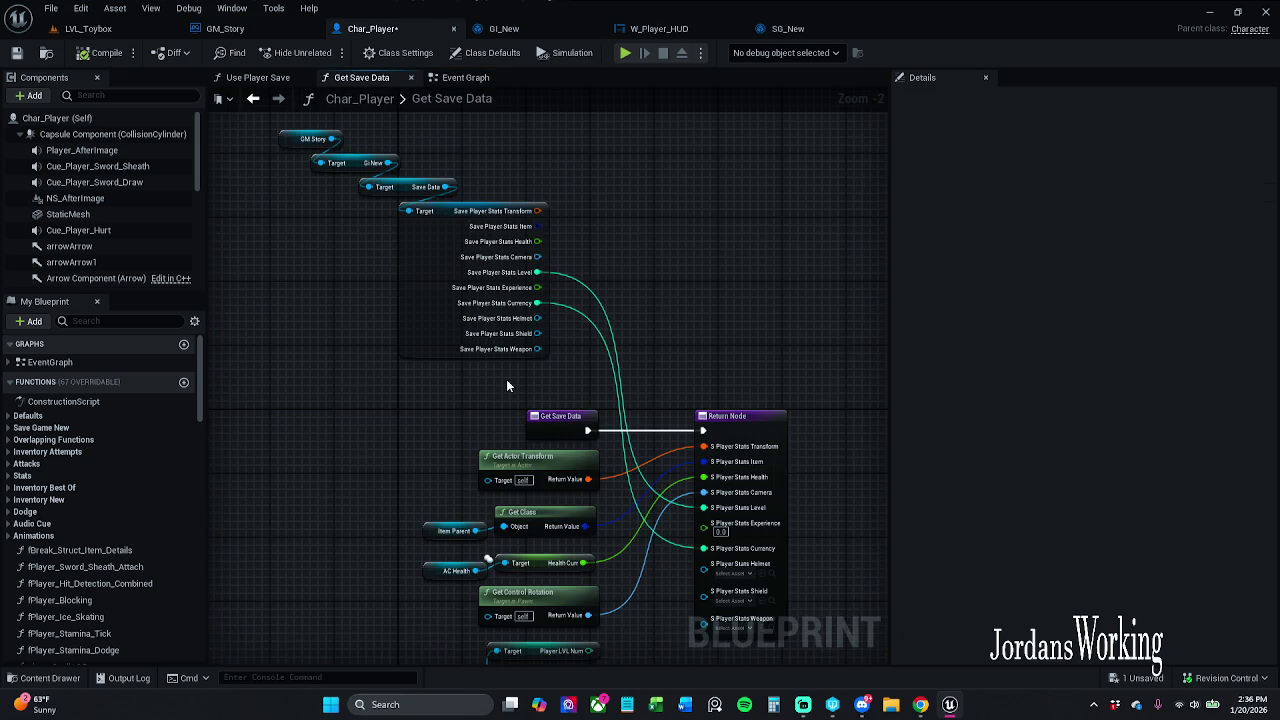
- Refresh all the Get Save Data function's nodes and save Char_Player
scroll(476, 370, "down", 3)
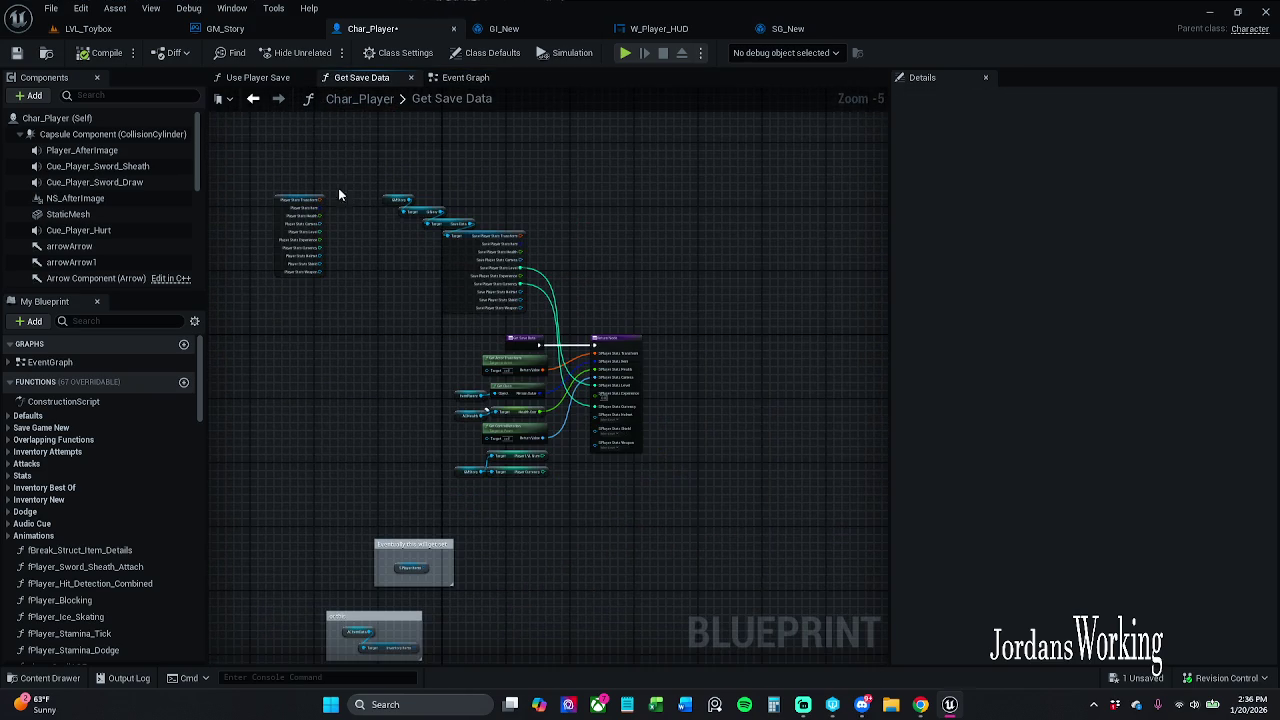
scroll(338, 195, "down", 3)
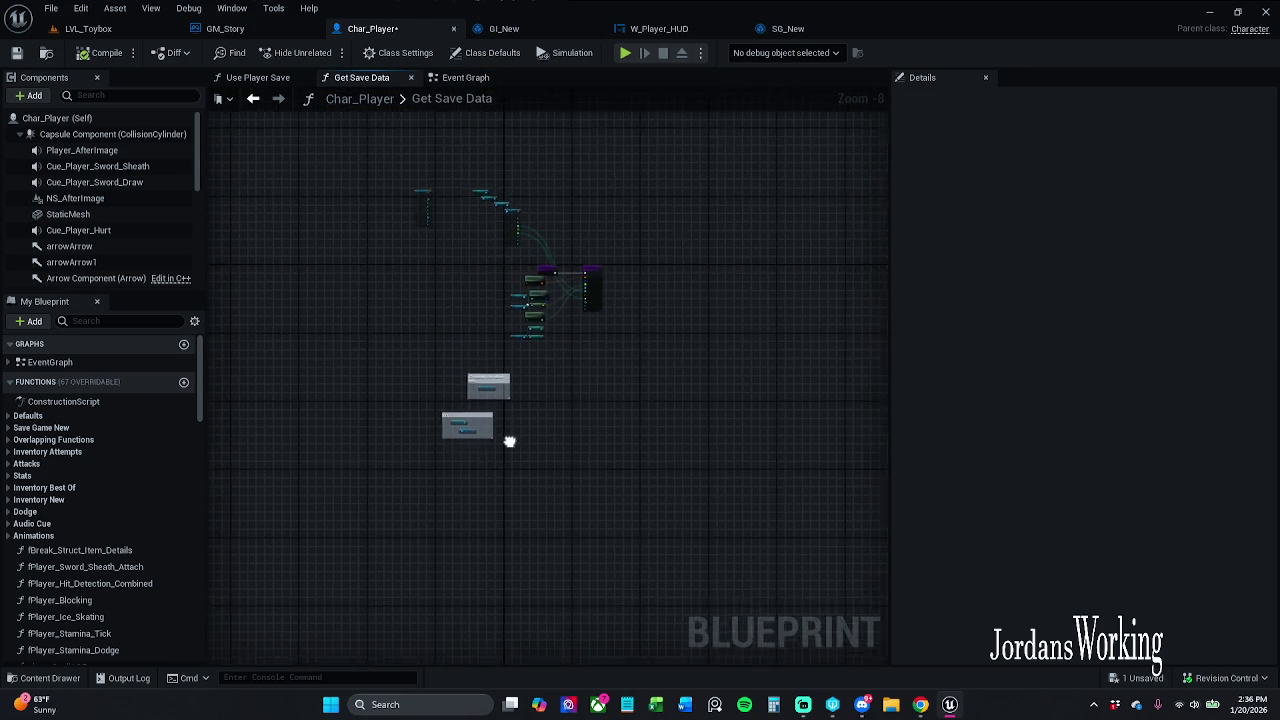
mouse_move(684, 502)
left_mouse_down()
mouse_move(391, 223)
mouse_move(343, 205)
left_mouse_up()
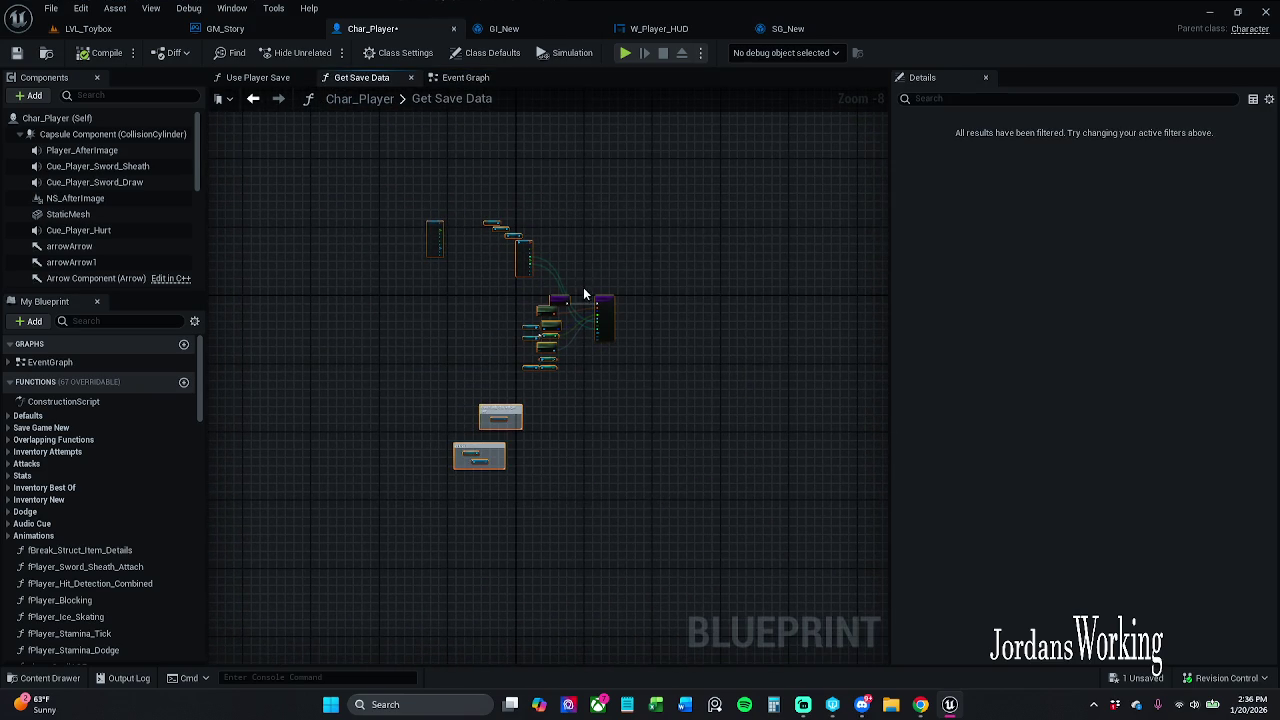
scroll(583, 287, "up", 4)
right_click(643, 319)
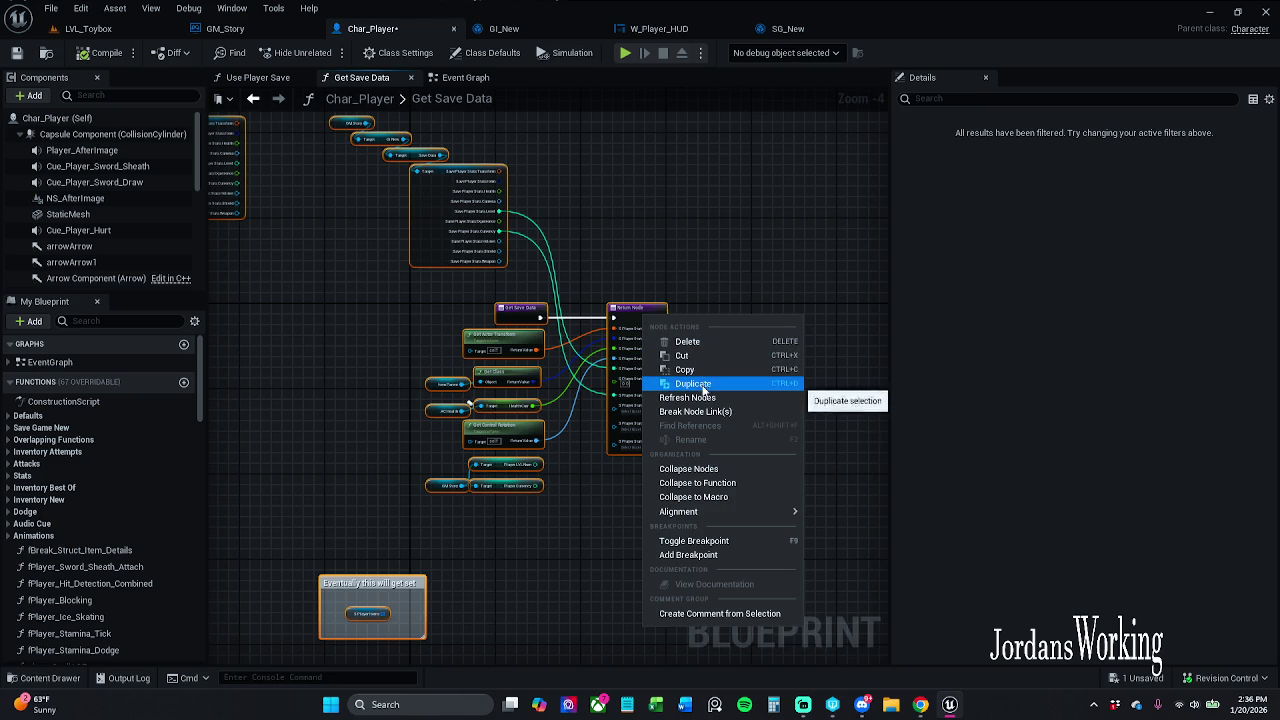
left_click(700, 398)
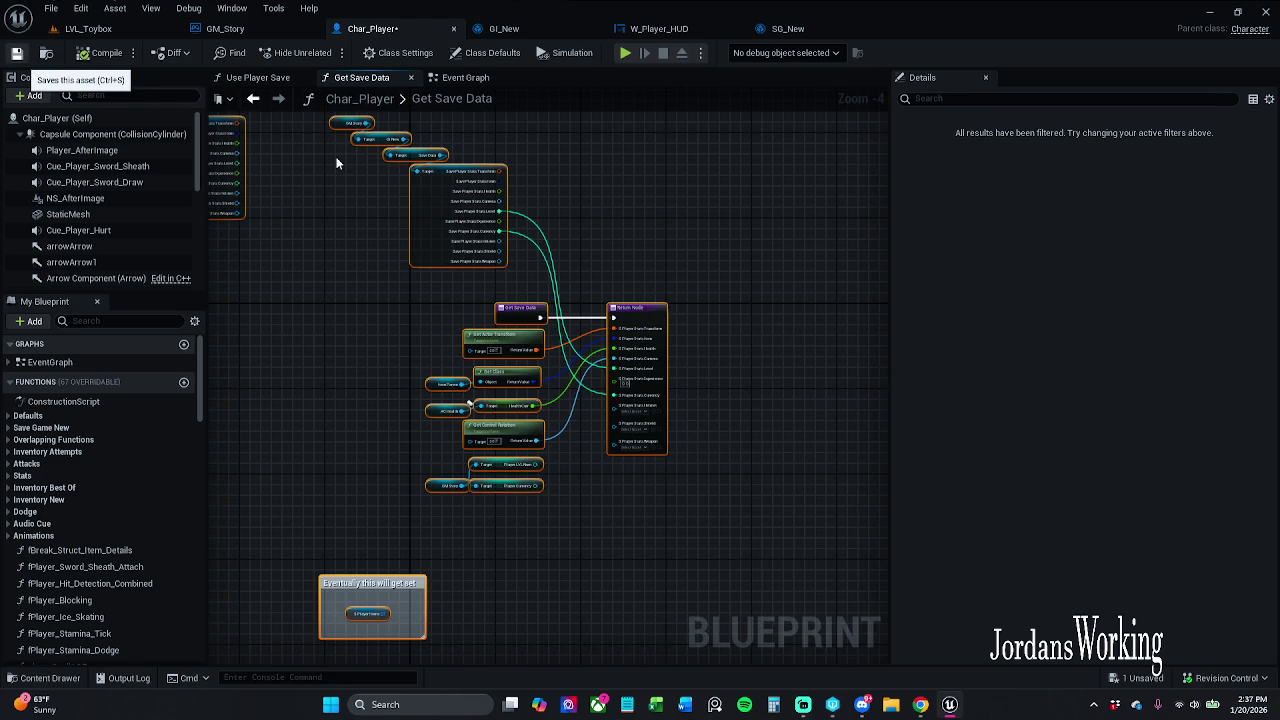
key("ctrl+s")
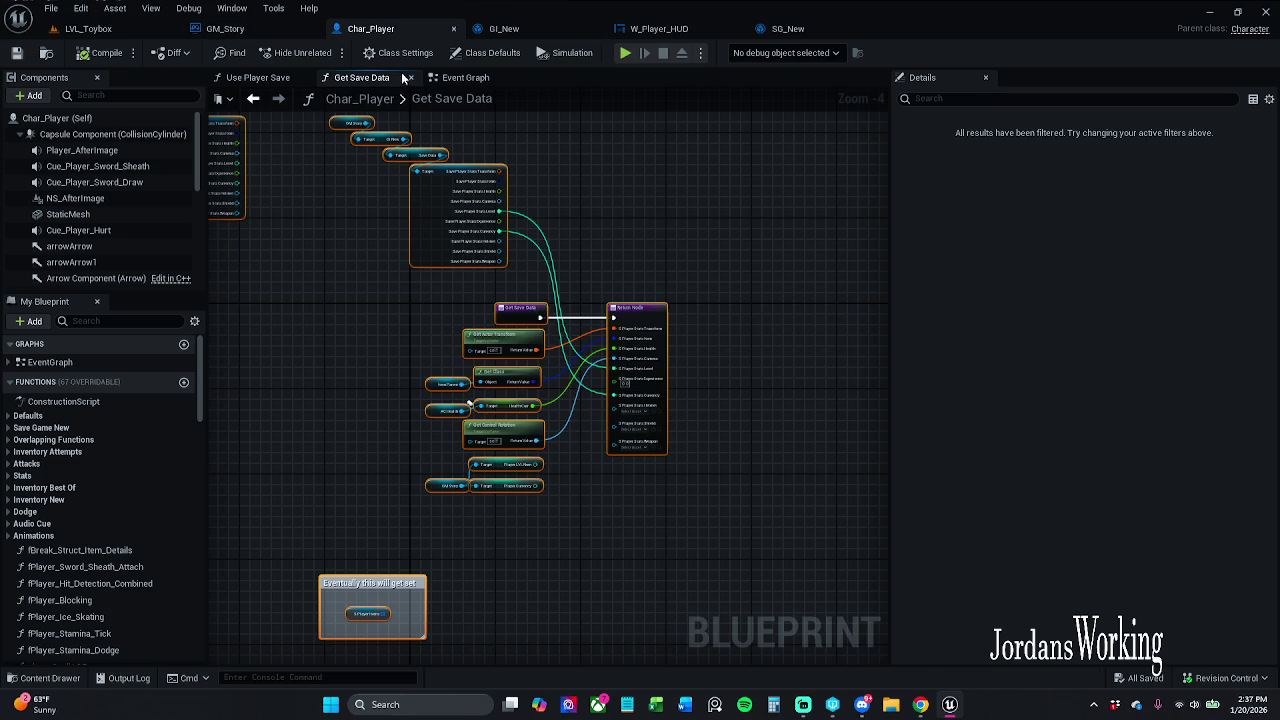
left_click(485, 80)
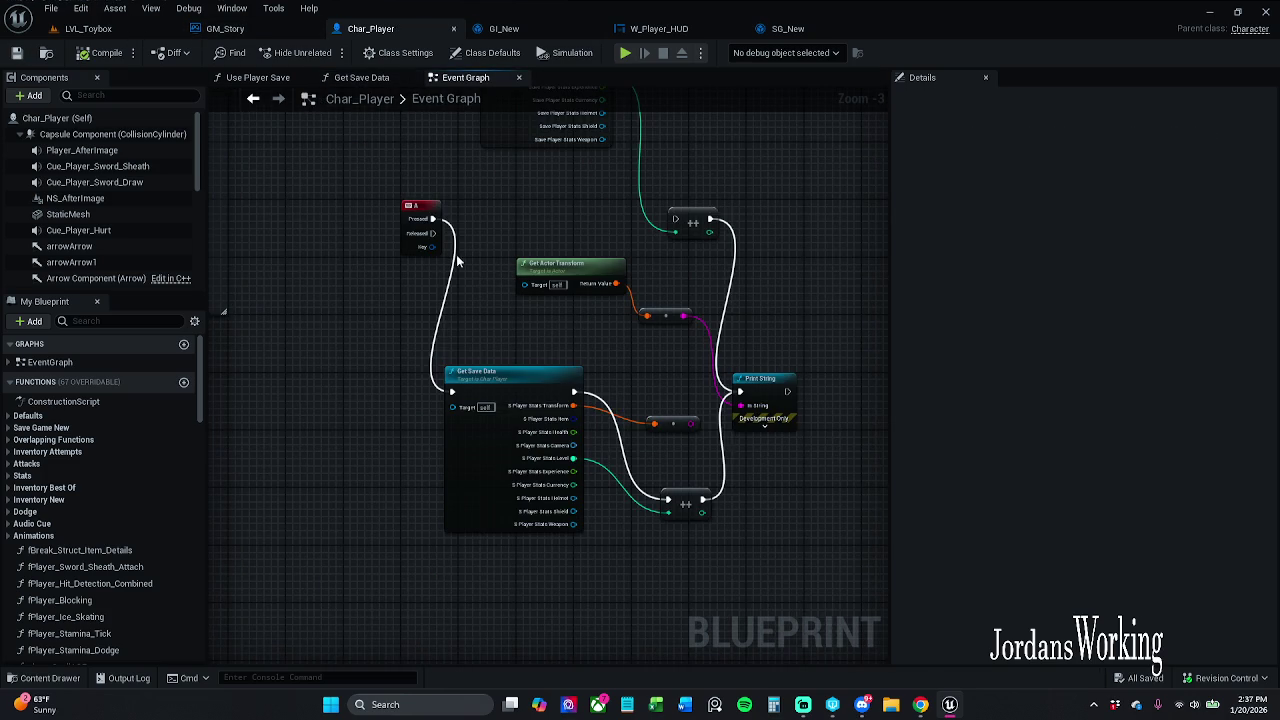
- Move the A key event beside Get Save Data, save Char_Player, and start playing LVL_Toybox
mouse_move(418, 211)
left_mouse_down()
mouse_move(341, 354)
mouse_move(350, 385)
mouse_move(452, 391)
left_mouse_up()
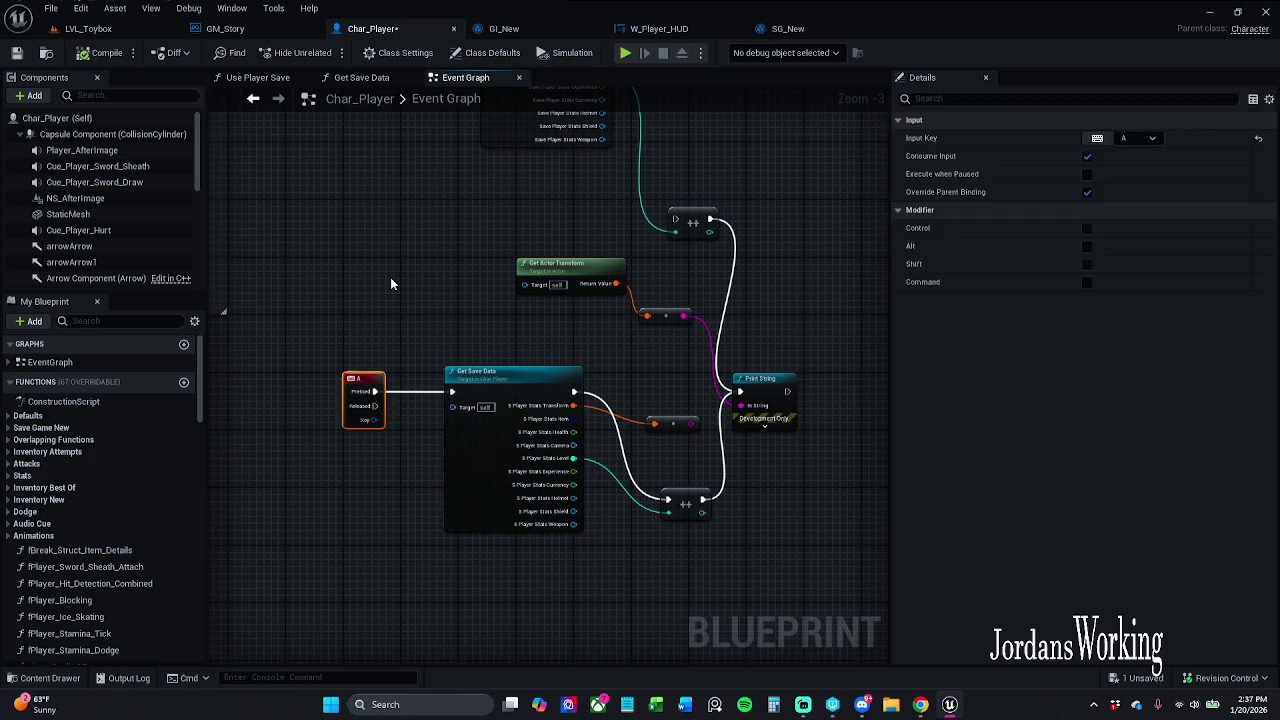
left_click(390, 277)
key("ctrl+s")
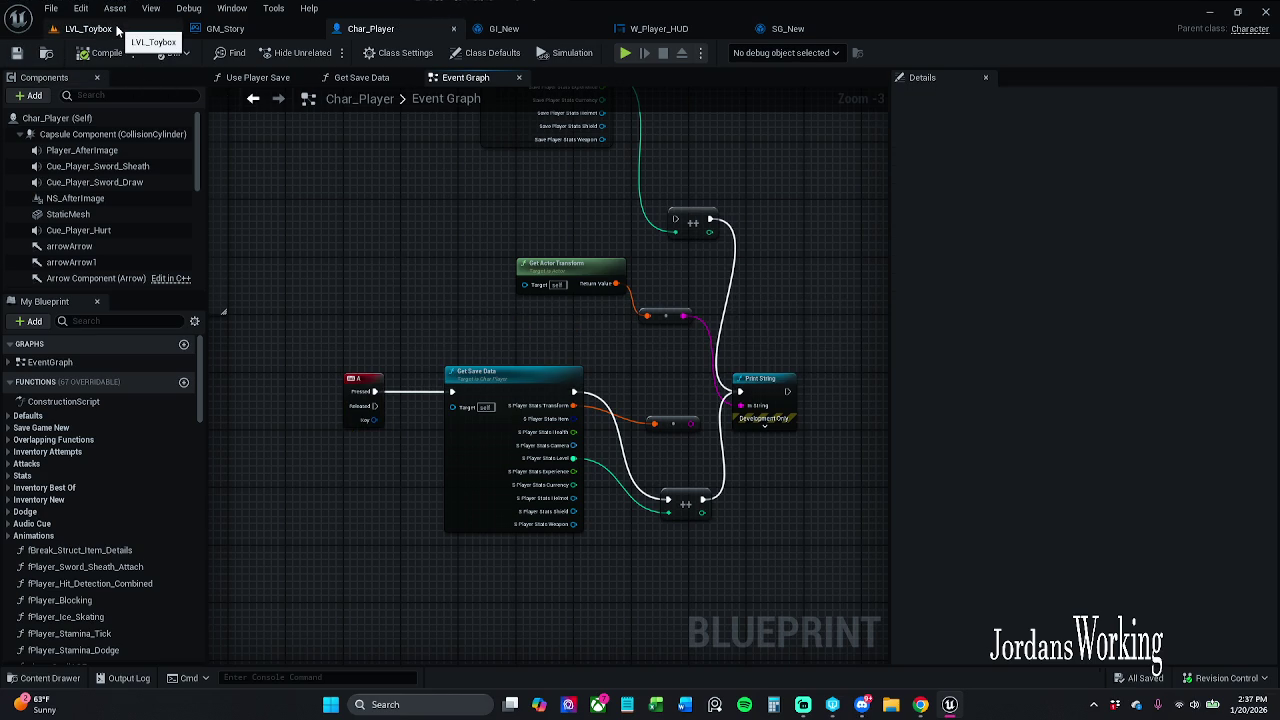
left_click(88, 28)
left_click(324, 54)
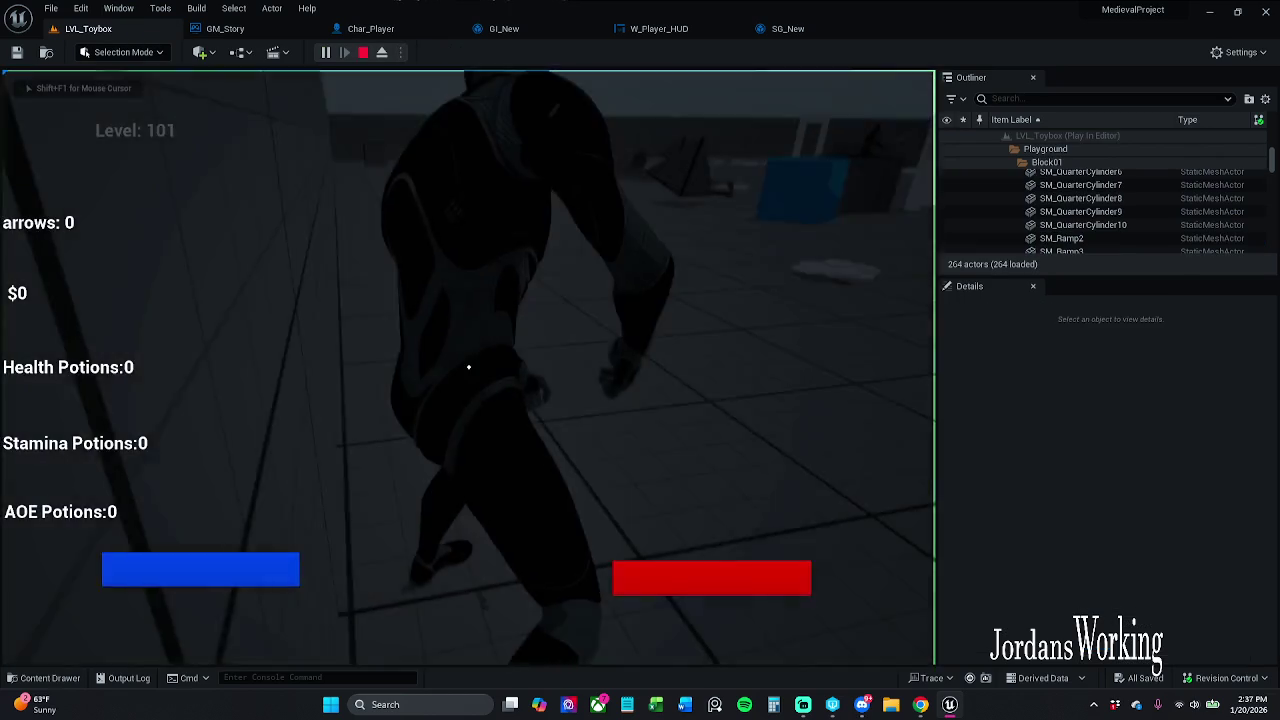
- Run the character around LVL_Toybox to check the HUD shows Level 101 and $0, then stop
key("w")
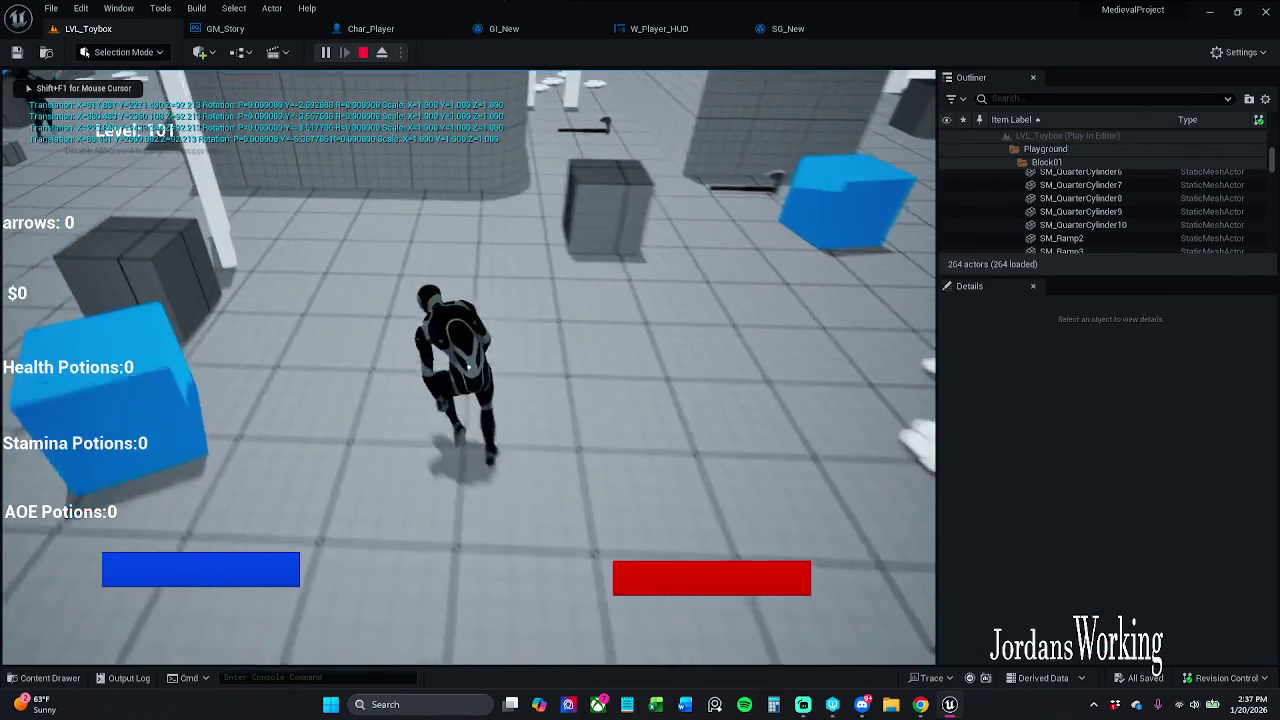
key("w")
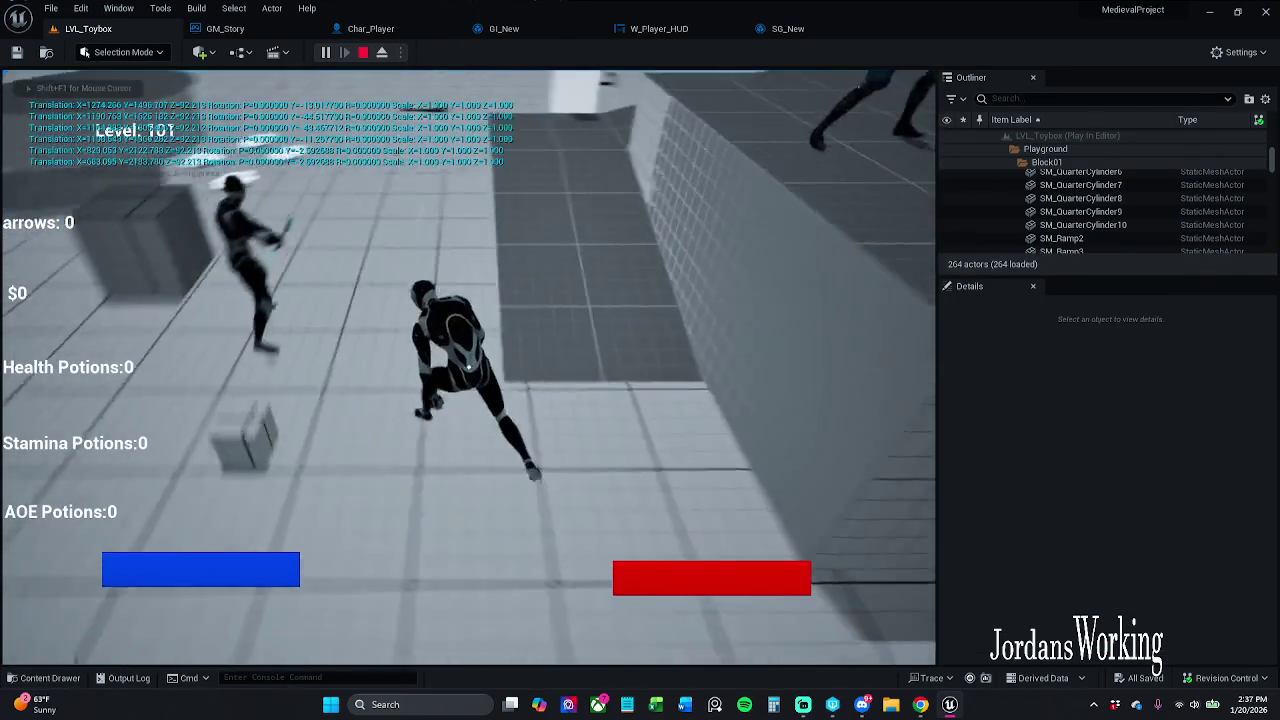
key("w")
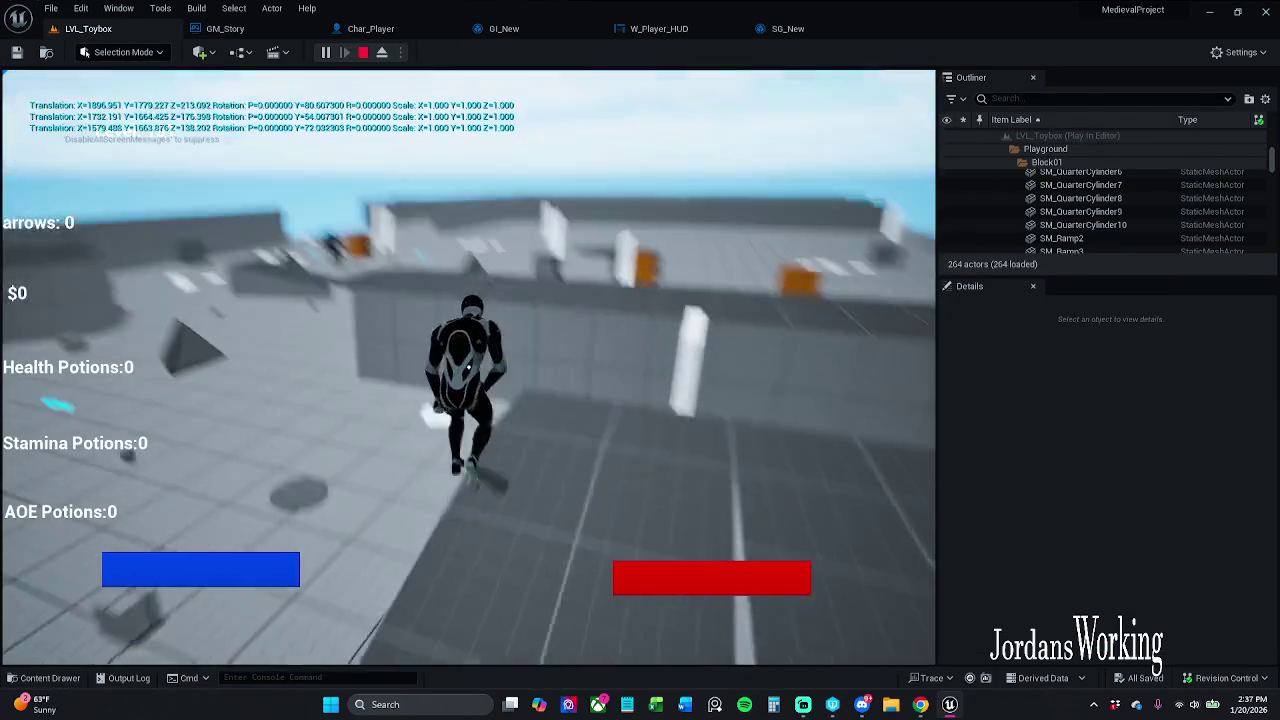
key("w")
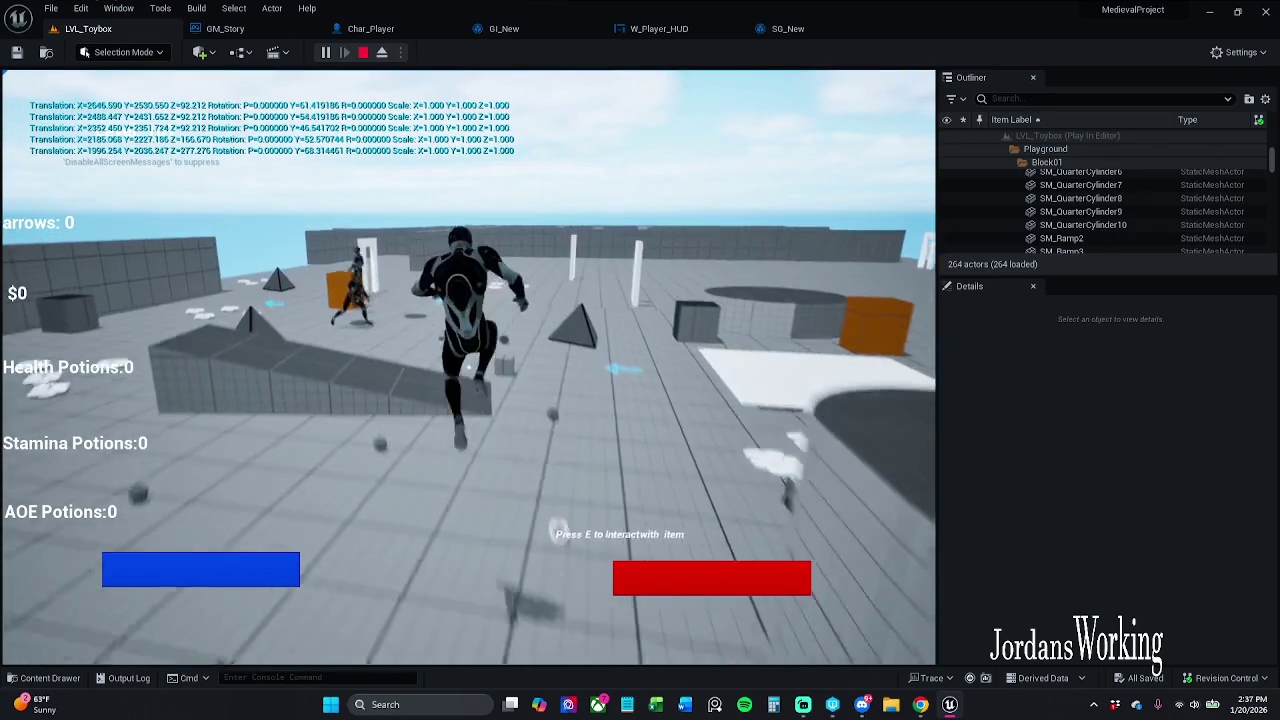
key("Escape")
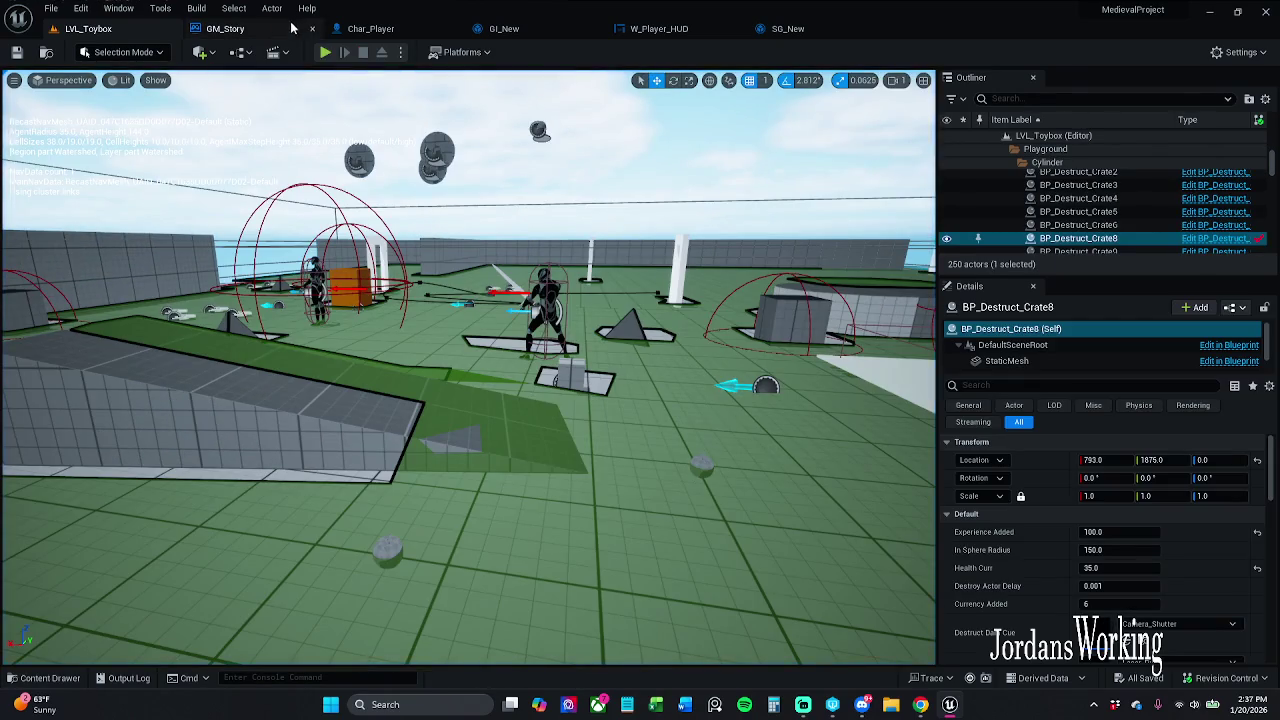
left_click(258, 26)
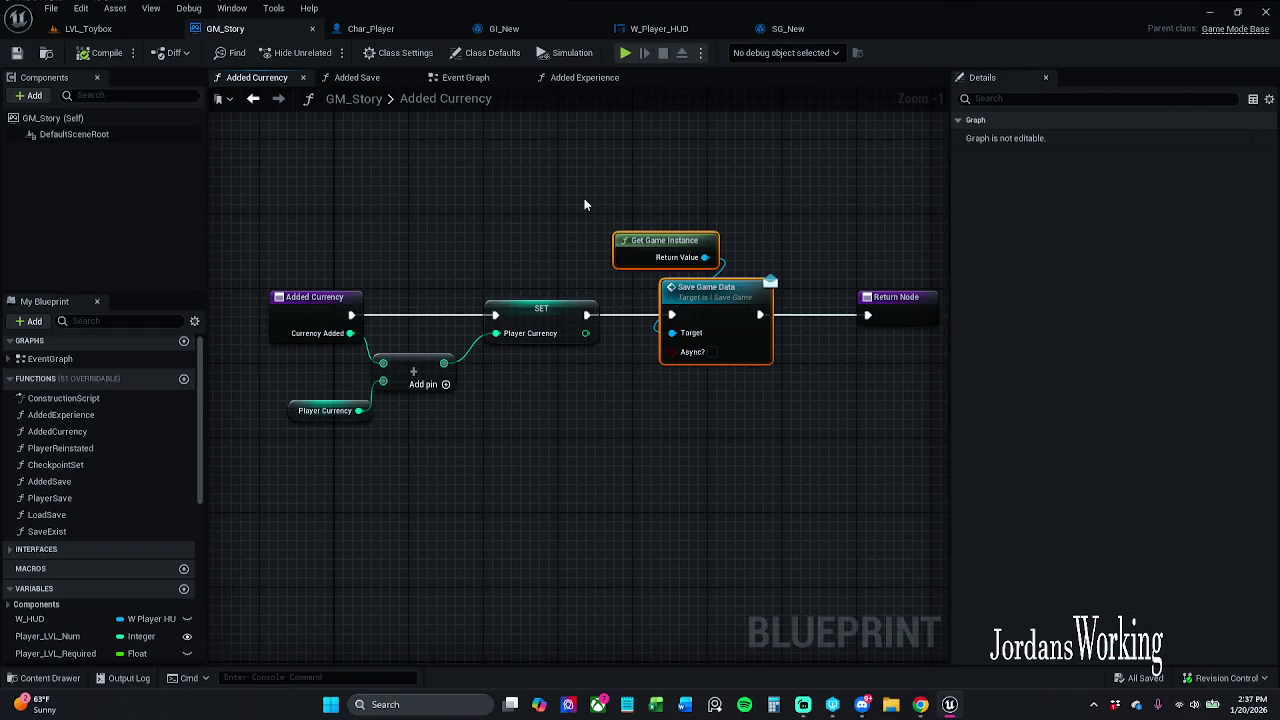
- Detach Save Game Data from Added Currency's chain so SET wires straight to the Return Node
scroll(584, 204, "down", 1)
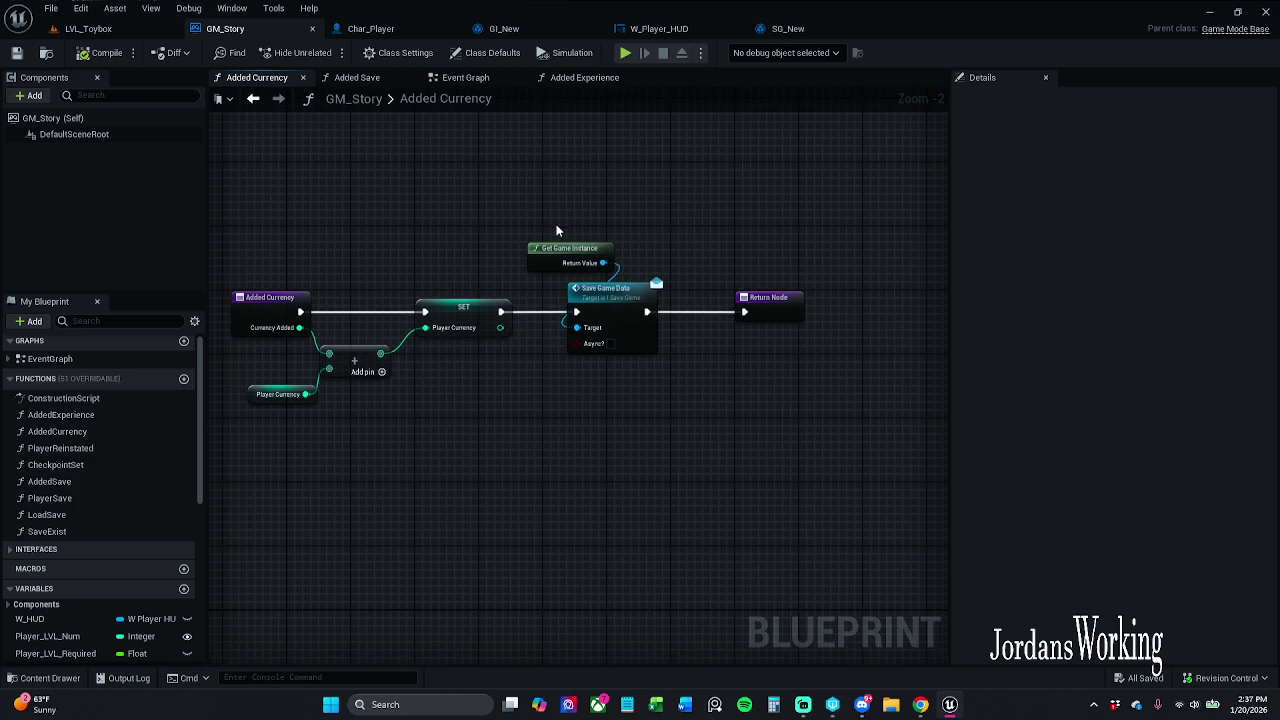
left_click(605, 290)
left_click(703, 357)
left_click_drag(688, 213, 602, 469)
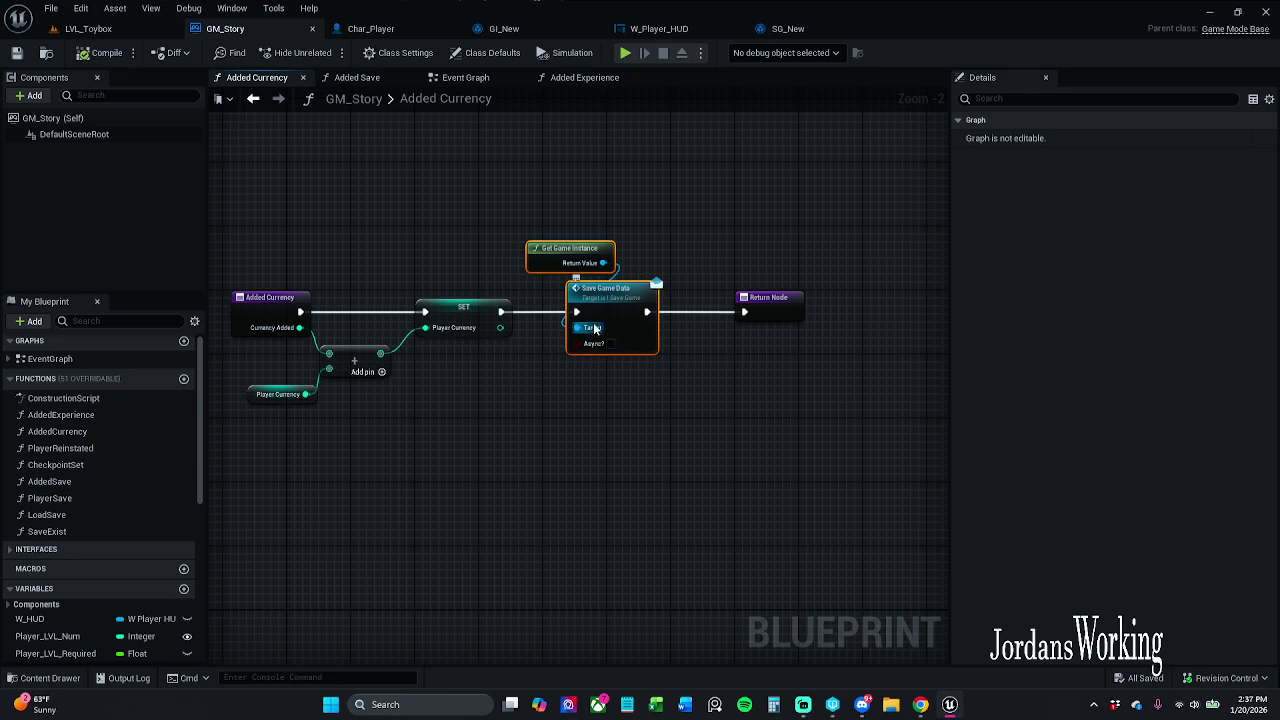
left_click_drag(615, 312, 607, 200)
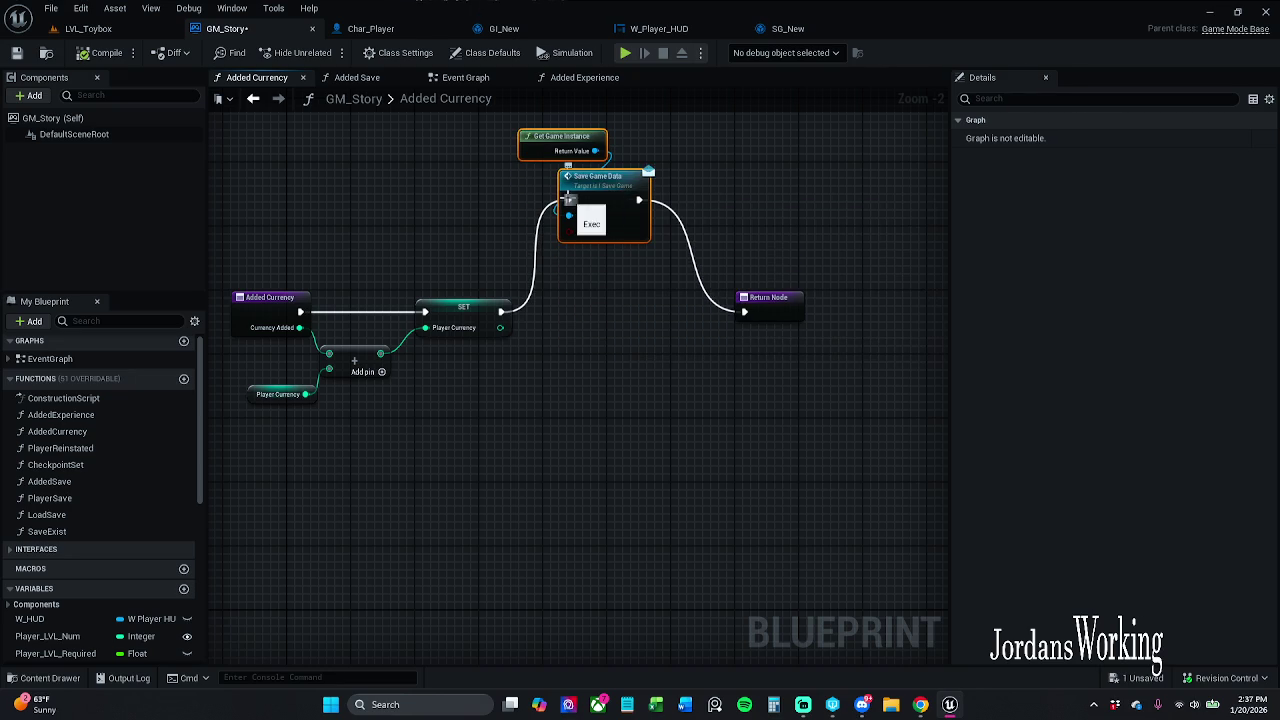
left_click(637, 200, "alt")
left_click_drag(569, 200, 744, 311)
- Tidy the Get Game Instance, Save Game Data and Return nodes, save GM_Story, and open Added Save
mouse_move(607, 196)
left_mouse_down()
mouse_move(608, 182)
mouse_move(591, 188)
left_mouse_up()
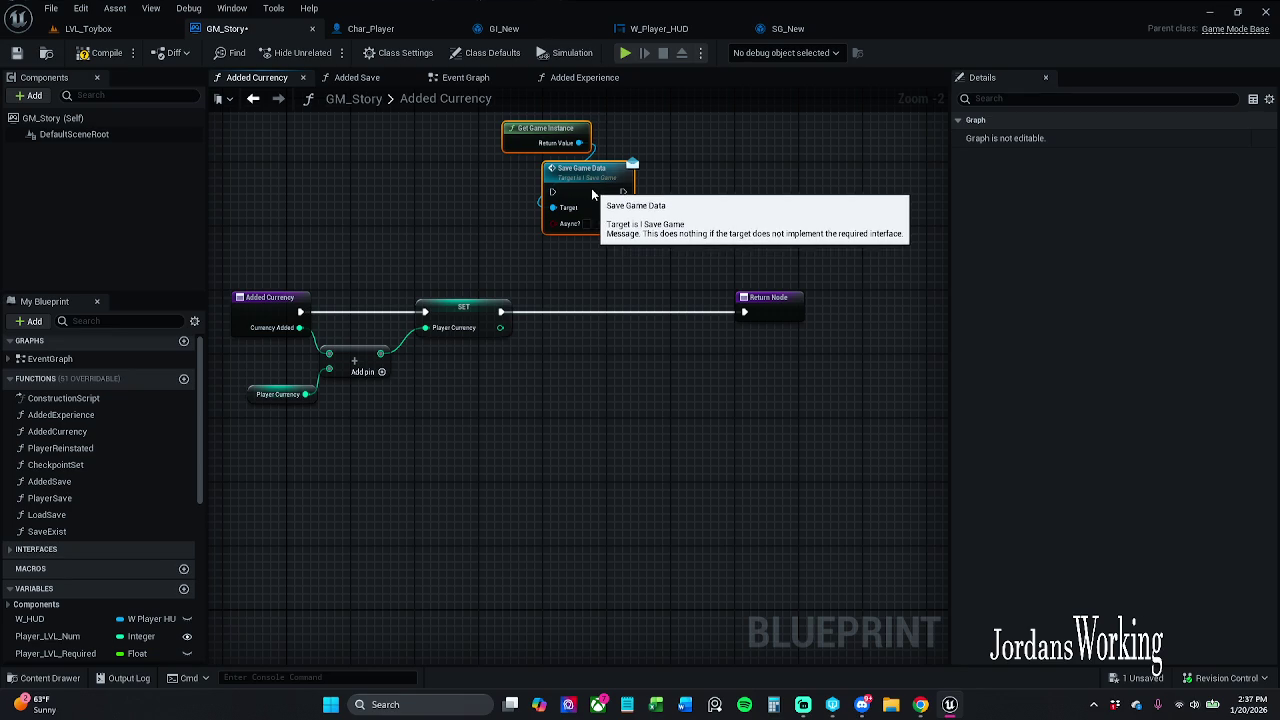
left_click(687, 186)
mouse_move(758, 306)
left_mouse_down()
mouse_move(627, 306)
mouse_move(701, 288)
mouse_move(762, 310)
left_mouse_up()
left_click(700, 260)
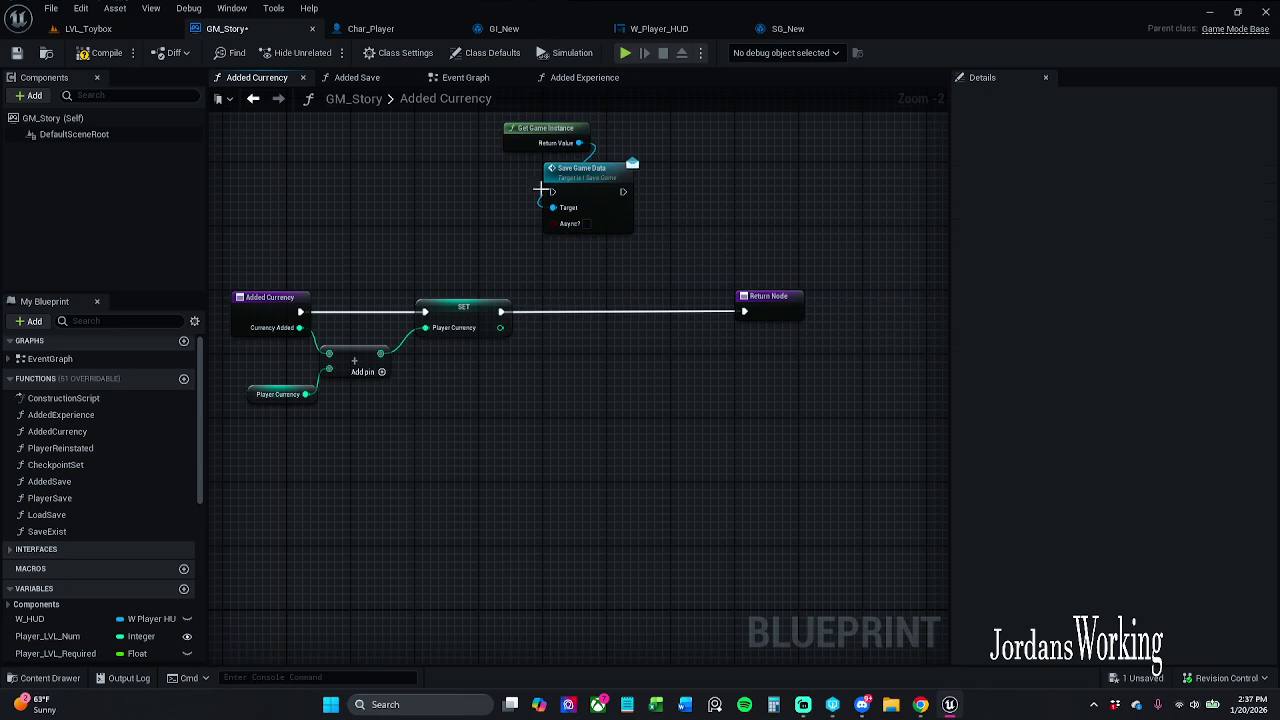
left_click(16, 53)
left_click(377, 80)
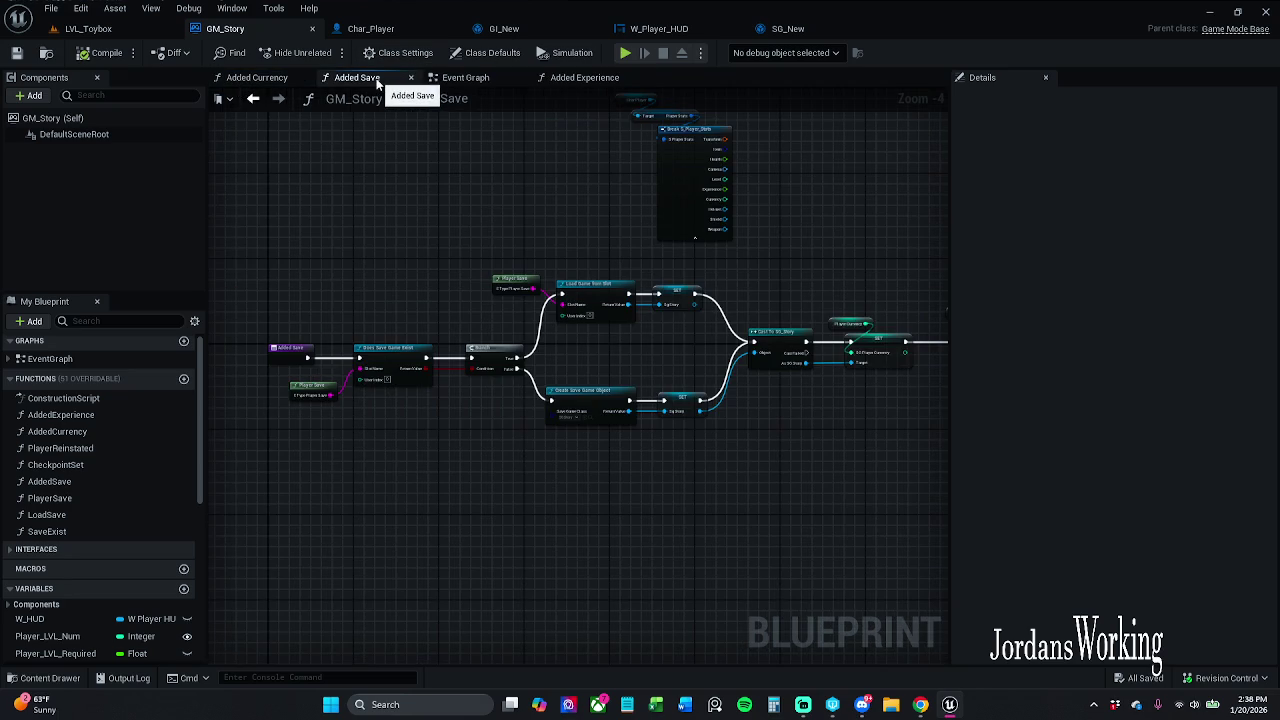
- Shift the player-stats nodes right and down and delete the old Char Player node
left_click_drag(600, 238, 412, 221)
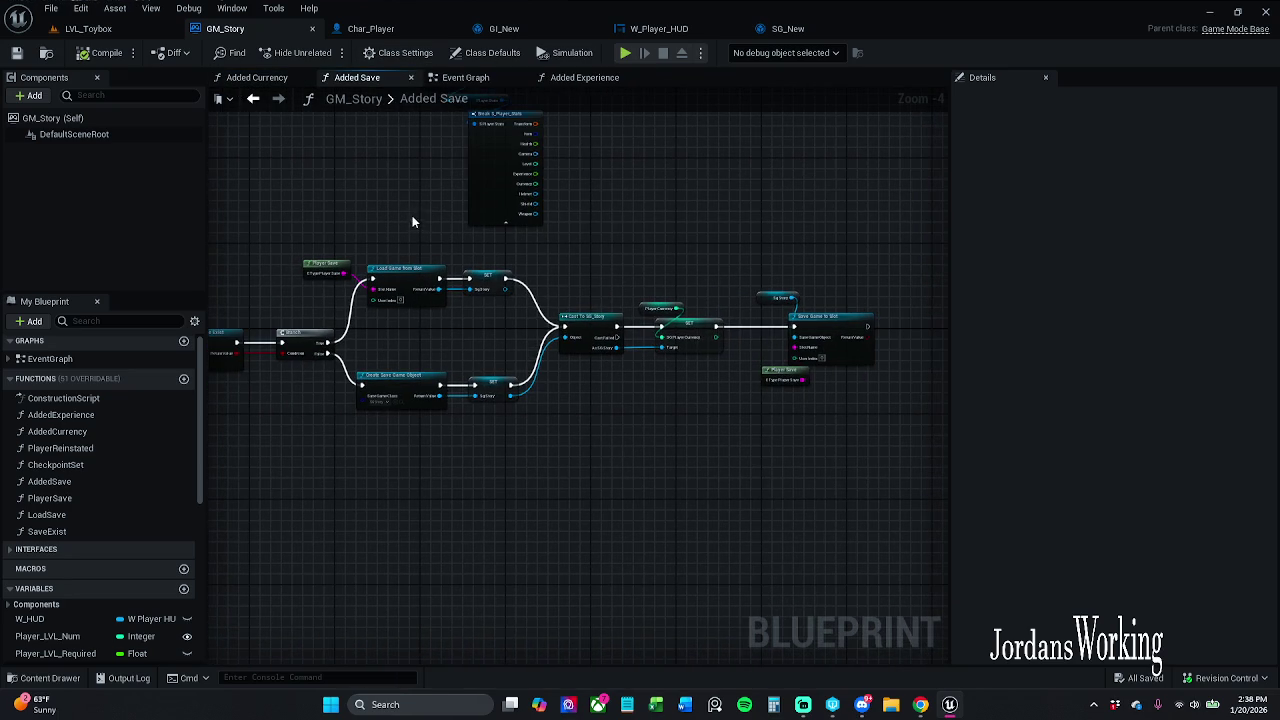
scroll(455, 194, "up", 3)
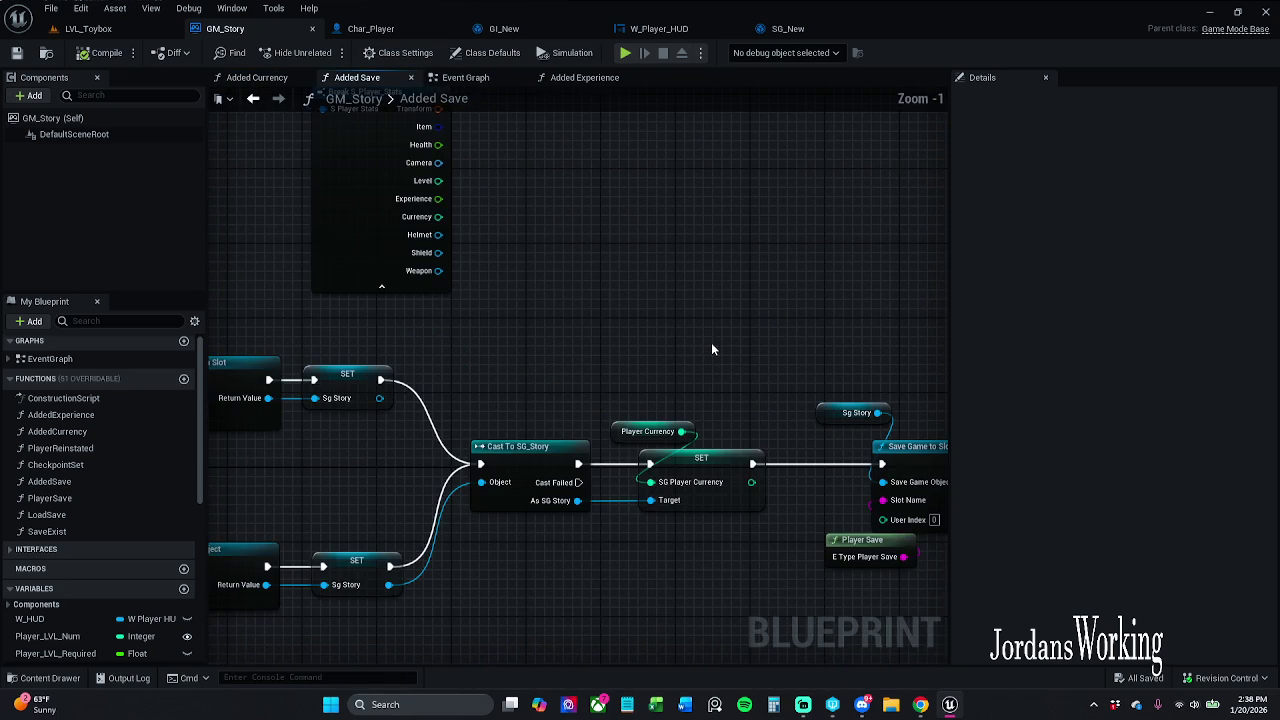
scroll(606, 286, "down", 2)
left_click_drag(592, 286, 603, 370)
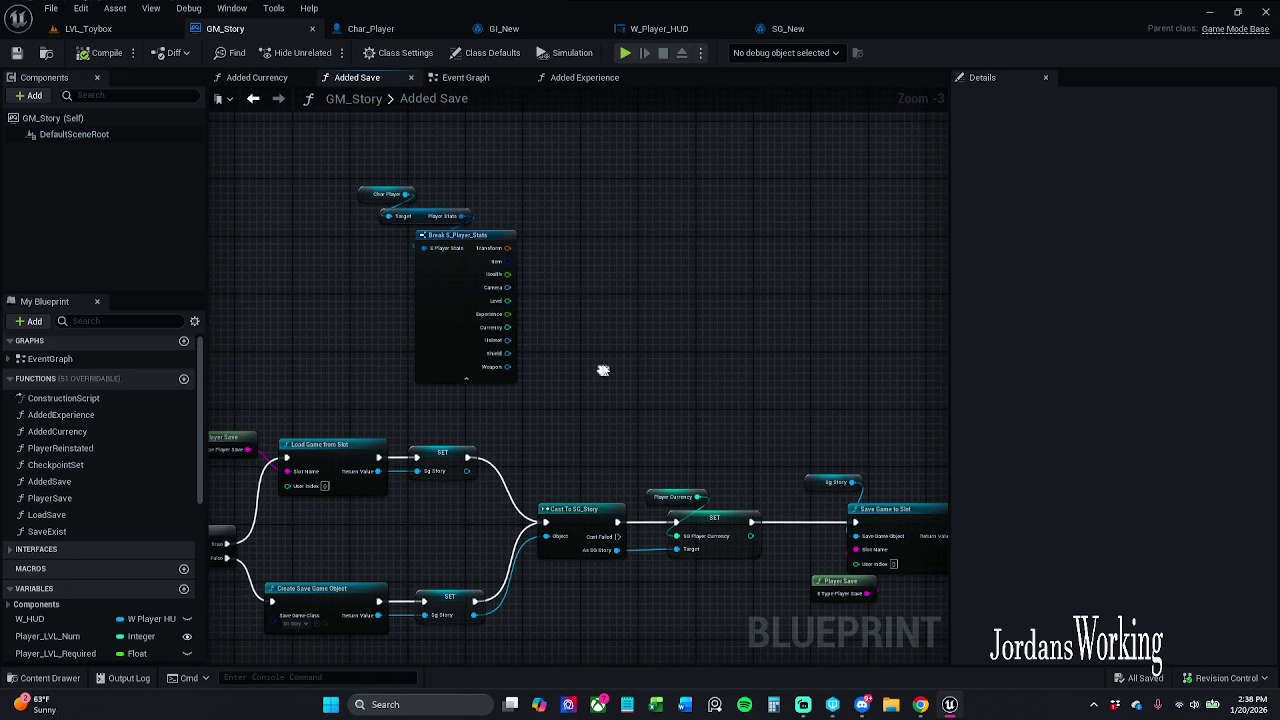
mouse_move(505, 146)
left_mouse_down()
mouse_move(411, 276)
mouse_move(493, 320)
mouse_move(578, 338)
left_mouse_up()
scroll(575, 260, "up", 3)
left_click(685, 237)
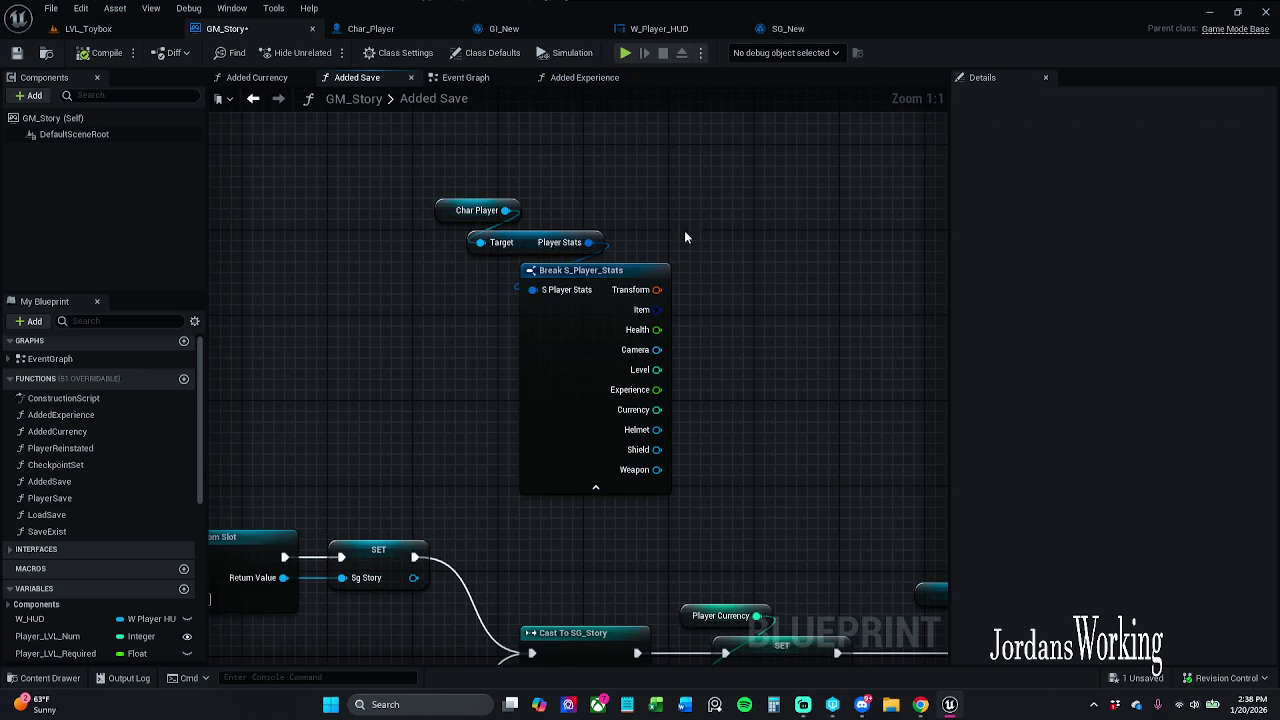
left_click(477, 210)
key("Delete")
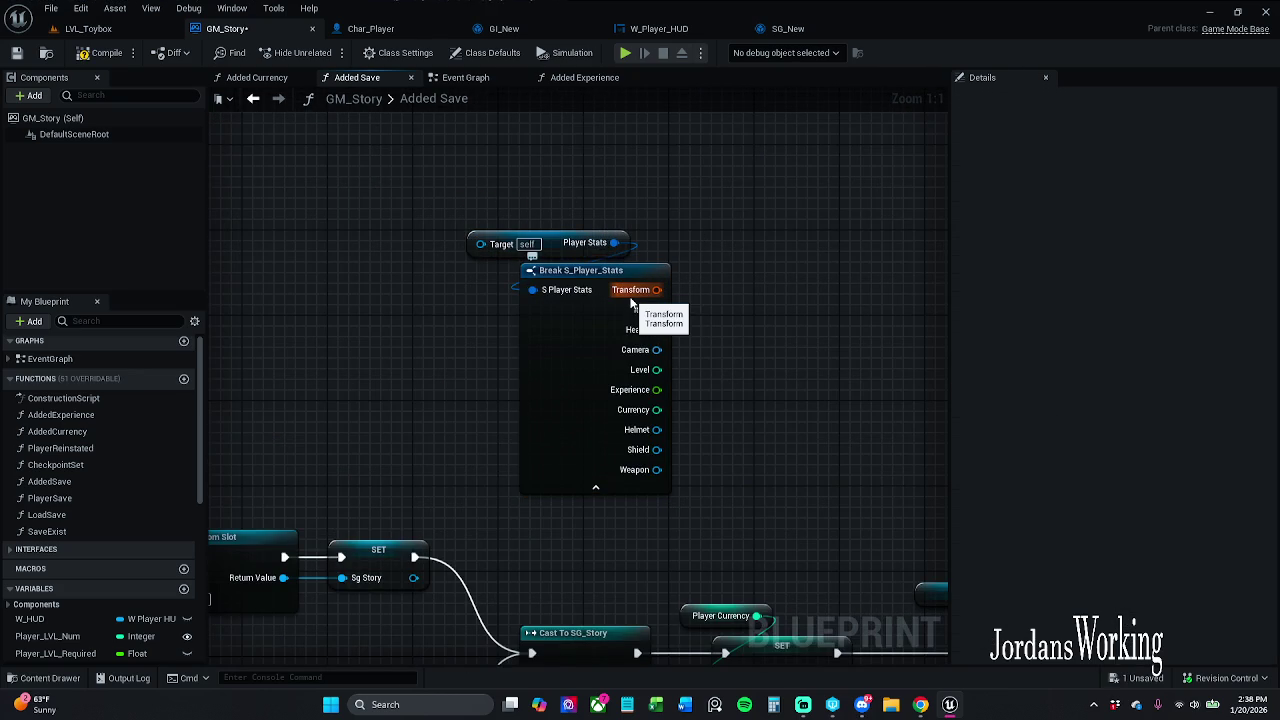
- Add a Char Player getter wired to Target and a giNew getter above it
mouse_move(480, 244)
left_mouse_down()
mouse_move(451, 209)
mouse_move(472, 207)
left_mouse_up()
type("get")
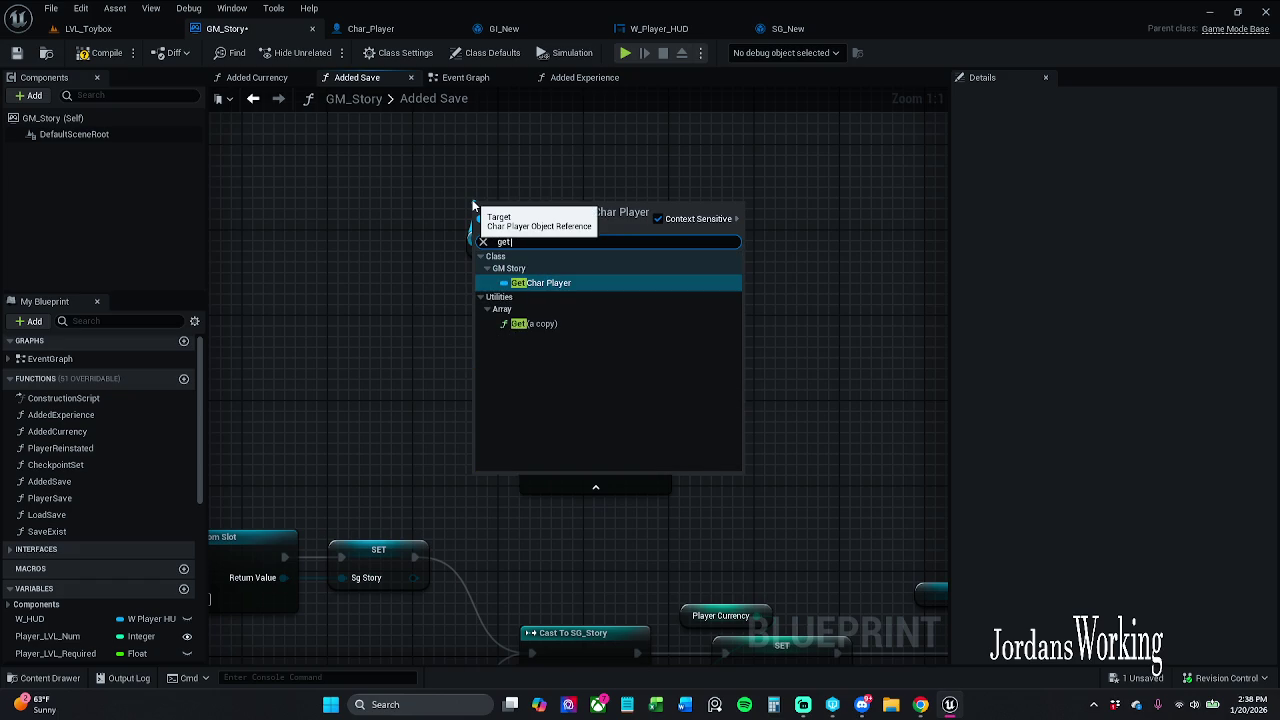
left_click(568, 284)
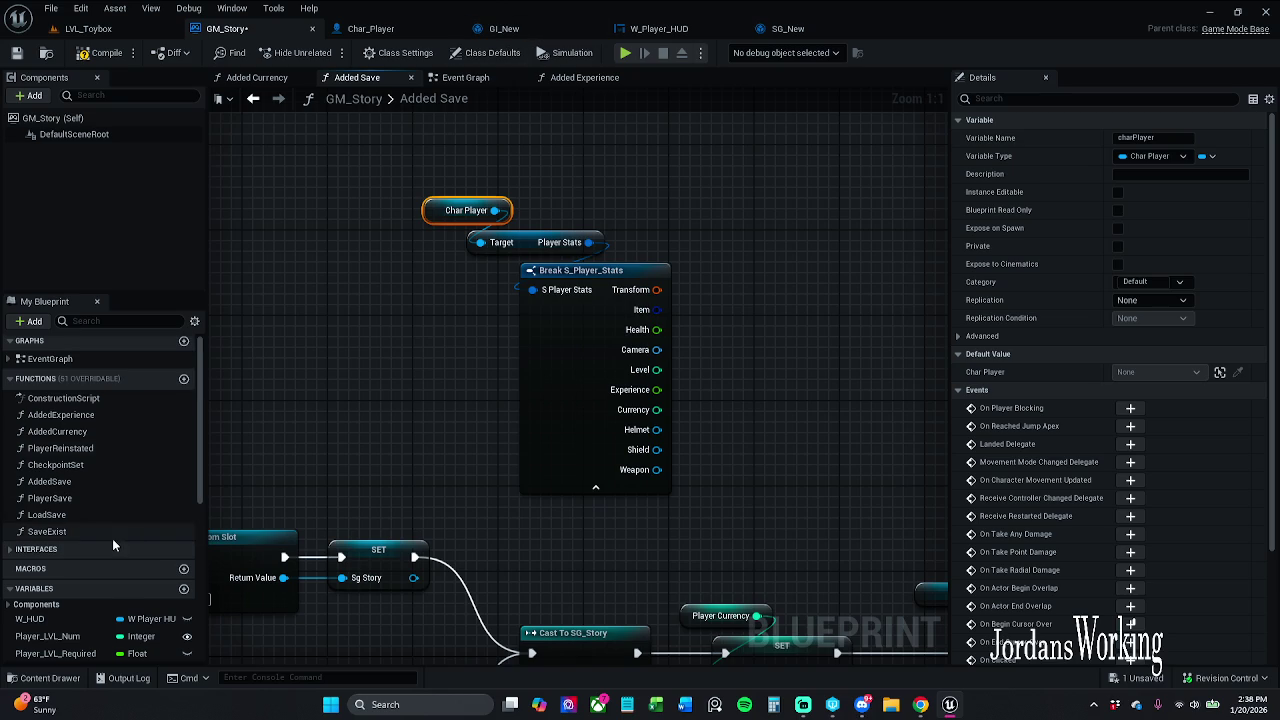
scroll(112, 538, "down", 10)
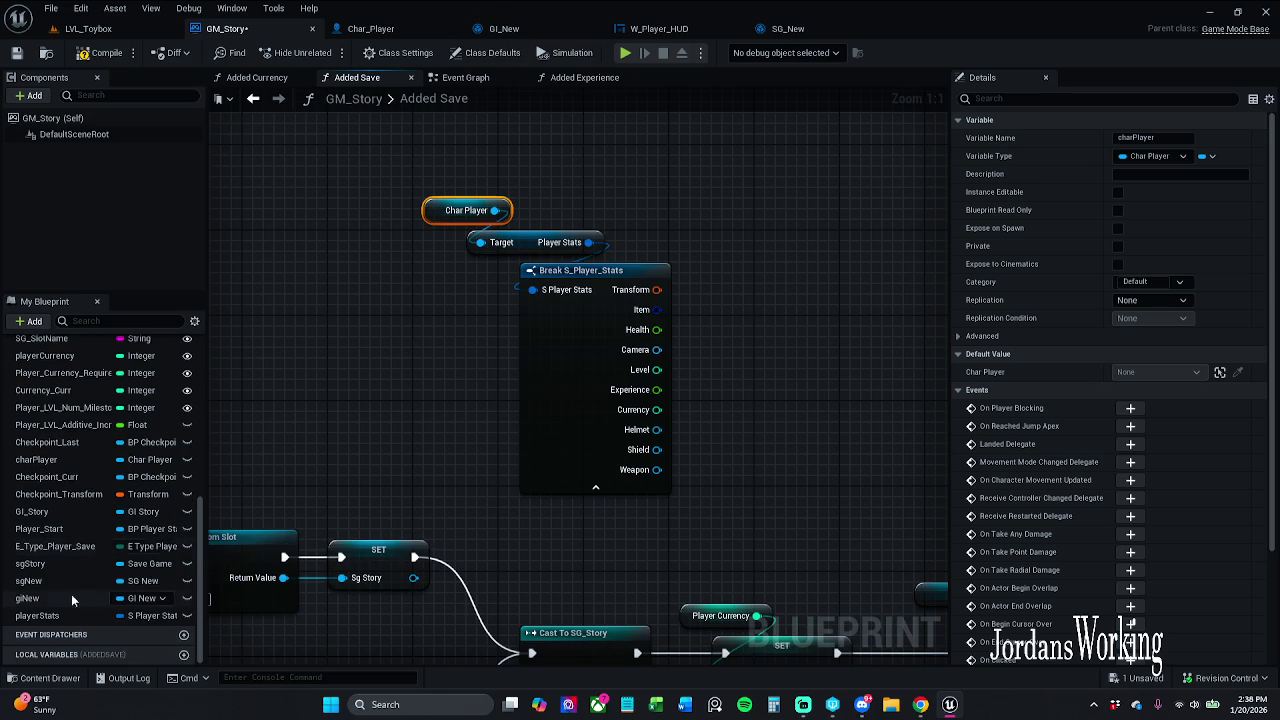
mouse_move(45, 597)
left_mouse_down()
mouse_move(337, 492)
mouse_move(560, 203)
mouse_move(583, 153)
left_mouse_up()
left_click(616, 169)
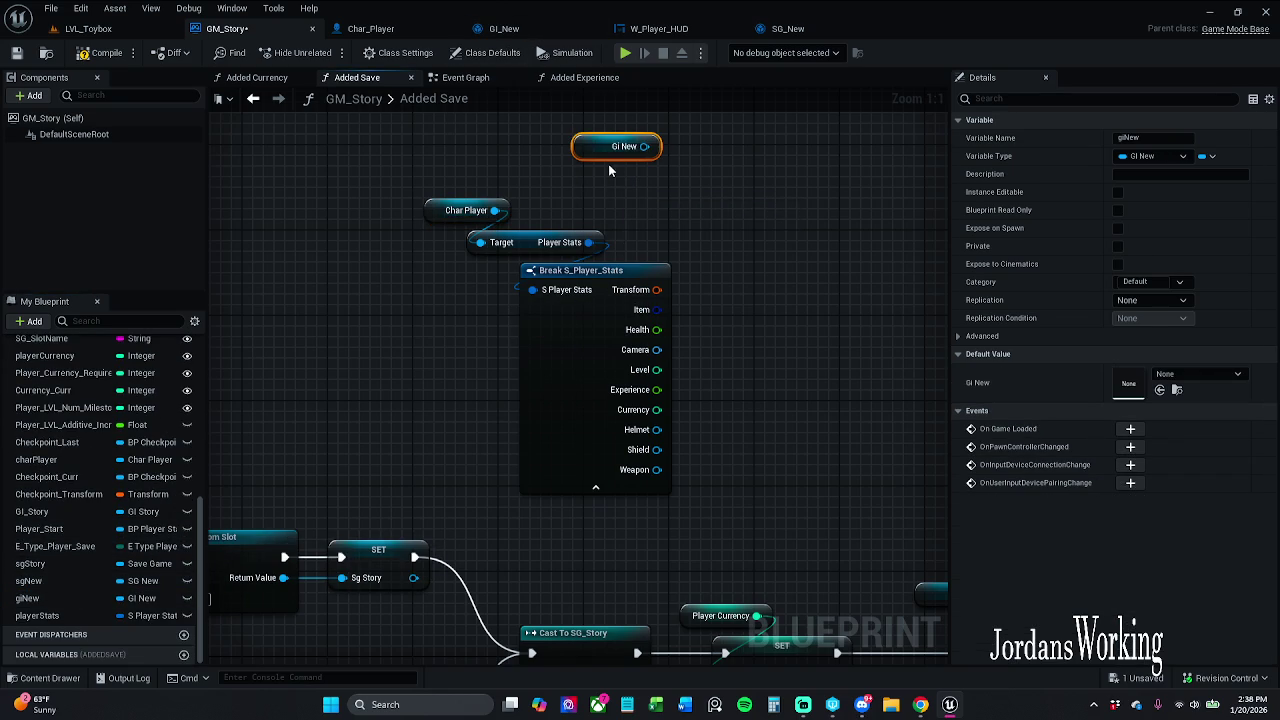
- Check the Gi New save-data chain in Char_Player's Event Graph, then return to GM_Story
left_click(375, 29)
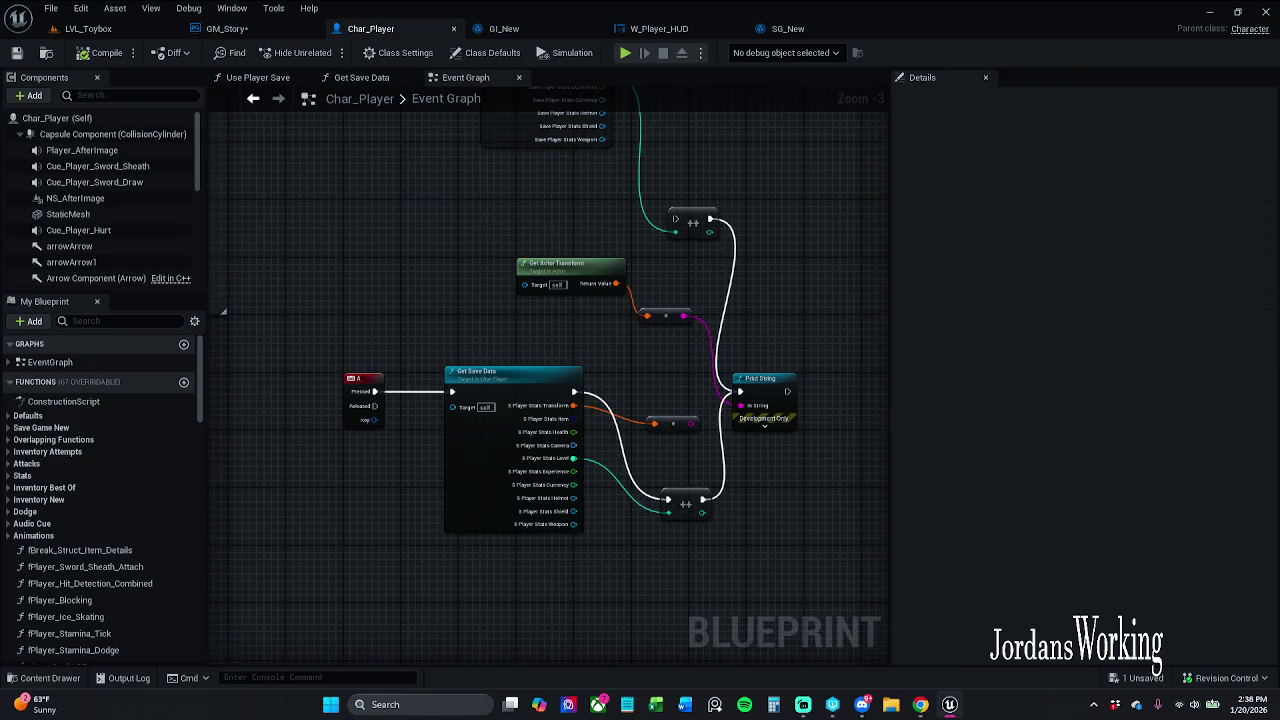
scroll(470, 165, "up", 4)
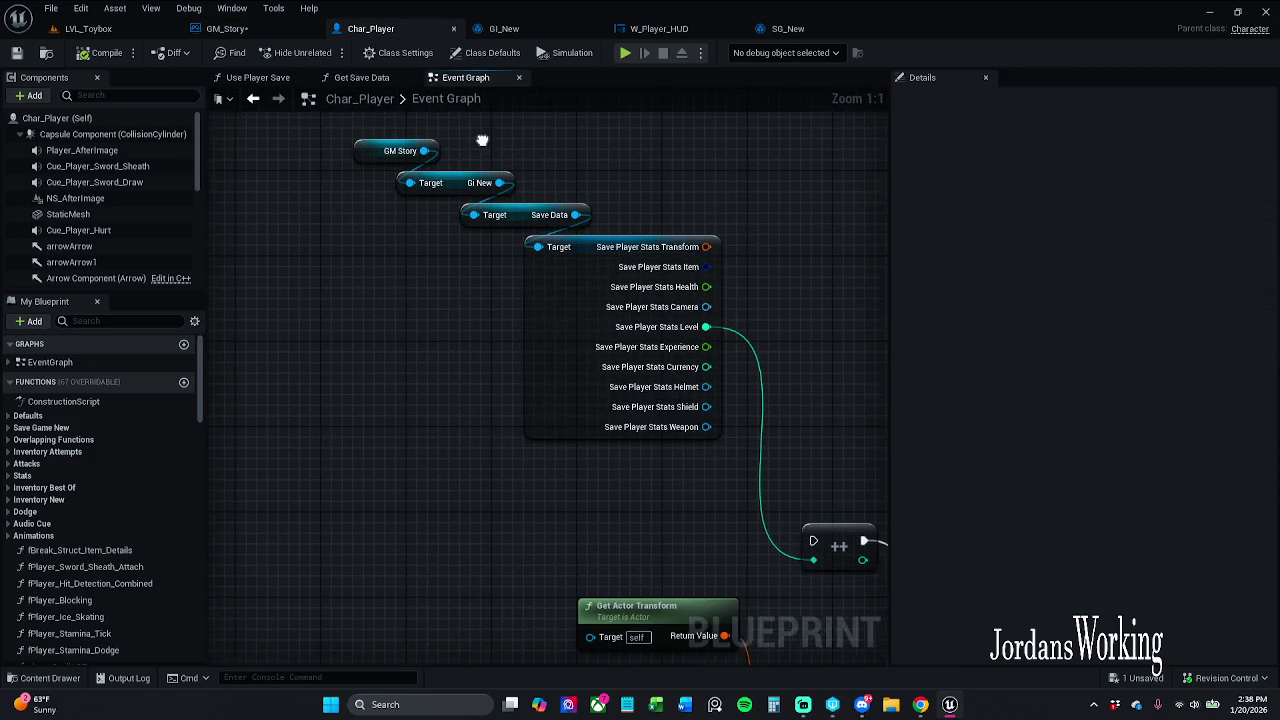
left_click_drag(482, 140, 449, 151)
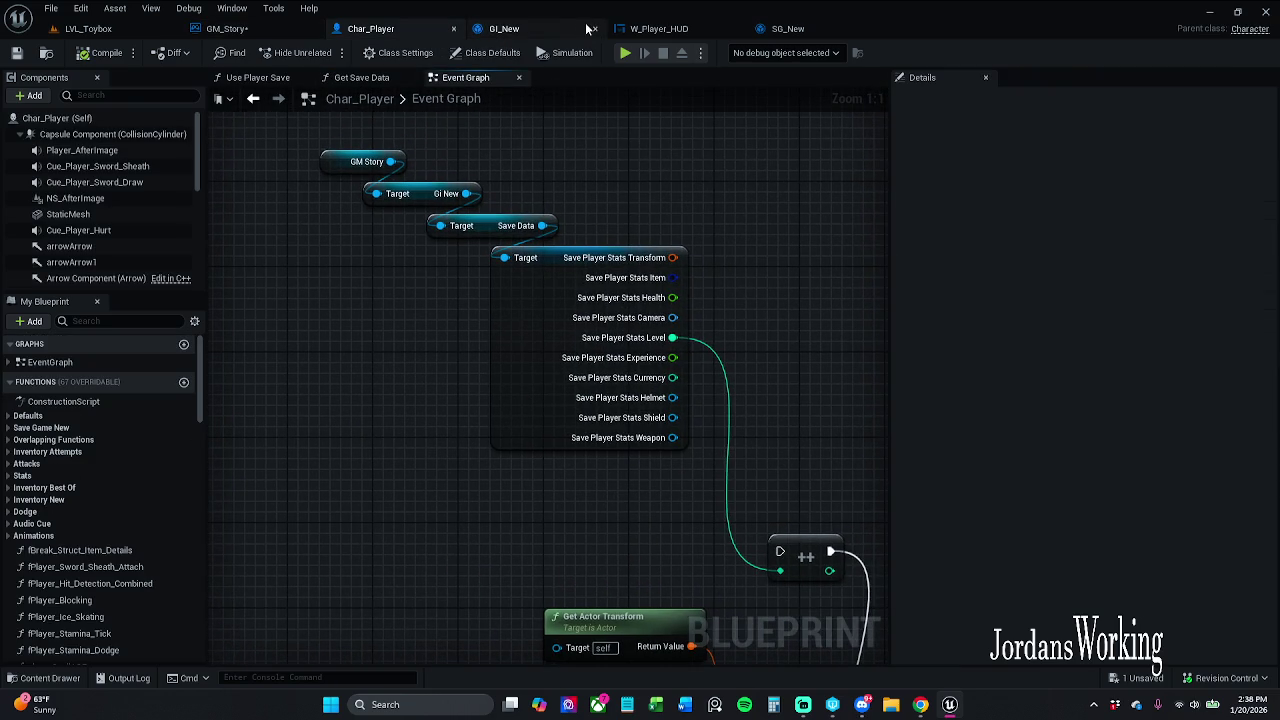
left_click(233, 33)
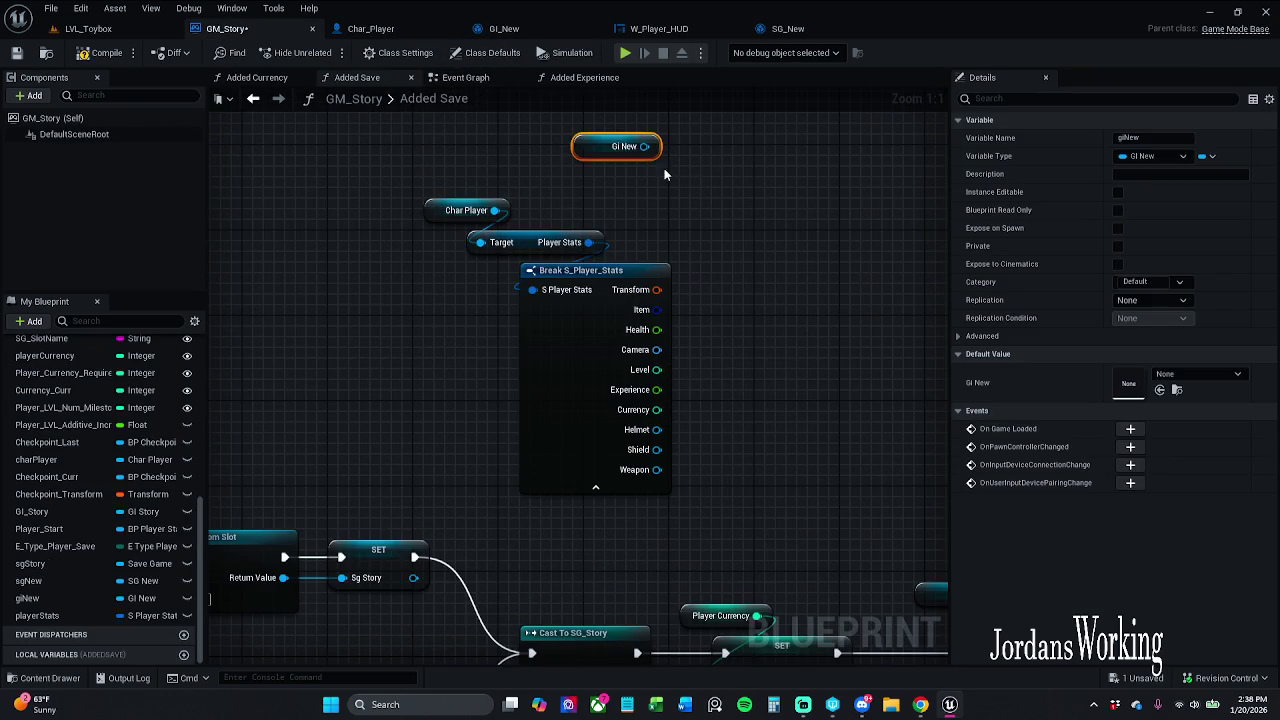
- Add a Get Save Data node from Gi New and delete the Char Player reference
left_click_drag(644, 146, 640, 192)
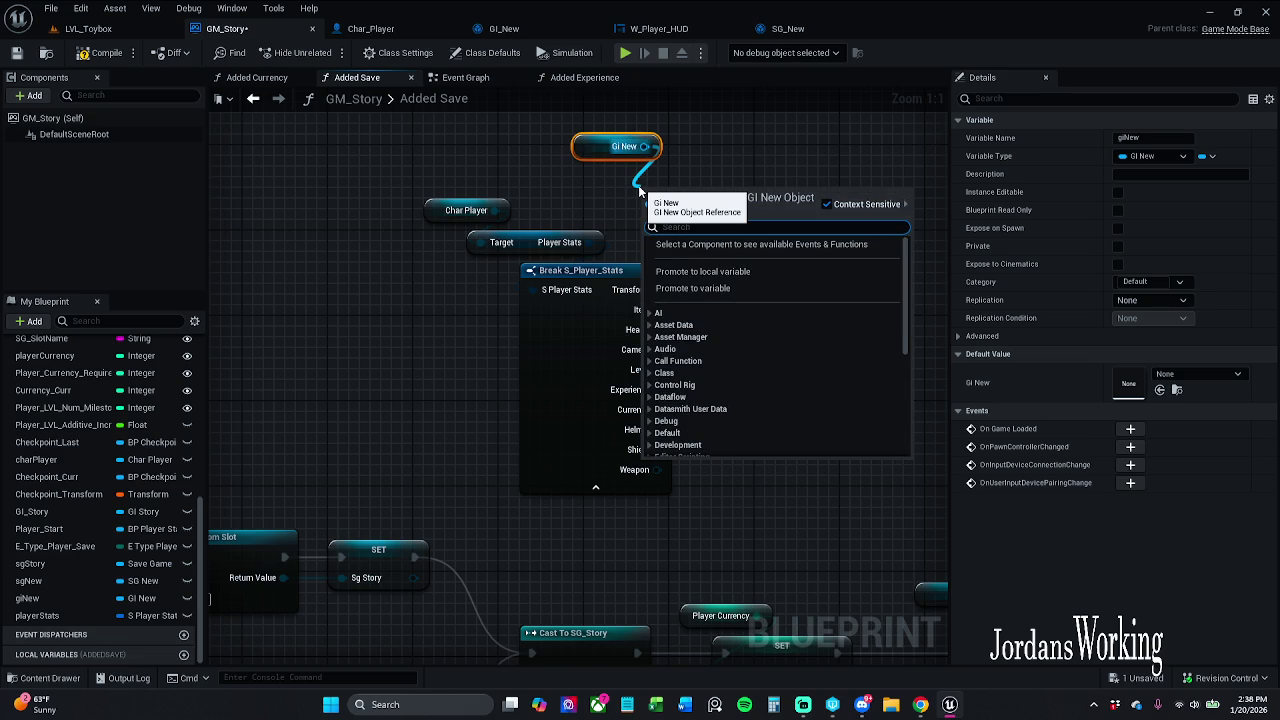
type("get save")
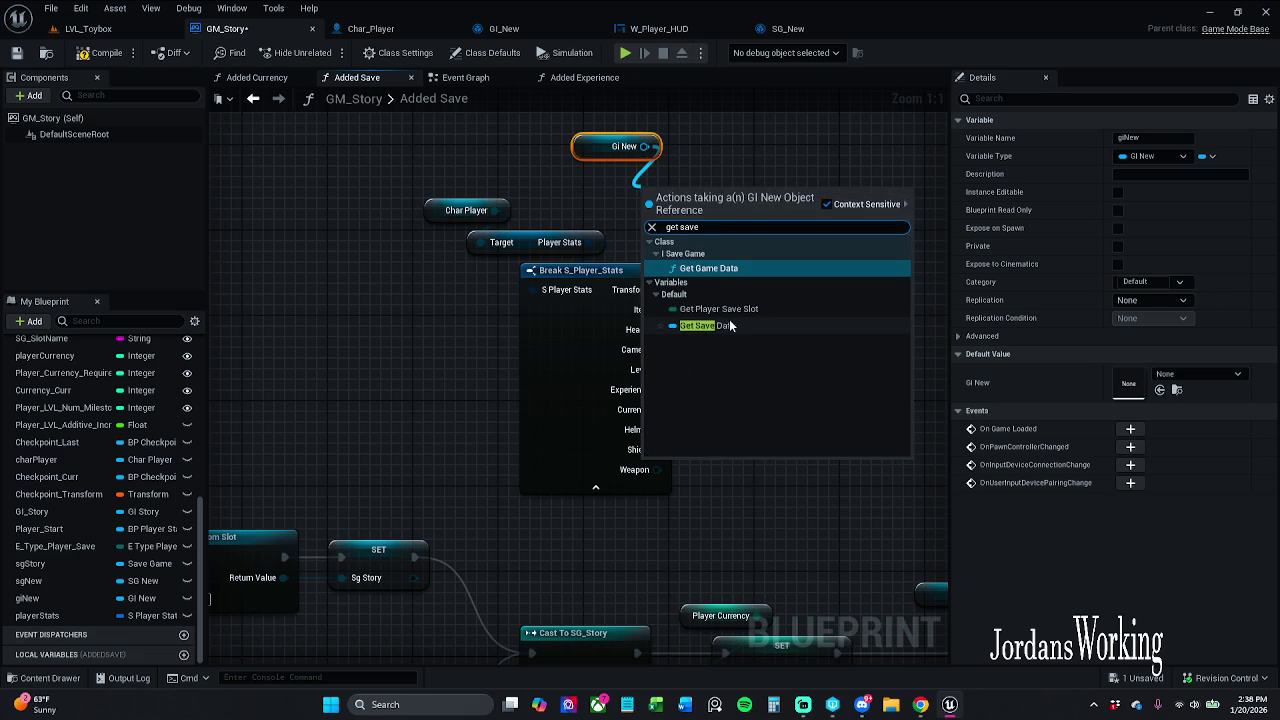
left_click(730, 326)
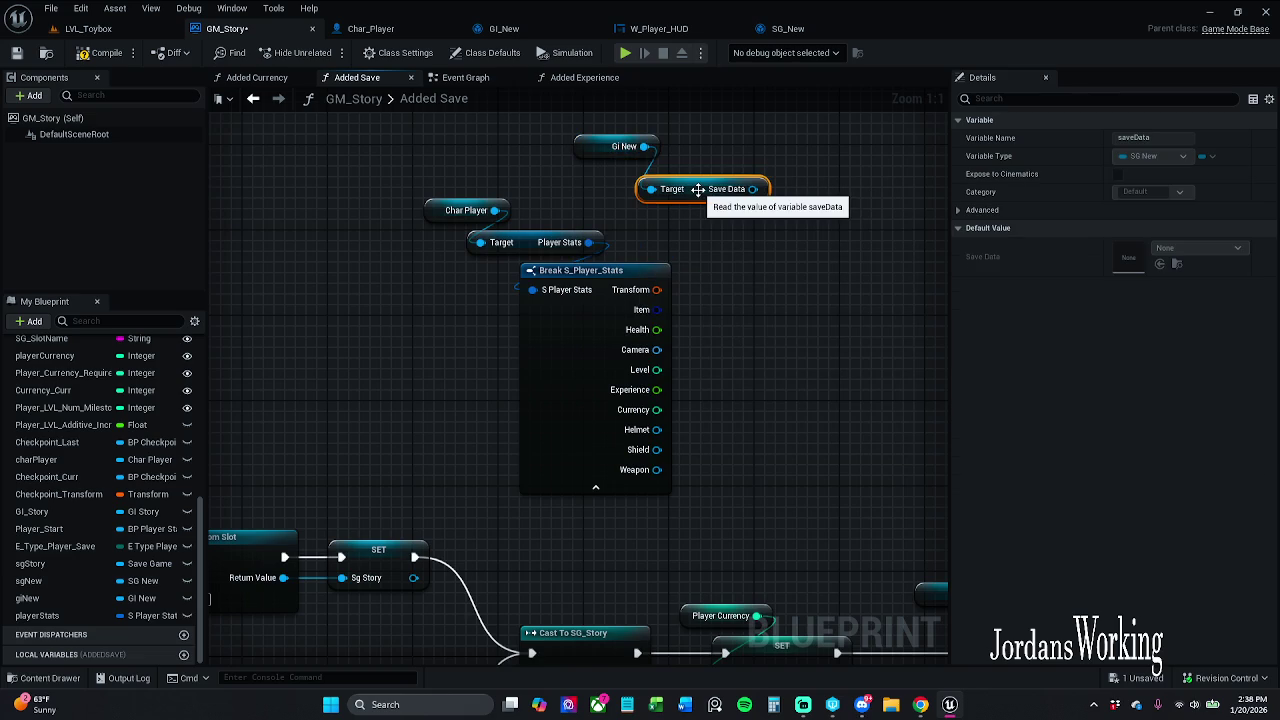
left_click(593, 203)
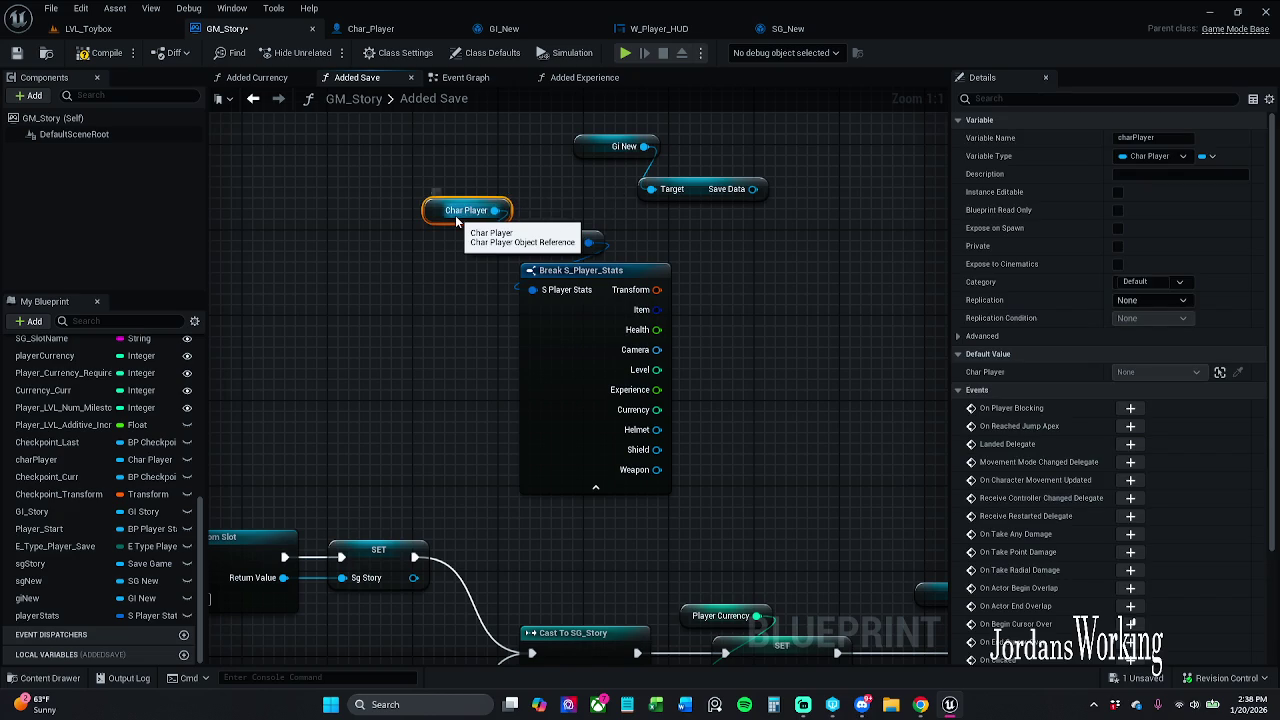
key("Delete")
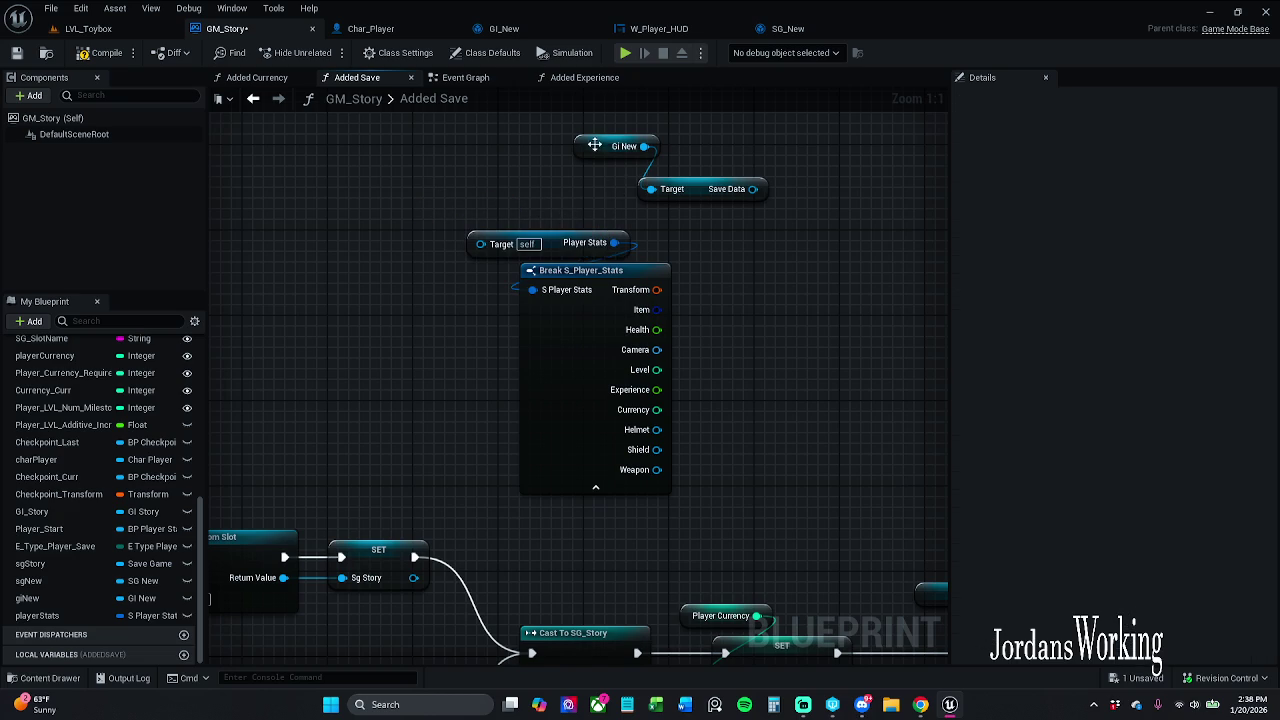
left_click_drag(618, 146, 608, 157)
- Add a Save Player Stats getter from Save Data and delete the old Player Stats getter
mouse_move(768, 200)
left_mouse_down()
mouse_move(501, 254)
mouse_move(478, 238)
mouse_move(484, 218)
left_mouse_up()
type("get save")
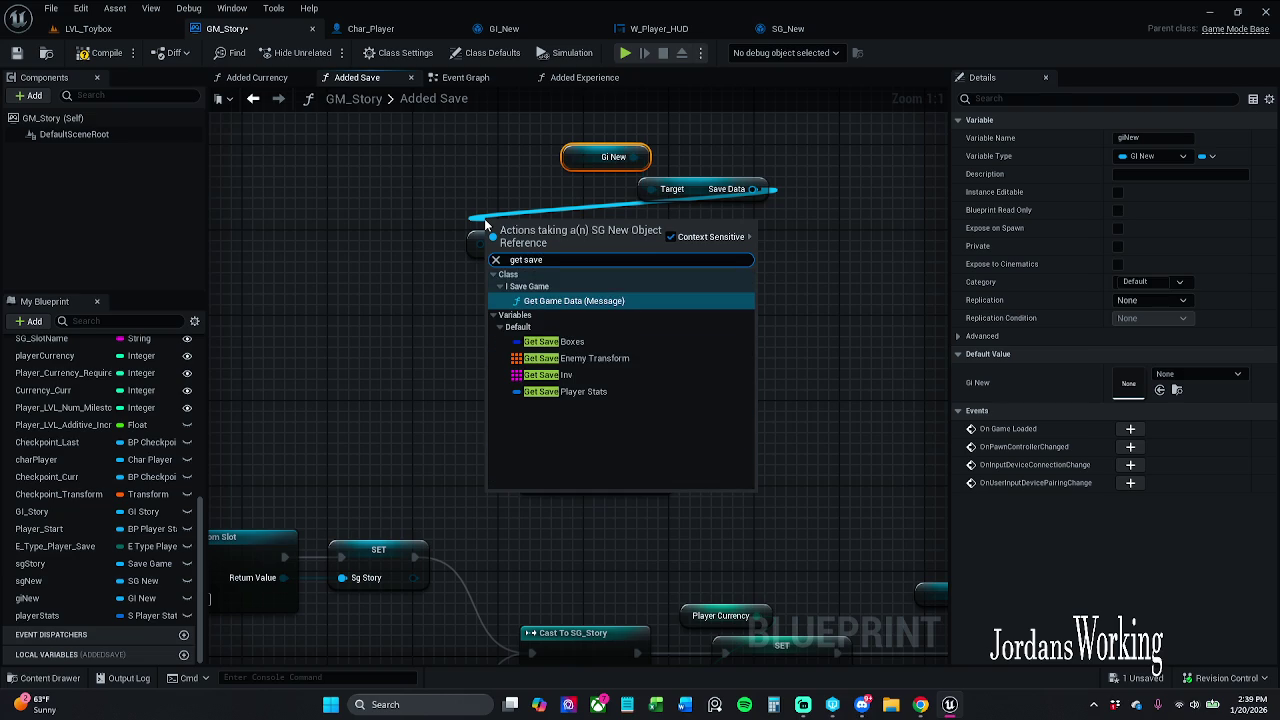
left_click(588, 392)
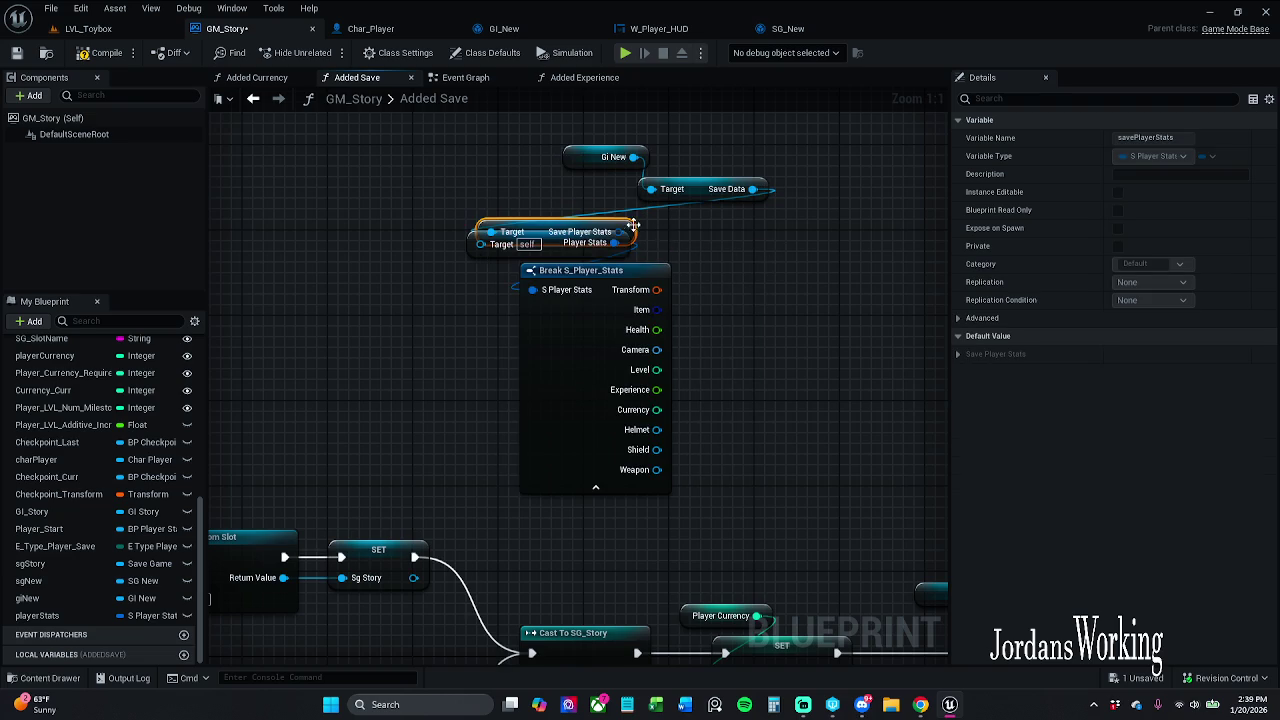
mouse_move(632, 224)
left_mouse_down()
mouse_move(812, 228)
mouse_move(862, 214)
left_mouse_up()
left_click(508, 228)
left_click_drag(508, 228, 570, 357)
mouse_move(466, 171)
left_mouse_down()
mouse_move(495, 245)
mouse_move(481, 264)
left_mouse_up()
key("Delete")
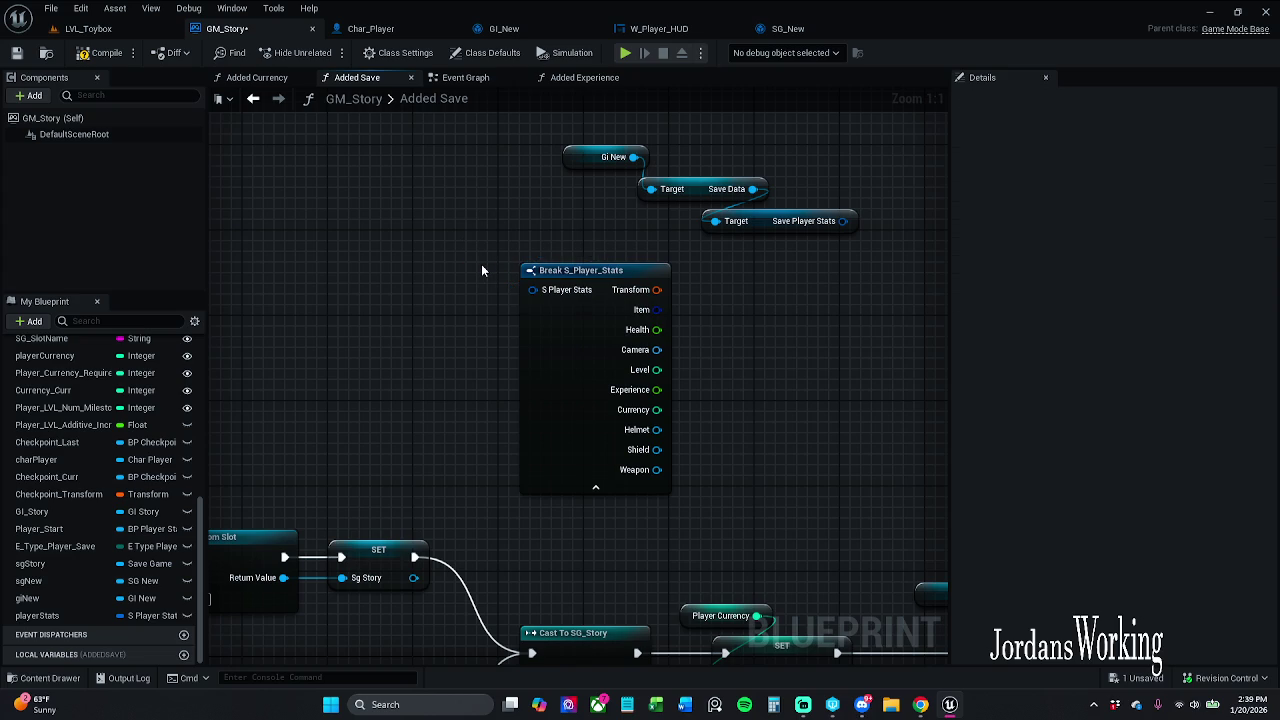
left_click_drag(579, 157, 754, 198)
left_click(700, 190, "shift")
- Wire Save Player Stats into Break S_Player_Stats and its Currency into SG Player Currency
left_click(810, 152)
mouse_move(843, 221)
left_mouse_down()
mouse_move(566, 318)
mouse_move(533, 289)
left_mouse_up()
mouse_move(657, 148)
left_mouse_down()
mouse_move(759, 224)
mouse_move(482, 235)
mouse_move(501, 235)
left_mouse_up()
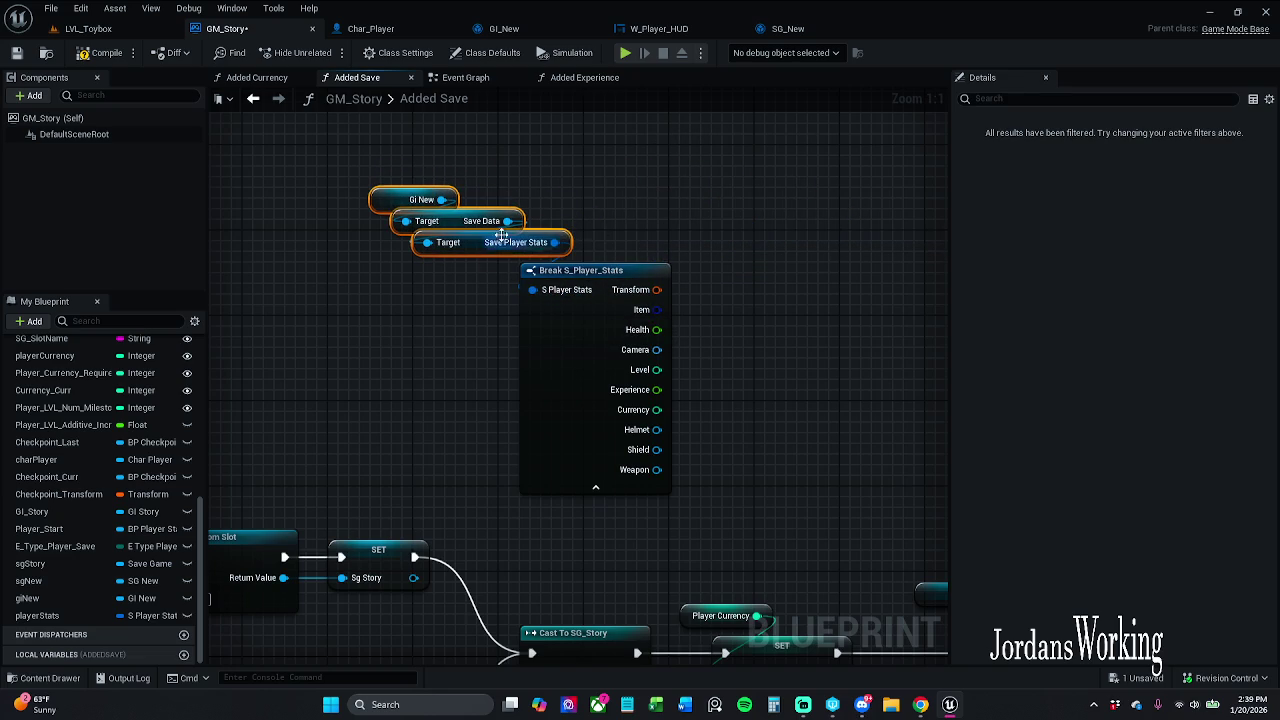
scroll(782, 334, "down", 2)
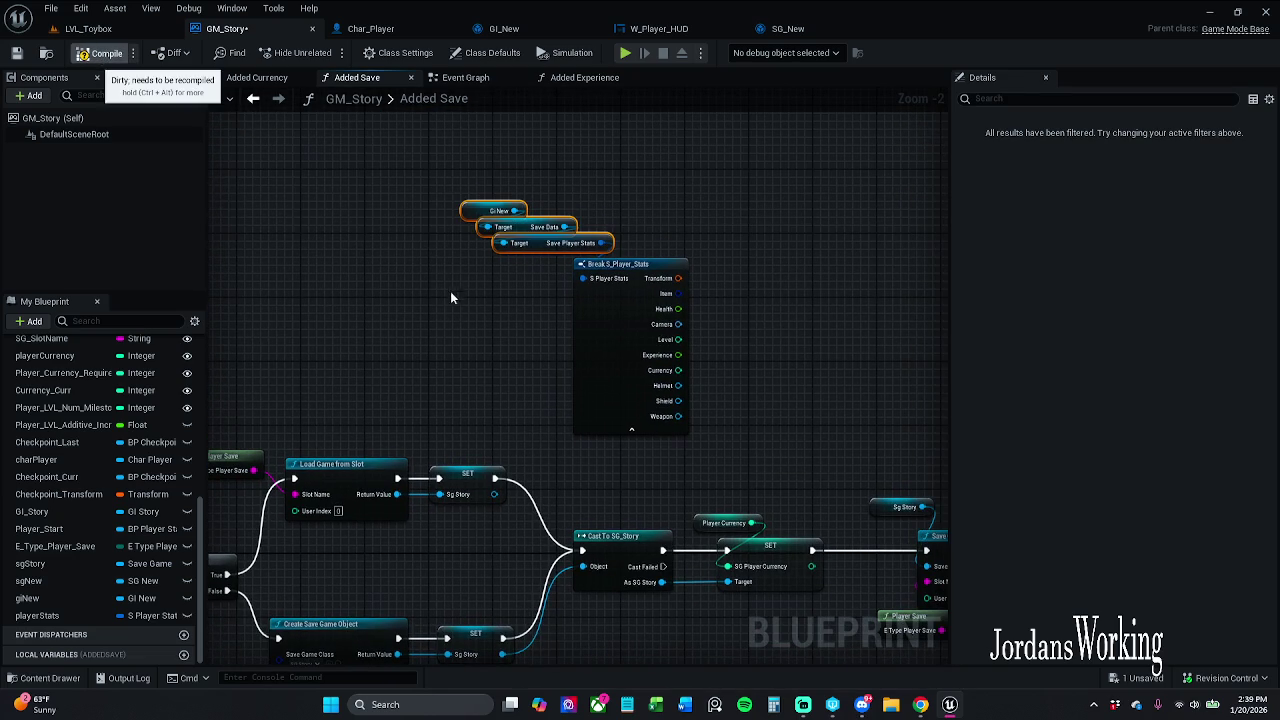
left_click(714, 326)
scroll(660, 305, "up", 2)
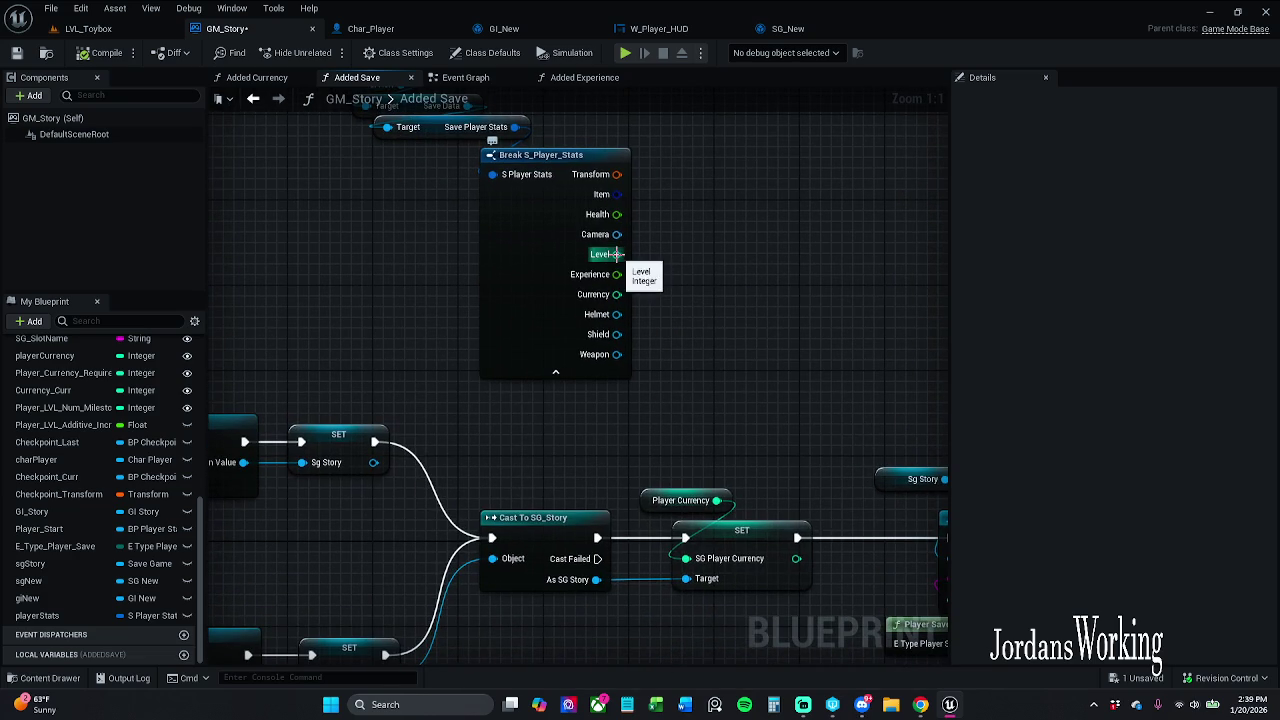
mouse_move(617, 294)
left_mouse_down()
mouse_move(690, 500)
mouse_move(687, 558)
left_mouse_up()
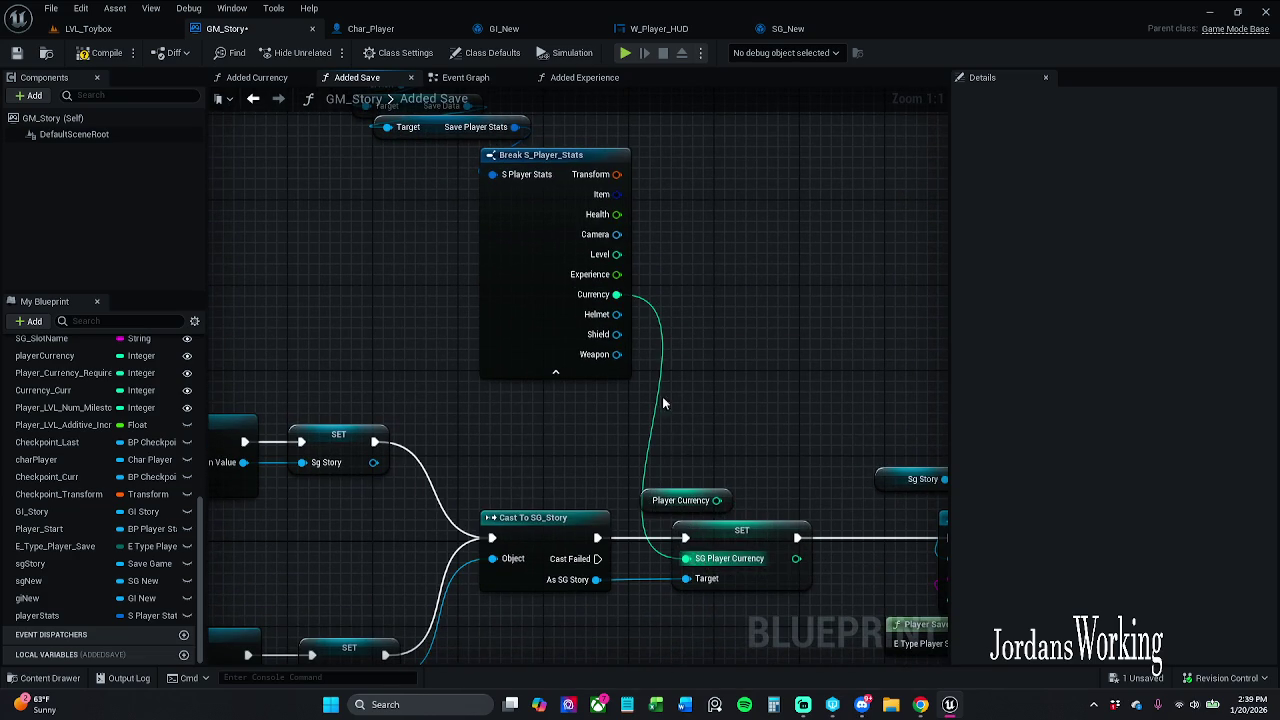
left_click(100, 29)
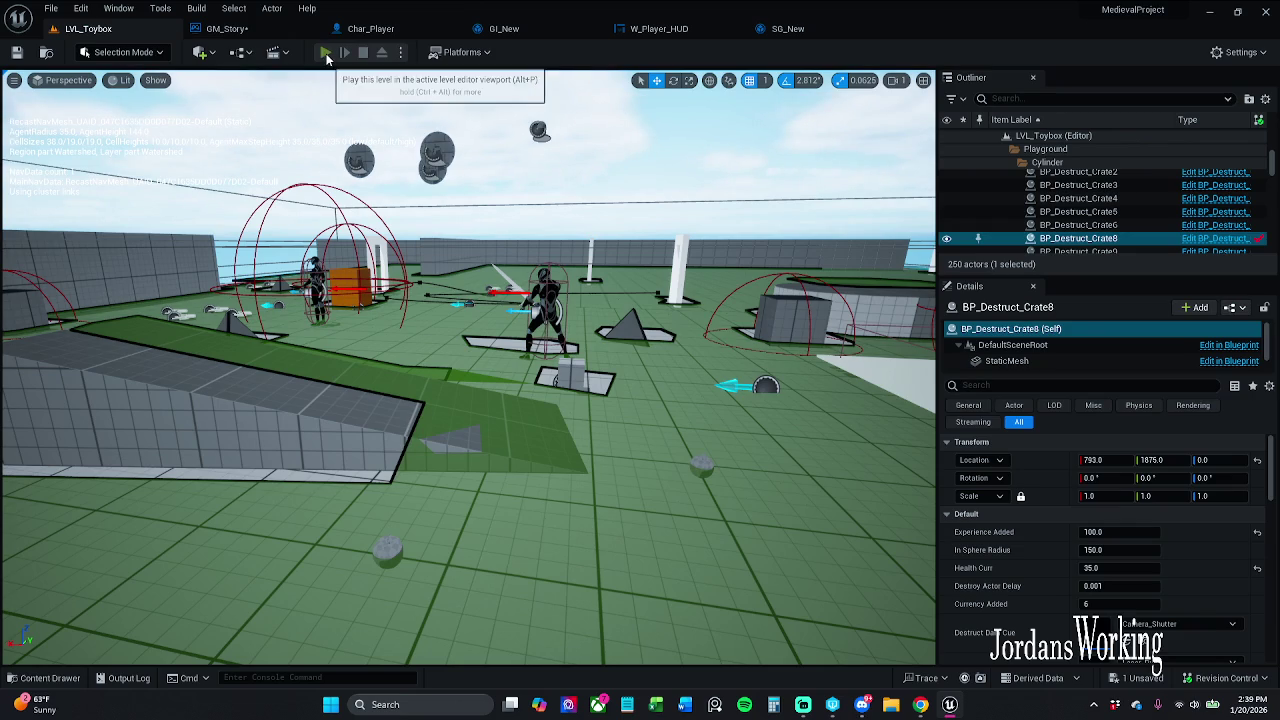
- Play-test LVL_Toybox, breaking crates until currency reaches $145
left_click(326, 53)
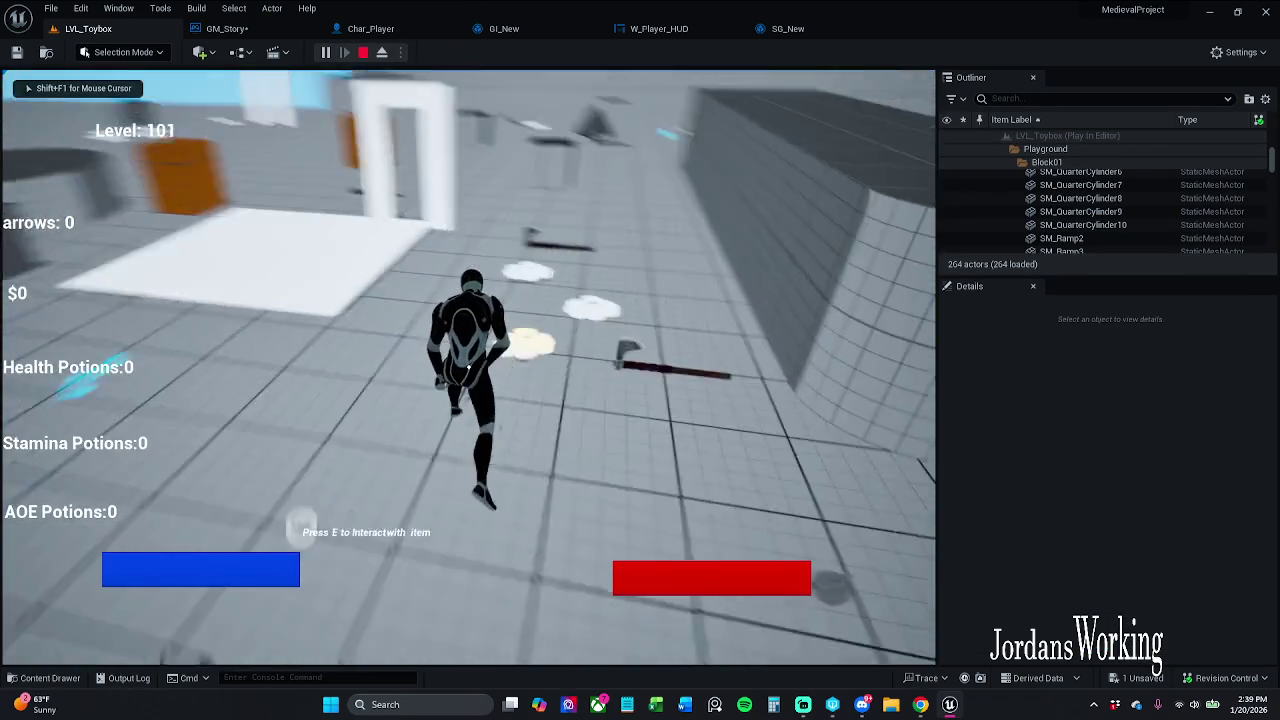
key("w")
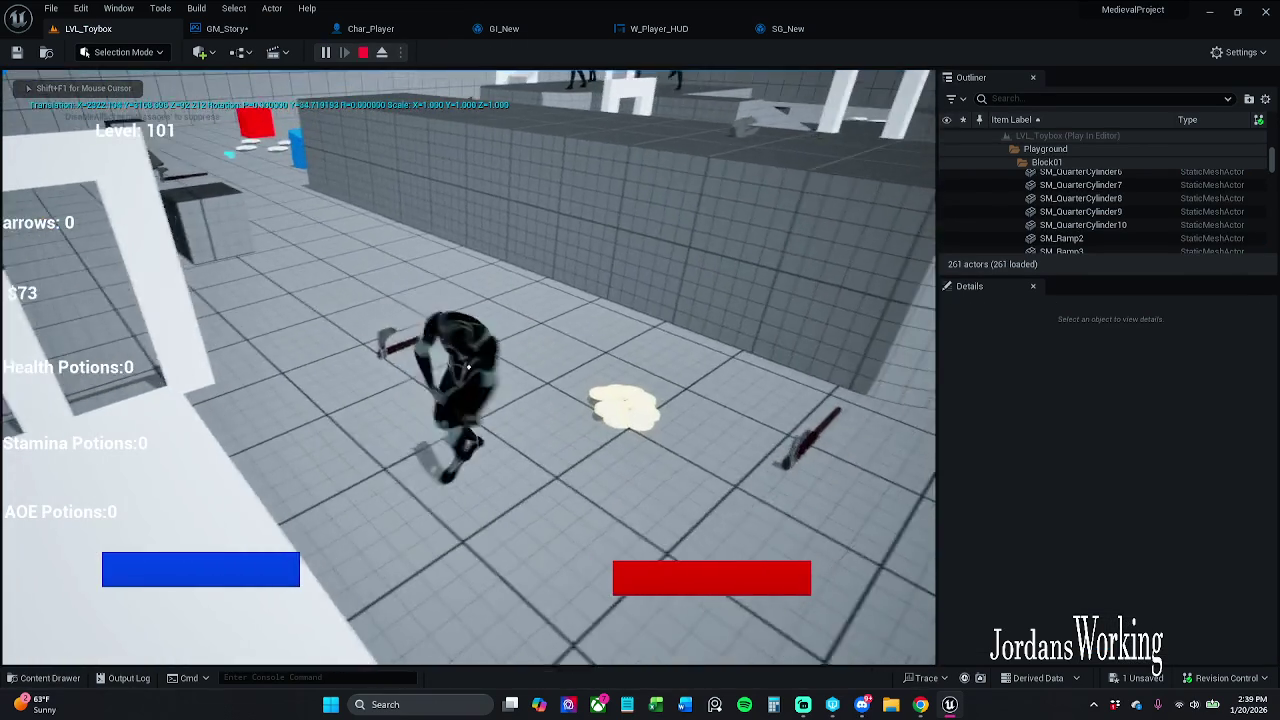
key("w")
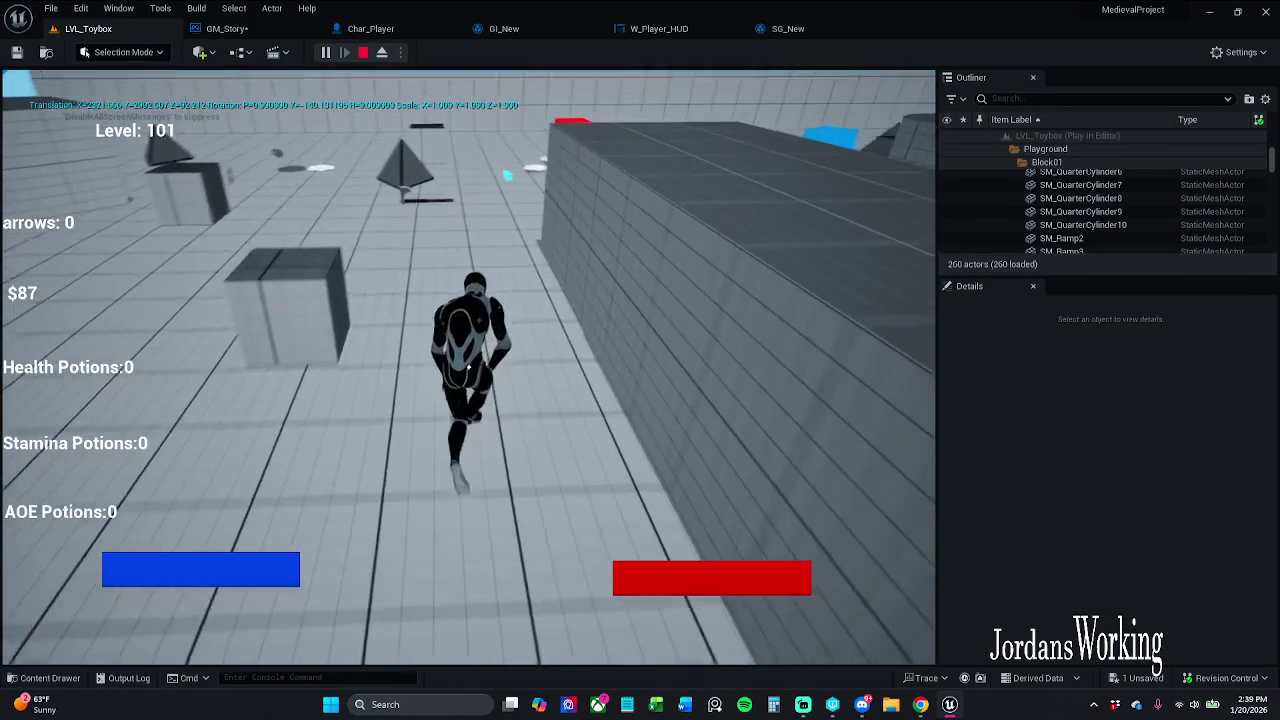
key("w")
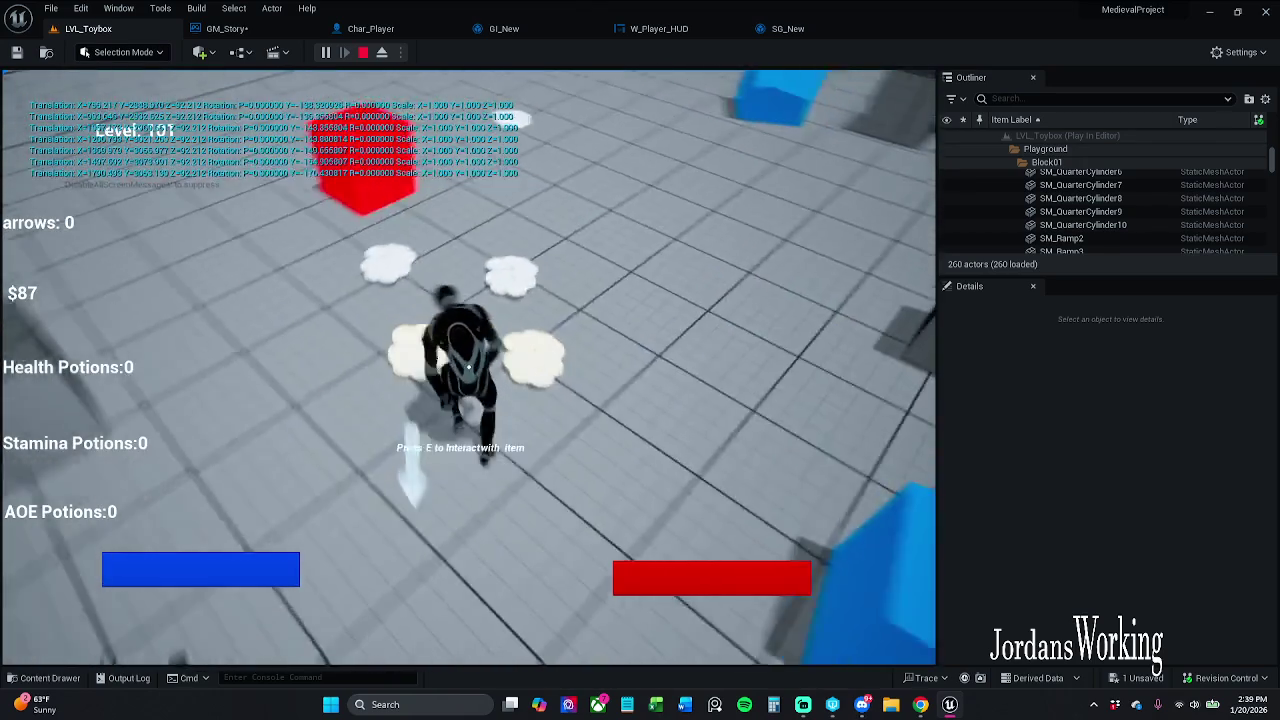
key("w")
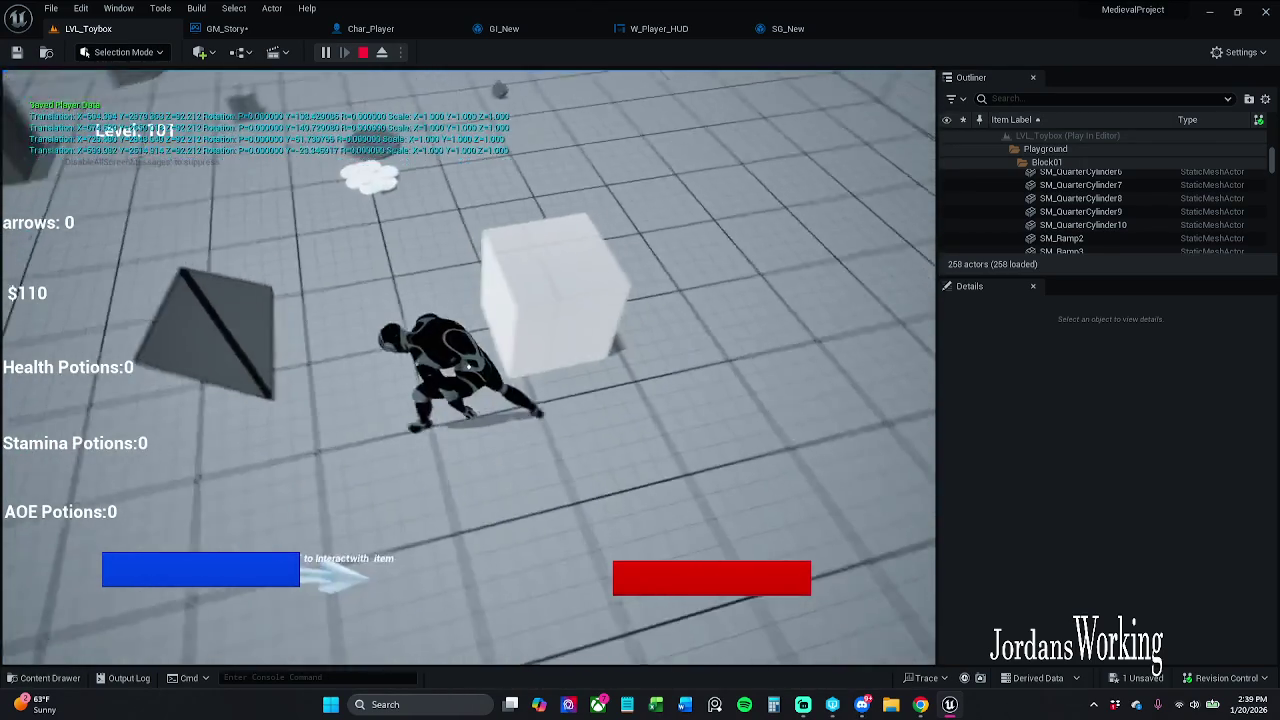
key("w")
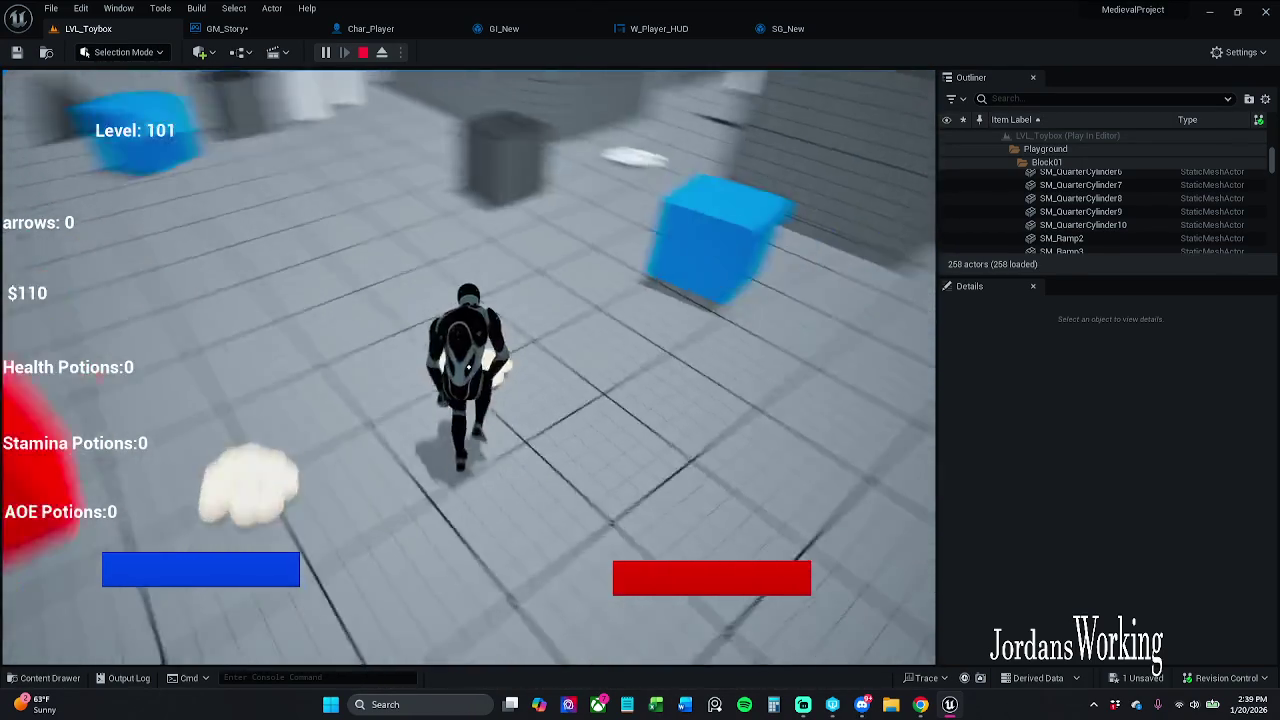
key("w")
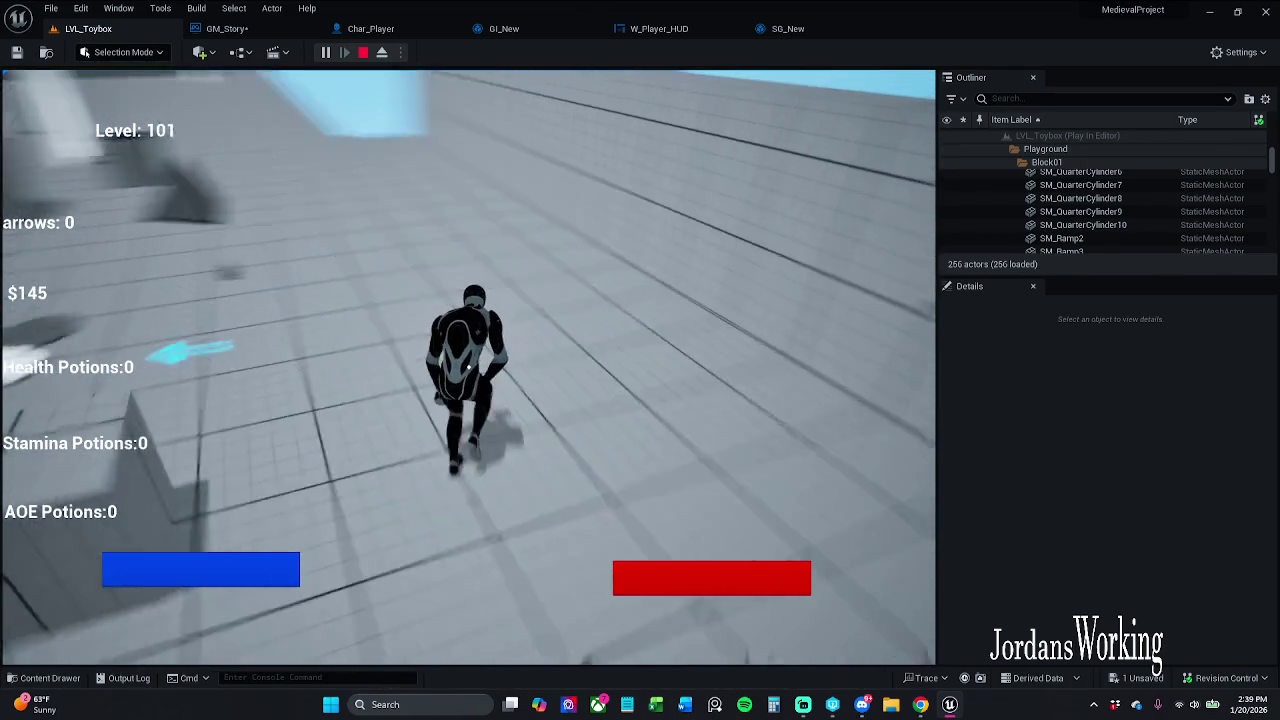
key("w")
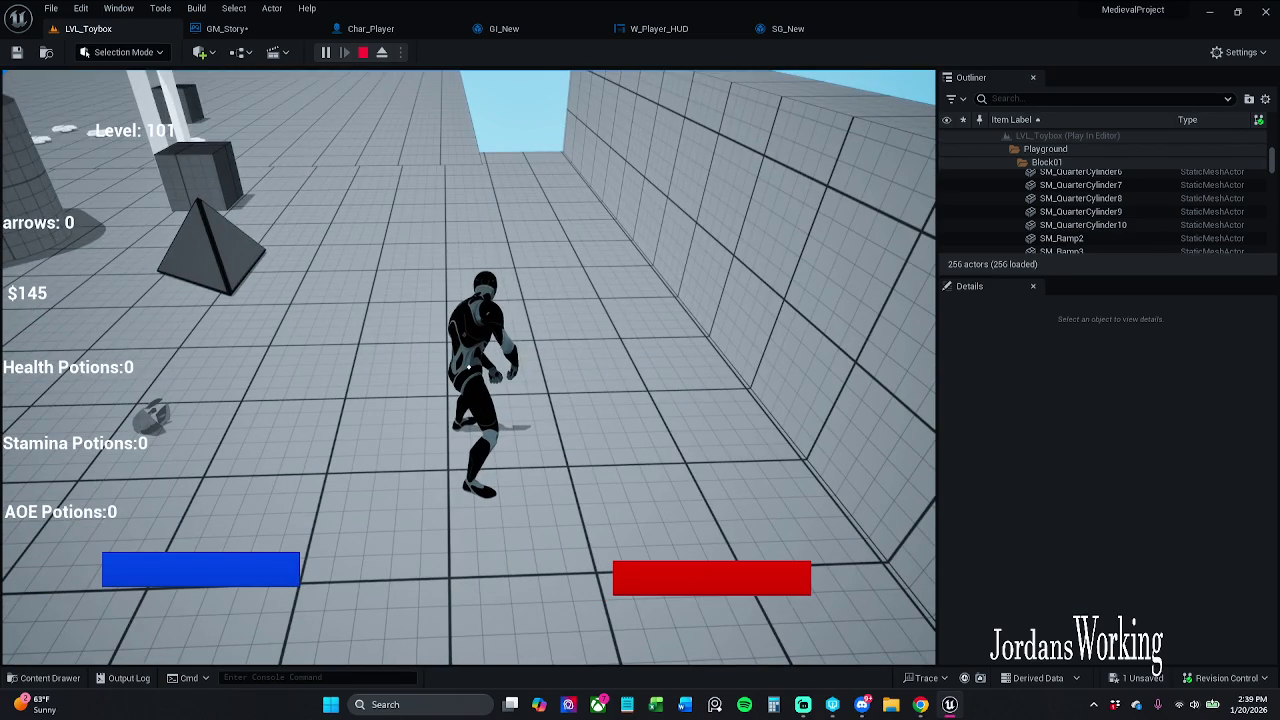
key("w")
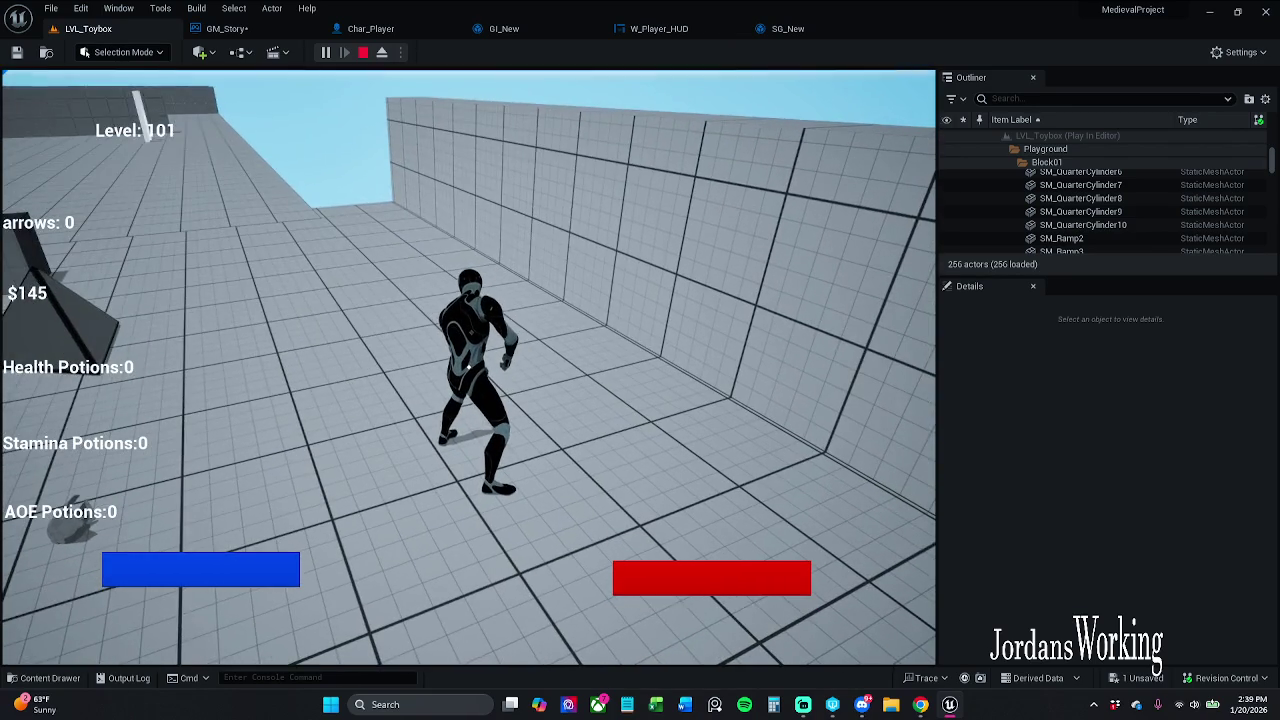
key("Escape")
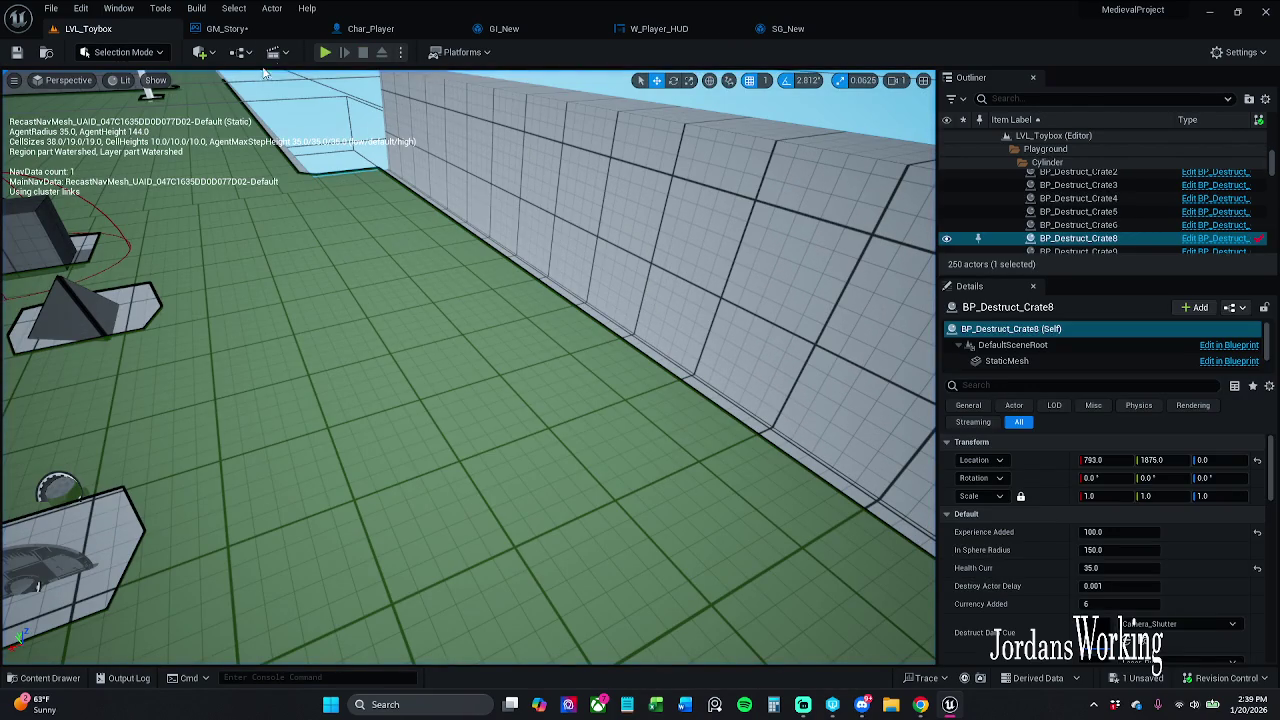
- Replay the level to see currency reset to $0, then return to GM_Story's Added Save
left_click(325, 52)
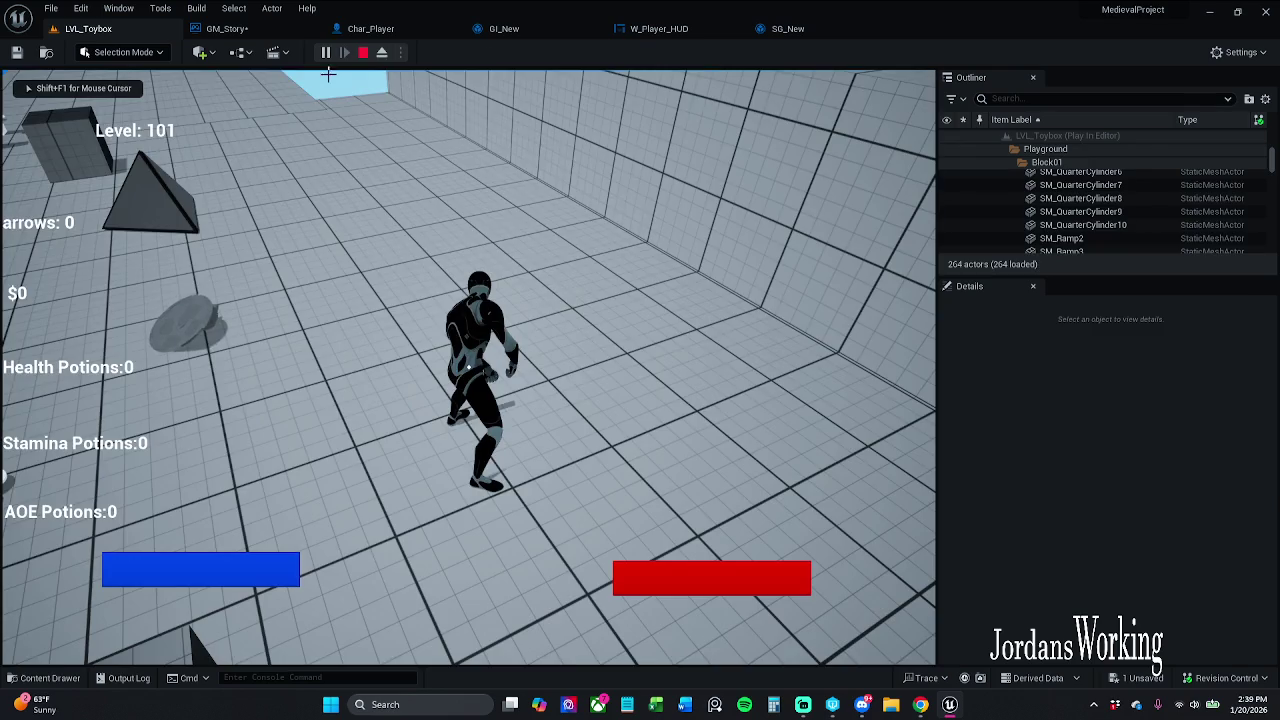
key("Escape")
left_click(226, 28)
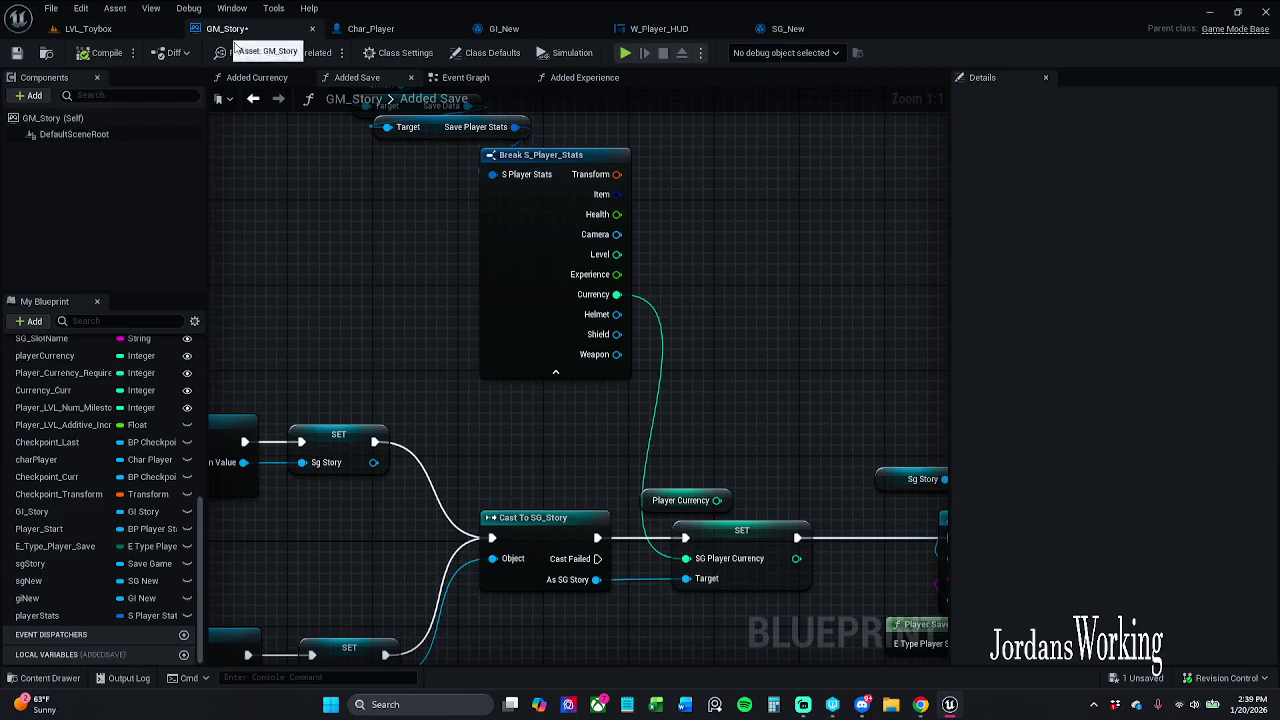
- Move Gi New, Save Player Stats and Break S_Player_Stats nodes up and left
mouse_move(378, 133)
left_mouse_down()
mouse_move(428, 205)
mouse_move(468, 219)
left_mouse_up()
mouse_move(459, 147)
left_mouse_down()
mouse_move(586, 212)
mouse_move(571, 222)
mouse_move(599, 220)
left_mouse_up()
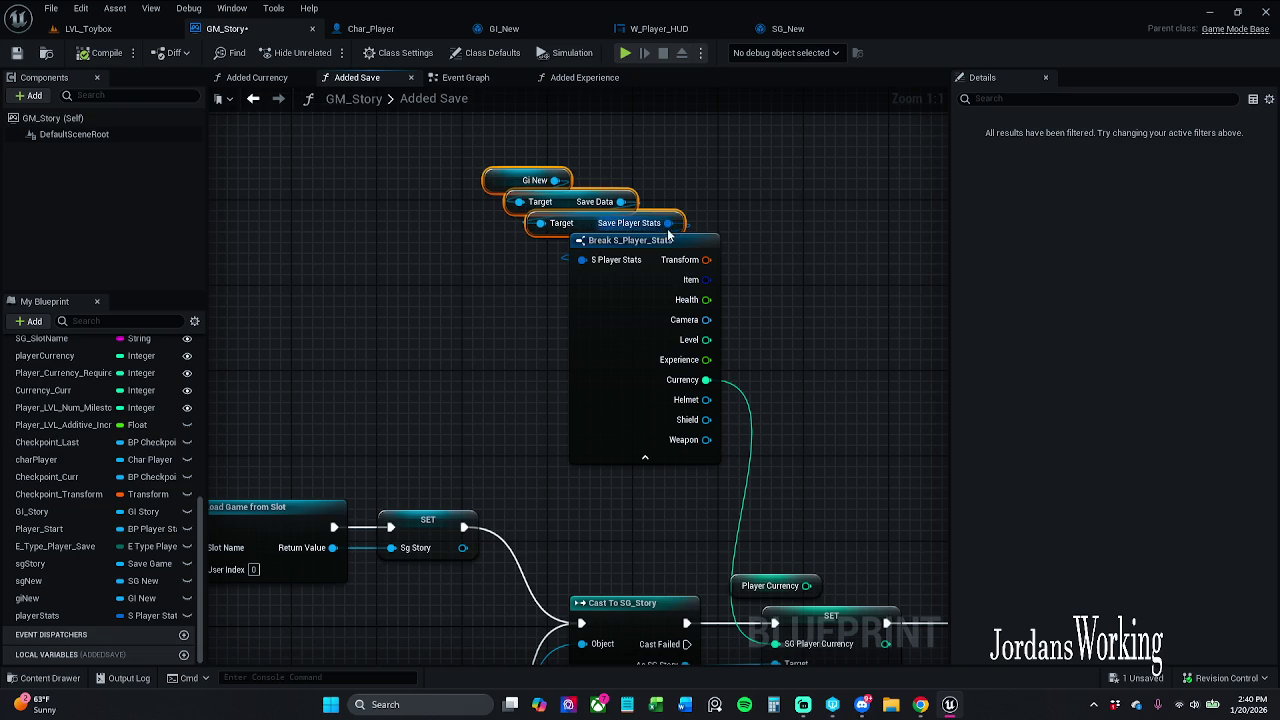
scroll(706, 383, "down", 2)
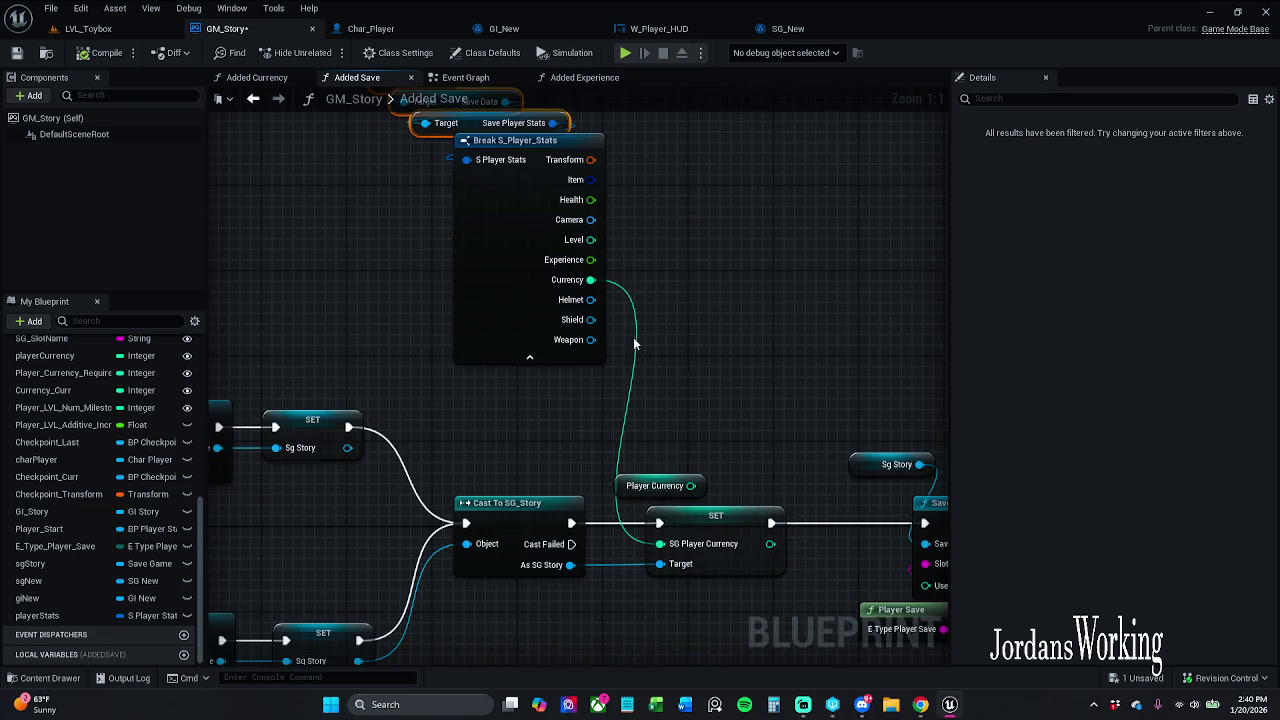
left_click(540, 258, "shift")
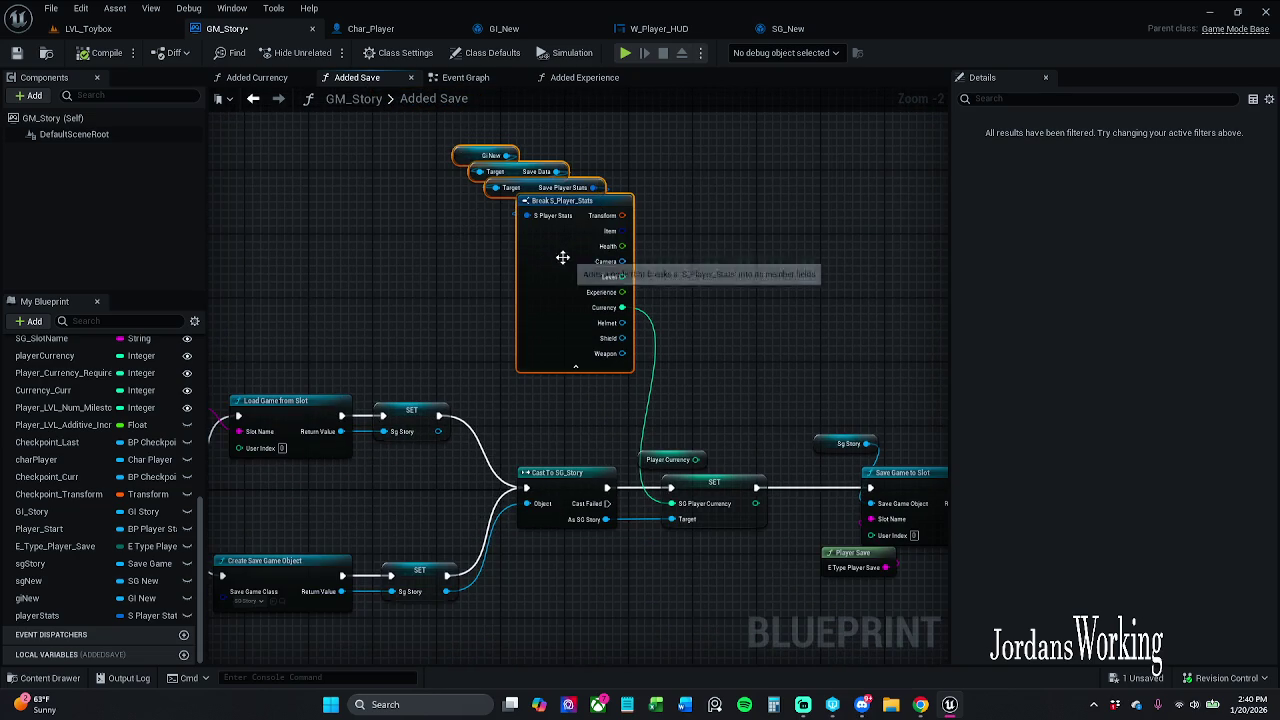
left_click_drag(563, 257, 515, 250)
left_click(647, 309)
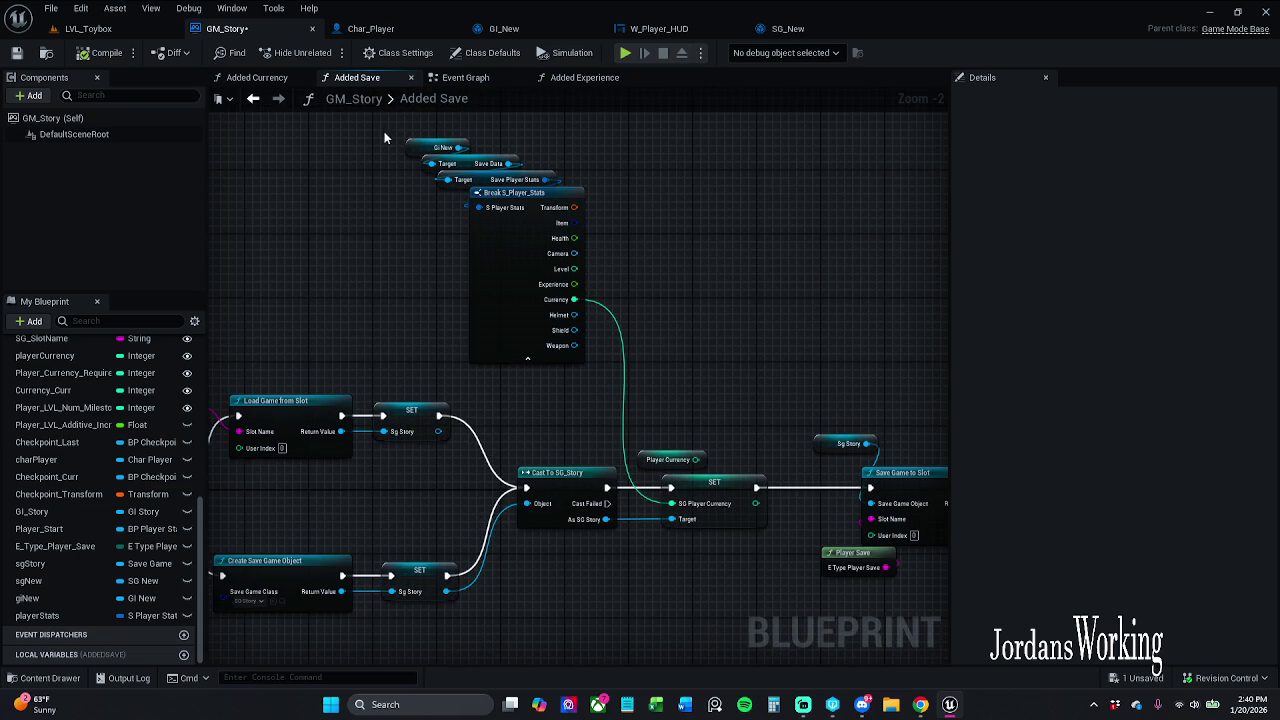
- Feed Player Currency into SG Player Currency, compile and save, then play-test LVL_Toybox
left_click_drag(696, 459, 671, 503)
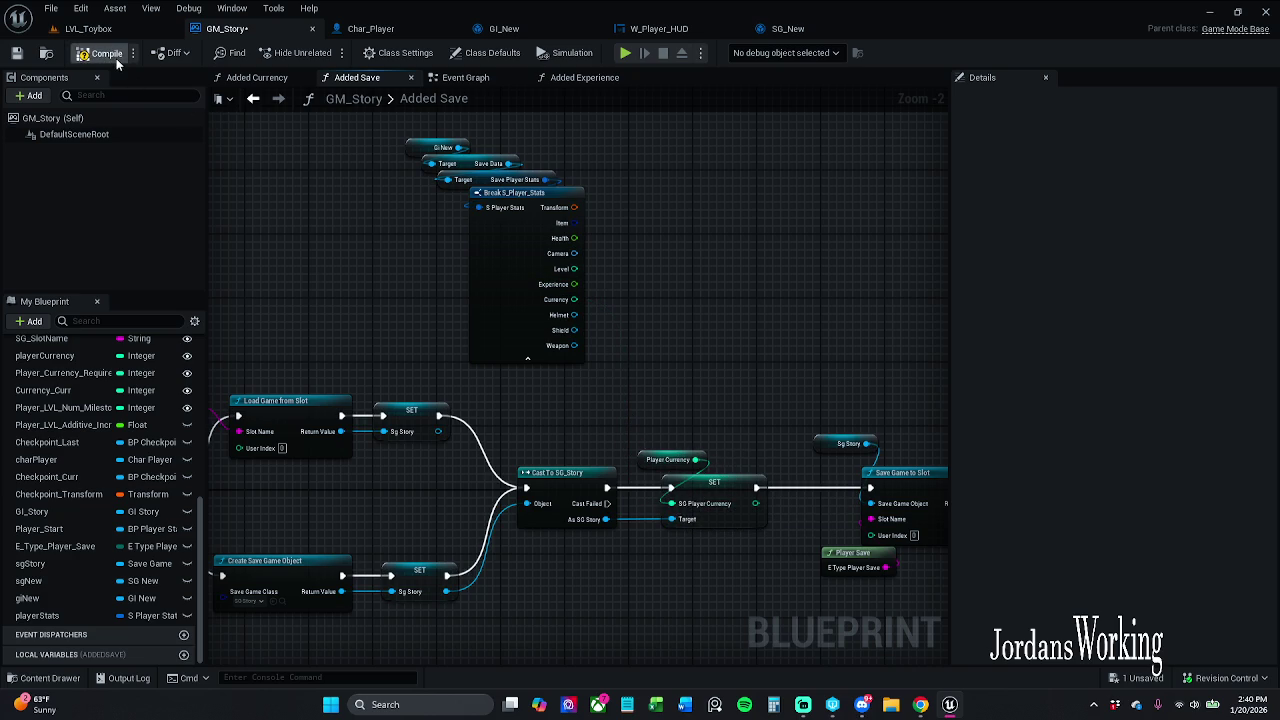
left_click(17, 52)
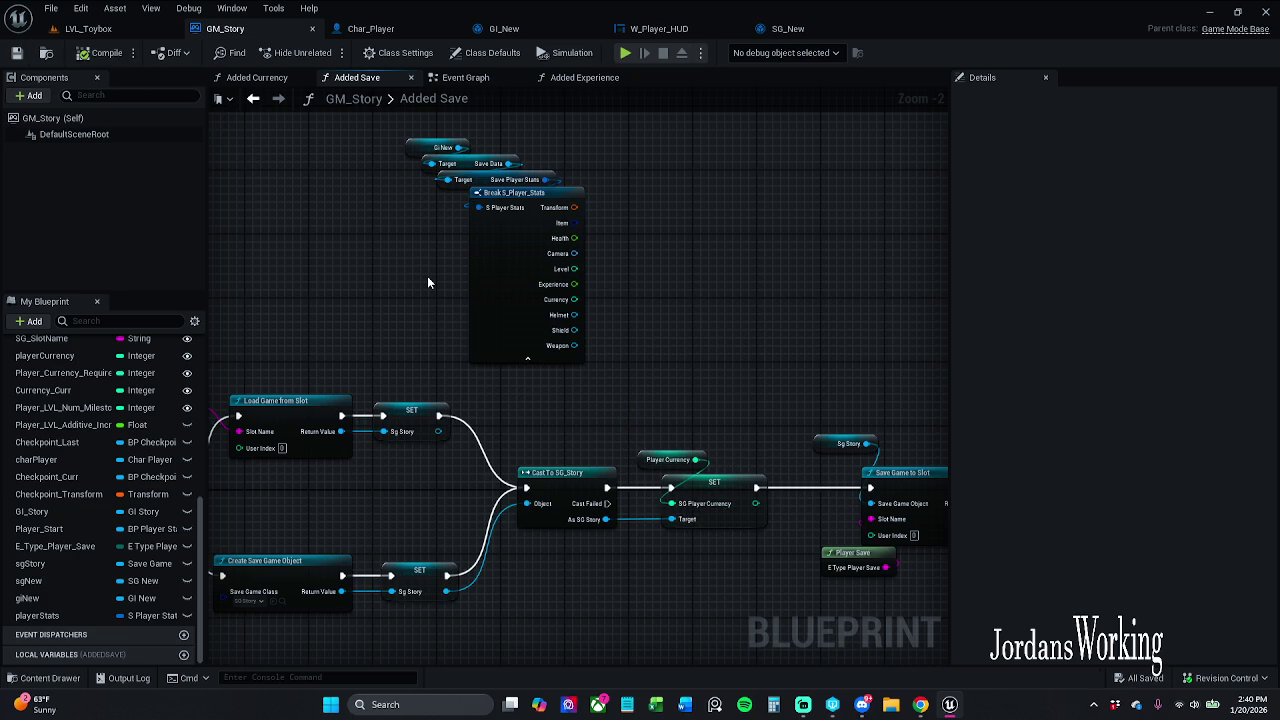
mouse_move(791, 347)
left_mouse_down()
mouse_move(588, 244)
mouse_move(634, 280)
mouse_move(755, 250)
left_mouse_up()
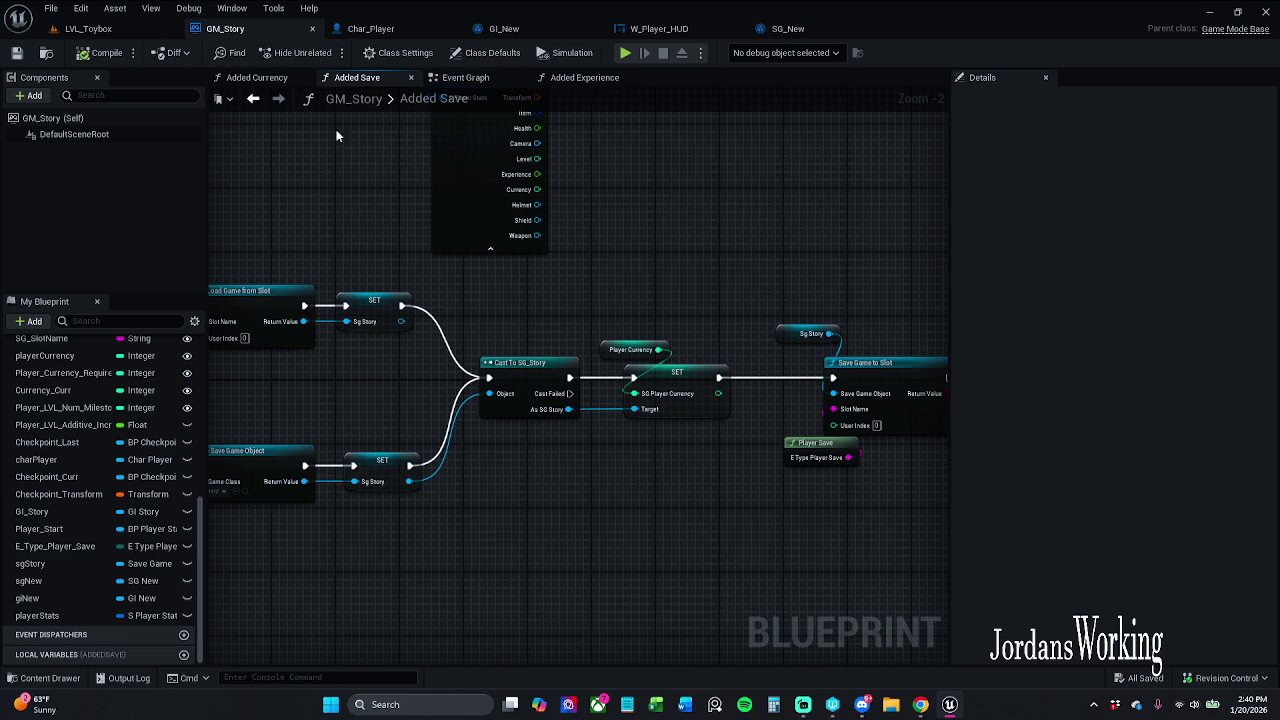
left_click(88, 28)
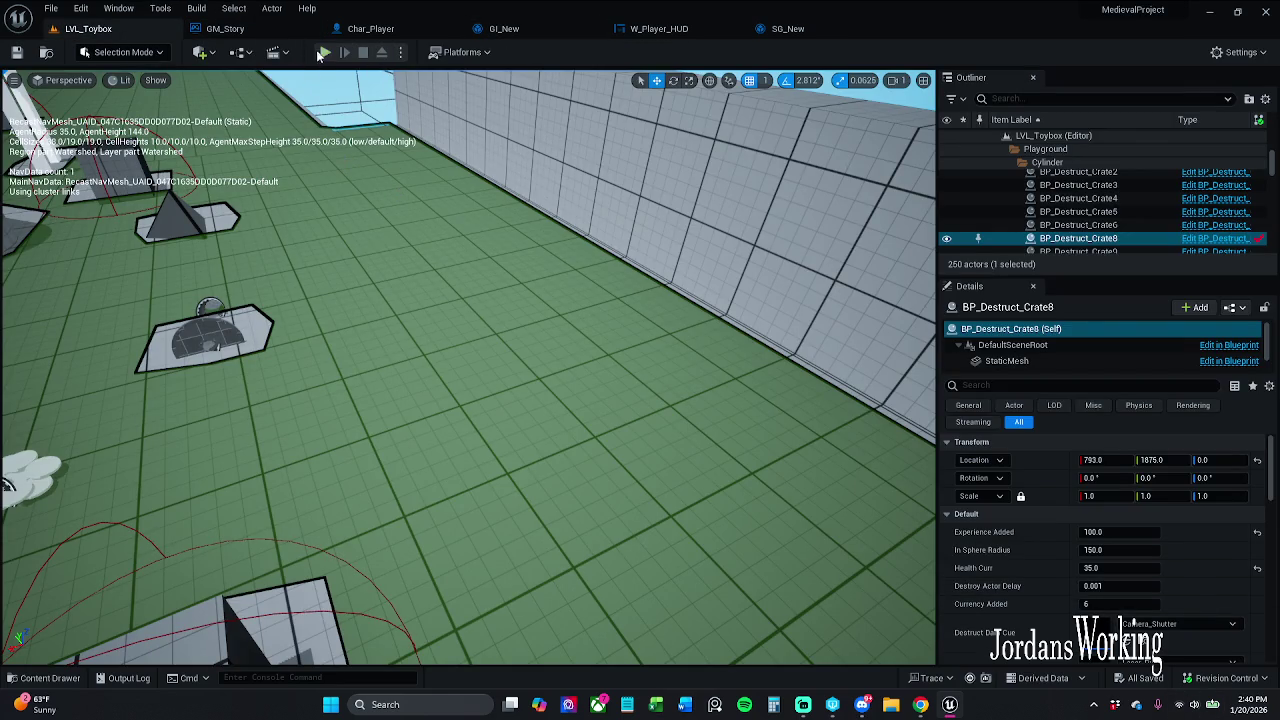
left_click(330, 52)
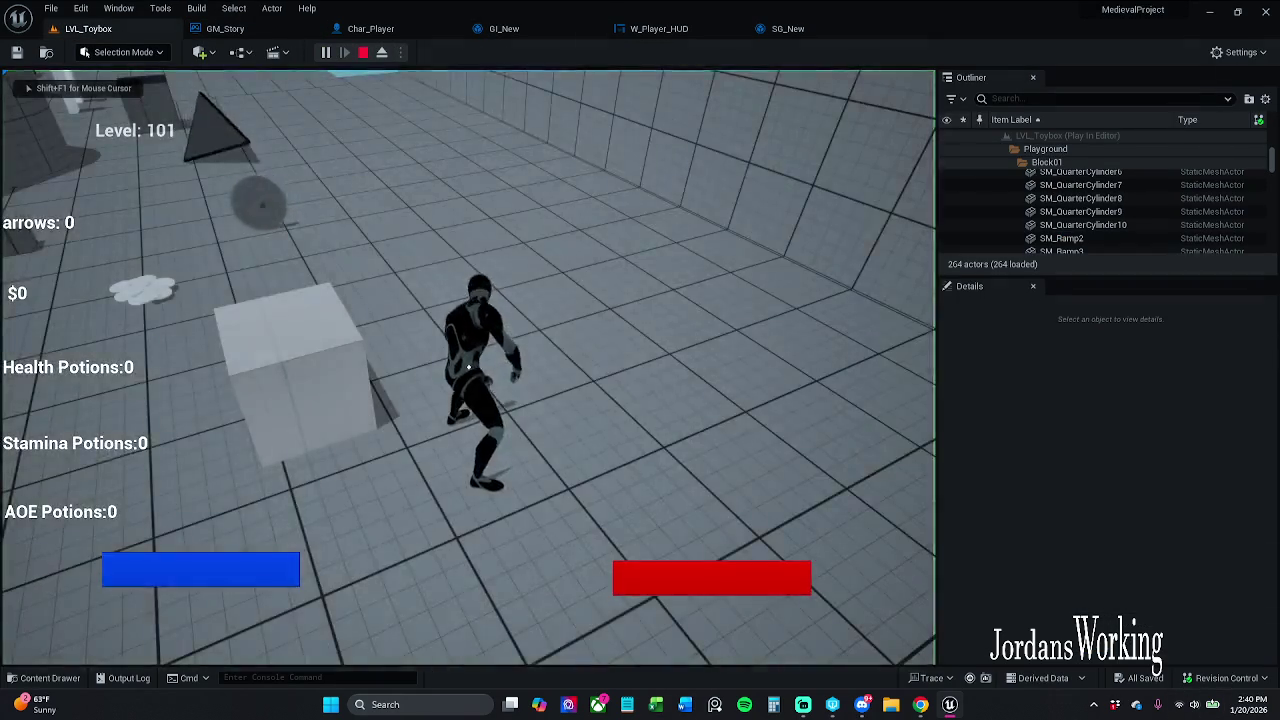
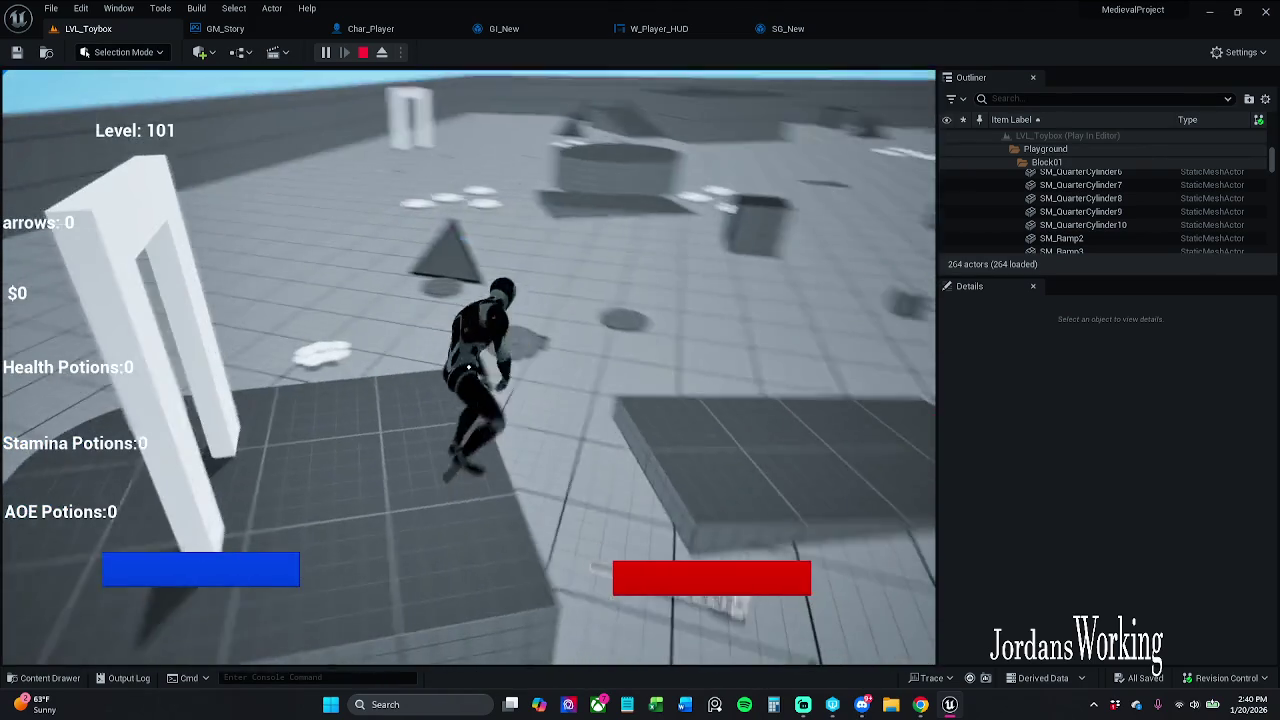
- End the play-test and bring the level into a top-down view
key("Escape")
mouse_move(468, 366)
left_mouse_down()
mouse_move(490, 355)
mouse_move(500, 250)
mouse_move(505, 450)
left_mouse_up()
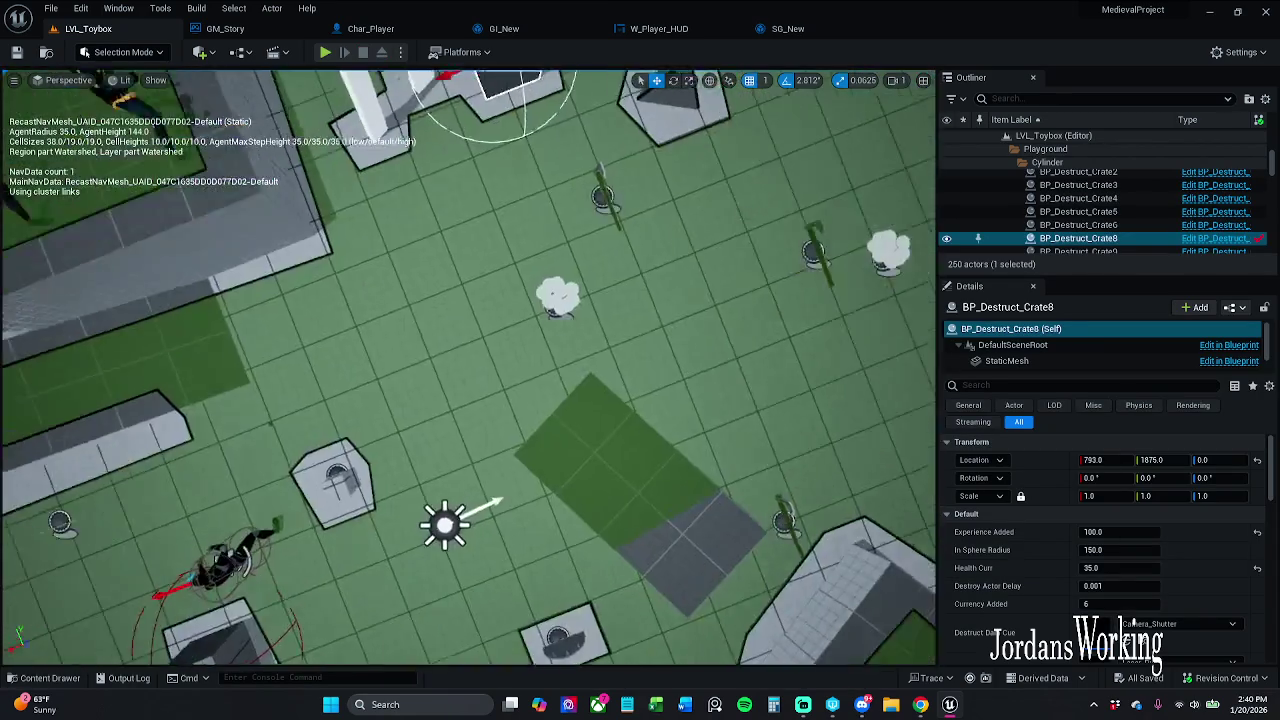
scroll(468, 366, "down", 10)
- Play-test the level again briefly, then open the Char_Player blueprint's Event Graph
left_click(326, 52)
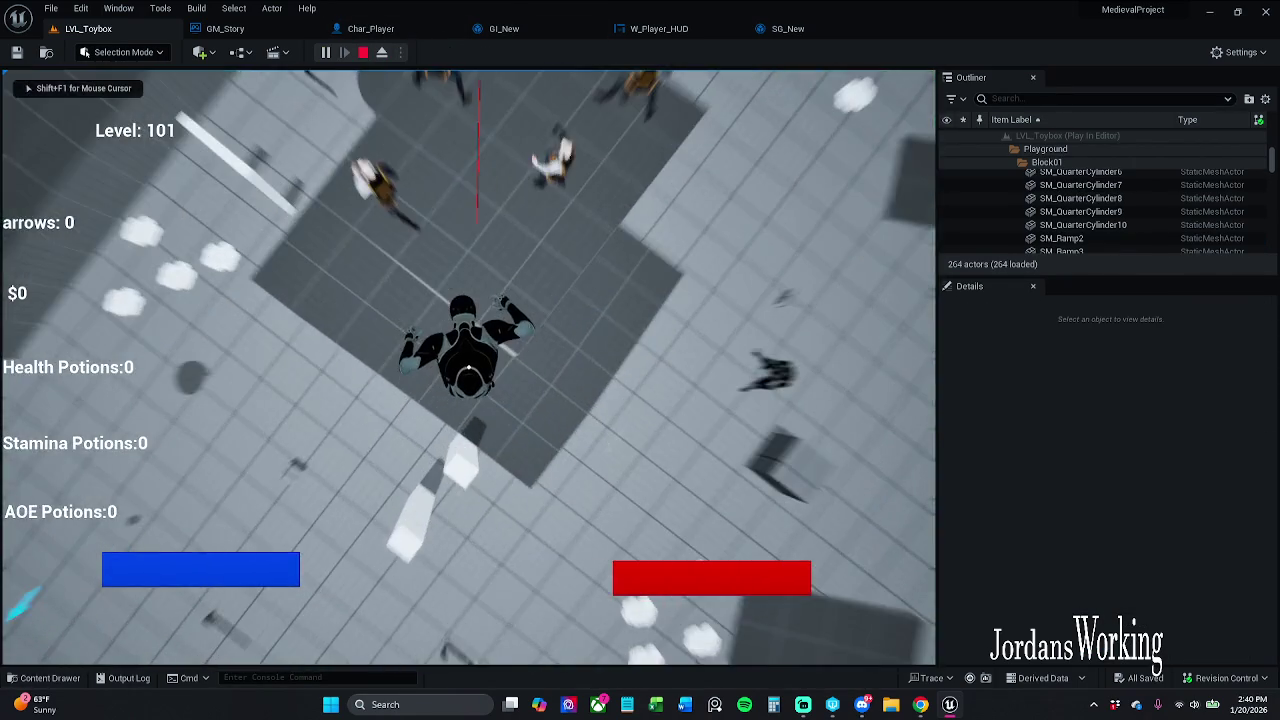
key("Escape")
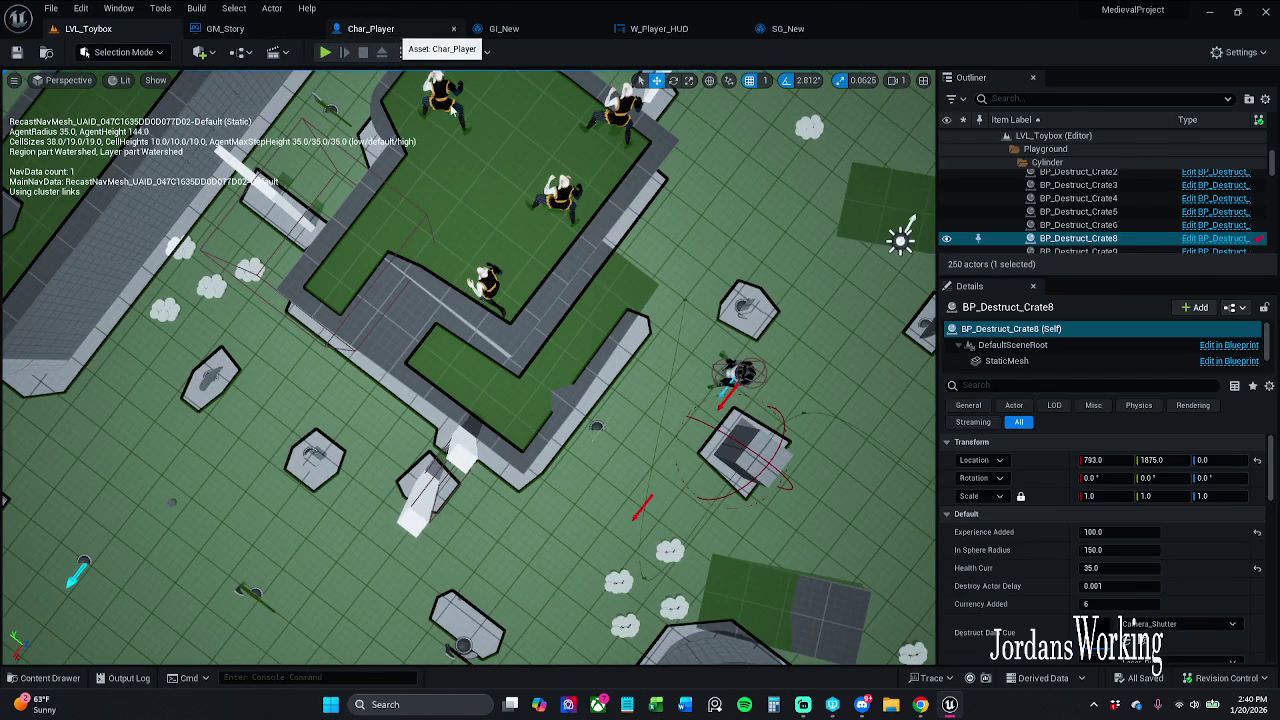
left_click(405, 30)
scroll(532, 185, "down", 4)
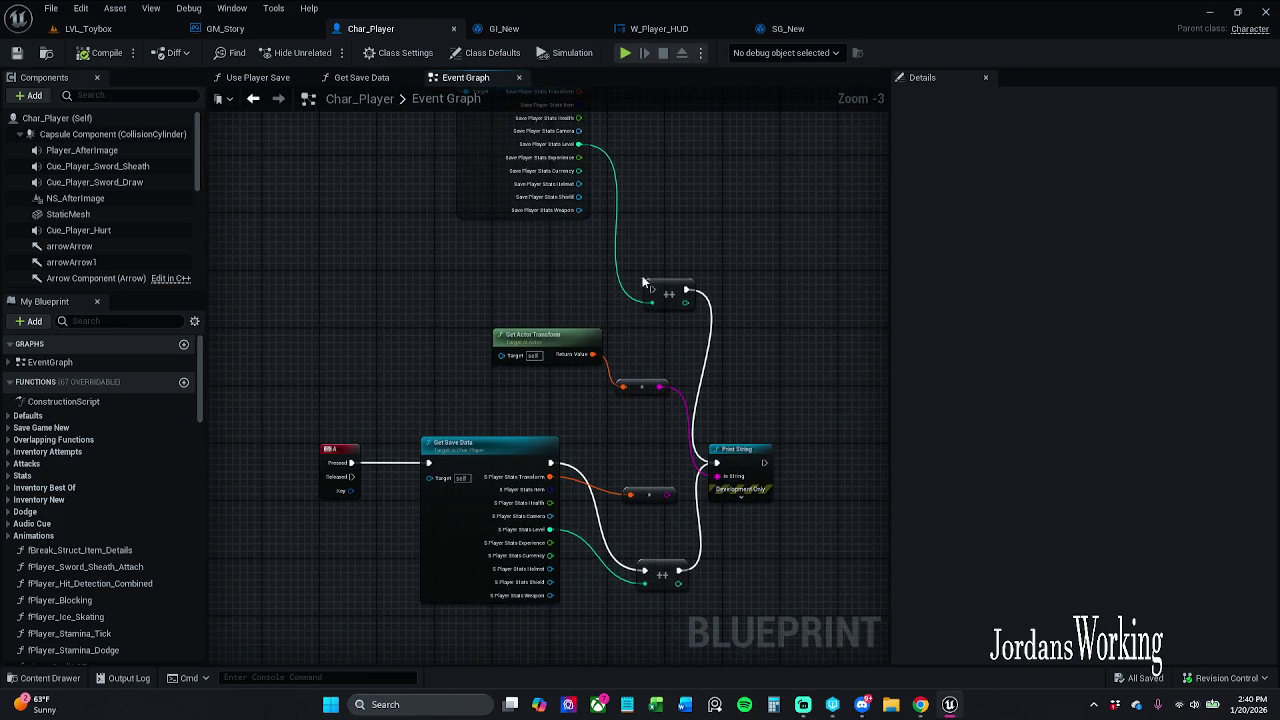
- Inspect Char_Player's save-data nodes, select the two reroute nodes, then play-test LVL_Toybox
scroll(610, 316, "down", 2)
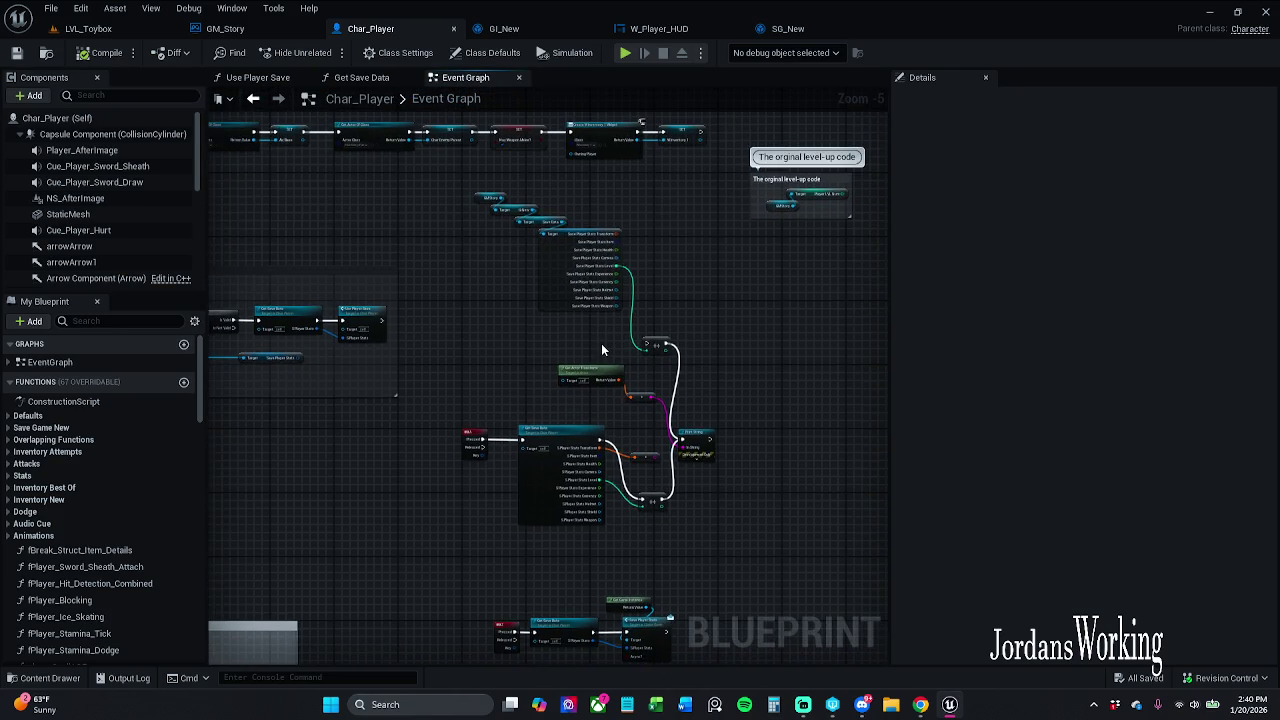
scroll(601, 345, "up", 2)
scroll(610, 348, "down", 1)
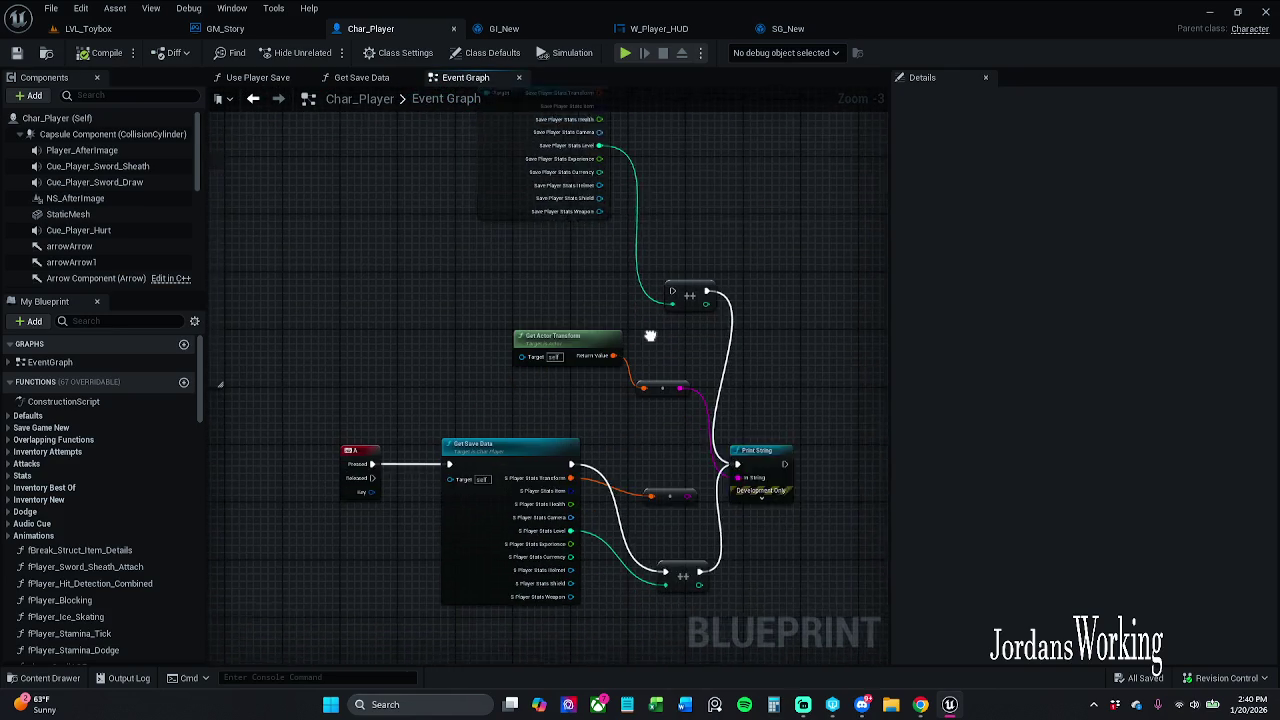
scroll(687, 440, "up", 1)
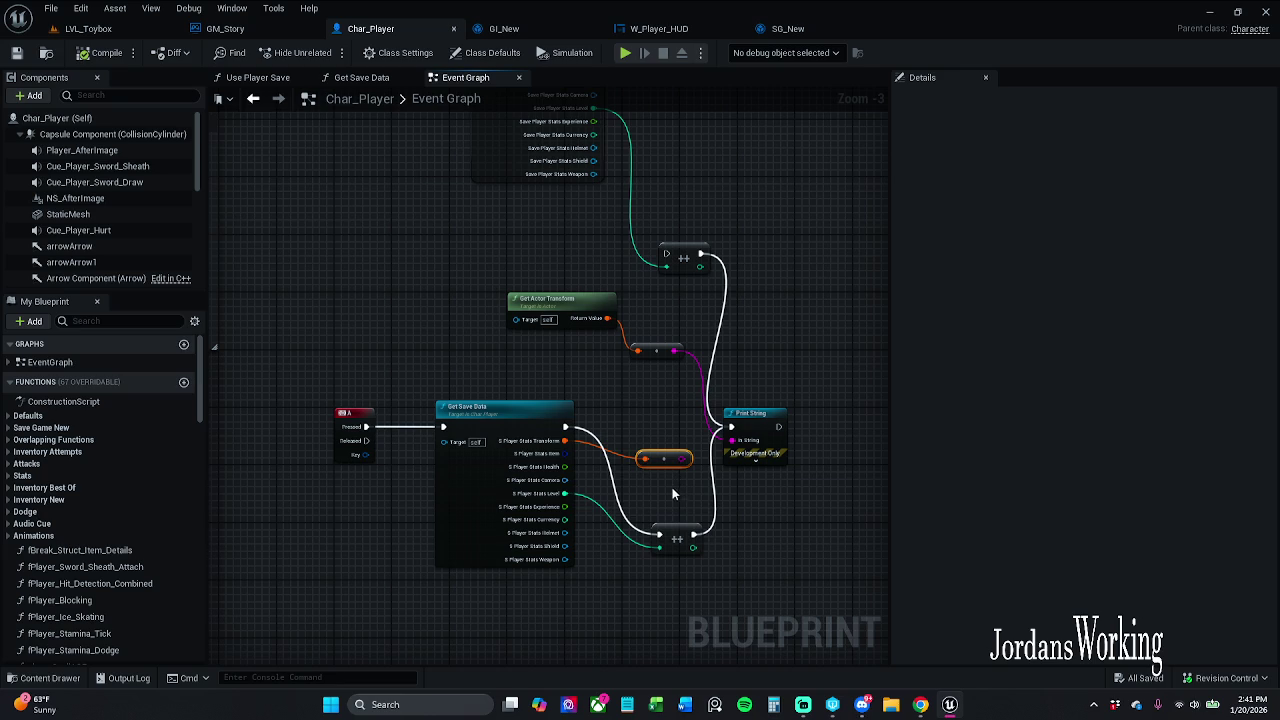
left_click_drag(687, 572, 645, 430)
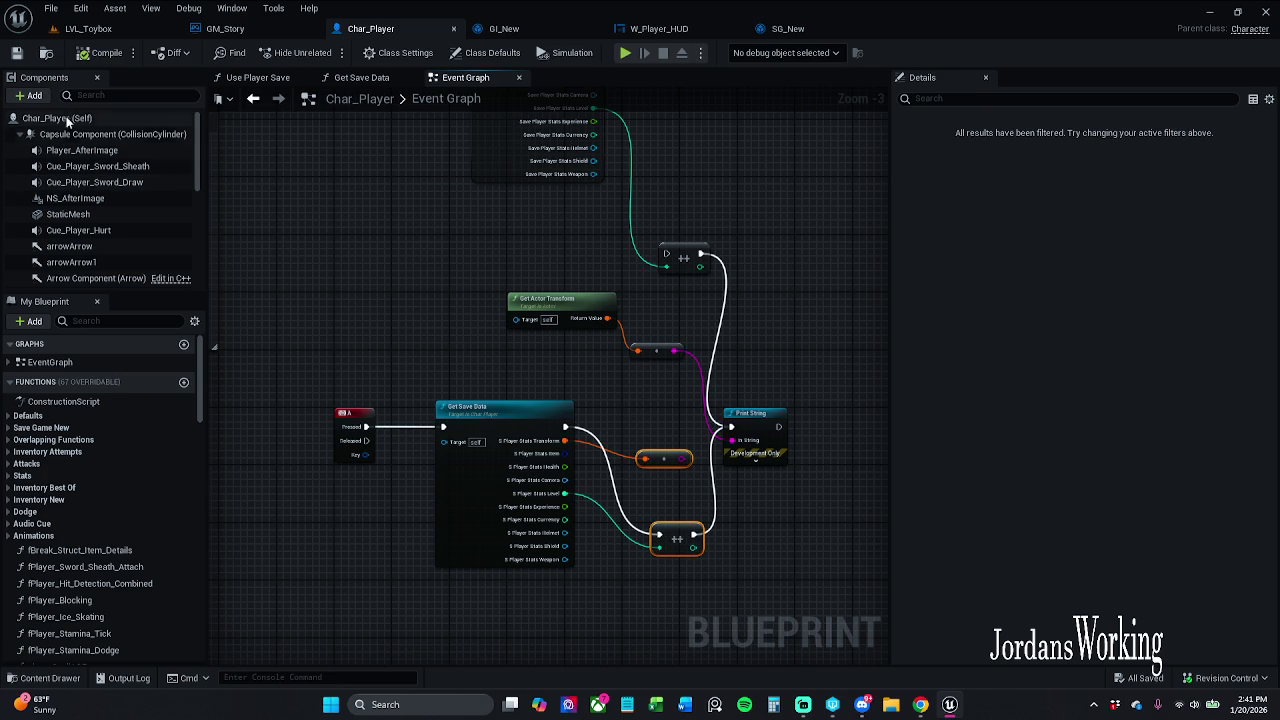
left_click(88, 28)
left_click(325, 53)
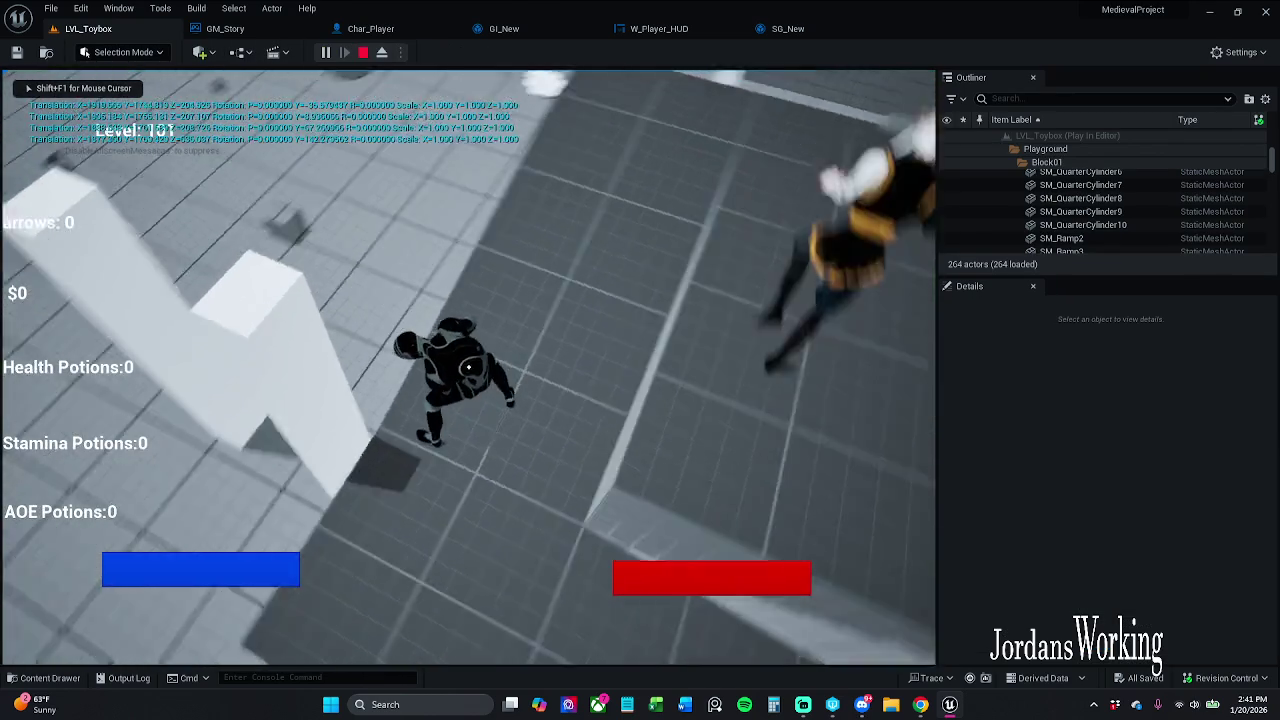
- Stop the session, check GM_Story, and bring Char_Player's Save Player Stats node into view
key("Escape")
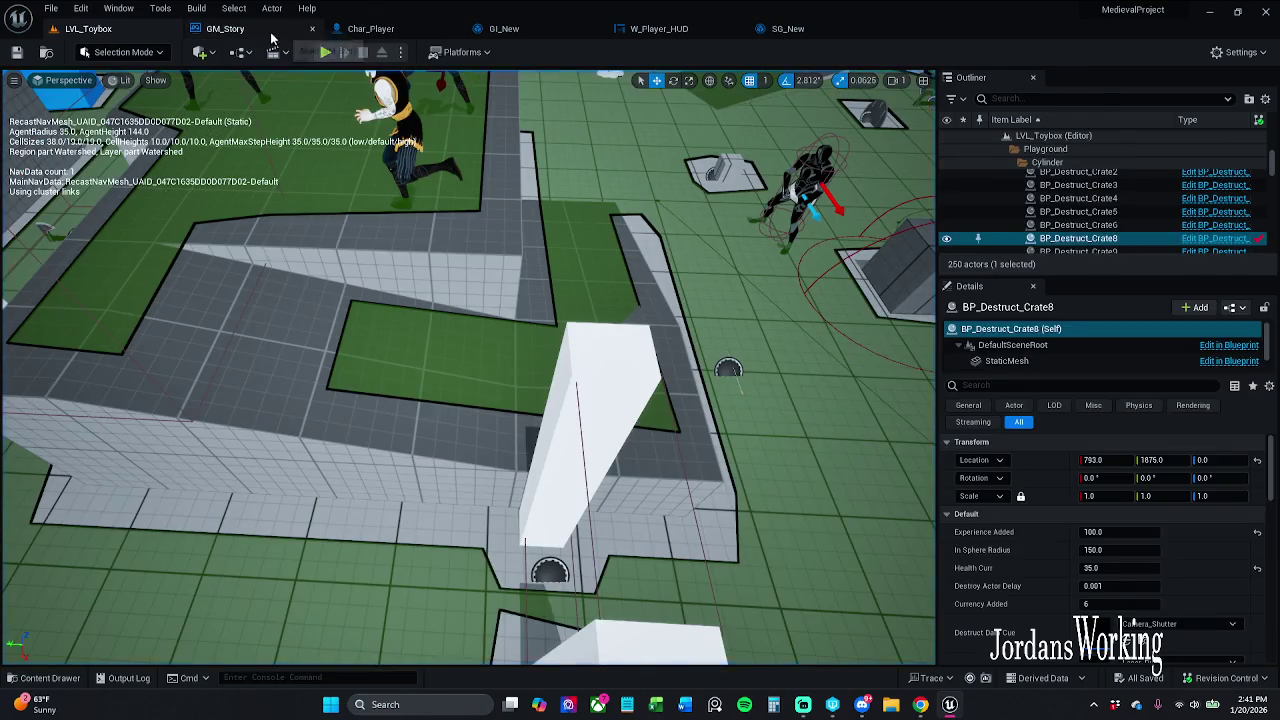
left_click(225, 28)
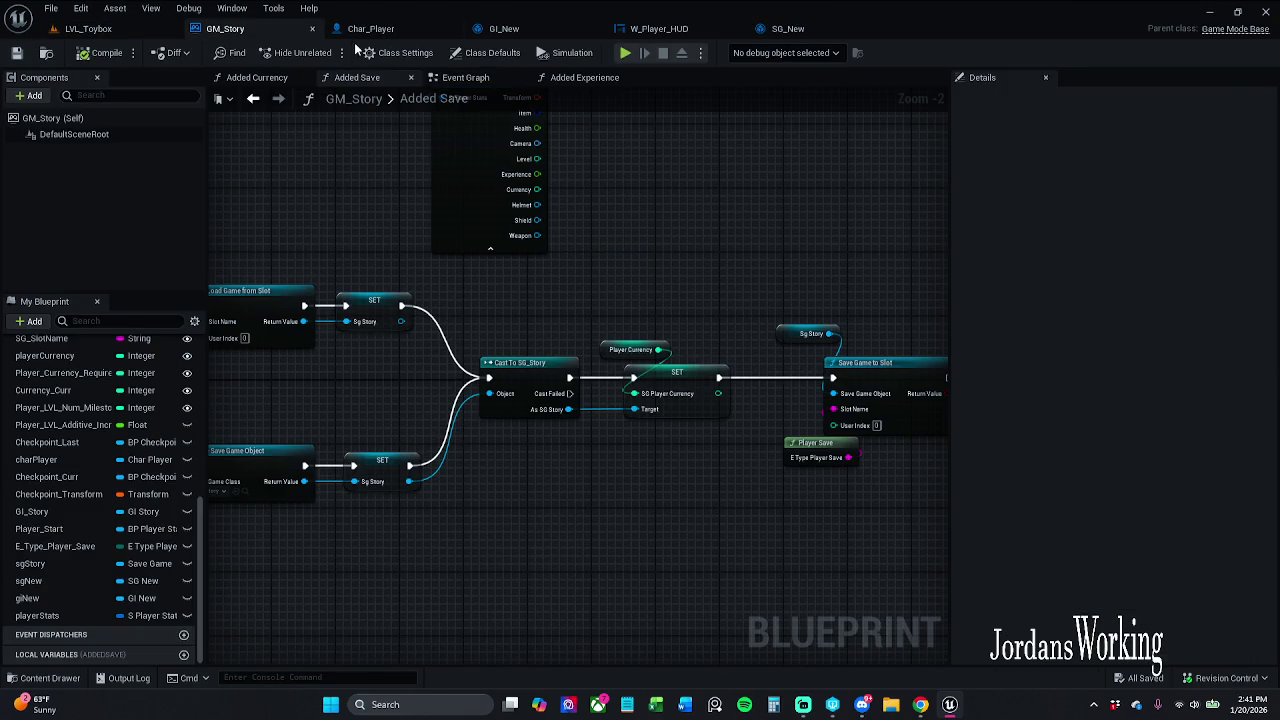
left_click(412, 28)
mouse_move(636, 224)
left_mouse_down()
mouse_move(646, 324)
mouse_move(400, 524)
mouse_move(376, 527)
left_mouse_up()
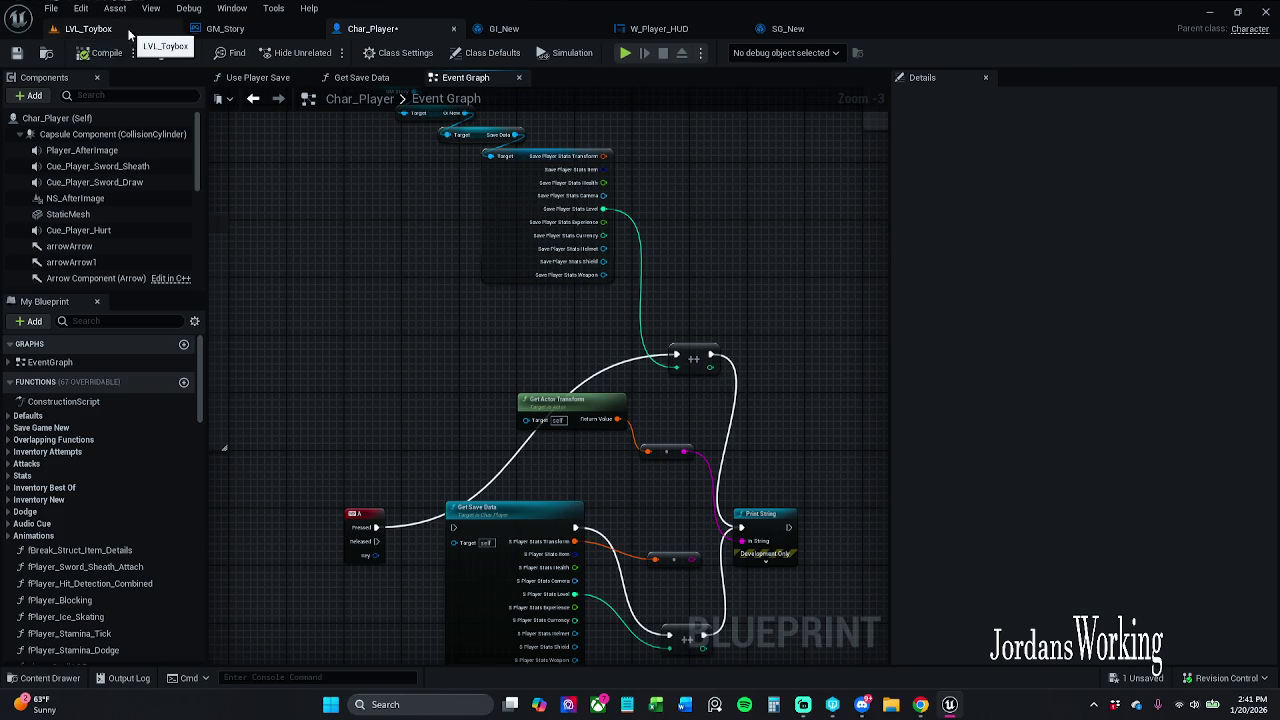
- Play-test LVL_Toybox twice, then select Char_Player's upper increment node
left_click(88, 28)
left_click(320, 52)
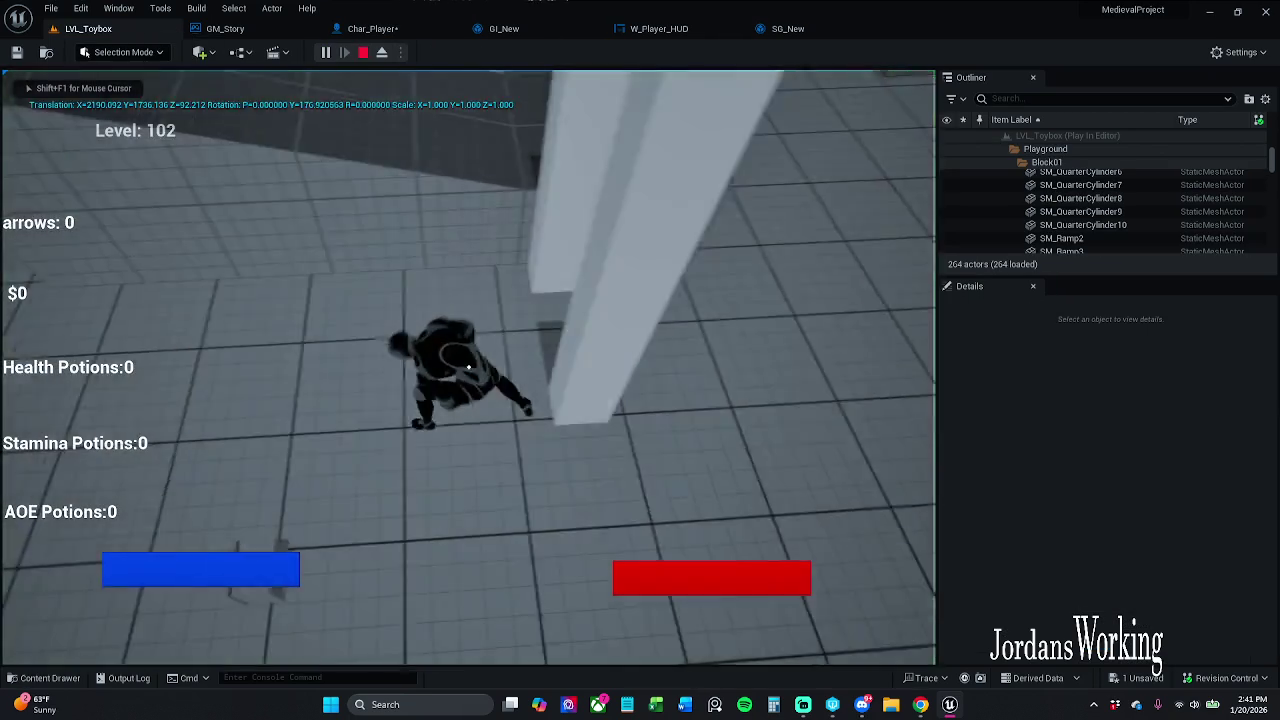
key("Escape")
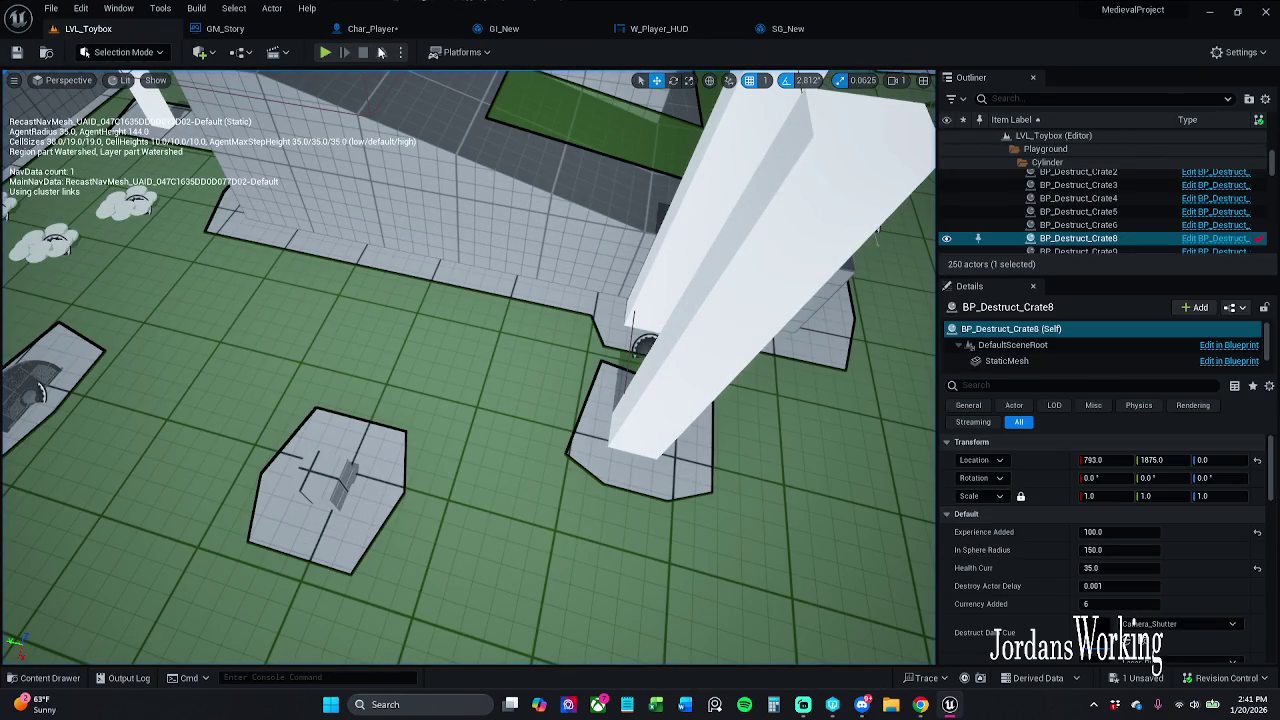
left_click(340, 53)
key("Escape")
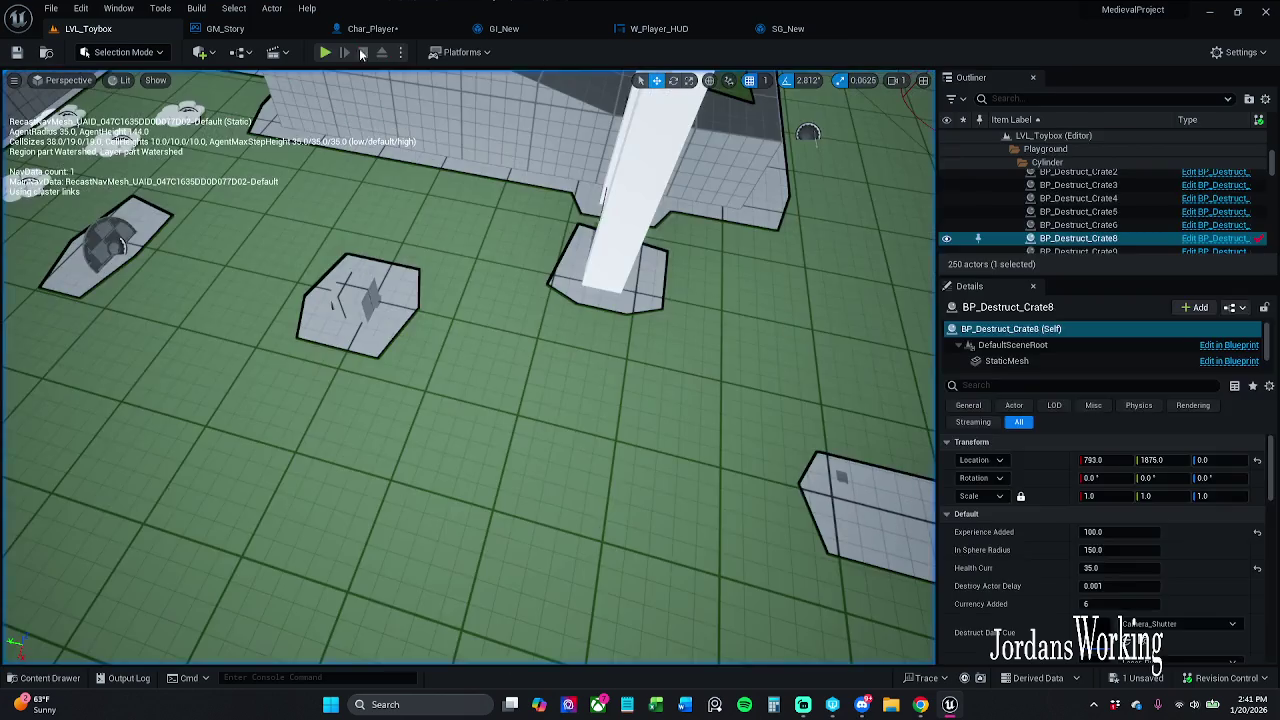
left_click(385, 30)
left_click_drag(656, 313, 729, 392)
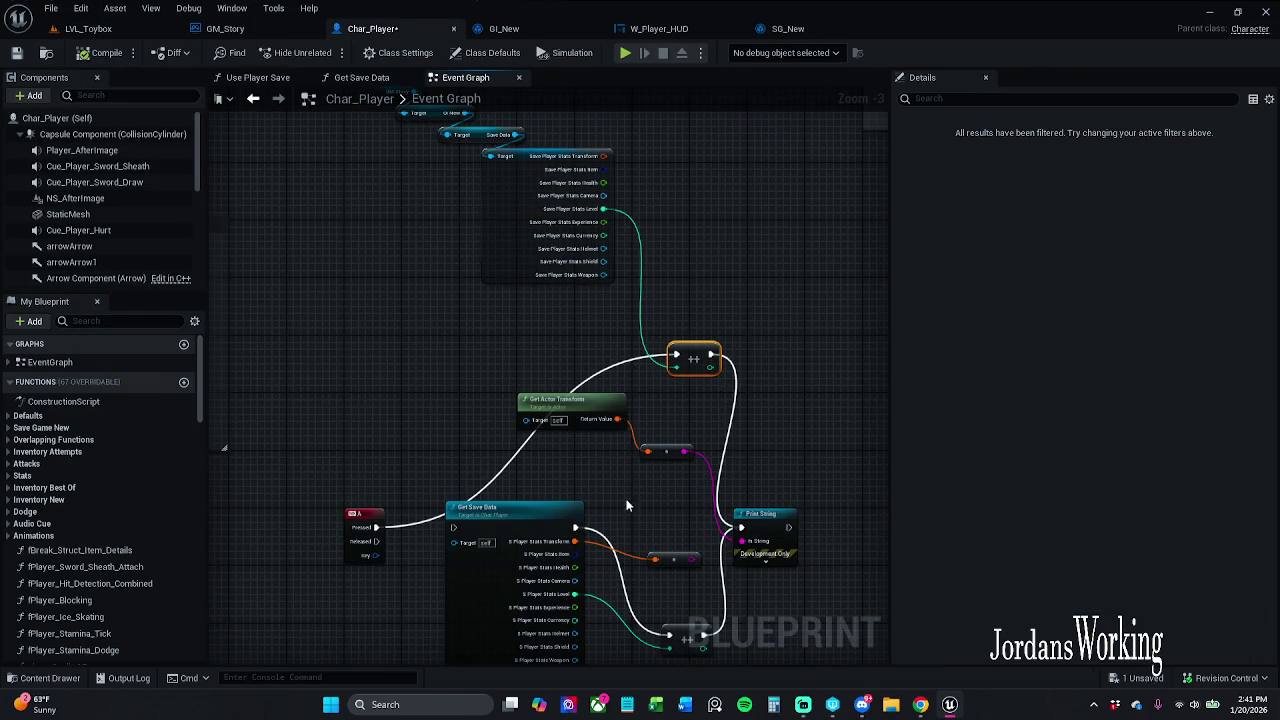
- Inspect the pin options on Get Save Data's split S Player Stats outputs
scroll(626, 505, "up", 3)
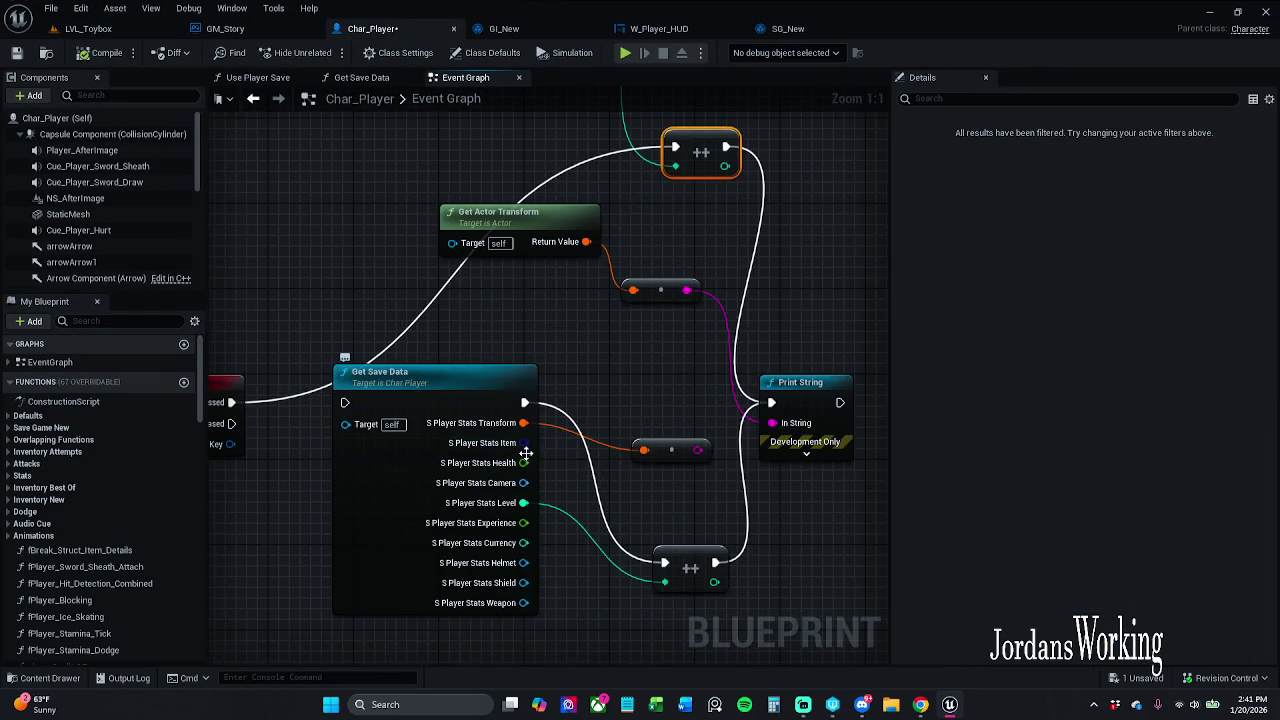
right_click(527, 446)
mouse_move(568, 466)
left_mouse_down()
mouse_move(606, 371)
mouse_move(543, 403)
left_mouse_up()
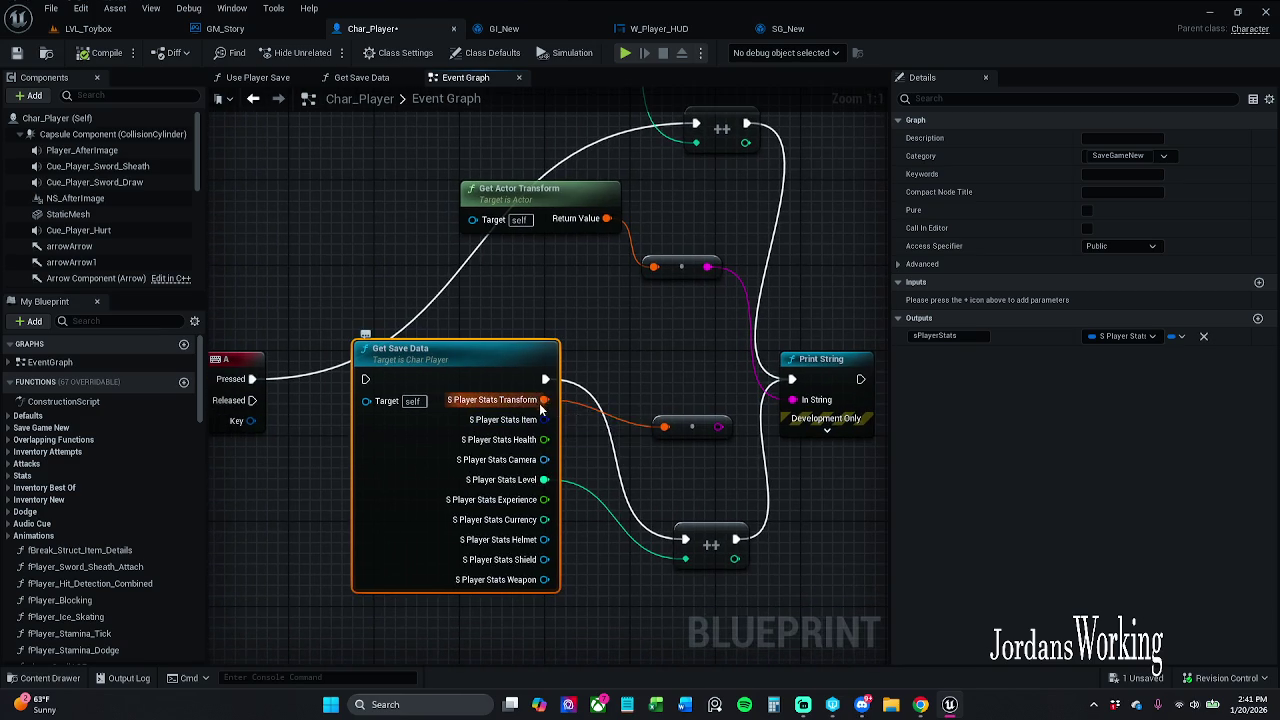
right_click(541, 404)
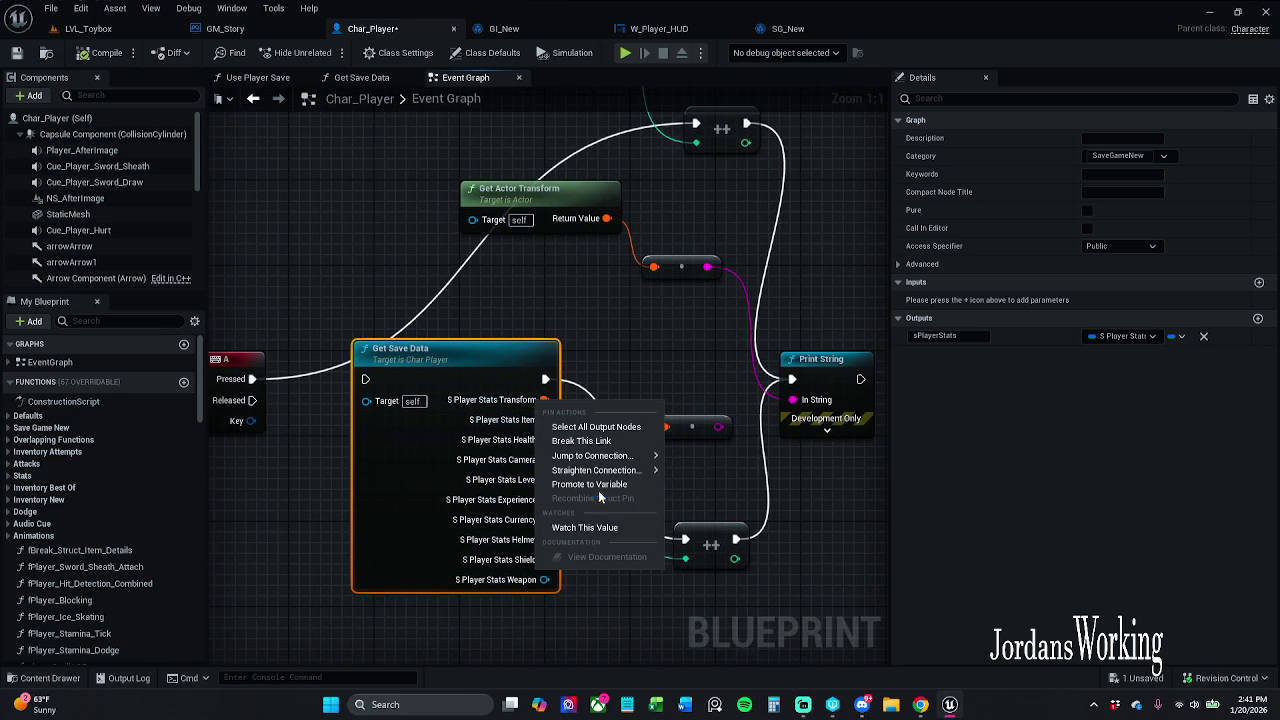
left_click(654, 373)
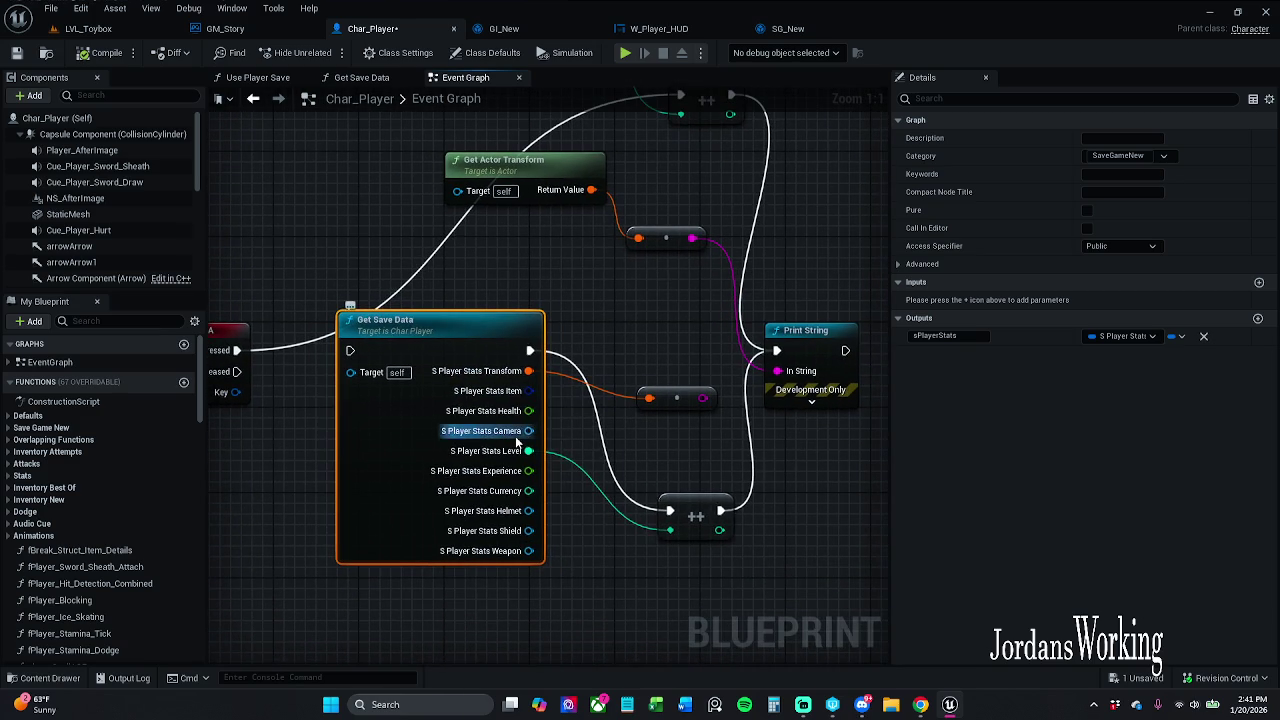
right_click(517, 440)
left_click(562, 420)
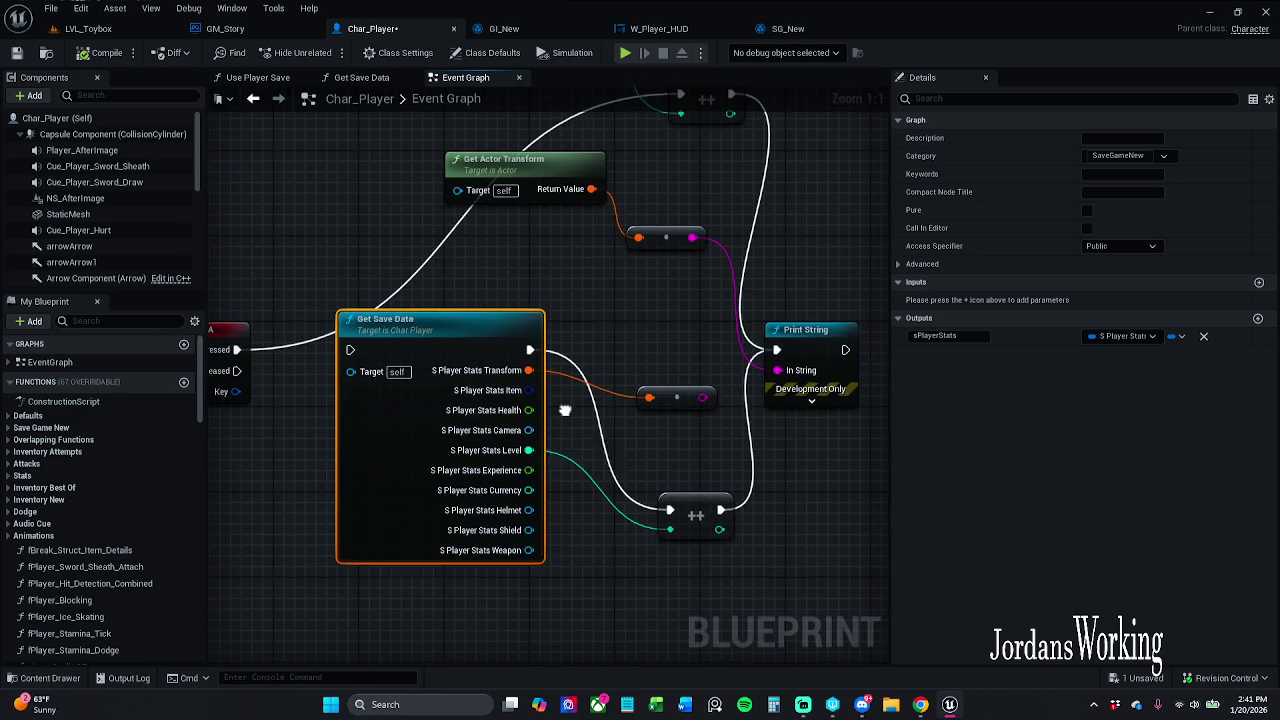
right_click(525, 416)
left_click(559, 410)
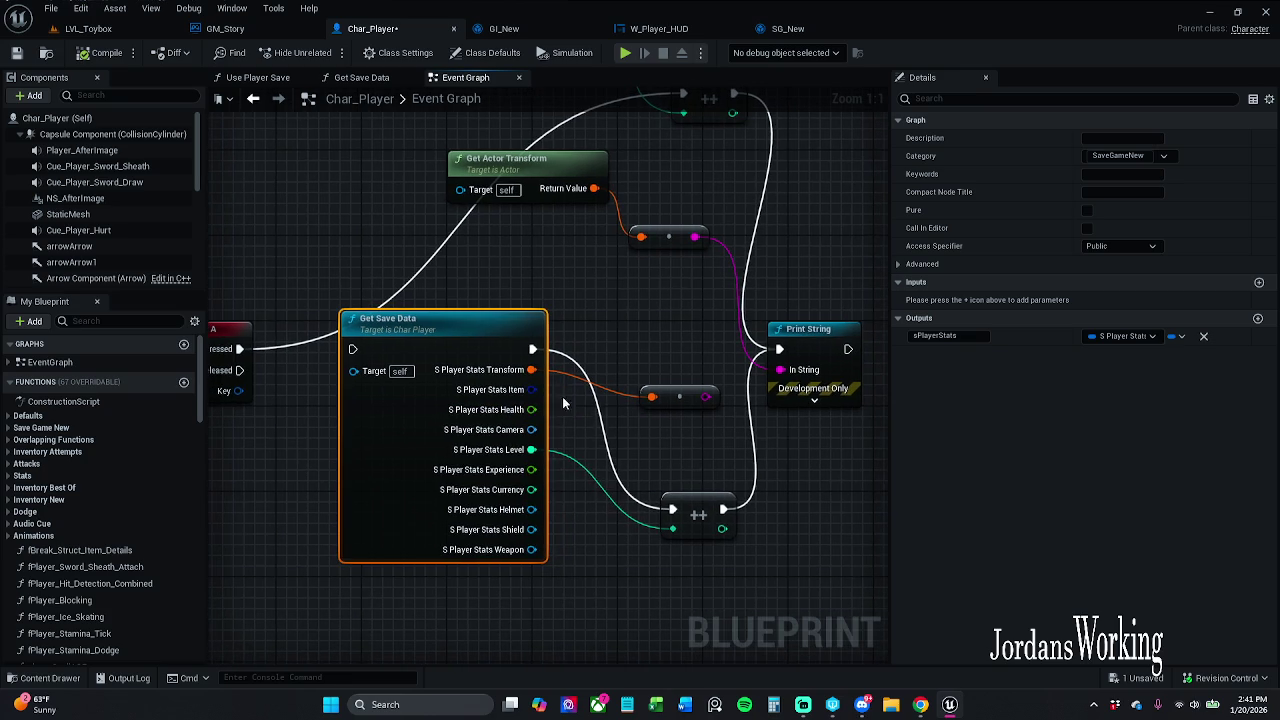
right_click(531, 398)
left_click(574, 384)
right_click(535, 397)
left_click(565, 382)
right_click(531, 372)
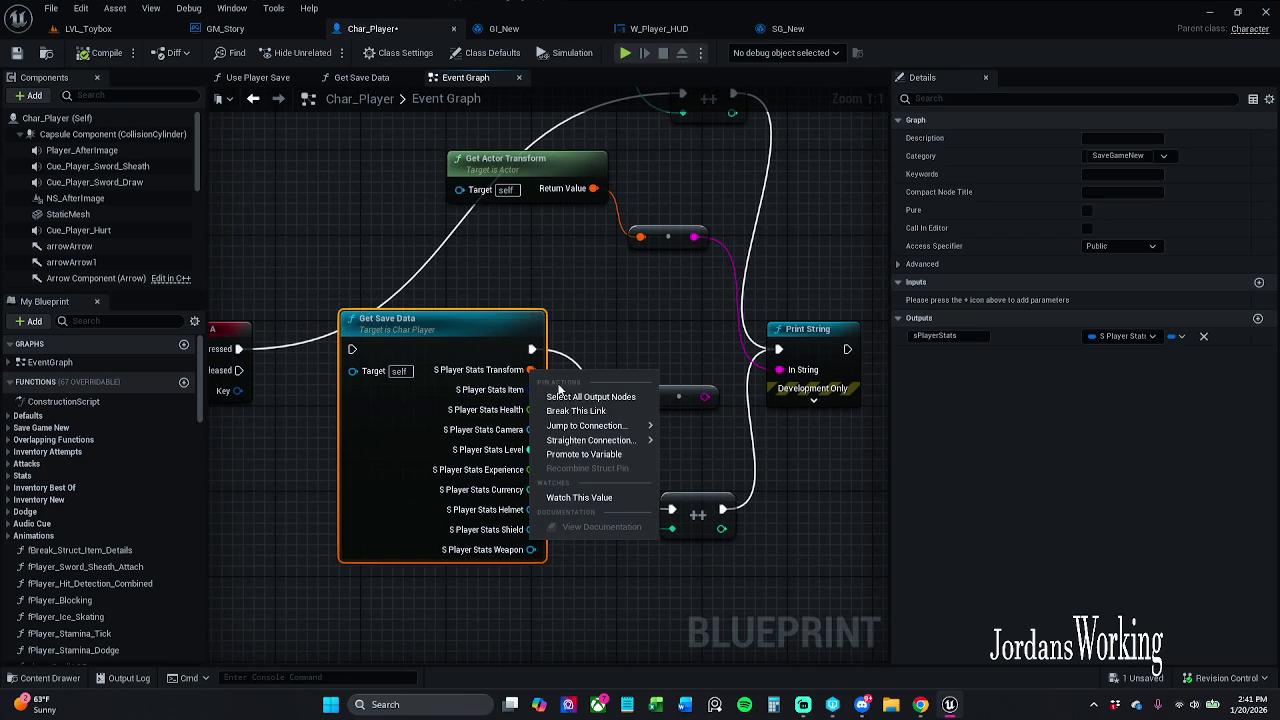
left_click(567, 378)
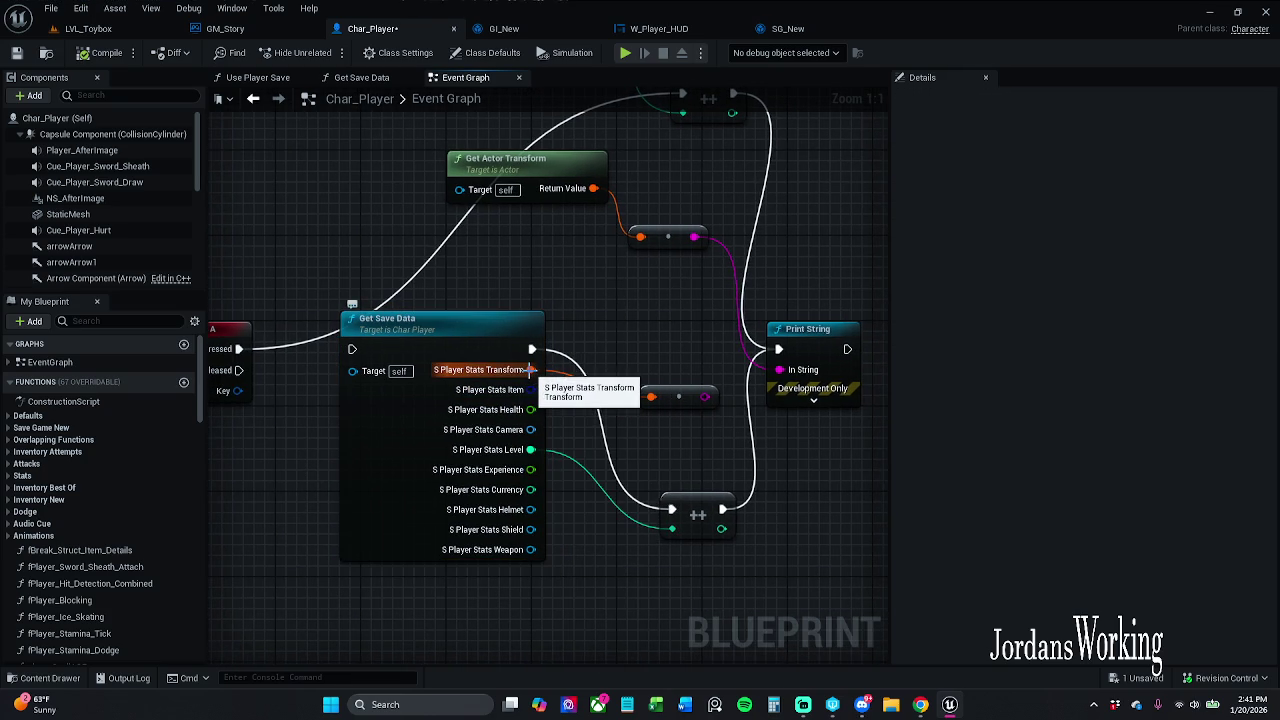
- Recombine the S Player Stats outputs and delete the lower increment node and leftover reroute
right_click(532, 449)
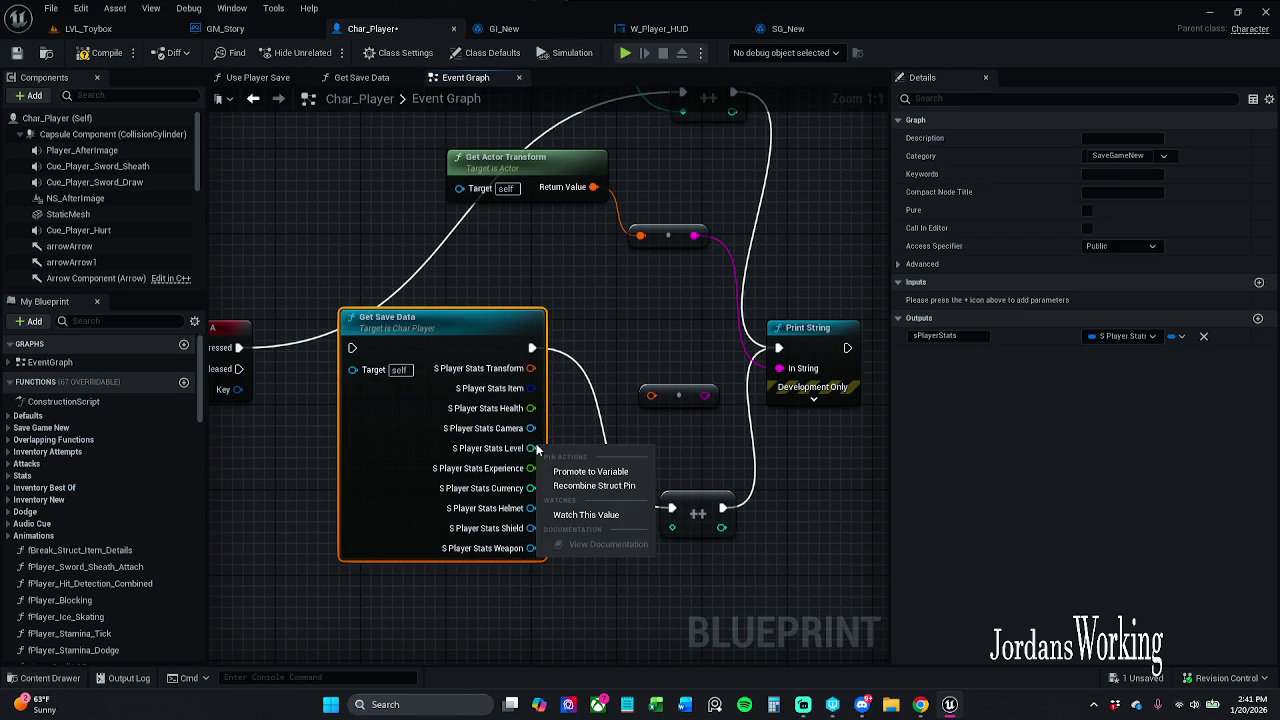
left_click(594, 485)
left_click(672, 500)
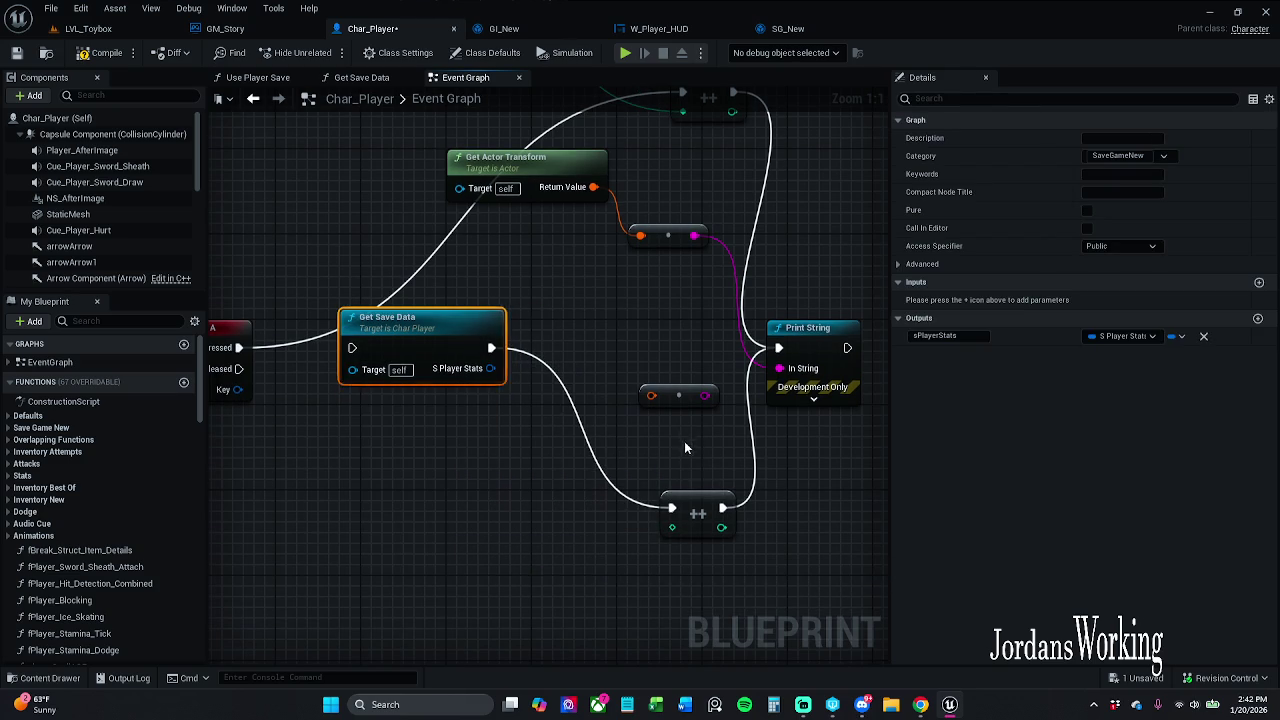
left_click(678, 395, "ctrl")
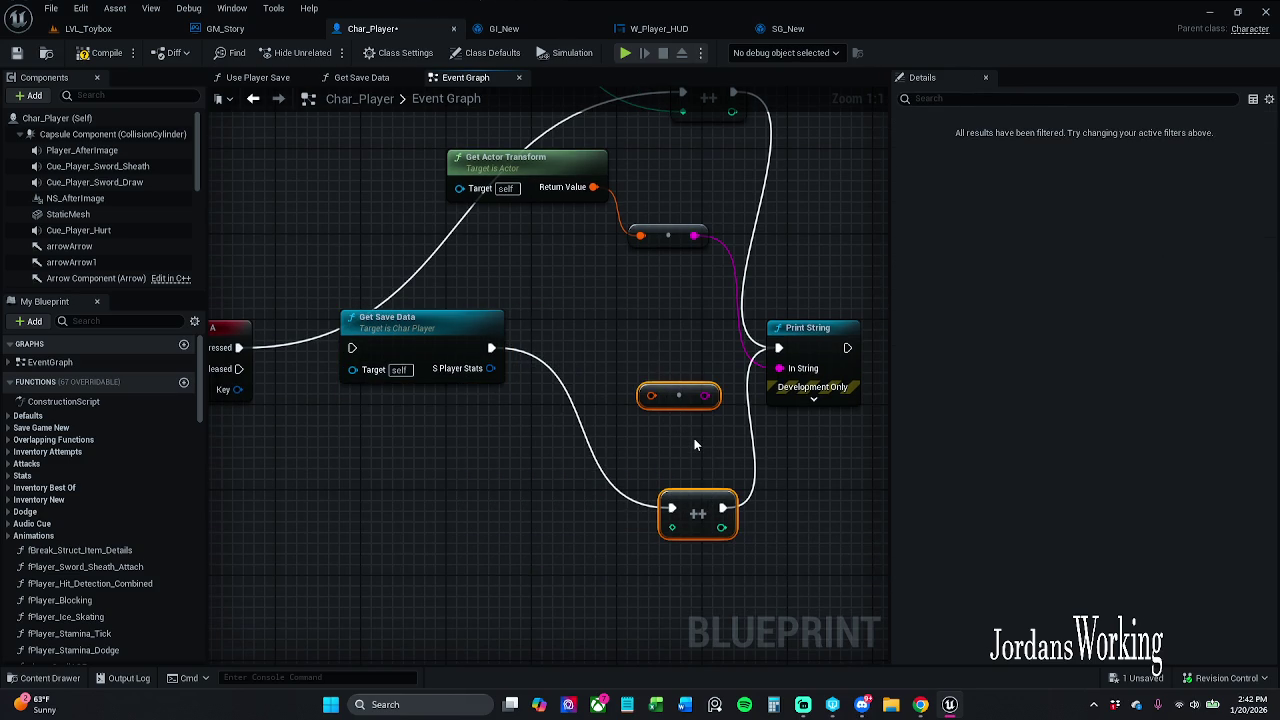
key("Delete")
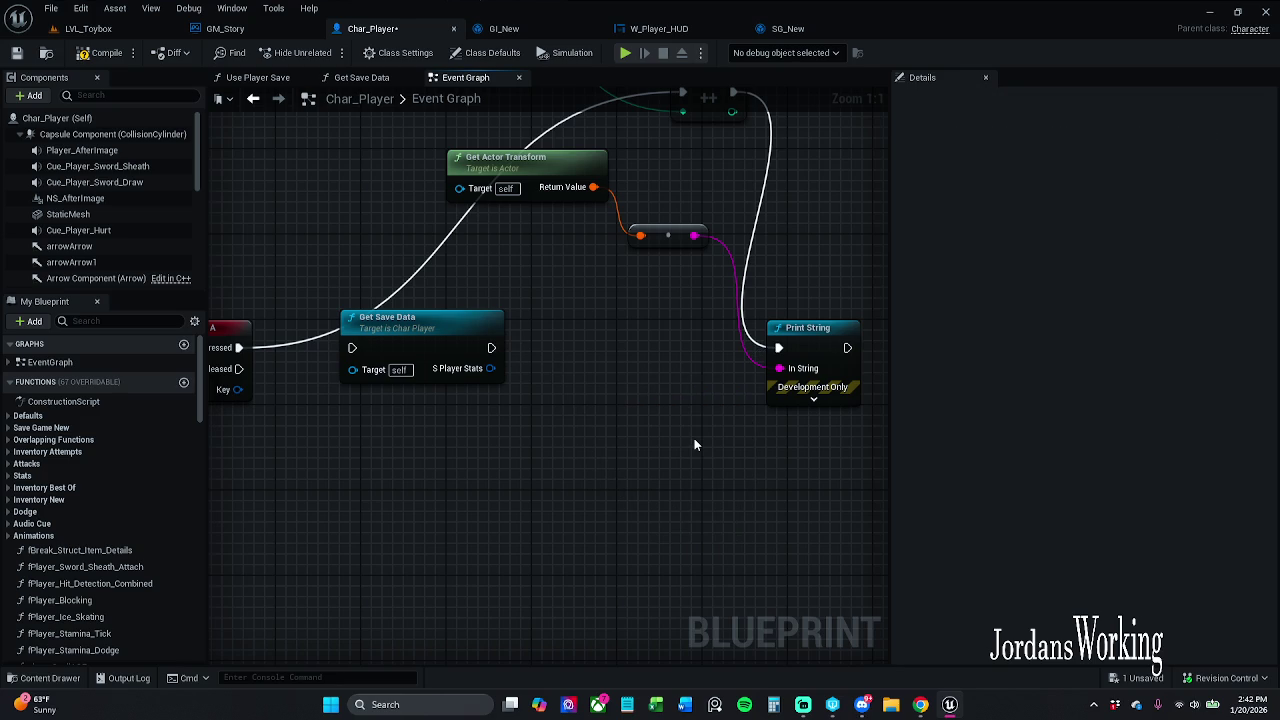
- Reposition the upper increment and place Get Actor Transform and its conversion above Print String
scroll(677, 395, "down", 1)
scroll(506, 446, "down", 1)
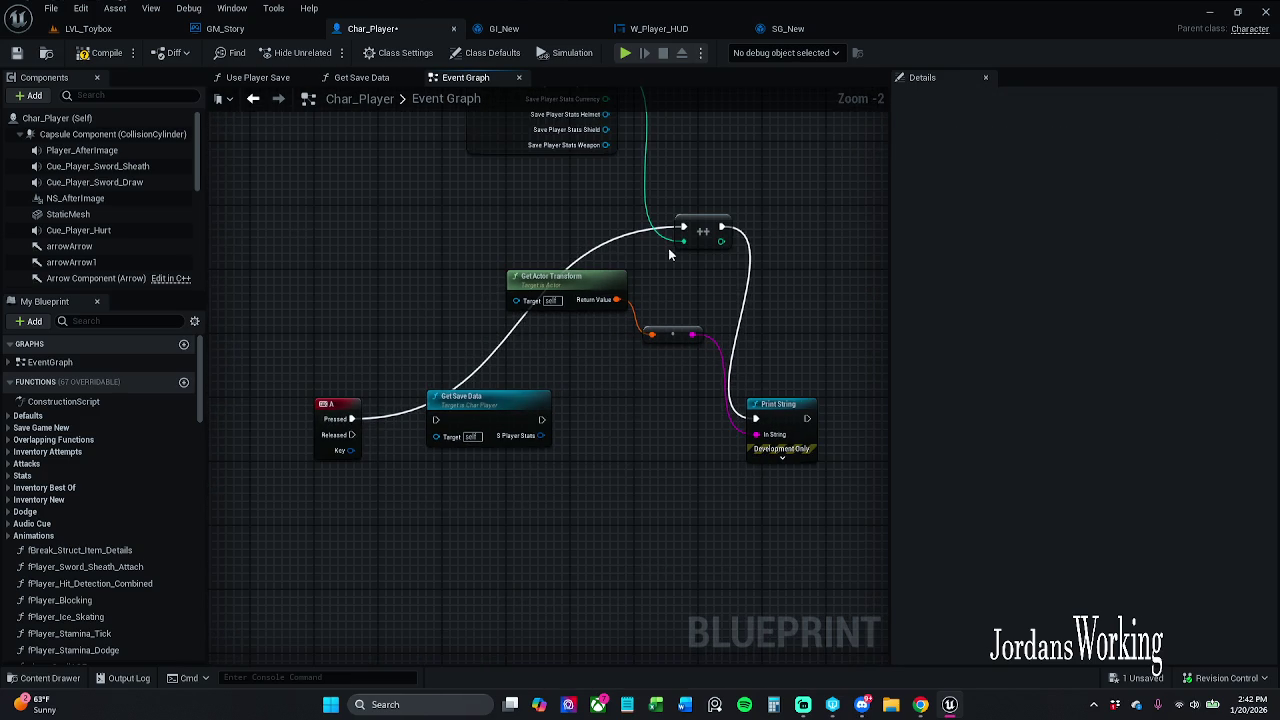
mouse_move(702, 231)
left_mouse_down()
mouse_move(602, 210)
mouse_move(621, 207)
left_mouse_up()
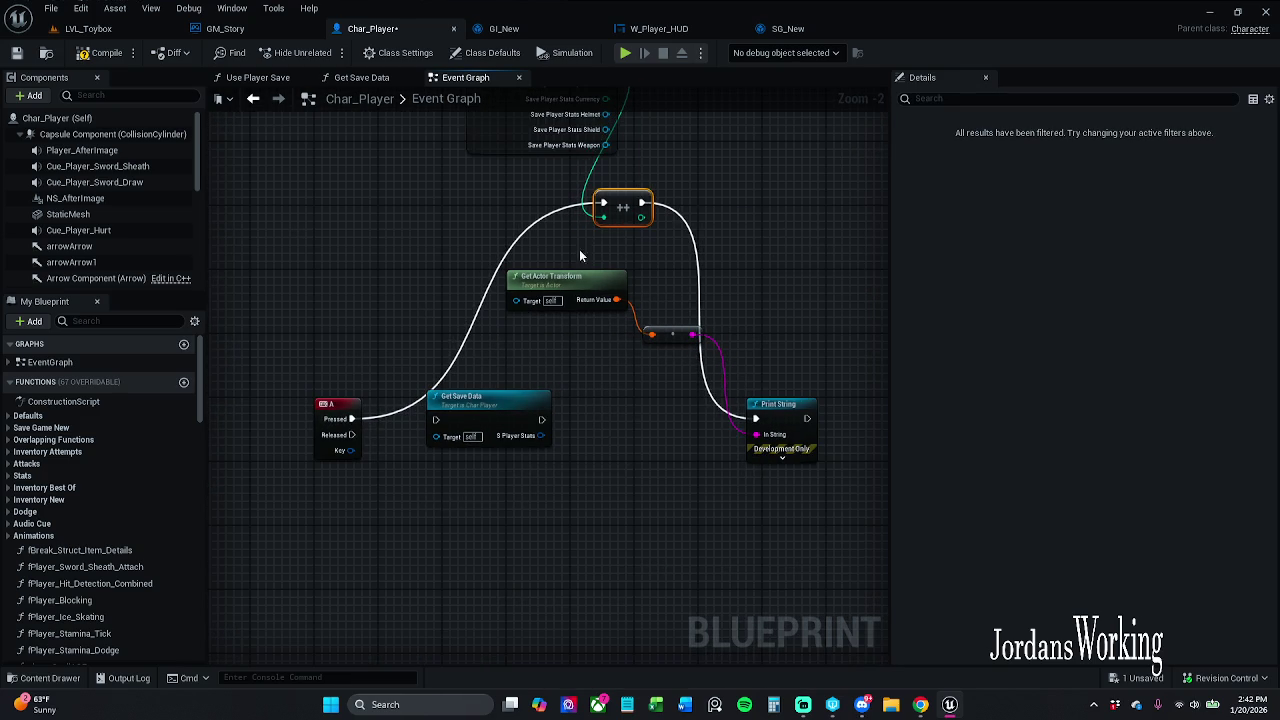
left_click_drag(573, 286, 589, 310)
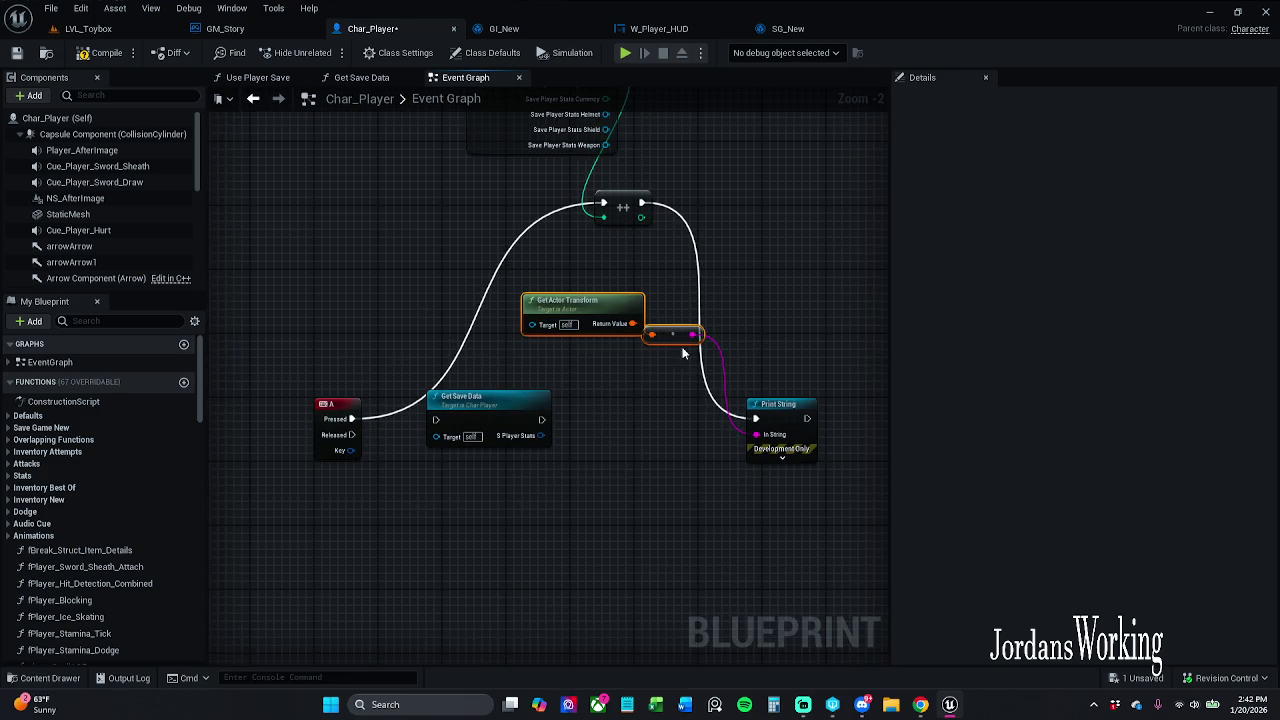
left_click_drag(675, 337, 772, 384)
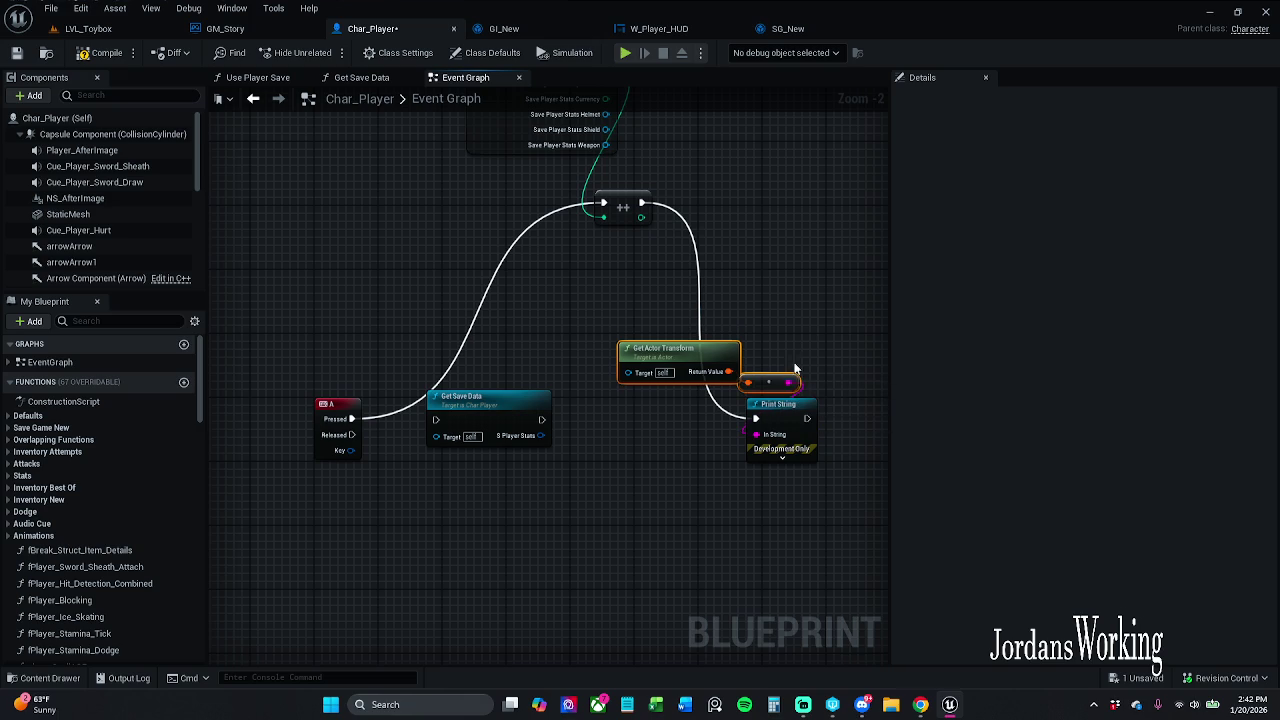
mouse_move(707, 349)
left_mouse_down()
mouse_move(810, 337)
mouse_move(800, 332)
left_mouse_up()
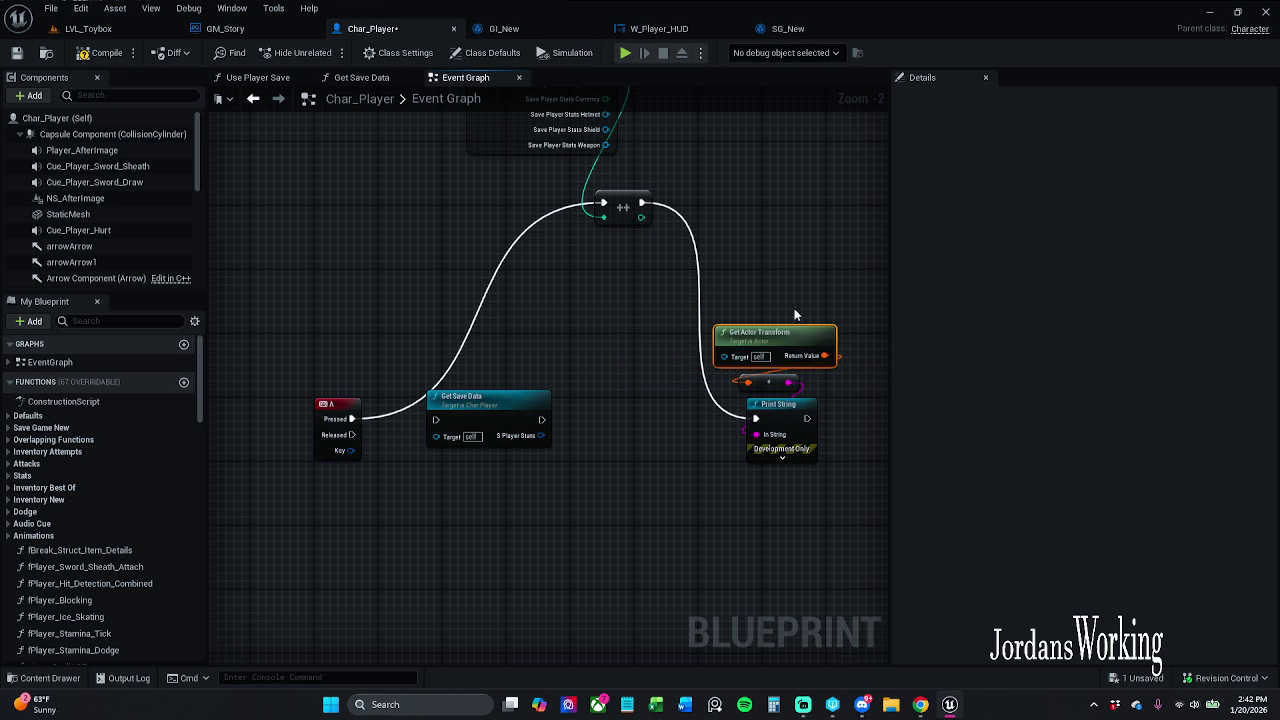
- In W_Player_HUD's Get Player Level, move the Gm Story to Break S_Player_Stats chain right
left_click(686, 30)
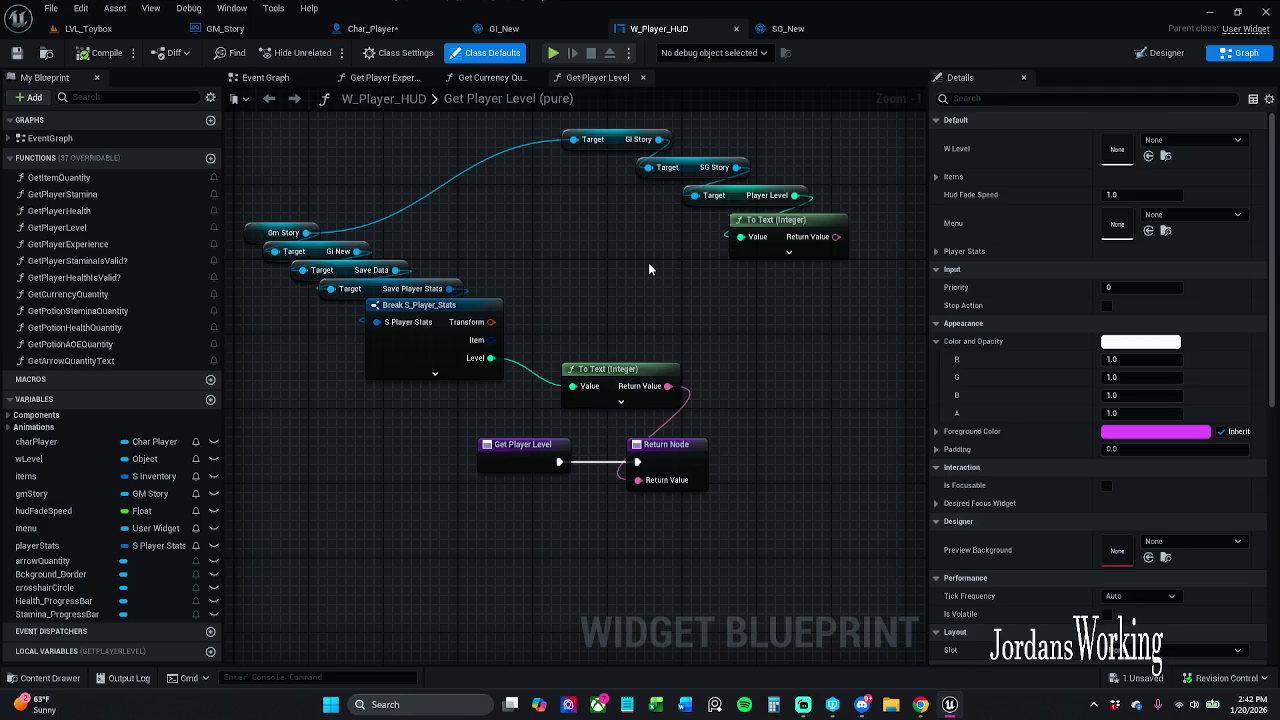
left_click_drag(585, 277, 627, 325)
left_click_drag(293, 192, 460, 432)
mouse_move(479, 399)
left_mouse_down()
mouse_move(612, 356)
mouse_move(638, 379)
left_mouse_up()
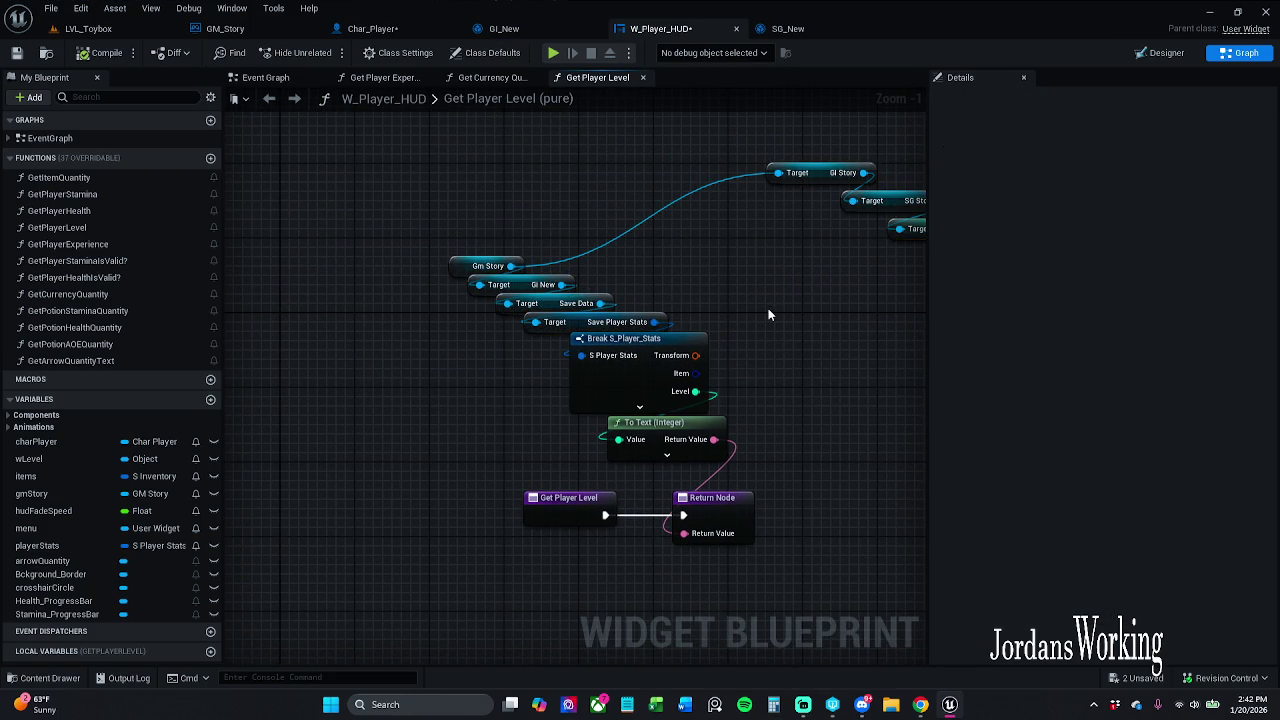
- Save W_Player_HUD with Check Out Selected, then select the save-data chain for copying
left_click(16, 52)
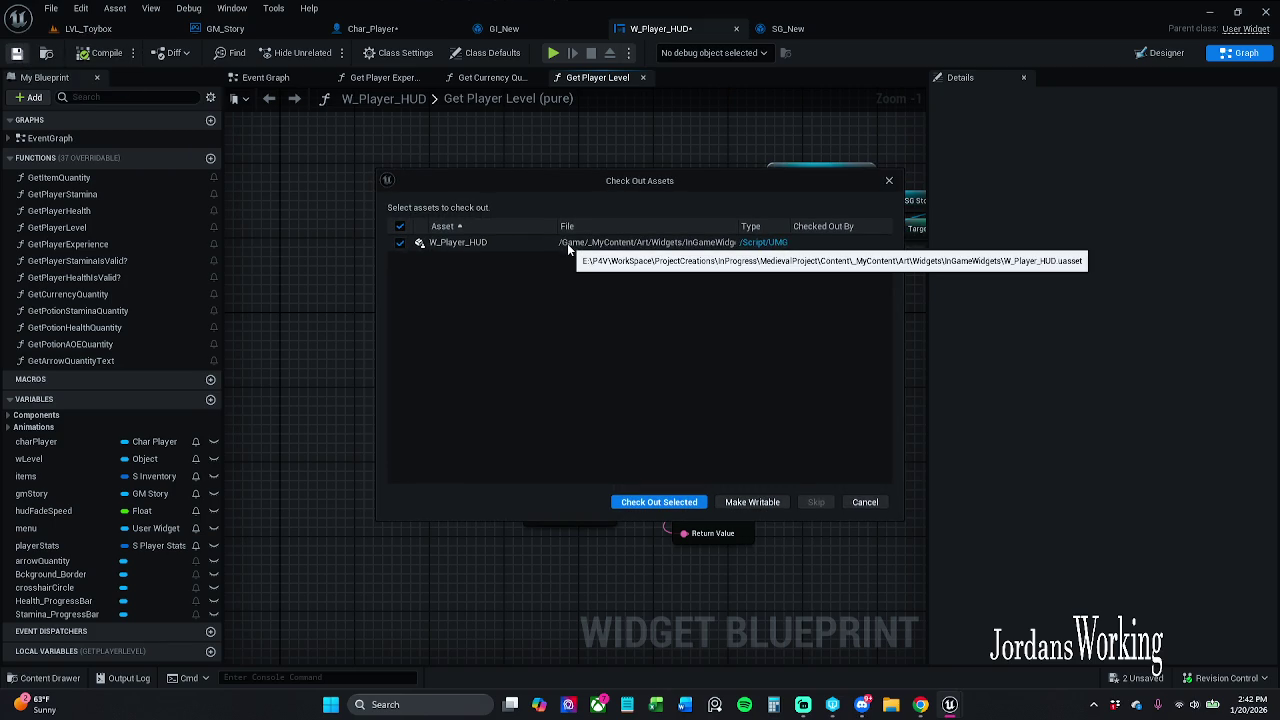
left_click(688, 503)
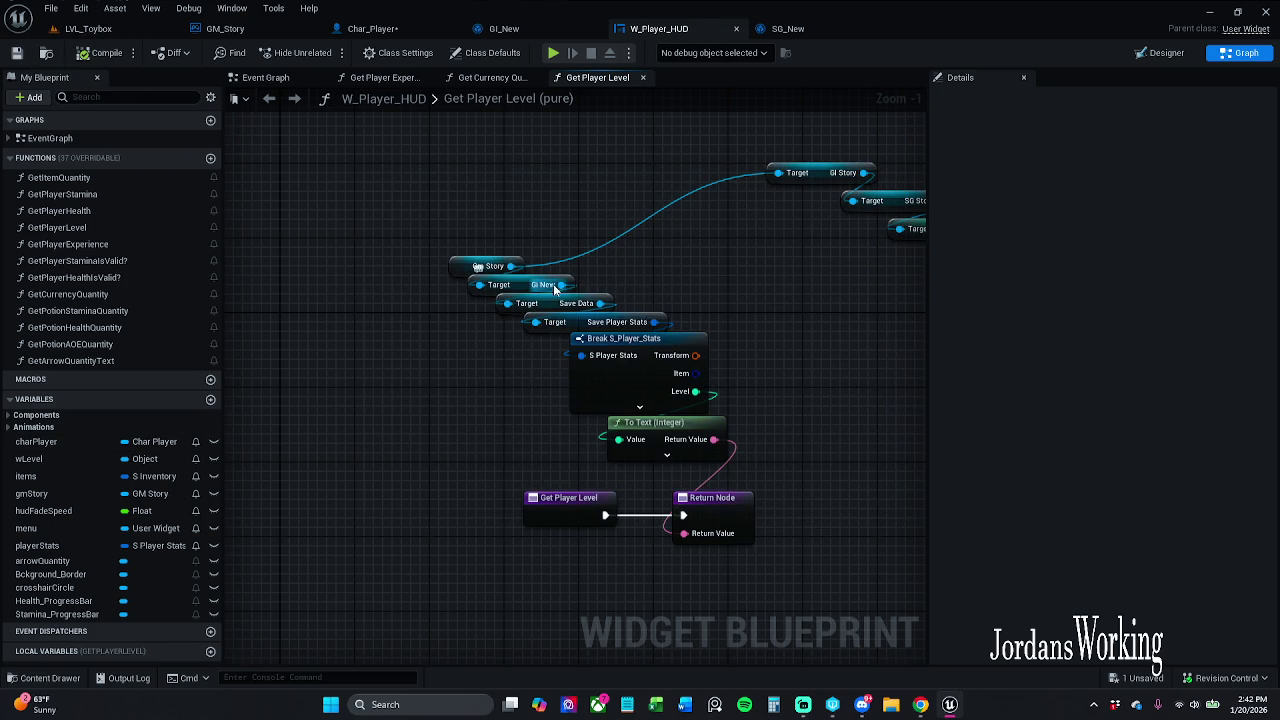
left_click_drag(532, 277, 462, 271)
left_click_drag(372, 214, 548, 343)
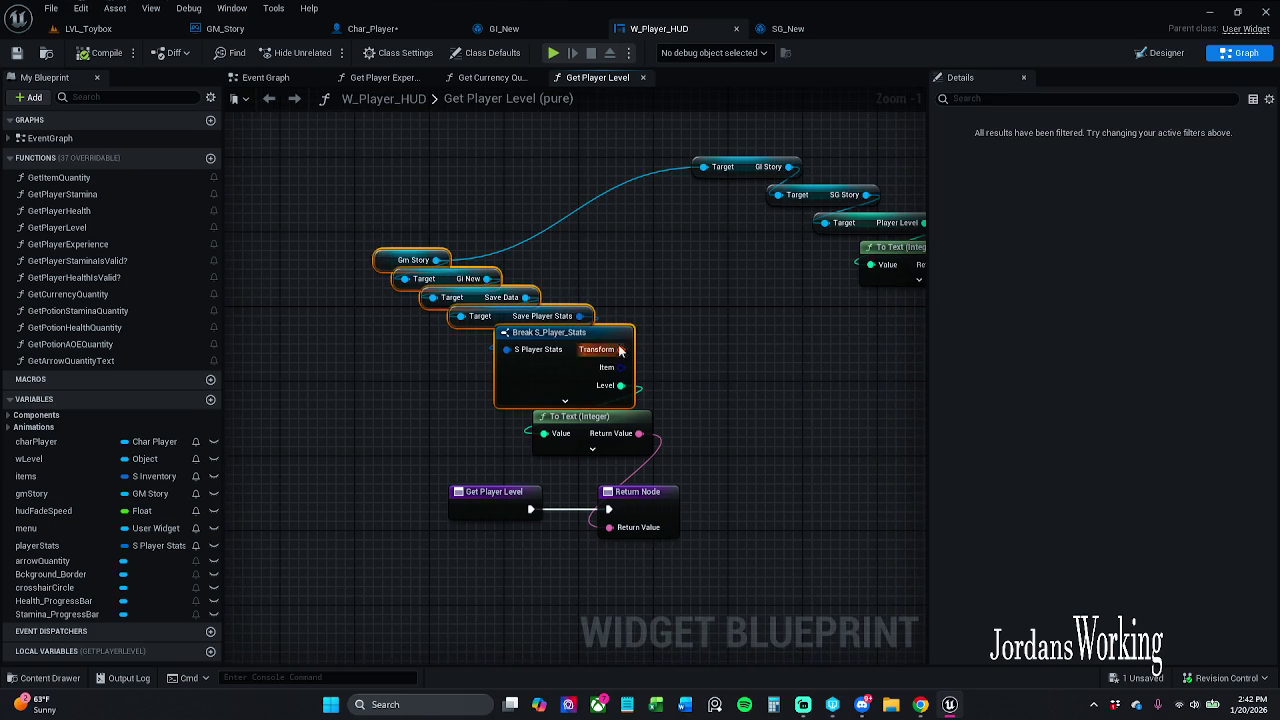
- Add a new function to W_Player_HUD and paste the copied save-data chain into it
left_click(210, 158)
left_click_drag(535, 327, 554, 313)
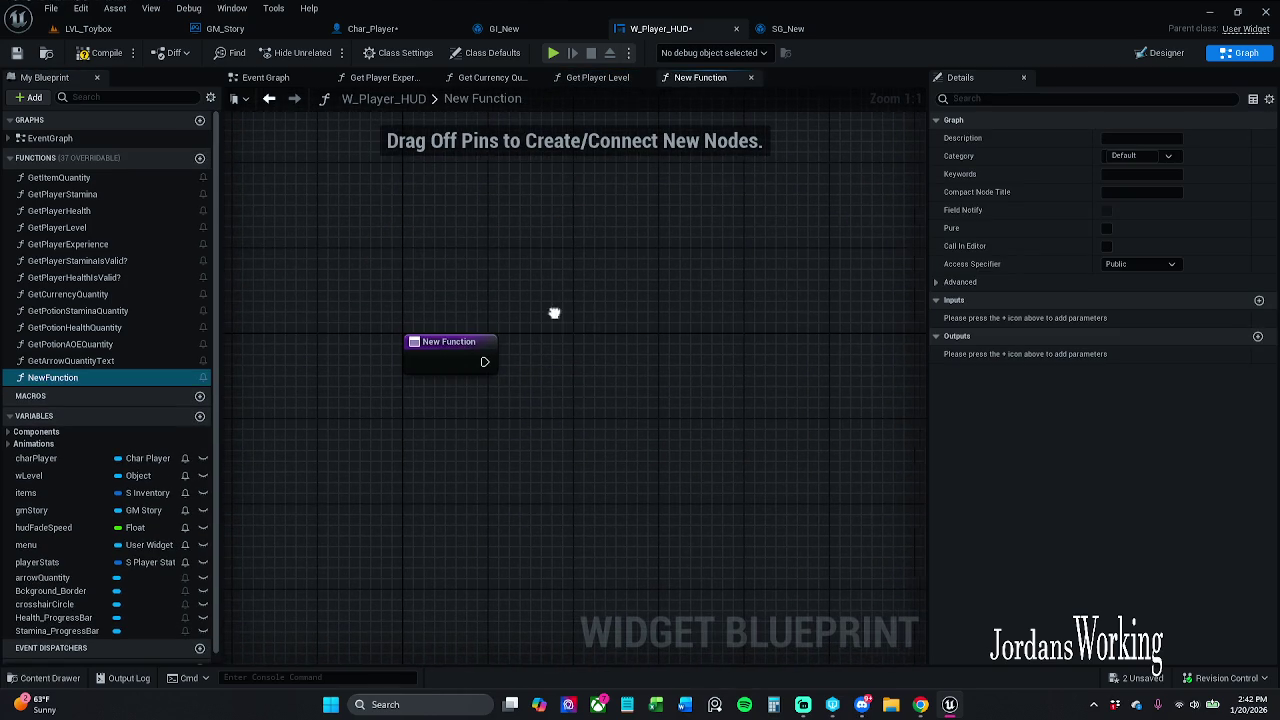
key("ctrl+v")
mouse_move(689, 431)
left_mouse_down()
mouse_move(629, 460)
mouse_move(529, 609)
mouse_move(723, 294)
mouse_move(634, 306)
left_mouse_up()
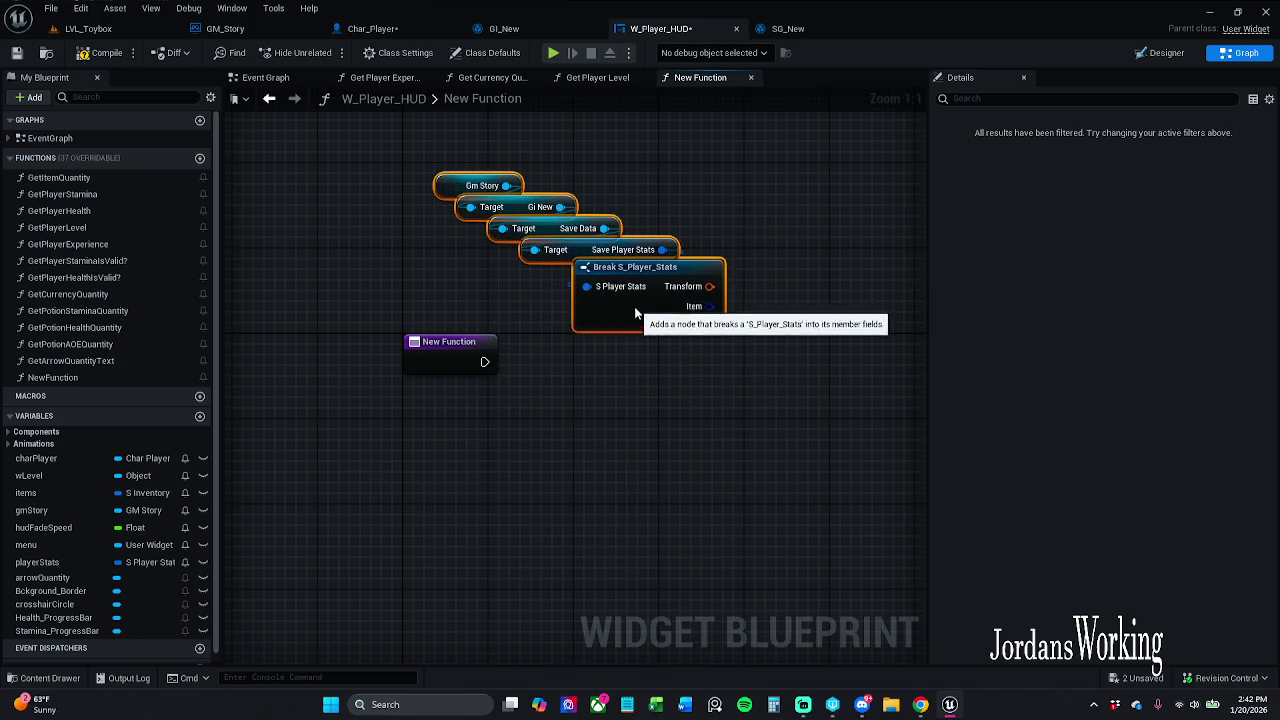
- Rename the new function to GetPlayerTransform
left_click(76, 381)
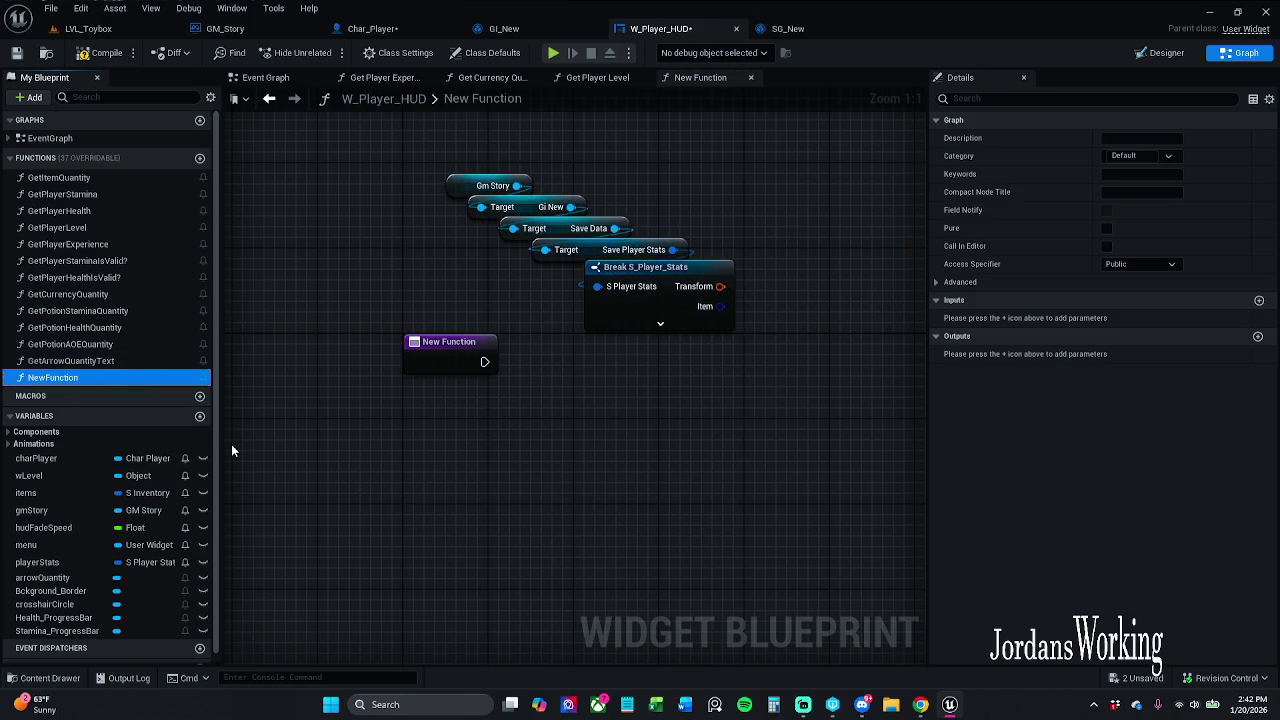
key("F2")
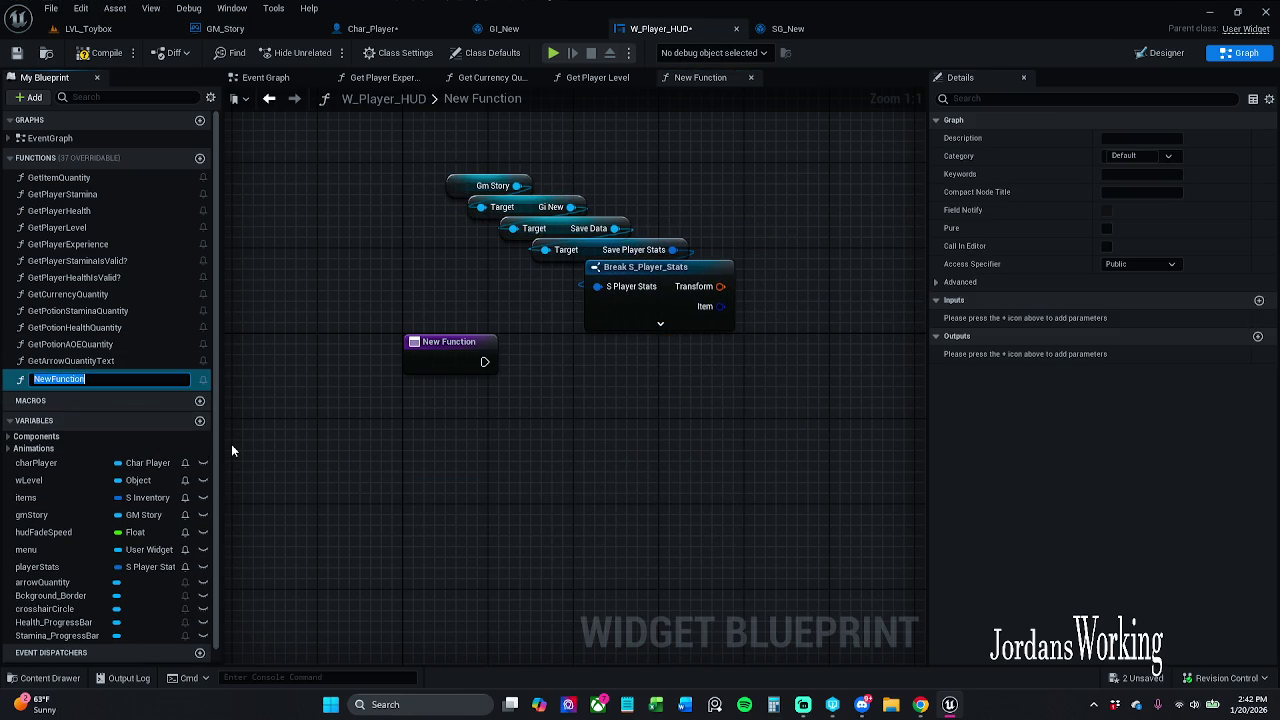
type("Get")
type("PlayerTra")
key("BackSpace")
type("nsform")
key("Return")
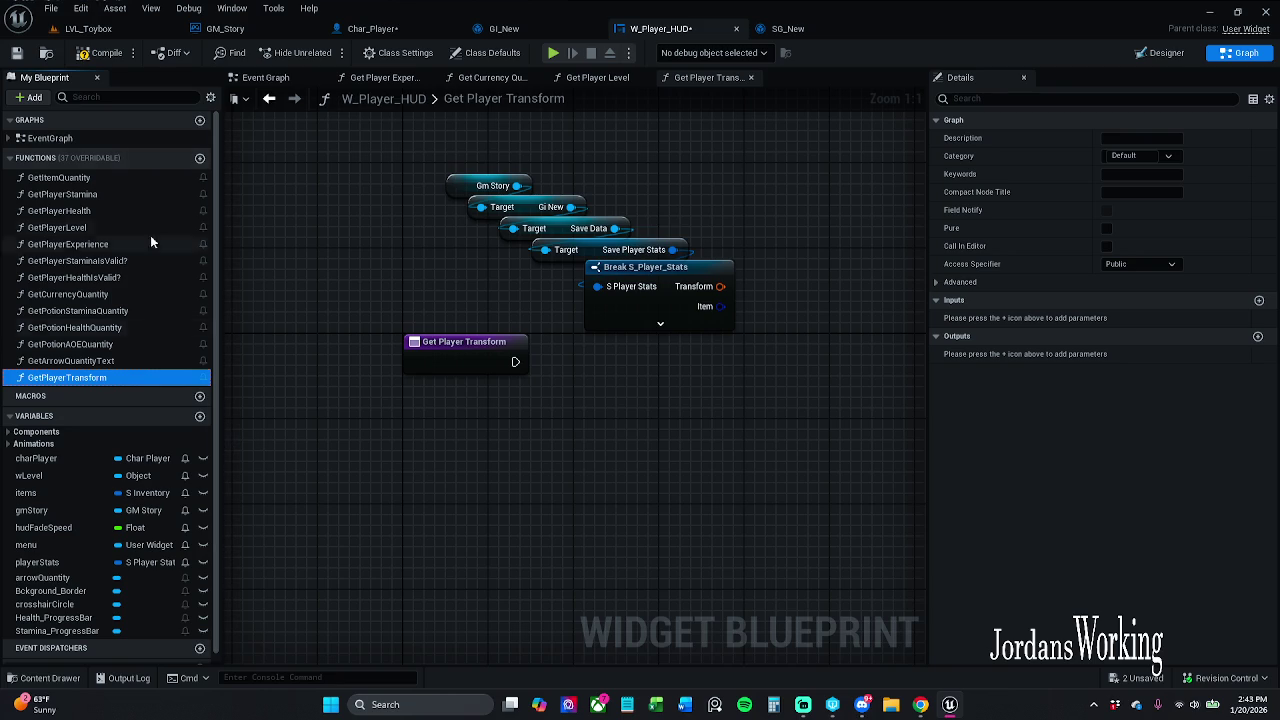
- Mark GetPlayerTransform as Pure and rearrange the pasted node chain near the entry node
left_click(1107, 229)
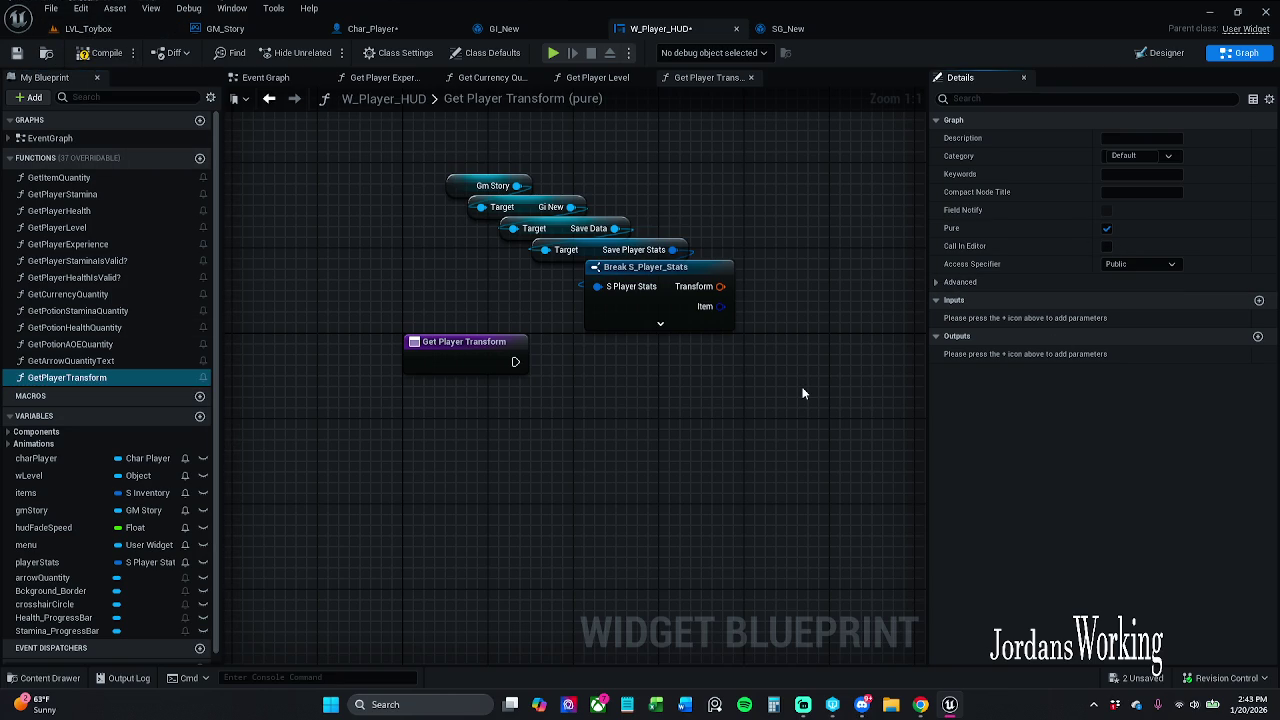
mouse_move(478, 232)
left_mouse_down()
mouse_move(679, 355)
mouse_move(631, 375)
mouse_move(599, 311)
left_mouse_up()
left_click(480, 452)
mouse_move(492, 431)
left_mouse_down()
mouse_move(515, 445)
mouse_move(728, 428)
left_mouse_up()
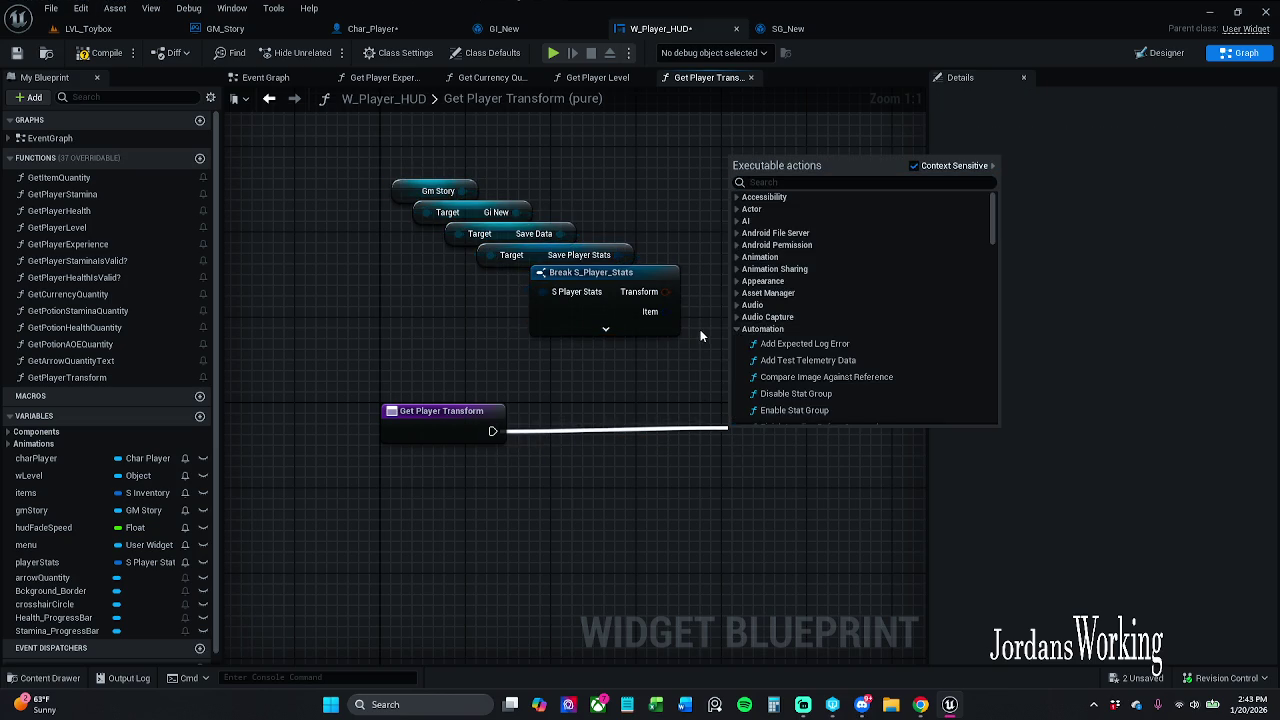
- In the Designer, change the arrows: text block's Text to 'Location:'
left_click(712, 352)
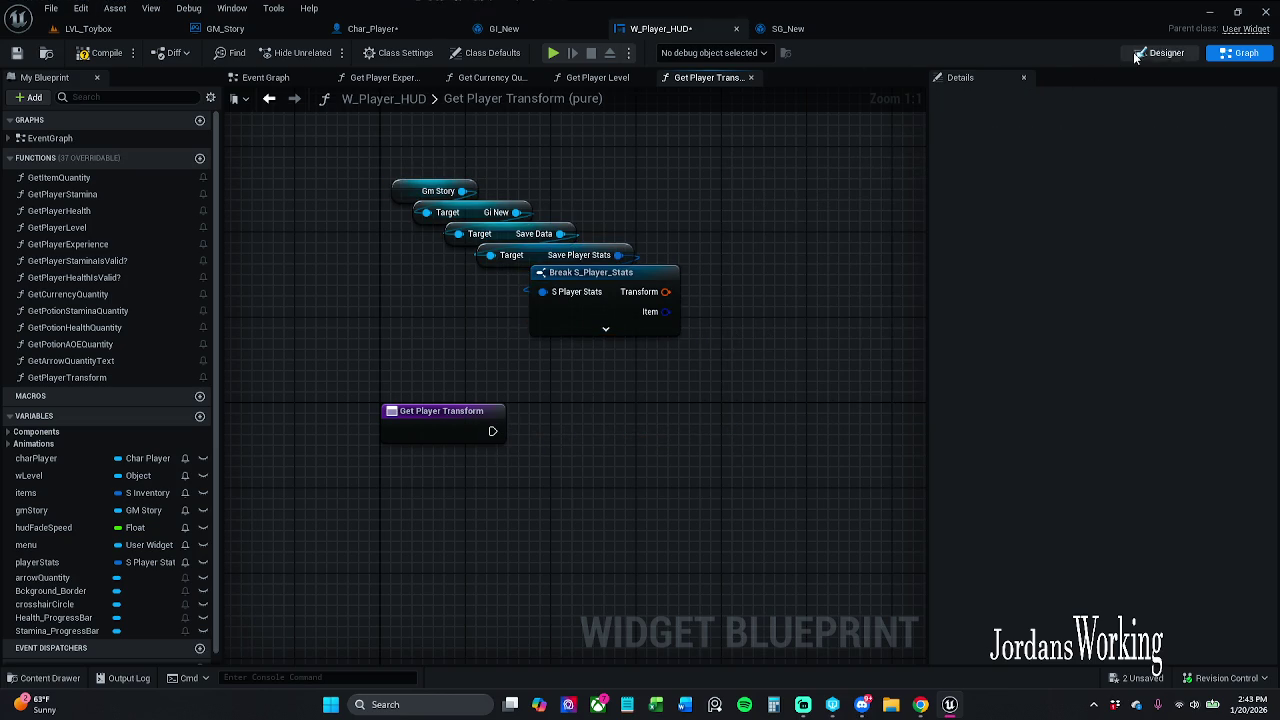
left_click(1160, 52)
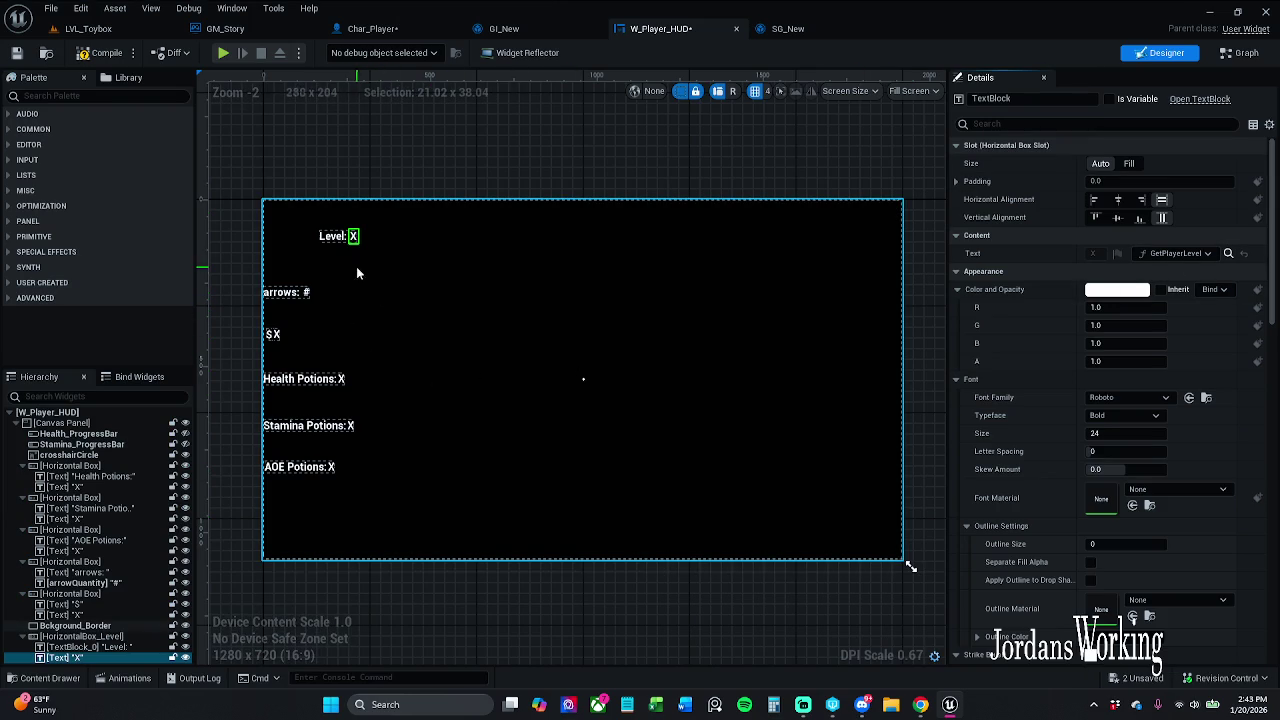
left_click(300, 293)
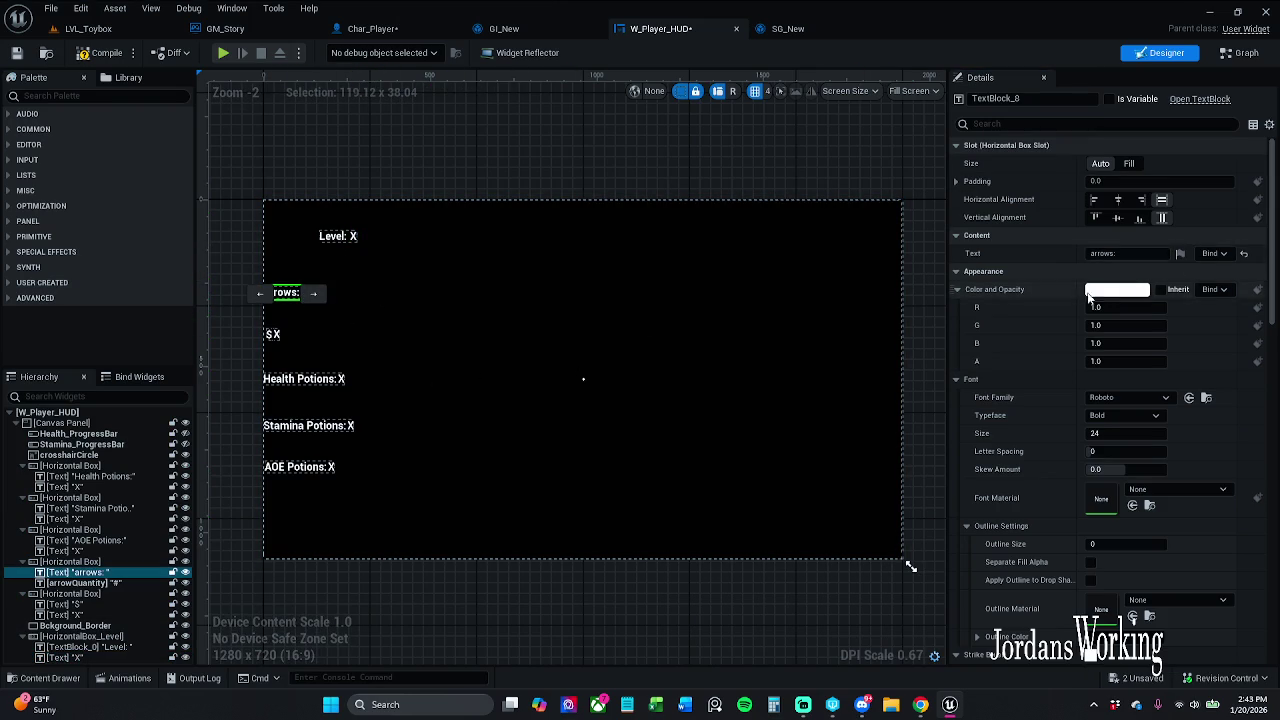
left_click(1132, 253)
type("Location:")
key("Return")
left_click(579, 193)
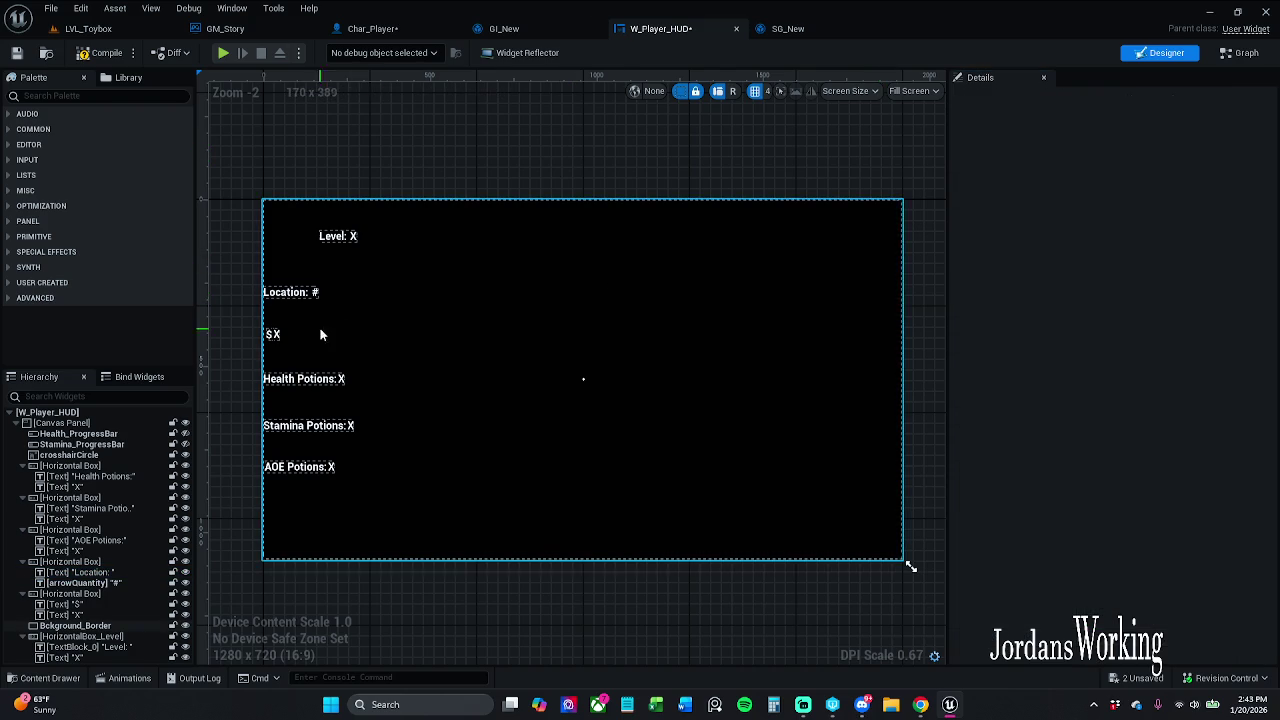
- Select the arrowQuantity text block and view its Text binding choices
left_click(316, 293)
left_click(315, 292)
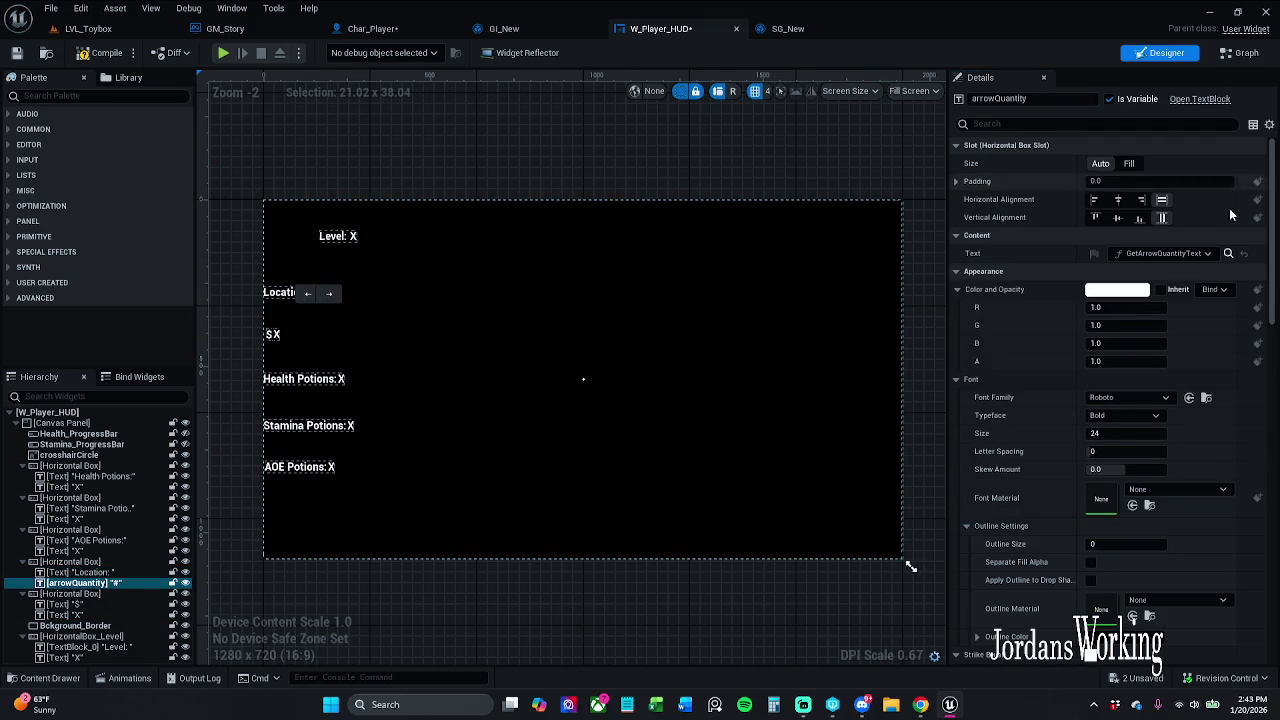
left_click(1165, 253)
mouse_move(1205, 494)
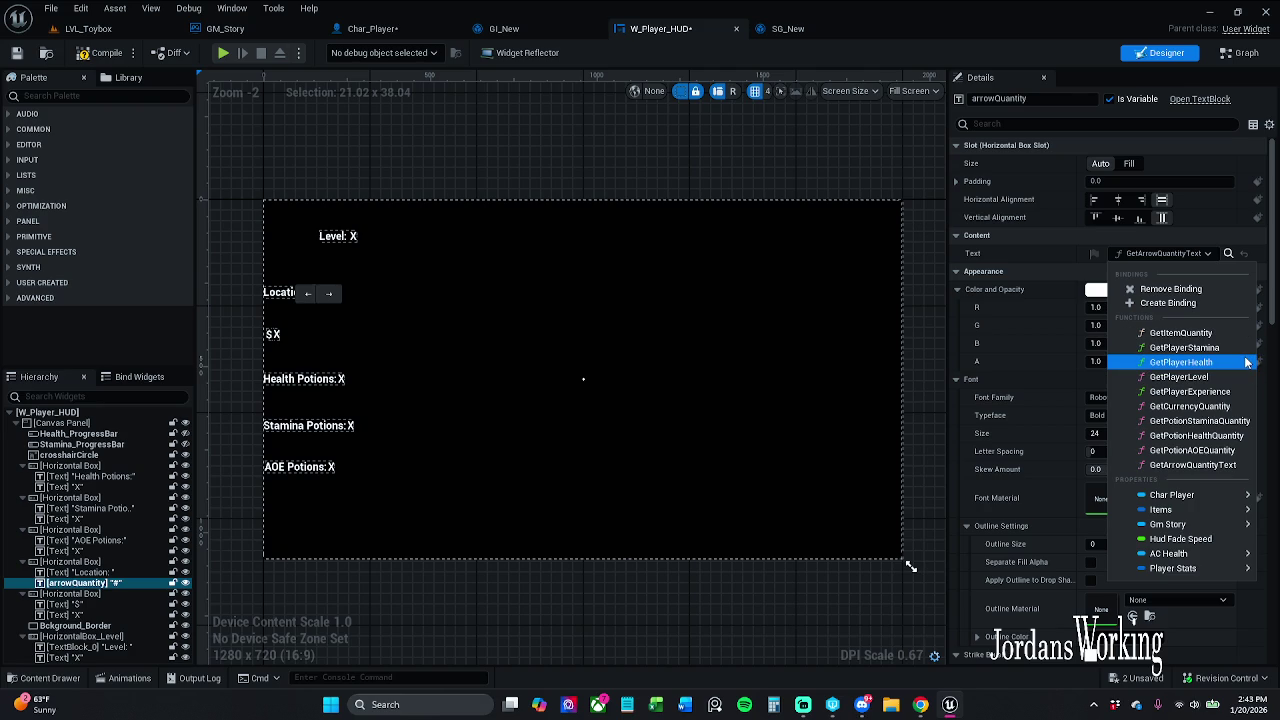
- Review the GetPlayerTransform function graph and select its entry node
left_click(1240, 52)
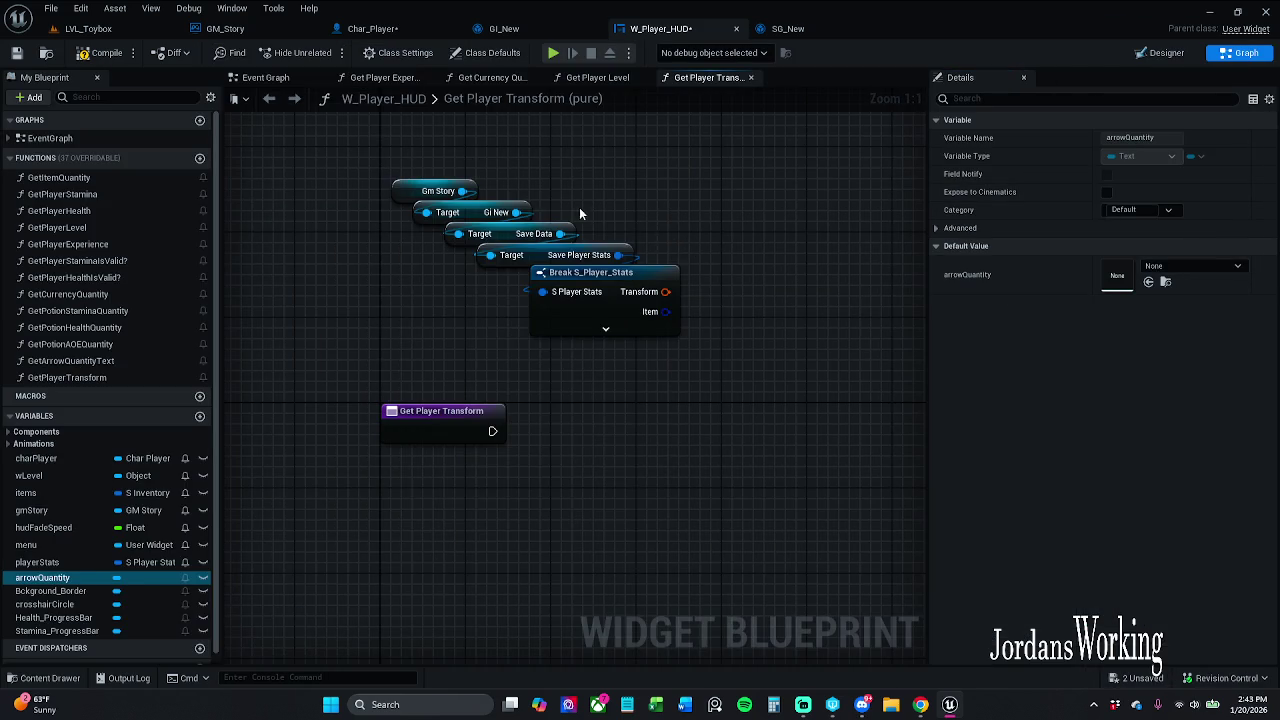
mouse_move(491, 166)
left_mouse_down()
mouse_move(671, 323)
mouse_move(757, 348)
left_mouse_up()
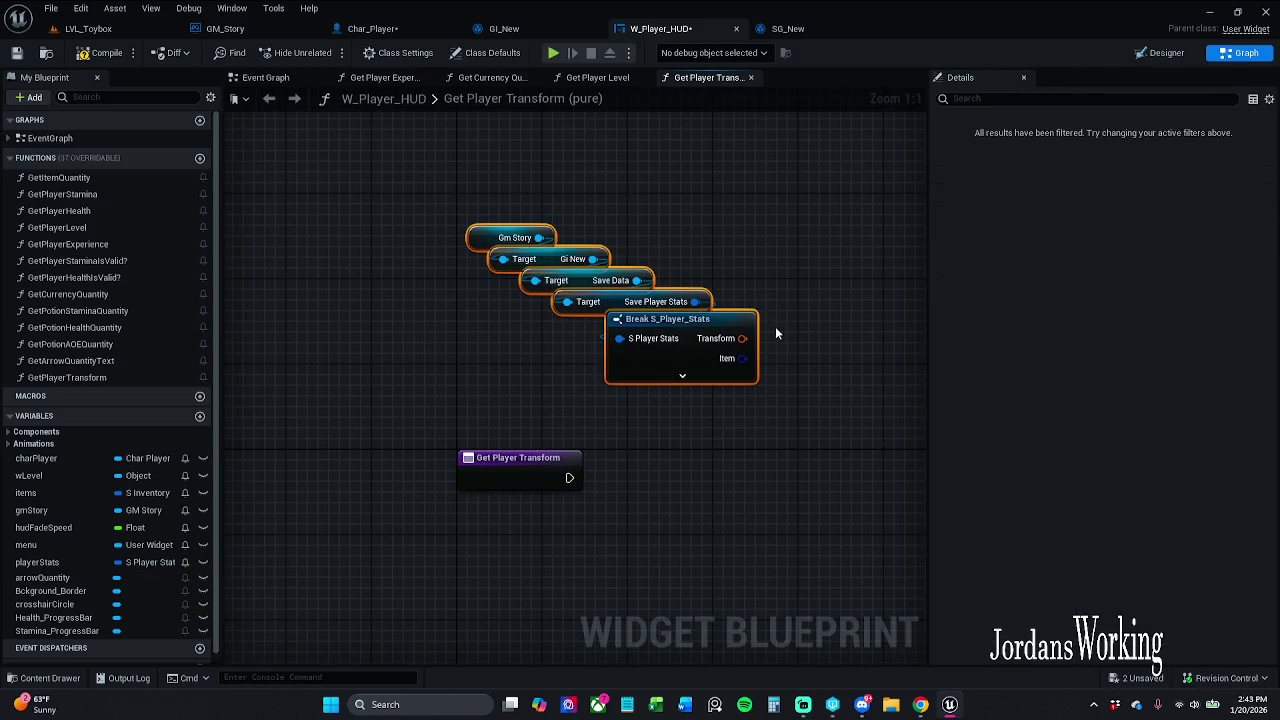
left_click(640, 422)
left_click(514, 463)
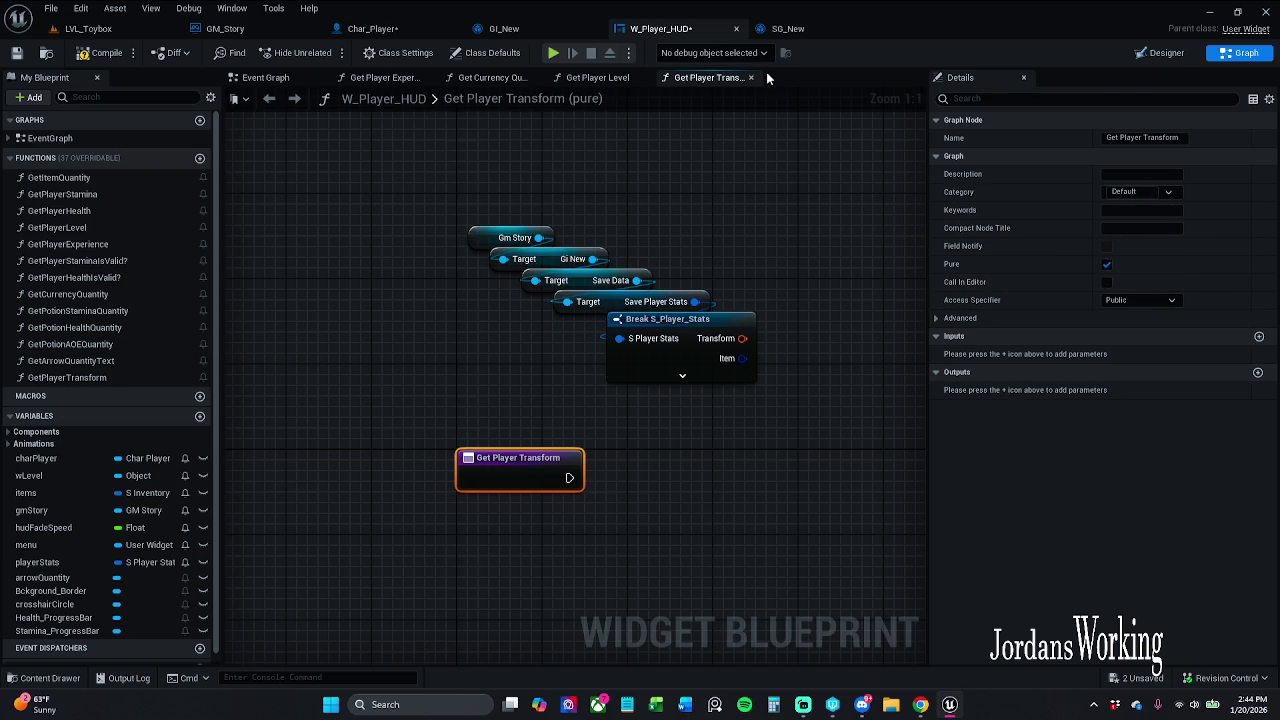
- Check the binding options on the Level value text block beside Level
left_click(1162, 53)
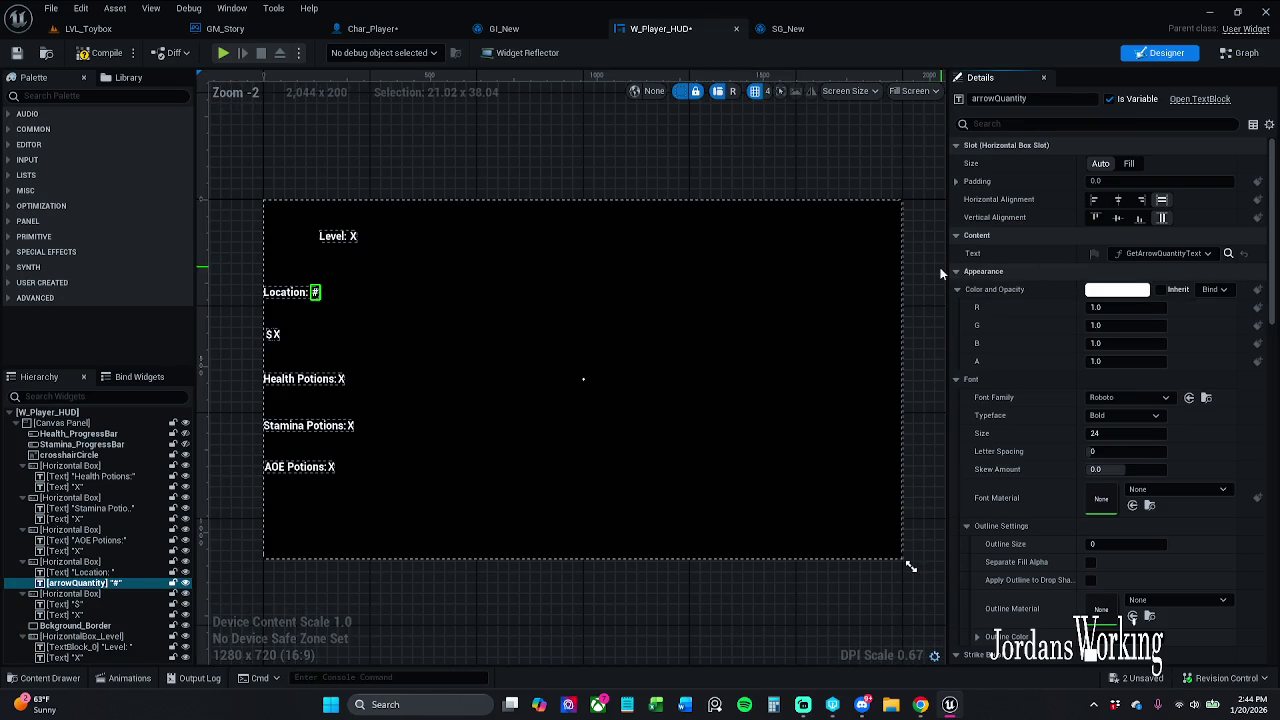
left_click(355, 239)
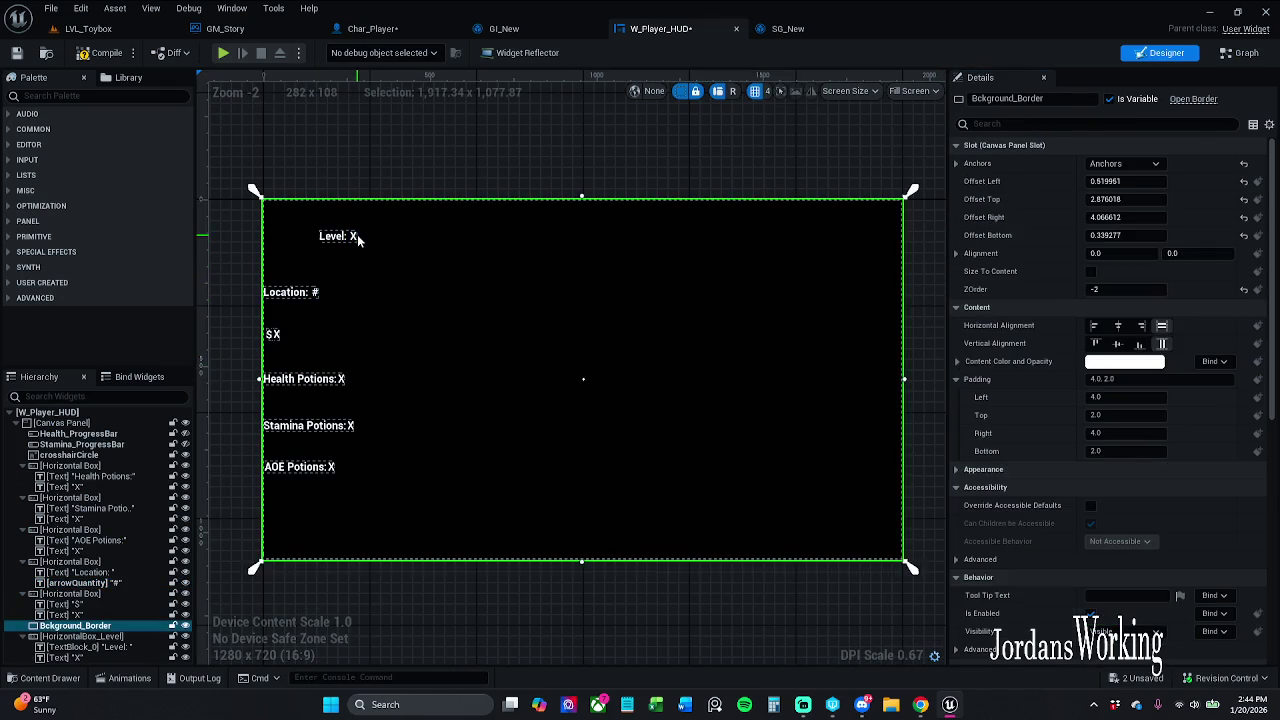
left_click(355, 240)
left_click(1180, 253)
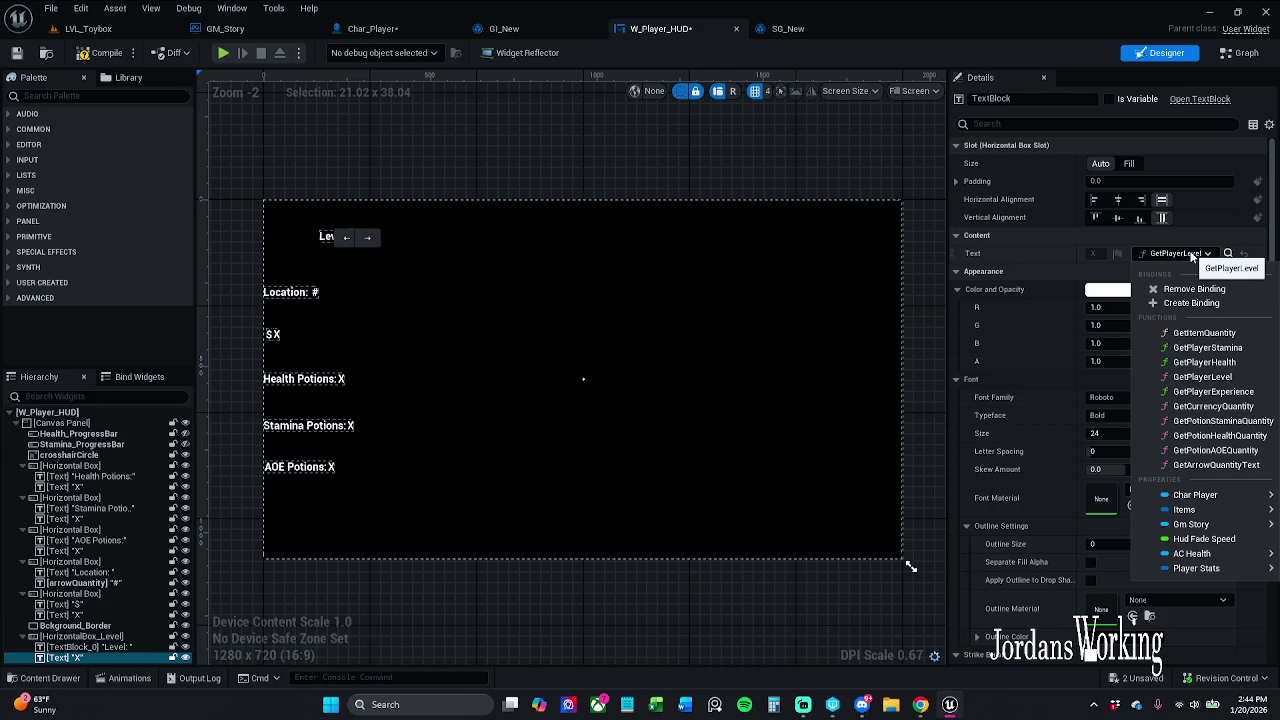
left_click(791, 233)
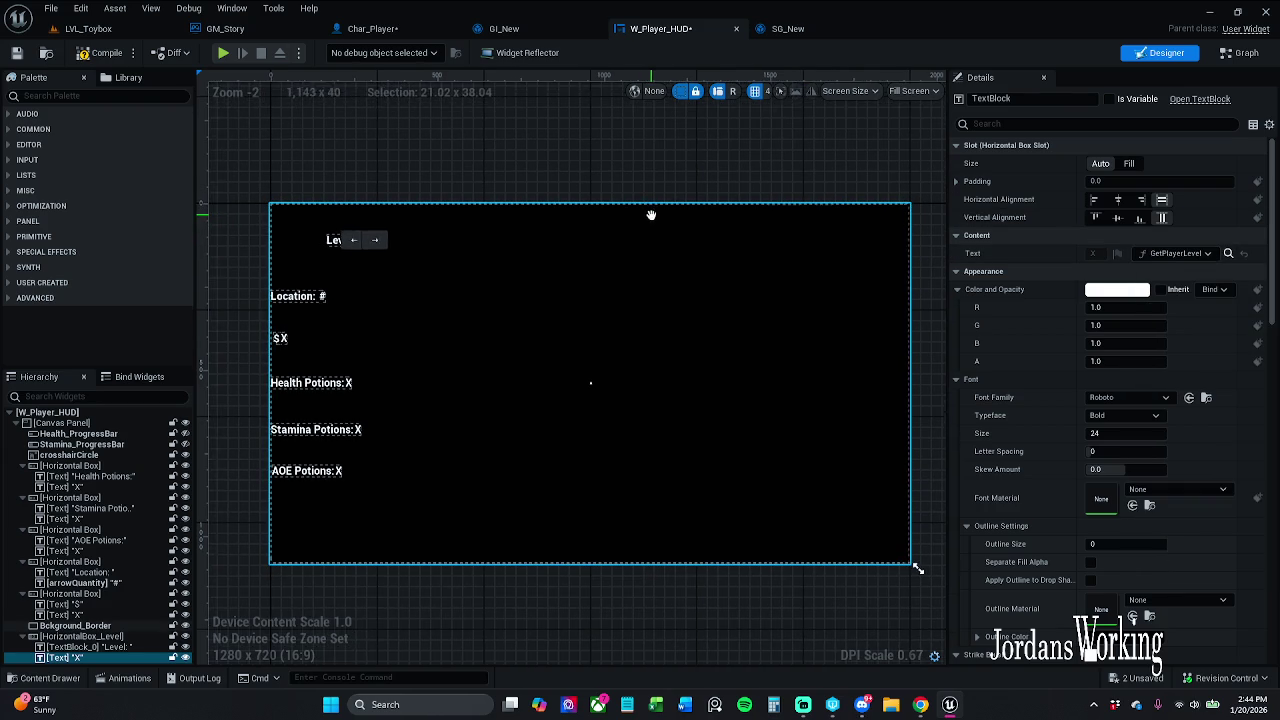
- Create a new binding function for the # value beside Location:
left_click(324, 303)
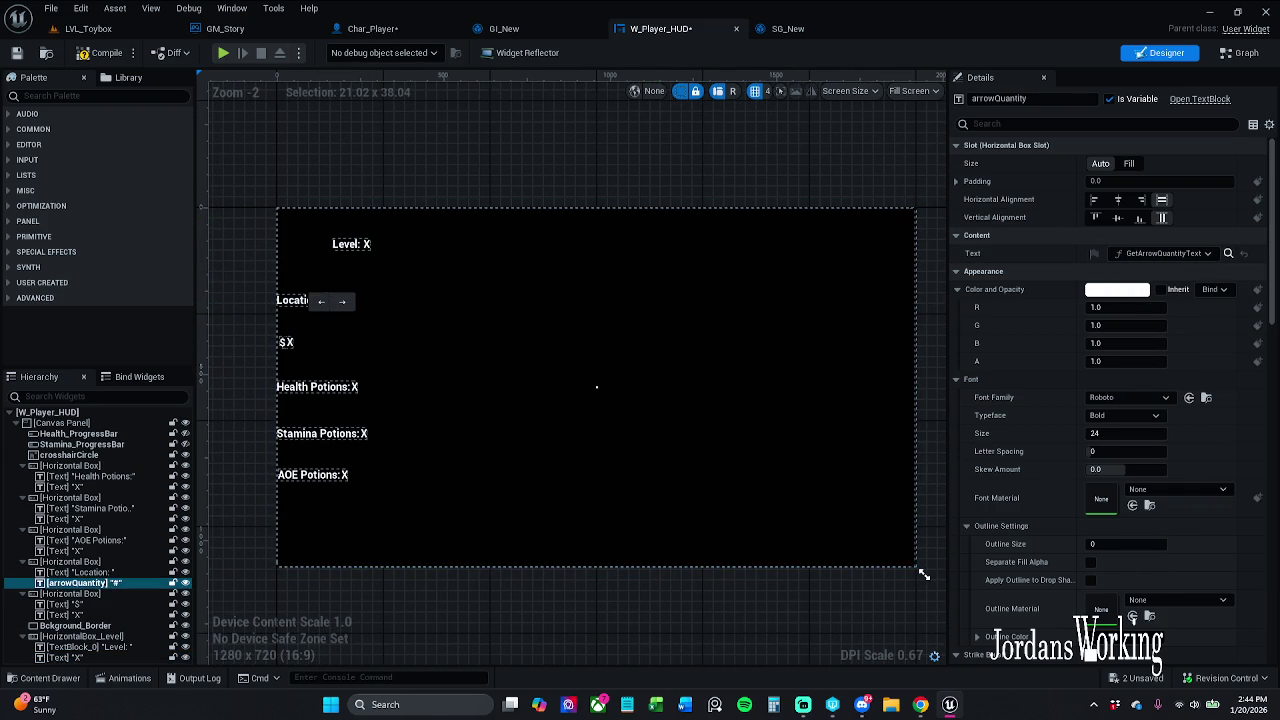
left_click(1203, 256)
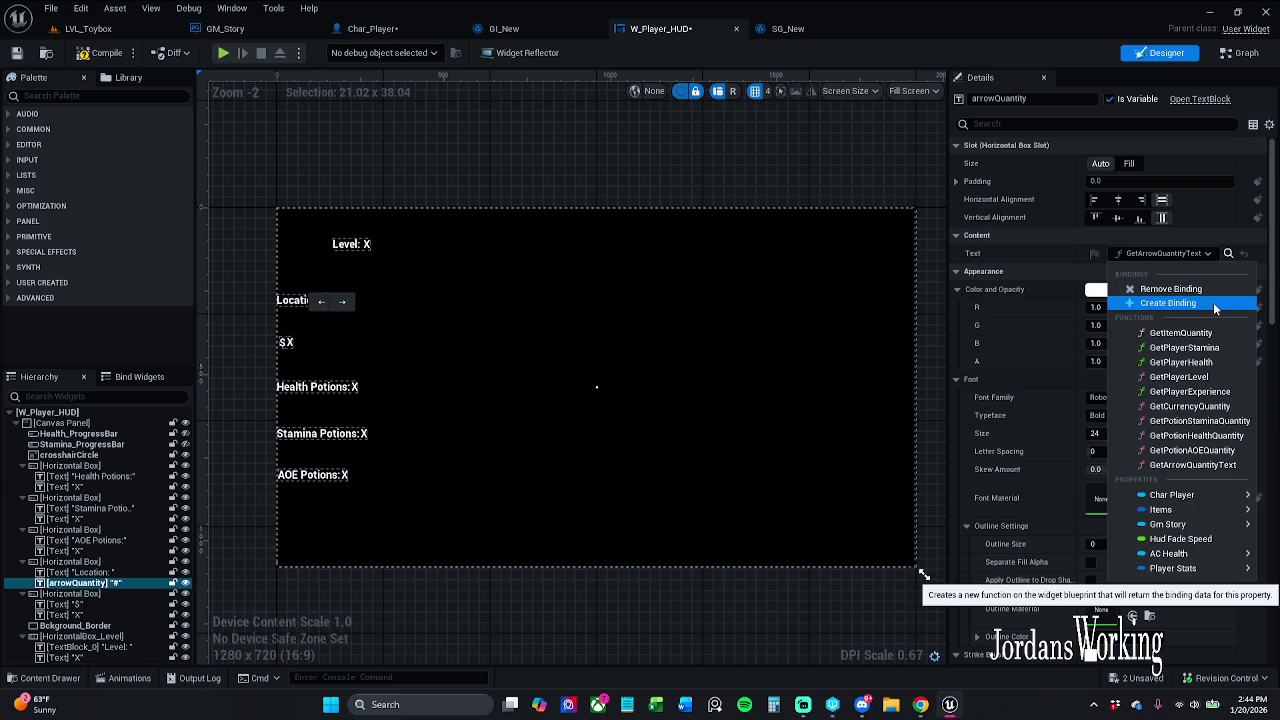
left_click(1213, 303)
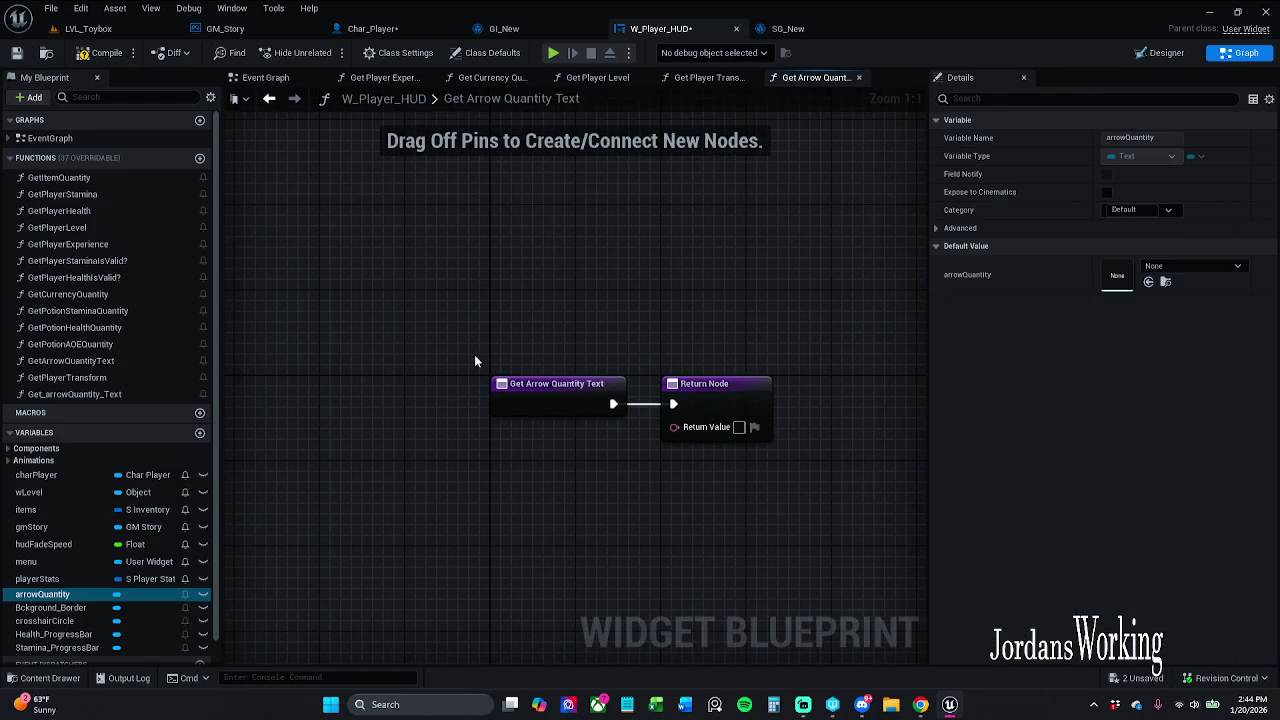
- Paste the GmStory to Break S_Player_Stats chain into the Get_arrowQuantity_Text binding function
left_click_drag(648, 376, 869, 376)
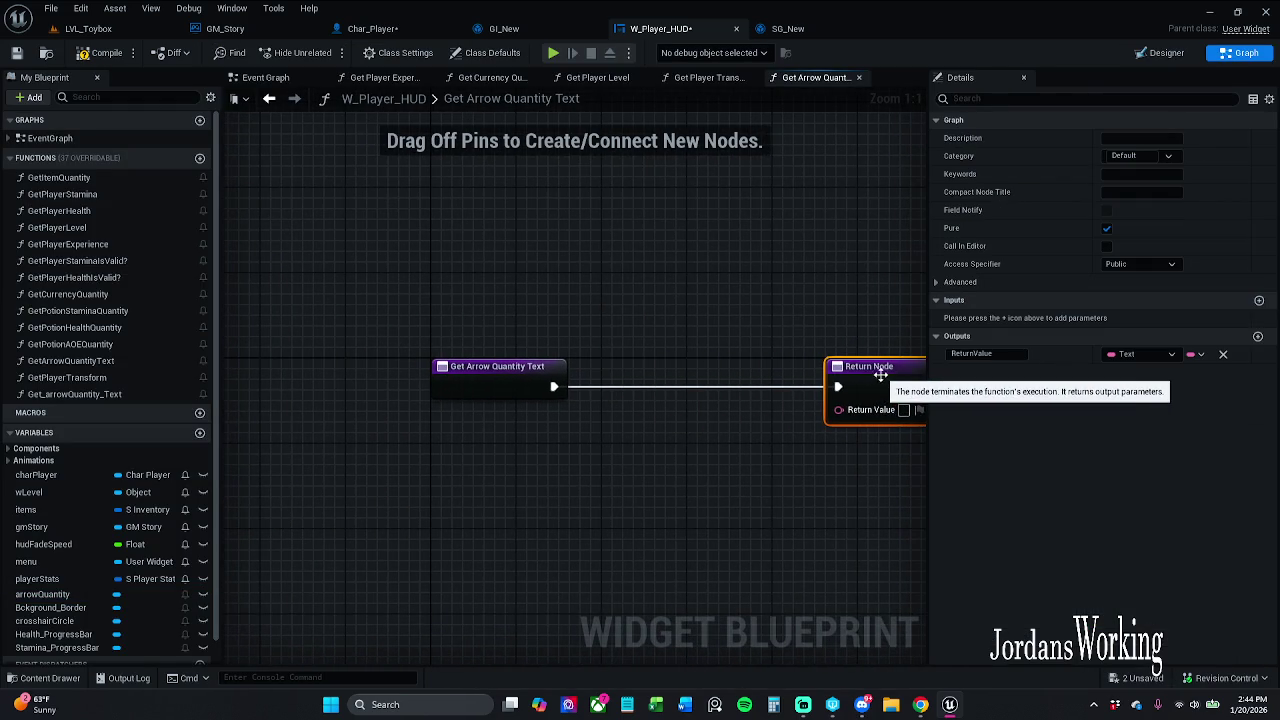
scroll(531, 426, "down", 2)
left_click(536, 423)
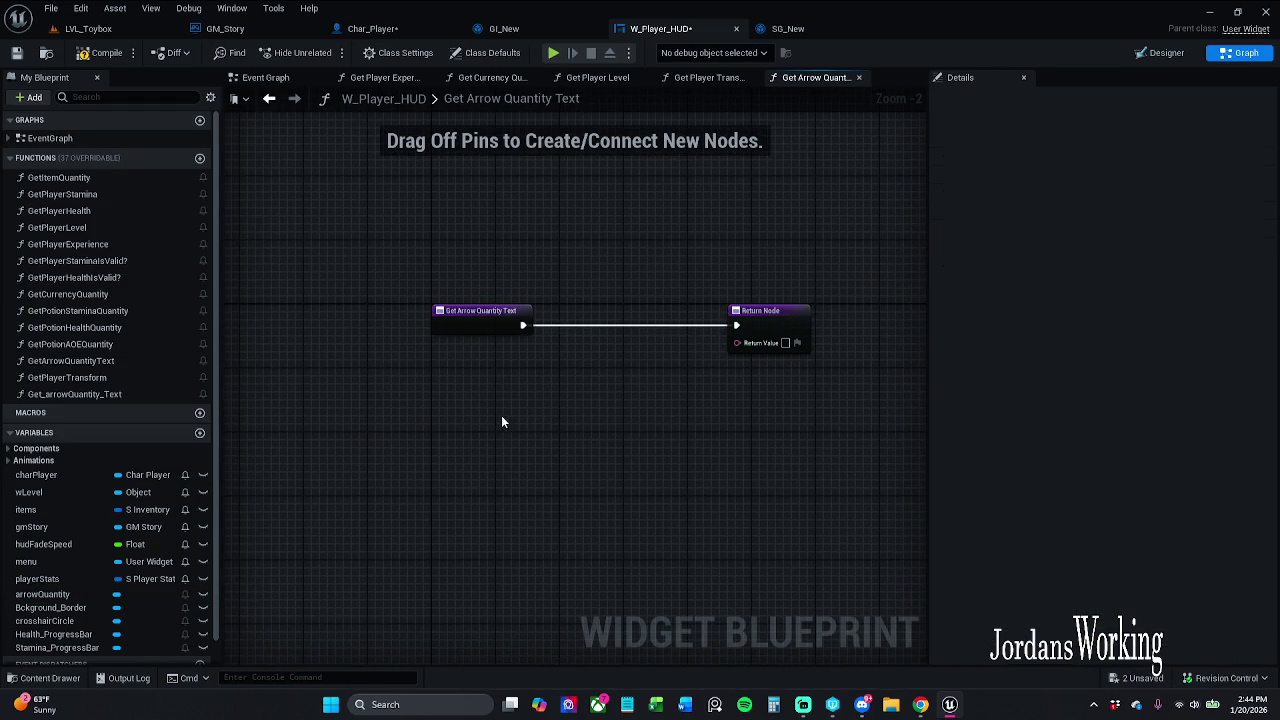
key("ctrl+v")
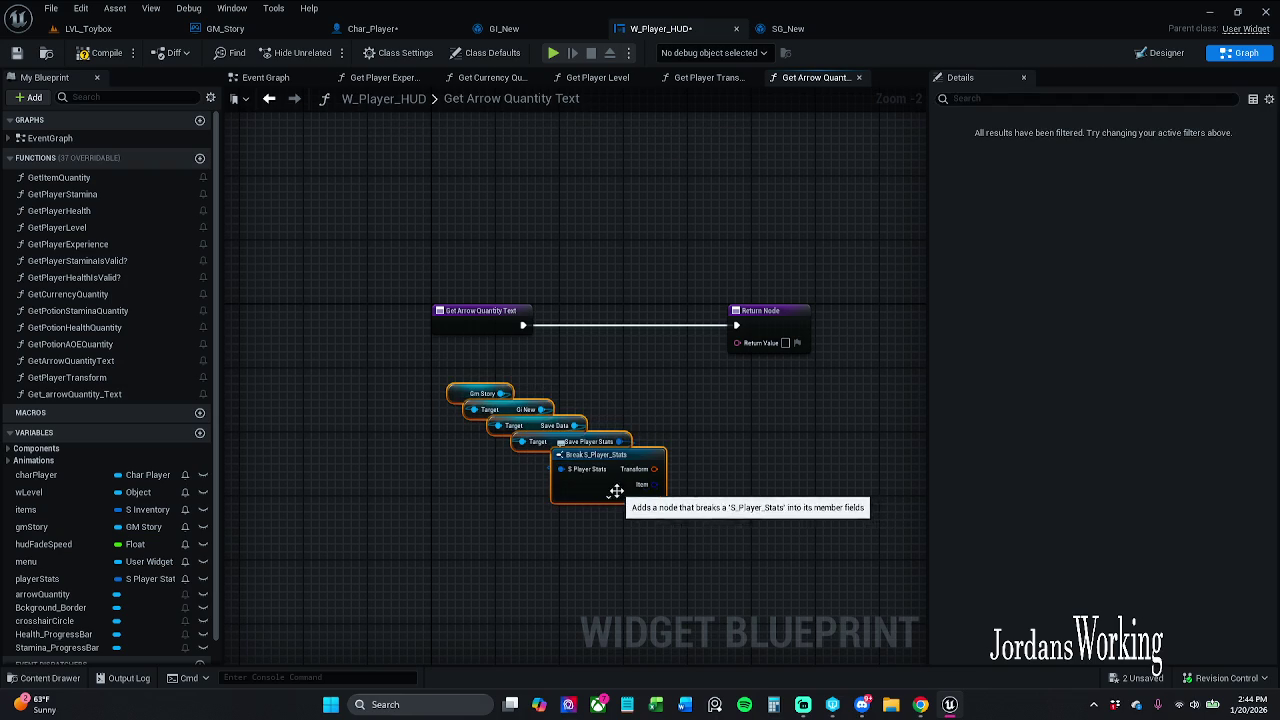
left_click_drag(615, 490, 534, 481)
- Wire Break S_Player_Stats Transform through text conversion to Return Value and save the widget
left_click(528, 488)
left_click_drag(704, 436, 648, 445)
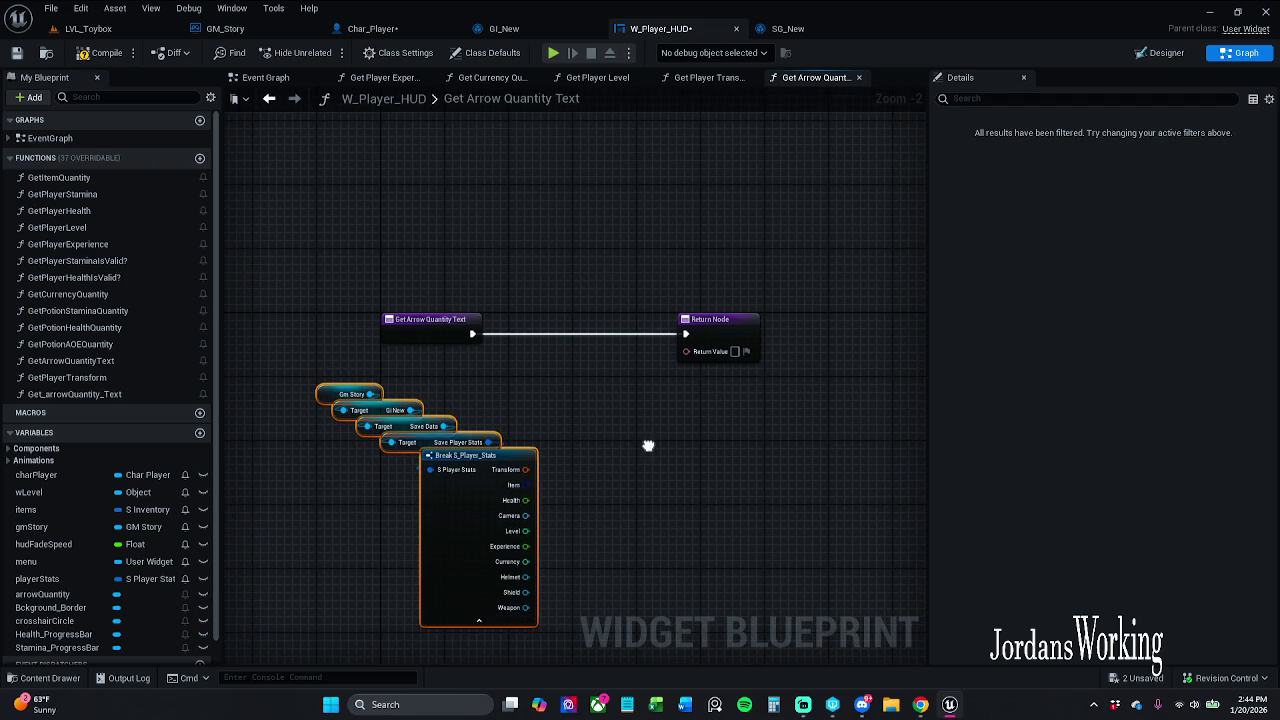
mouse_move(514, 497)
left_mouse_down()
mouse_move(498, 489)
mouse_move(715, 352)
left_mouse_up()
left_click_drag(575, 392, 630, 400)
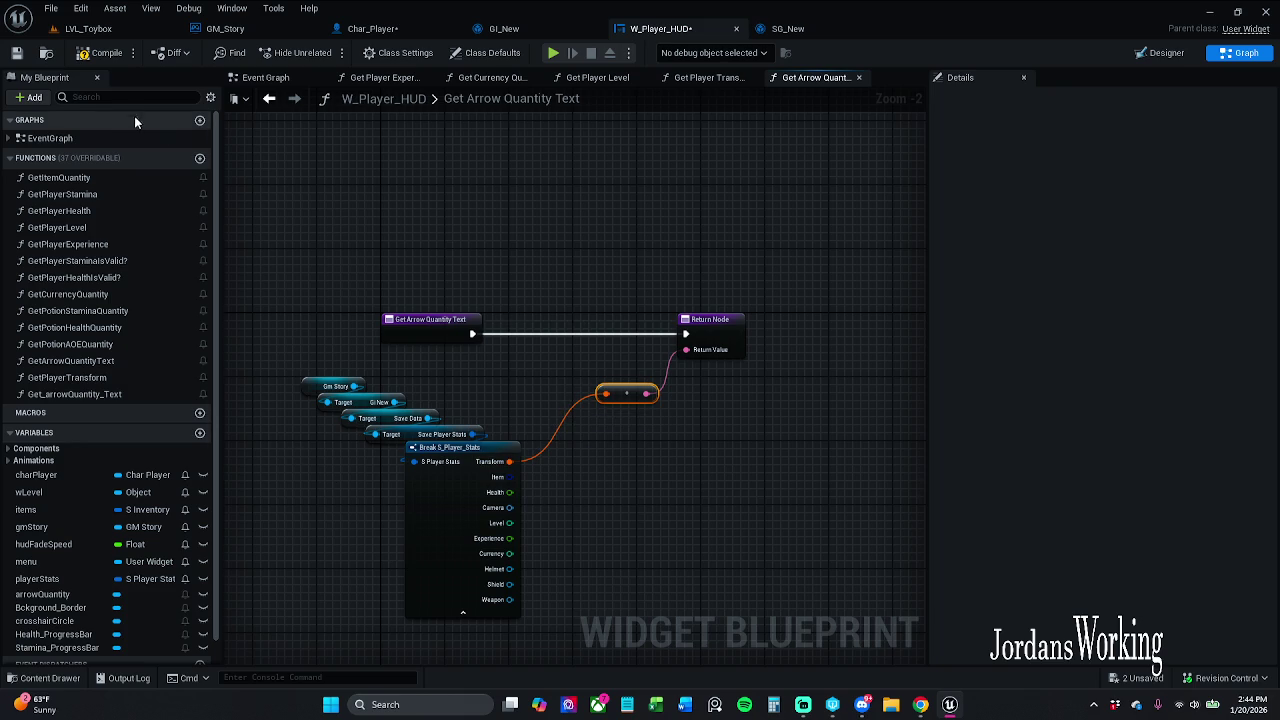
left_click(17, 53)
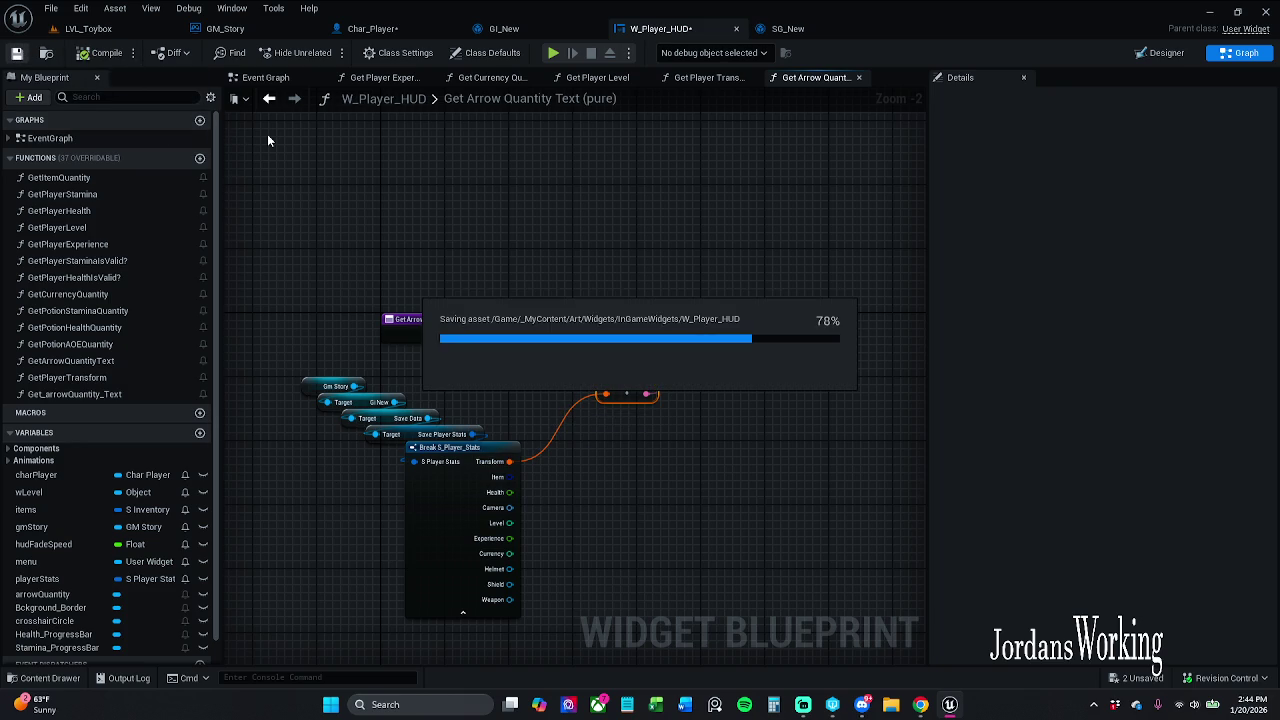
left_click(140, 30)
- Play-test LVL_Toybox twice, running the character through crates to collect money
left_click(328, 54)
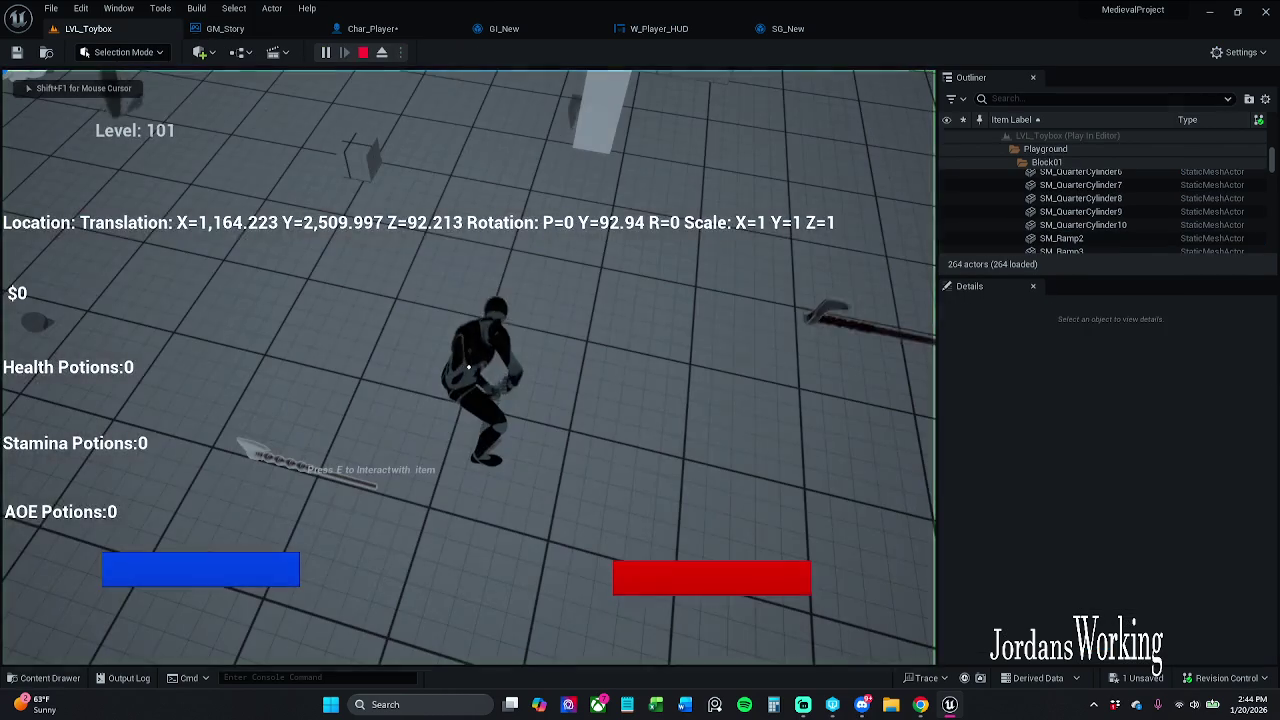
key("w")
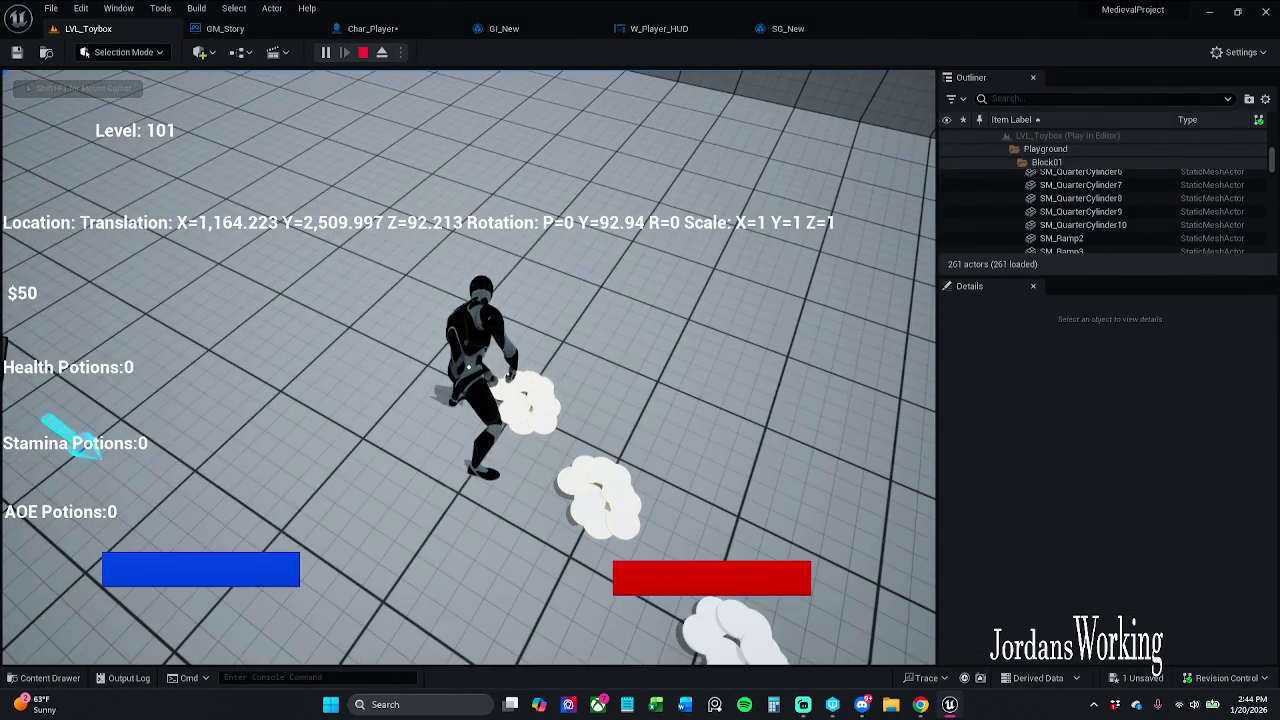
key("Escape")
left_click_drag(470, 360, 450, 480)
left_click(325, 52)
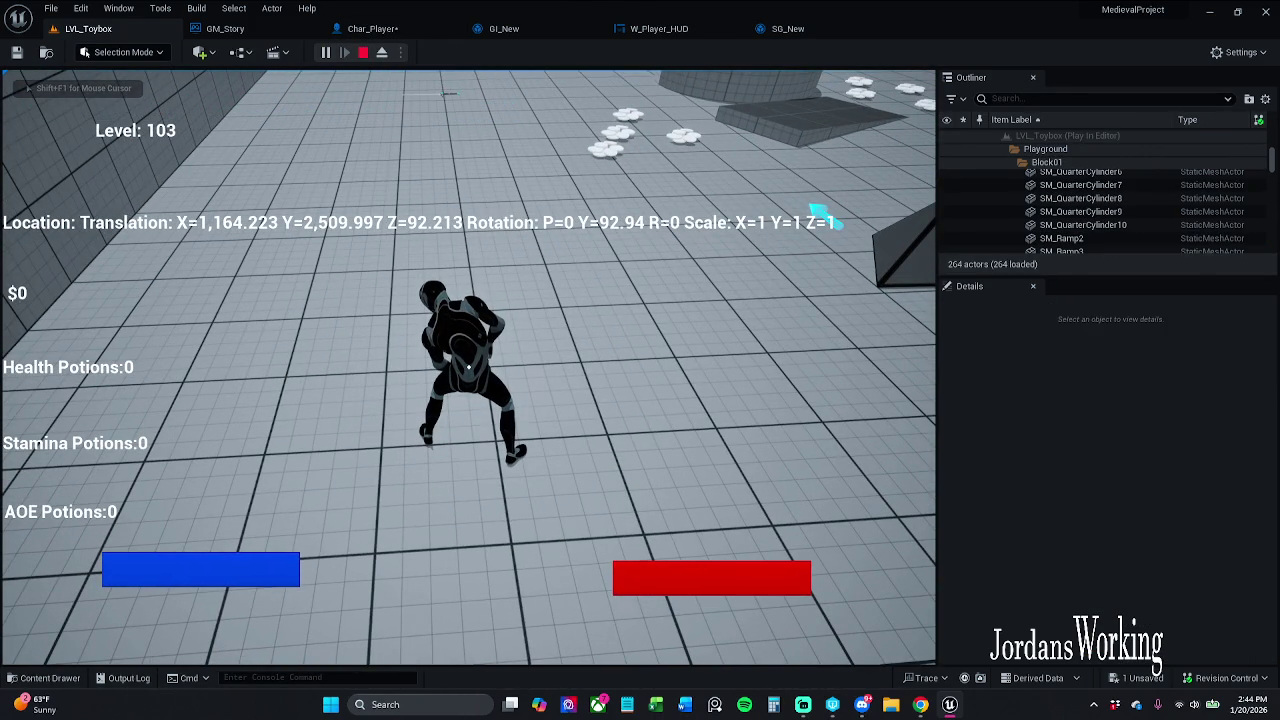
key("w")
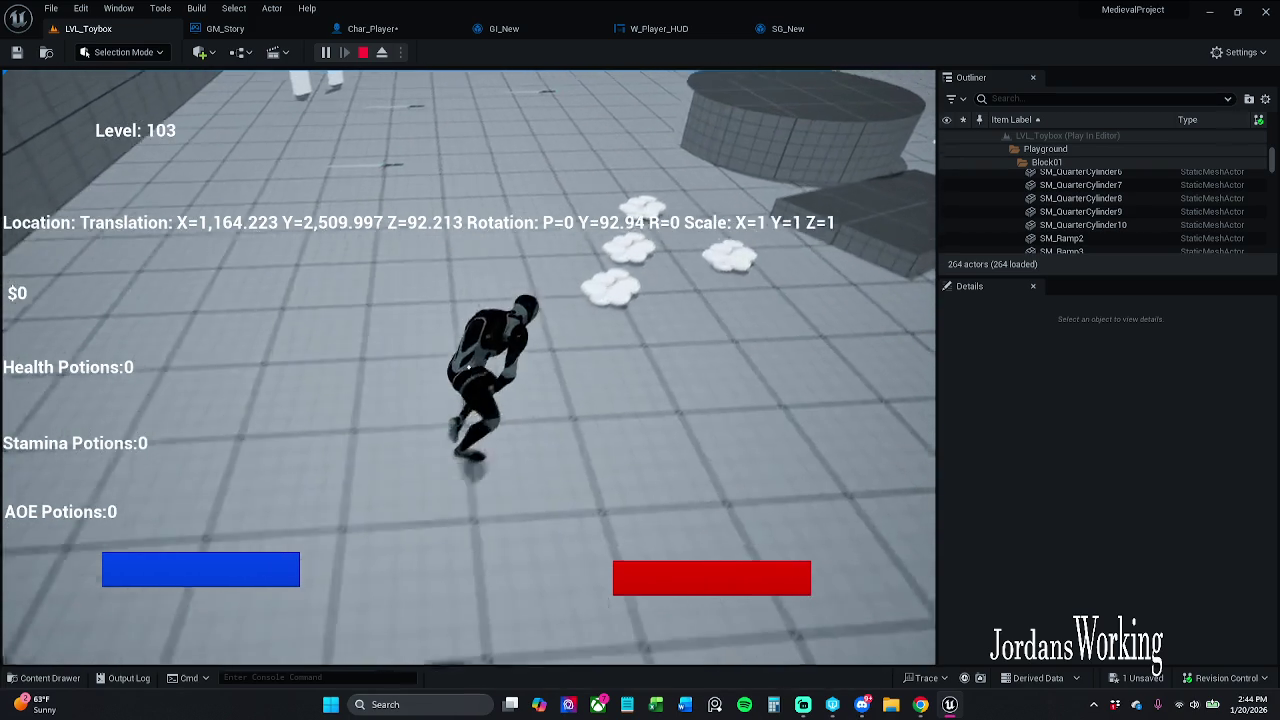
key("shift+F1")
key("Escape")
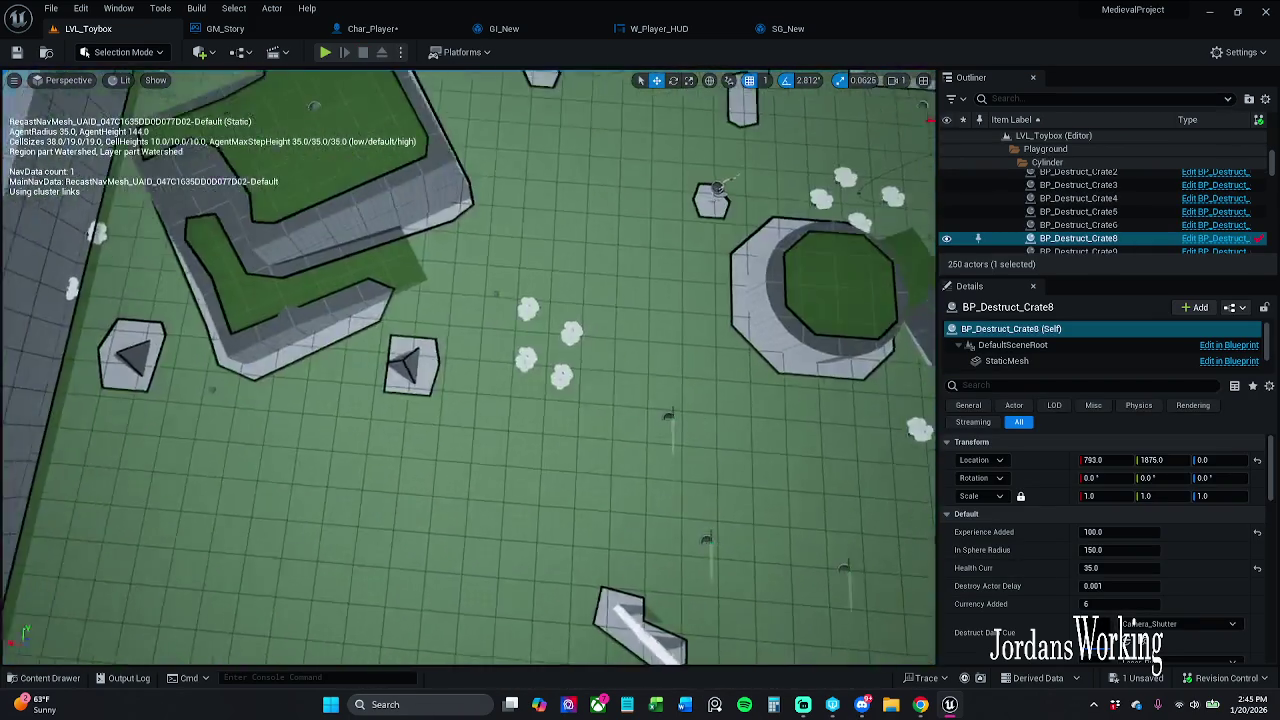
key("s")
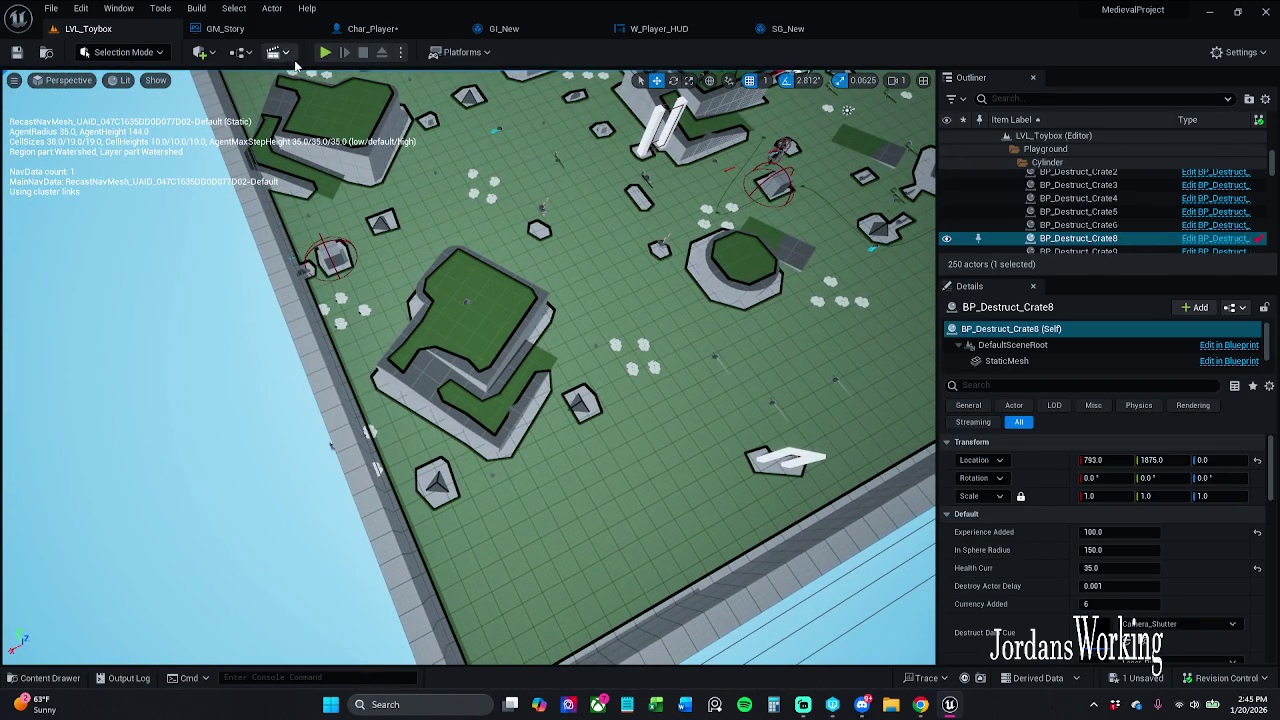
- Play-test once more toward the pickup items, then open Char_Player's Event Graph
left_click(327, 53)
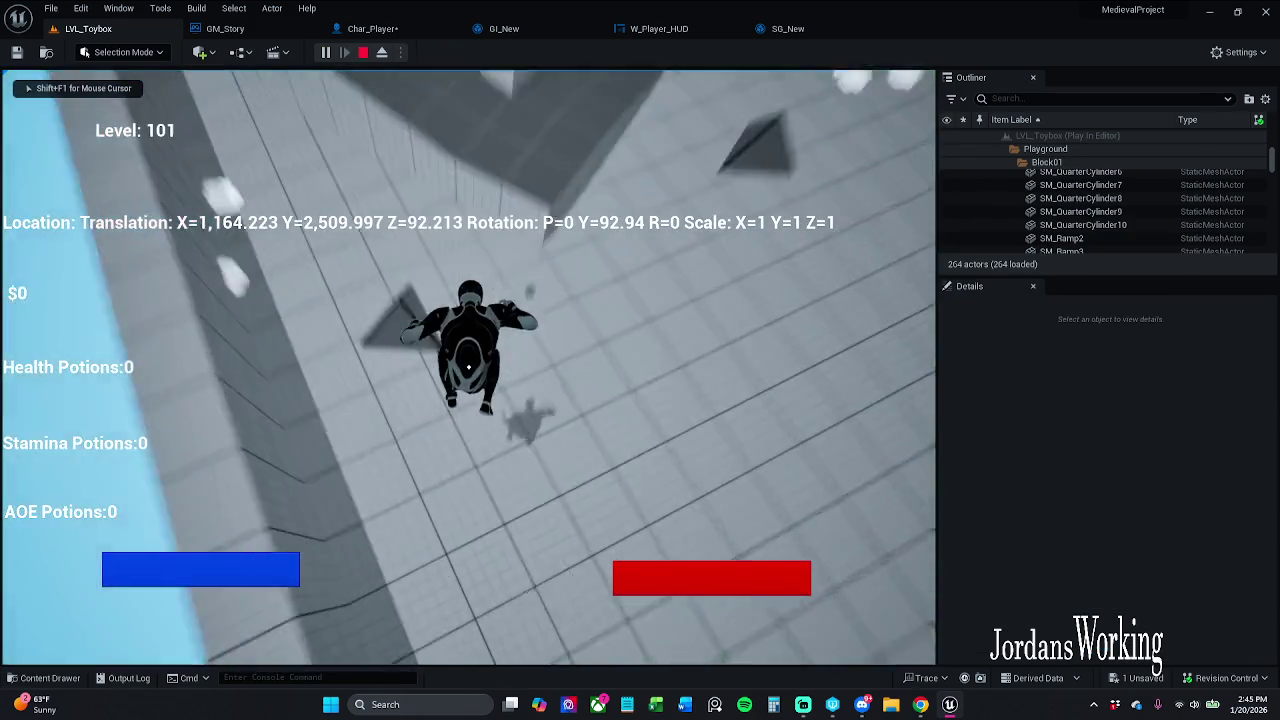
key("w")
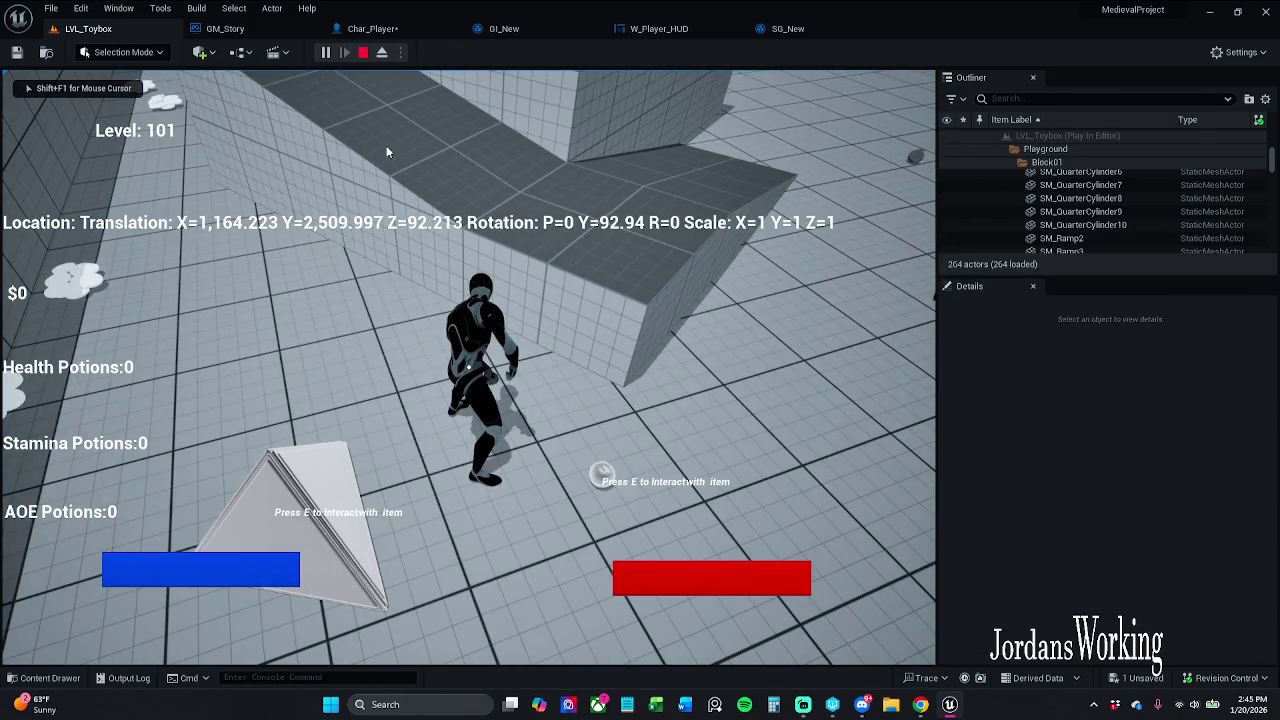
key("Escape")
left_click(372, 28)
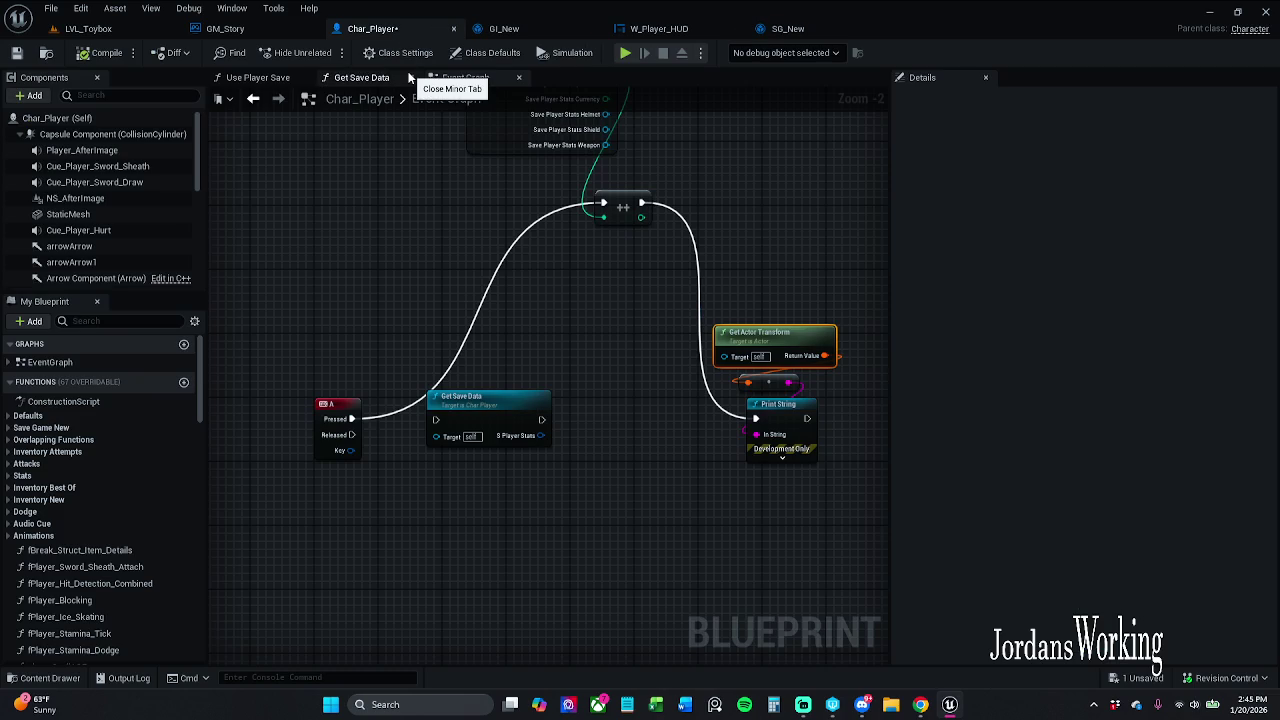
- In Get Arrow Quantity Text, add a Get Actor Of Class node set to Char Player
left_click(568, 279)
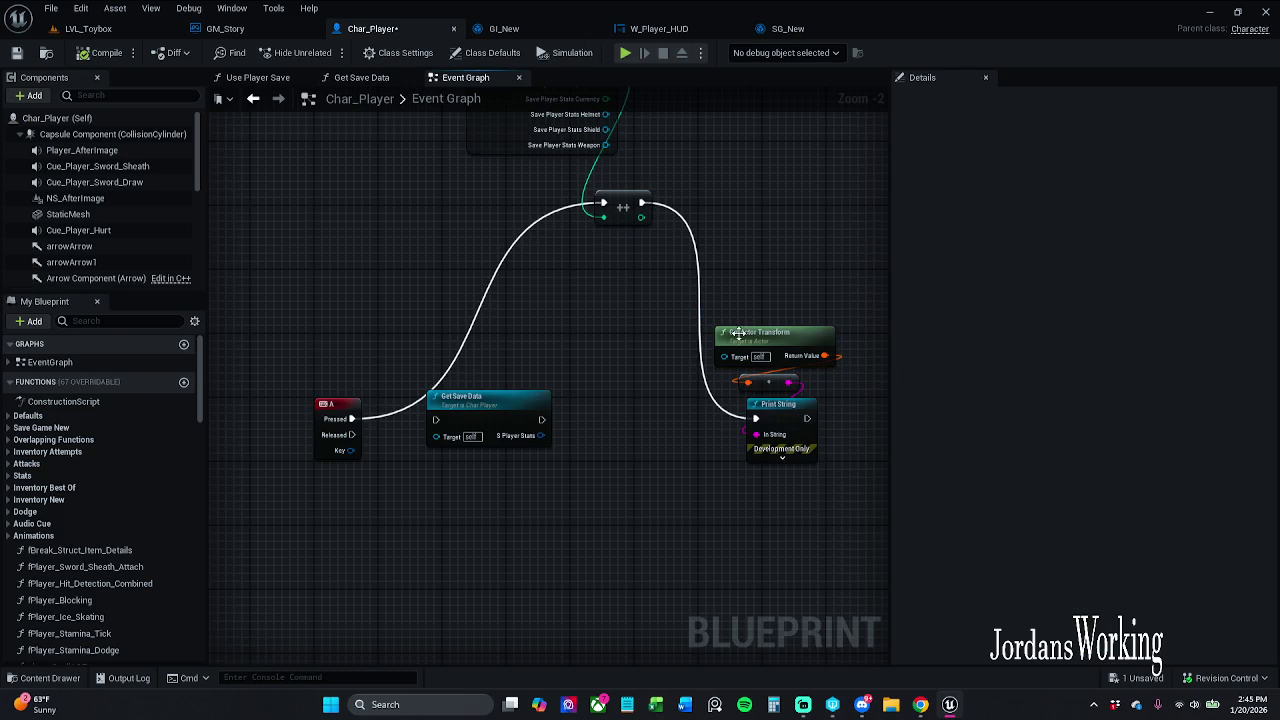
left_click(676, 34)
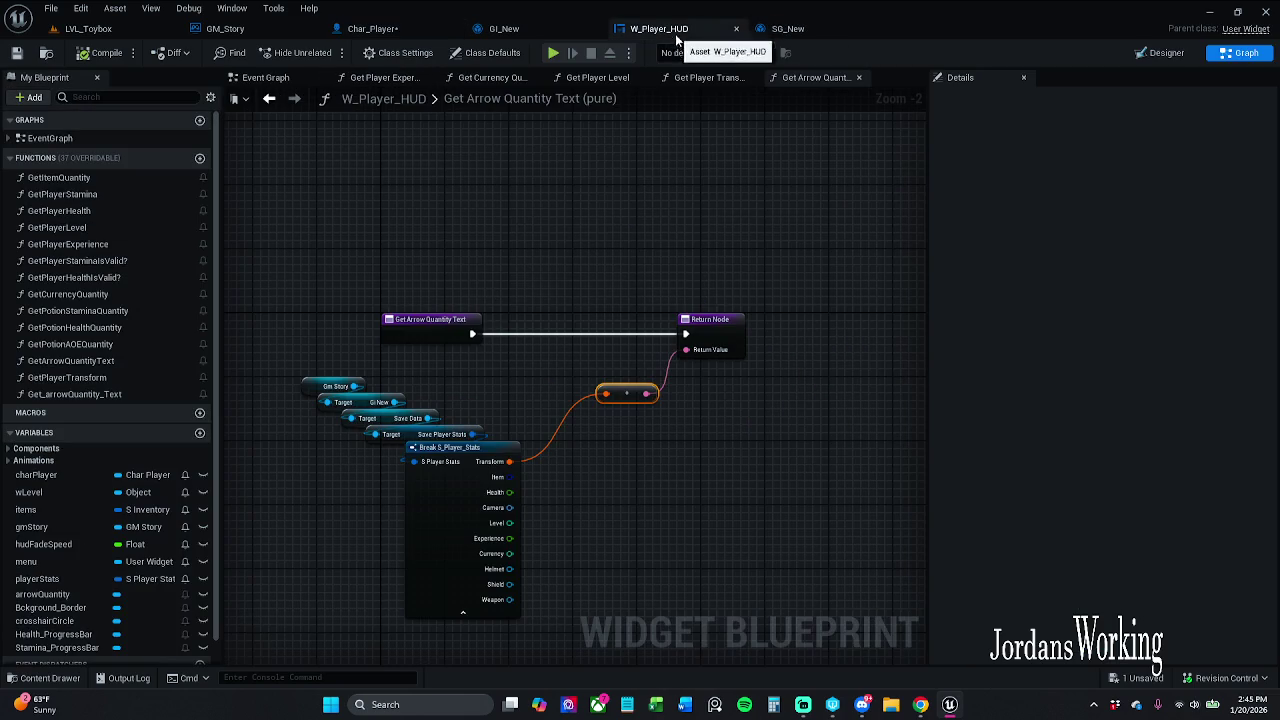
mouse_move(608, 394)
left_mouse_down()
mouse_move(622, 377)
mouse_move(628, 455)
left_mouse_up()
type("get actor tra")
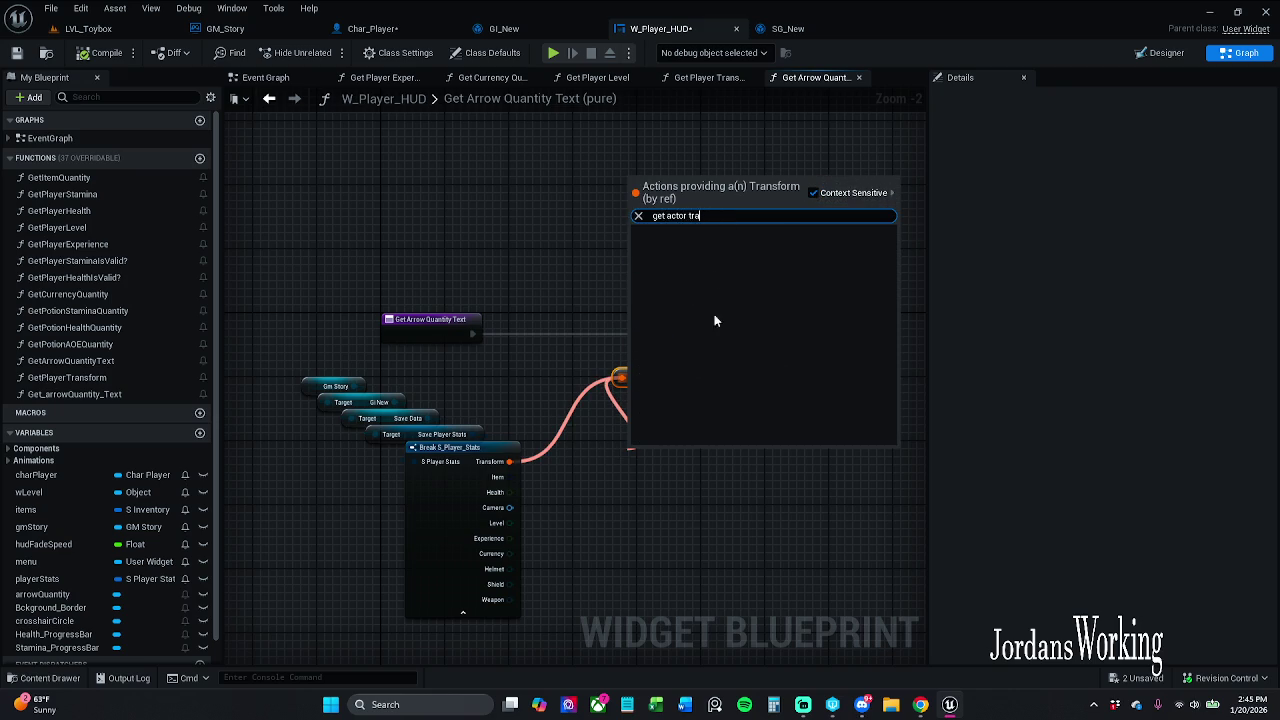
left_click(652, 505)
right_click(643, 429)
type("get act")
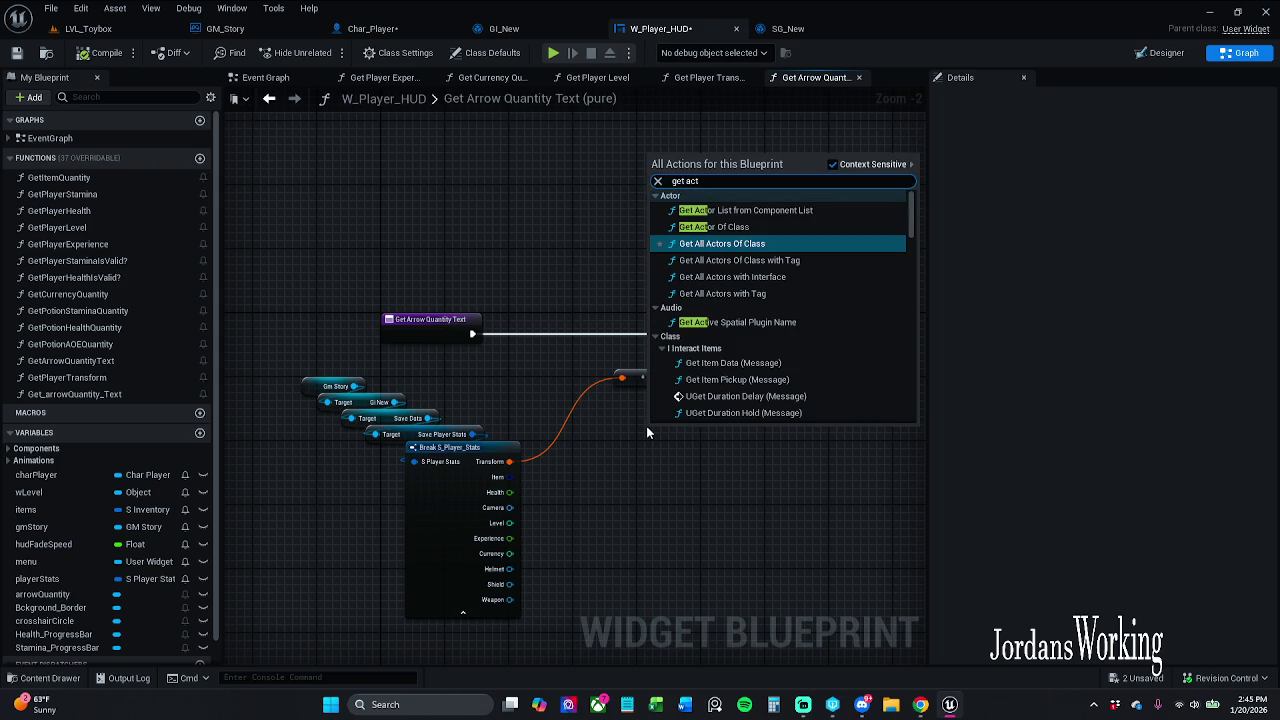
type("or ")
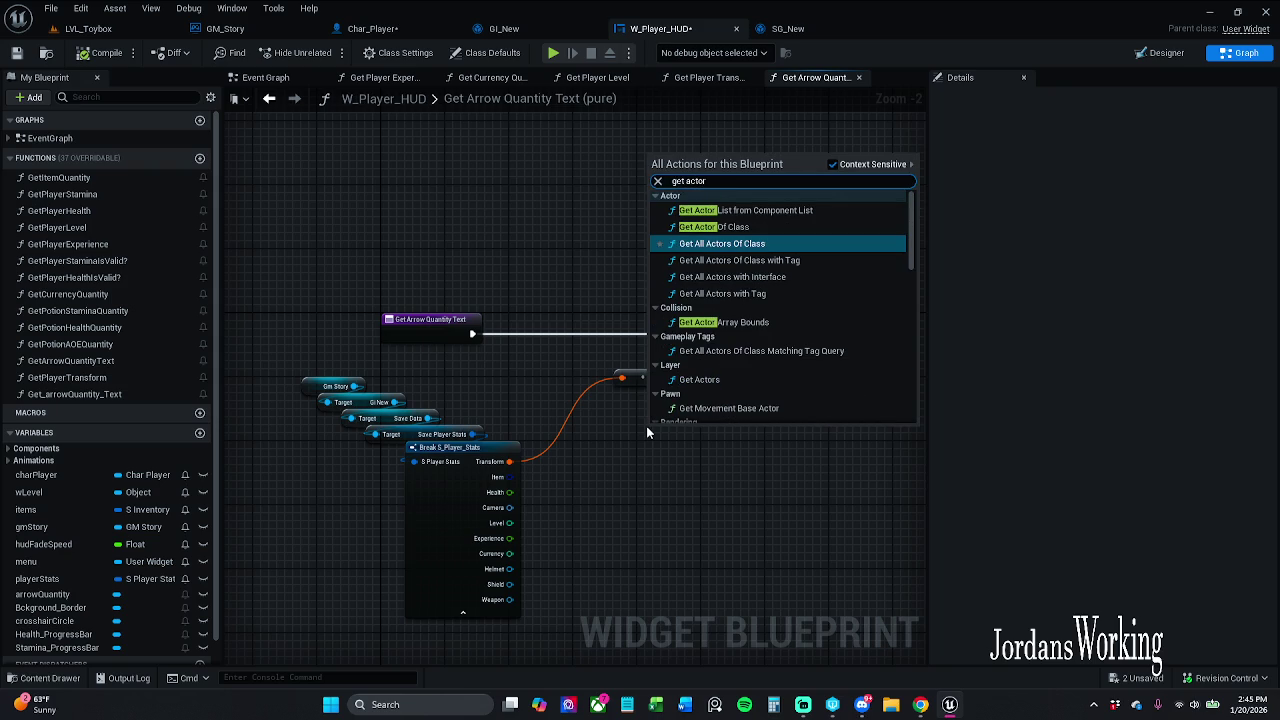
type("tr")
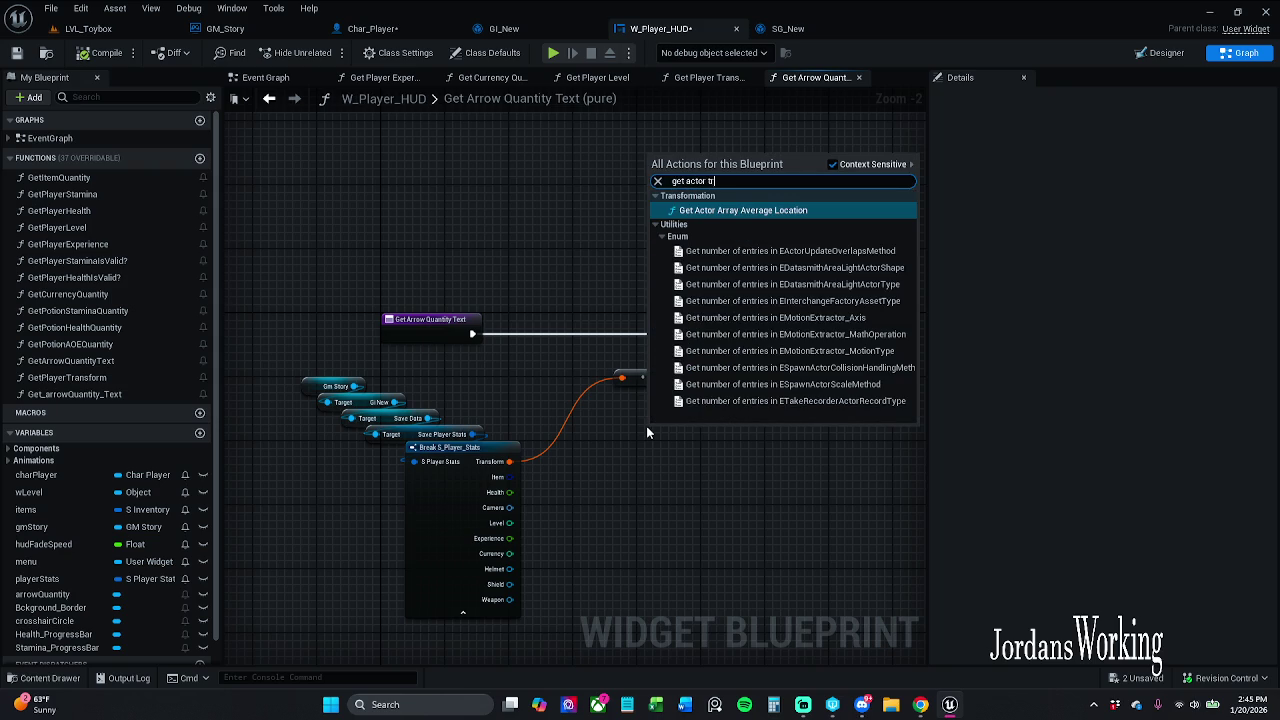
key("BackSpace")
key("BackSpace")
key("BackSpace")
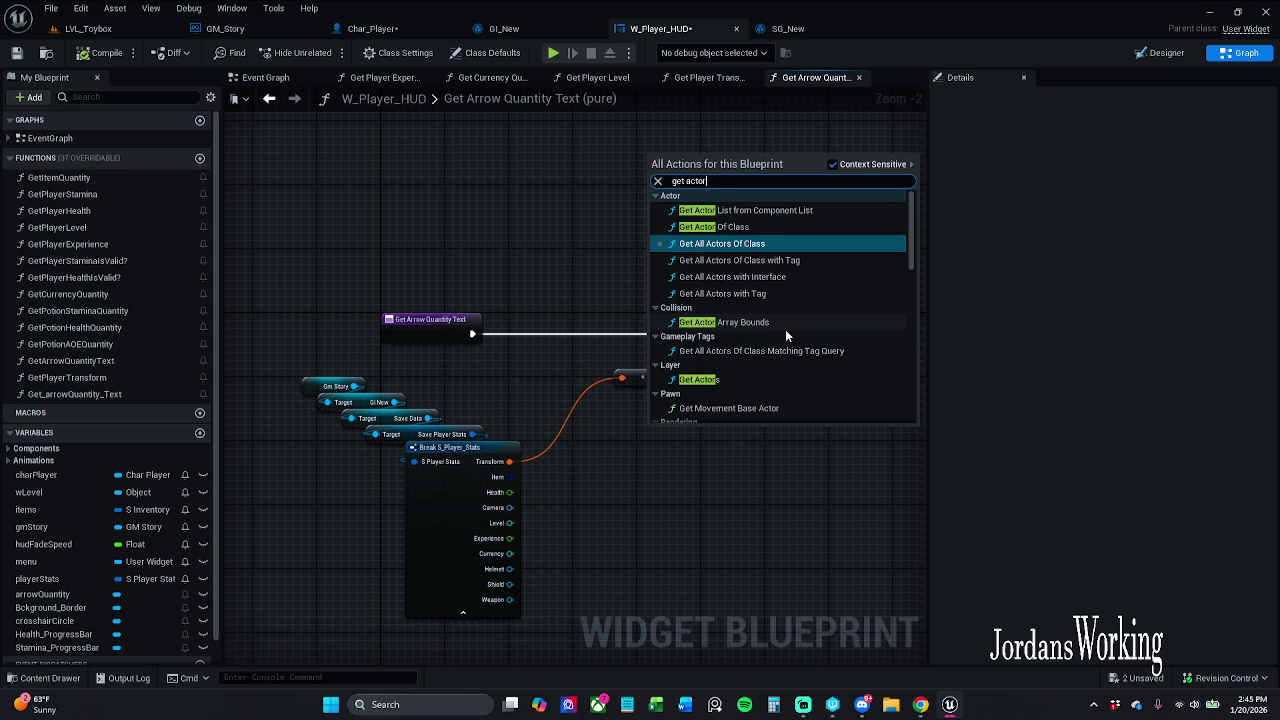
left_click(757, 244)
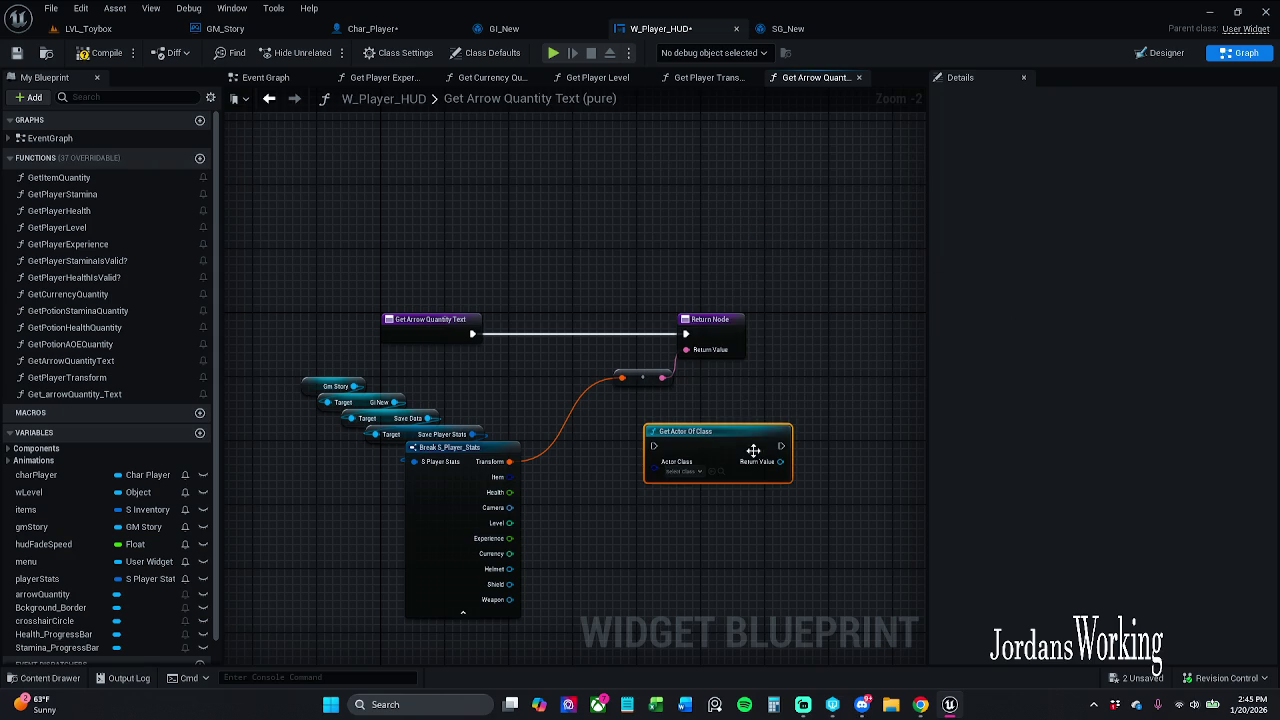
left_click(705, 471)
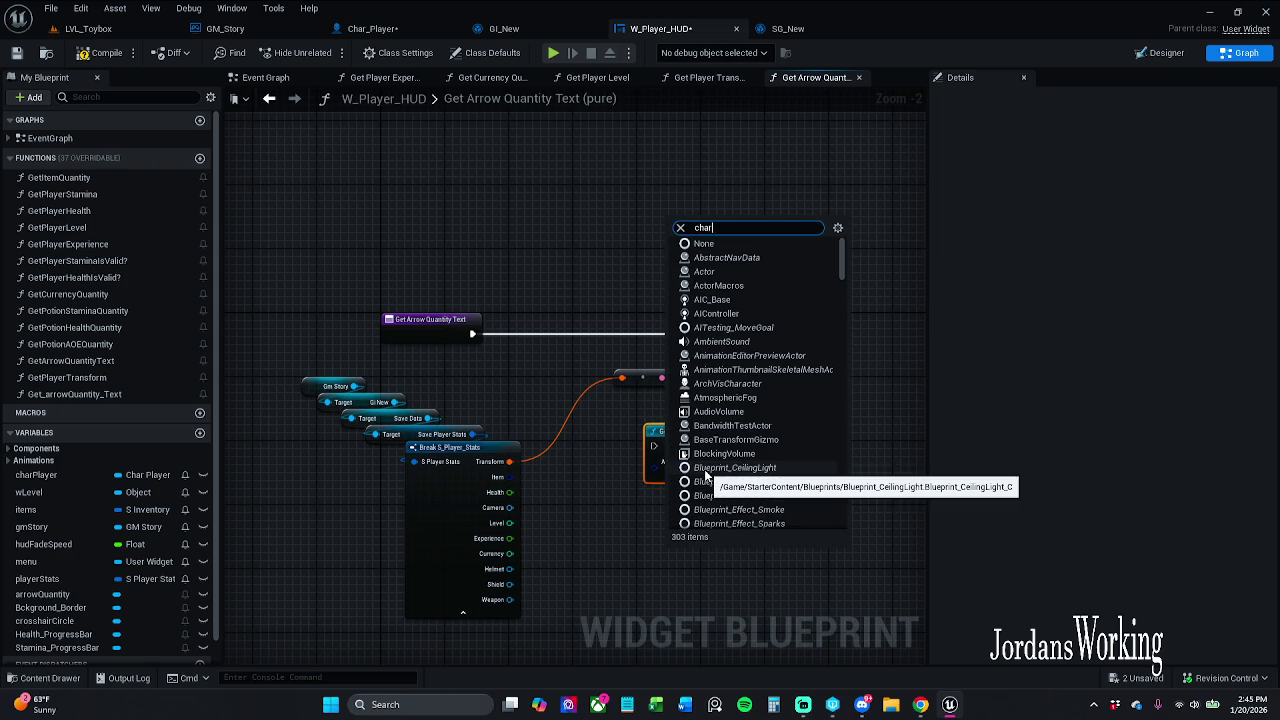
left_click(742, 595)
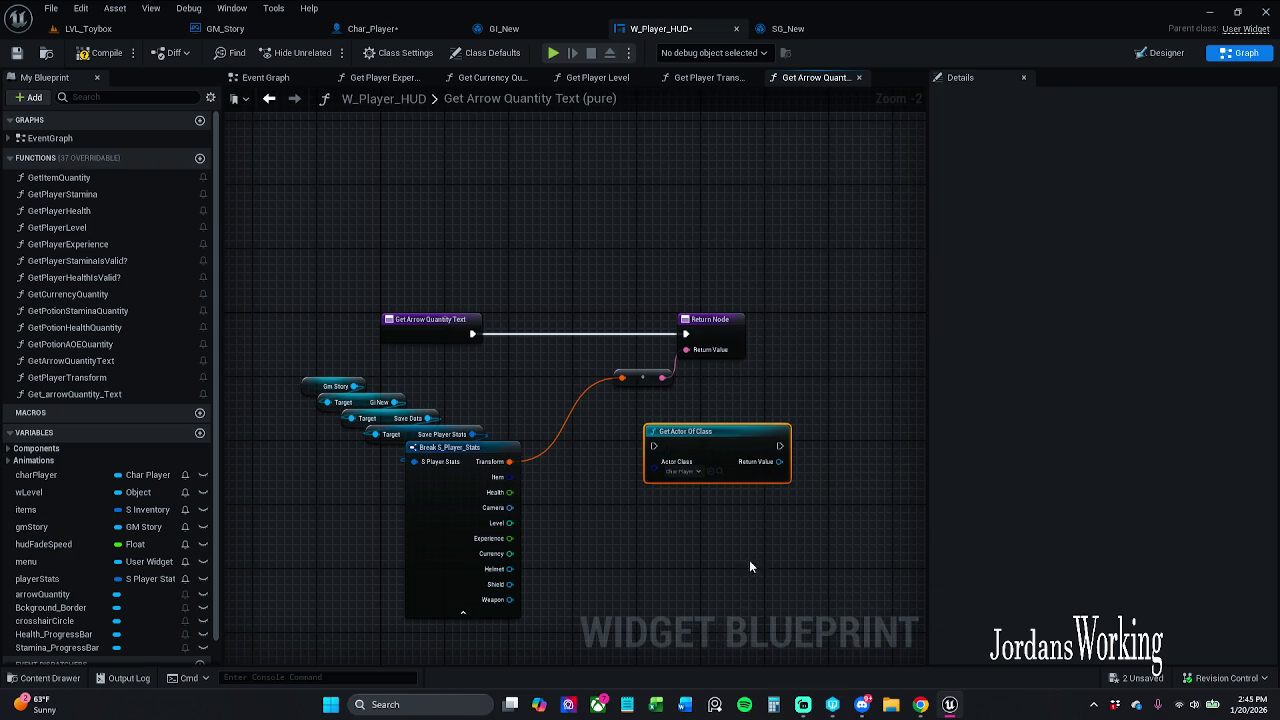
- From the Char Player reference, add a Get Actor Transform node
left_click_drag(779, 461, 836, 466)
type("gg")
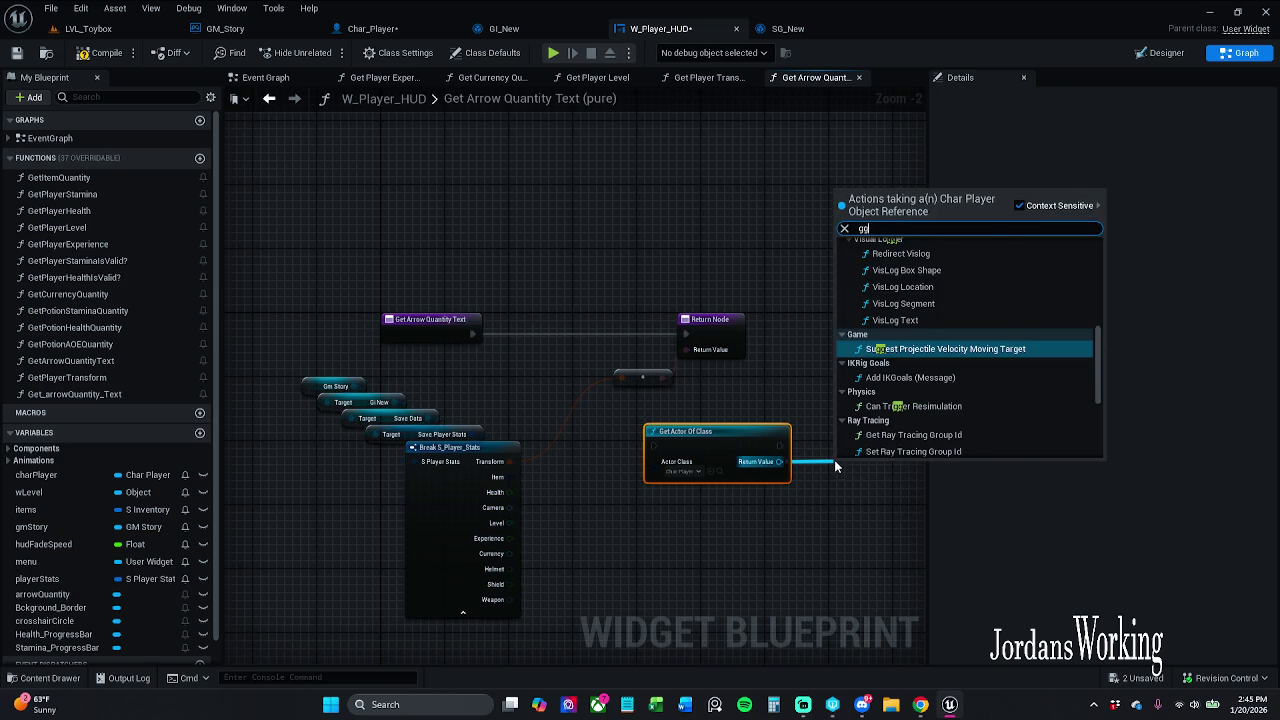
key("BackSpace")
type("et act")
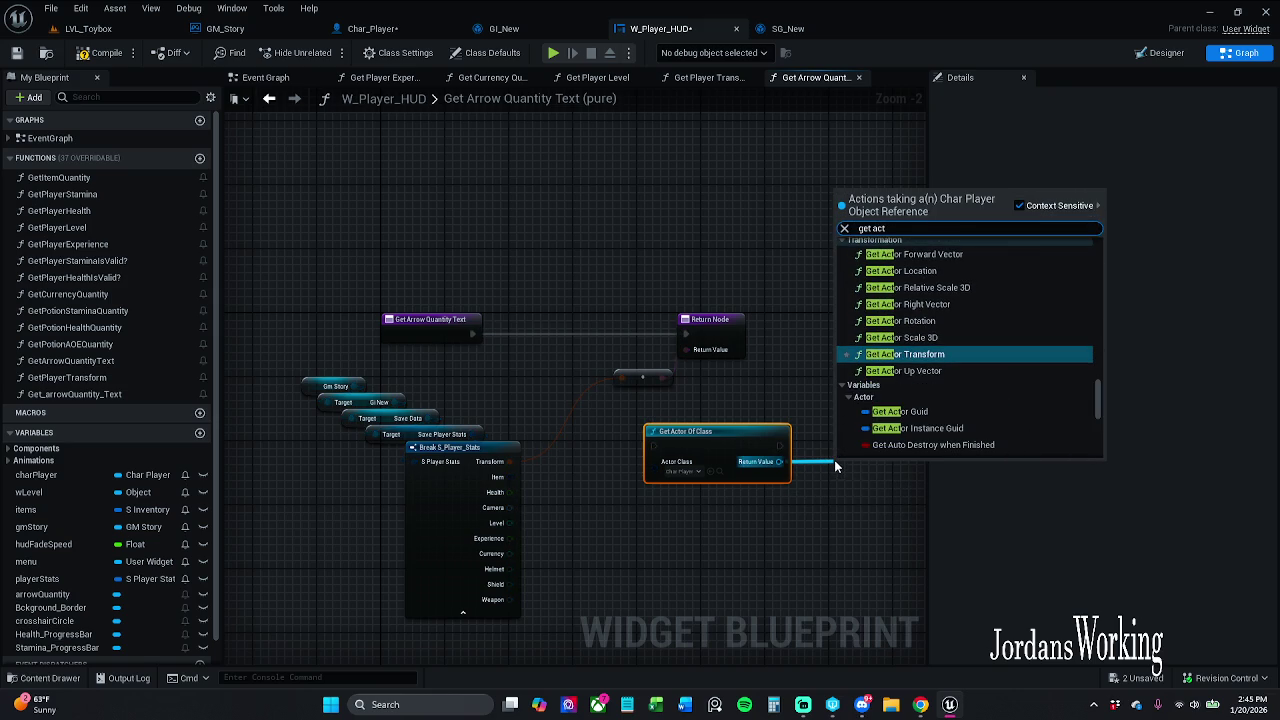
scroll(950, 355, "up", 1)
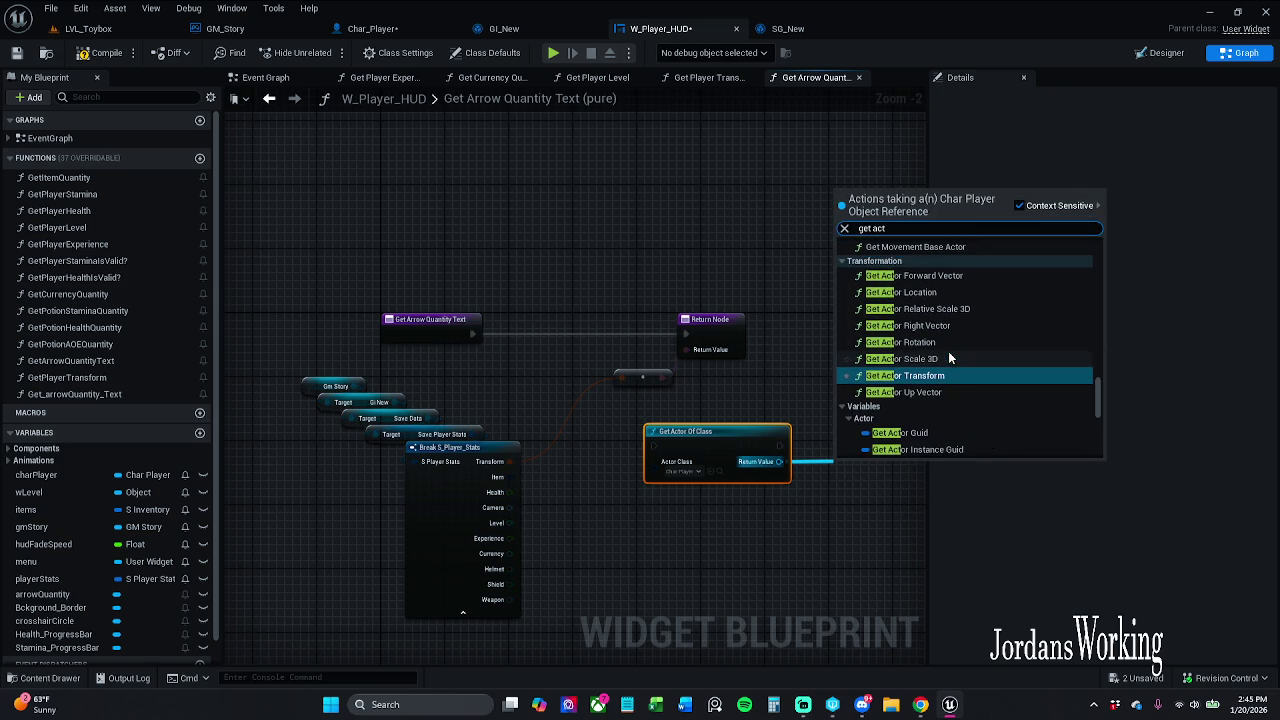
left_click(957, 377)
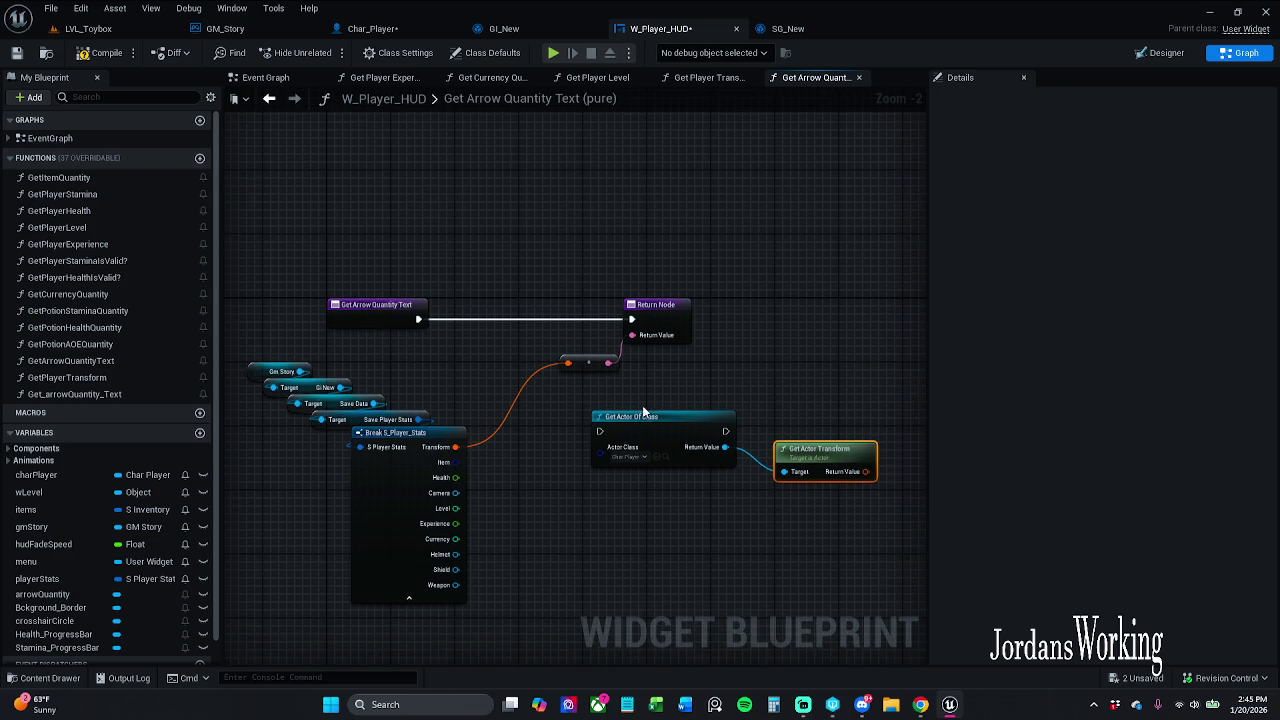
- Chain Get Actor Of Class before the Return Node and feed Get Actor Transform into the To Text node
mouse_move(599, 431)
left_mouse_down()
mouse_move(414, 366)
mouse_move(421, 319)
left_mouse_up()
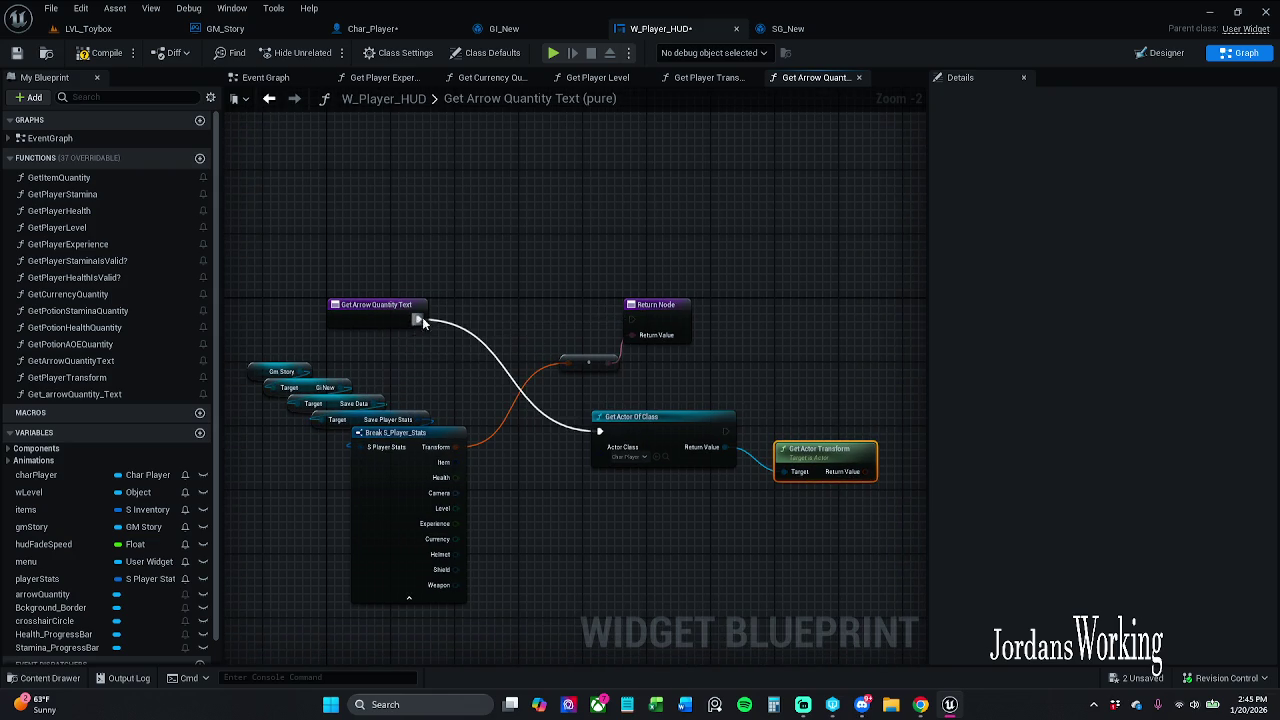
left_click(645, 318)
mouse_move(631, 319)
left_mouse_down()
mouse_move(604, 362)
mouse_move(726, 431)
left_mouse_up()
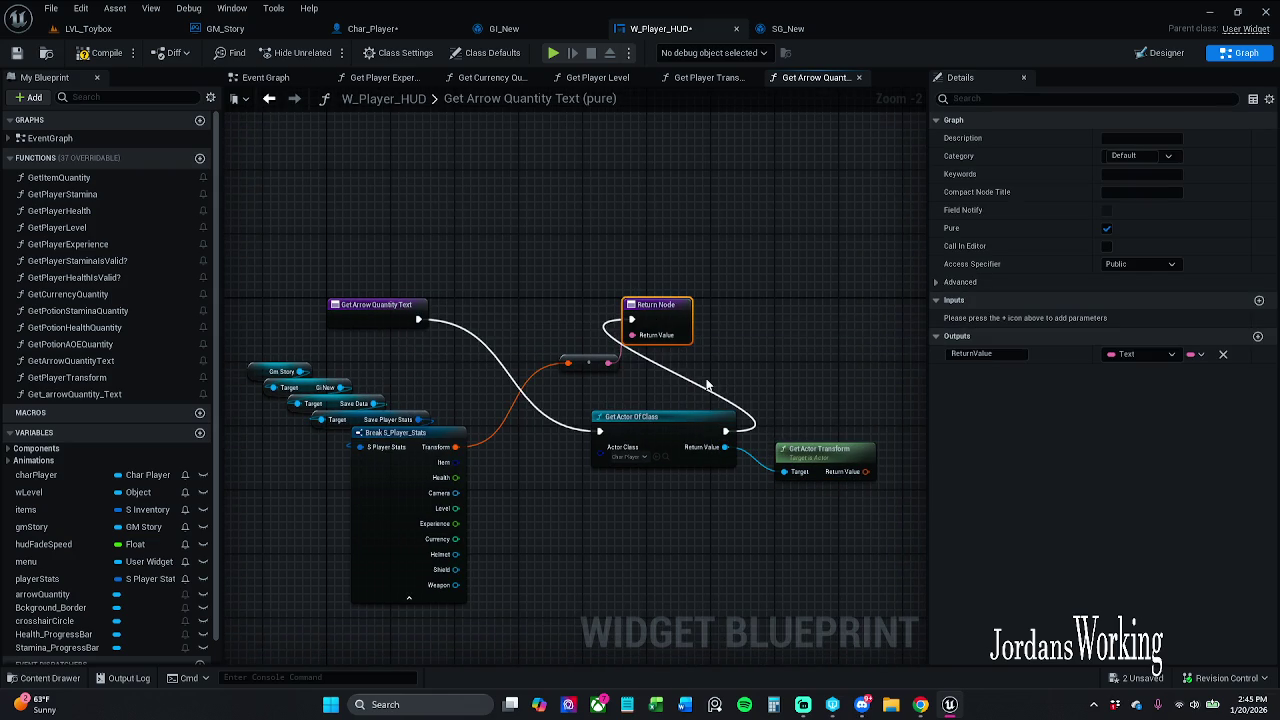
left_click_drag(665, 349, 805, 300)
mouse_move(652, 318)
left_mouse_down()
mouse_move(917, 343)
mouse_move(790, 343)
left_mouse_up()
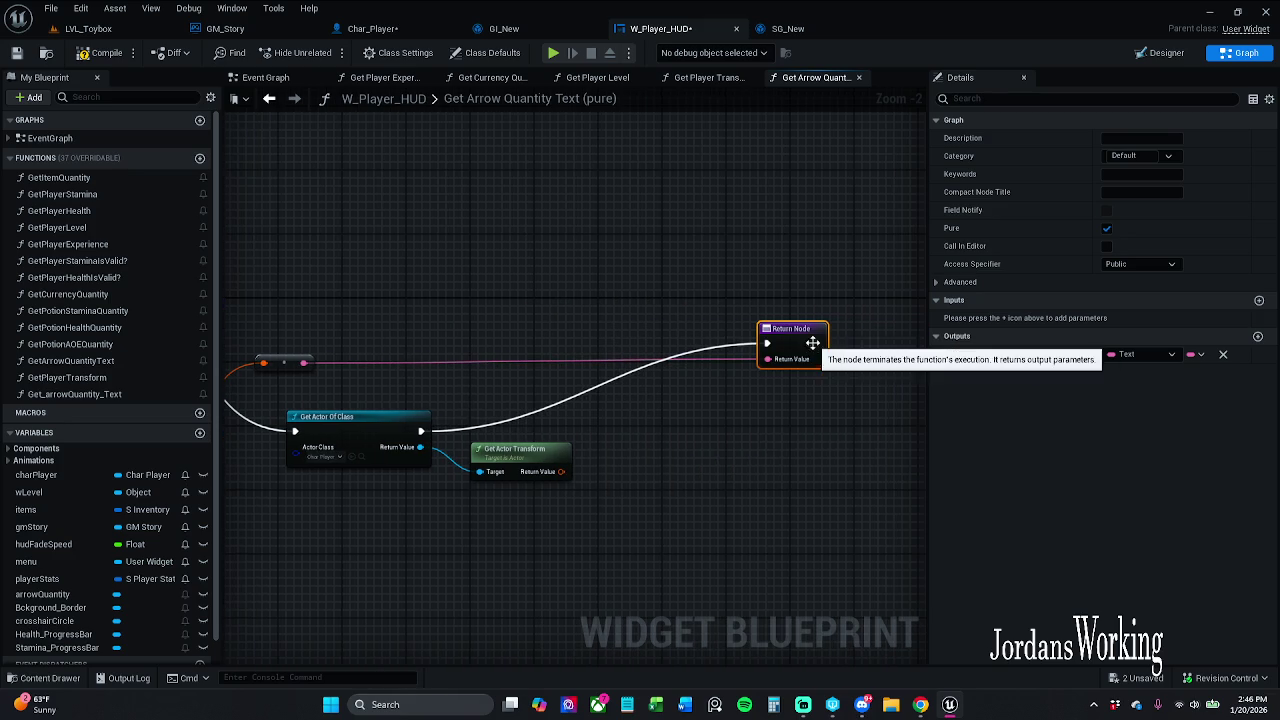
left_click(567, 420)
left_click_drag(567, 420, 653, 420)
mouse_move(385, 358)
left_mouse_down()
mouse_move(751, 365)
mouse_move(770, 383)
left_mouse_up()
mouse_move(655, 469)
left_mouse_down()
mouse_move(764, 432)
mouse_move(741, 385)
mouse_move(777, 419)
left_mouse_up()
- Arrange the chain with the conversion node under Get Actor Transform, then save W_Player_HUD
left_click(103, 52)
left_click_drag(456, 318, 818, 536)
mouse_move(470, 432)
left_mouse_down()
mouse_move(430, 337)
mouse_move(416, 338)
mouse_move(410, 313)
mouse_move(409, 324)
left_mouse_up()
left_click(641, 275)
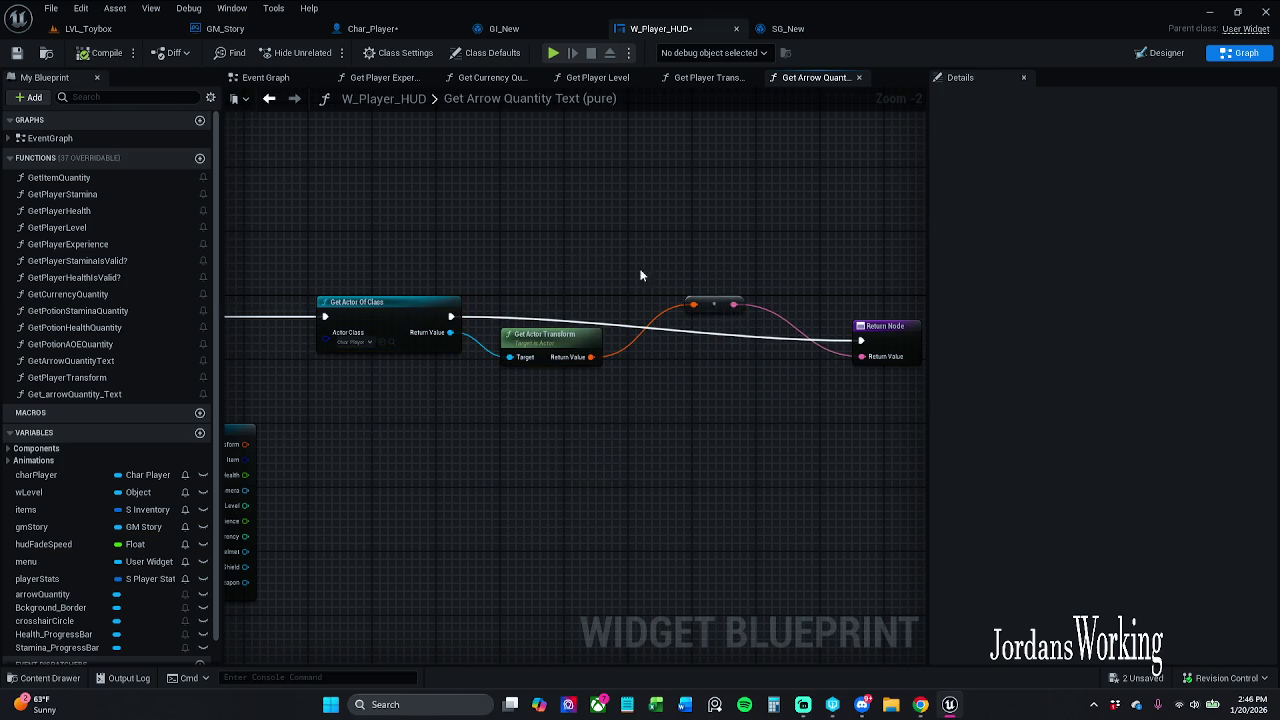
left_click_drag(715, 309, 724, 413)
left_click_drag(880, 336, 748, 312)
left_click_drag(733, 424, 687, 398)
left_click(17, 55)
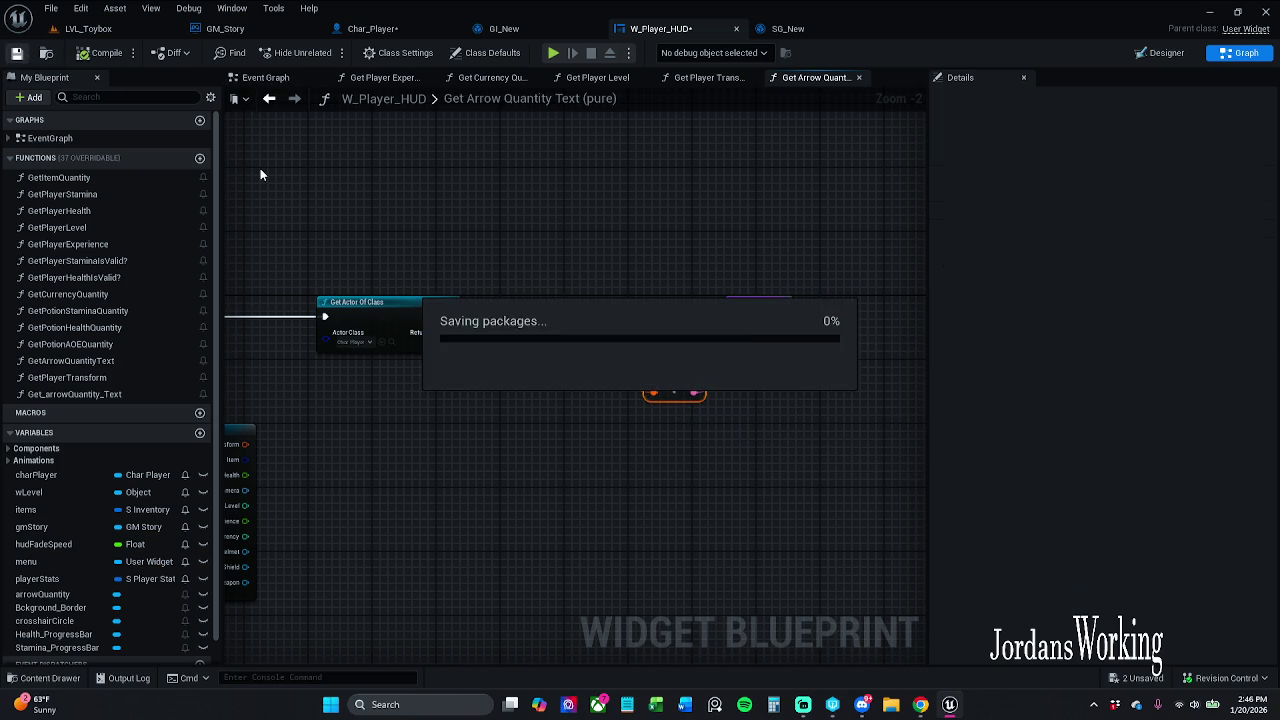
- Check the other tabs, tidy the return and conversion nodes, then return to the HUD Designer
left_click(88, 28)
left_click(415, 29)
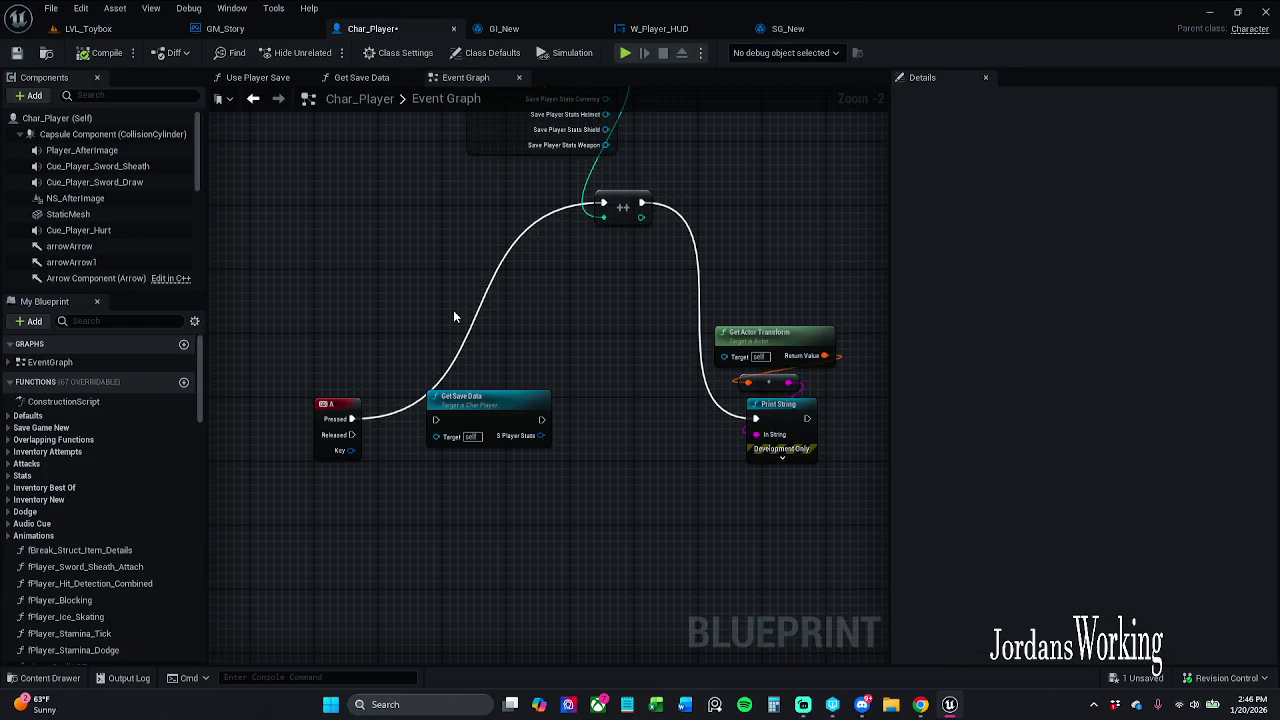
left_click(665, 30)
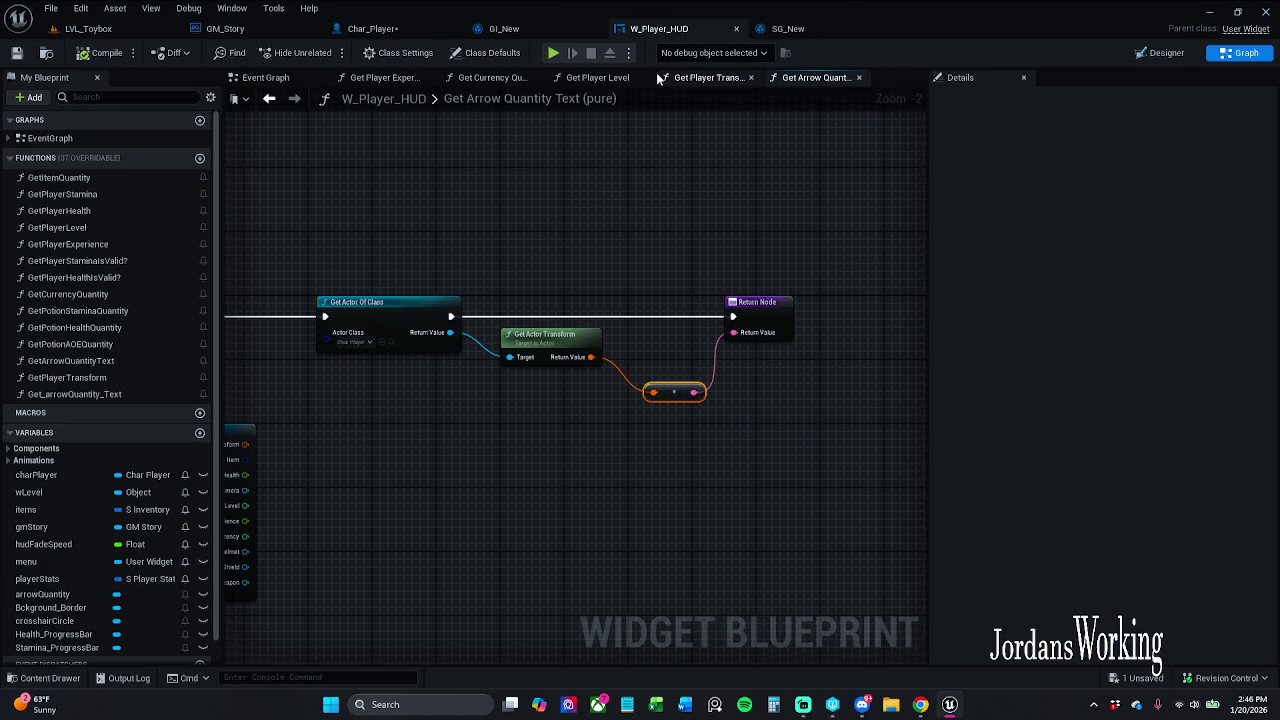
mouse_move(337, 320)
left_mouse_down()
mouse_move(591, 262)
mouse_move(412, 262)
left_mouse_up()
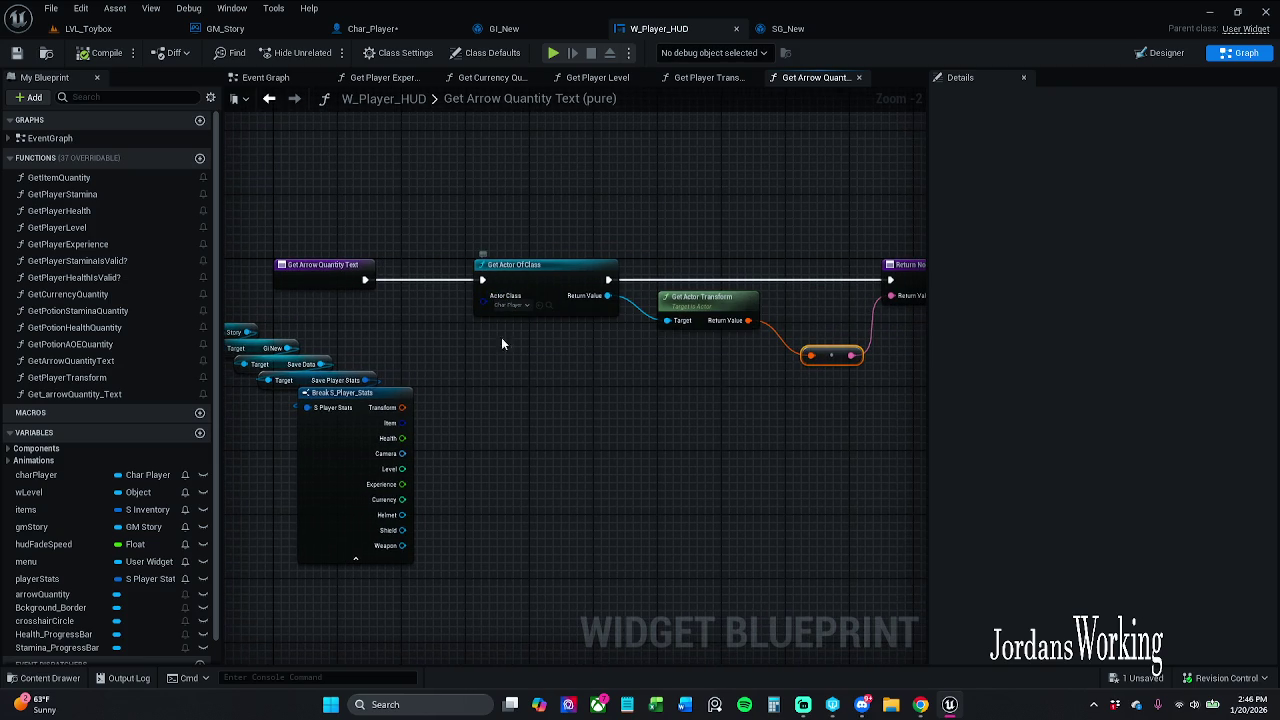
scroll(514, 306, "up", 2)
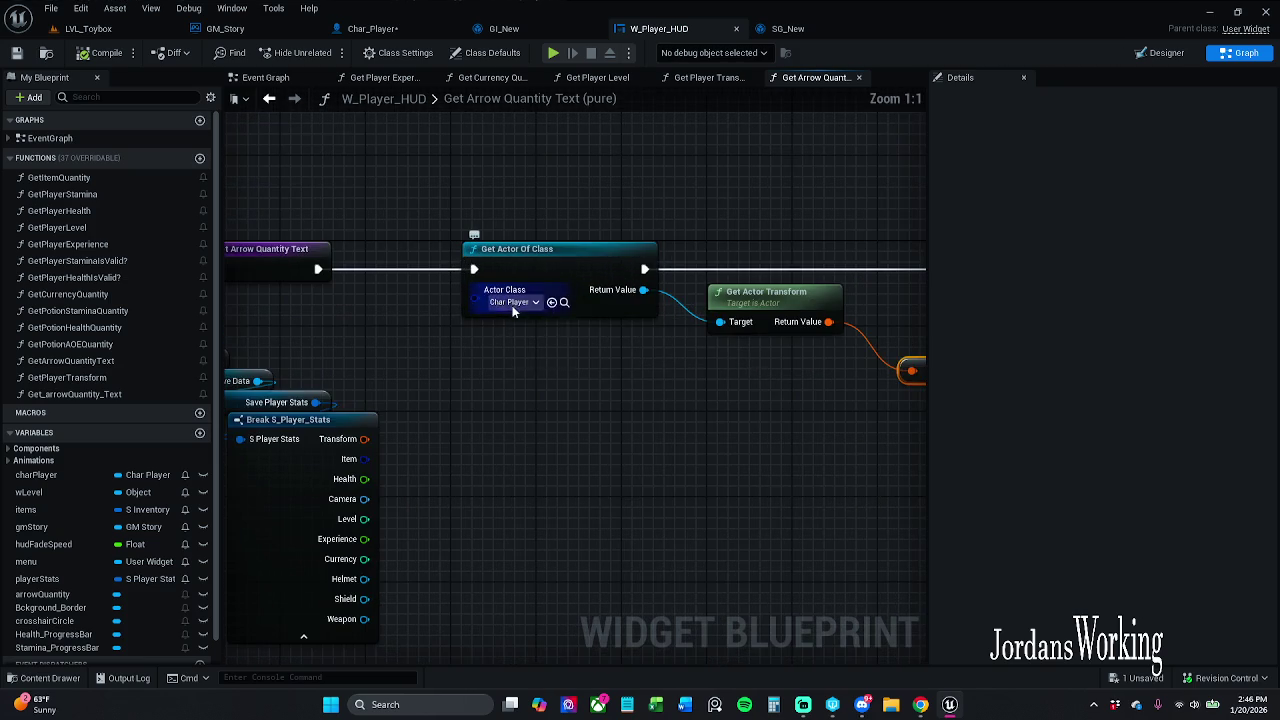
left_click_drag(847, 340, 531, 350)
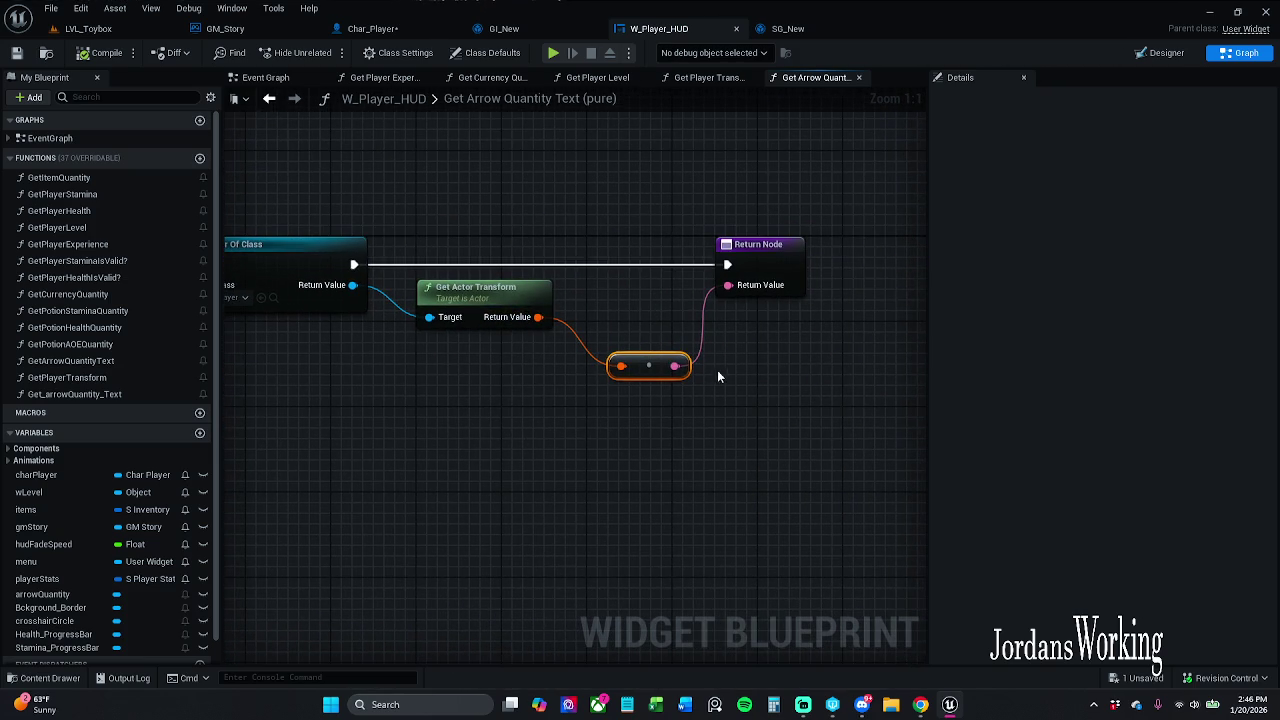
left_click_drag(653, 385, 648, 353)
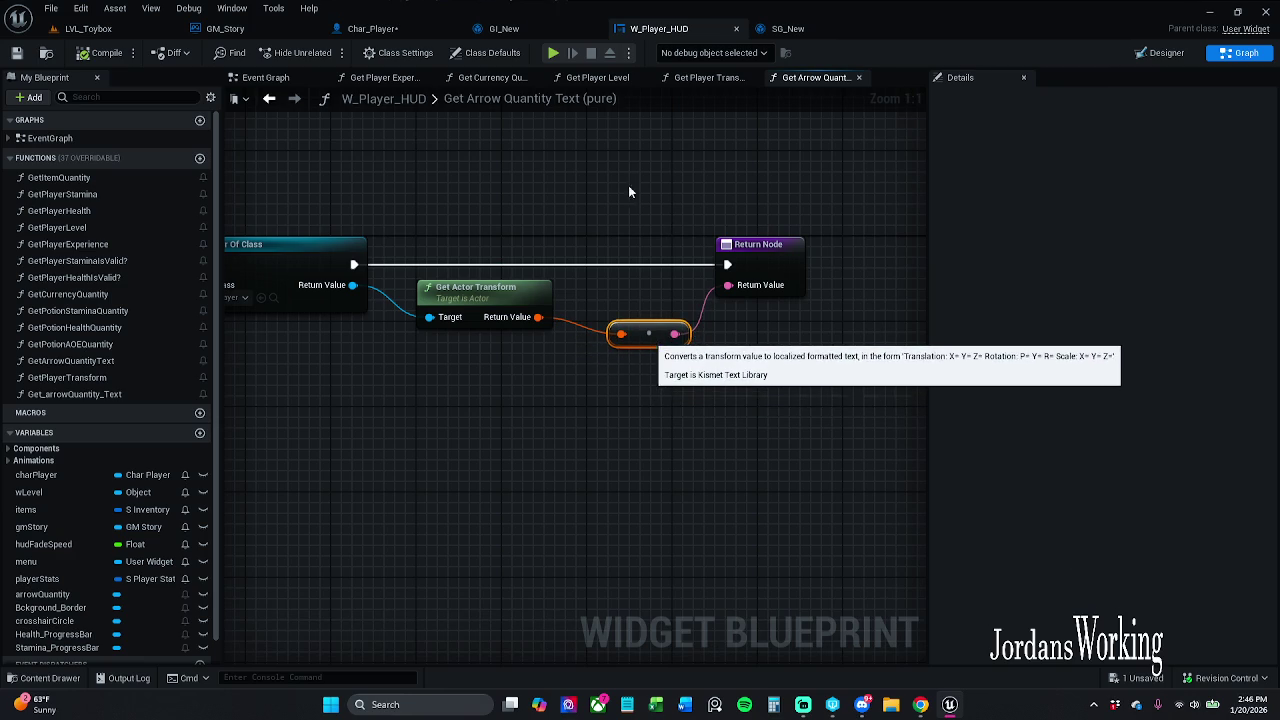
left_click(1147, 55)
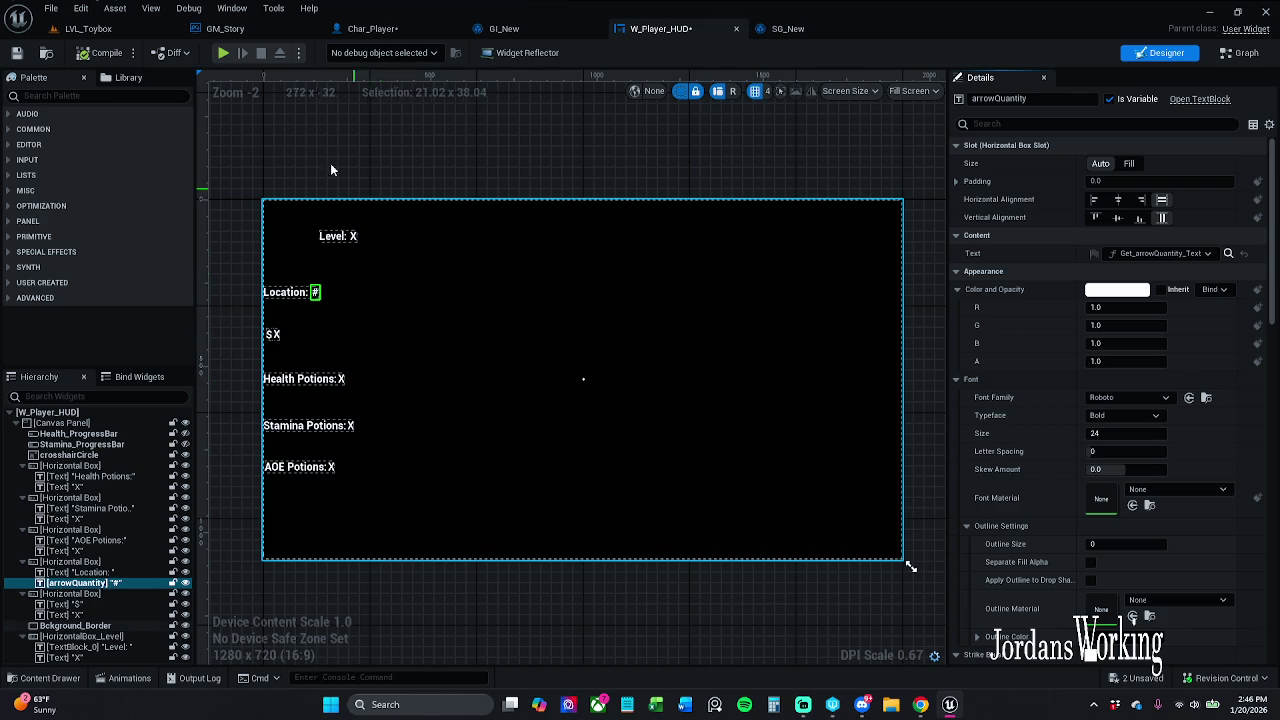
- Play LVL_Toybox in the editor, jump the character, and stop the session
left_click(126, 32)
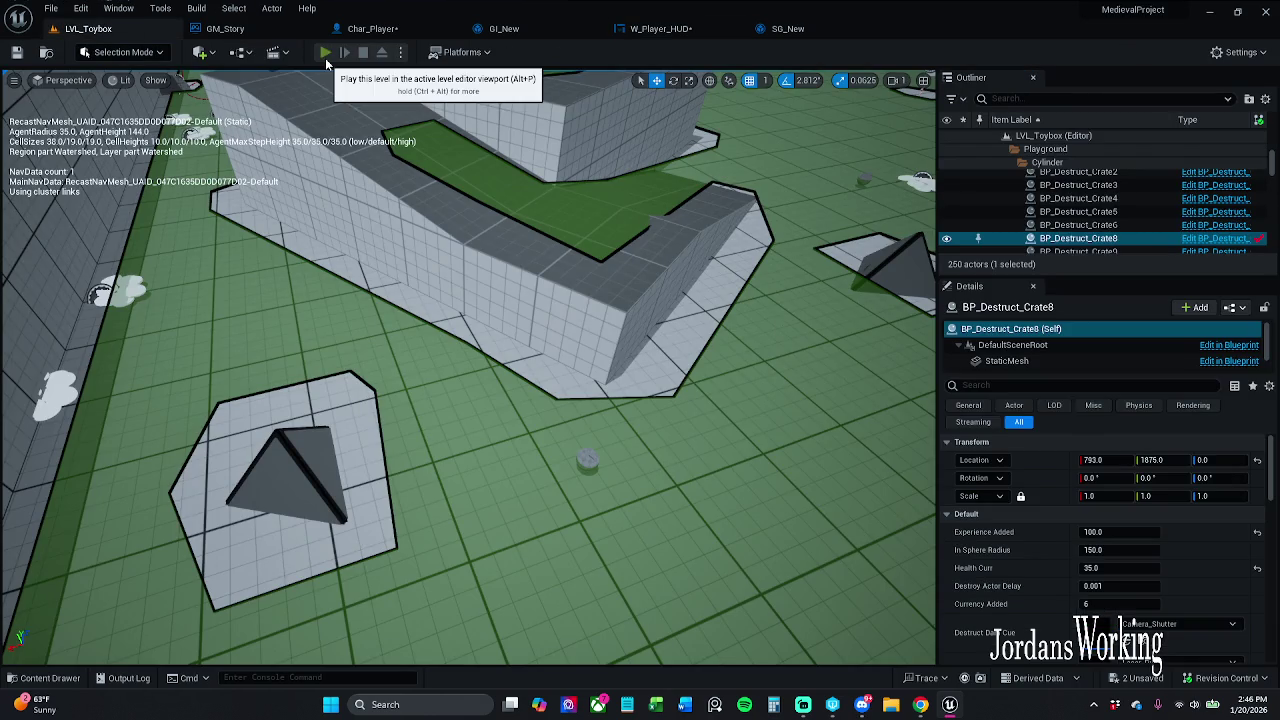
left_click(329, 52)
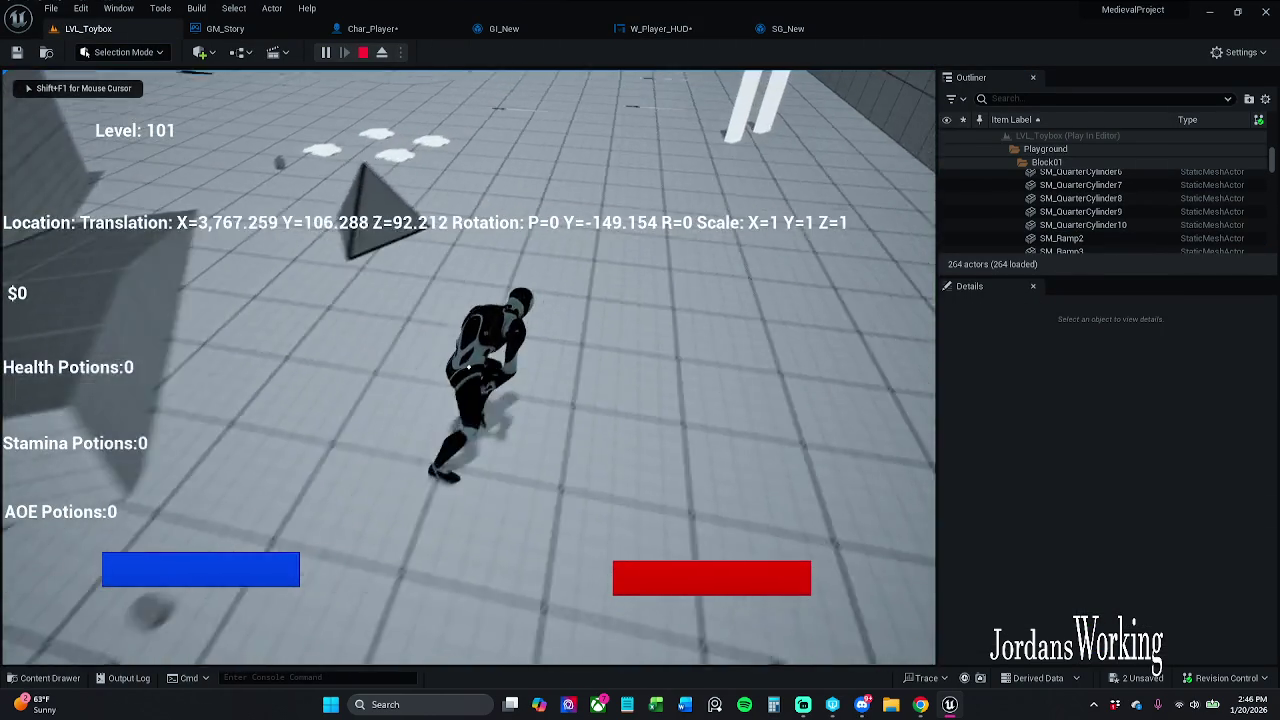
key("space")
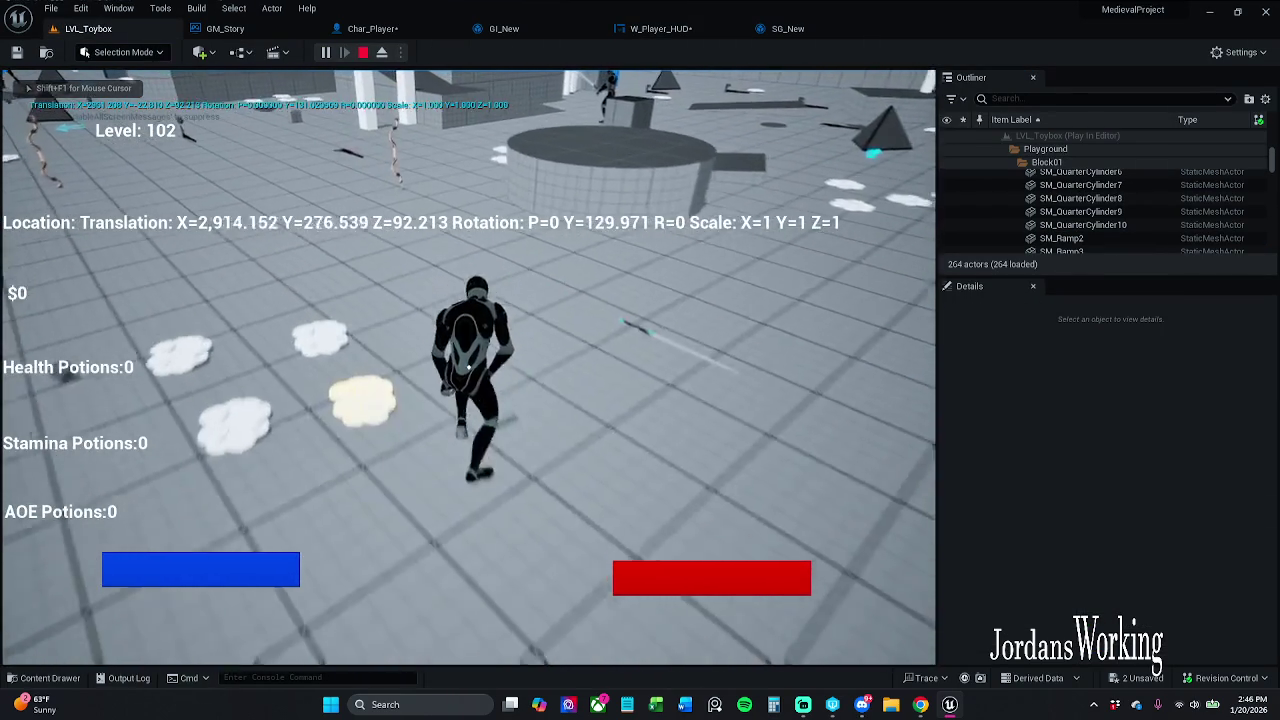
key("Escape")
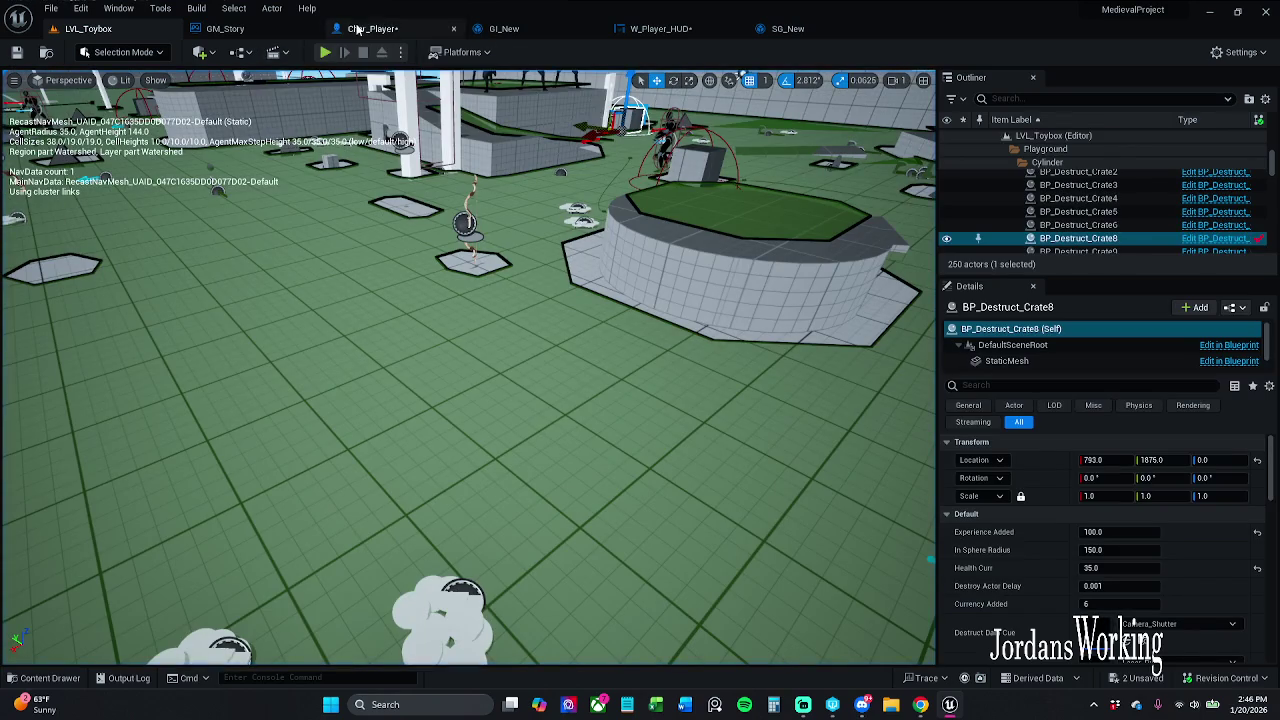
- Bring up W_Player_HUD's Get Arrow Quantity Text graph again
left_click(372, 28)
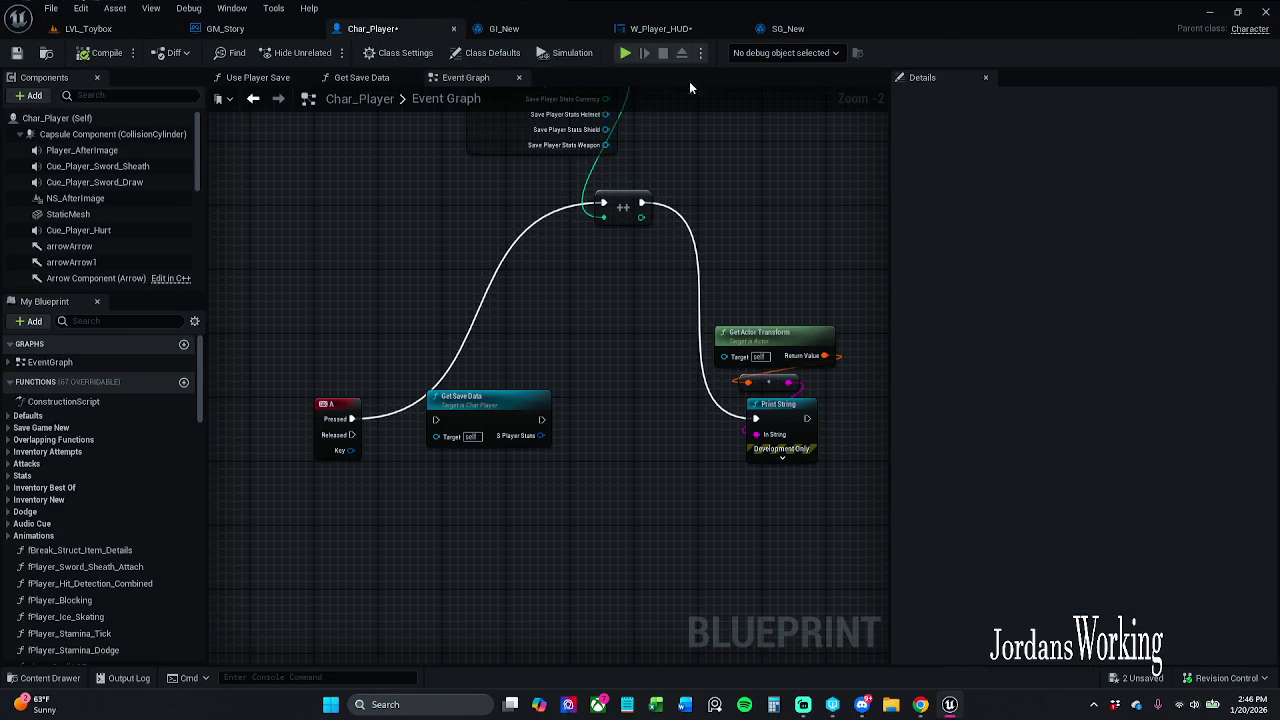
left_click(668, 29)
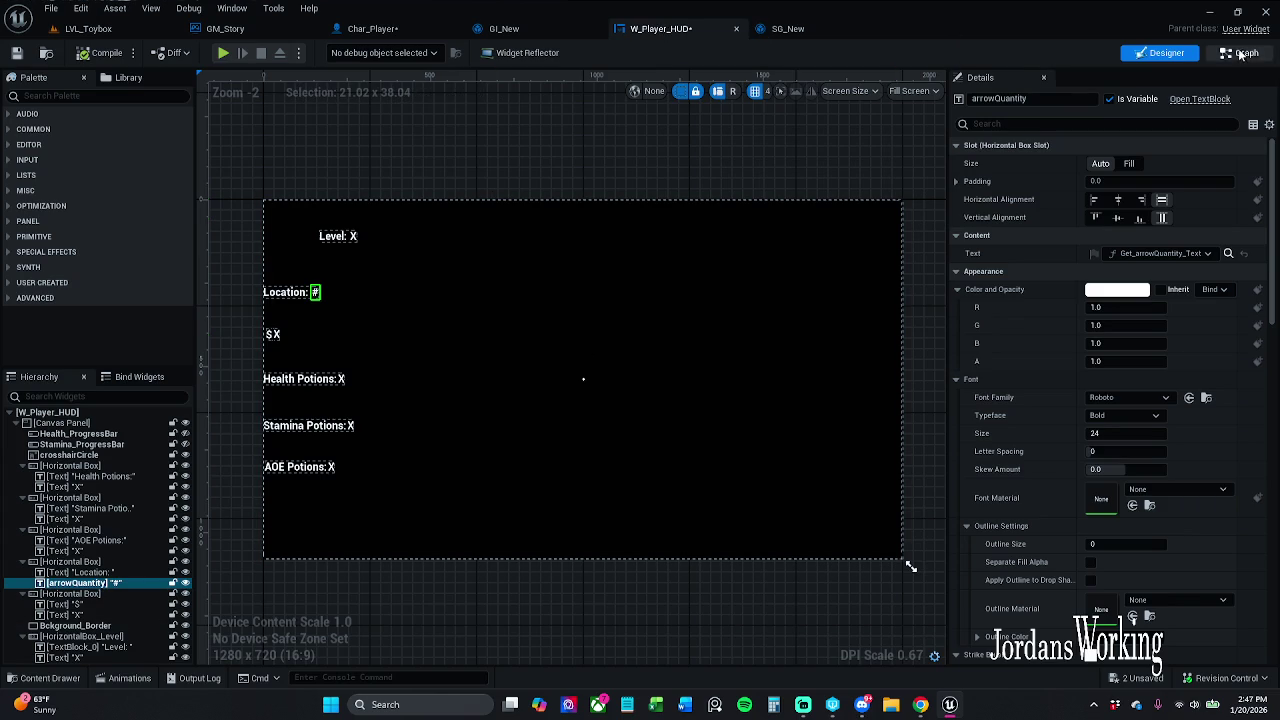
left_click(1238, 53)
scroll(614, 225, "down", 2)
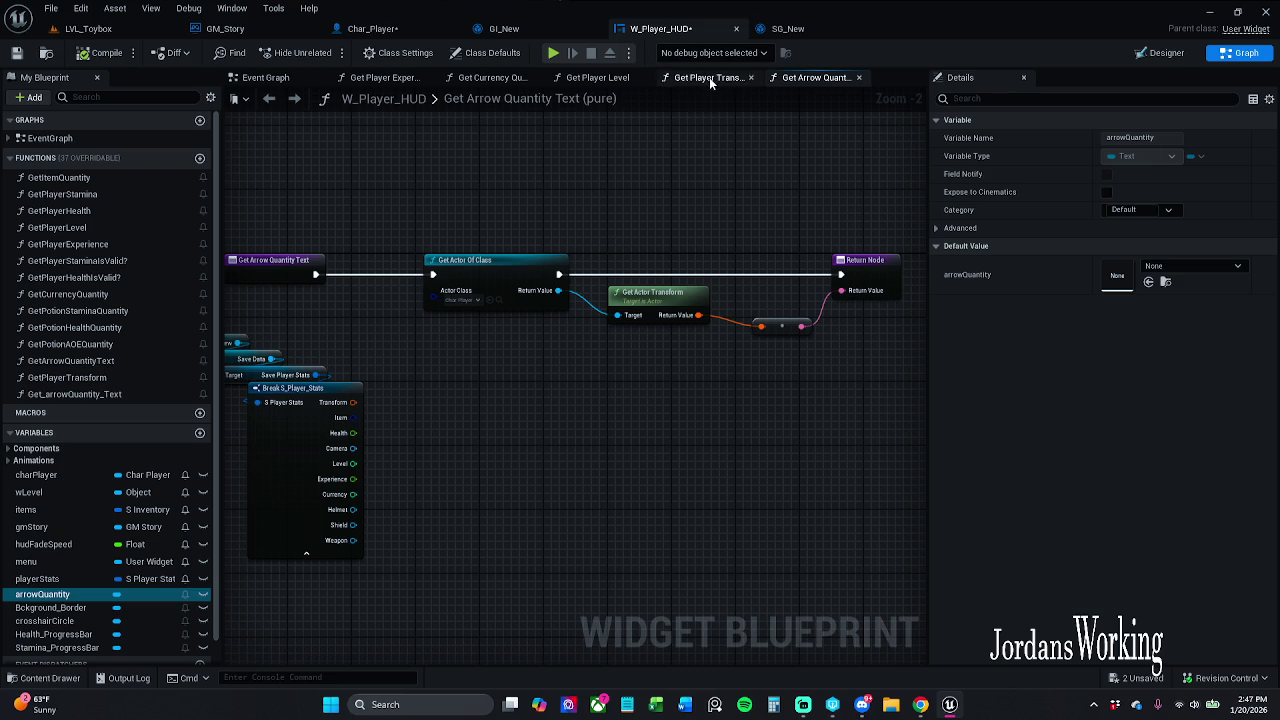
- In Char_Player, open the Get Save Data function and center its return node
left_click(443, 27)
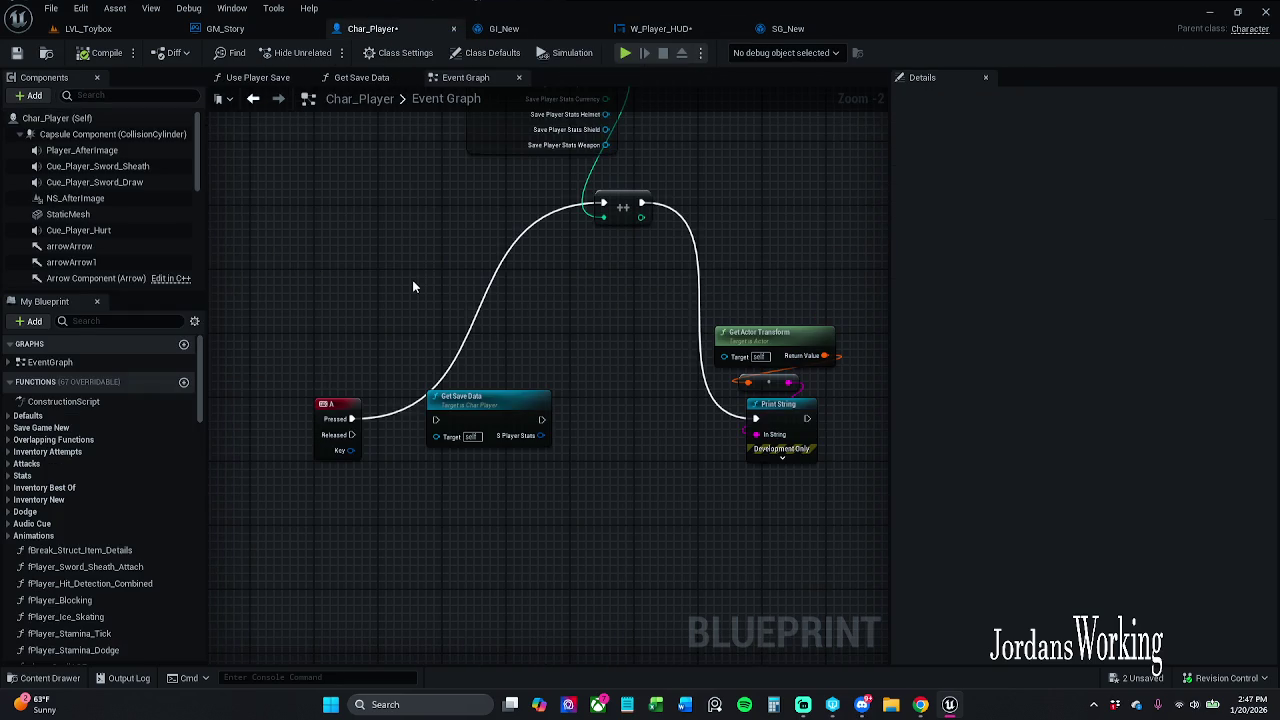
double_click(483, 414)
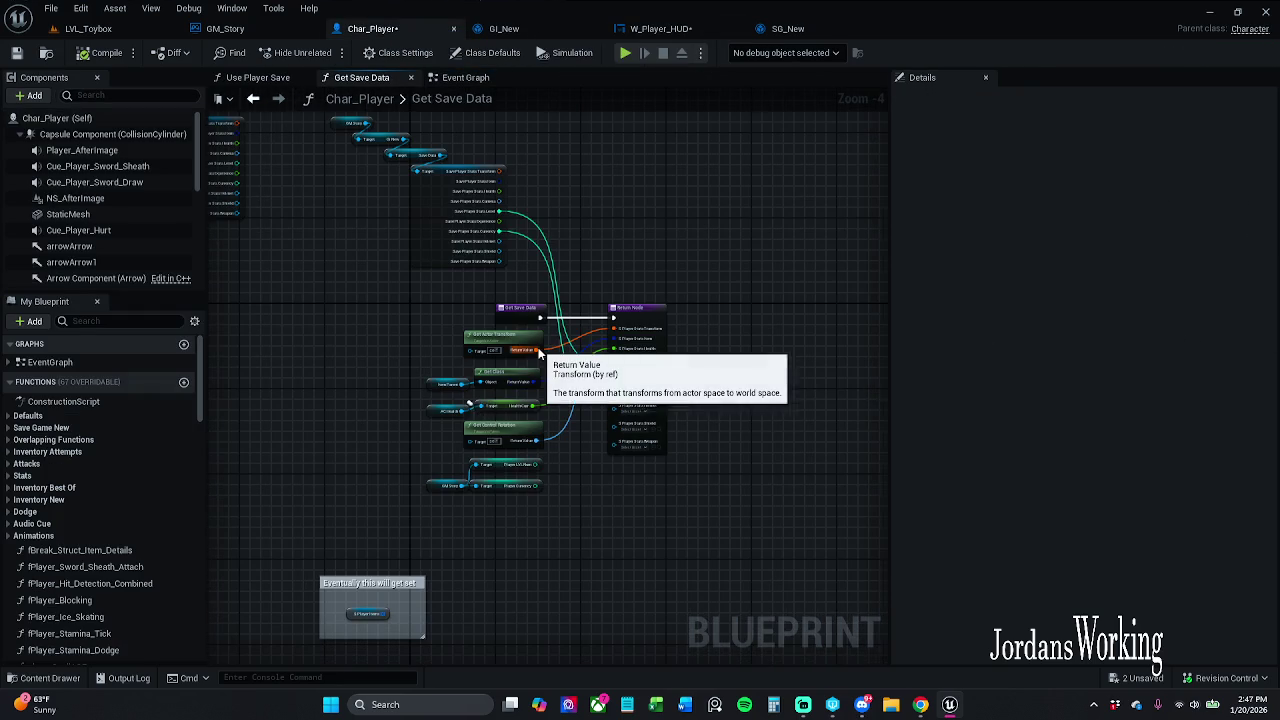
scroll(526, 382, "up", 3)
left_click_drag(489, 271, 475, 216)
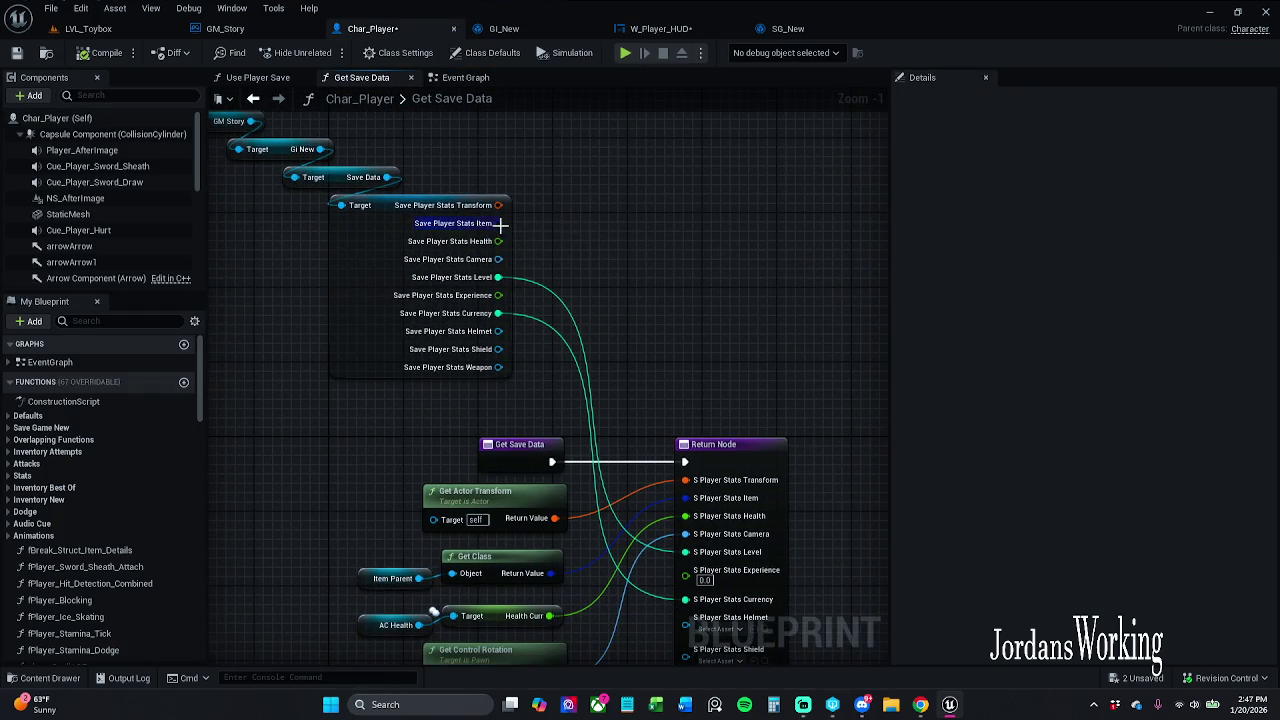
mouse_move(680, 375)
left_mouse_down()
mouse_move(632, 220)
mouse_move(648, 165)
left_mouse_up()
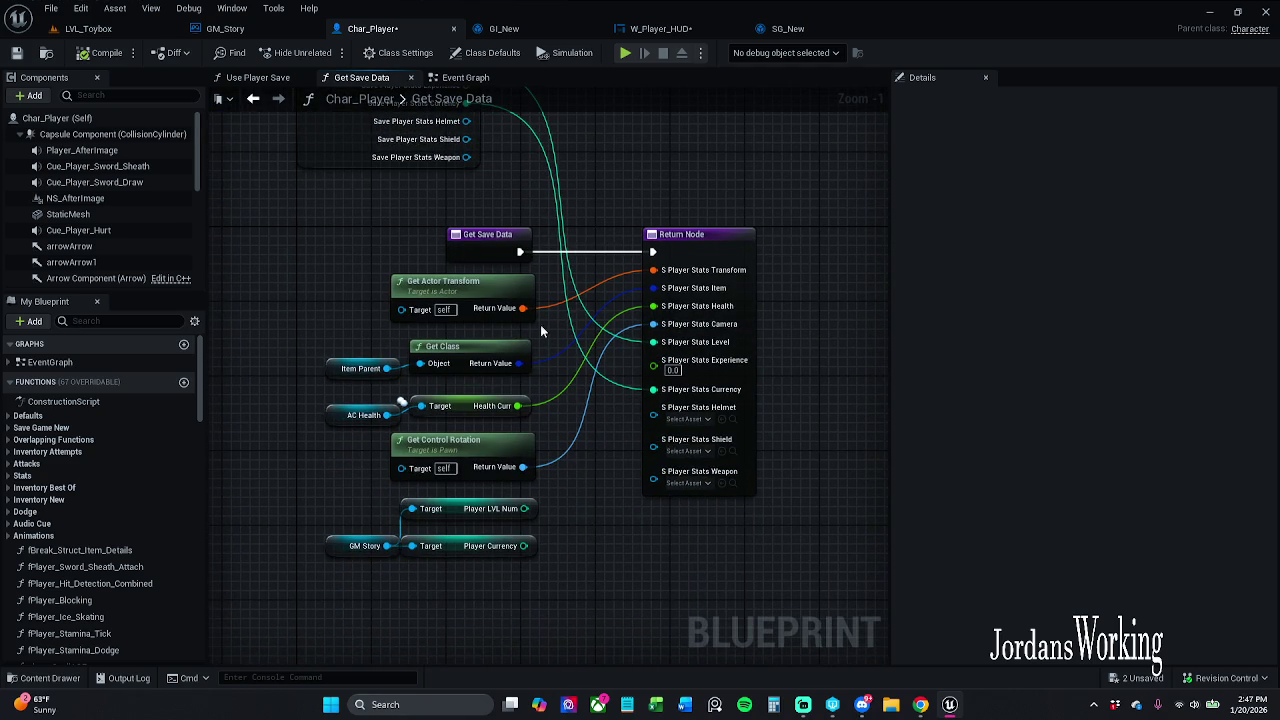
left_click_drag(299, 348, 420, 338)
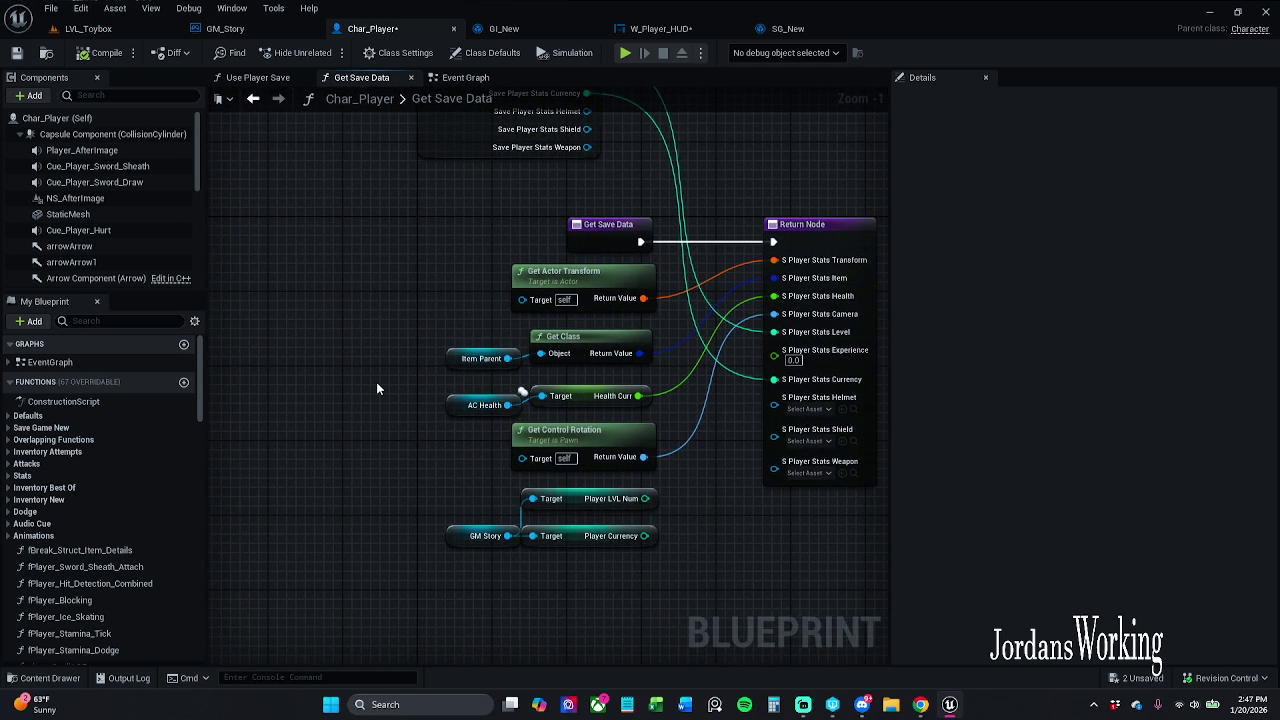
- Inspect the Item Parent node and the stats wiring, then bring up the Content Browser
left_click(470, 357)
left_click(412, 391)
scroll(118, 548, "down", 5)
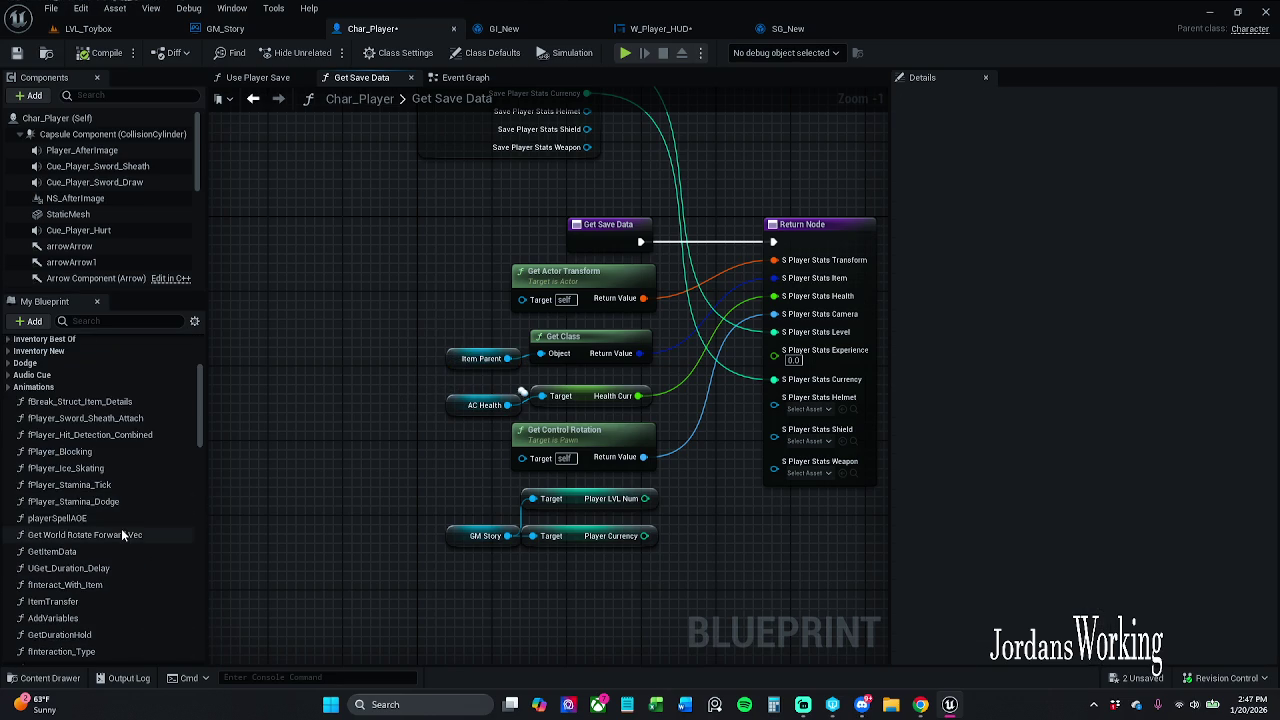
scroll(118, 538, "up", 5)
scroll(113, 215, "down", 5)
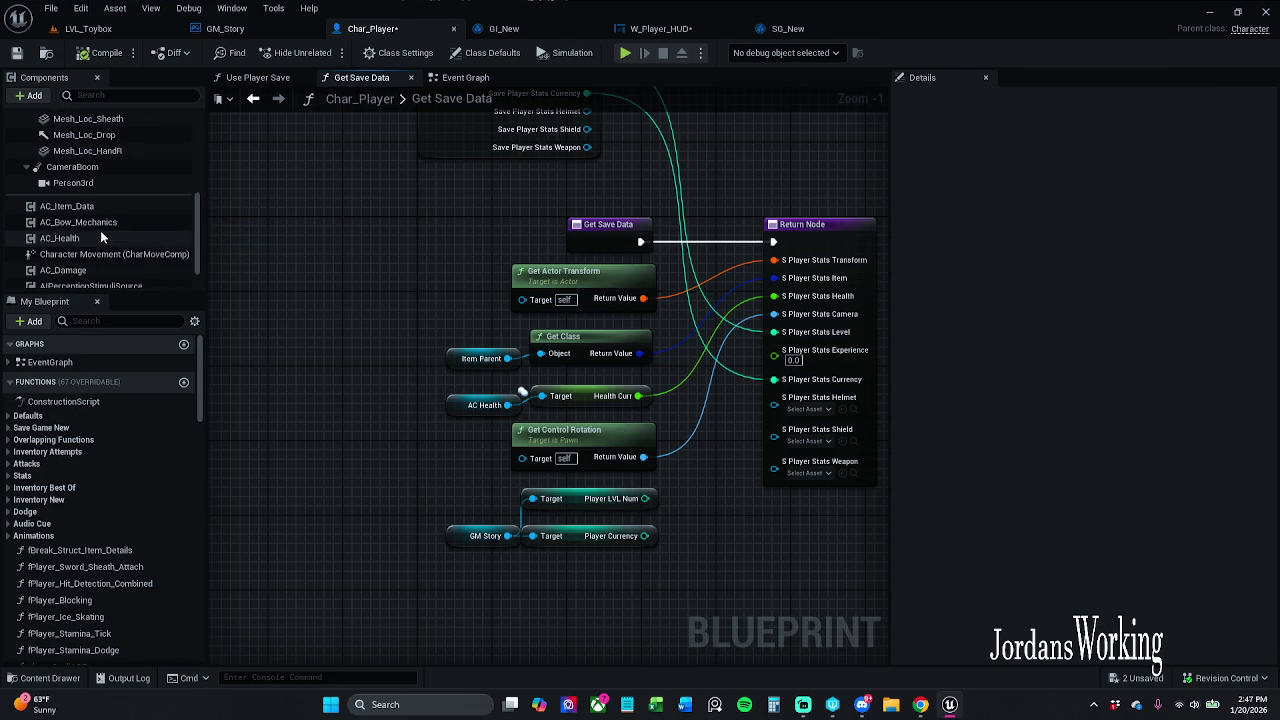
scroll(92, 237, "down", 1)
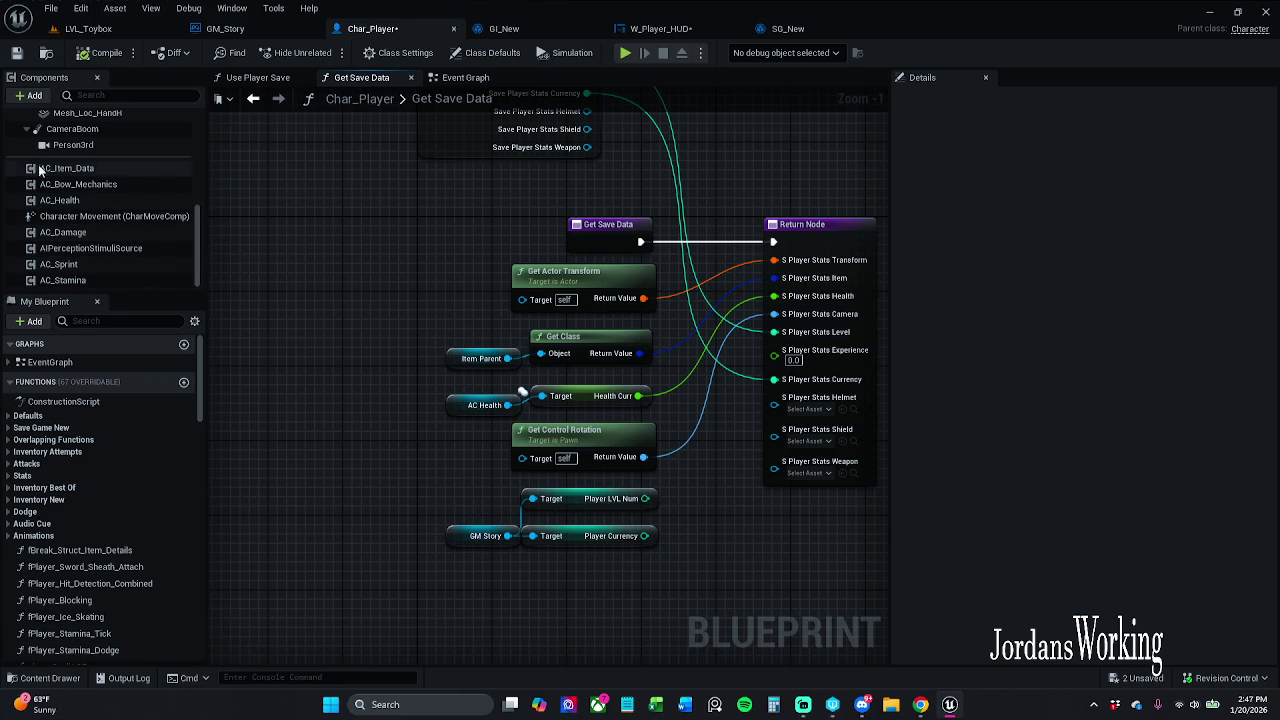
left_click(36, 678)
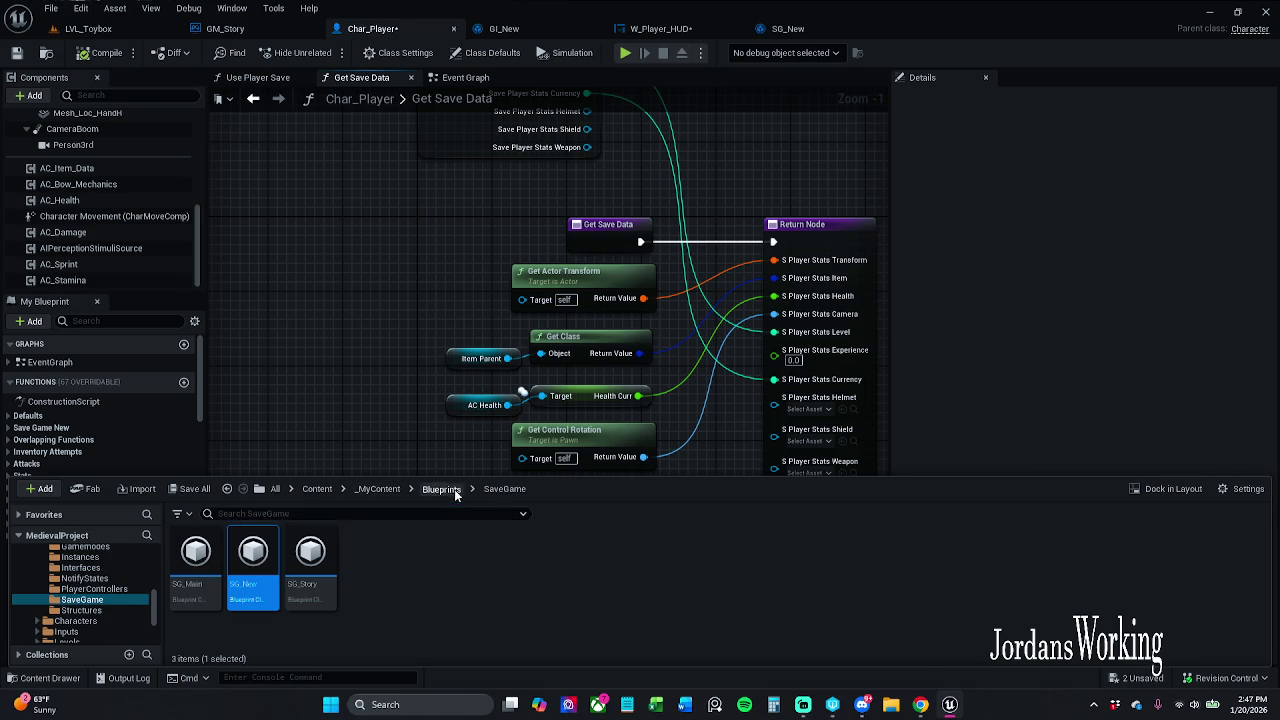
- Browse to Blueprints > ActorComponents and open the AC_Item_Data component blueprint
left_click(442, 489)
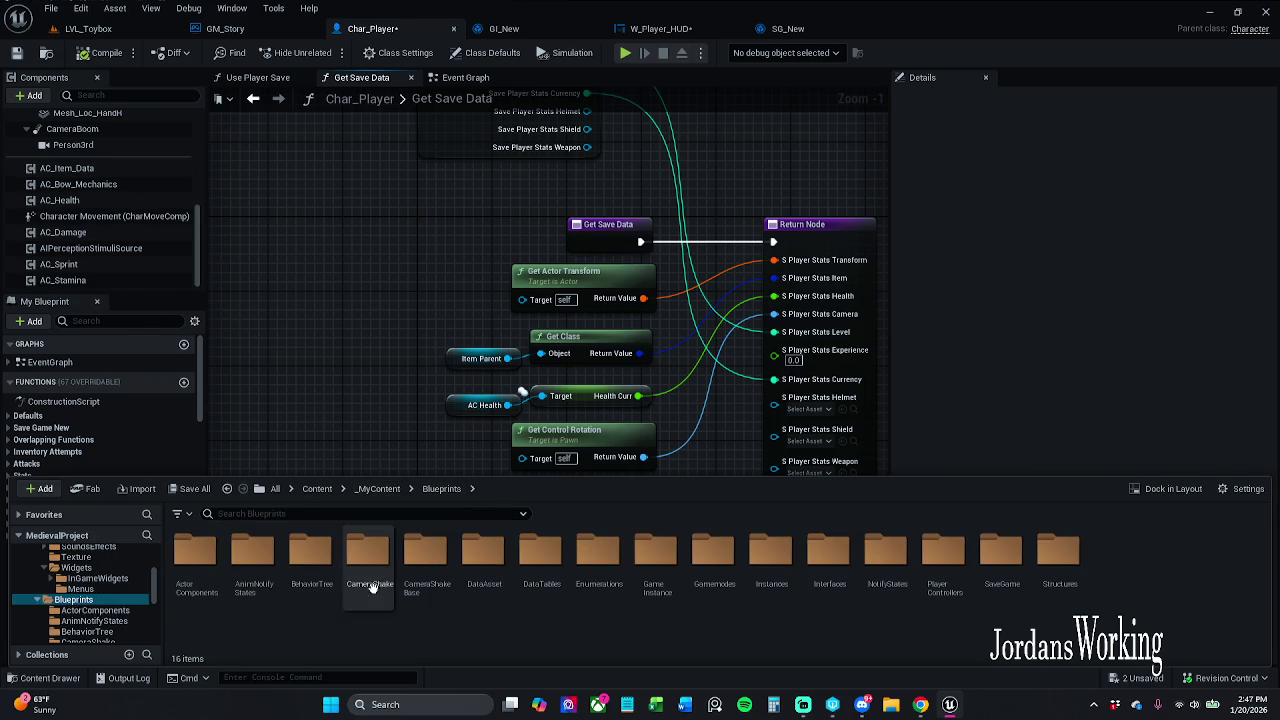
left_click(215, 580)
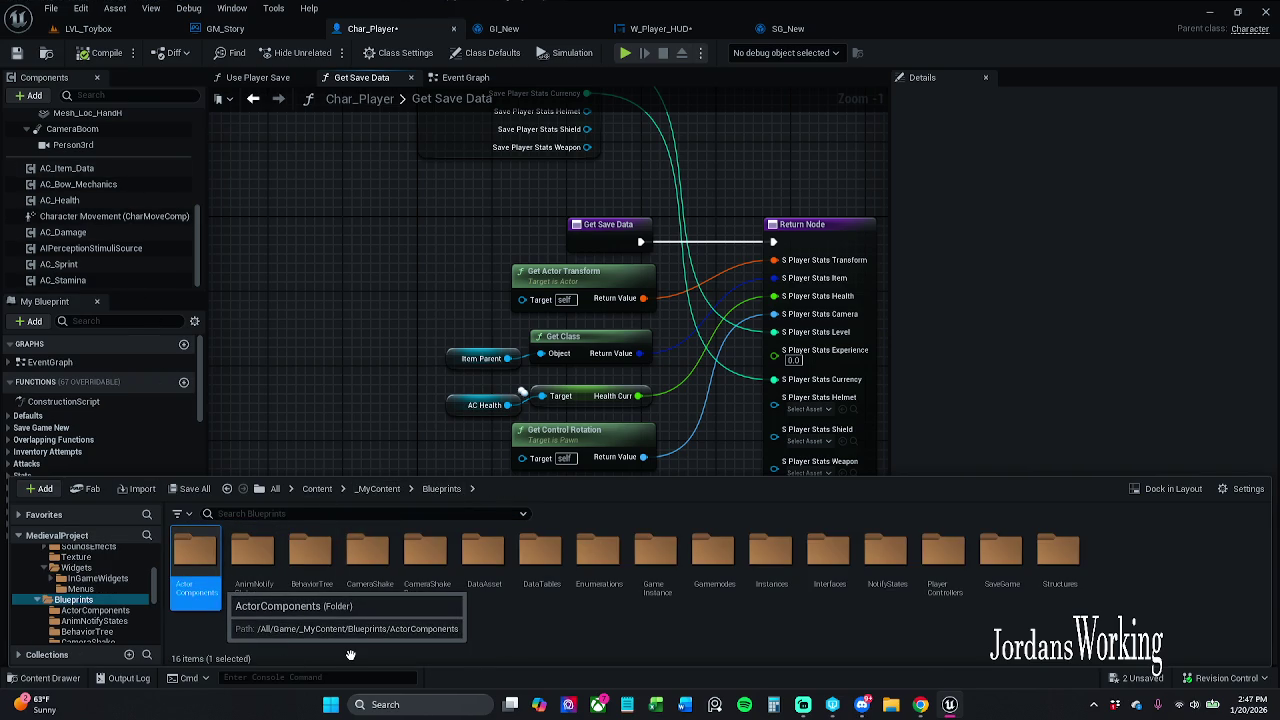
key("Return")
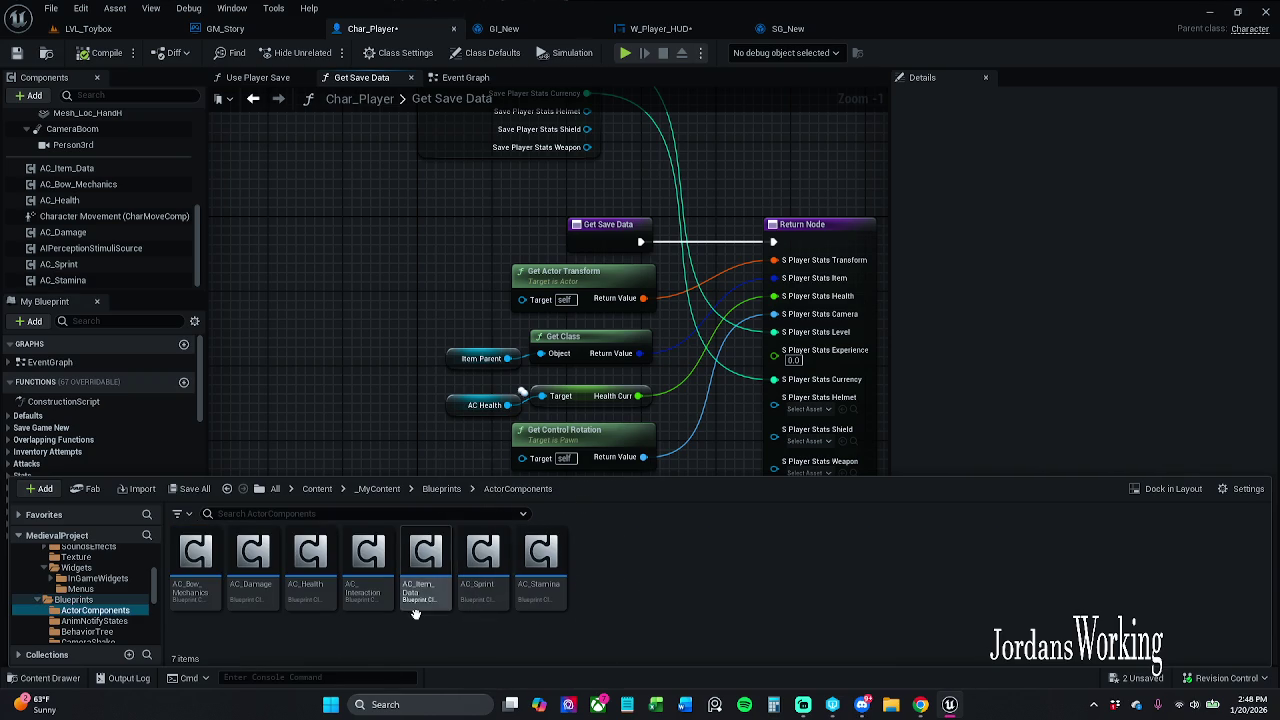
double_click(419, 600)
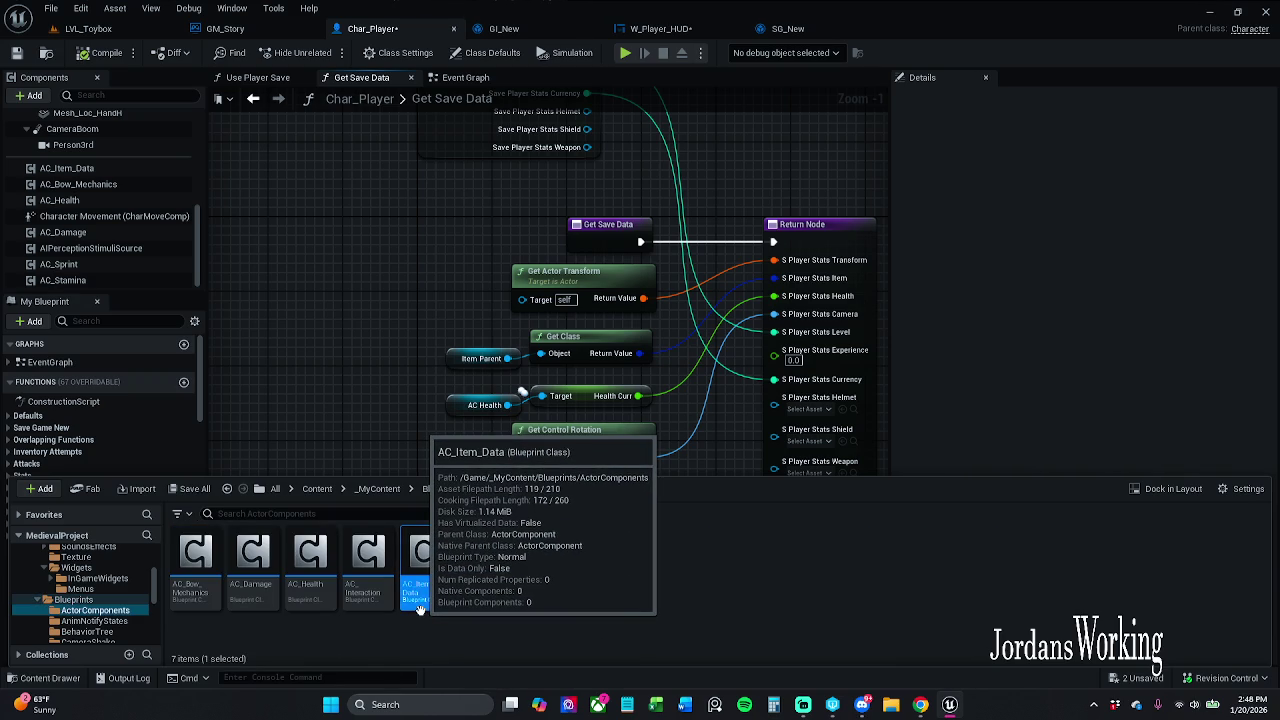
- Survey the event graph's branch logic, For Each Loop, and Sphere Trace nodes
scroll(421, 617, "down", 6)
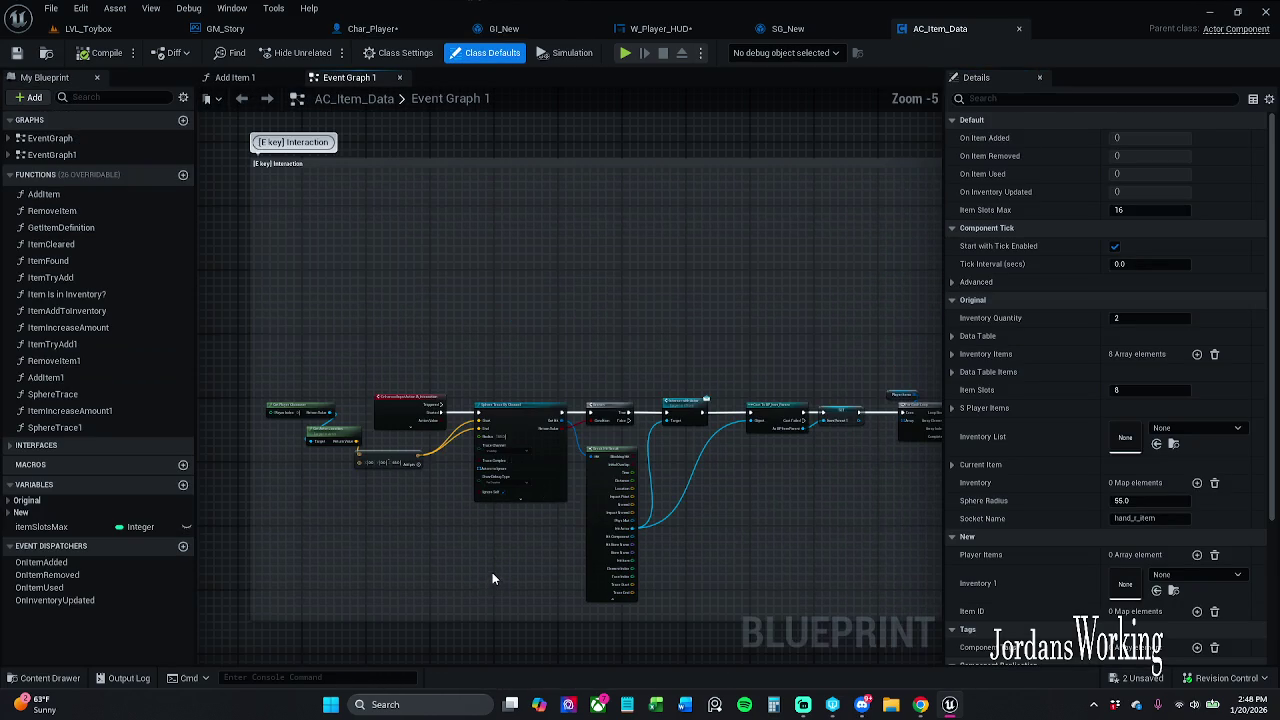
scroll(527, 478, "down", 4)
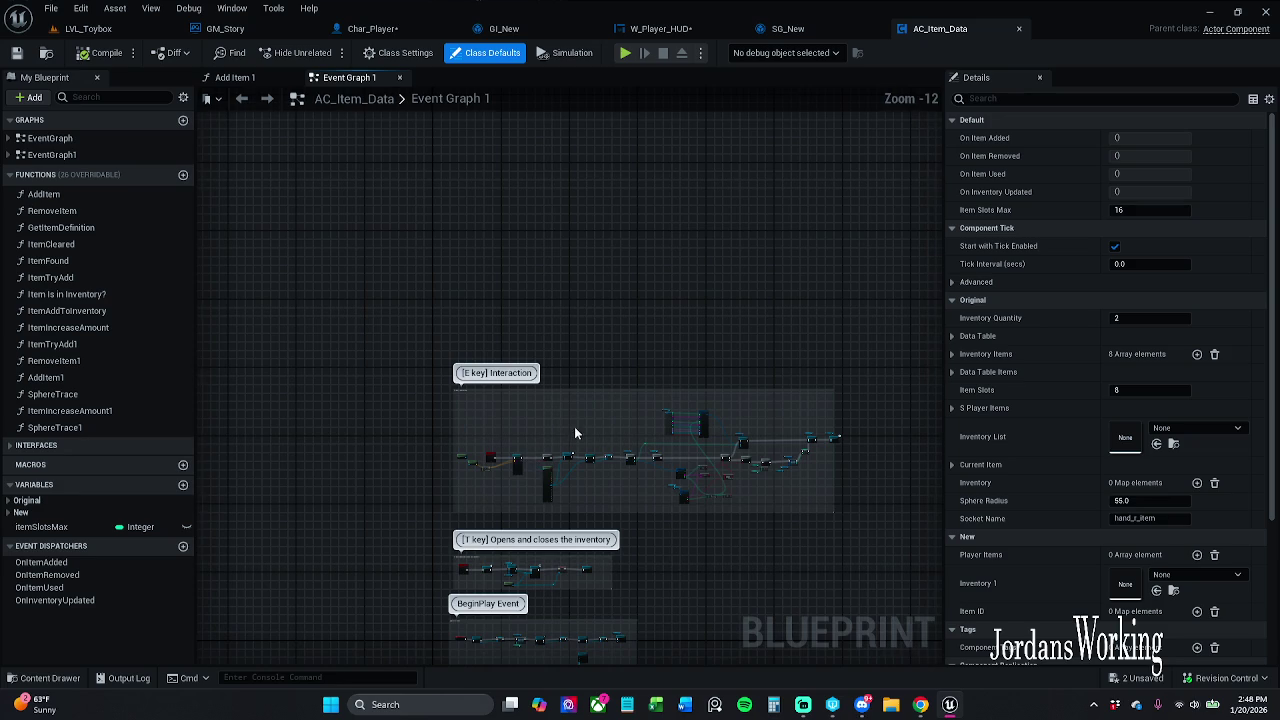
scroll(720, 380, "up", 7)
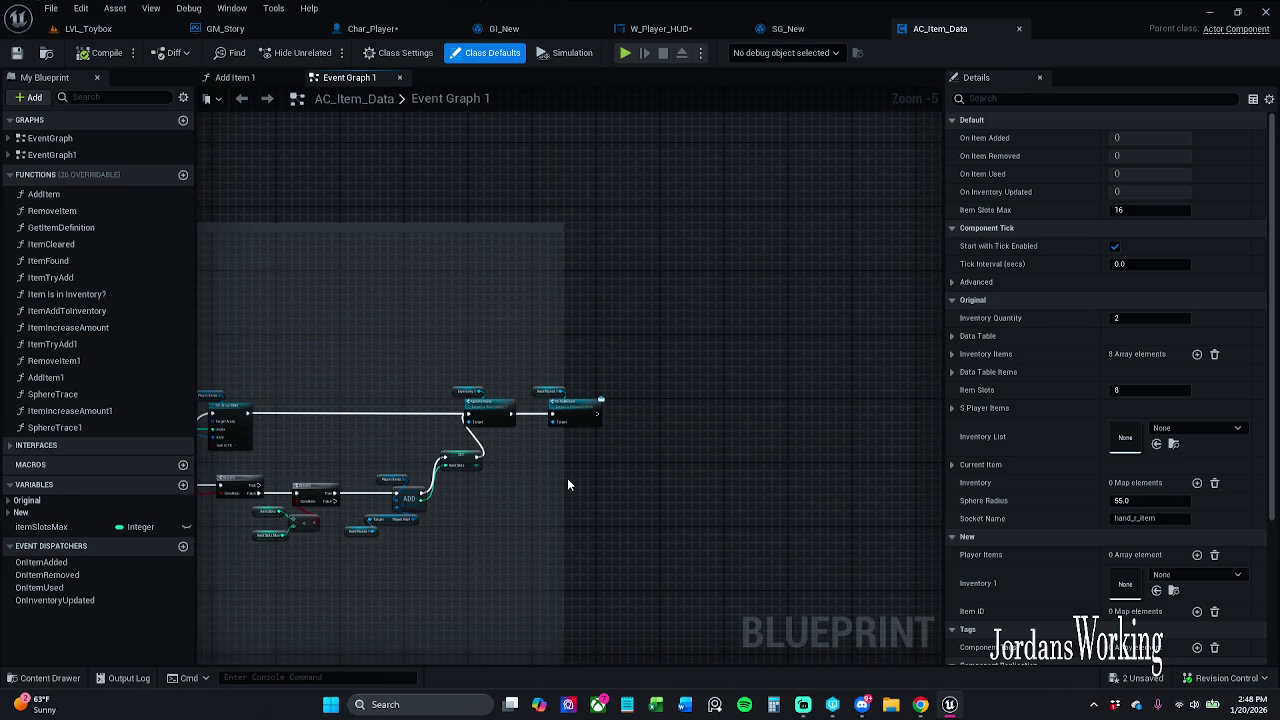
scroll(649, 470, "up", 5)
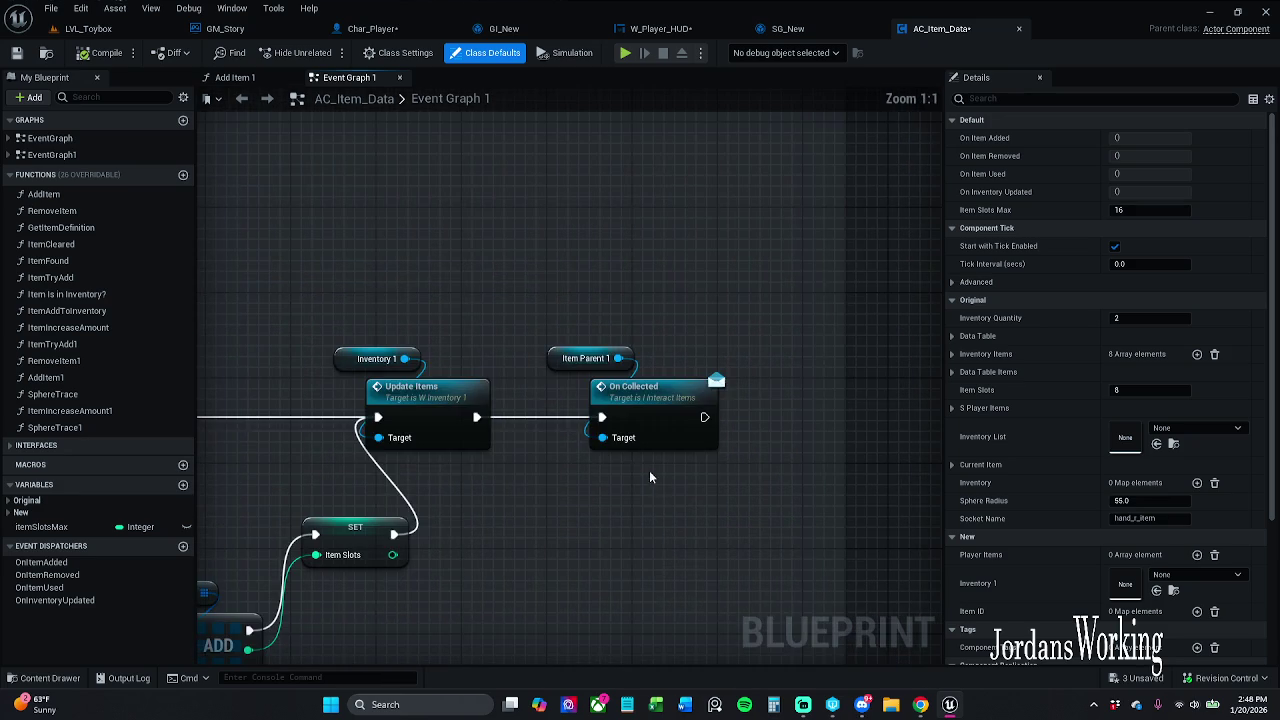
scroll(658, 488, "down", 8)
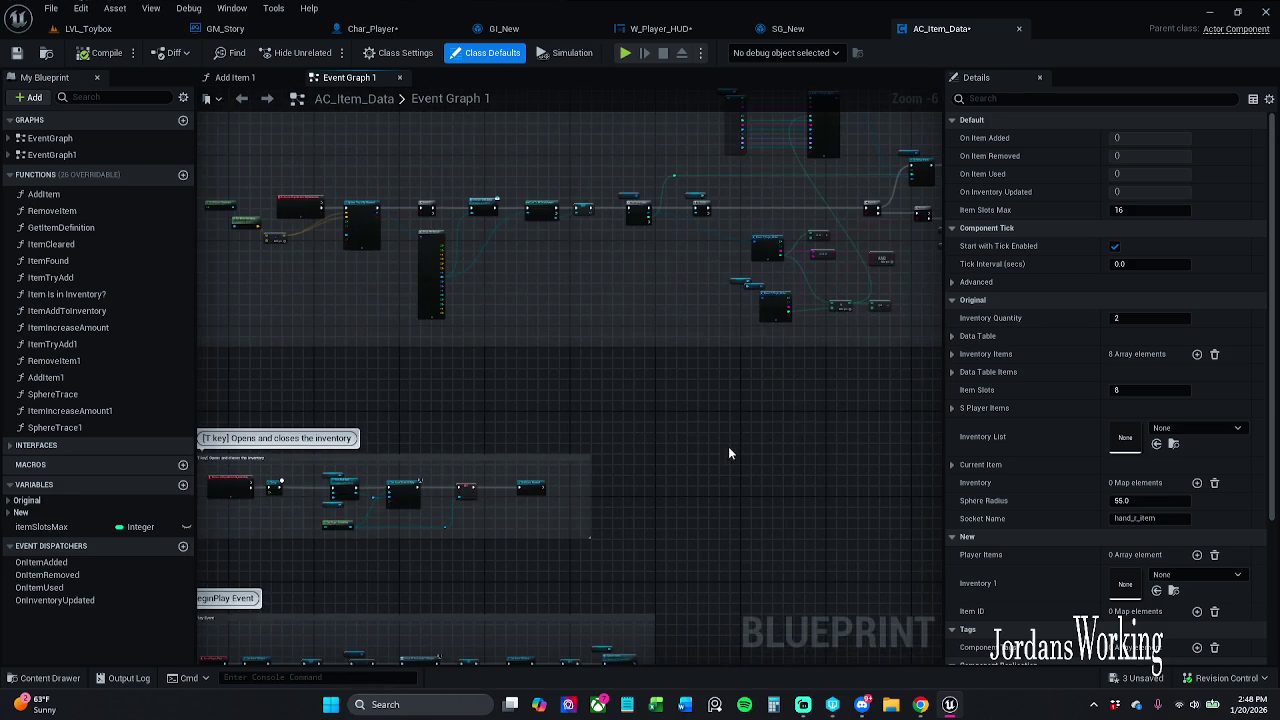
scroll(728, 446, "up", 3)
mouse_move(736, 398)
left_mouse_down()
mouse_move(614, 451)
mouse_move(334, 486)
mouse_move(388, 486)
left_mouse_up()
scroll(560, 300, "up", 6)
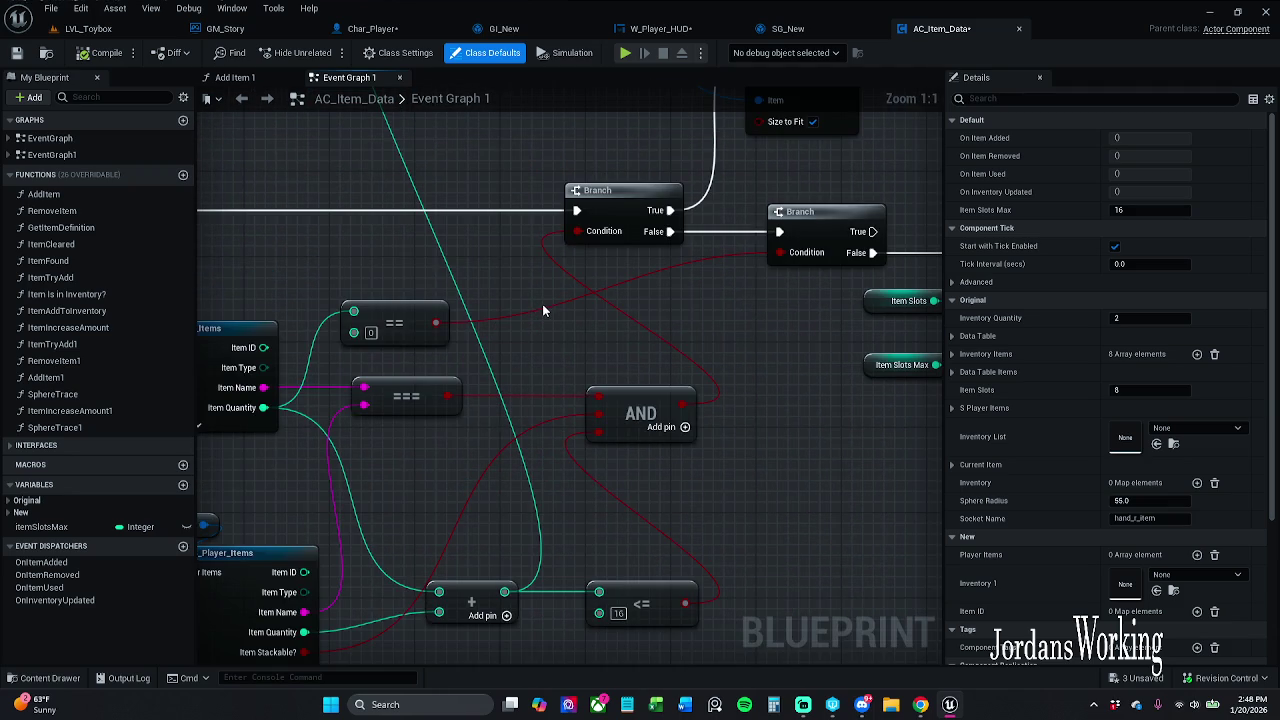
scroll(542, 310, "down", 2)
left_click_drag(671, 306, 833, 342)
mouse_move(750, 406)
left_mouse_down()
mouse_move(736, 394)
mouse_move(917, 409)
left_mouse_up()
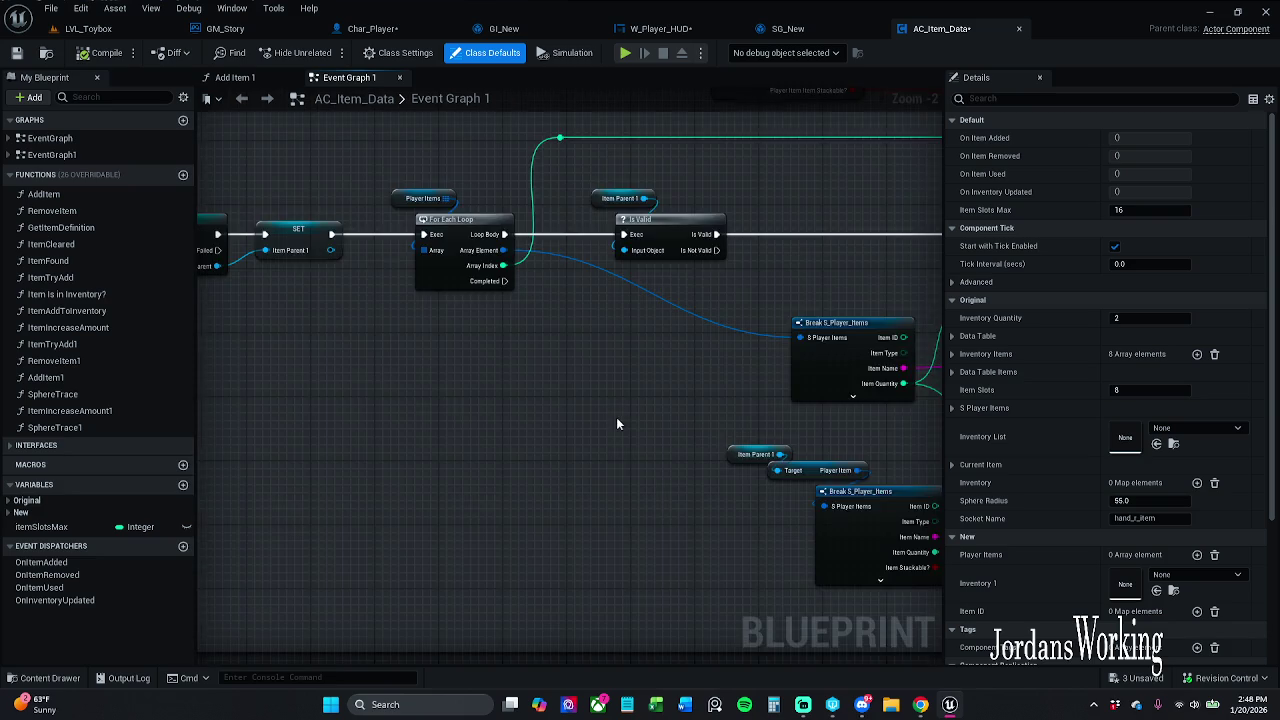
scroll(590, 395, "down", 2)
mouse_move(578, 375)
left_mouse_down()
mouse_move(771, 398)
mouse_move(608, 376)
left_mouse_up()
- Examine the hit result, cast, and Branch nodes, then select the Interact with Actor node
scroll(504, 283, "up", 2)
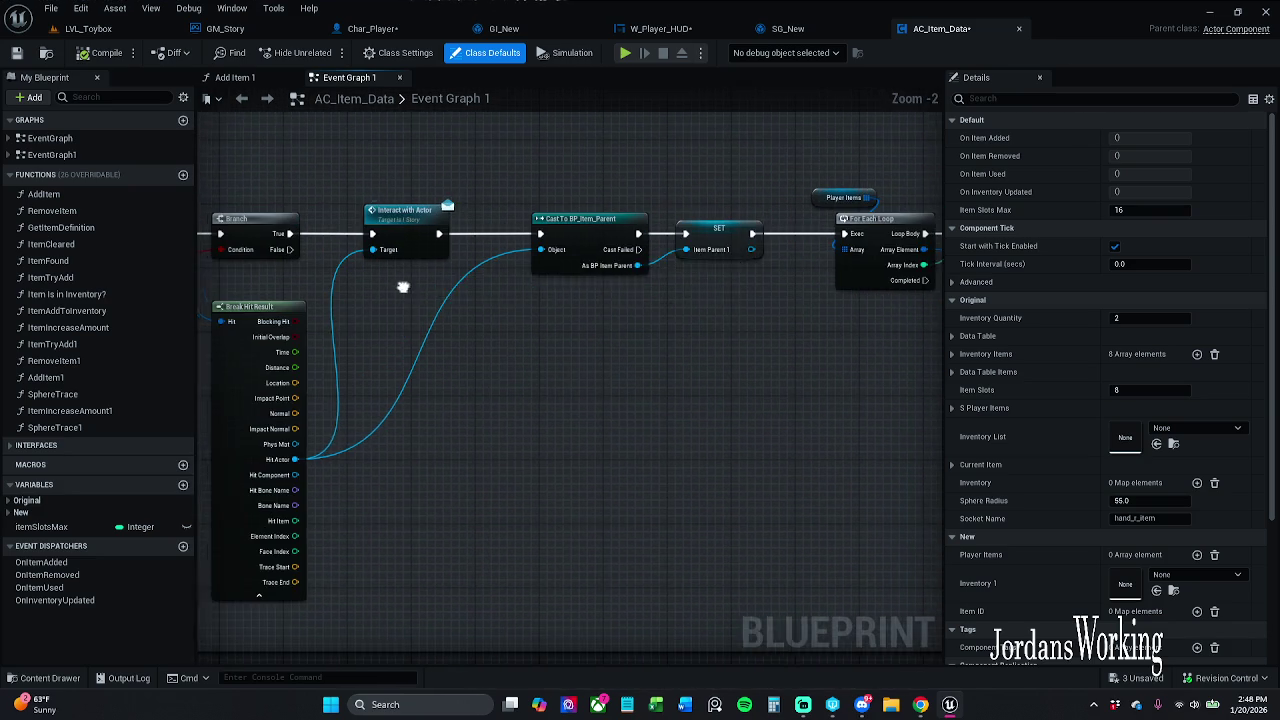
left_click_drag(404, 284, 457, 290)
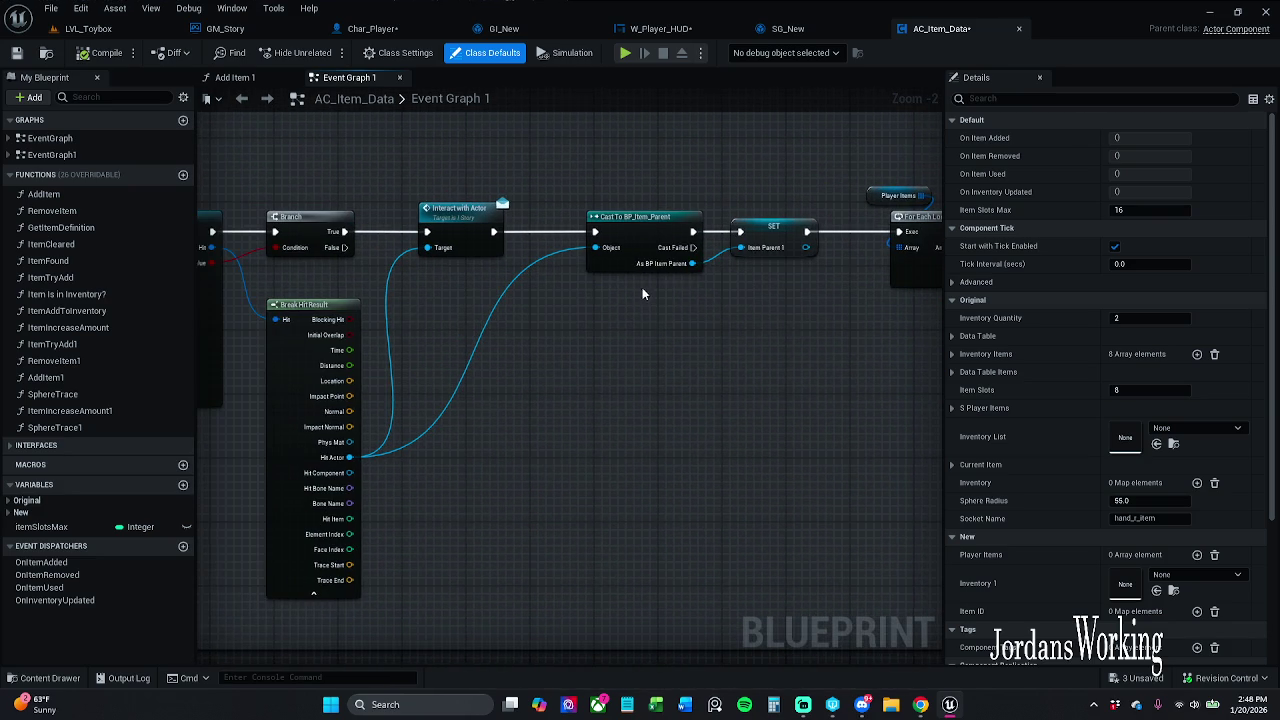
left_click_drag(590, 290, 536, 294)
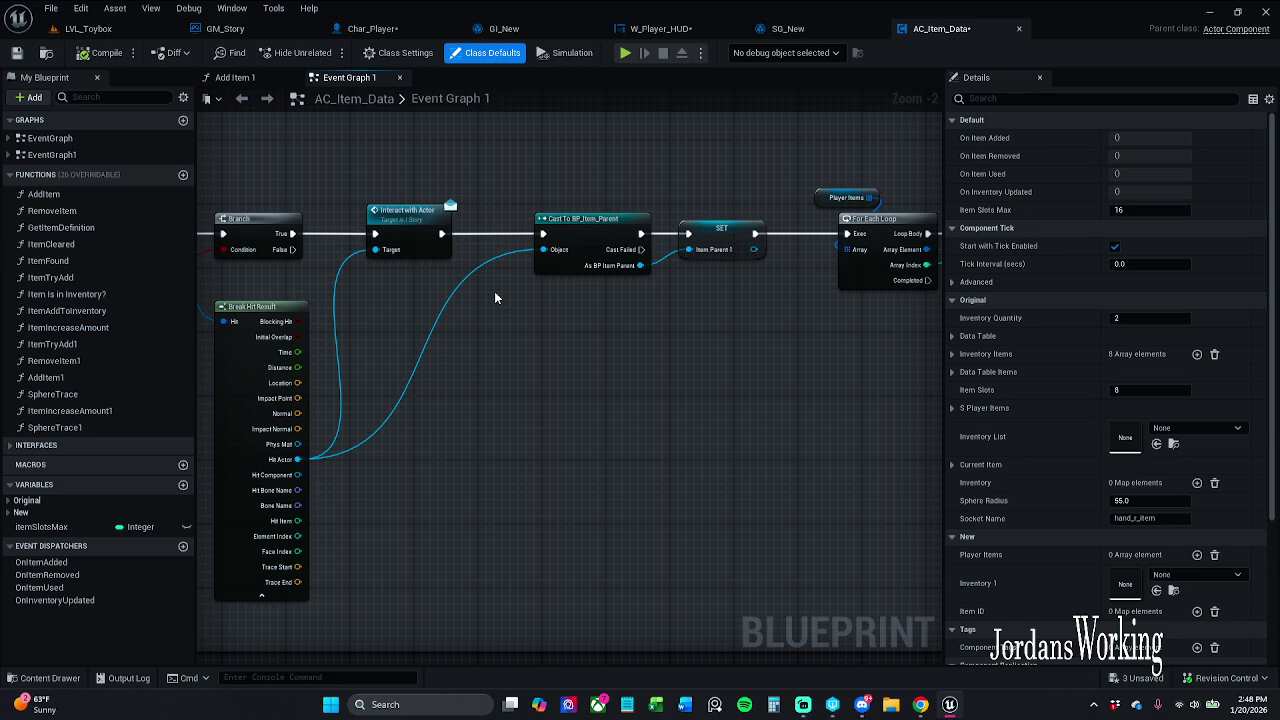
mouse_move(494, 291)
left_mouse_down()
mouse_move(363, 292)
mouse_move(509, 328)
mouse_move(433, 325)
left_mouse_up()
scroll(360, 325, "down", 1)
left_click_drag(523, 320, 462, 320)
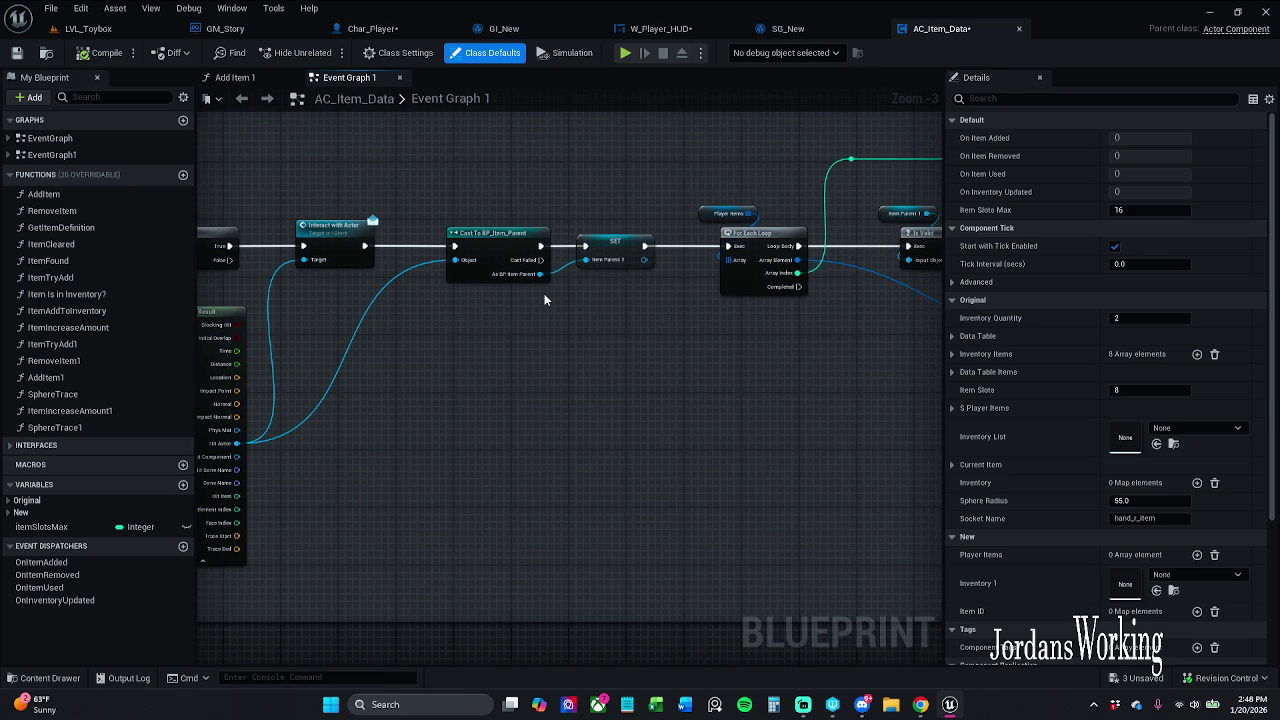
mouse_move(538, 318)
left_mouse_down()
mouse_move(471, 303)
mouse_move(718, 301)
left_mouse_up()
mouse_move(614, 188)
left_mouse_down()
mouse_move(514, 286)
mouse_move(260, 300)
mouse_move(503, 291)
mouse_move(492, 288)
mouse_move(514, 296)
mouse_move(497, 314)
mouse_move(504, 303)
left_mouse_up()
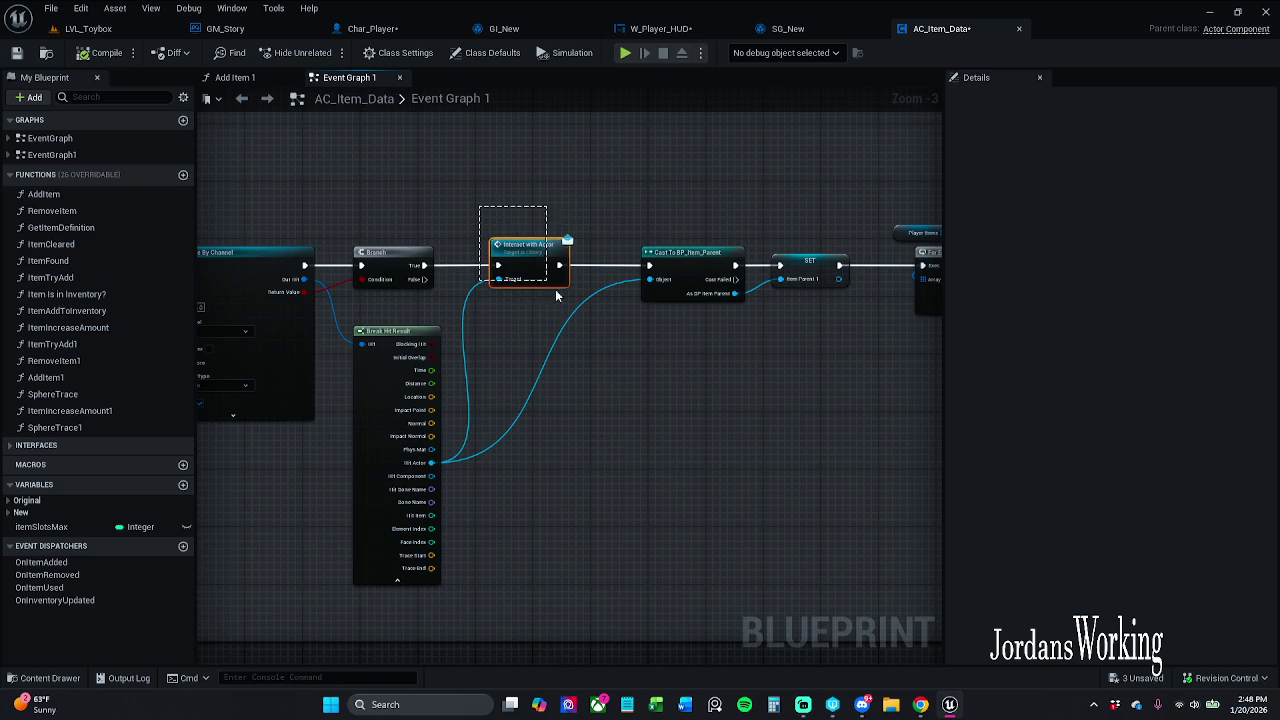
left_click(576, 301)
mouse_move(565, 299)
left_mouse_down()
mouse_move(471, 243)
mouse_move(462, 211)
left_mouse_up()
- Select Char_NPC_Merchant, play-test walking to the merchant and interacting, then go back to AC_Item_Data
left_click(128, 28)
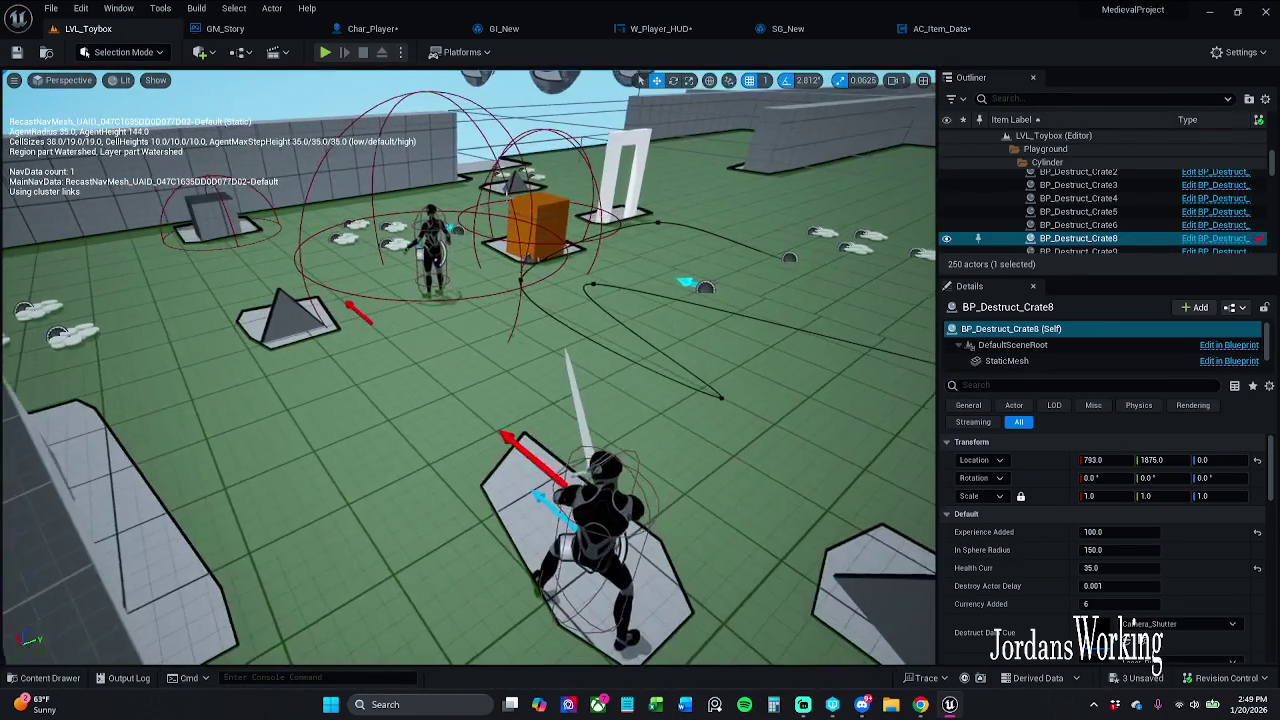
left_click(438, 234)
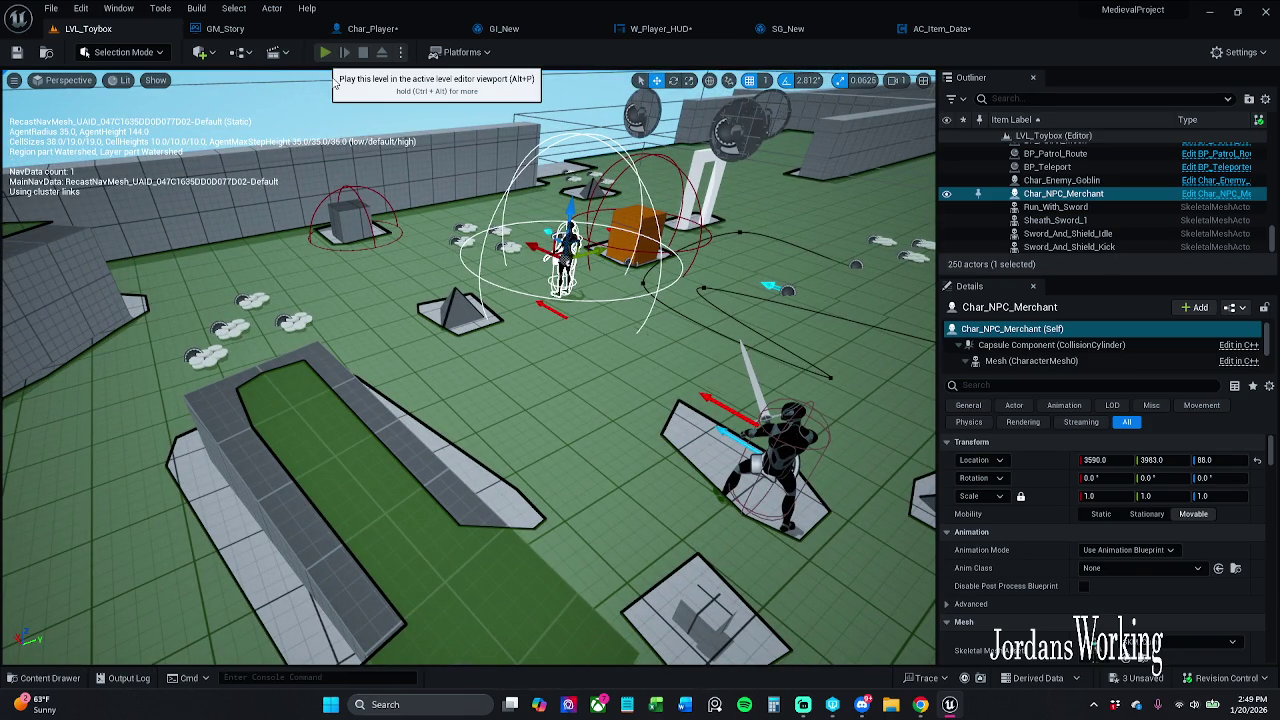
key("alt+p")
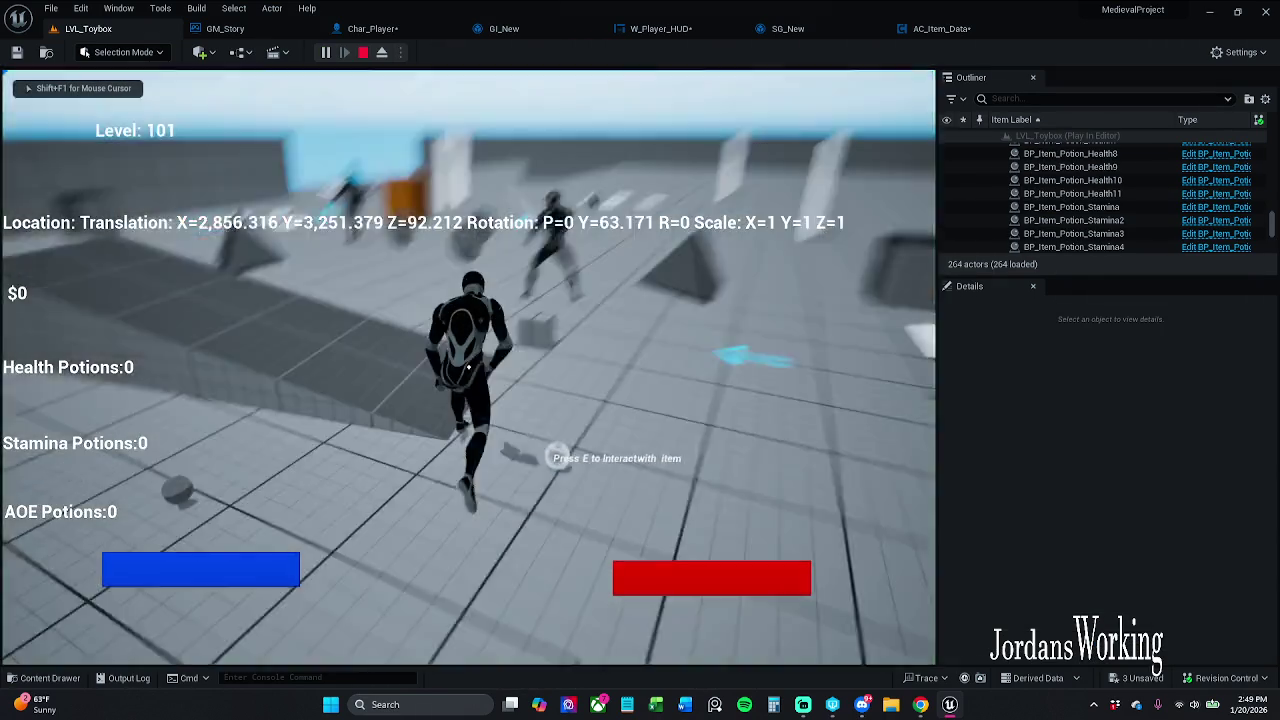
key("w")
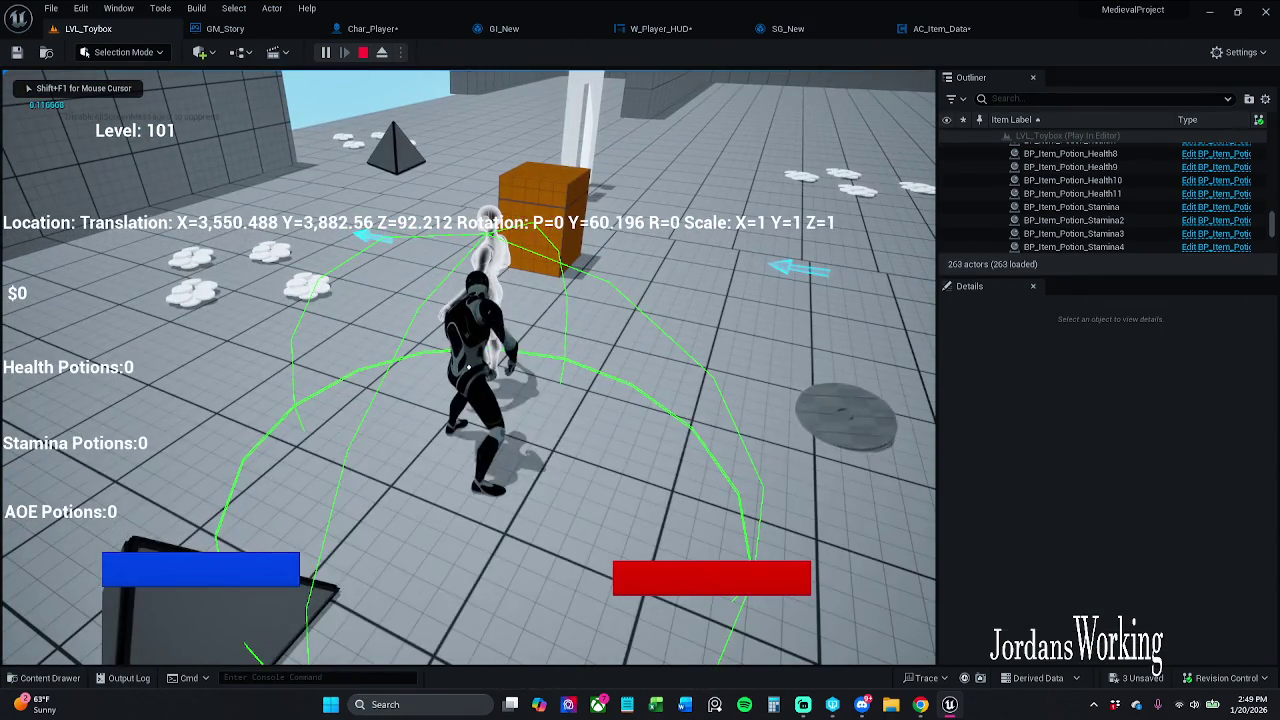
key("e")
key("Escape")
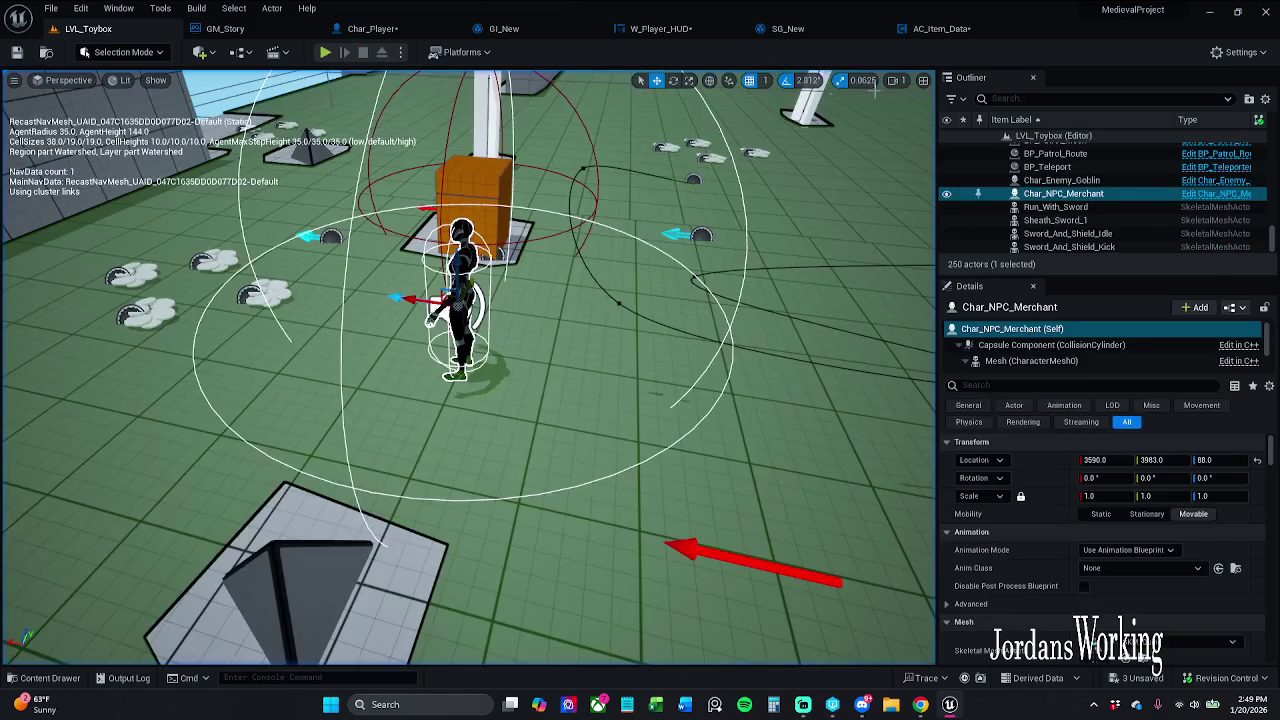
left_click(940, 28)
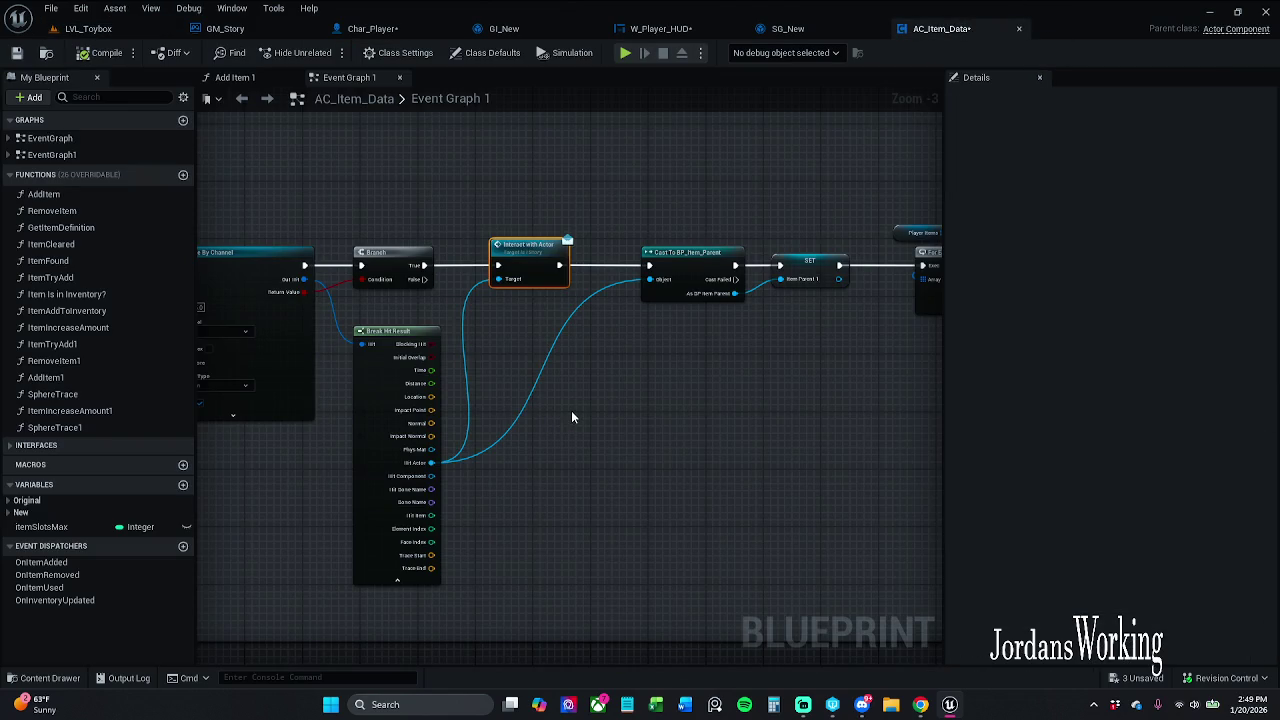
- Frame the cast, Player Items, and For Each Loop nodes in the AC_Item_Data event graph
left_click_drag(530, 291, 490, 270)
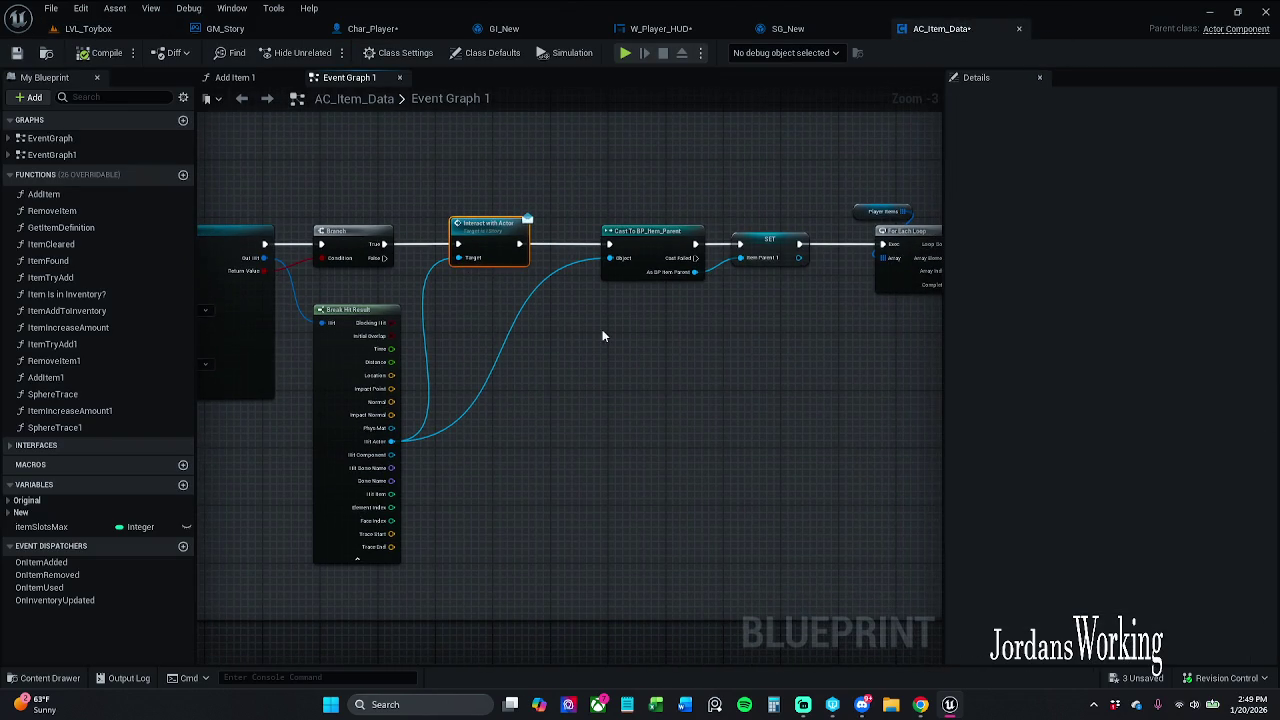
left_click_drag(602, 336, 565, 312)
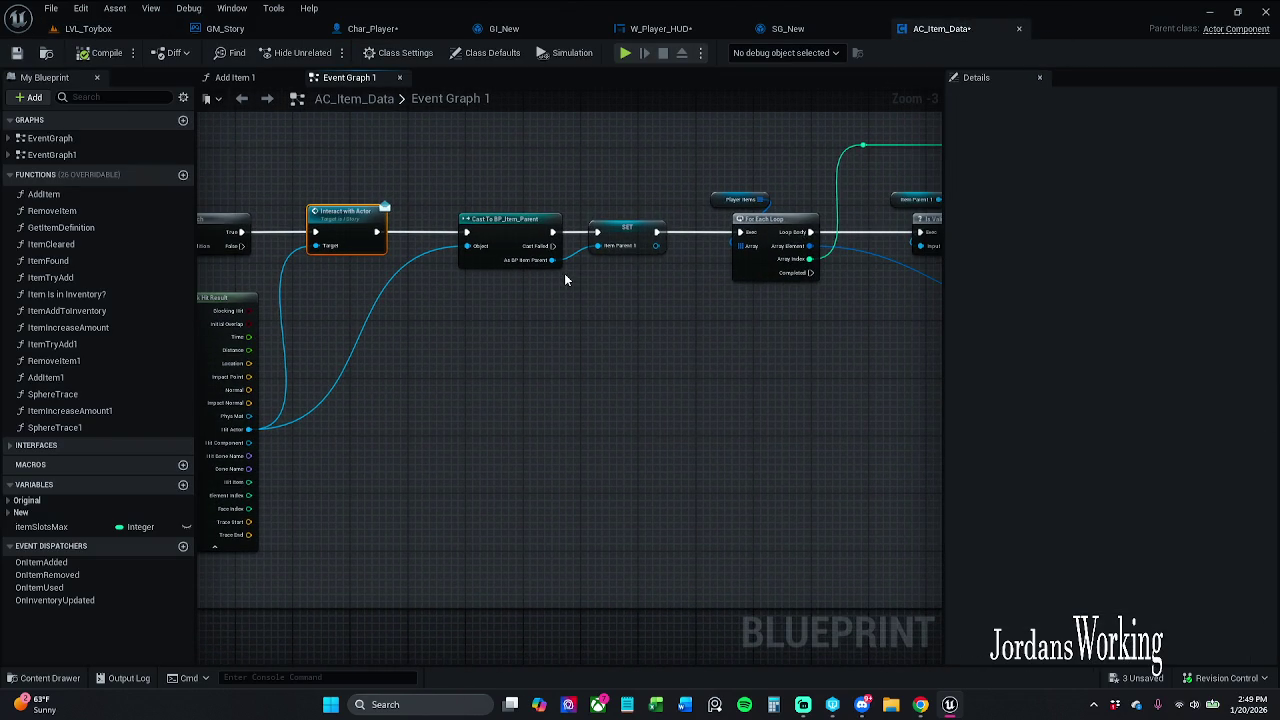
scroll(564, 273, "up", 2)
left_click_drag(514, 266, 459, 296)
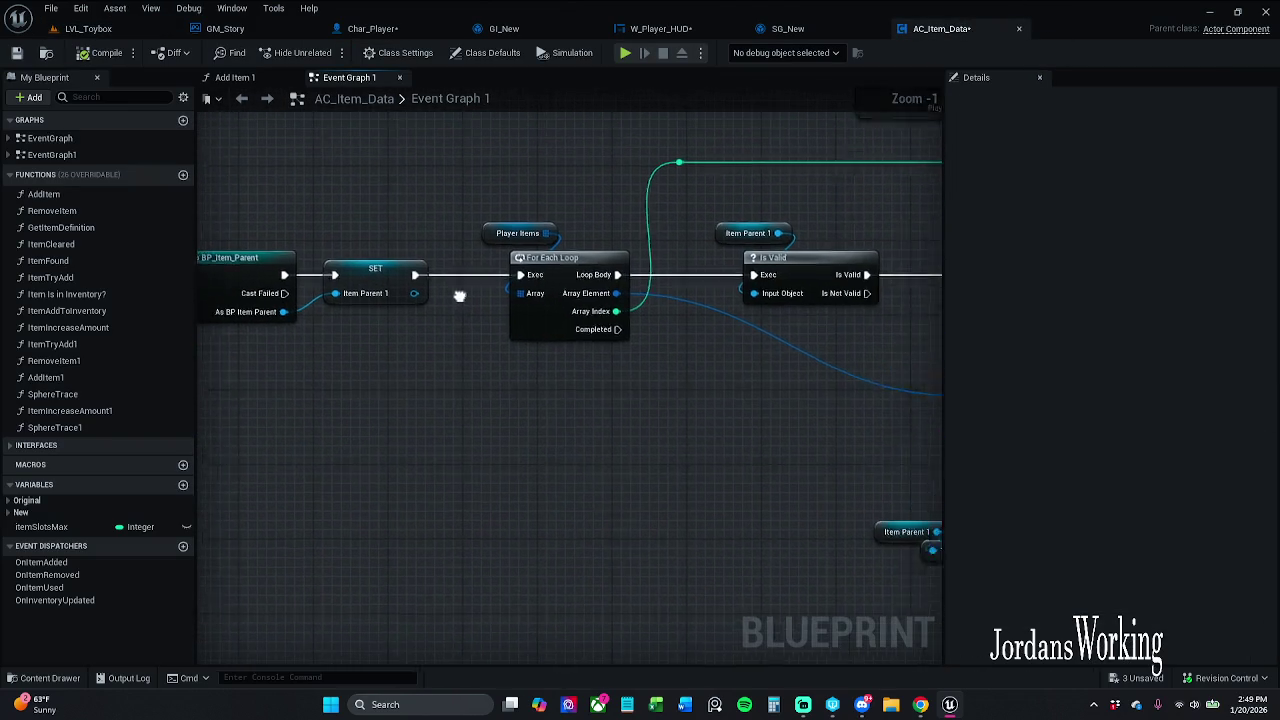
scroll(472, 232, "down", 1)
mouse_move(486, 177)
left_mouse_down()
mouse_move(557, 229)
mouse_move(557, 214)
mouse_move(506, 252)
left_mouse_up()
left_click(528, 196)
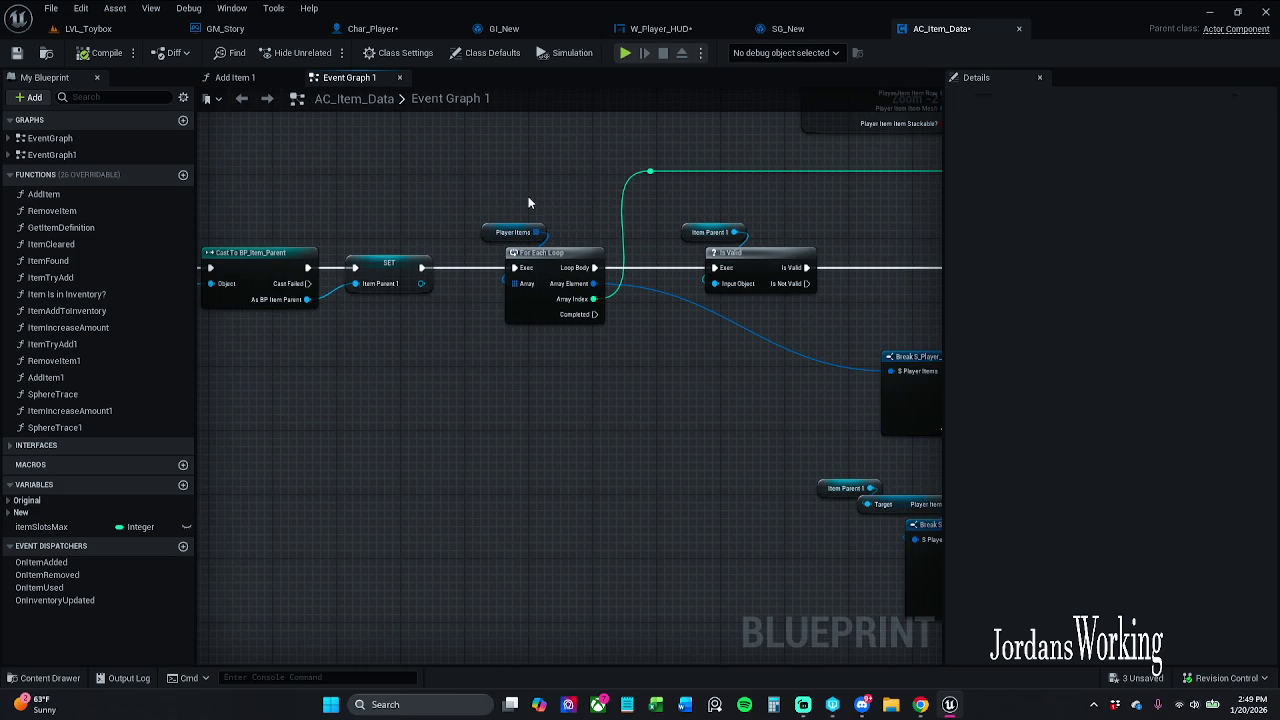
- Expand the New variable category and inspect the itemID variable's properties
left_click(16, 513)
left_click(9, 513)
scroll(74, 572, "down", 2)
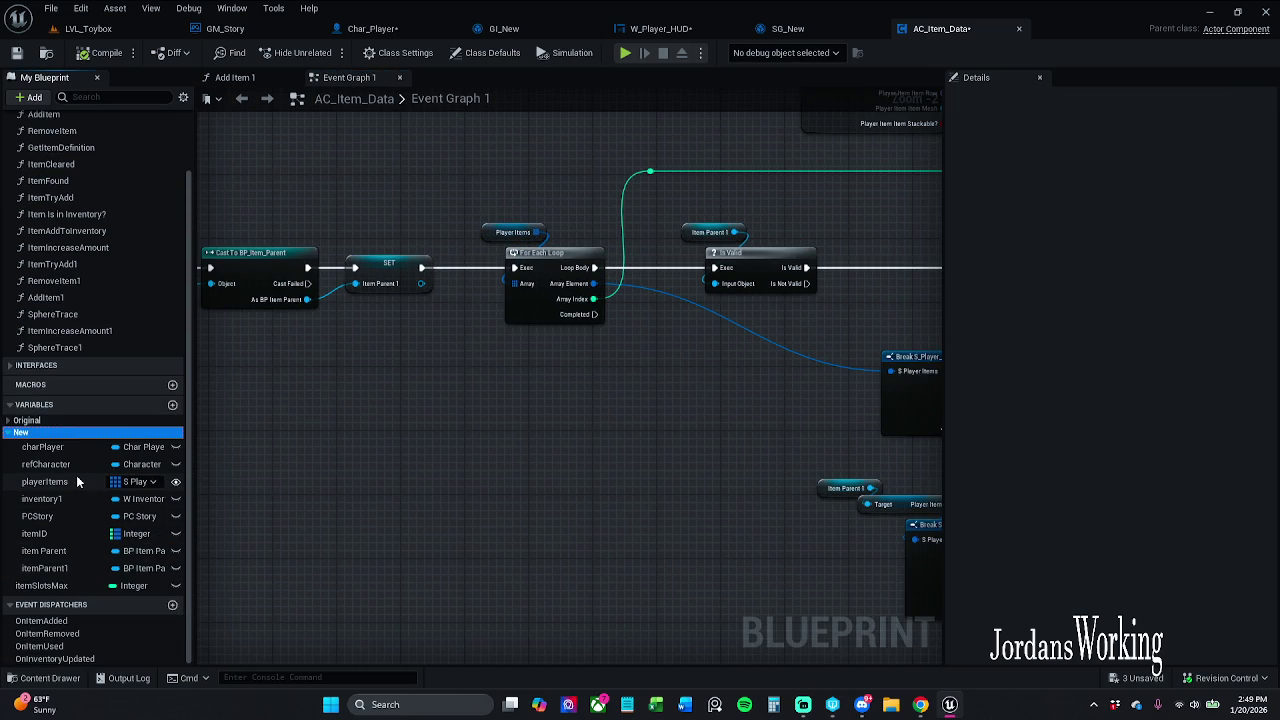
left_click(45, 533)
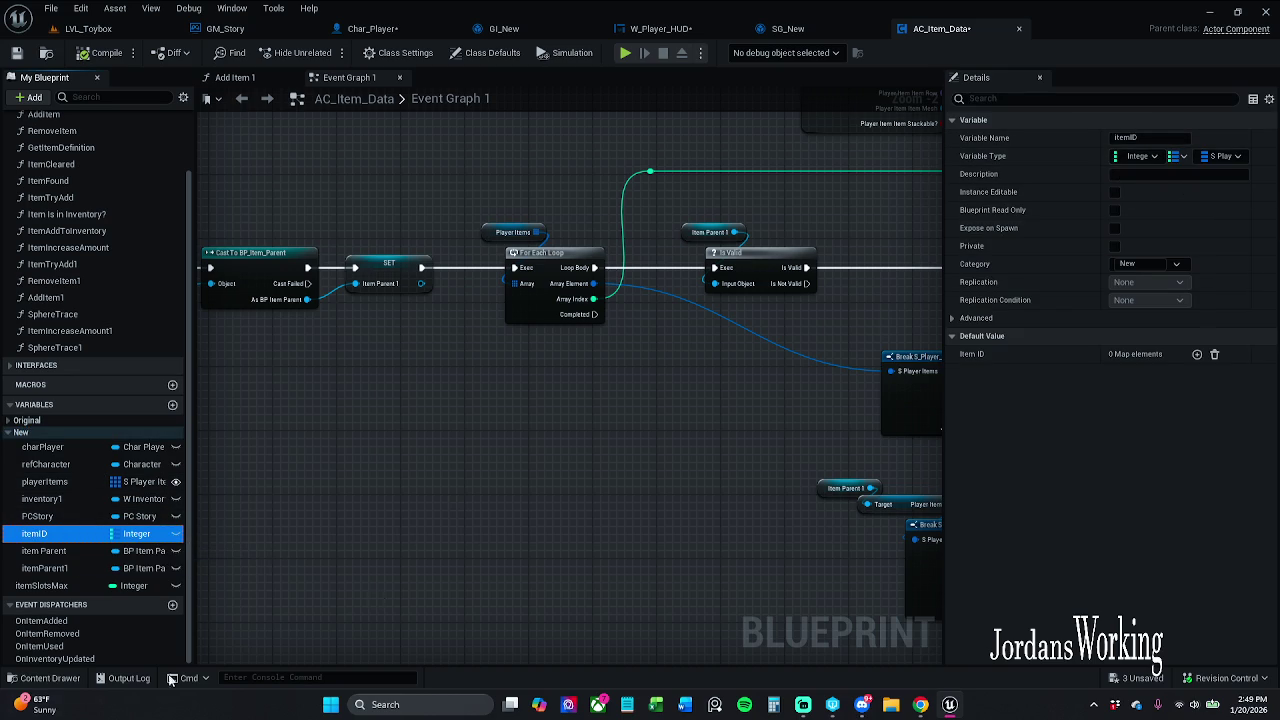
- Add a new variable named itemNames to AC_Item_Data
left_click(173, 405)
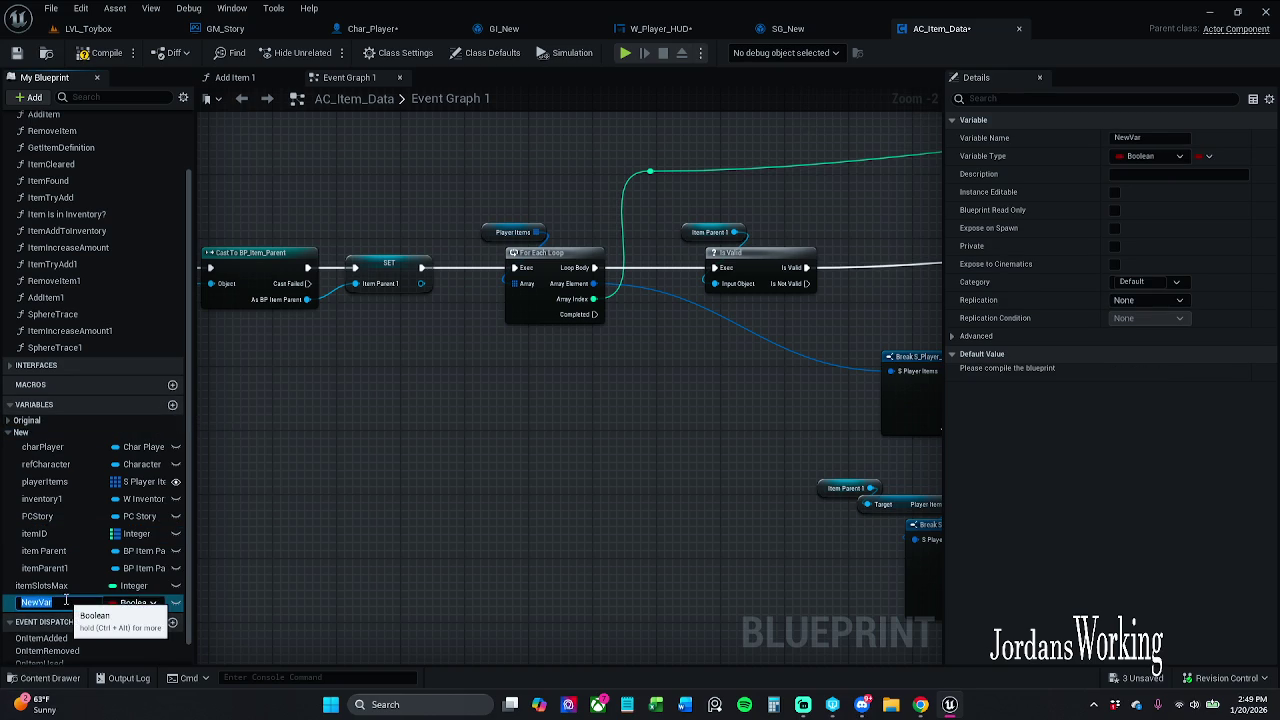
type("itemNames")
key("Return")
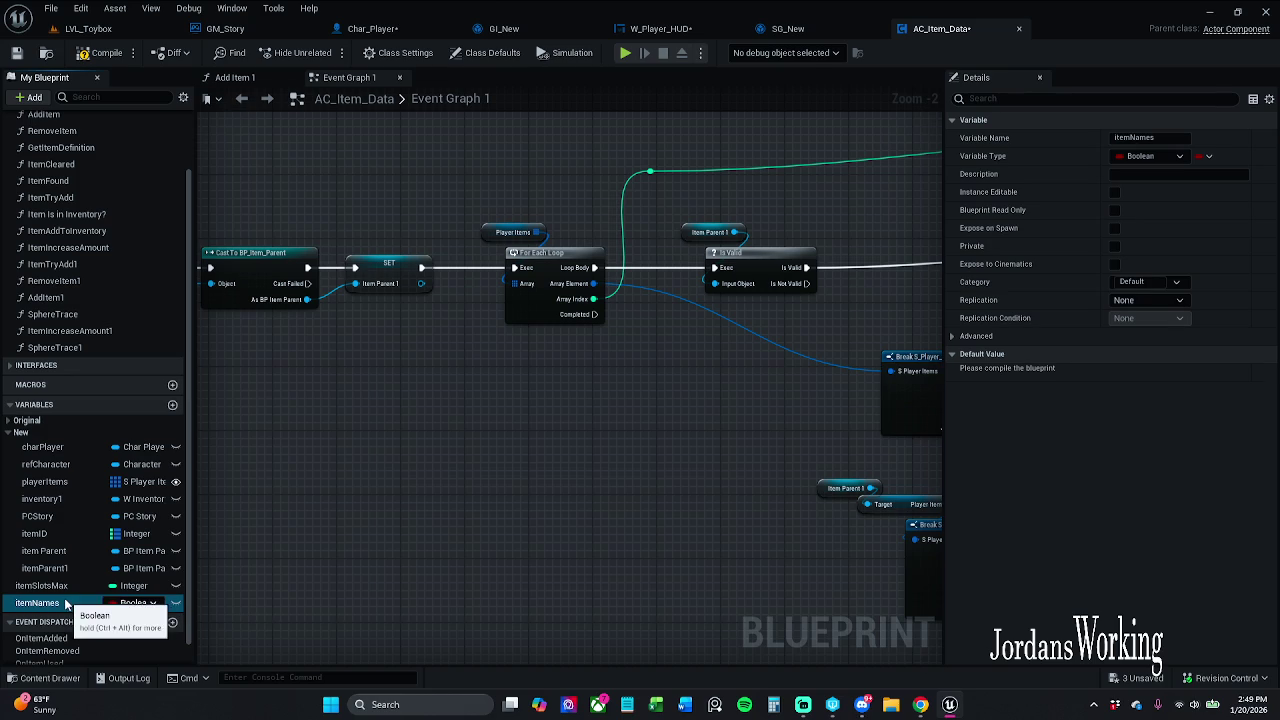
left_click(132, 602)
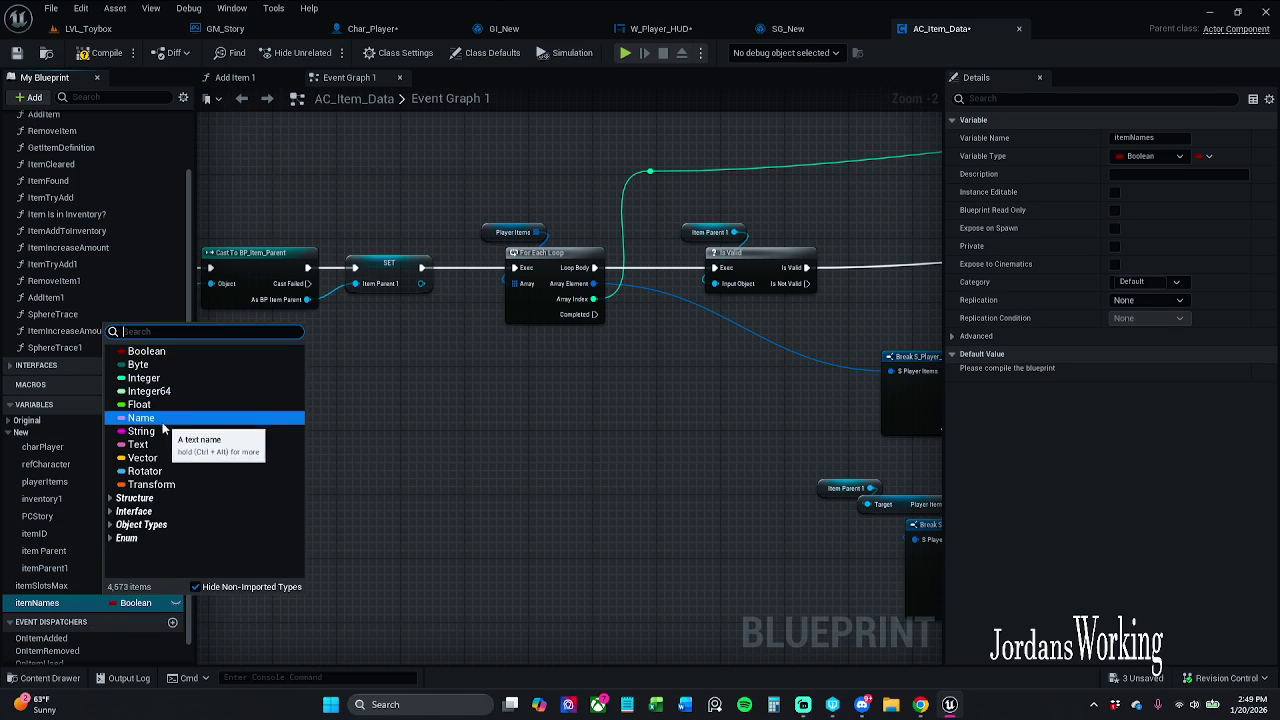
left_click(47, 543)
scroll(47, 543, "down", 1)
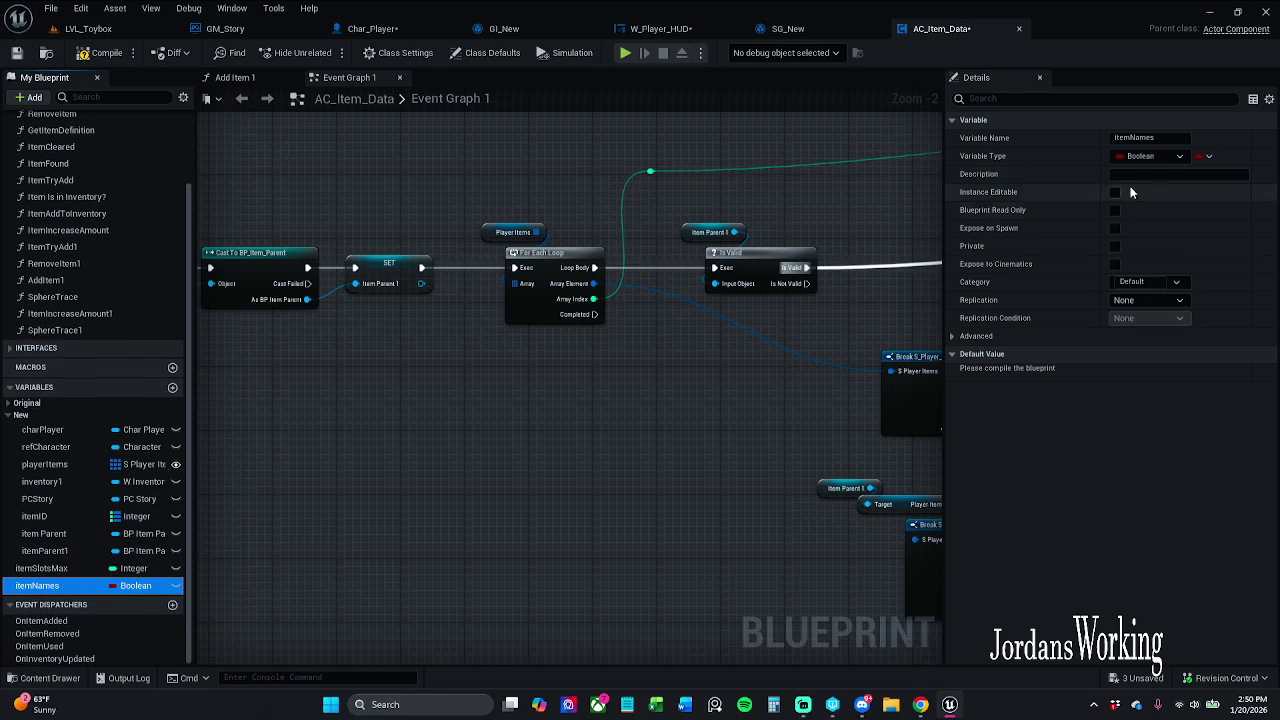
- Make itemNames a map from String to S Player Items and compile the blueprint
left_click(1165, 158)
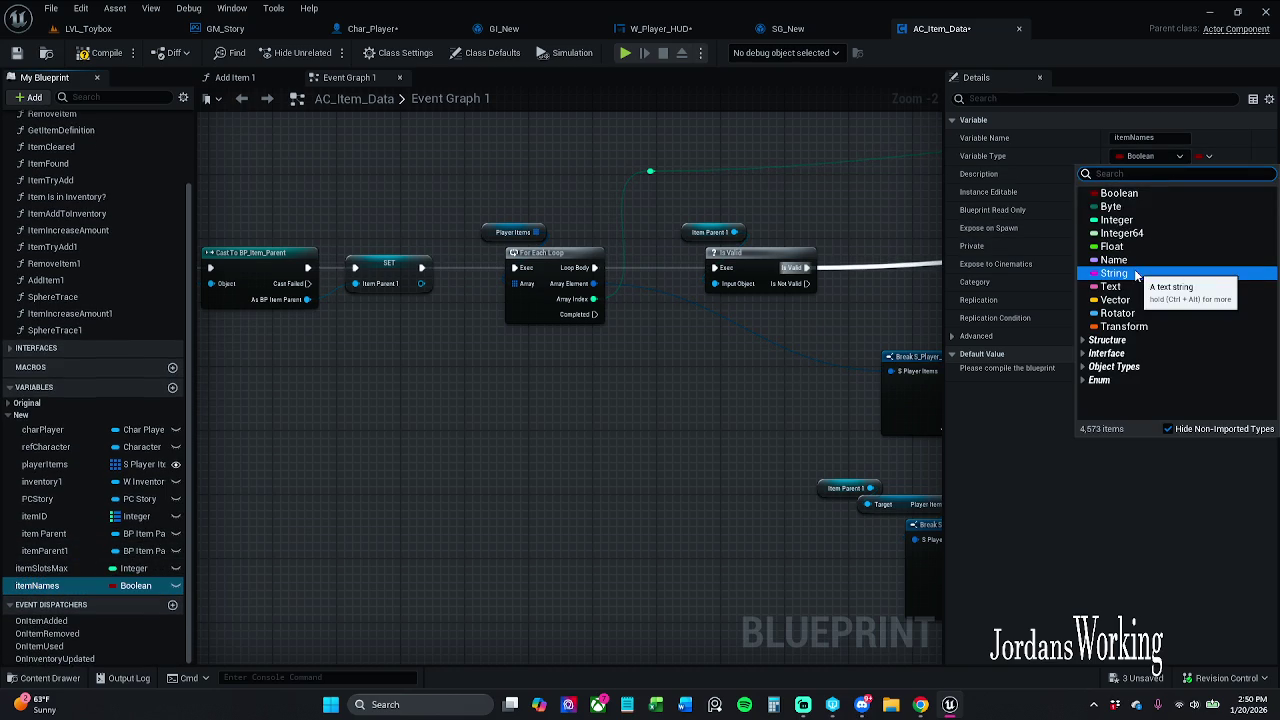
left_click(1114, 273)
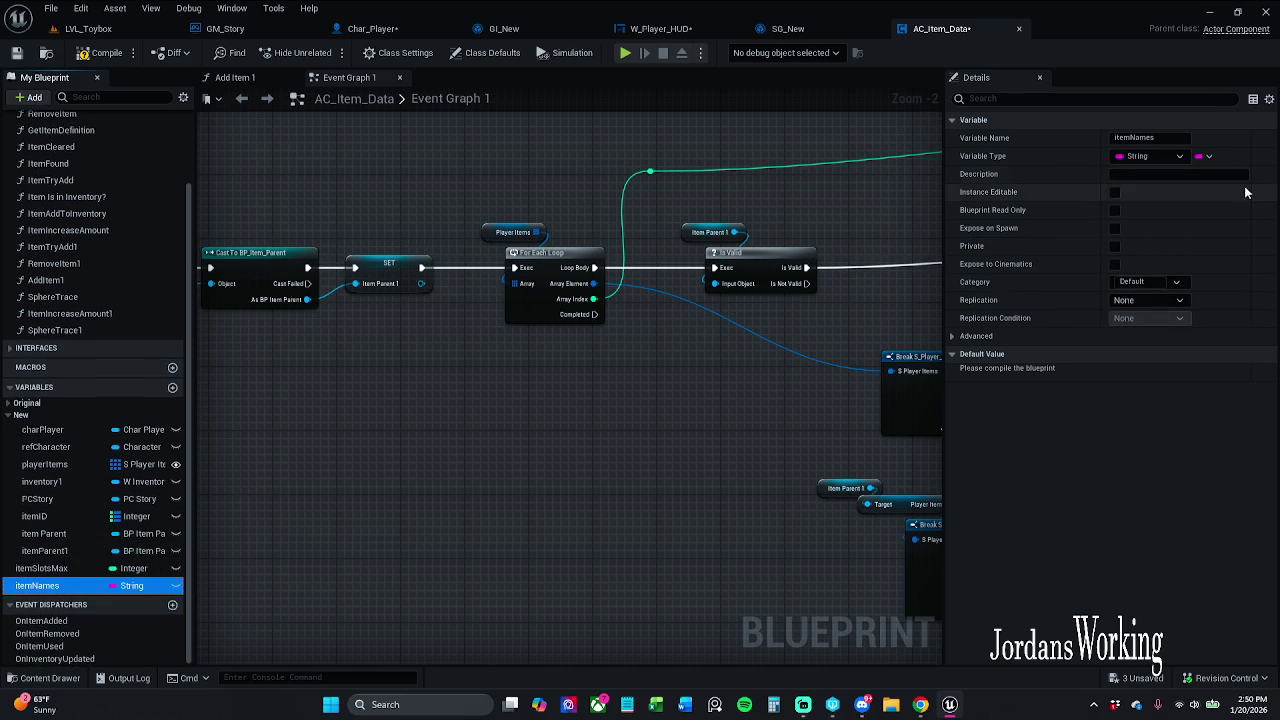
left_click(1207, 156)
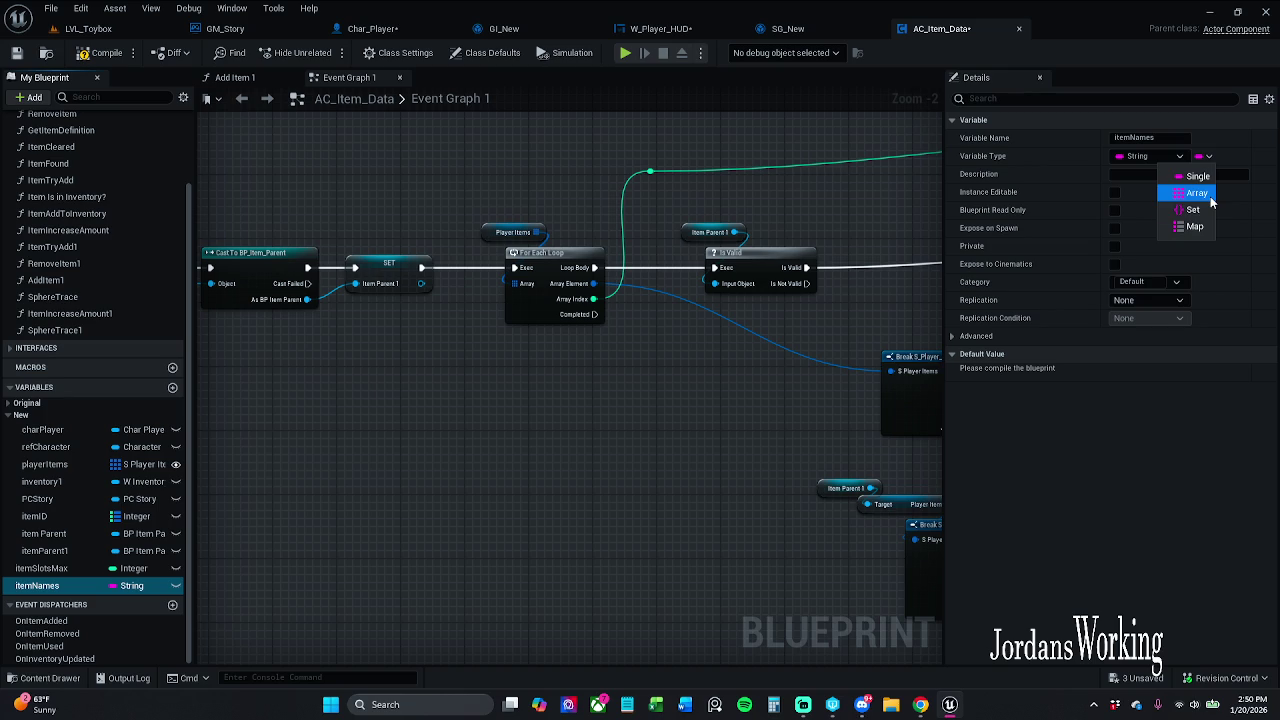
left_click(1197, 192)
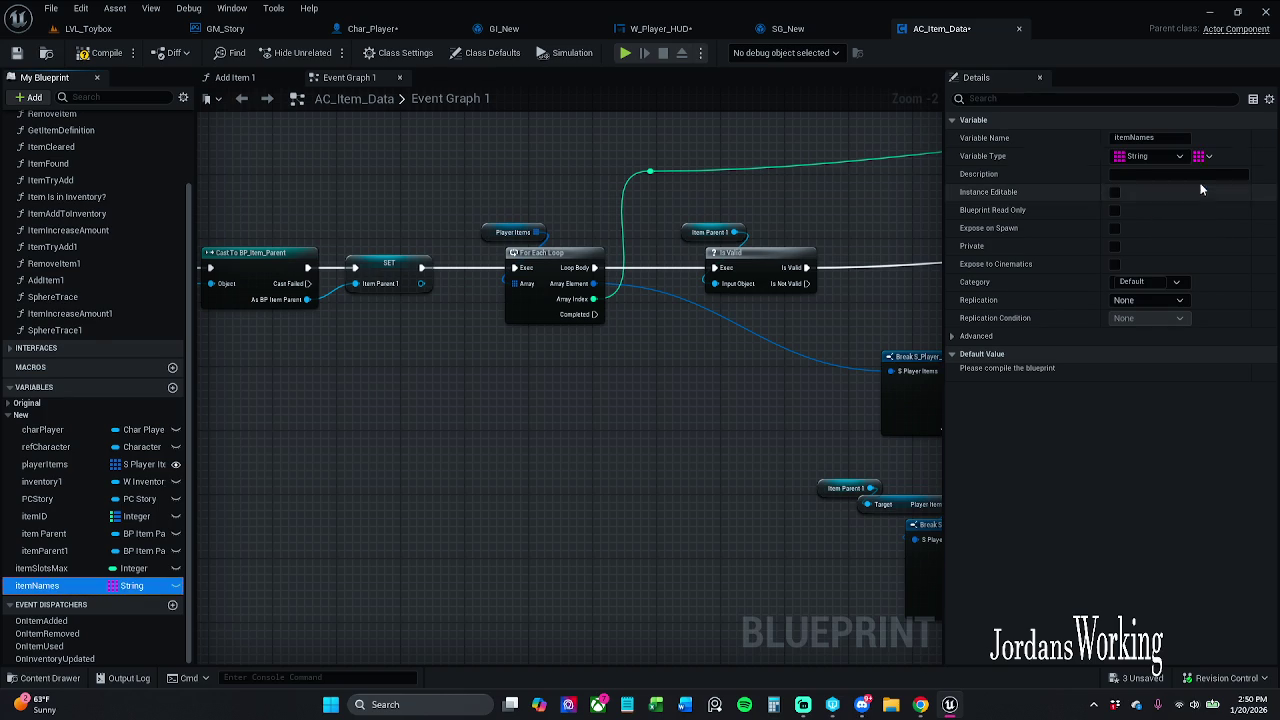
left_click(1207, 156)
left_click(1202, 228)
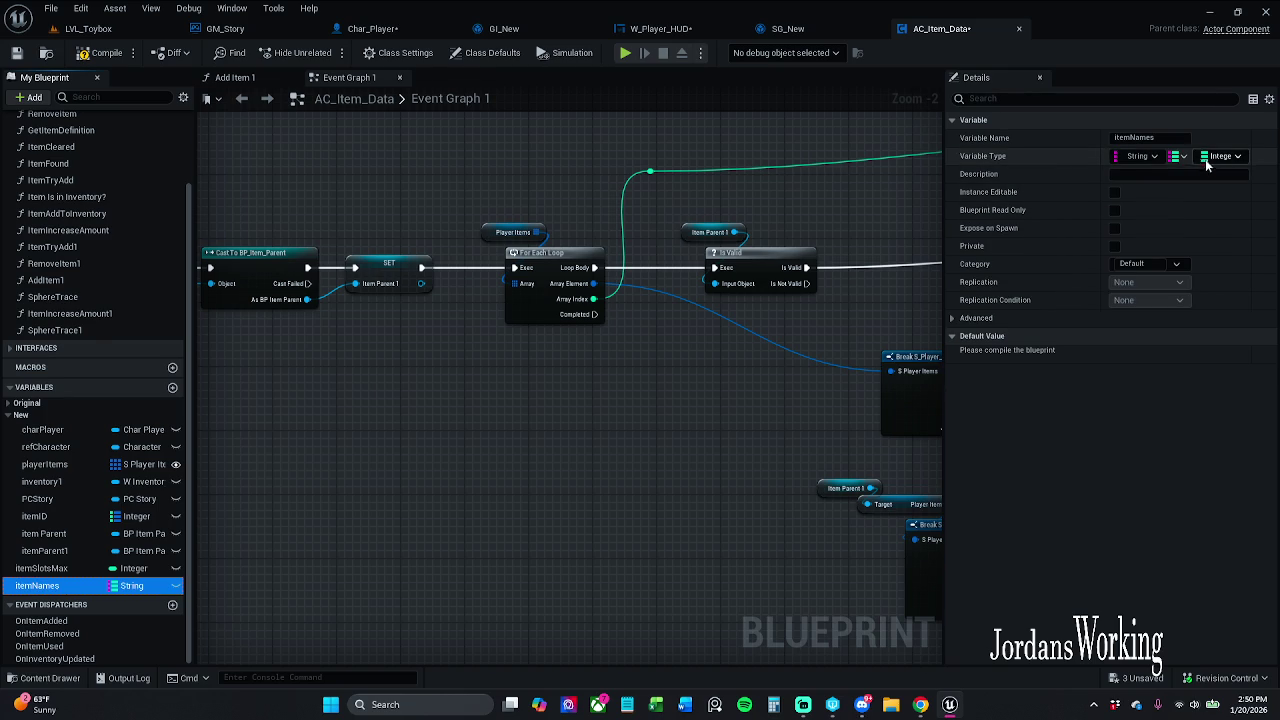
left_click(1237, 158)
type("sPlayer")
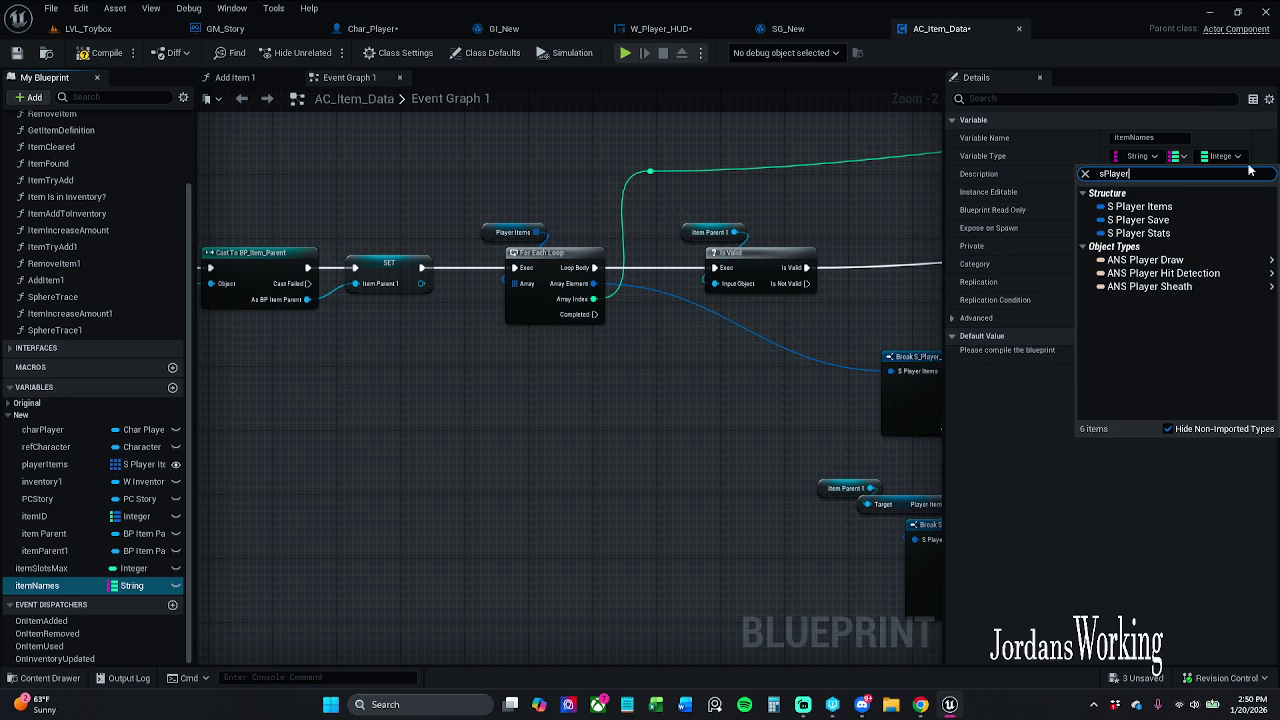
left_click(1175, 207)
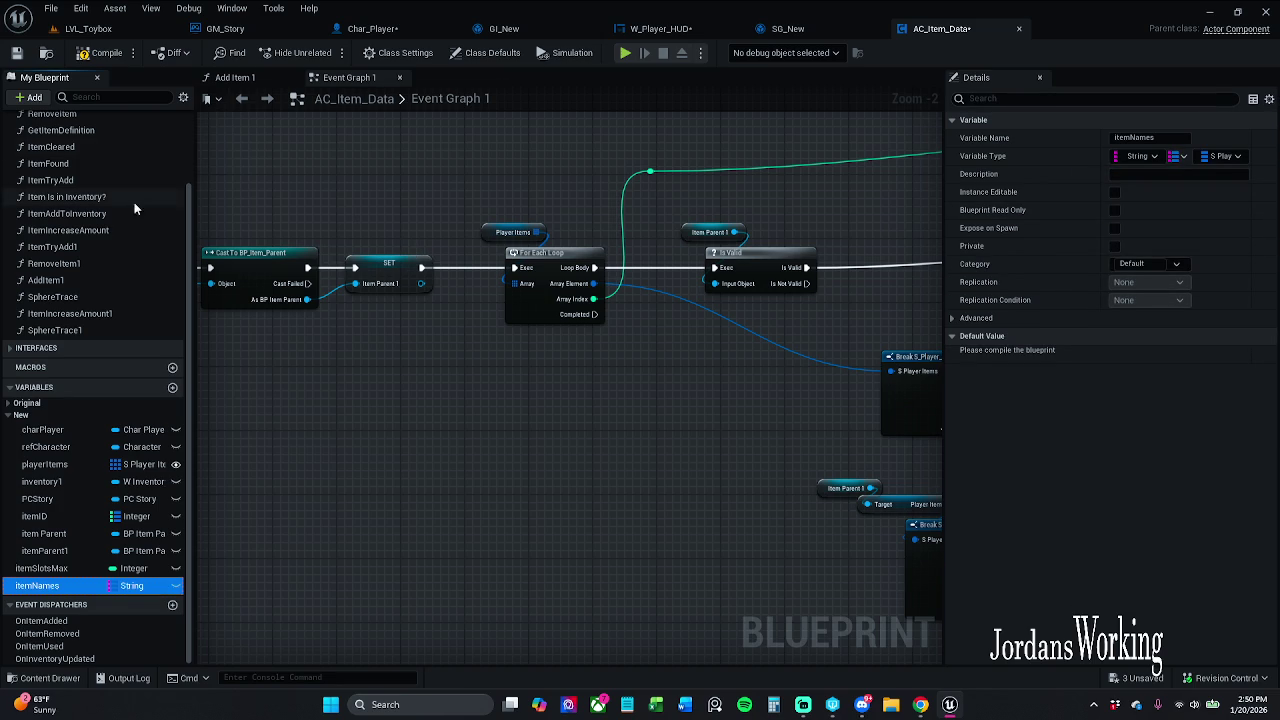
left_click(104, 52)
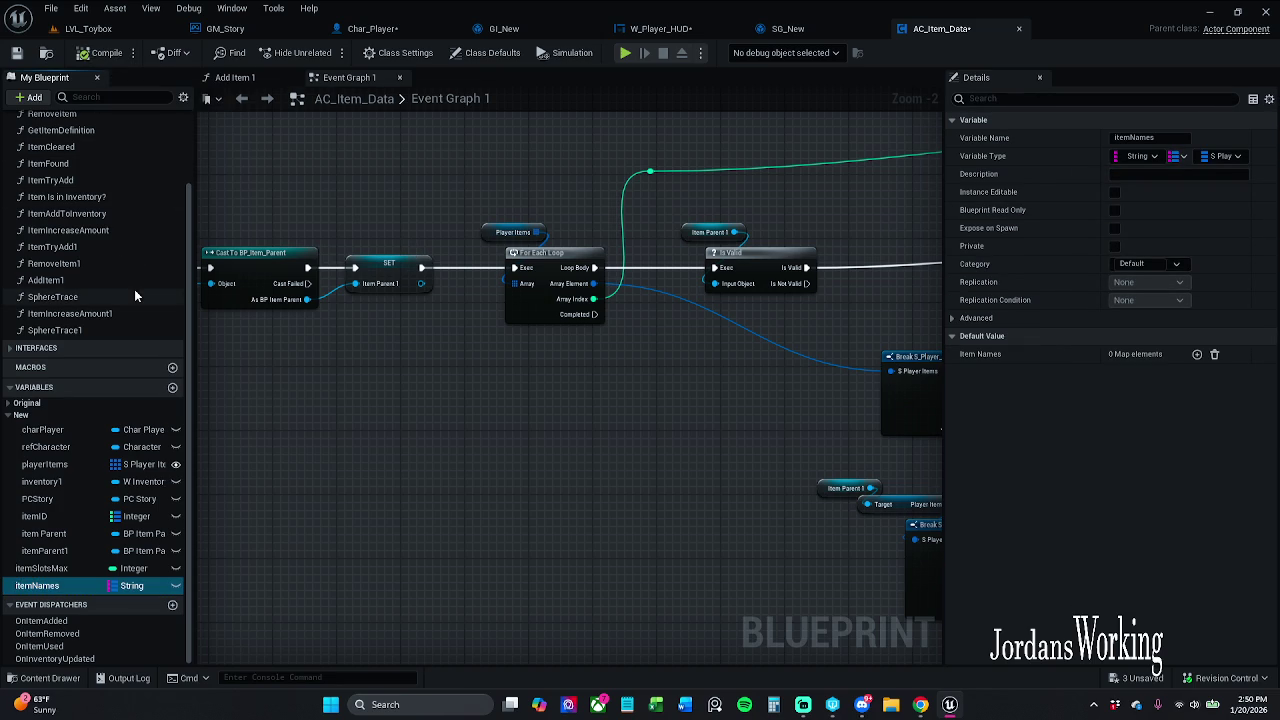
- Save AC_Item_Data, checking it out, and add an entry to the Item Names default map
left_click(16, 52)
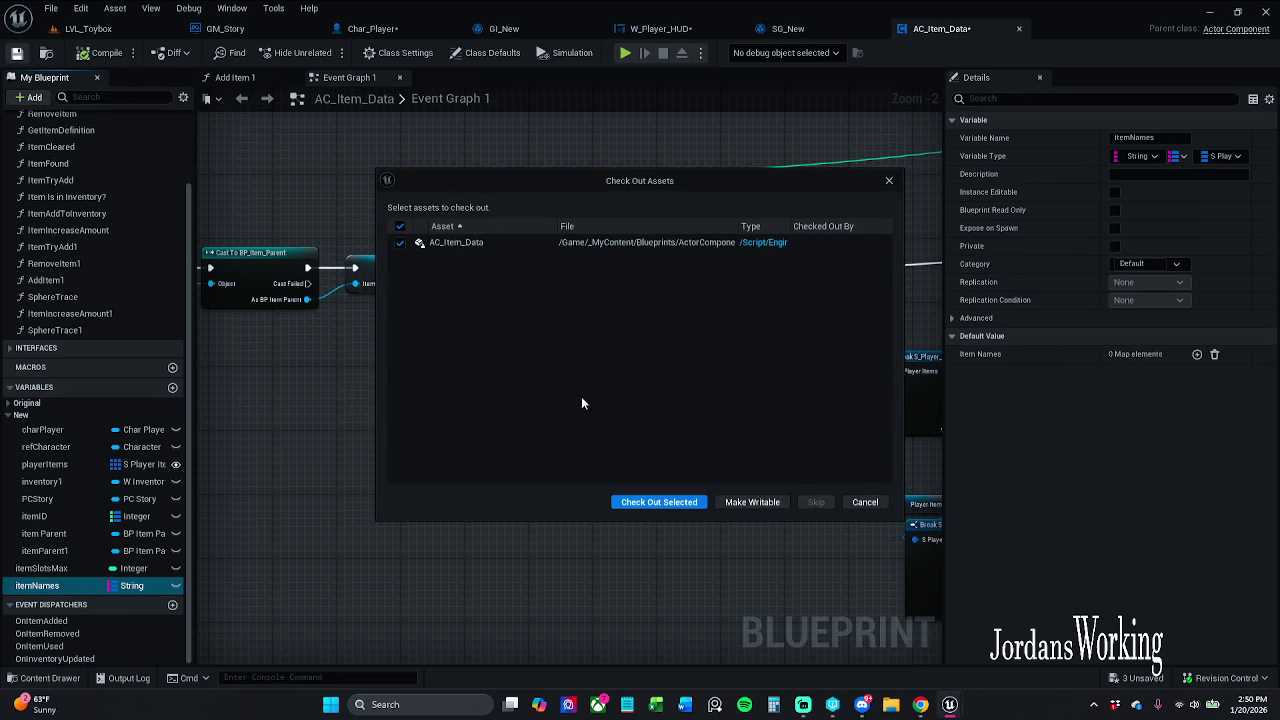
left_click(640, 502)
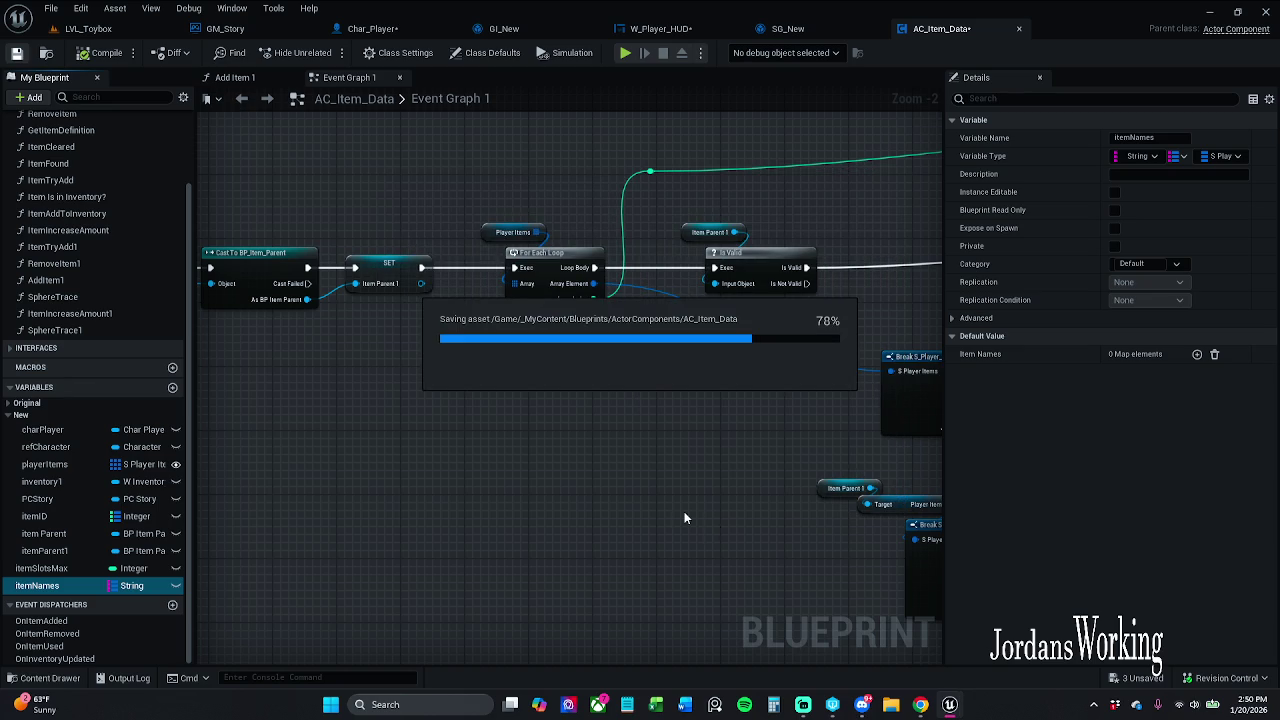
left_click(1197, 355)
left_click(1197, 355)
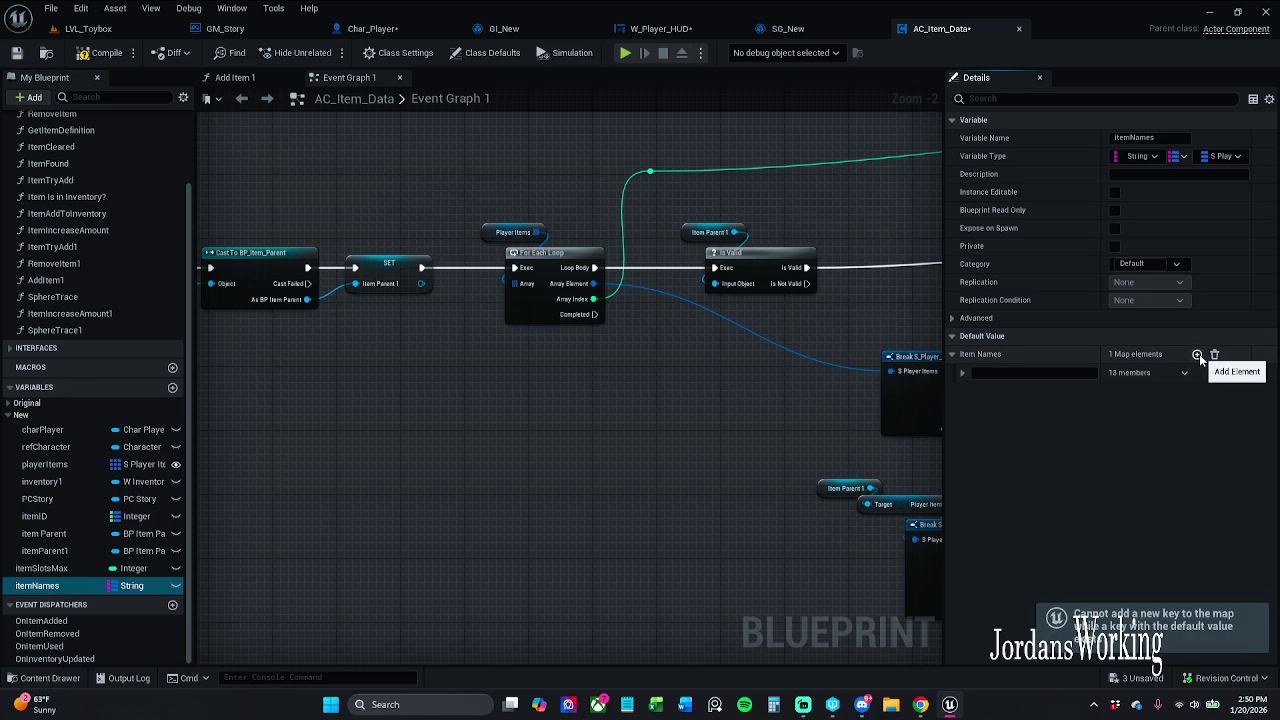
- Expand the new map element's item fields and begin editing its key
left_click(964, 373)
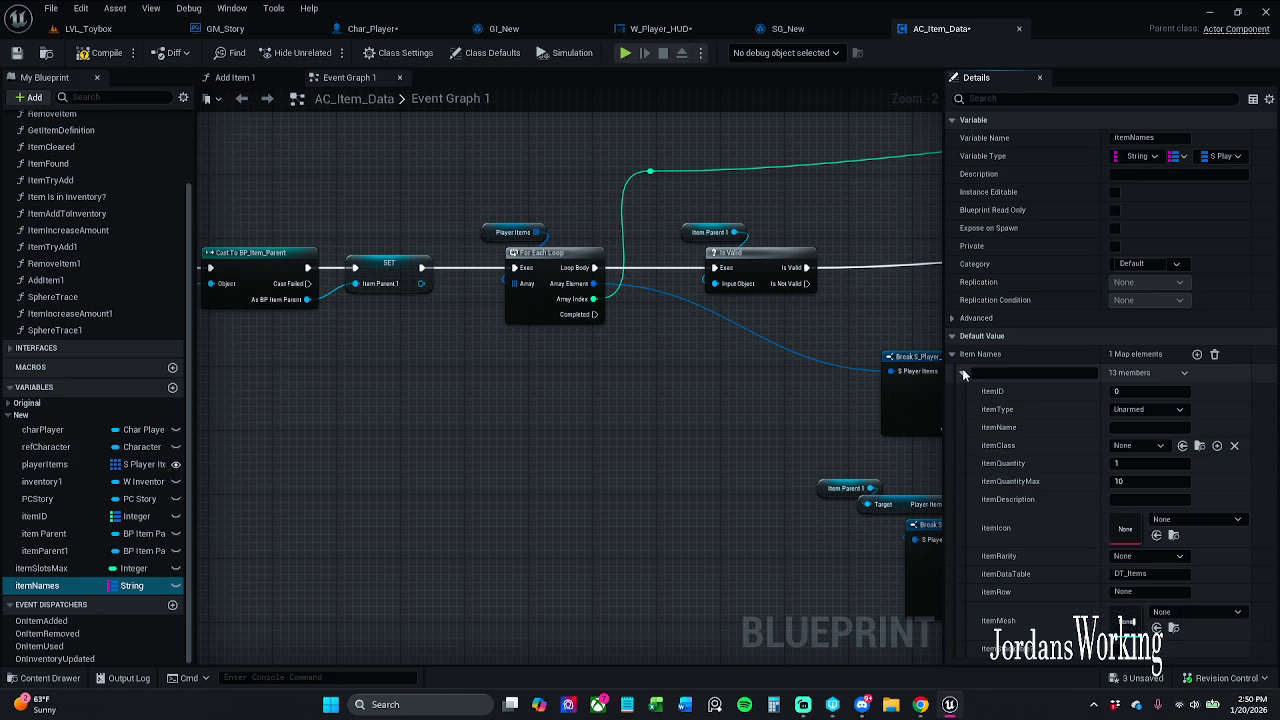
left_click(963, 371)
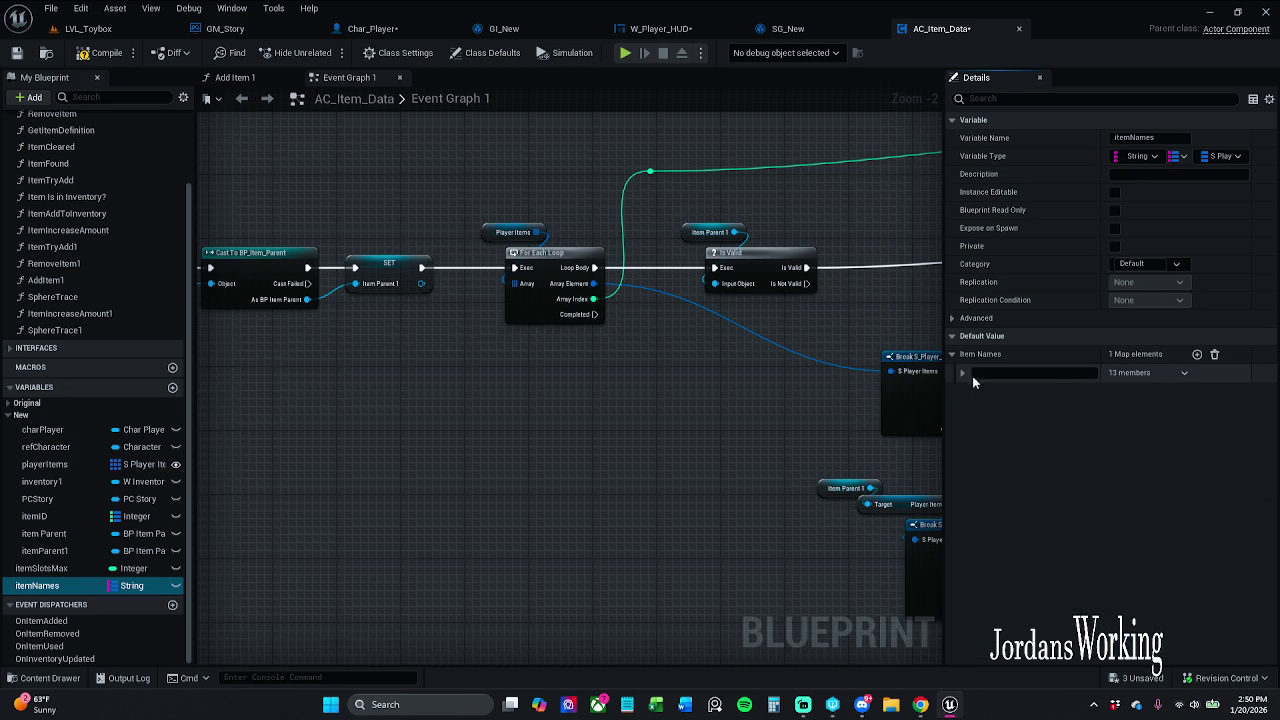
left_click(1198, 355)
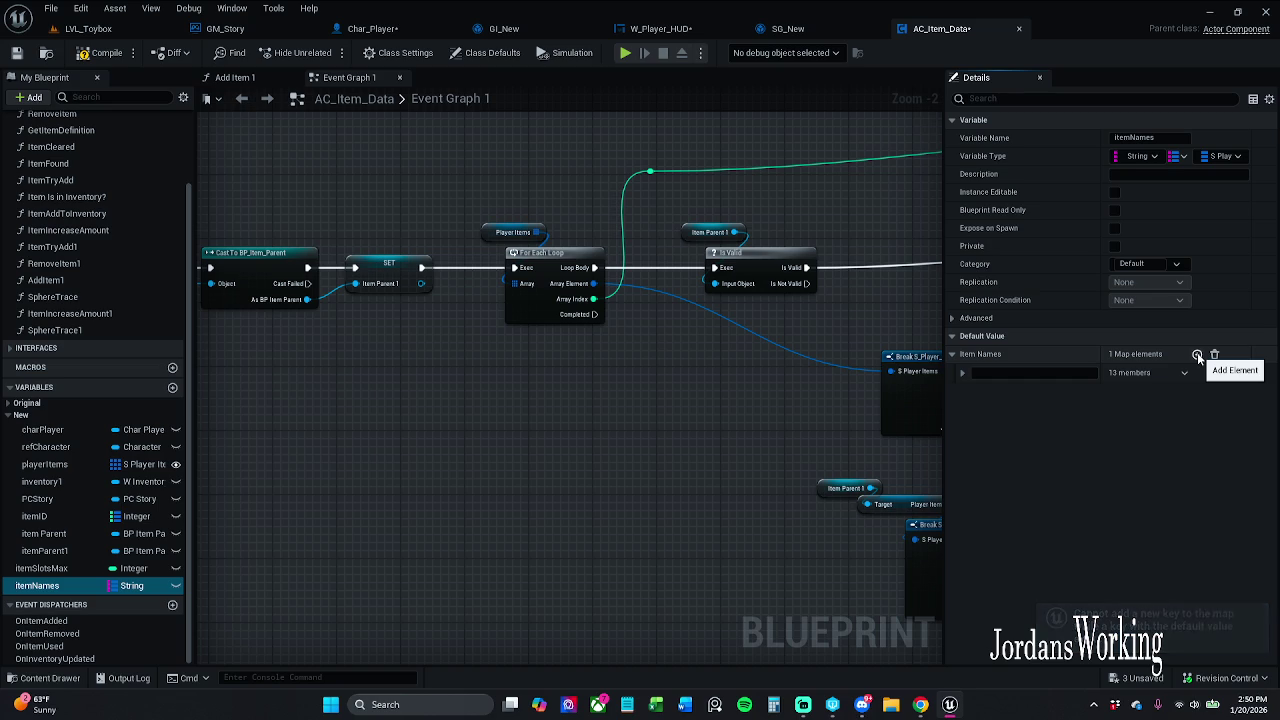
left_click(1198, 356)
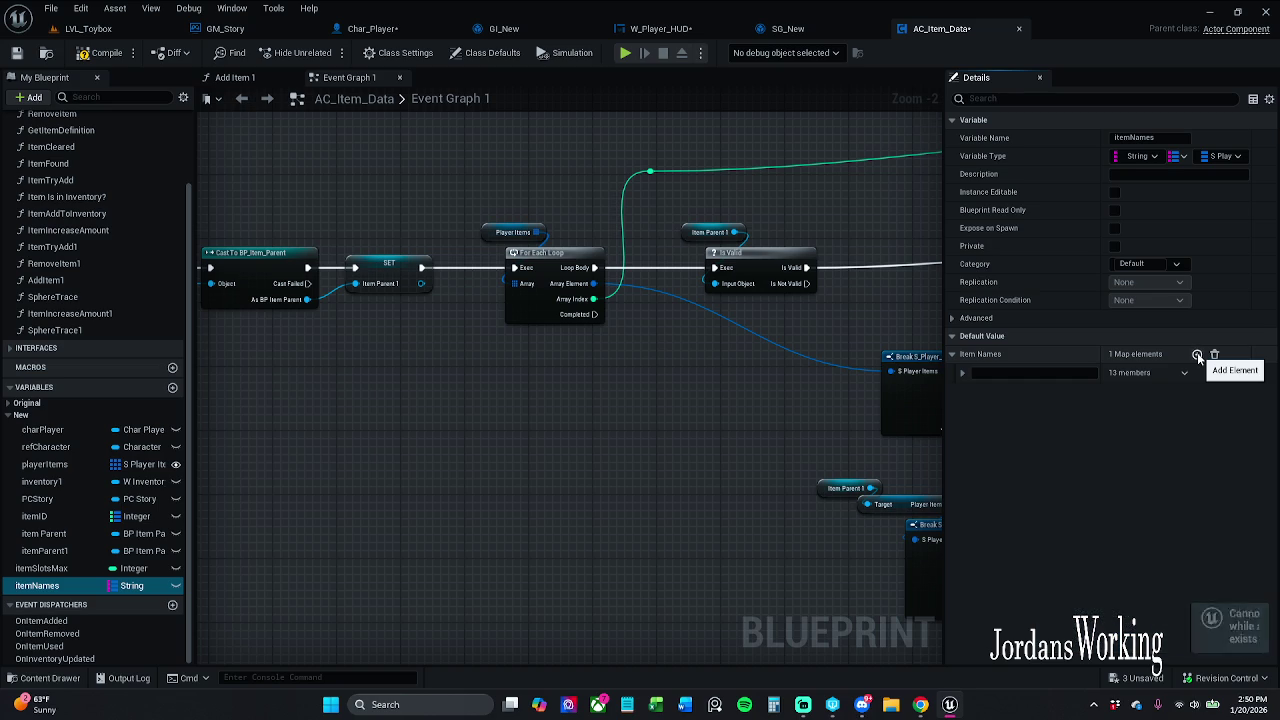
left_click(963, 374)
left_click(1038, 374)
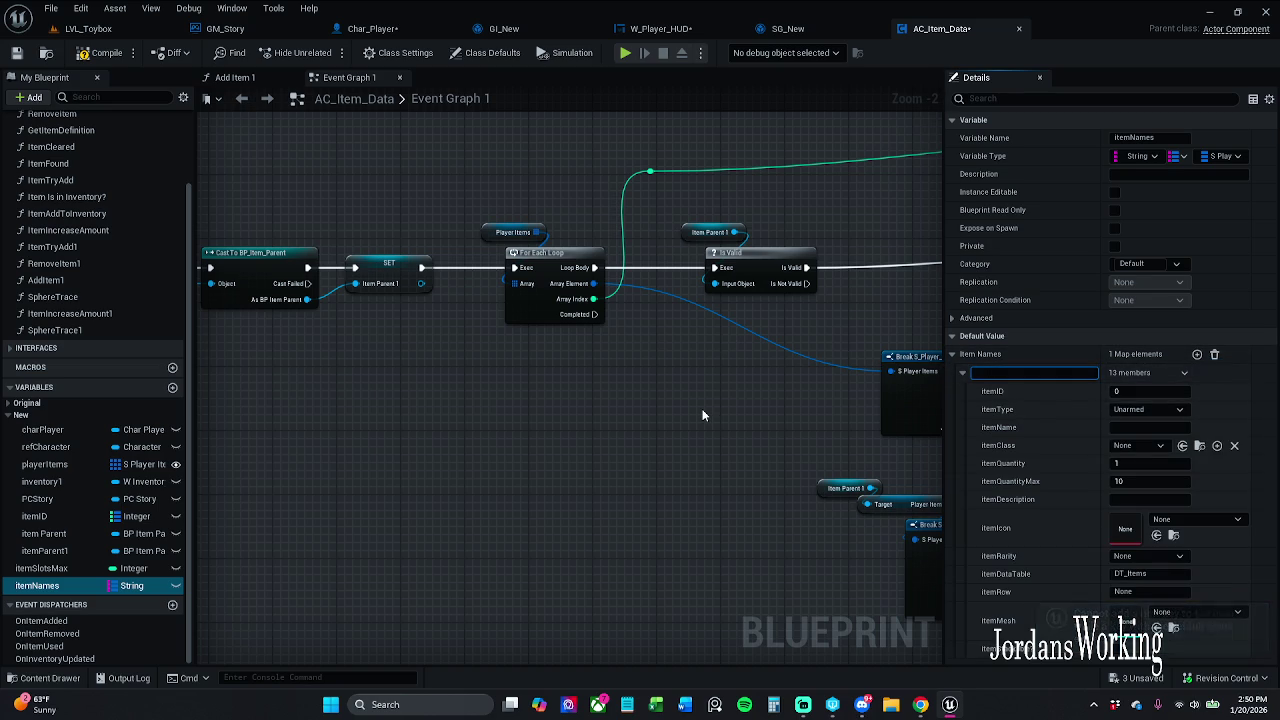
- Browse the Content Drawer to the _MyContent Actors _Inventory folder of item blueprints
left_click(45, 678)
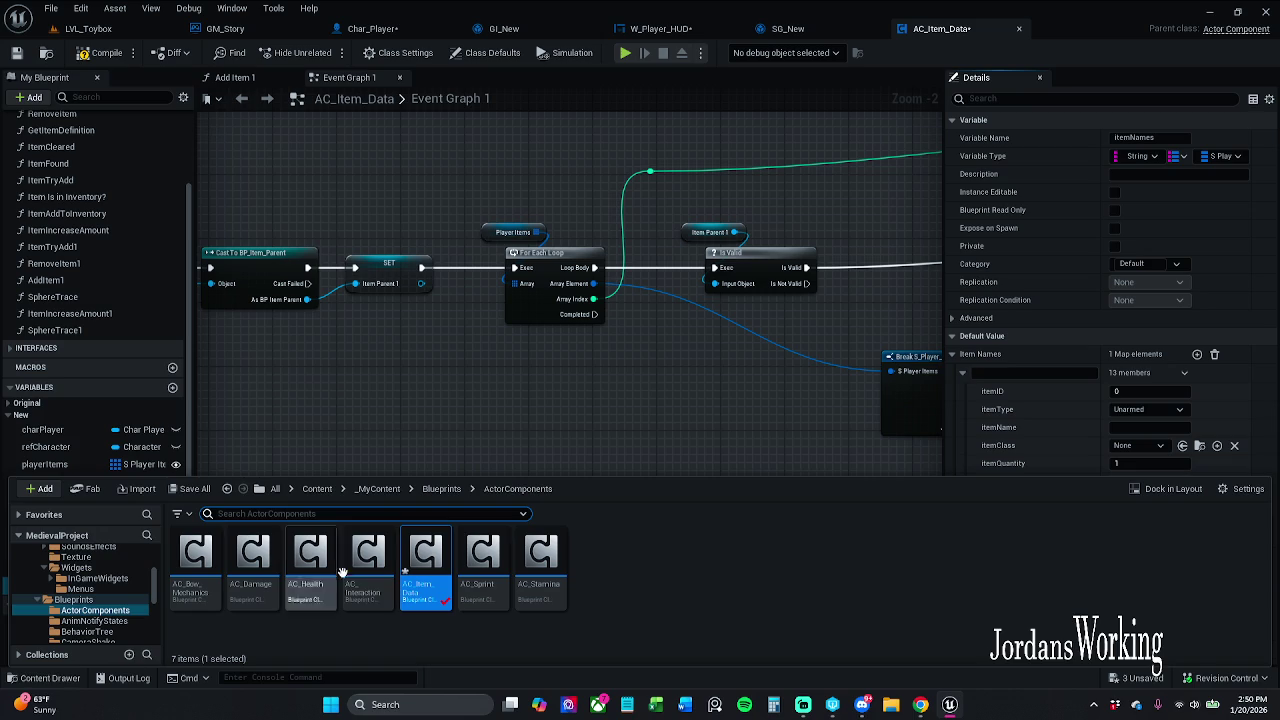
left_click(388, 490)
left_click(195, 560)
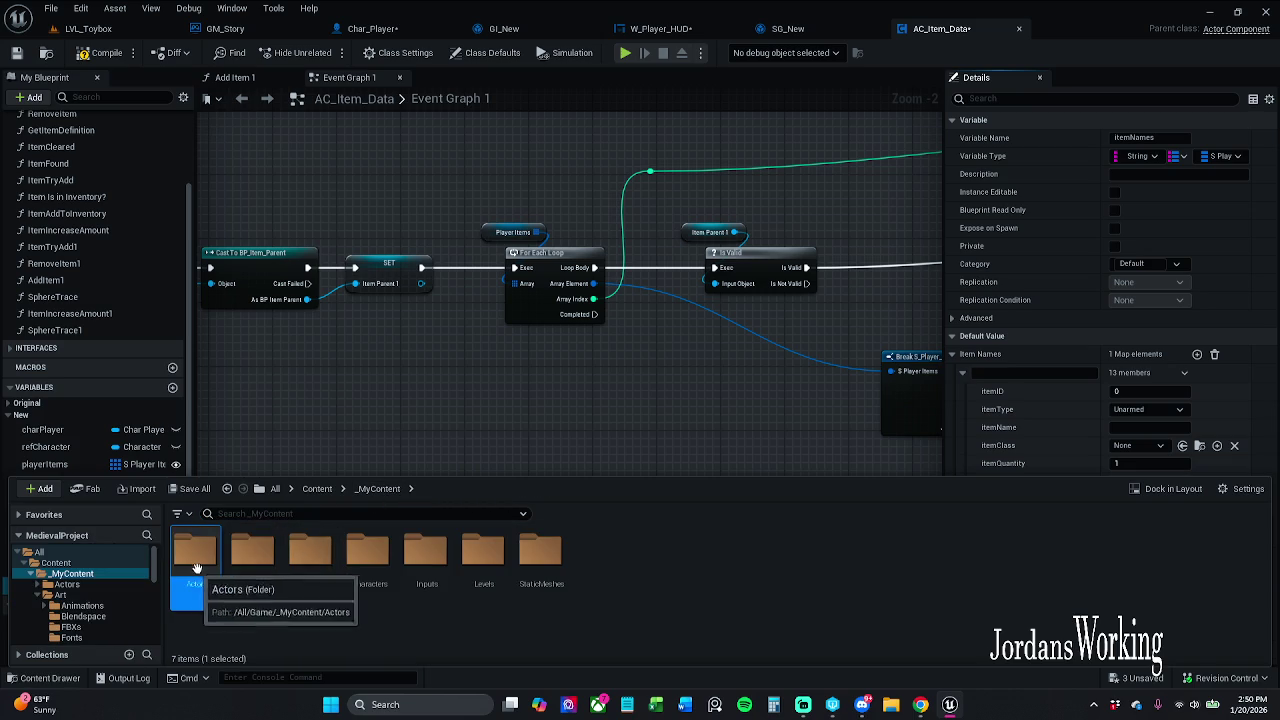
left_click(201, 558)
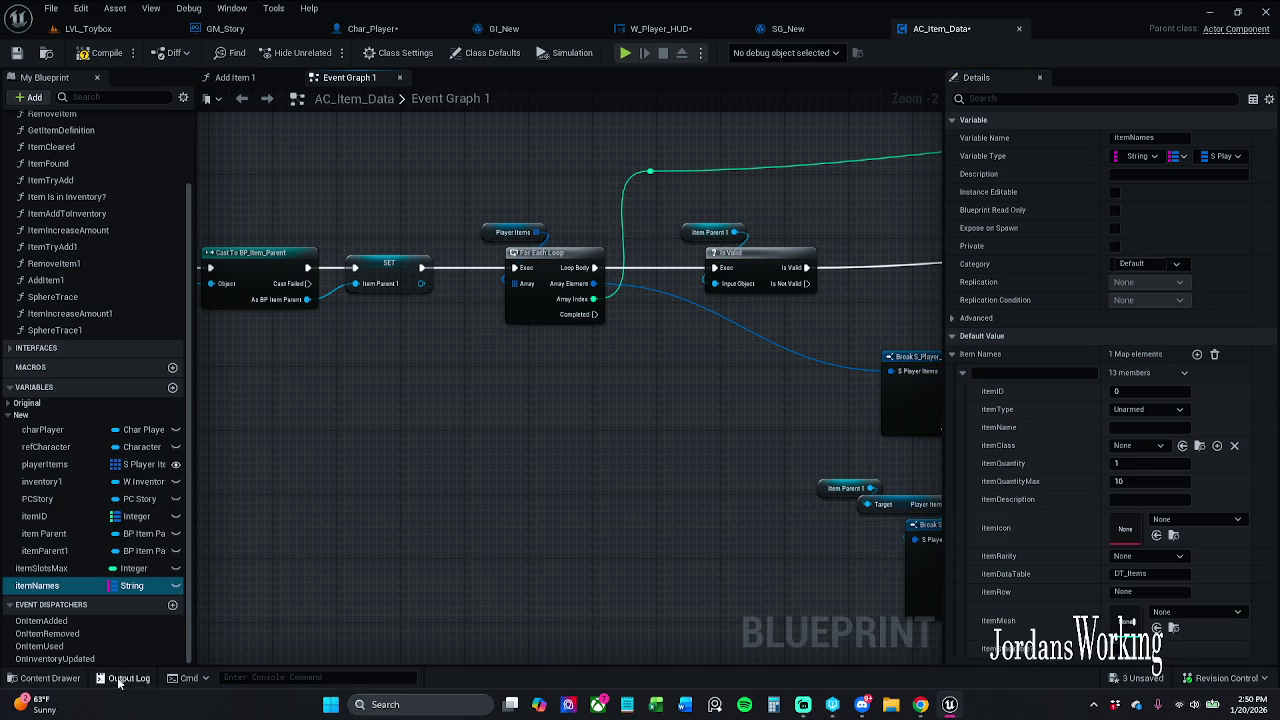
left_click(48, 678)
double_click(196, 560)
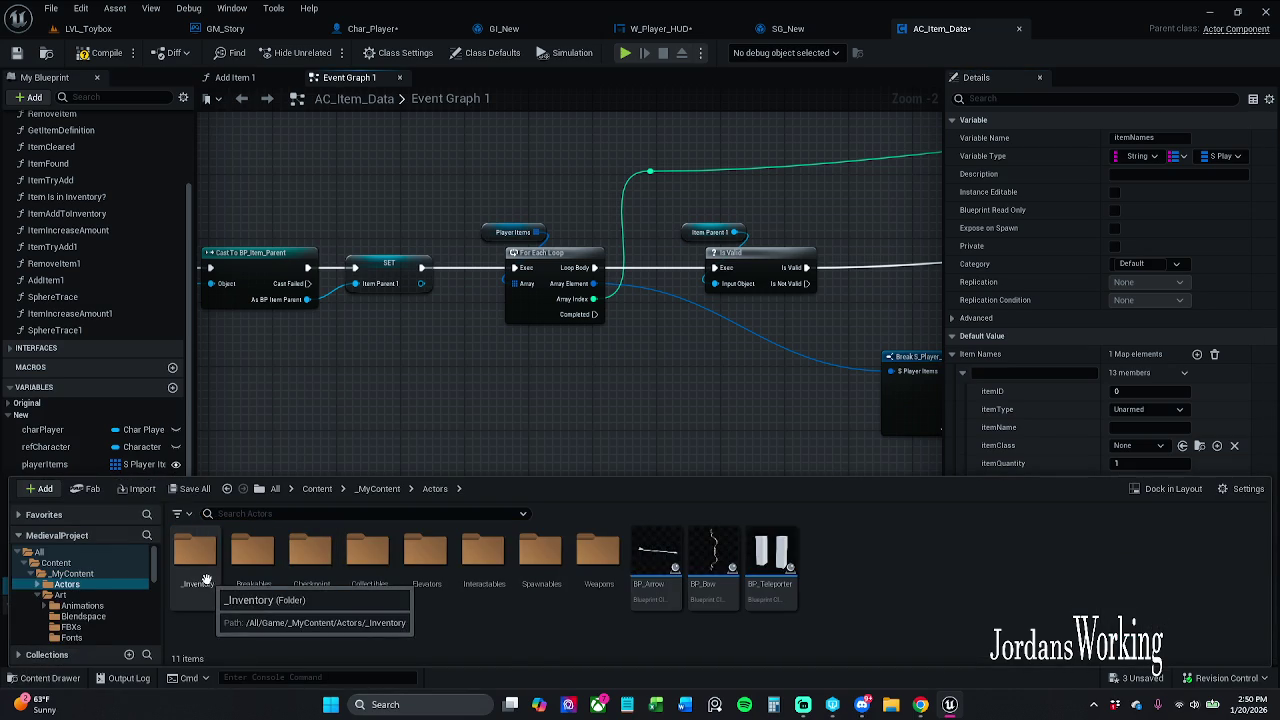
double_click(203, 575)
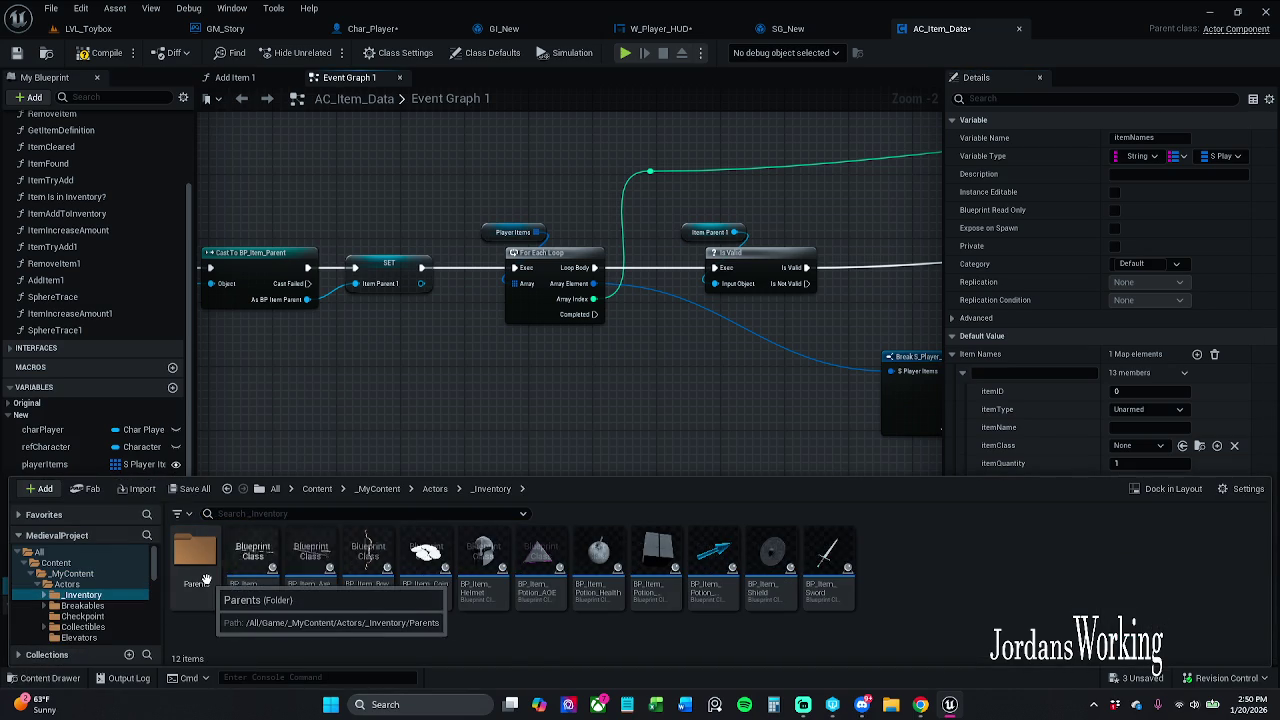
- Key the map entry as Arrow and set its itemClass to BP_Item_Arrow
left_click(1012, 373)
type("Arrow")
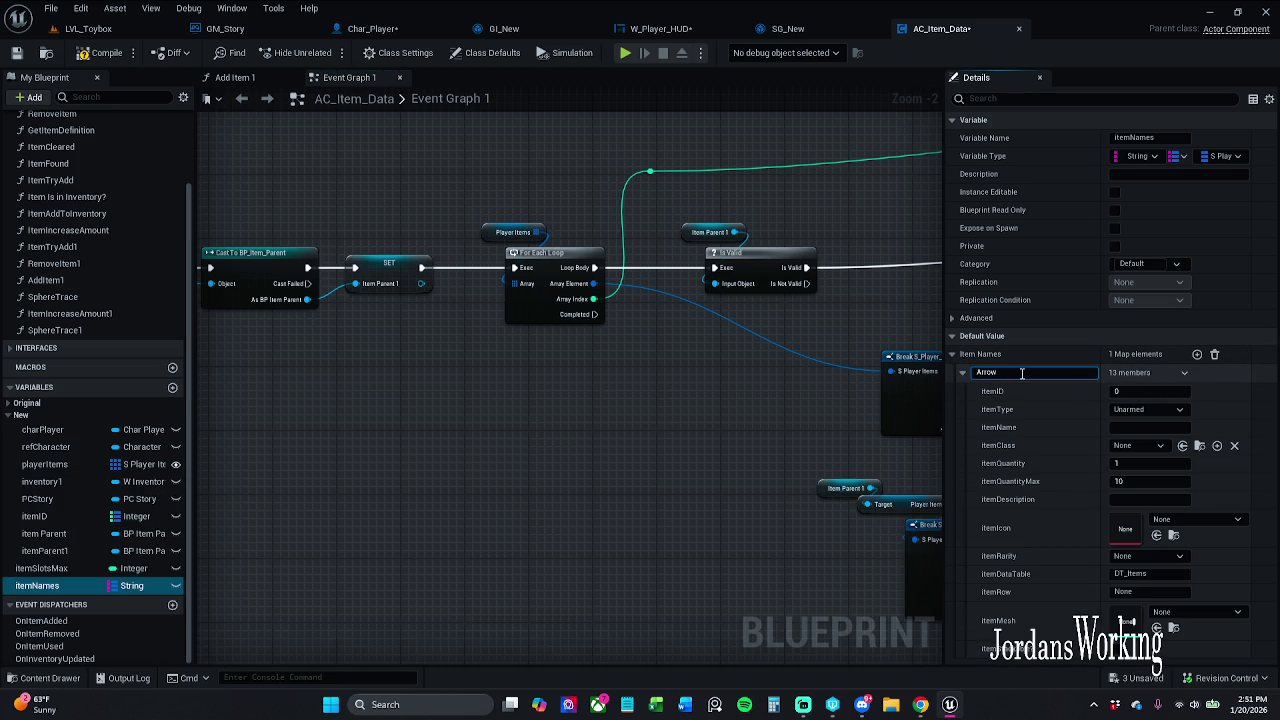
key("Return")
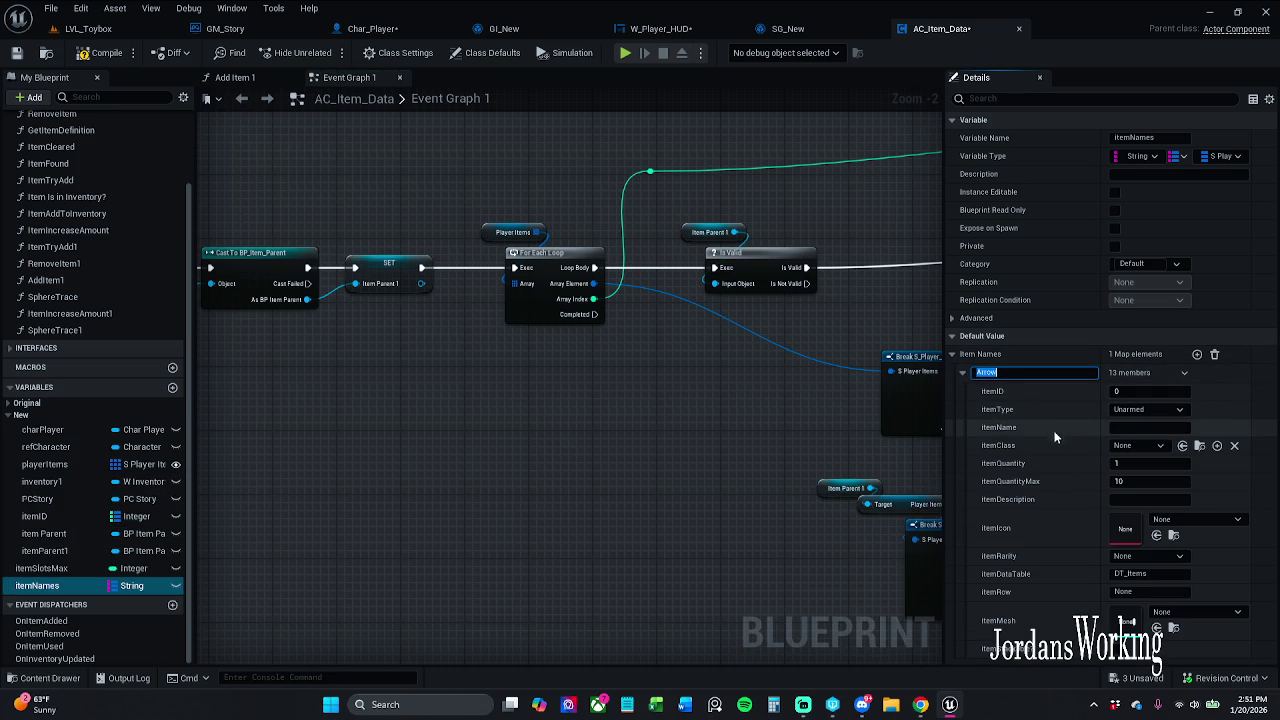
left_click(1133, 445)
left_click(1165, 492)
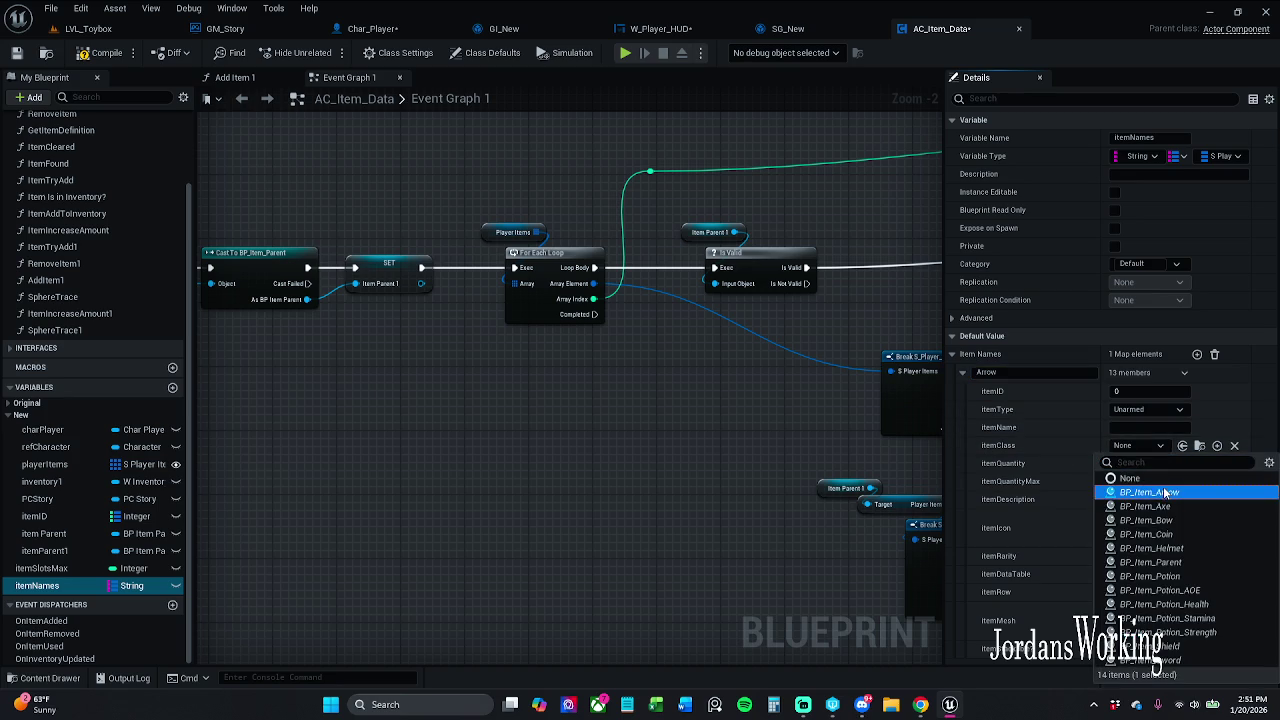
key("Return")
- Check the Arrow itemName and set itemMesh to SM_Arrow from a mesh search
left_click(1139, 428)
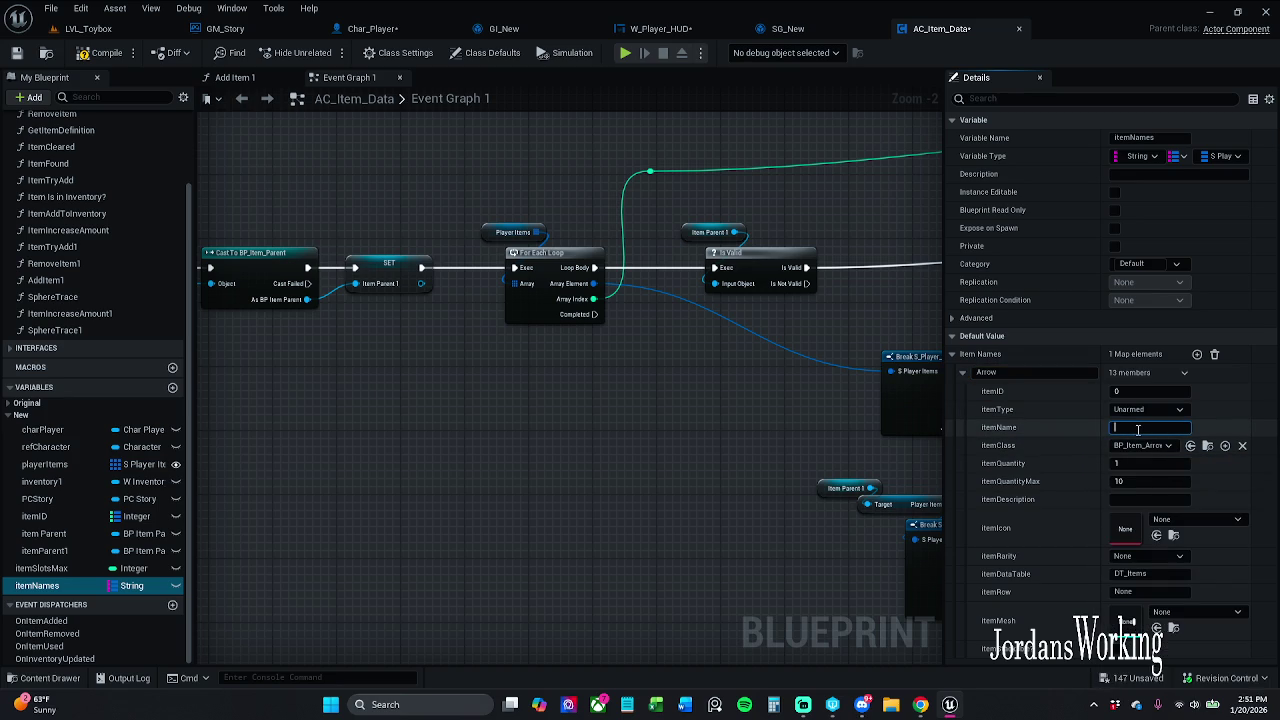
type("Arrow")
double_click(1138, 428)
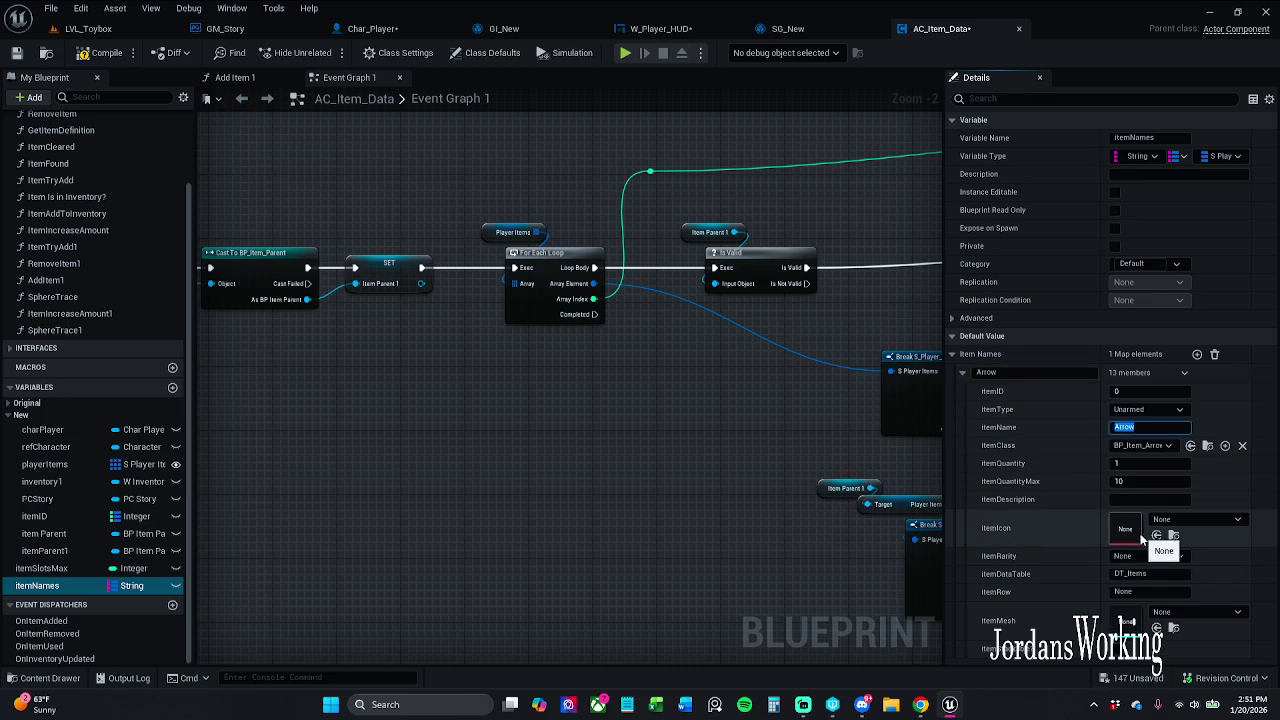
scroll(1012, 572, "down", 1)
scroll(1033, 602, "up", 1)
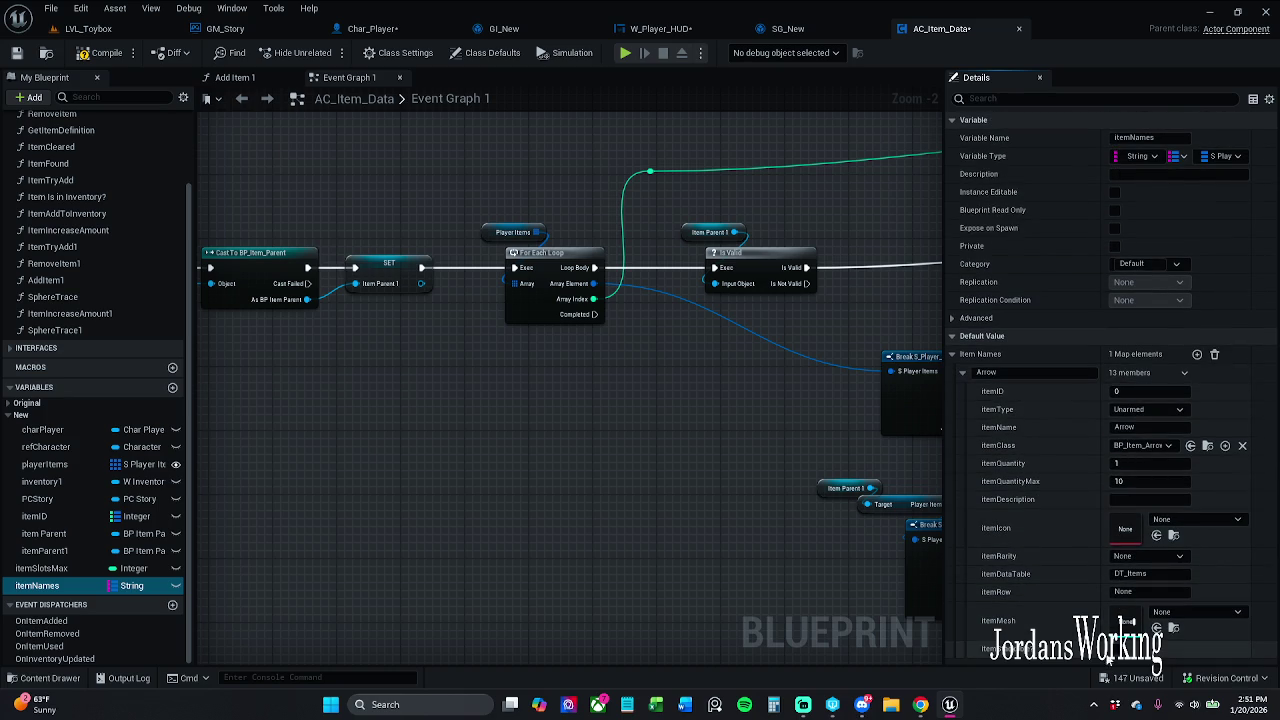
left_click(1201, 613)
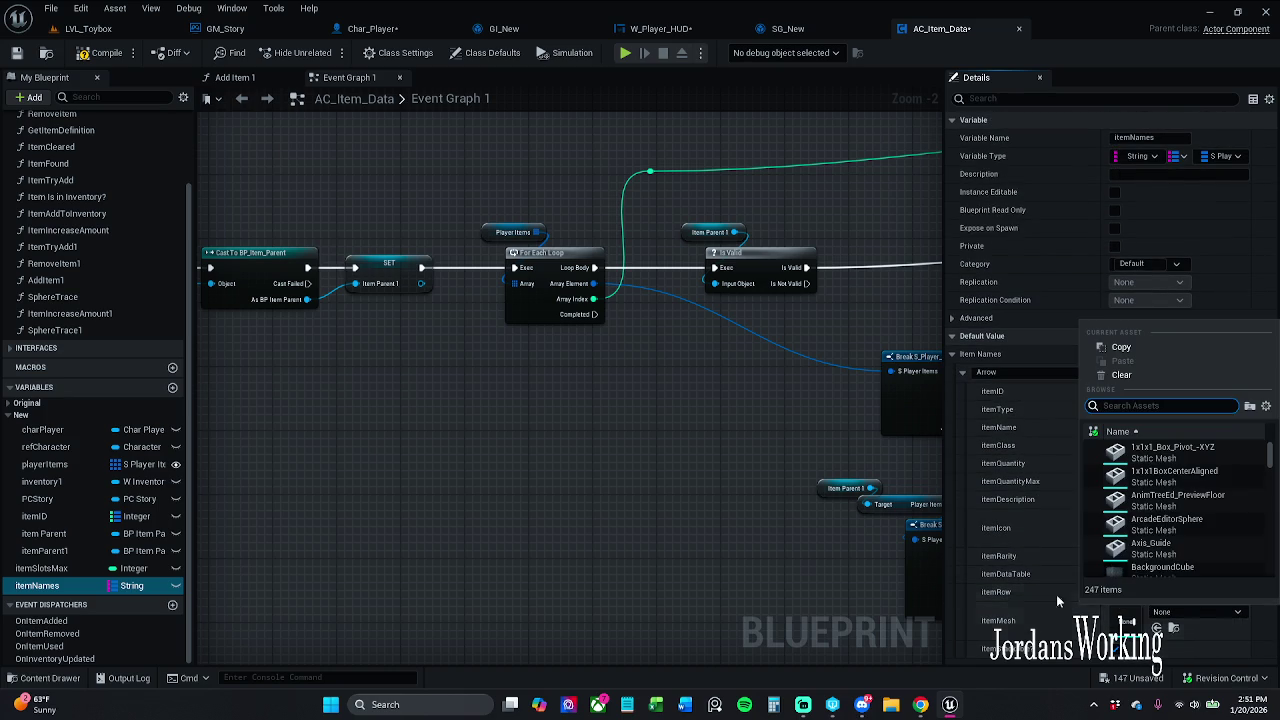
type("arrow")
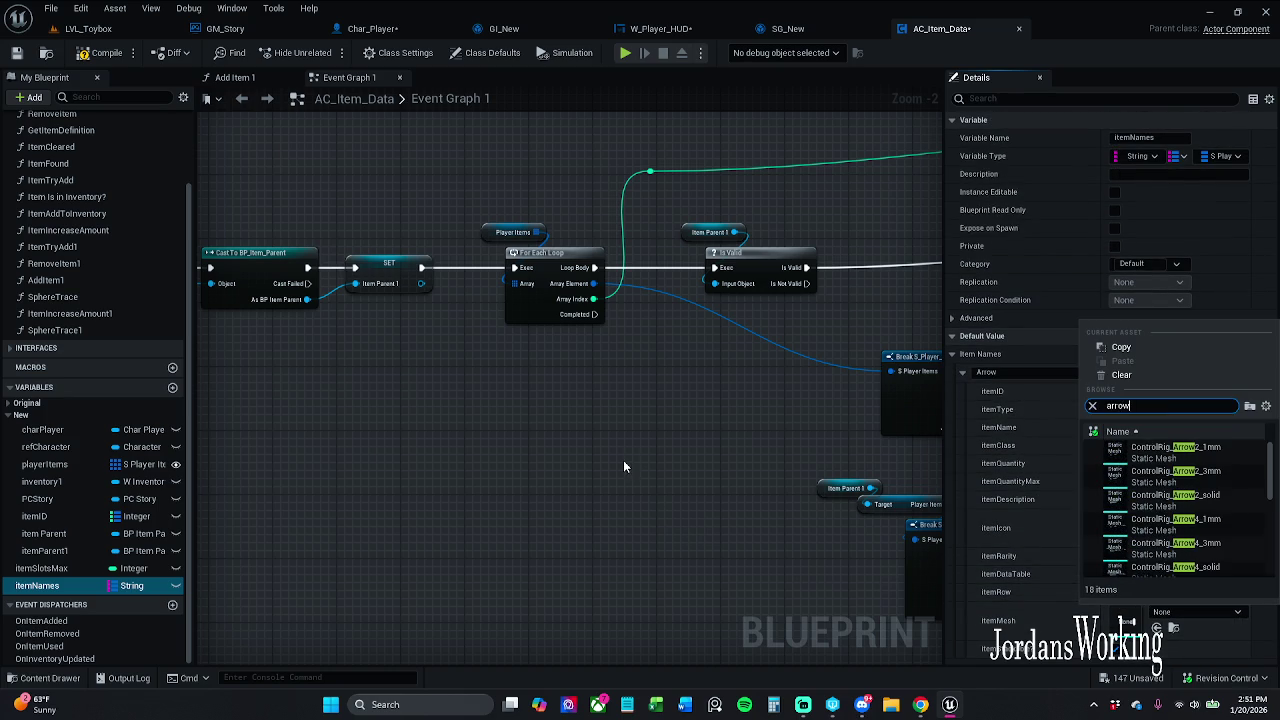
double_click(1125, 407)
key("Left")
type("SM")
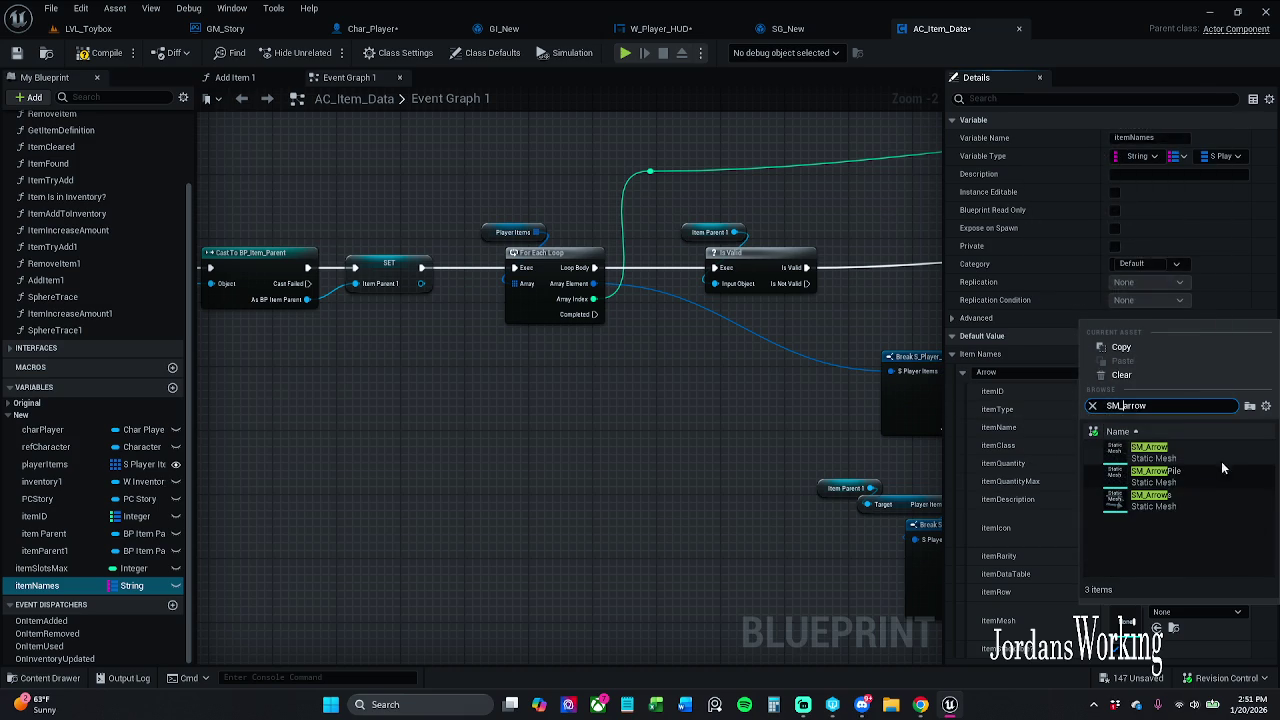
left_click(1212, 448)
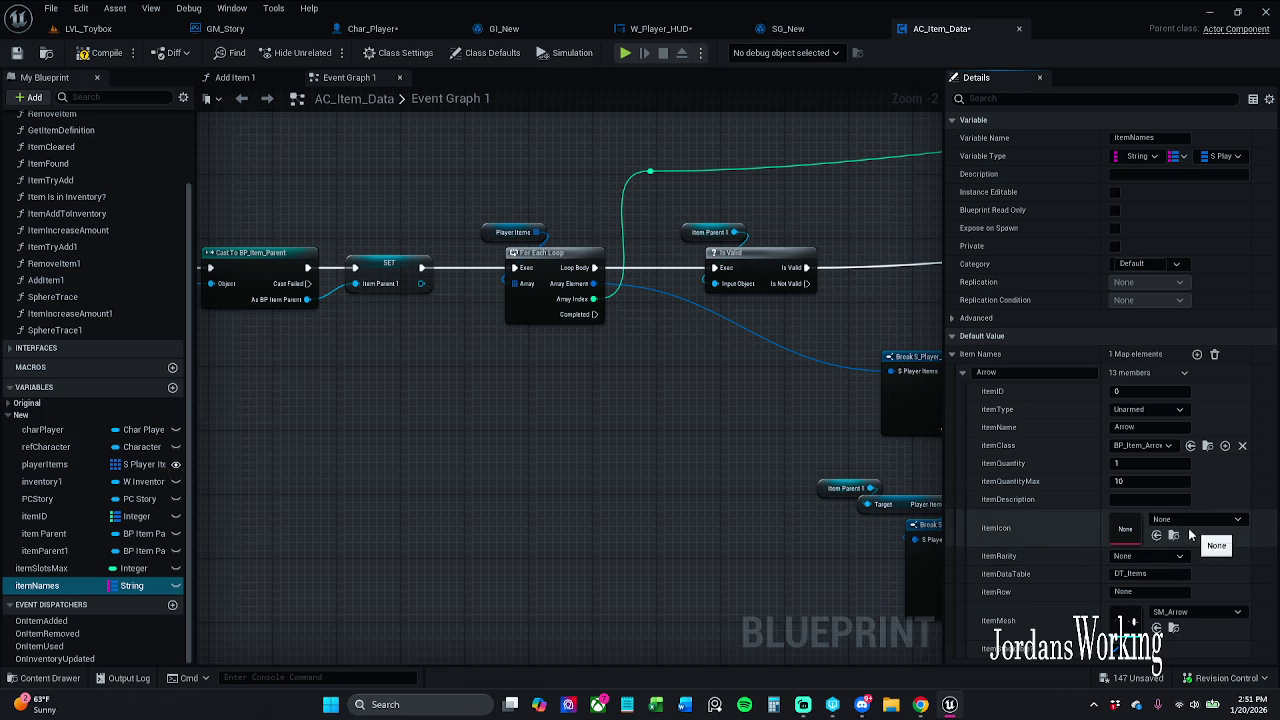
- Set the Arrow entry's item row to Arrow and save the item data component
left_click(1130, 595)
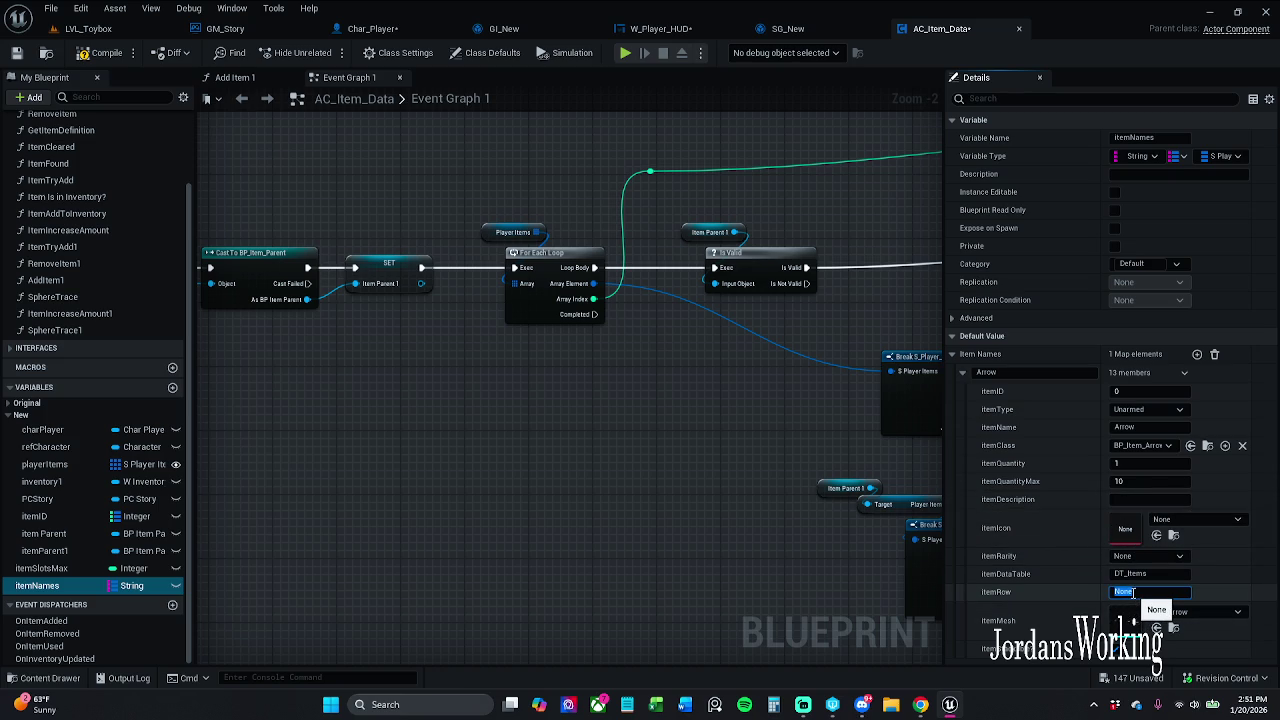
type("Arrow")
key("ctrl+BackSpace")
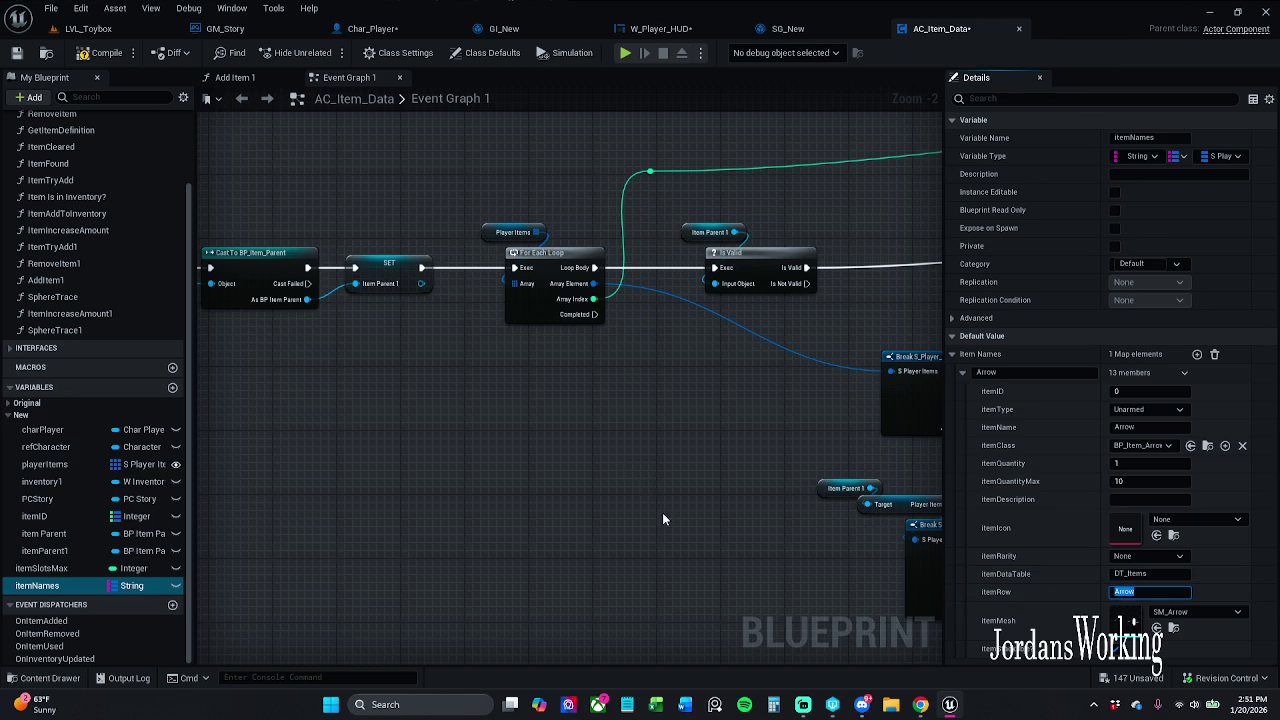
key("Return")
key("ctrl+s")
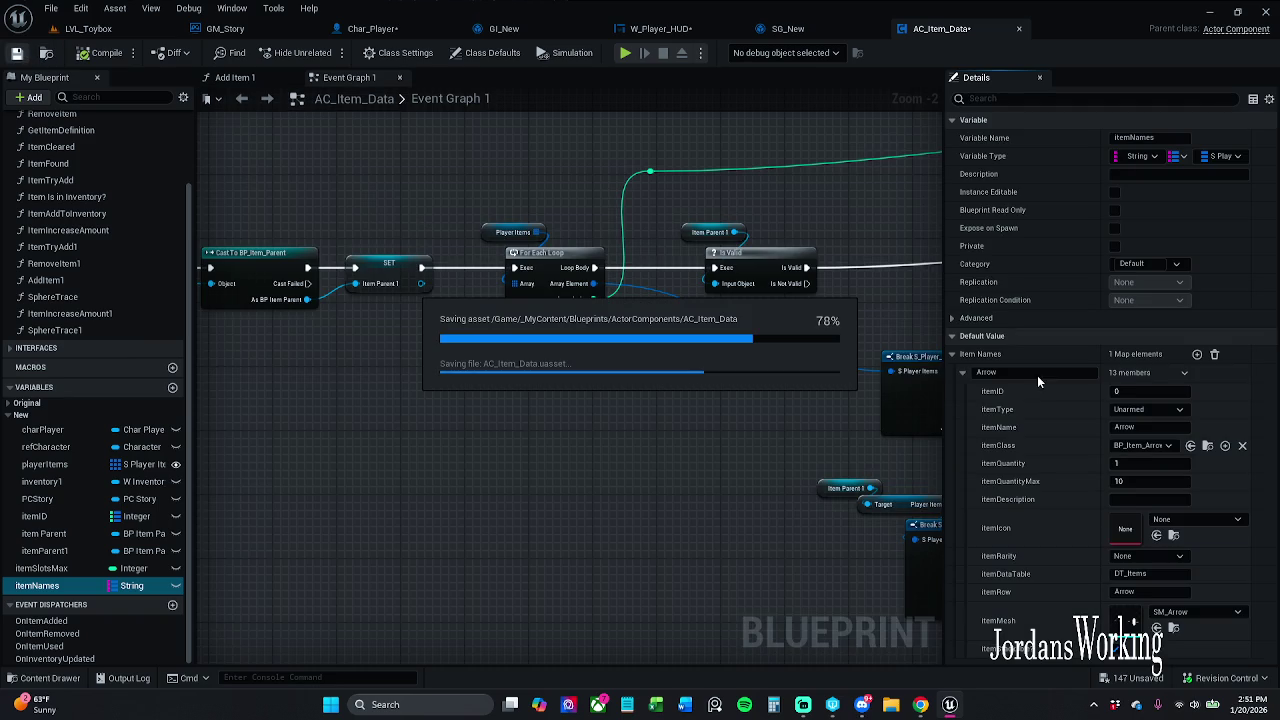
- Make Arrow a Ranged item, re-enter Arrow as its map key, and add a second element
left_click(1150, 409)
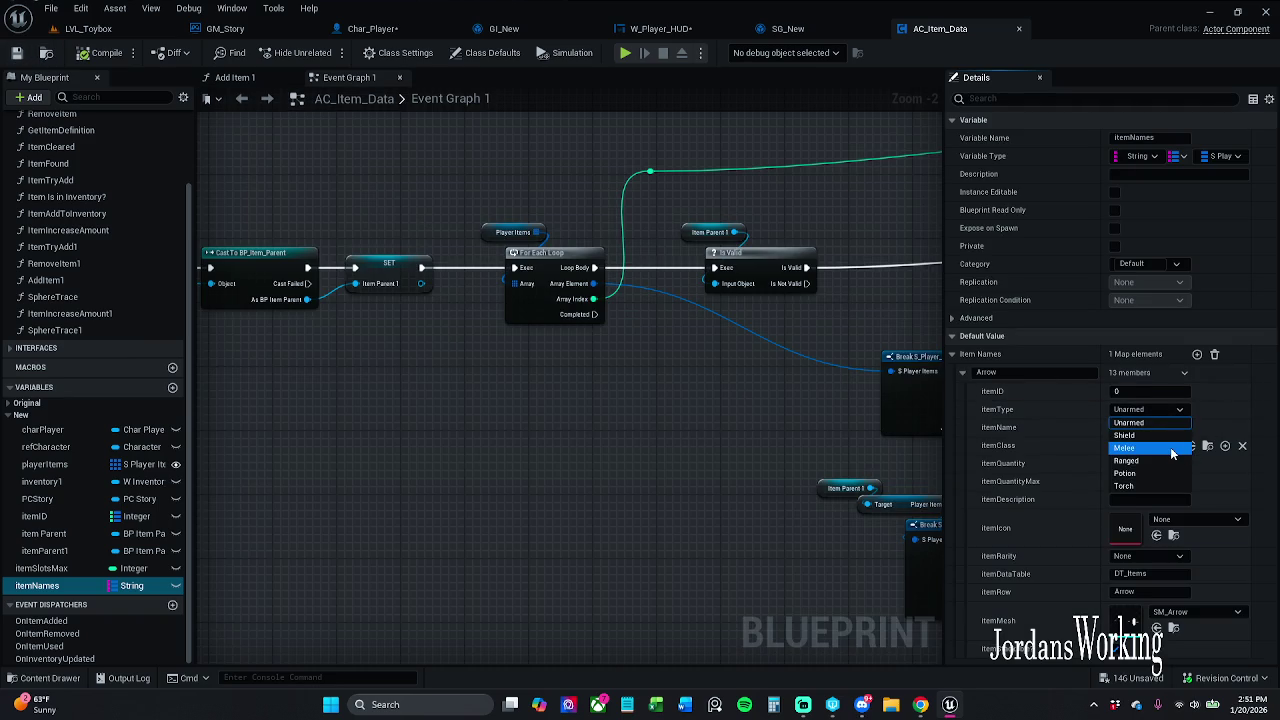
left_click(1172, 460)
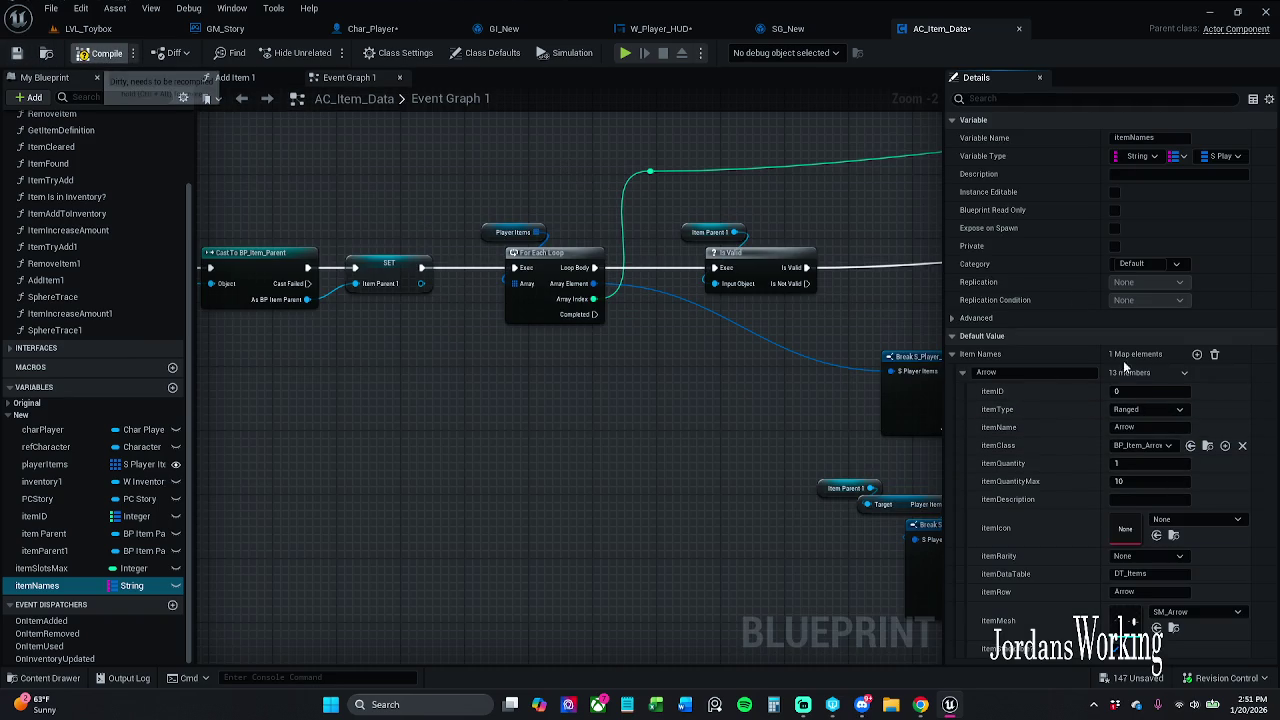
left_click(1005, 372)
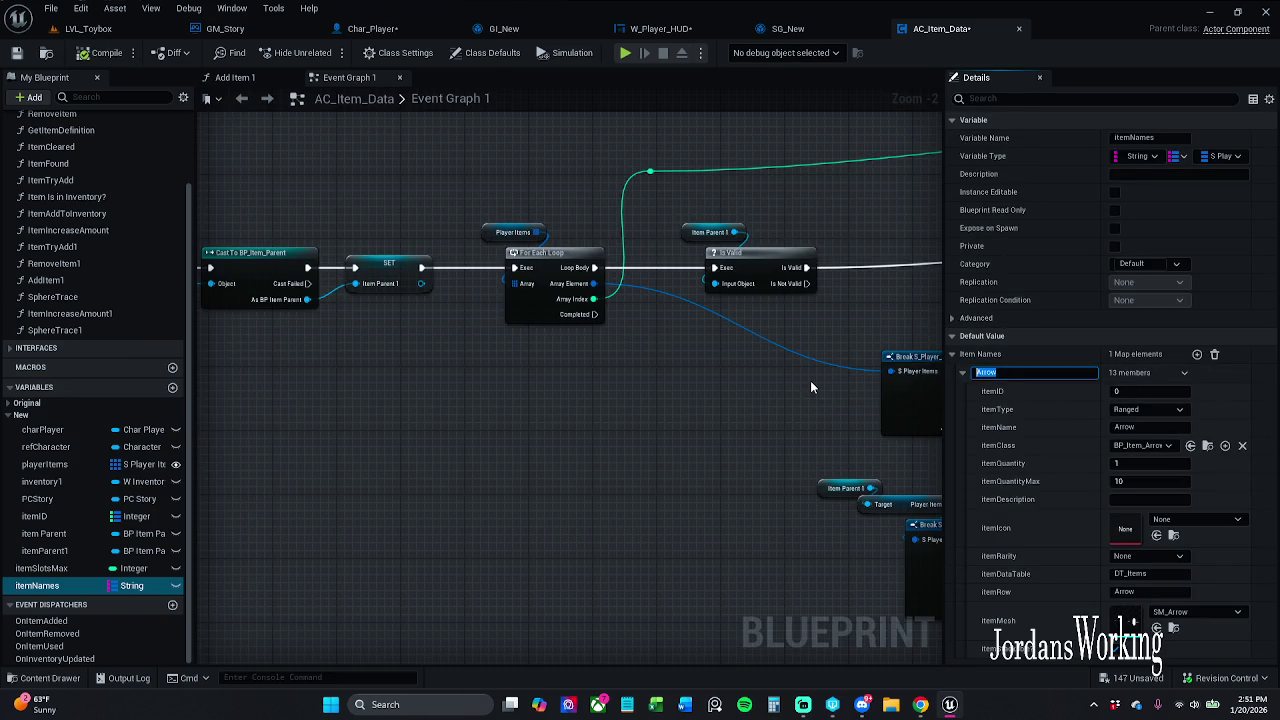
key("BackSpace")
left_click(1165, 410)
left_click(1159, 409)
left_click(1055, 373)
type("Arrow")
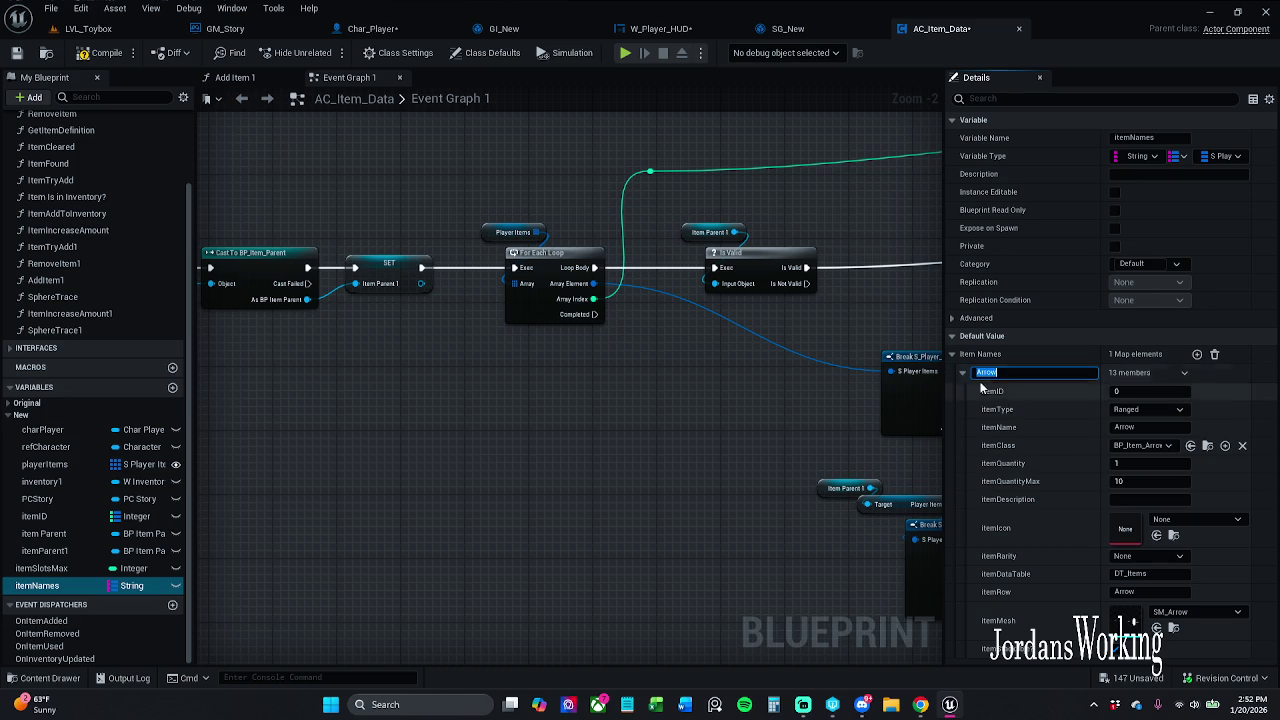
key("Return")
left_click(1196, 355)
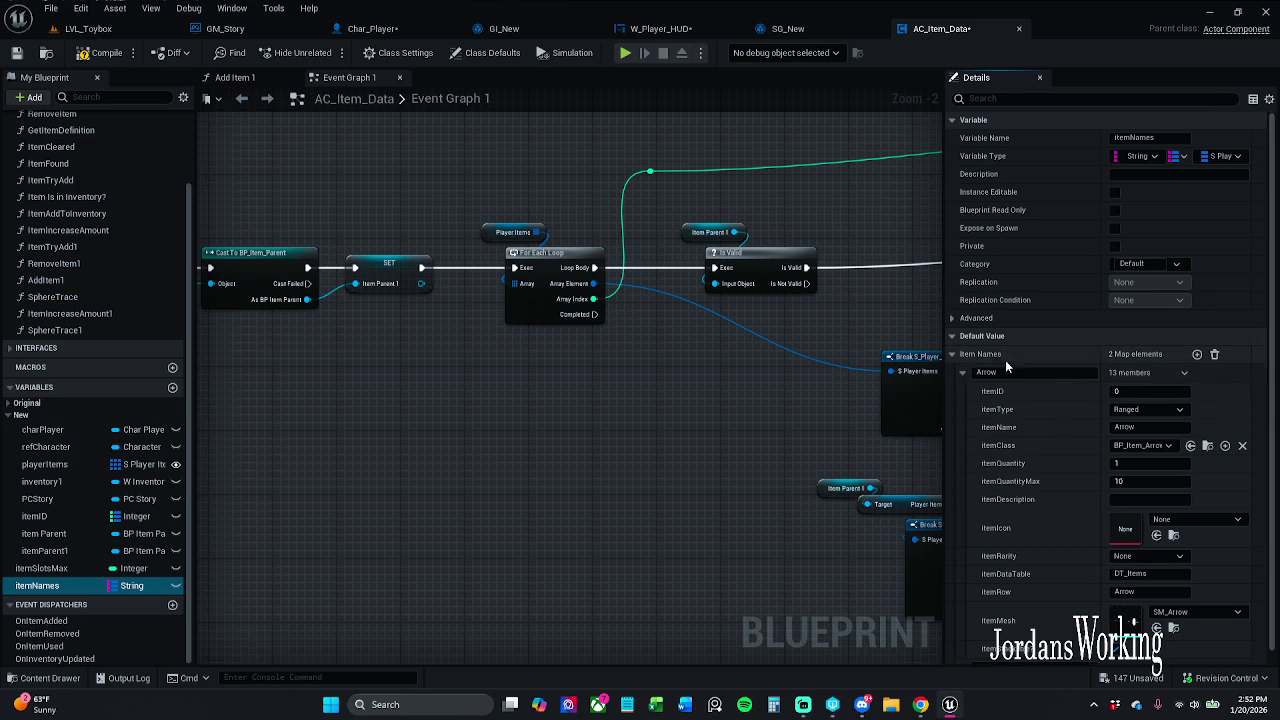
- Name the new map entry Axe and set its itemType to Melee
left_click(963, 373)
left_click(1013, 394)
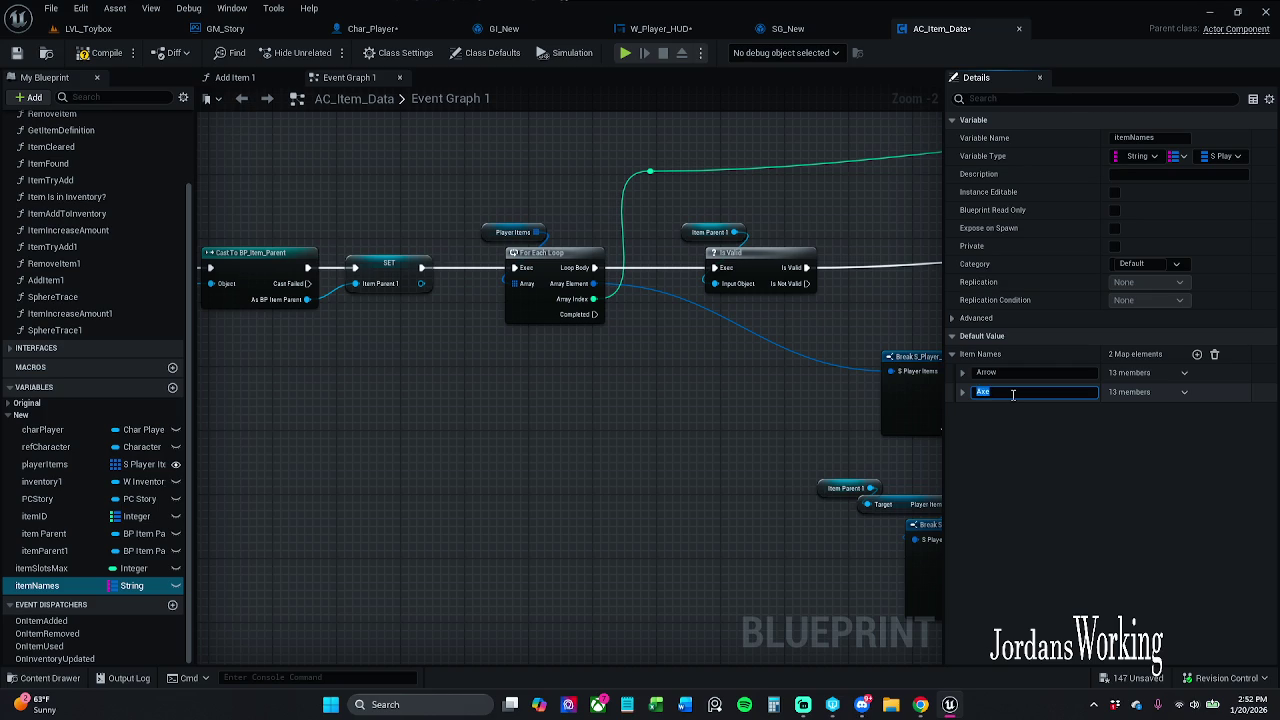
left_click(963, 392)
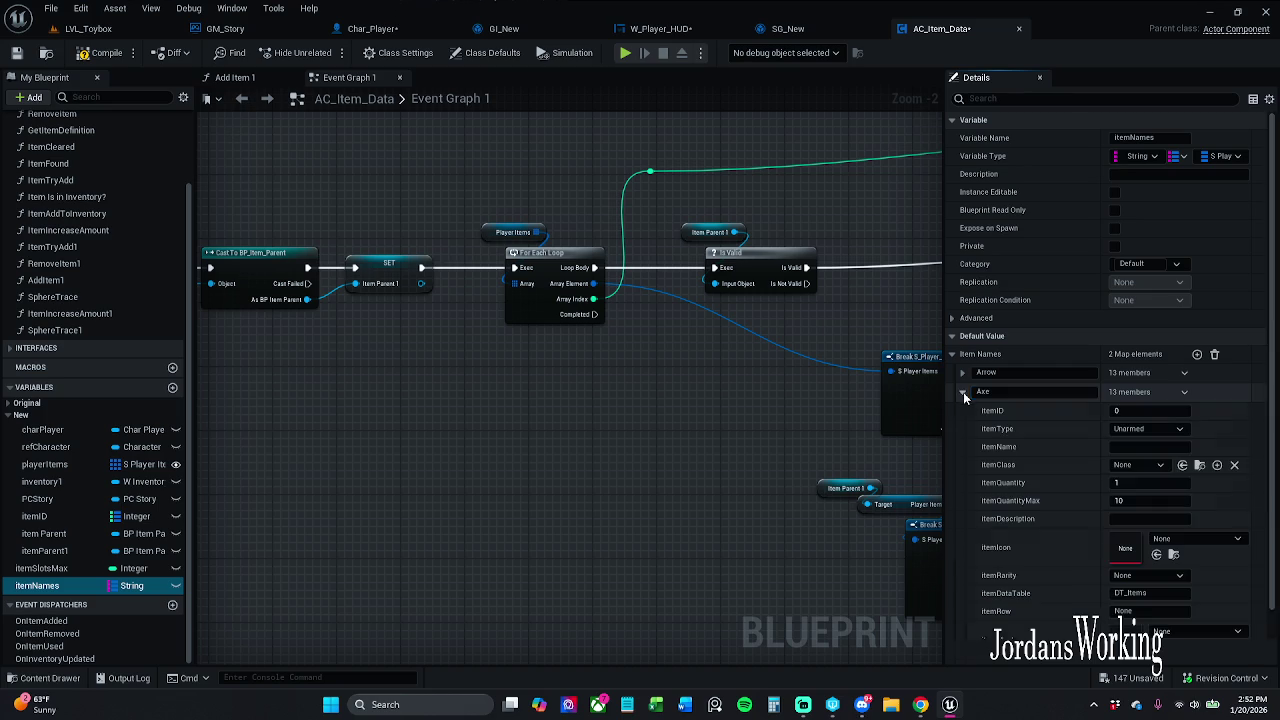
left_click(1150, 430)
key("Return")
left_click(1160, 543)
left_click(1160, 543)
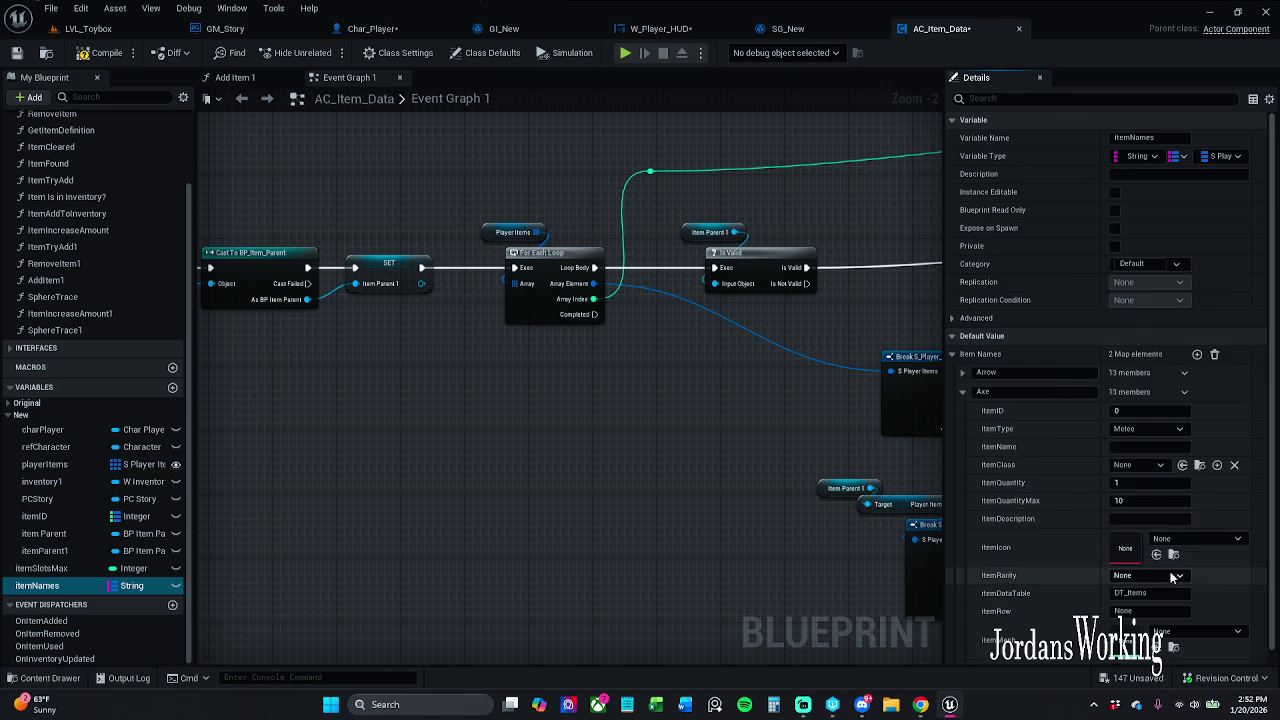
- Set the Axe's item row to Axe, itemMesh to SM_Axe and itemClass to BP_Item_Axe
left_click(1134, 612)
type("Axe")
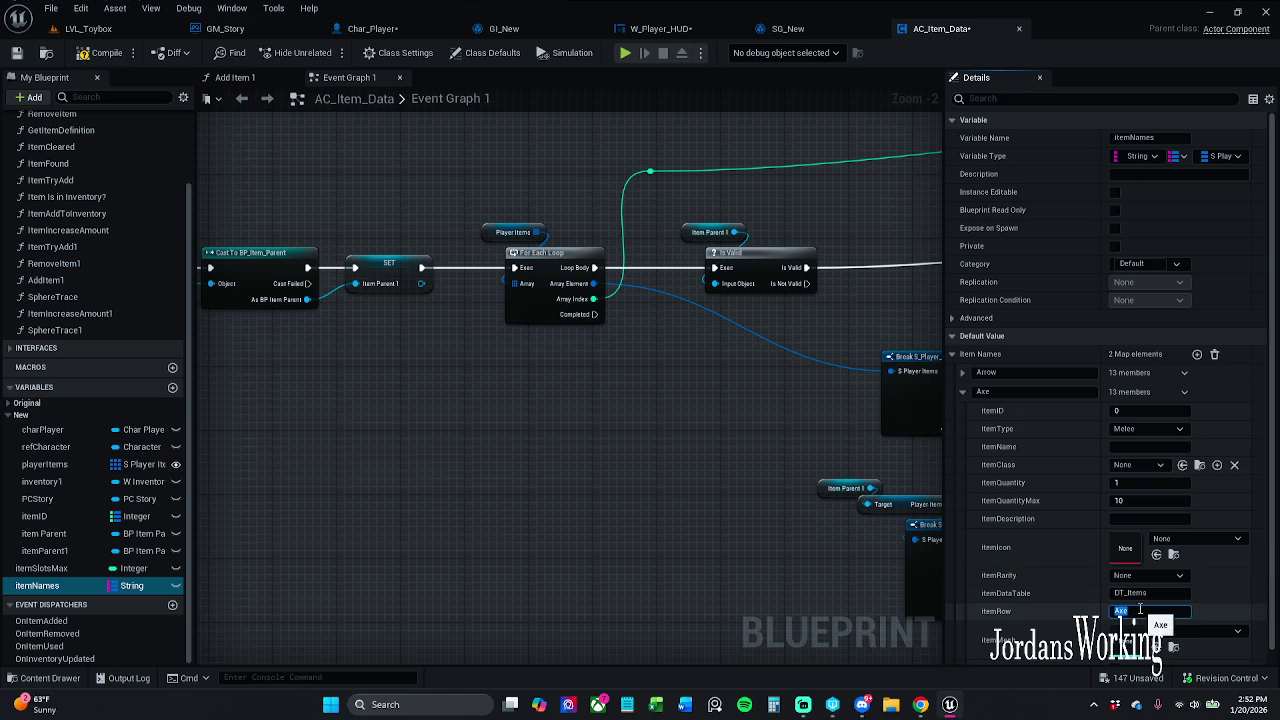
left_click(1195, 631)
type("sm axe")
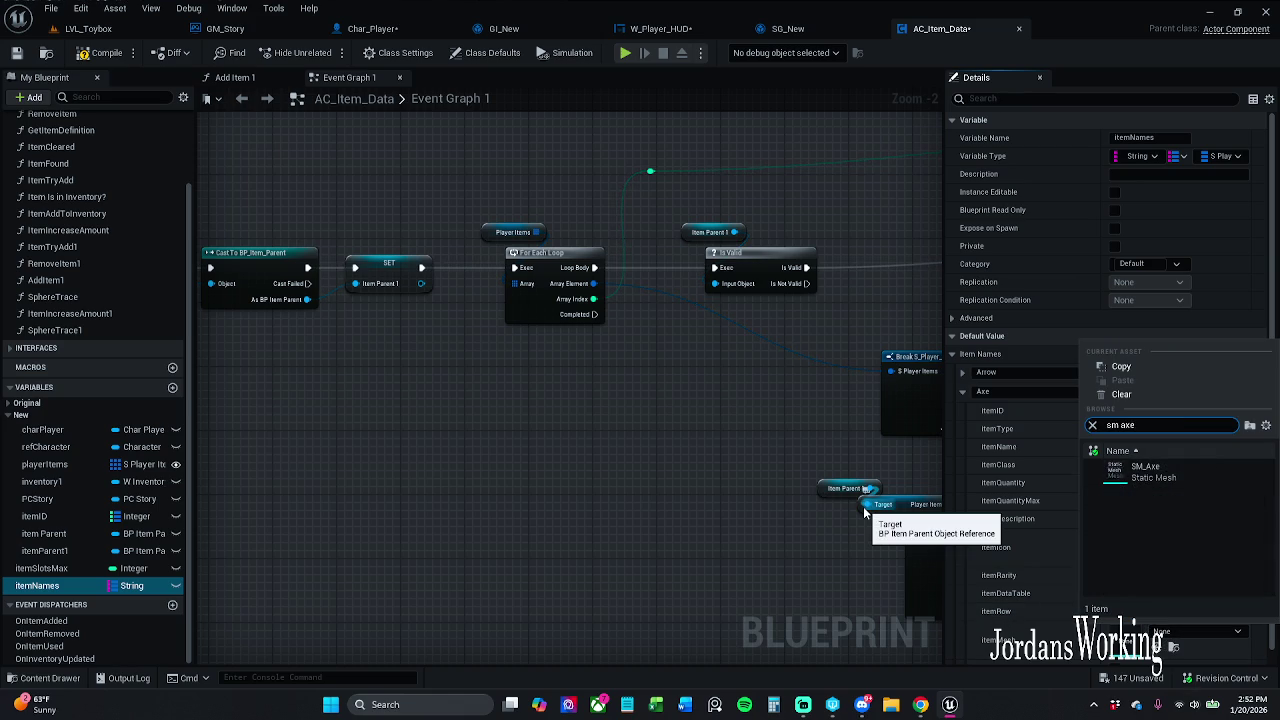
left_click(1145, 471)
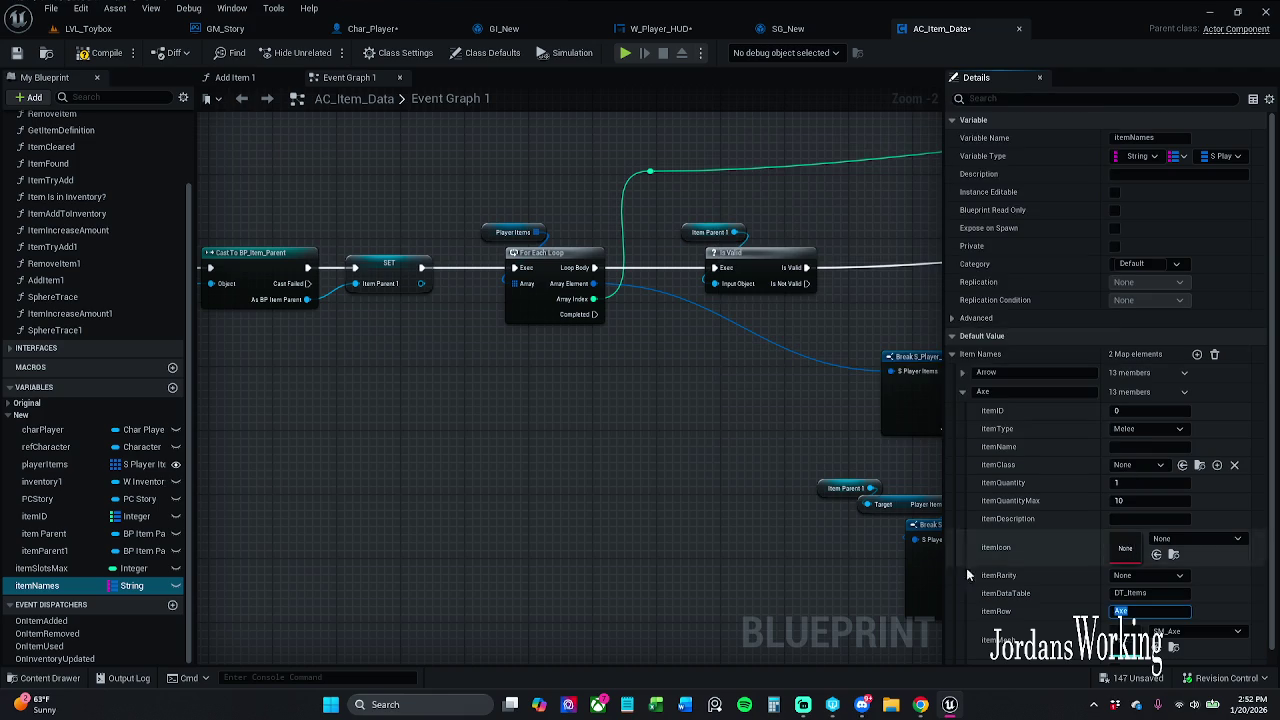
scroll(1011, 531, "down", 1)
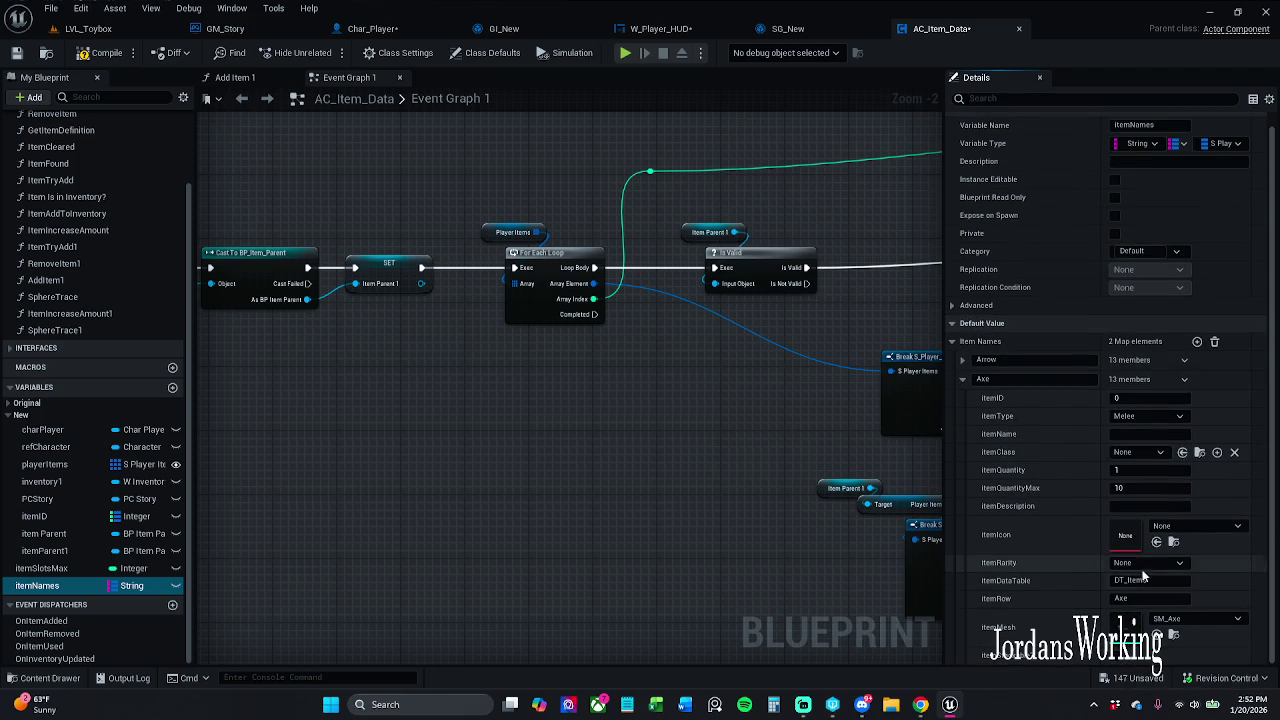
left_click(1145, 453)
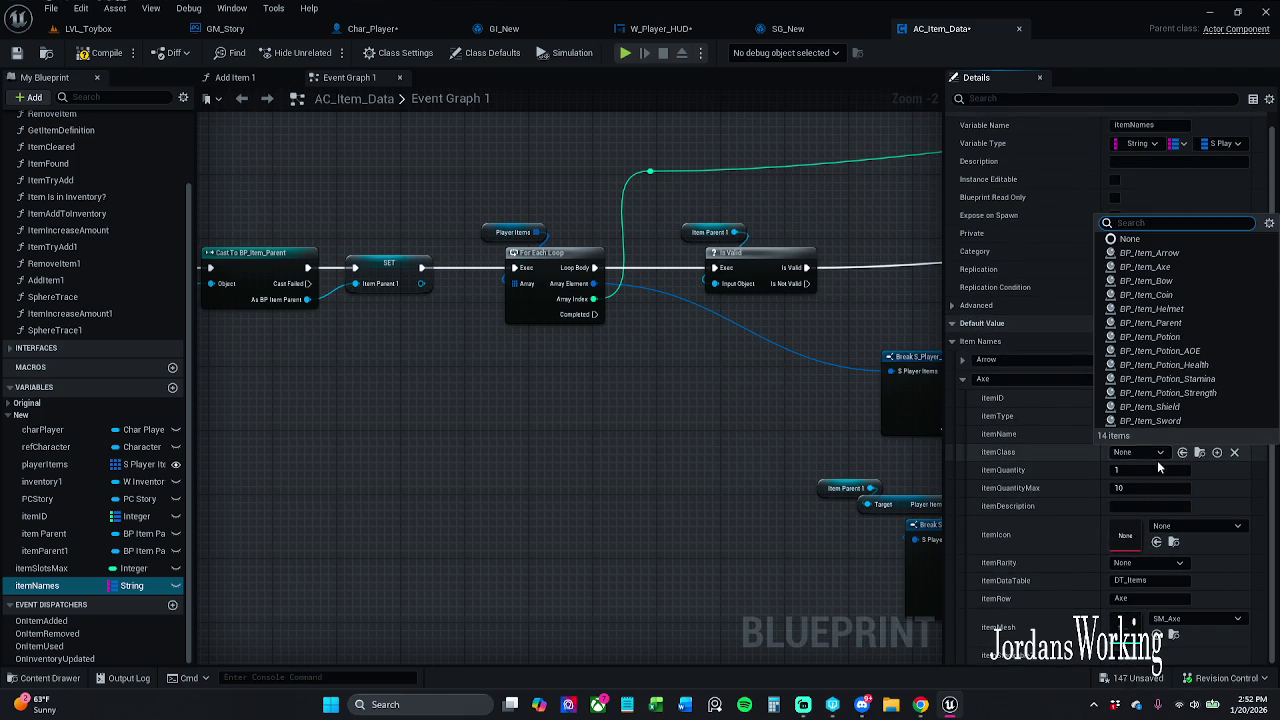
left_click(1160, 267)
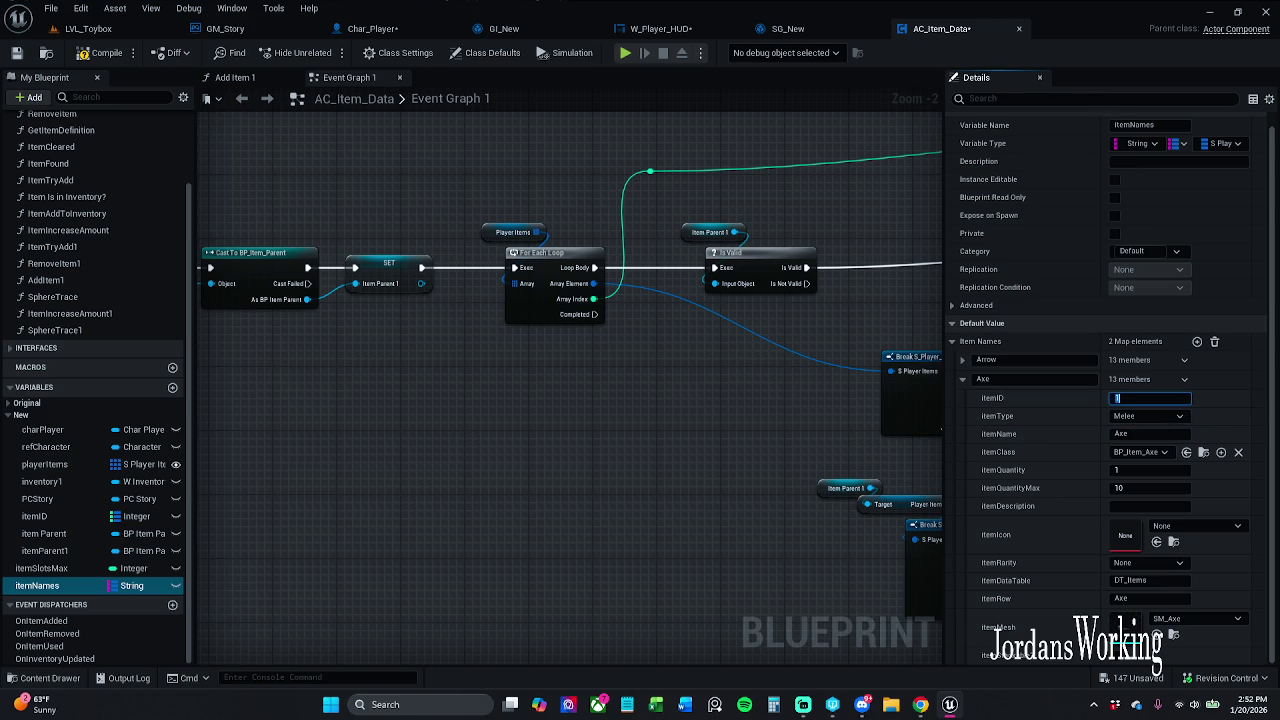
left_click(58, 679)
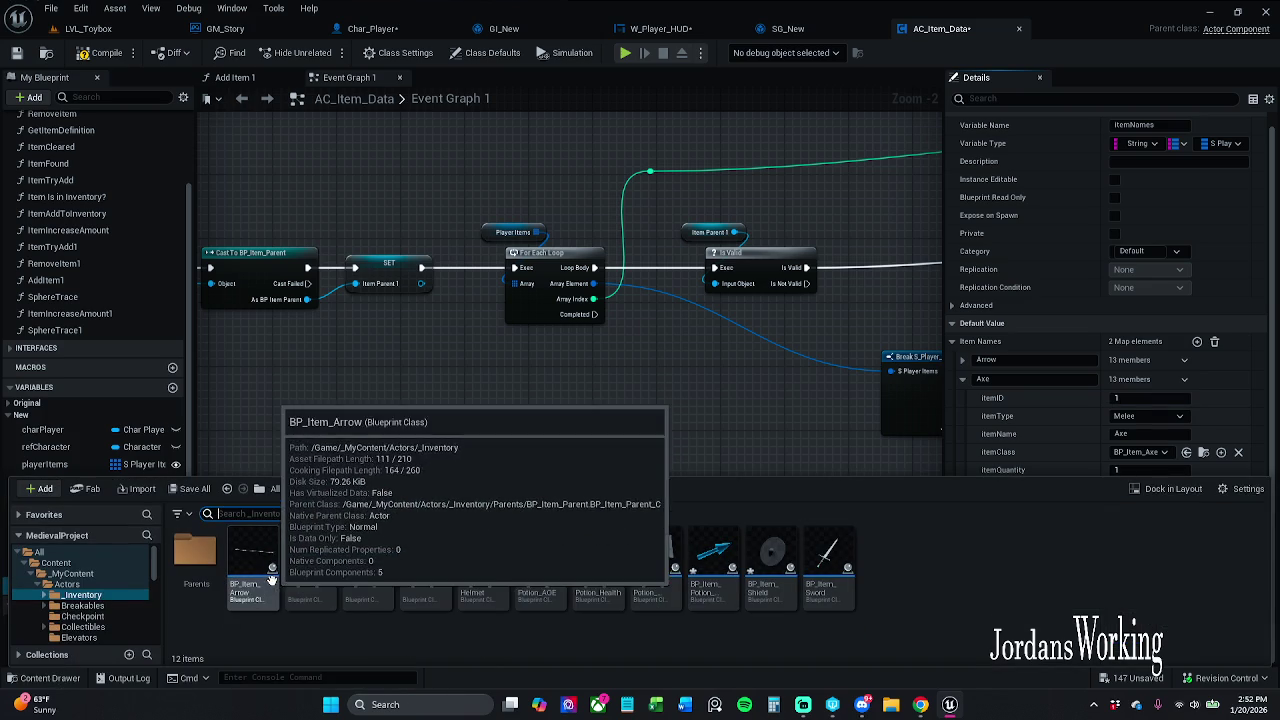
- Save all modified assets, checking them out so they can be saved
left_click(210, 489)
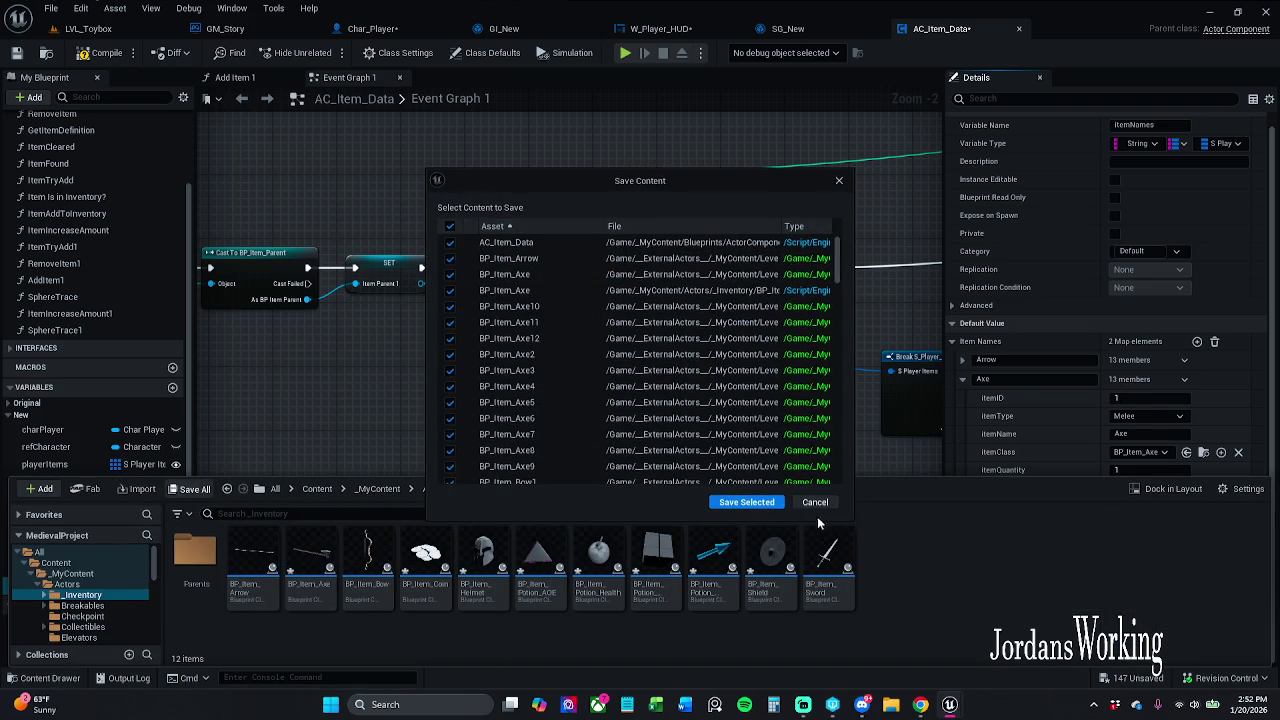
left_click(748, 497)
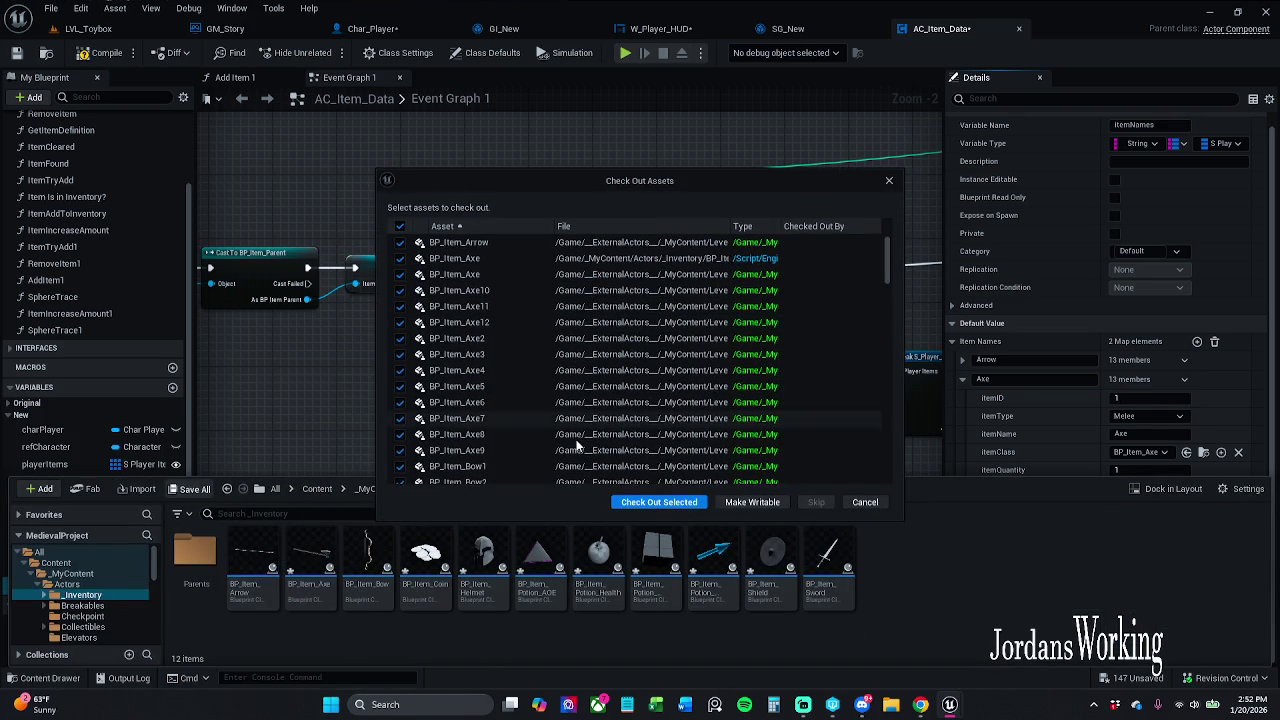
left_click(659, 503)
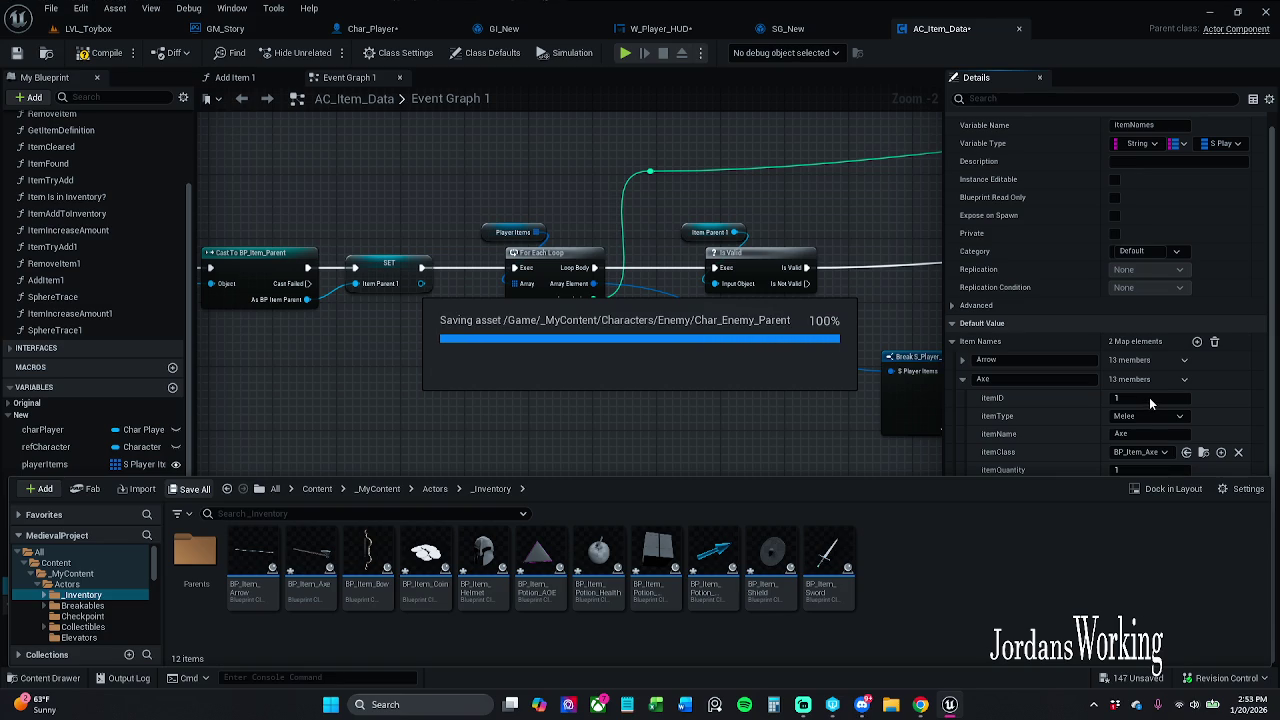
- Set the Axe entry's itemID to 2 and return to the LVL_Toybox level
left_click(1149, 397)
type("2")
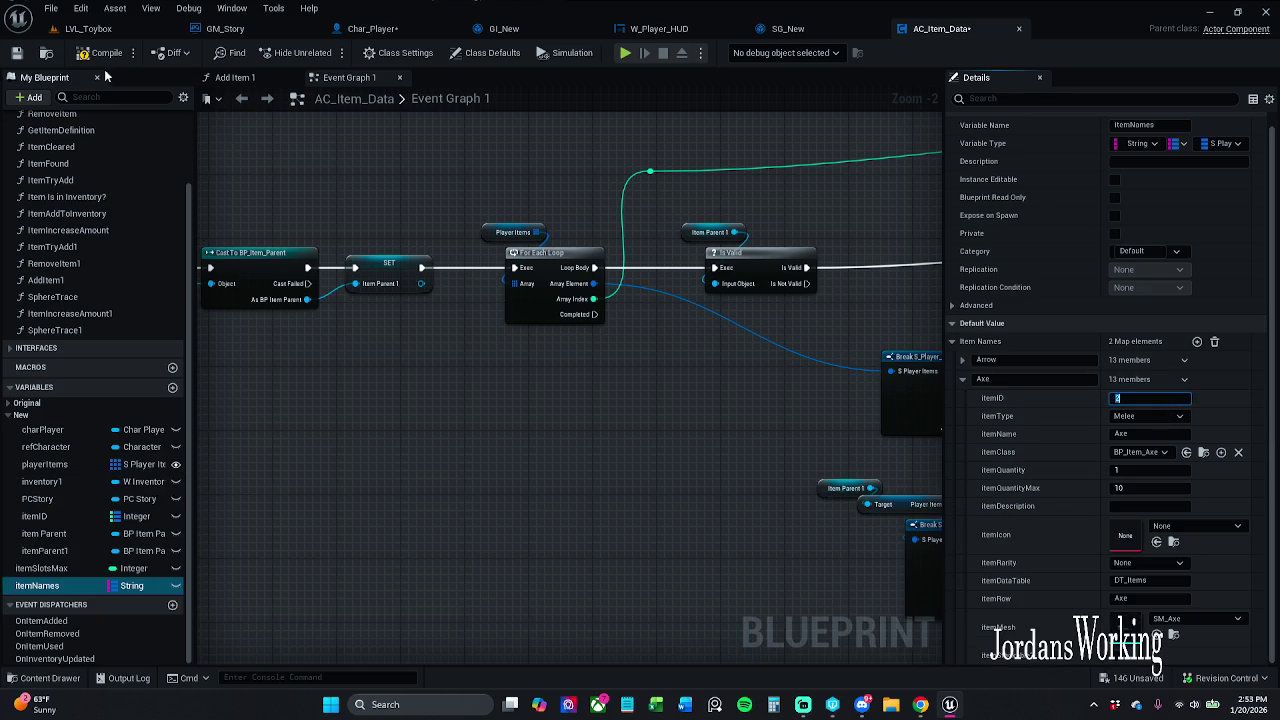
left_click(88, 28)
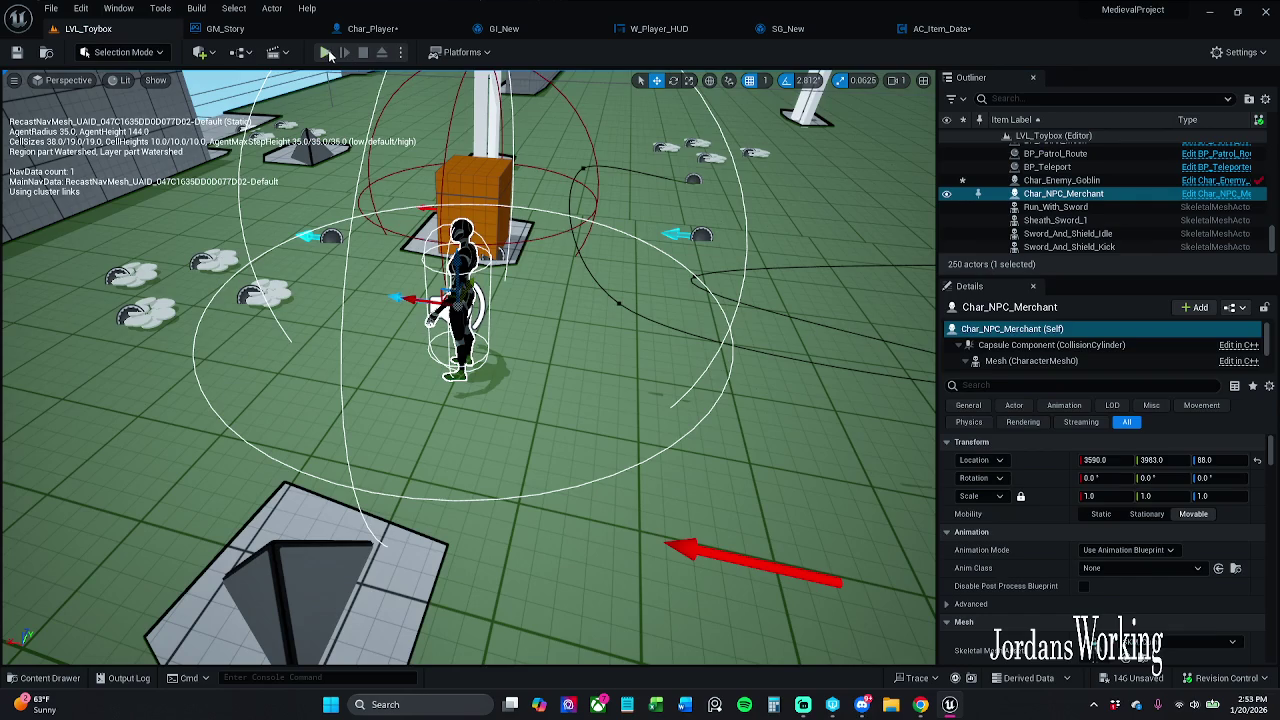
left_click(930, 29)
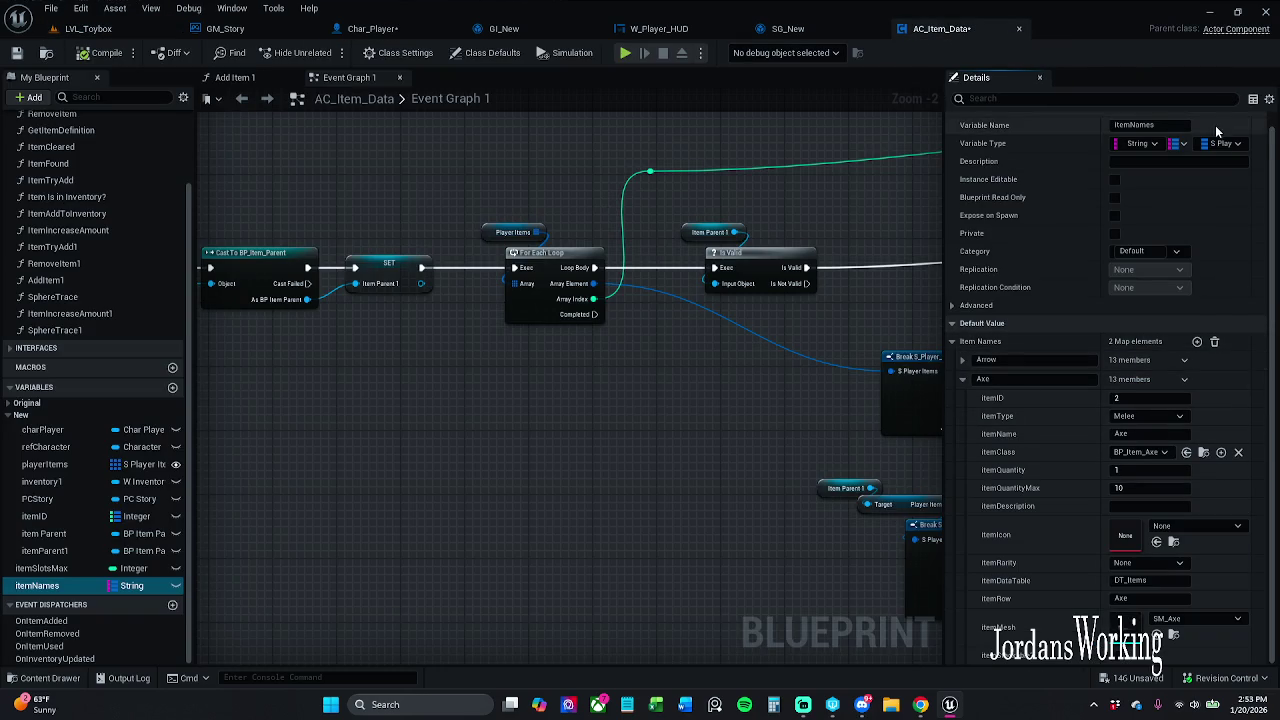
left_click(964, 374)
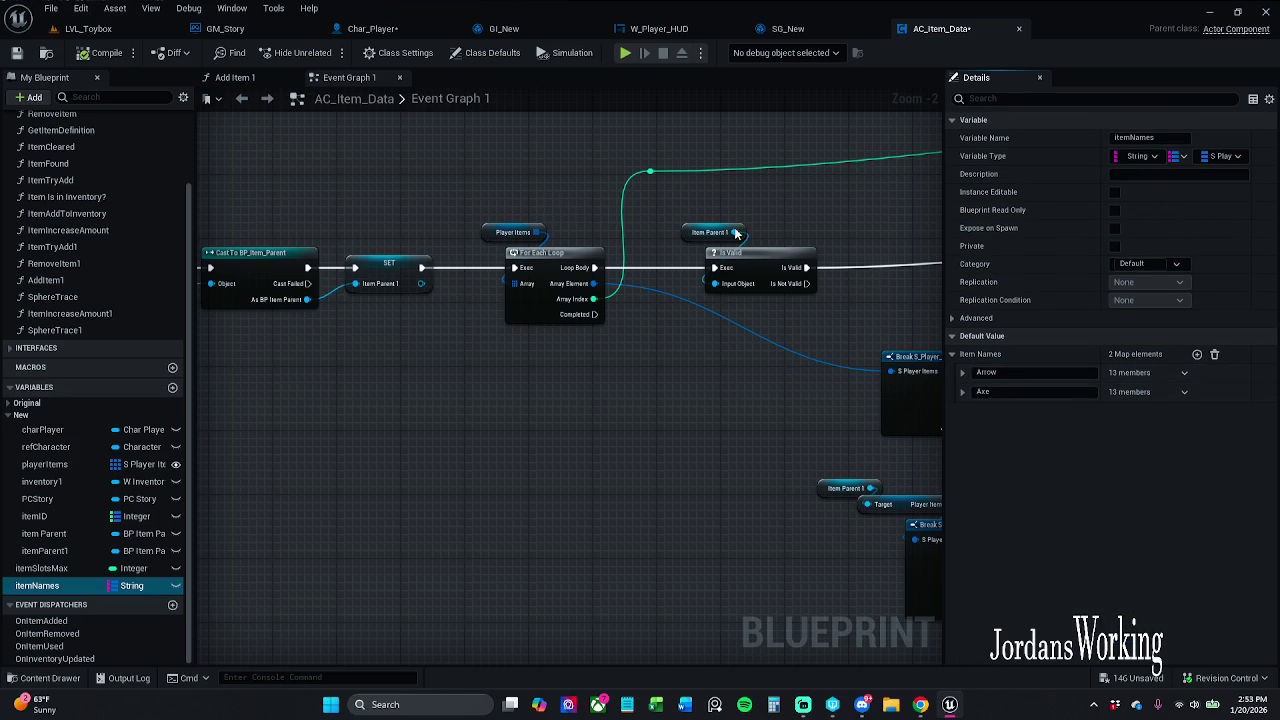
left_click(129, 30)
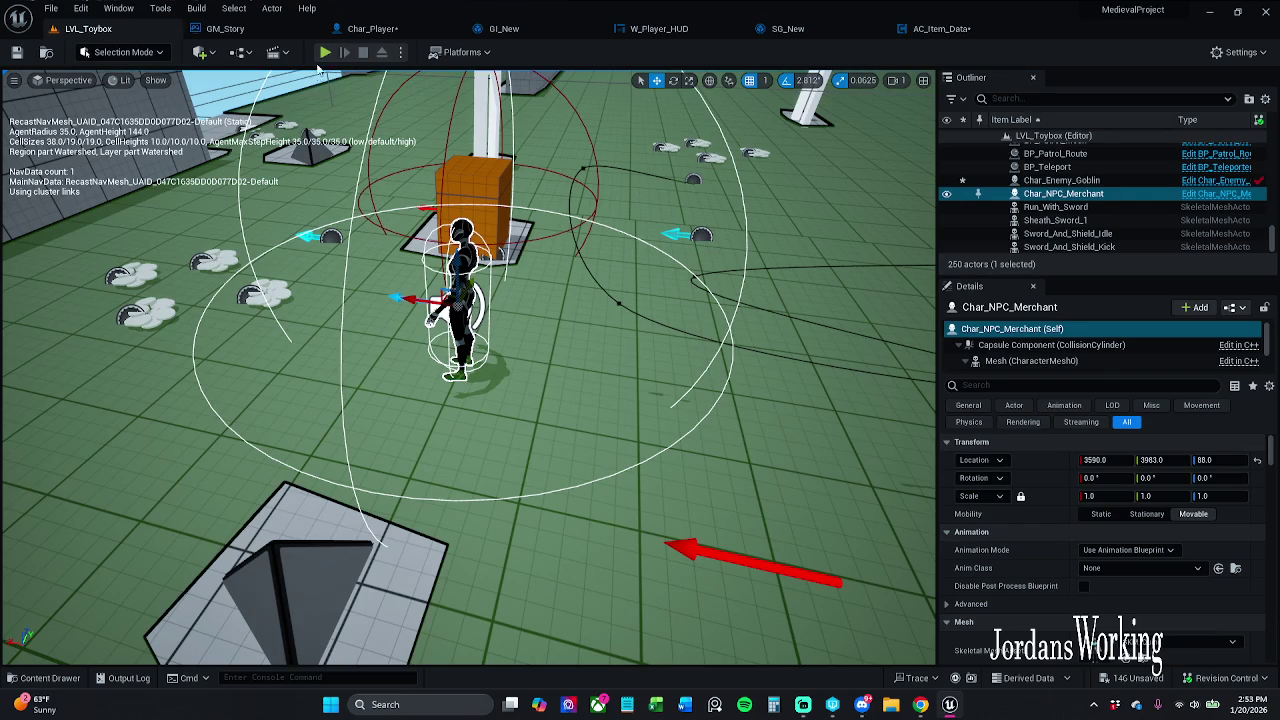
- Start Play in Editor, run over money and health potion pickups, and check the inventory
left_click(324, 53)
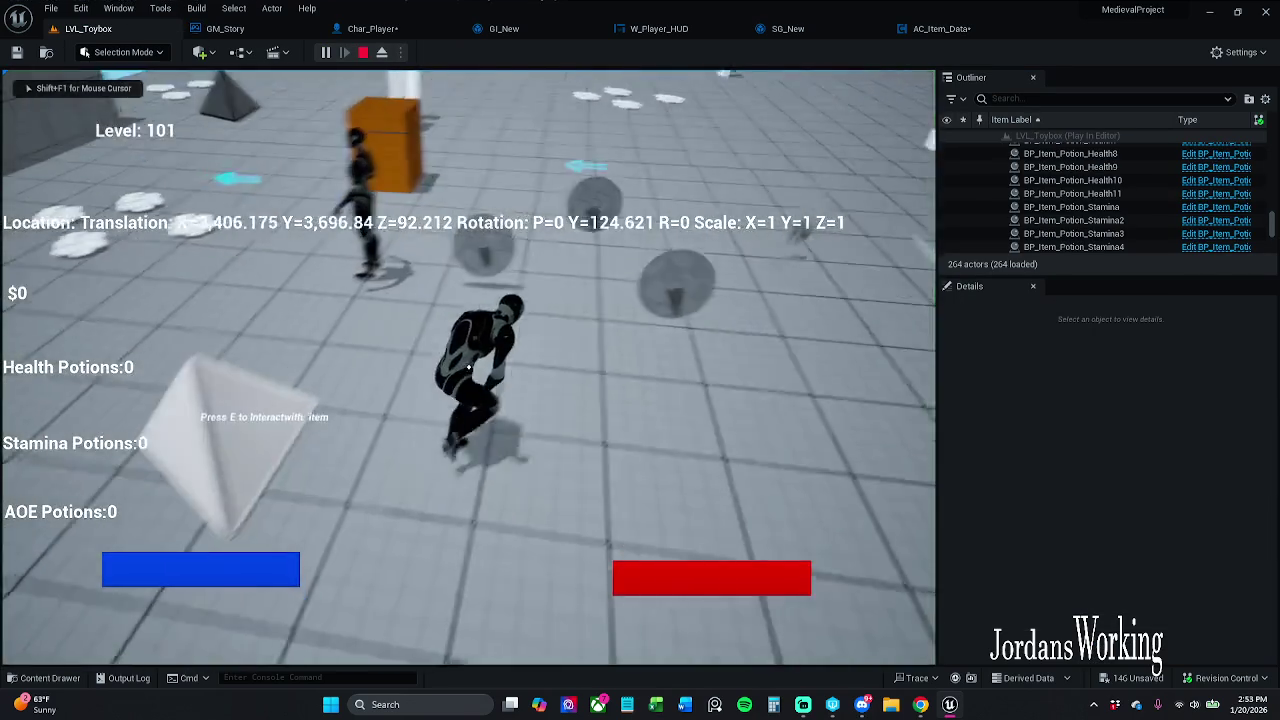
key("w")
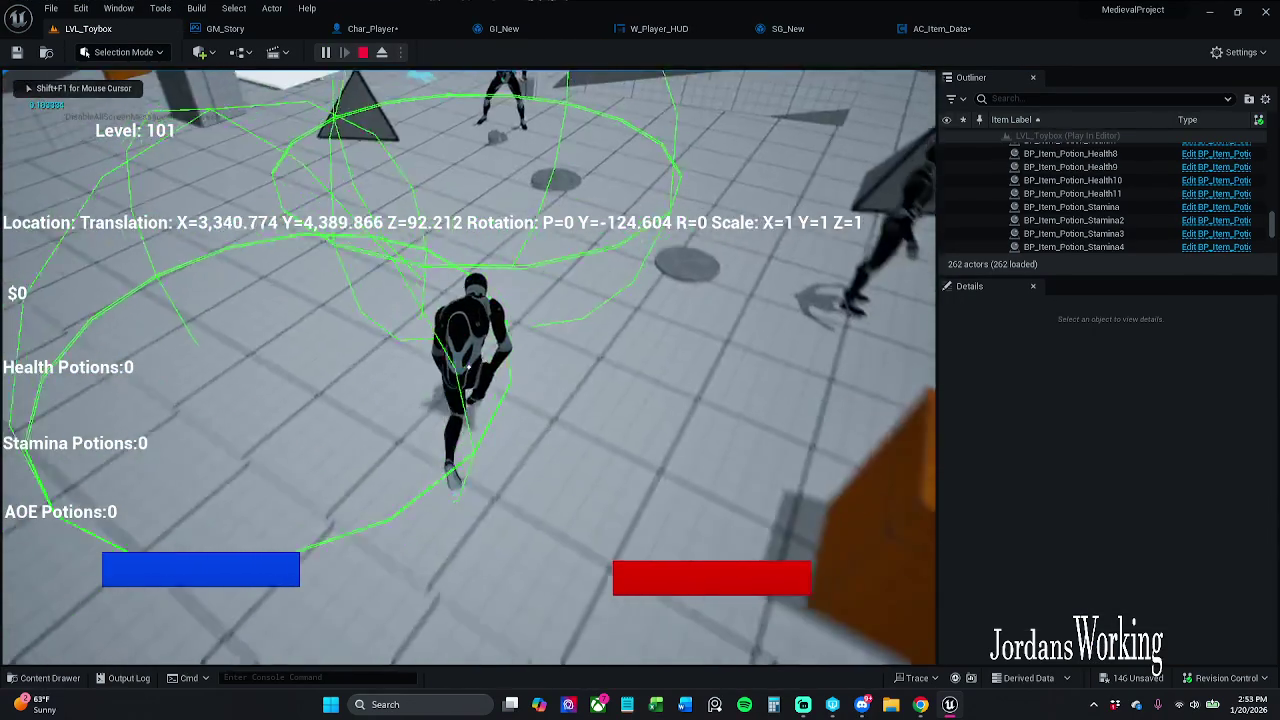
key("w")
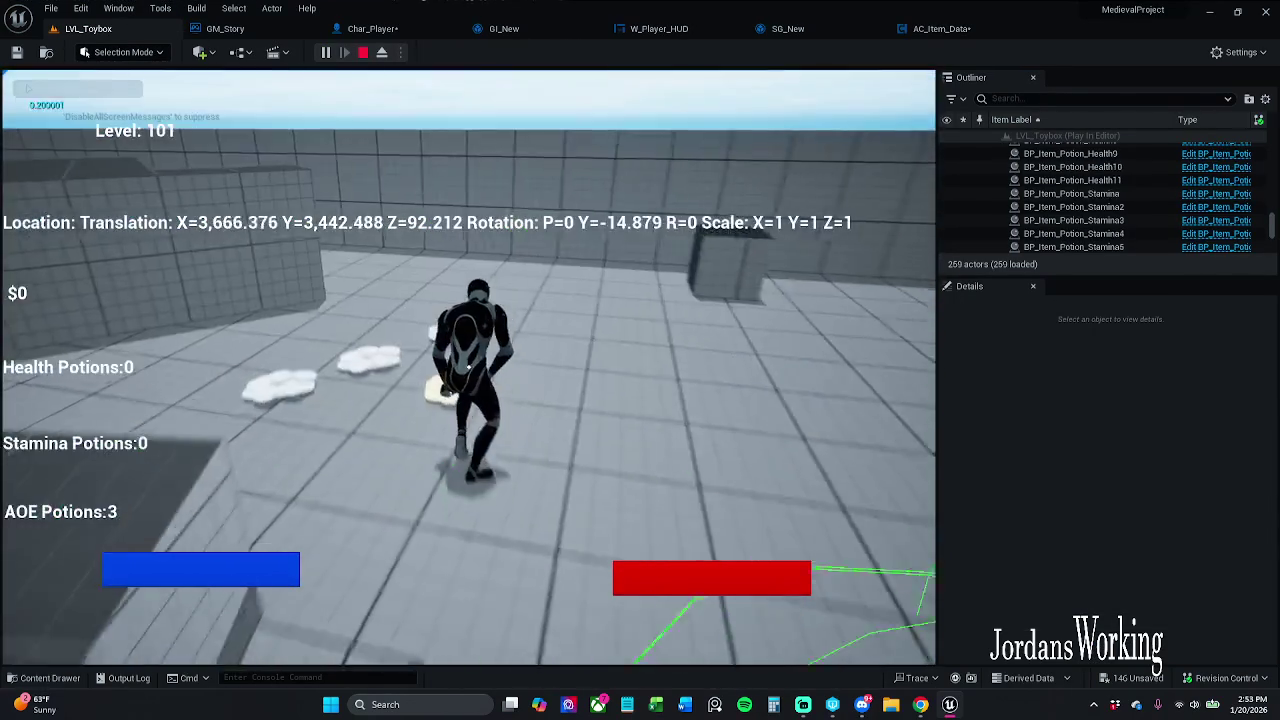
key("w")
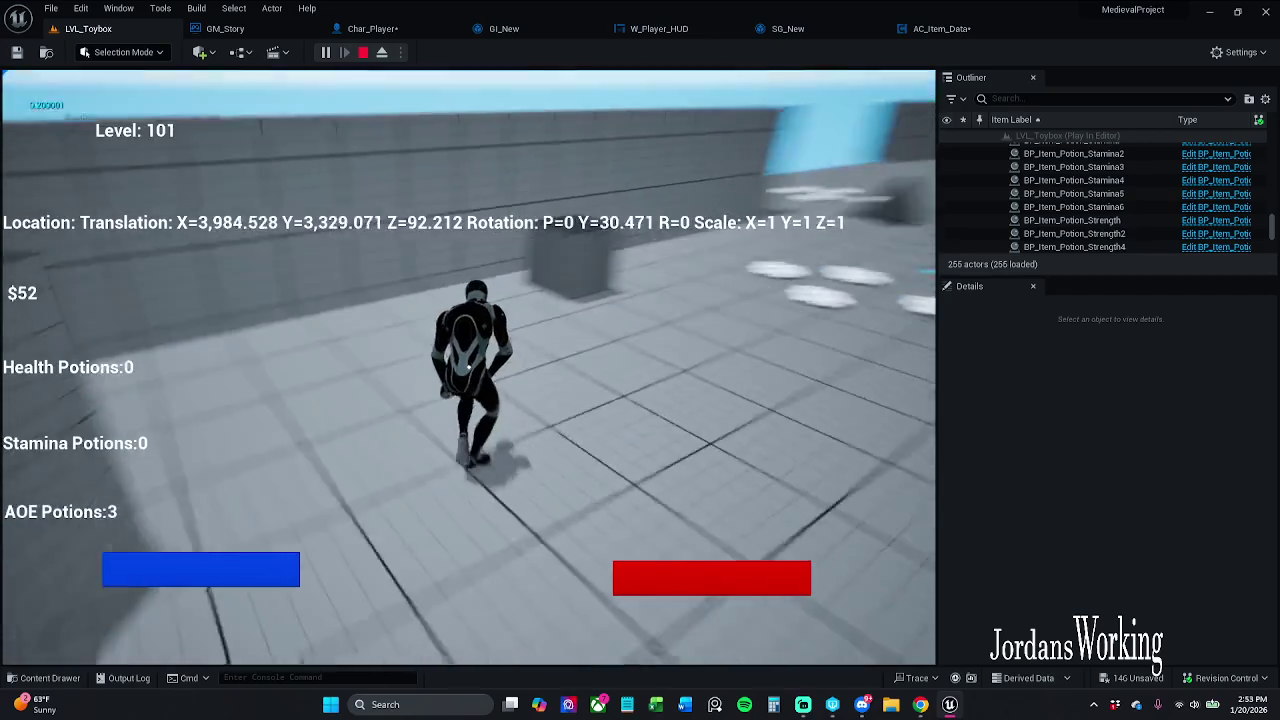
key("w")
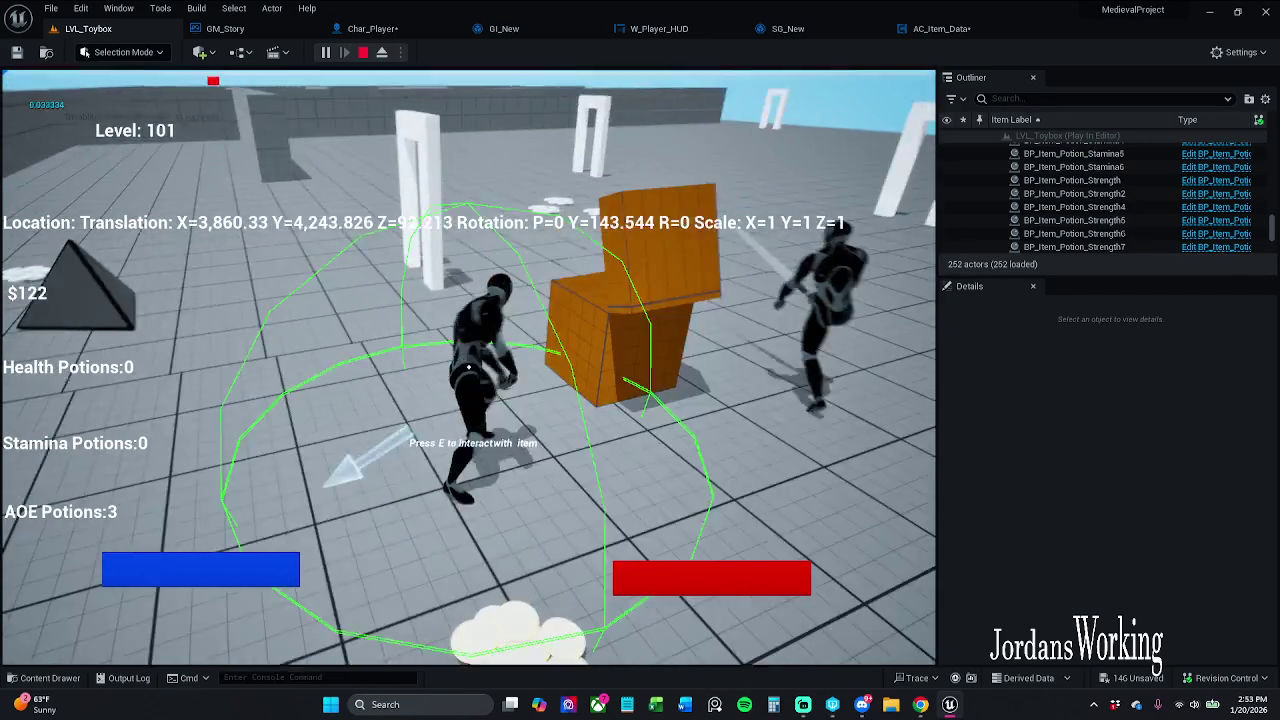
key("w")
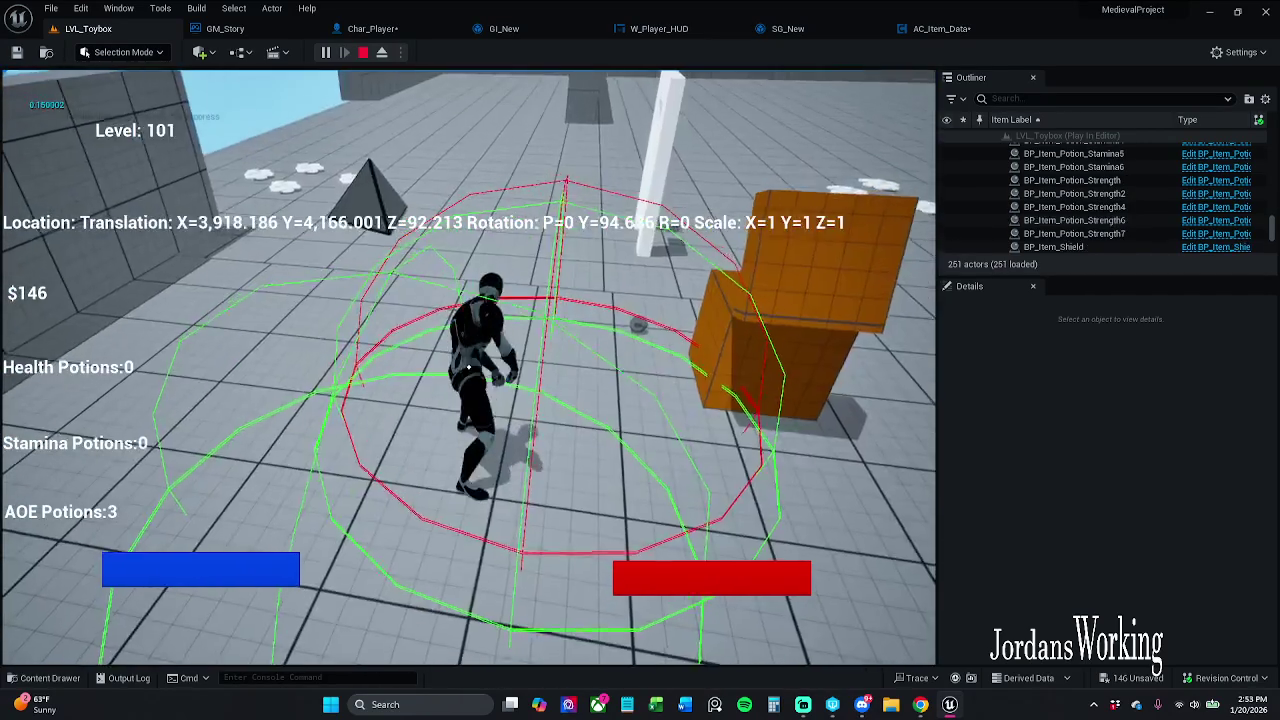
key("w")
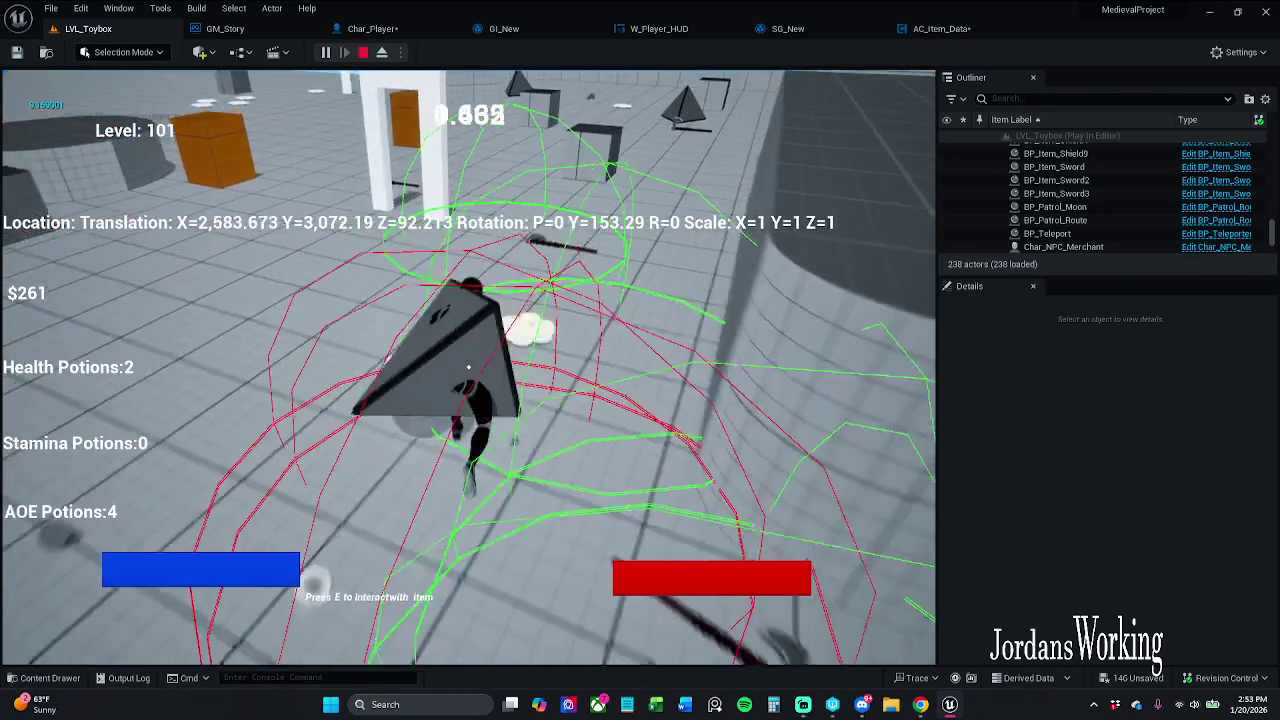
key("w")
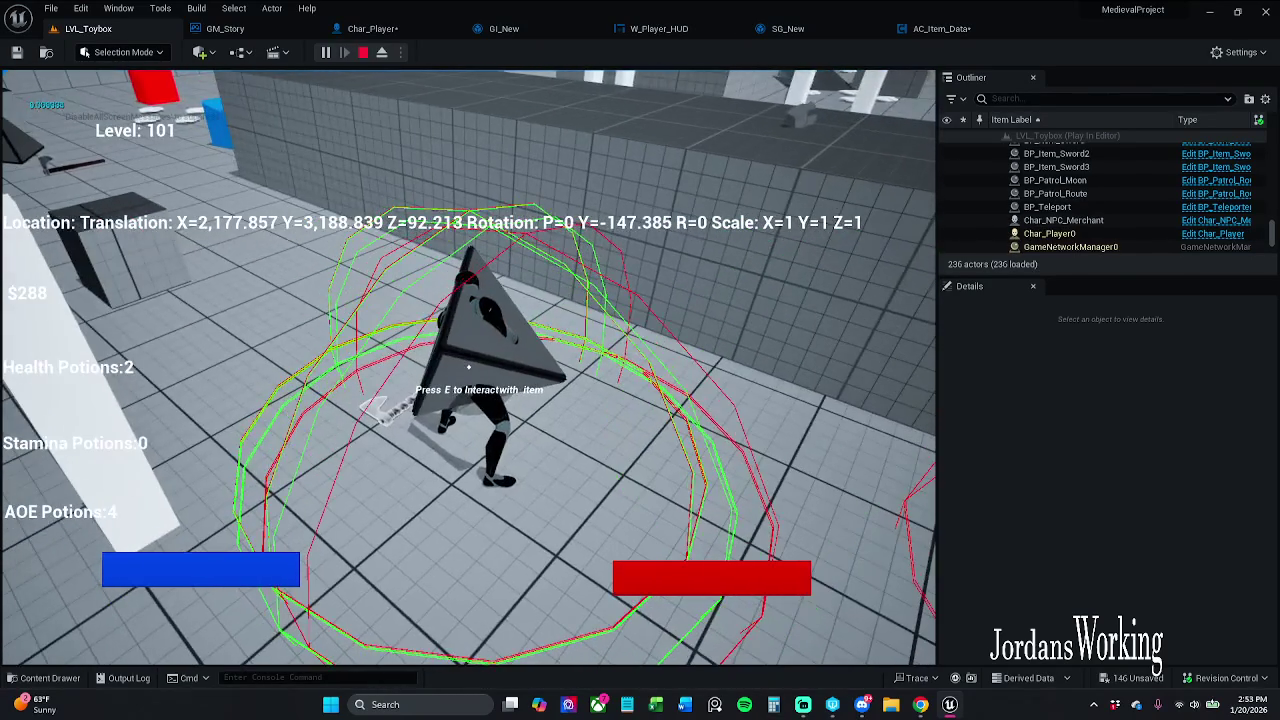
key("i")
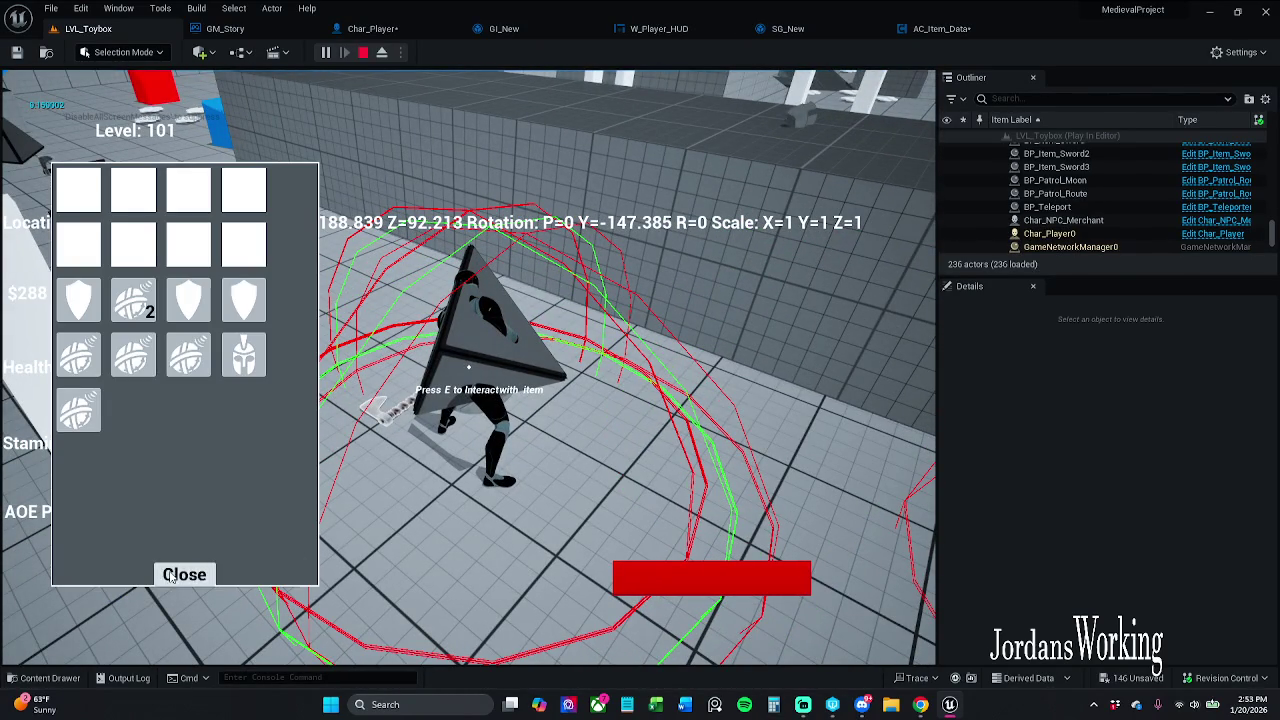
left_click(170, 578)
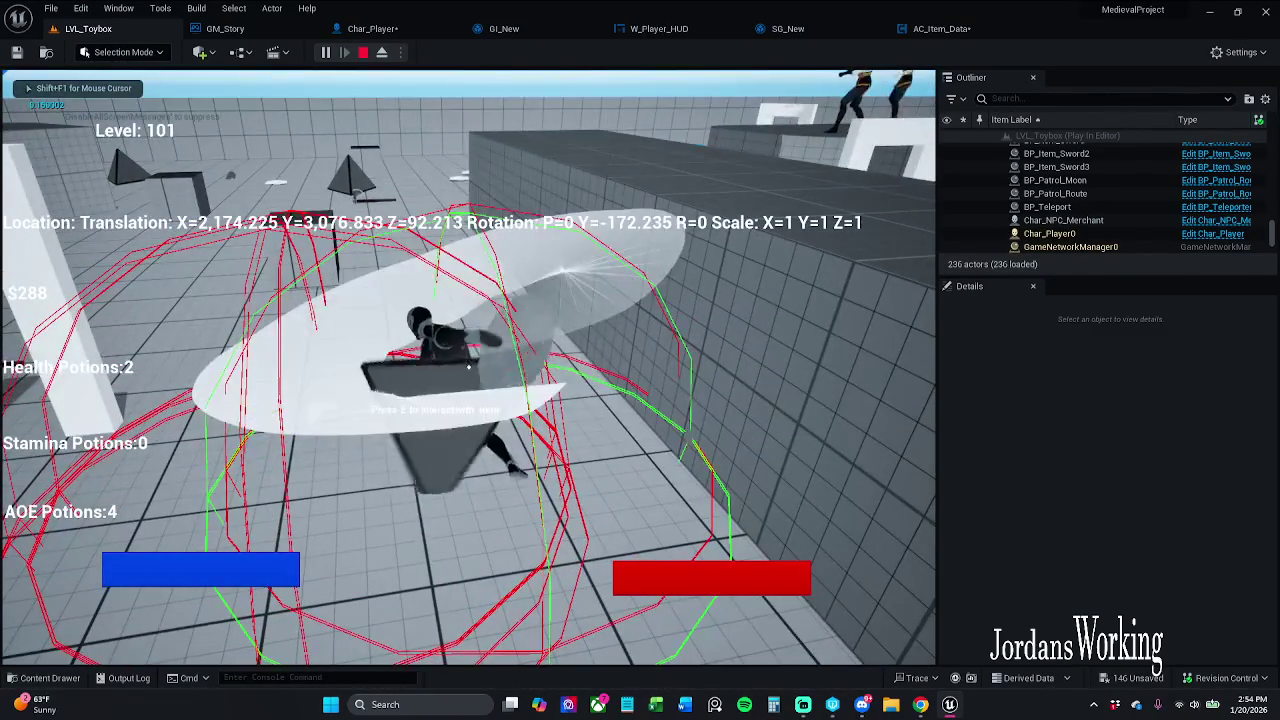
- Attack nearby enemies and pick up AOE potion stacks, checking the inventory after each
left_click(468, 368)
key("w")
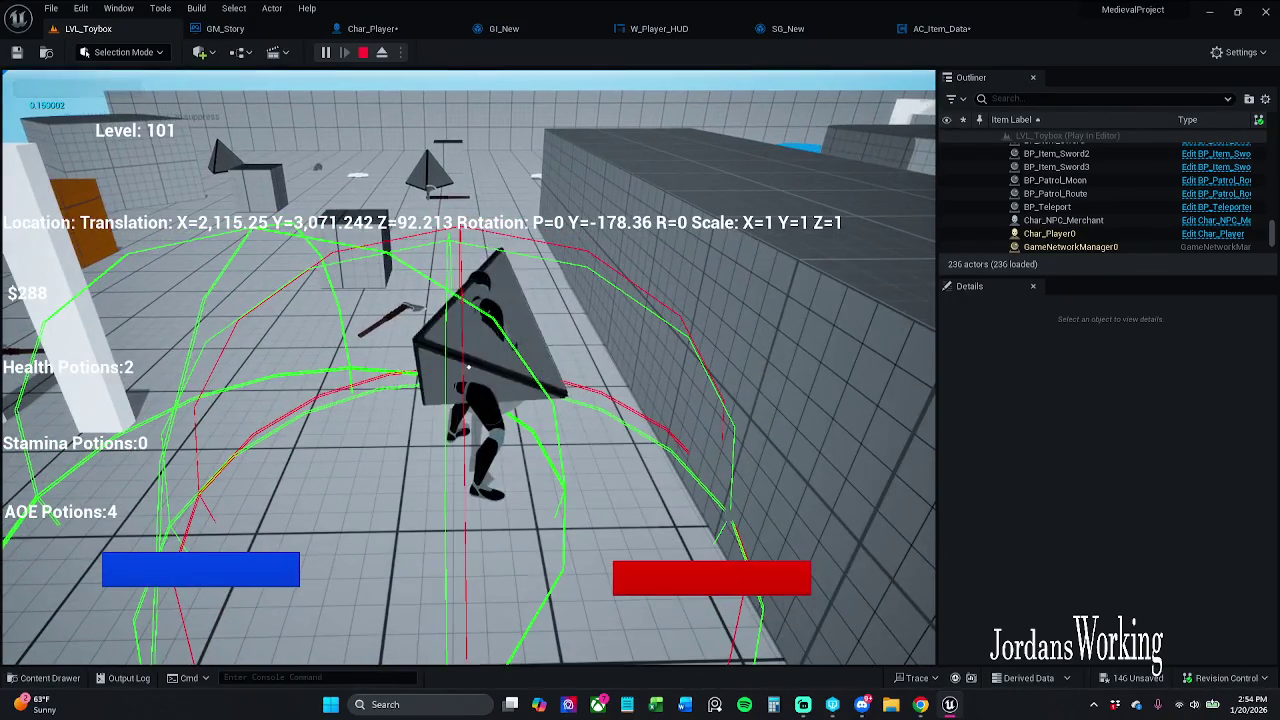
key("w")
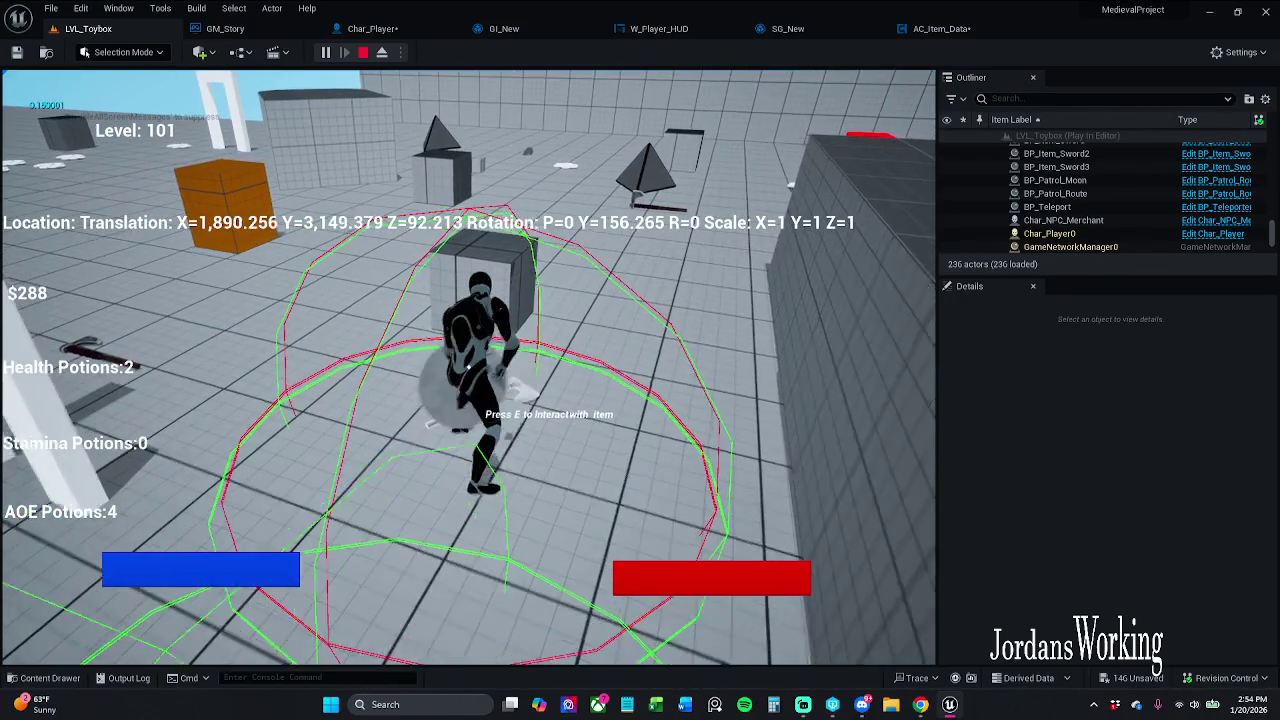
key("w")
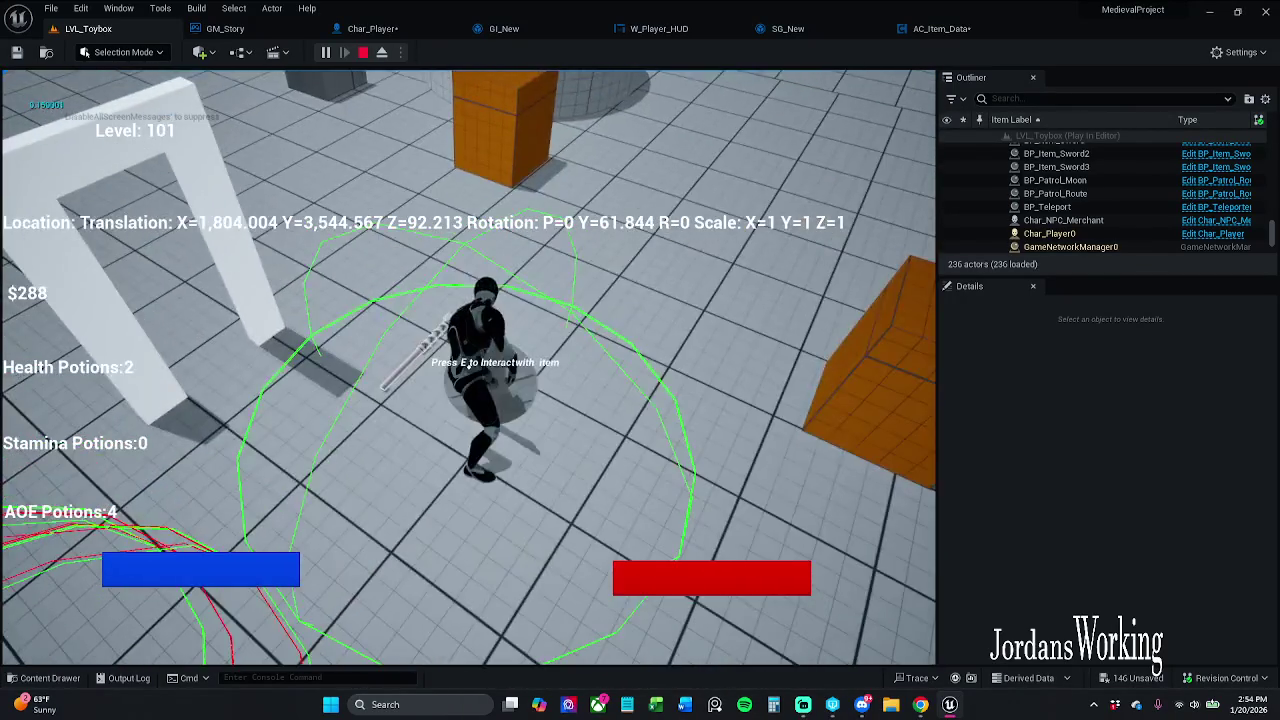
key("w")
key("e")
key("i")
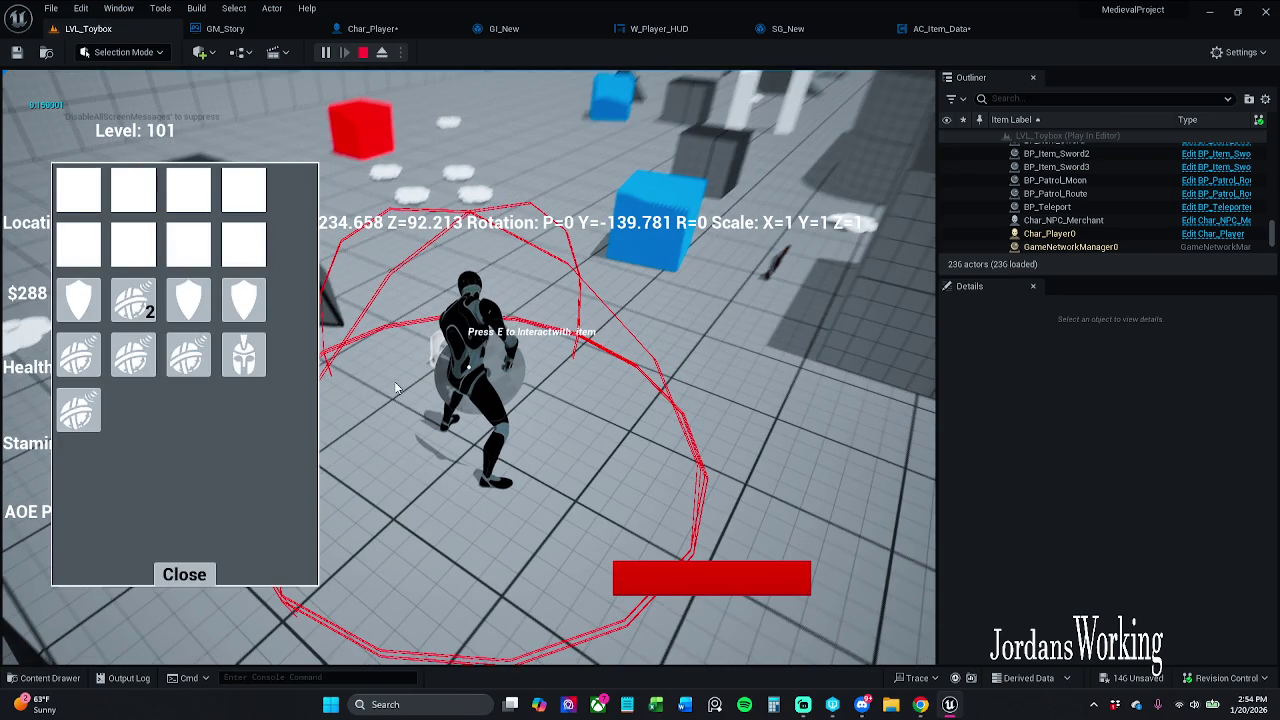
left_click(185, 575)
key("w")
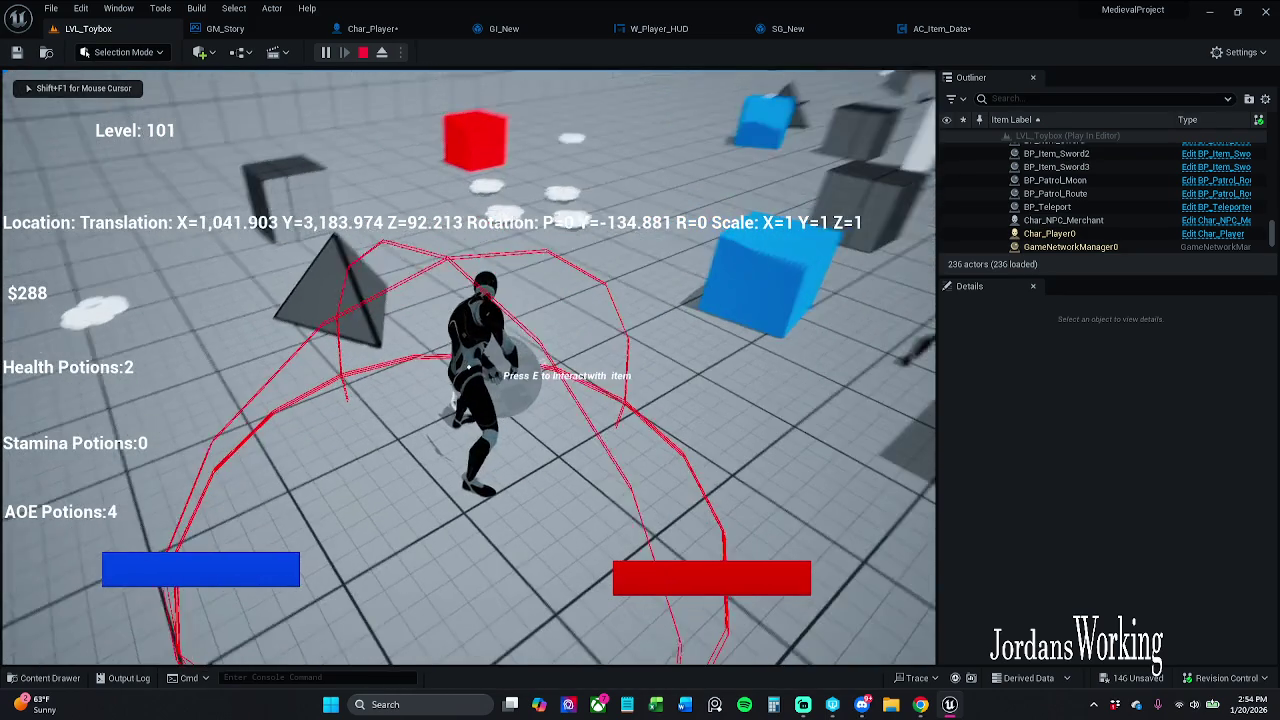
key("w")
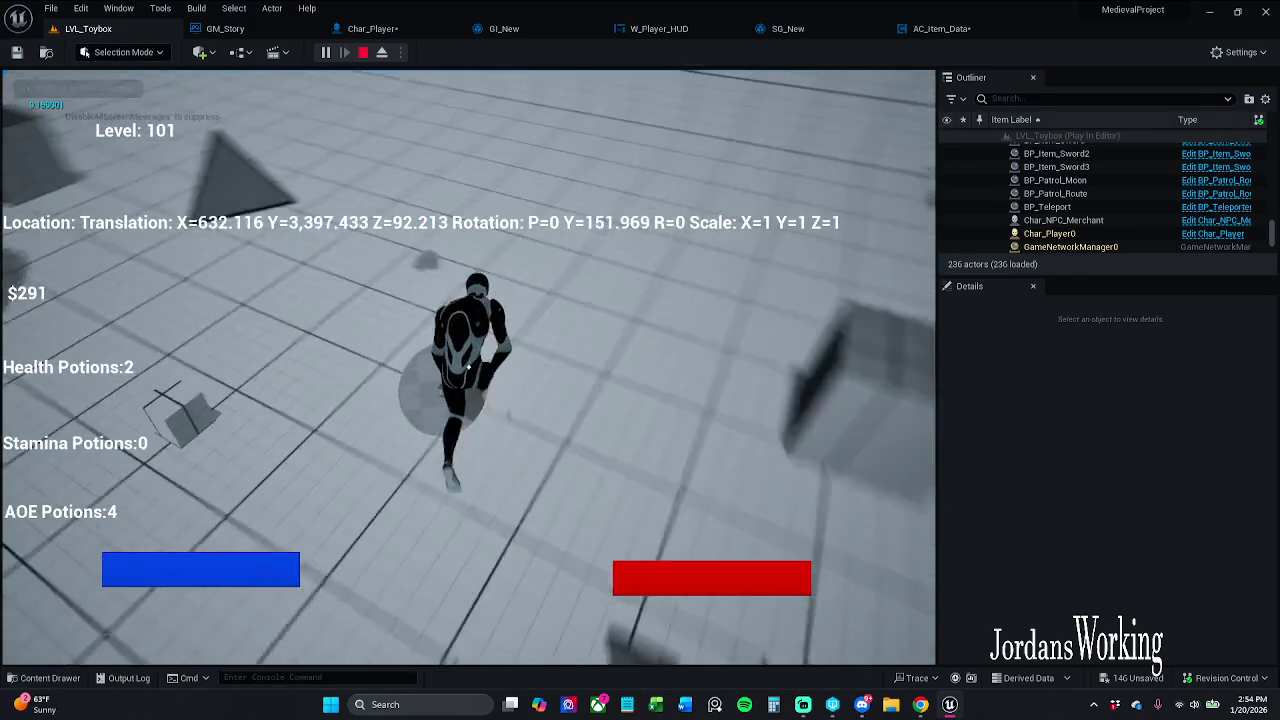
key("w")
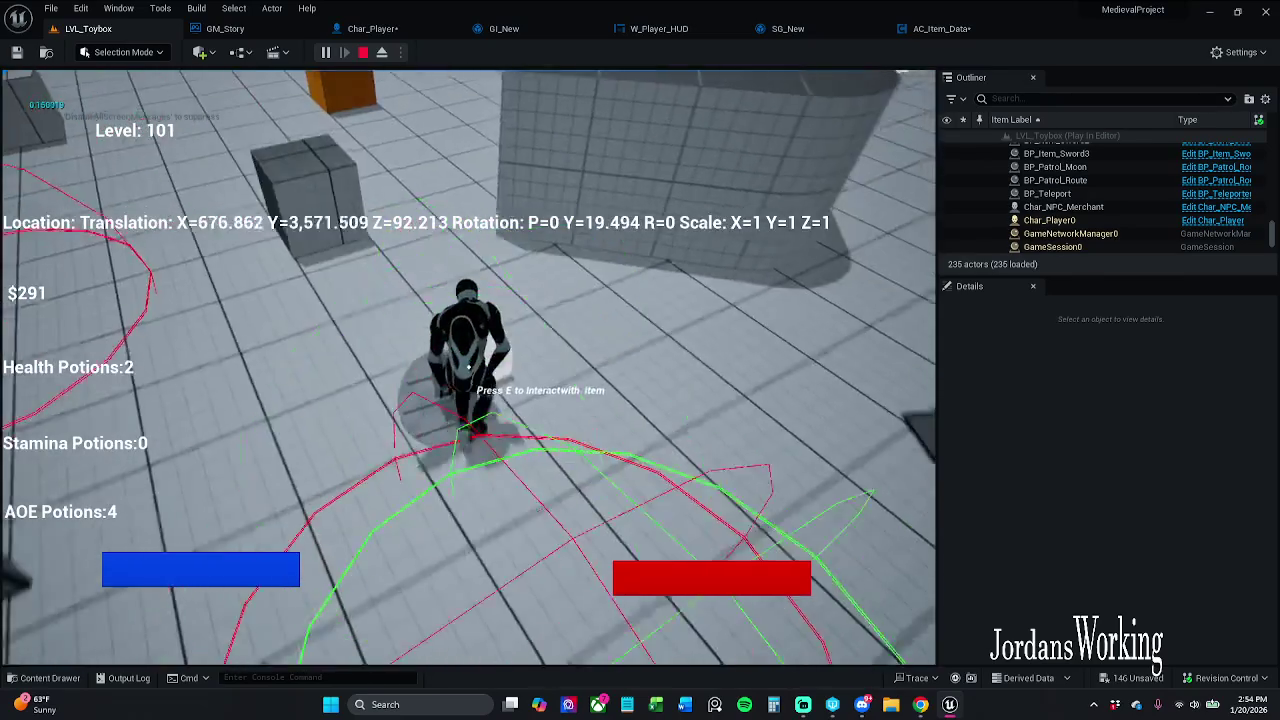
key("w")
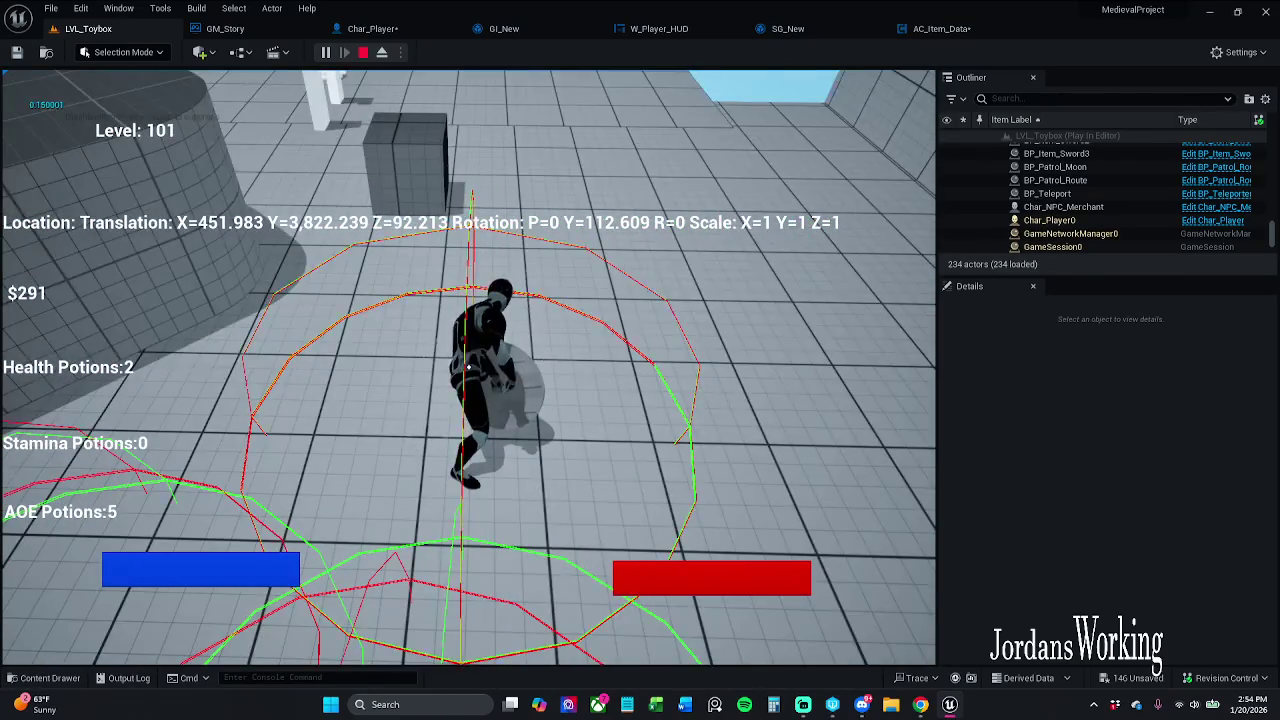
key("w")
key("i")
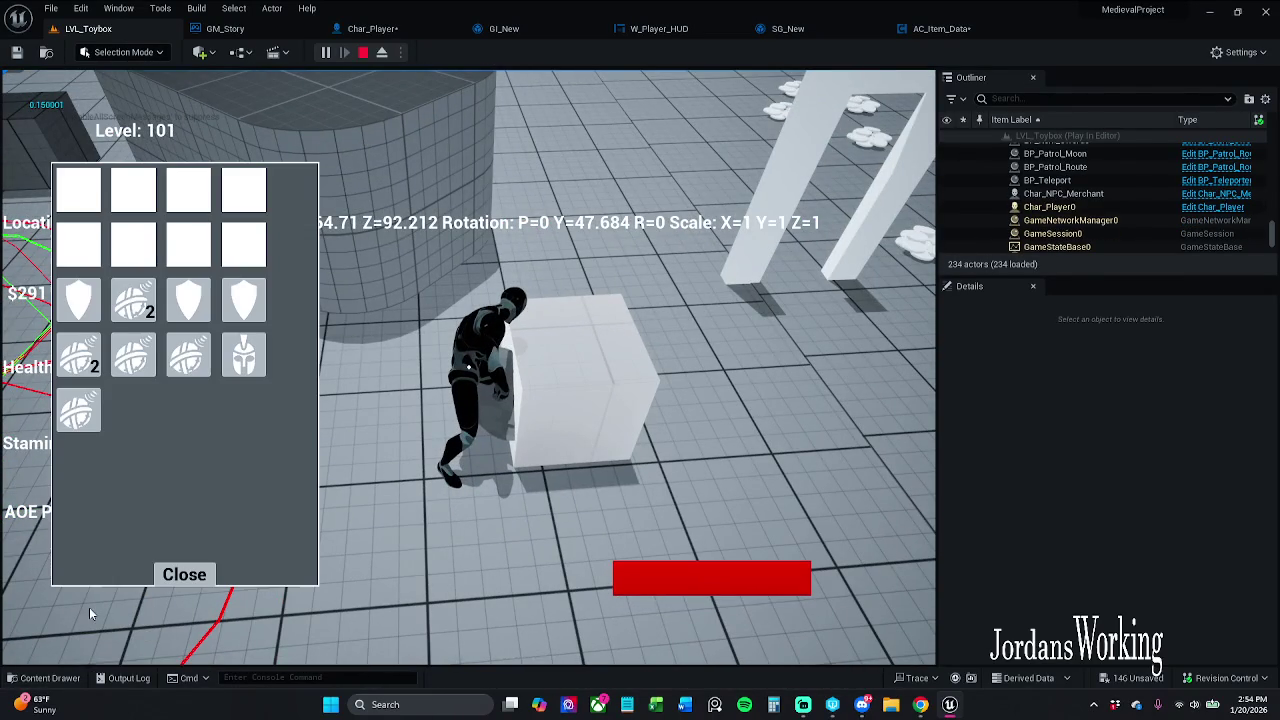
left_click(184, 574)
key("w")
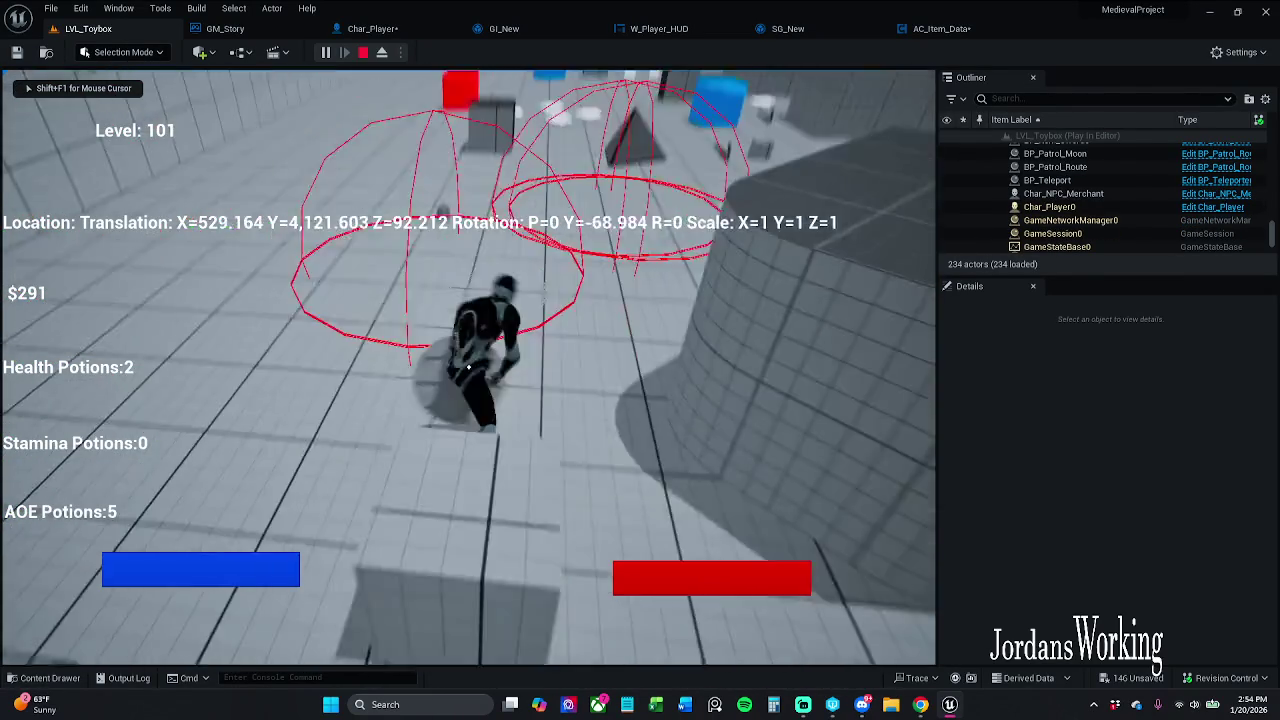
key("w")
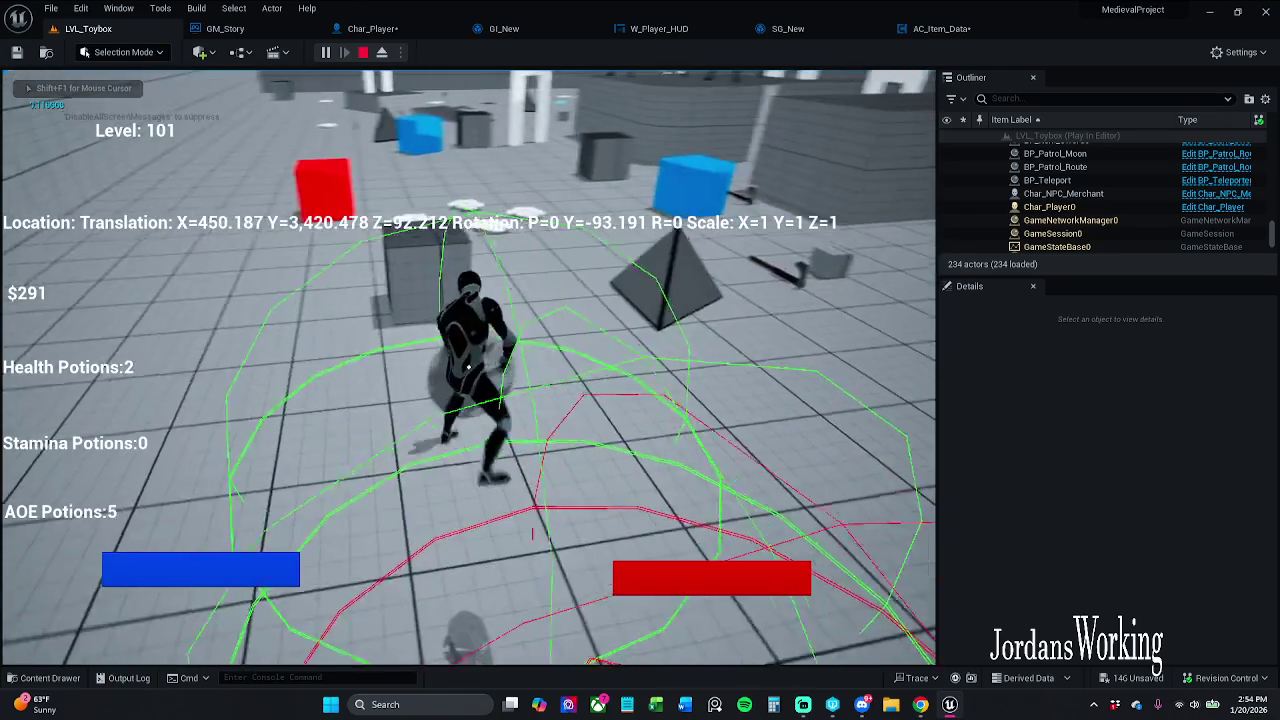
key("e")
key("w")
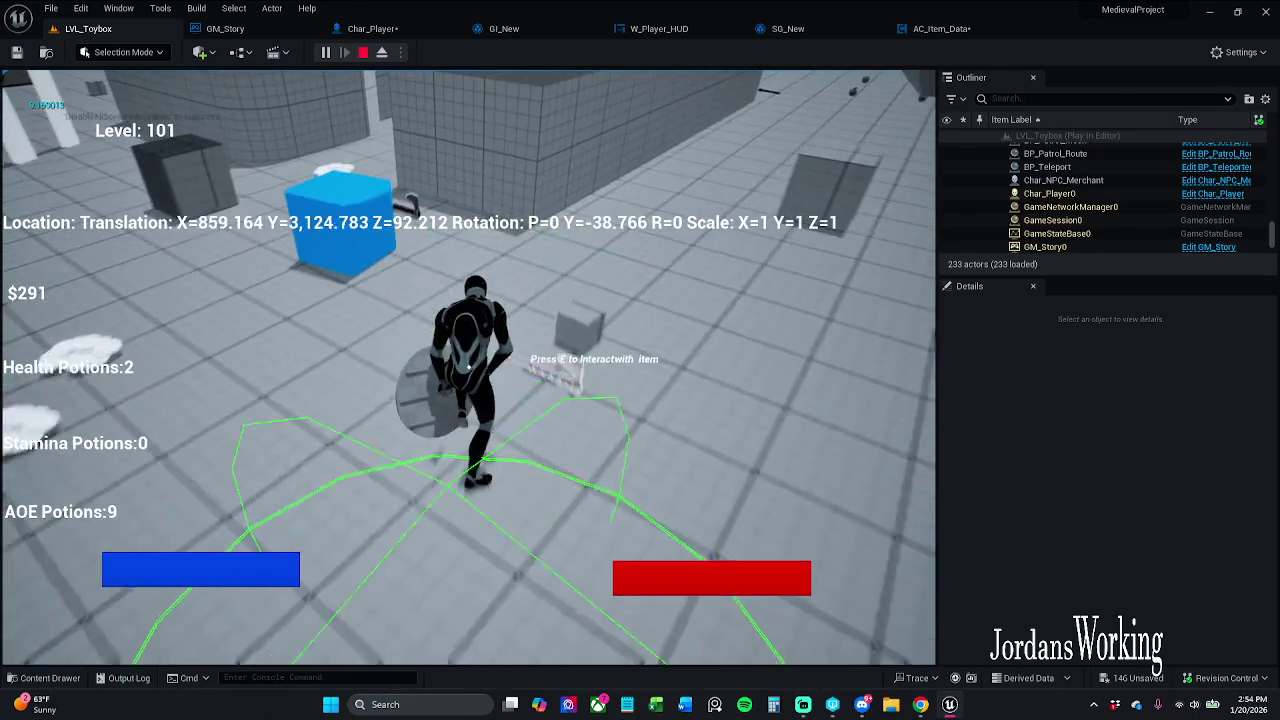
key("i")
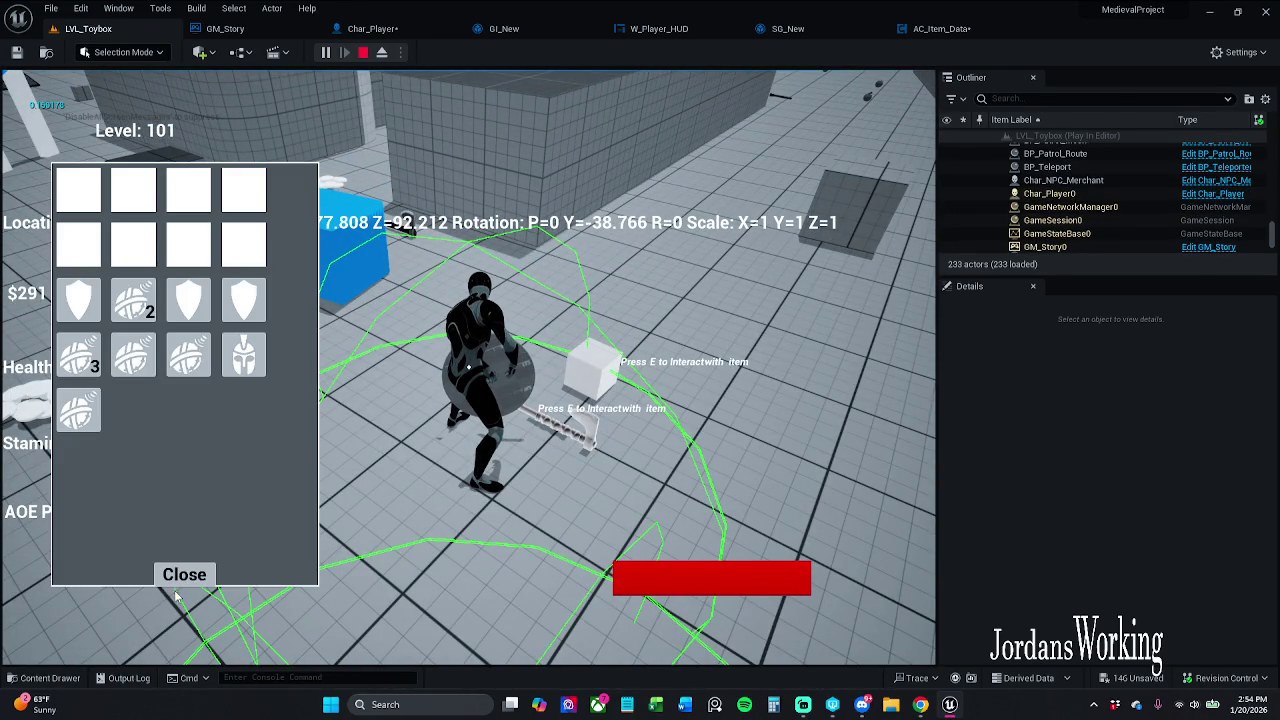
left_click(184, 575)
- Keep running across the level collecting money and more AOE potions, reviewing the inventory
key("w")
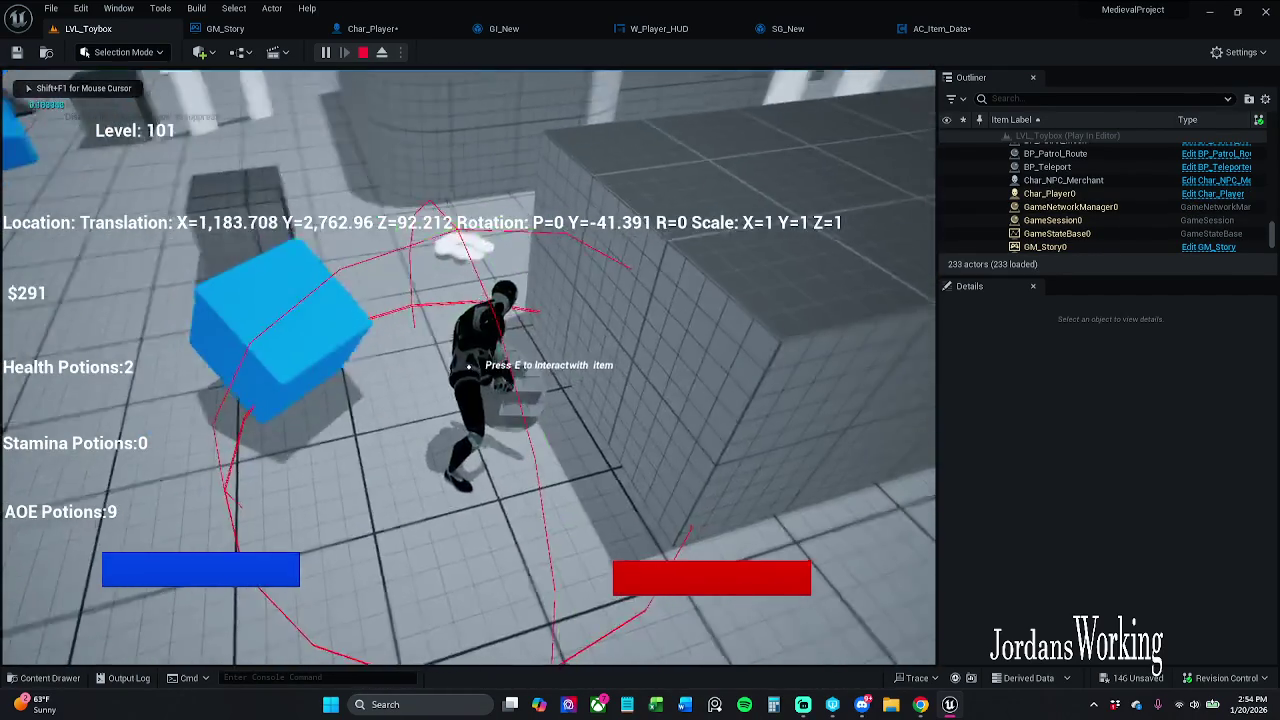
key("w")
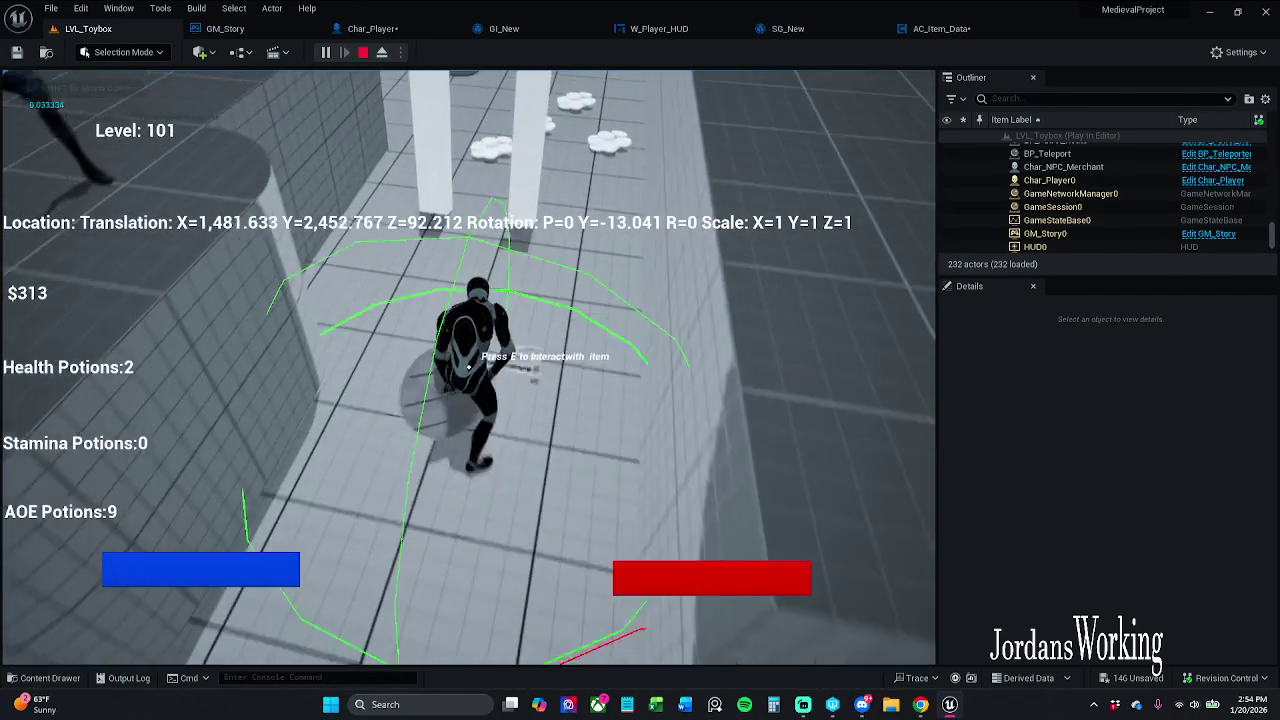
key("w")
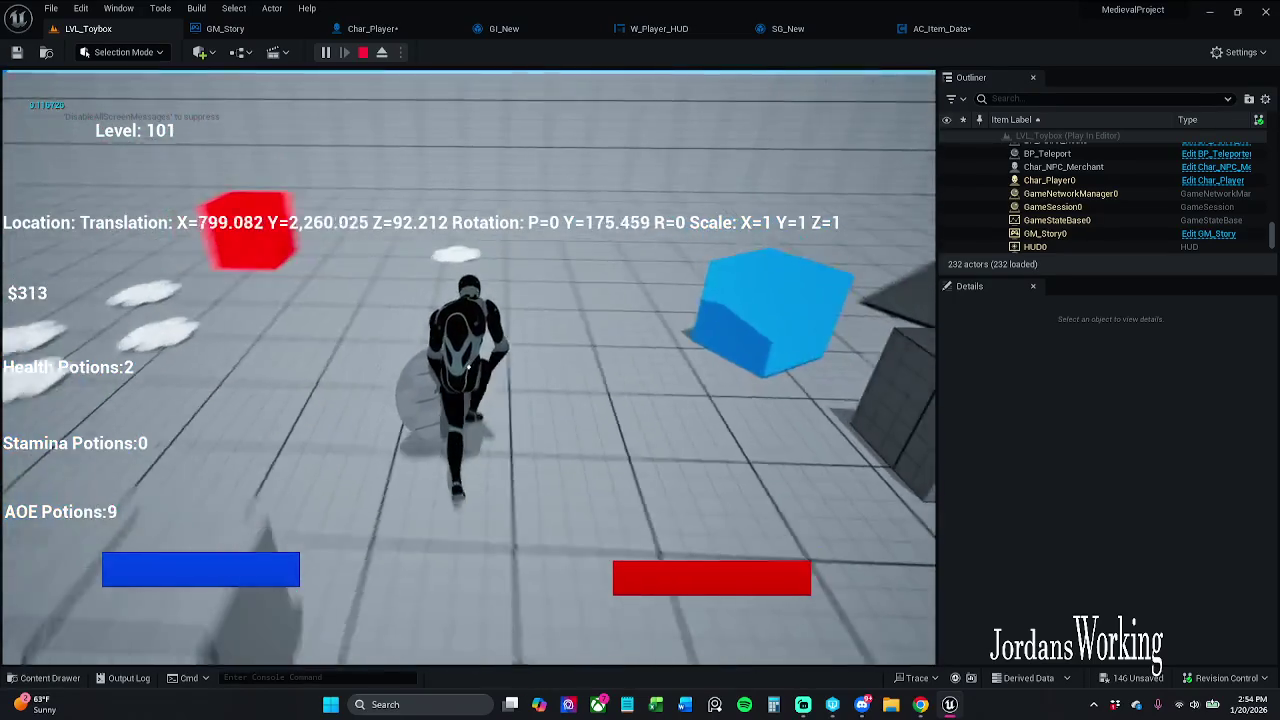
key("w")
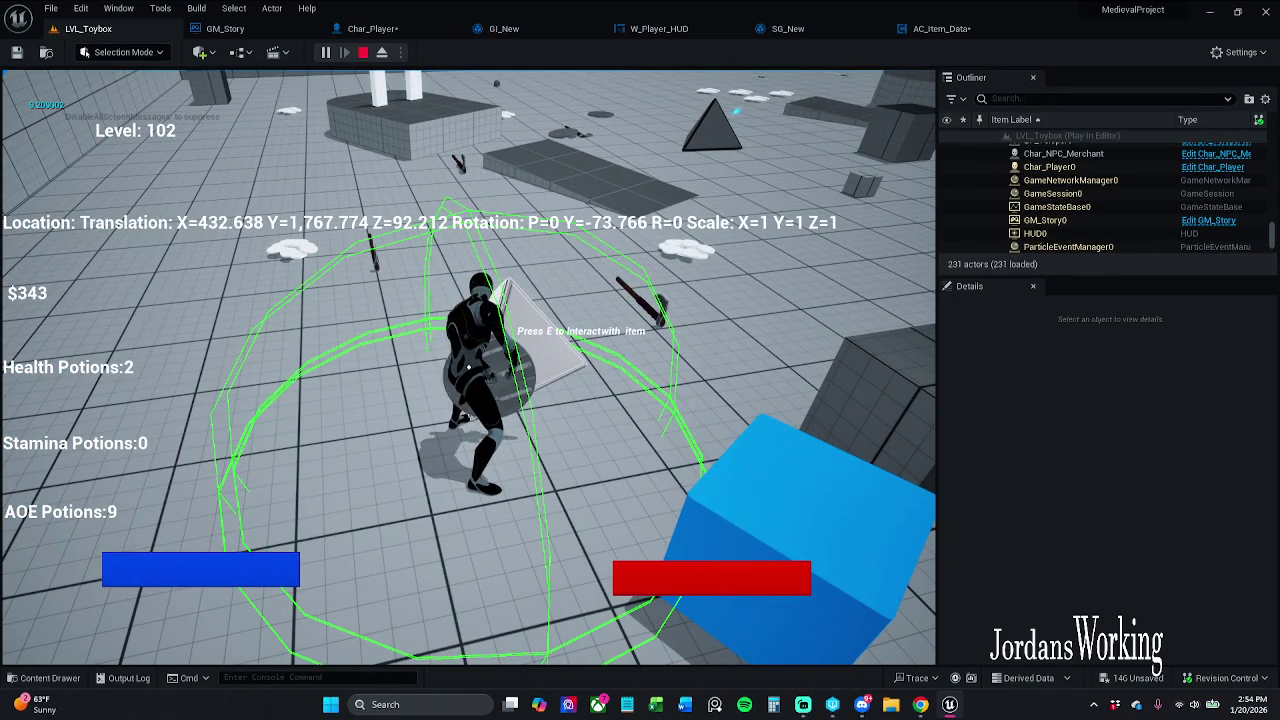
key("i")
key("i")
key("w")
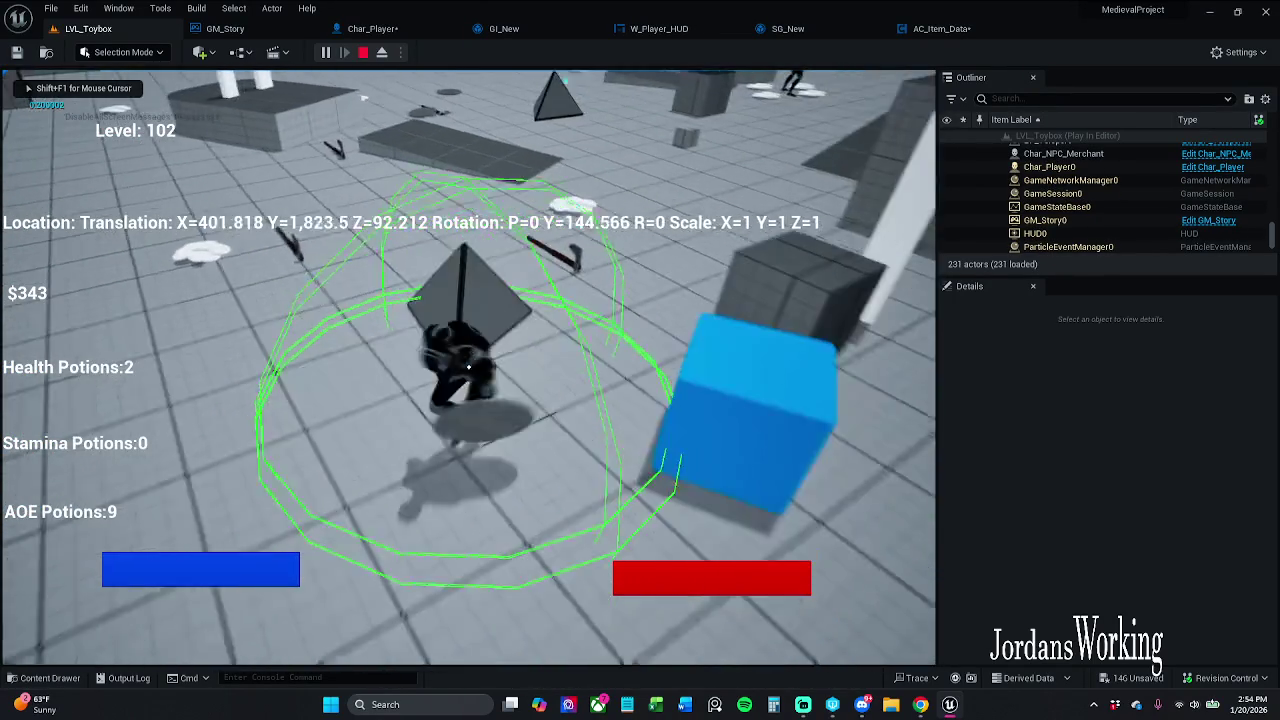
key("w")
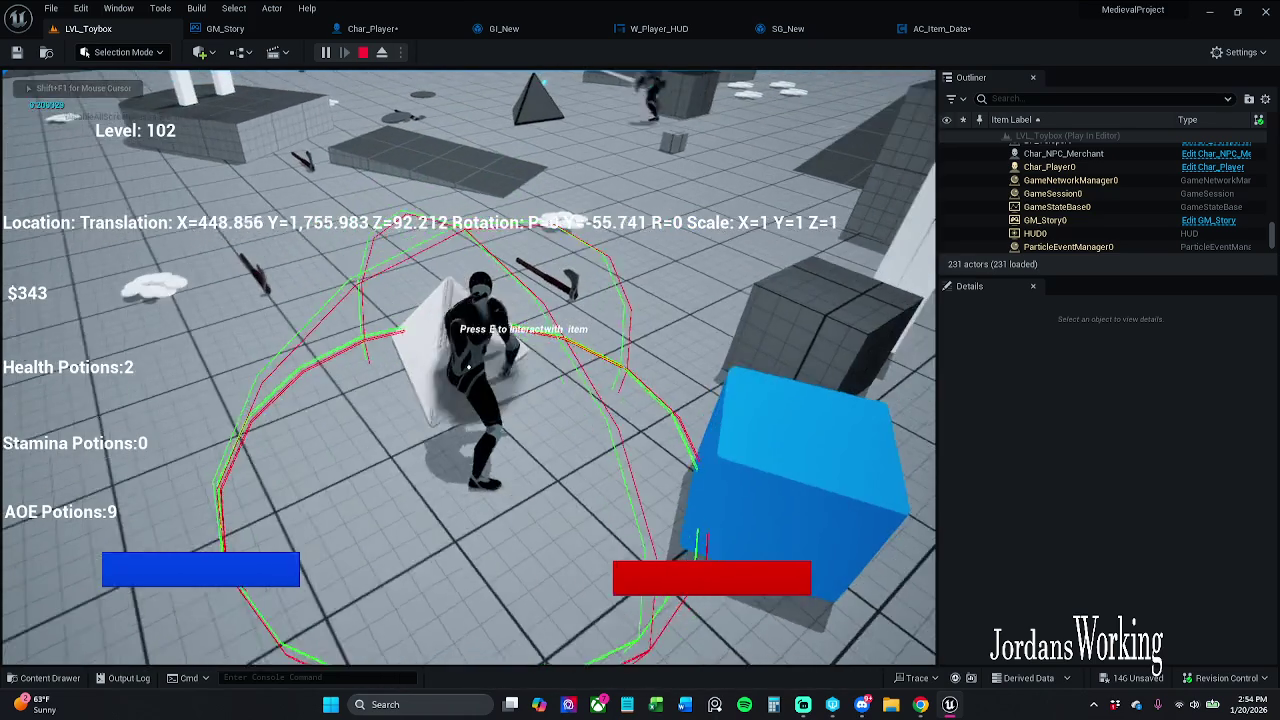
key("e")
key("w")
key("e")
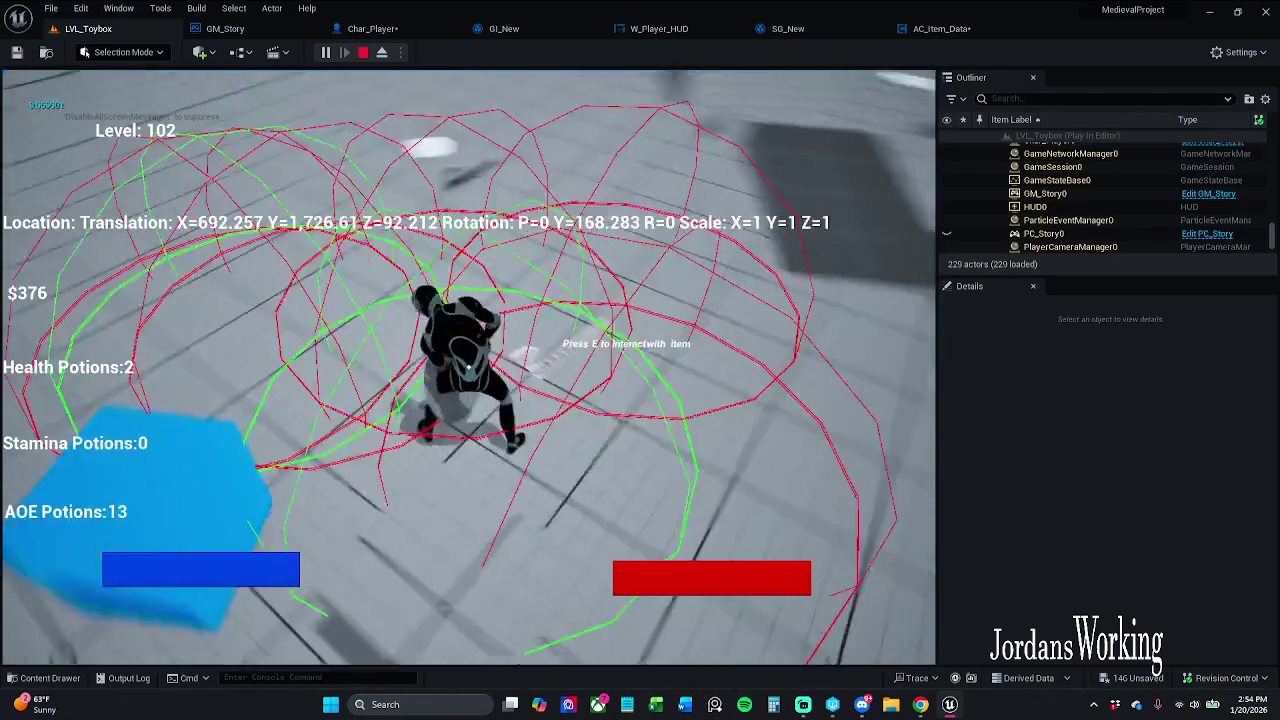
key("i")
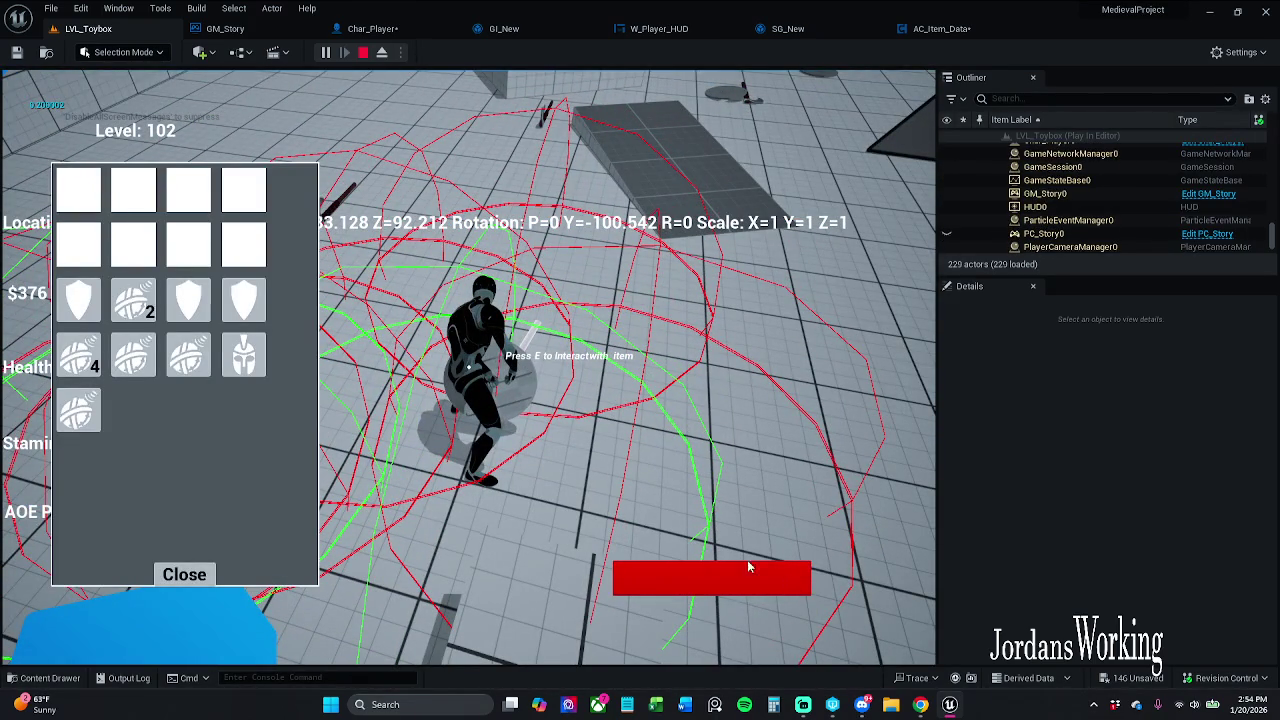
left_click(209, 567)
key("w")
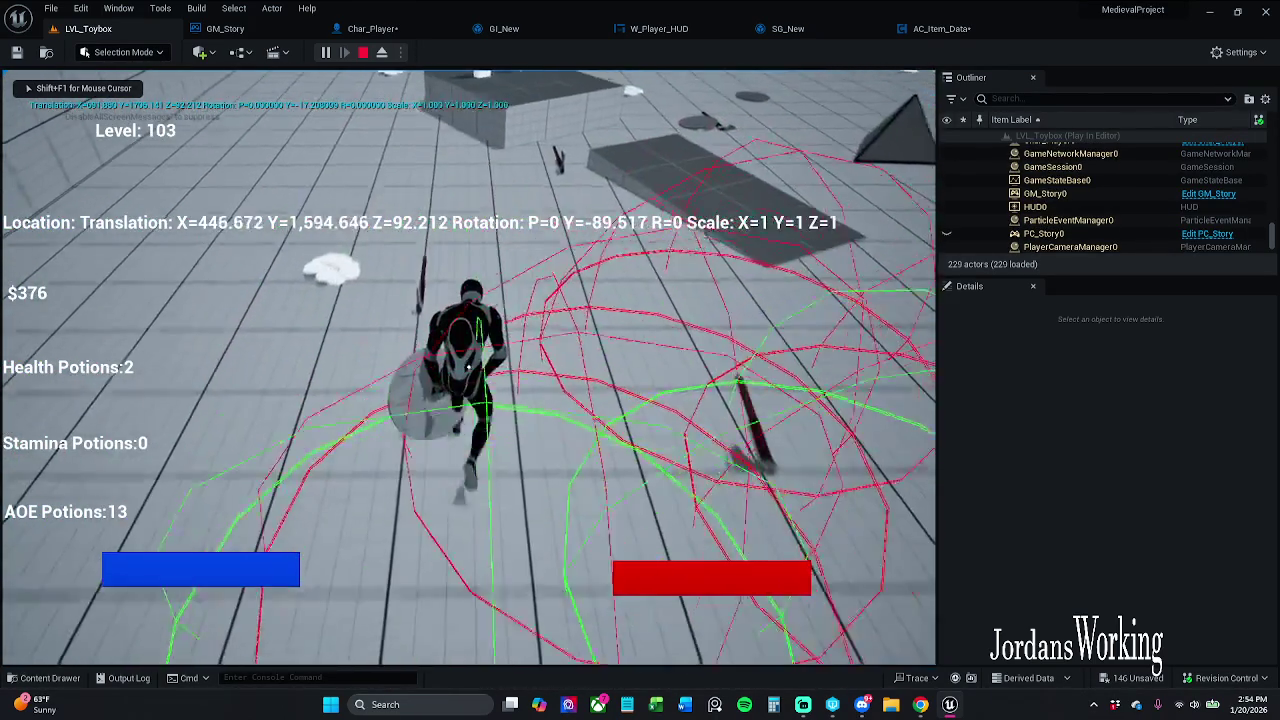
key("w")
key("e")
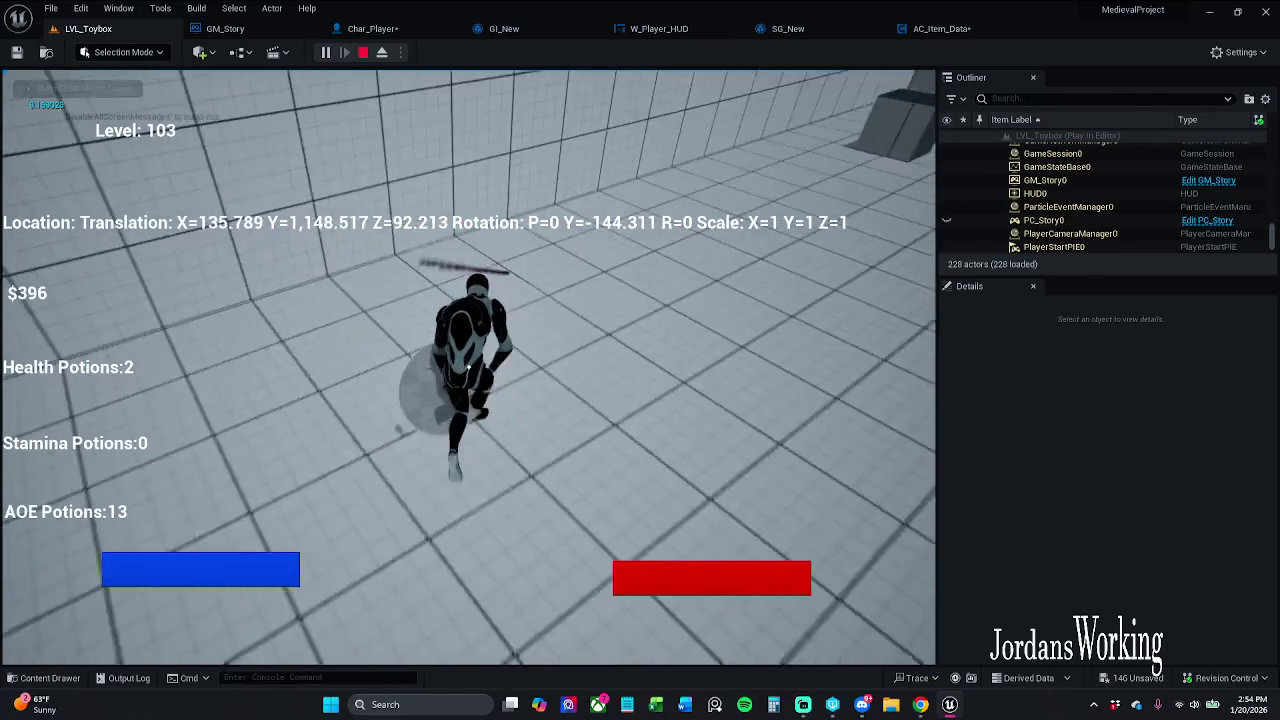
key("w")
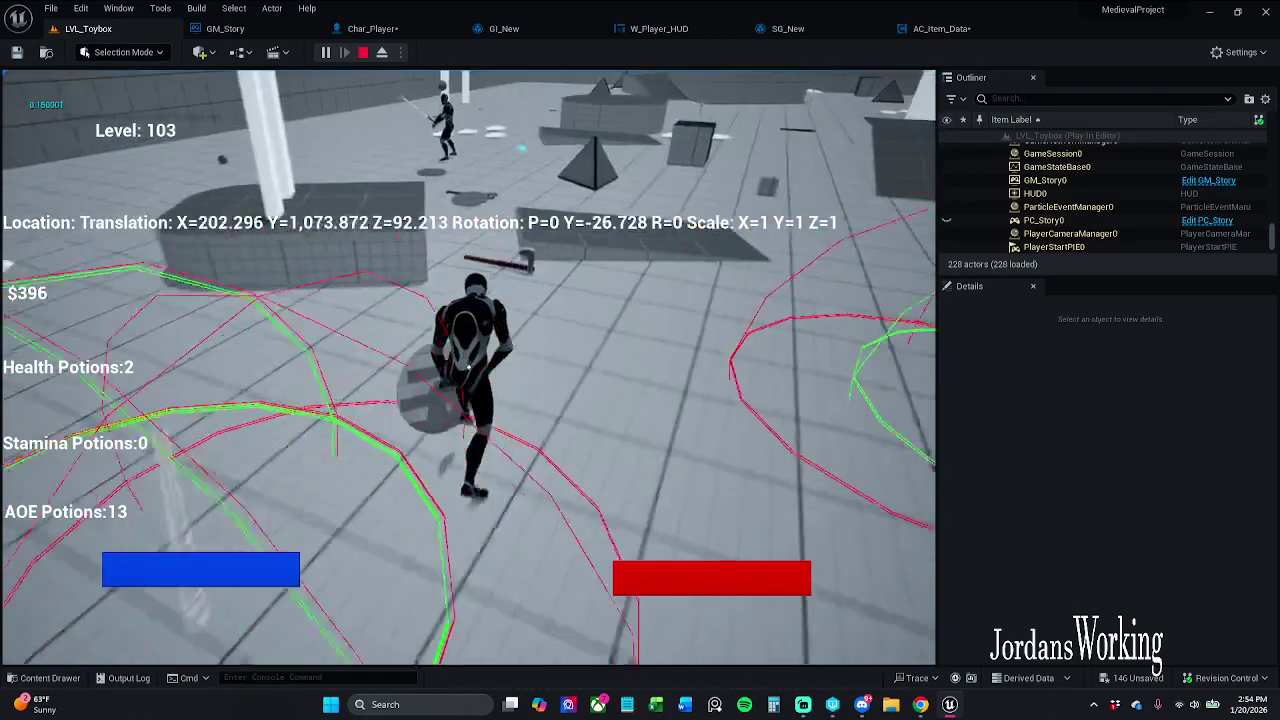
key("w")
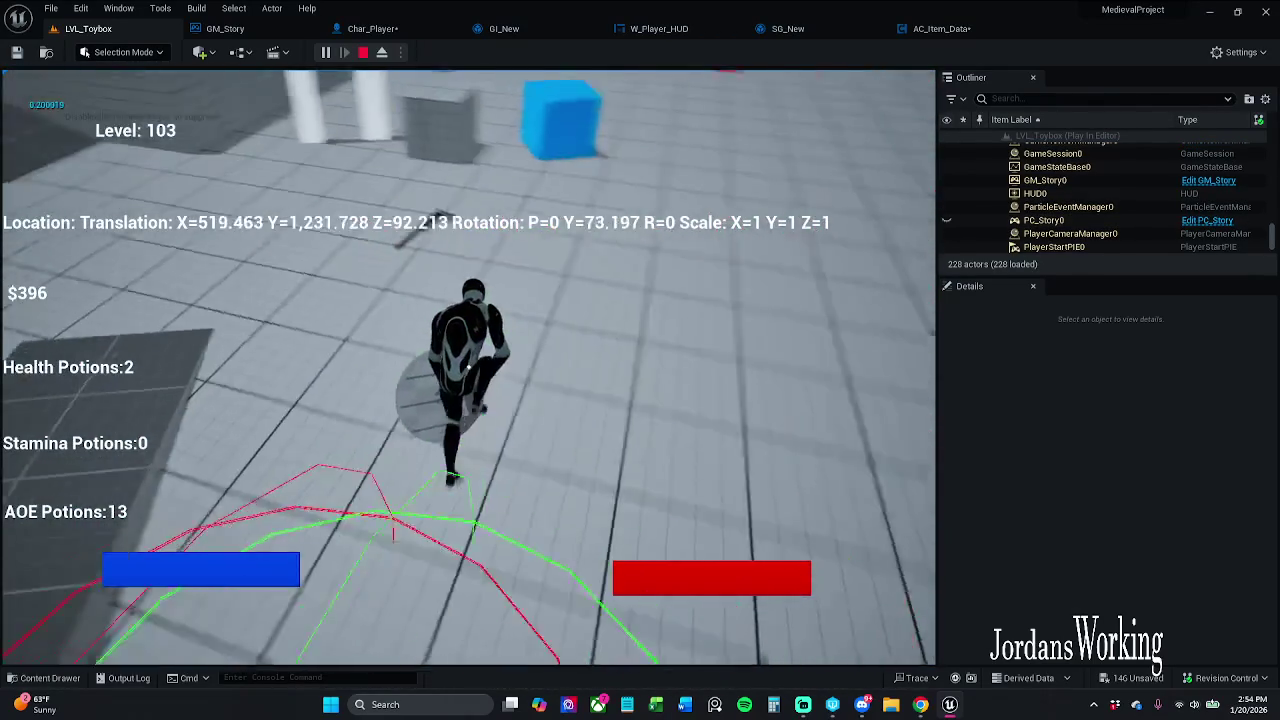
key("w")
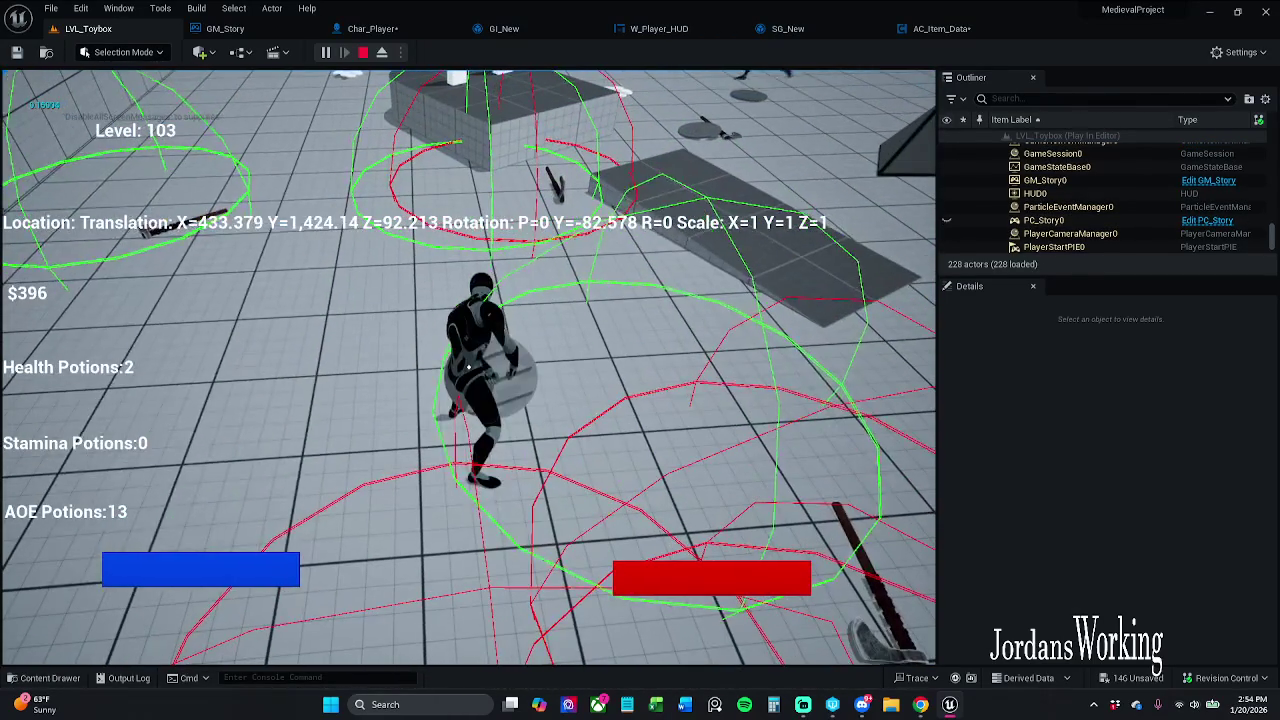
key("i")
left_click(199, 578)
key("w")
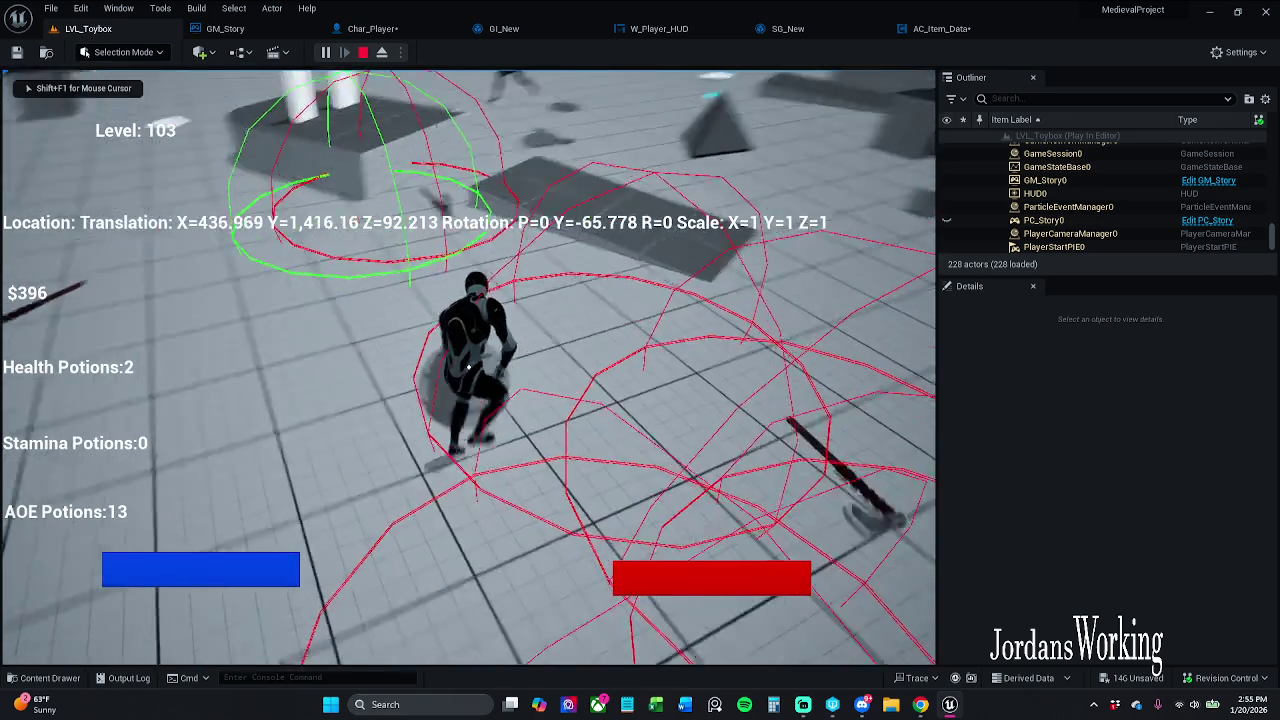
key("w")
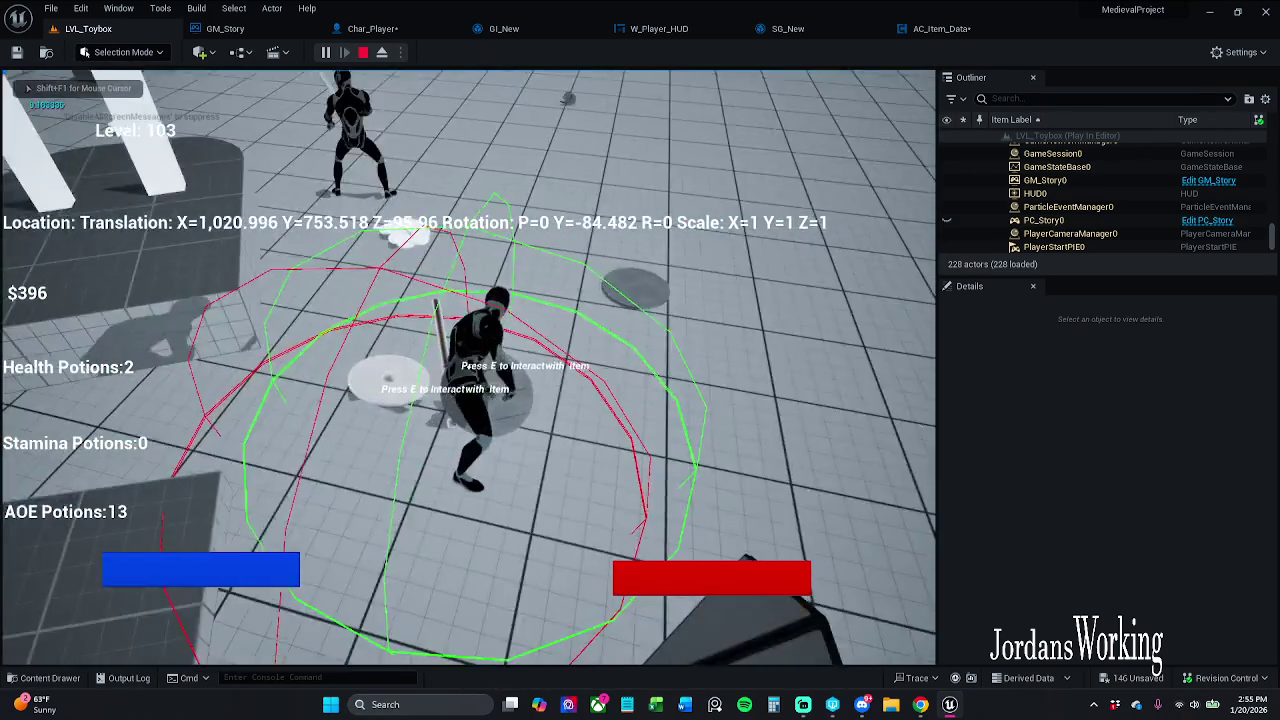
key("w")
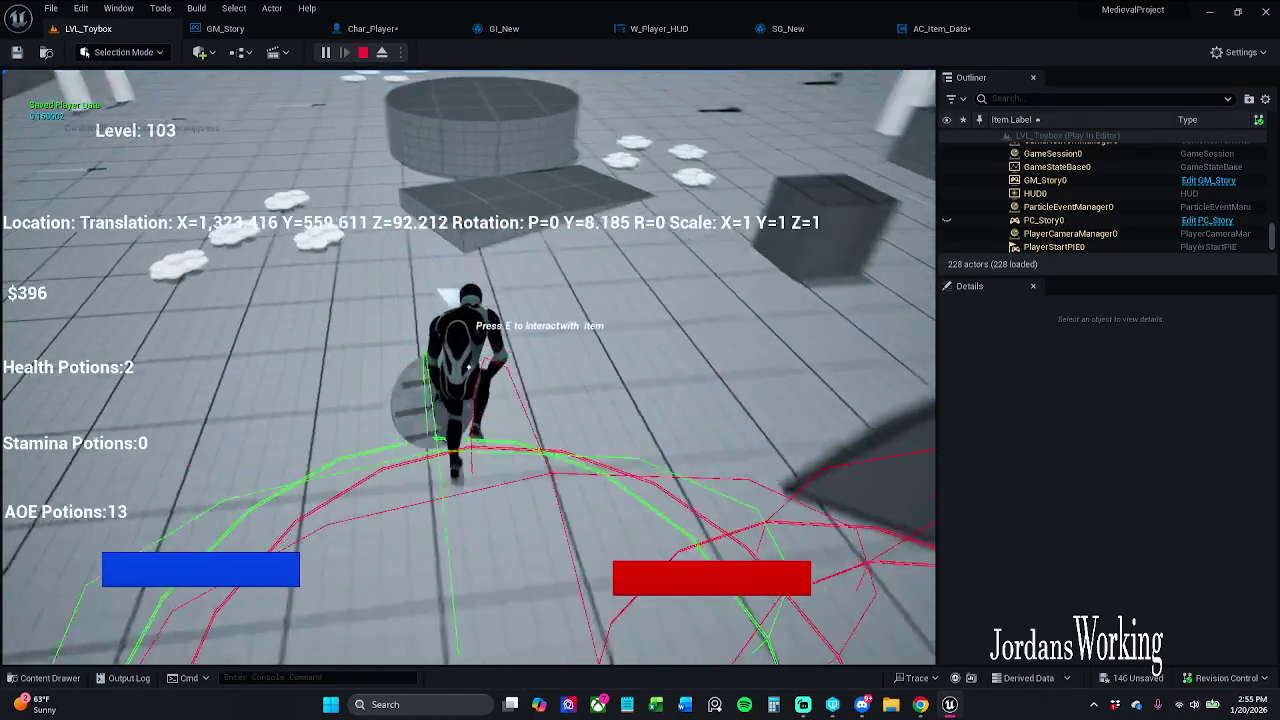
key("w")
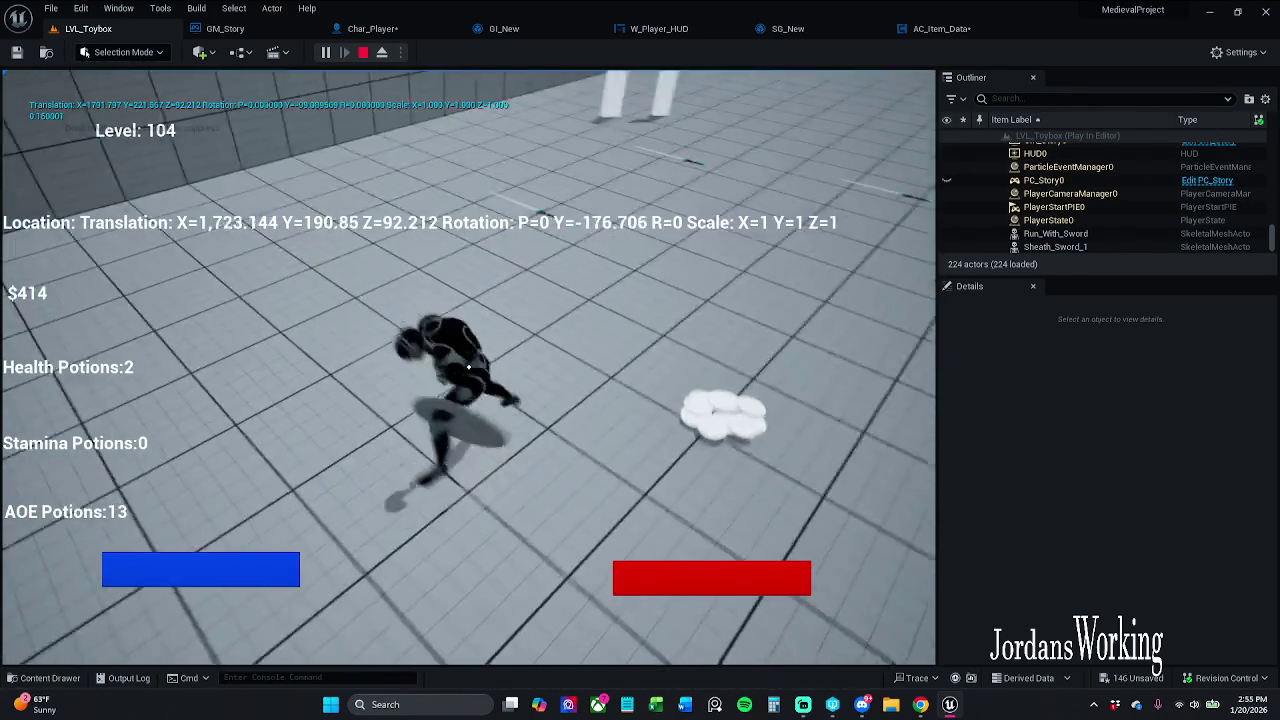
key("i")
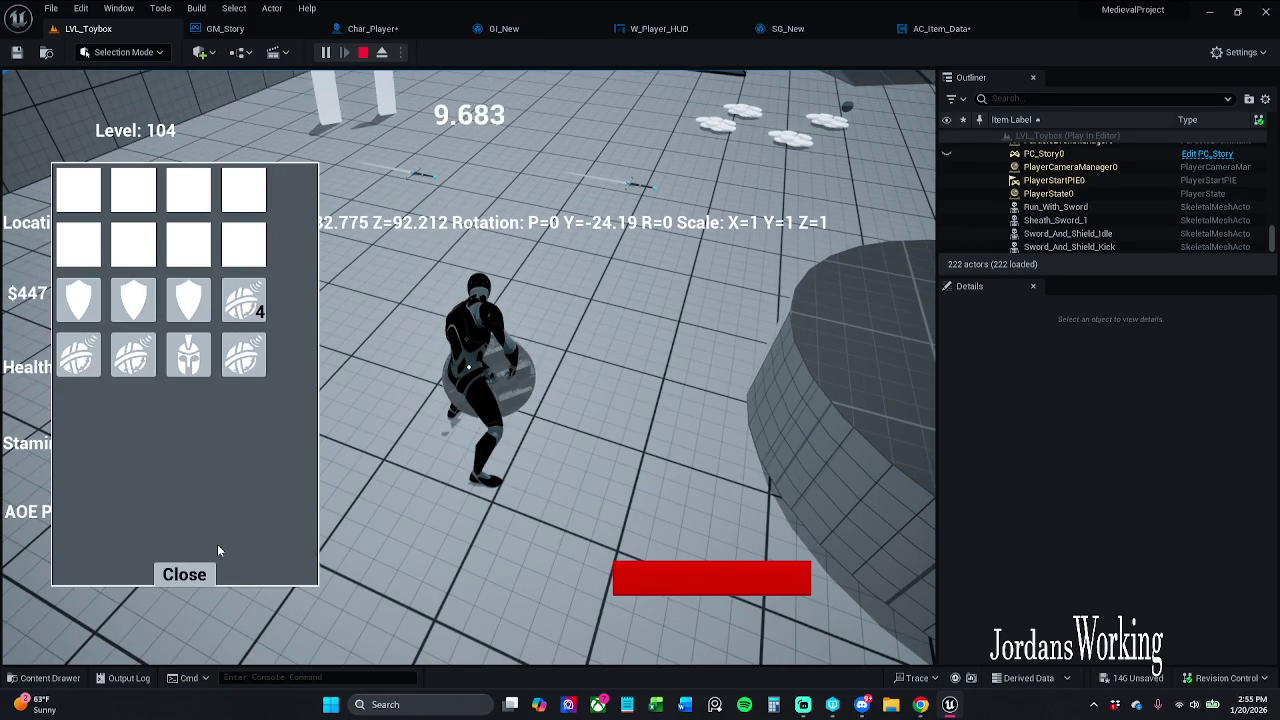
left_click(187, 578)
- Check the inventory a final time at Level 104 and $447, then stop the play session
key("w")
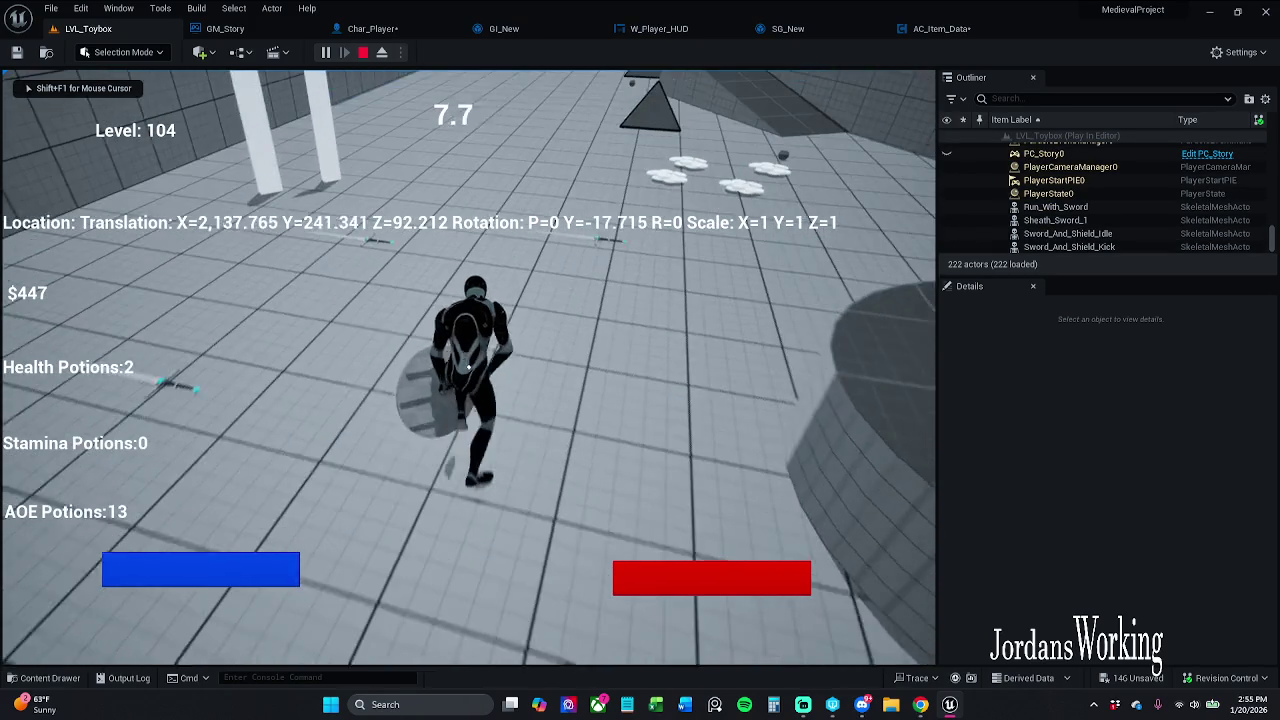
key("i")
left_click(184, 575)
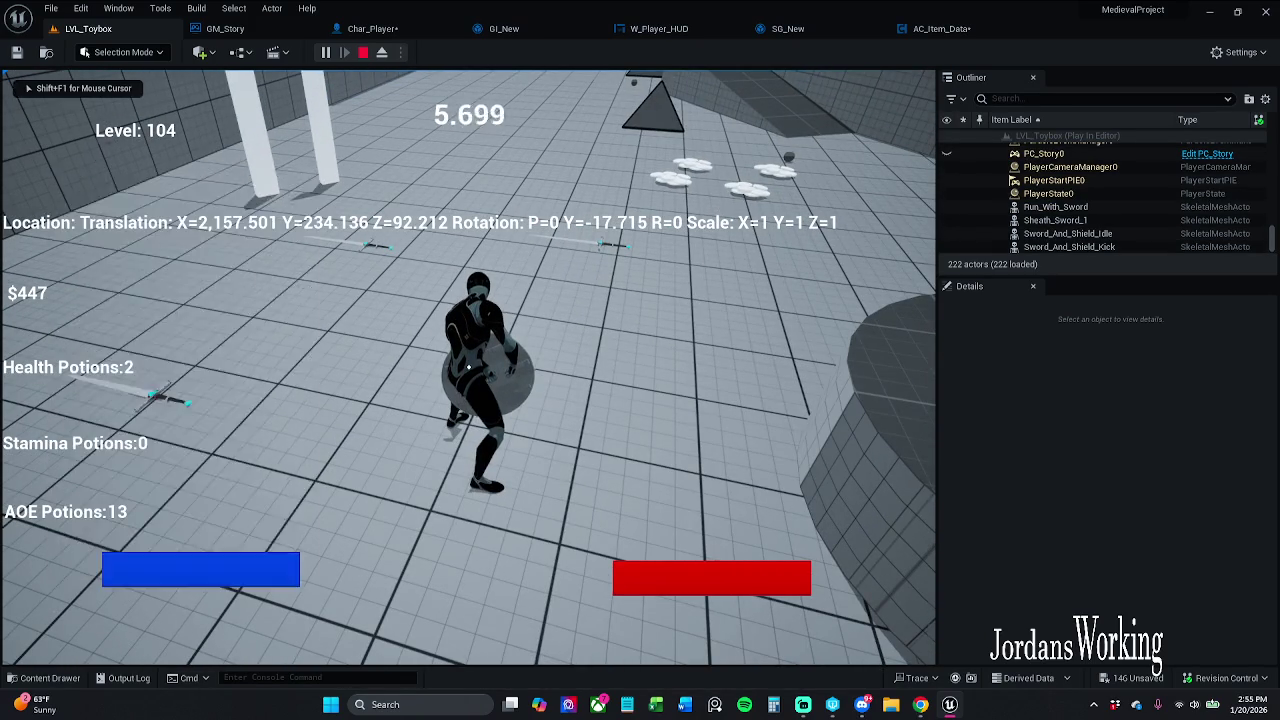
key("w")
key("e")
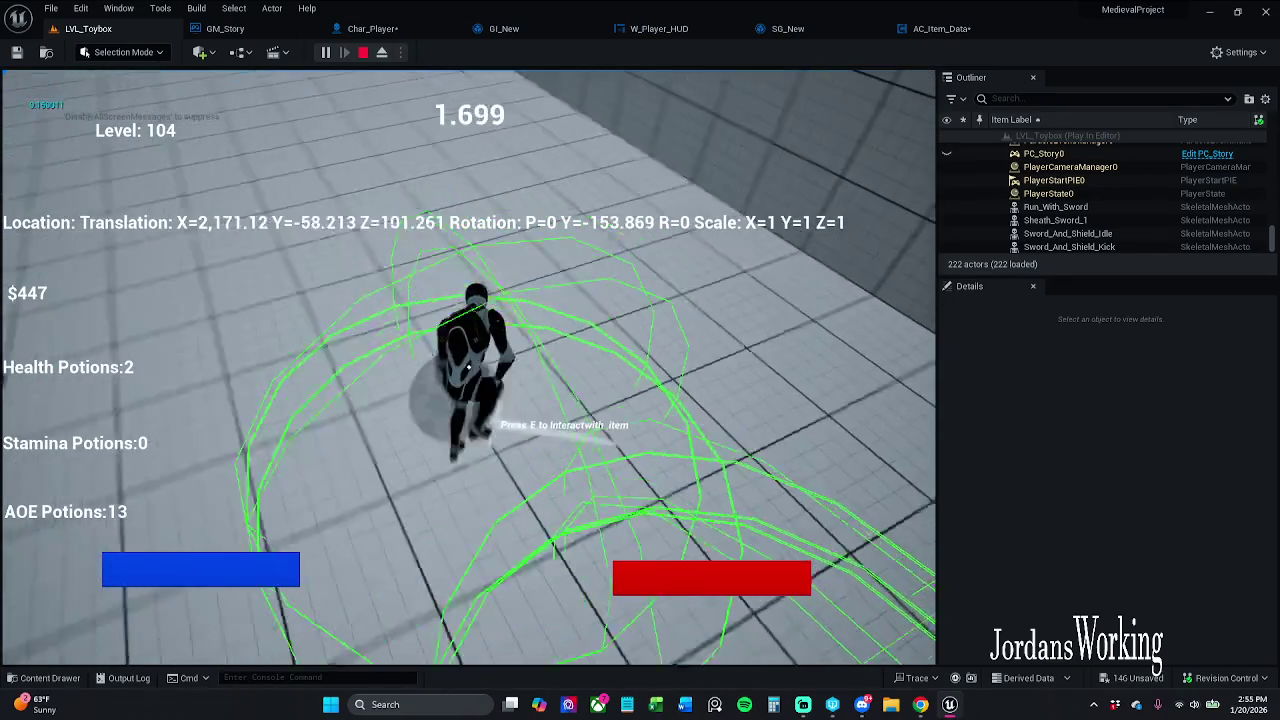
key("i")
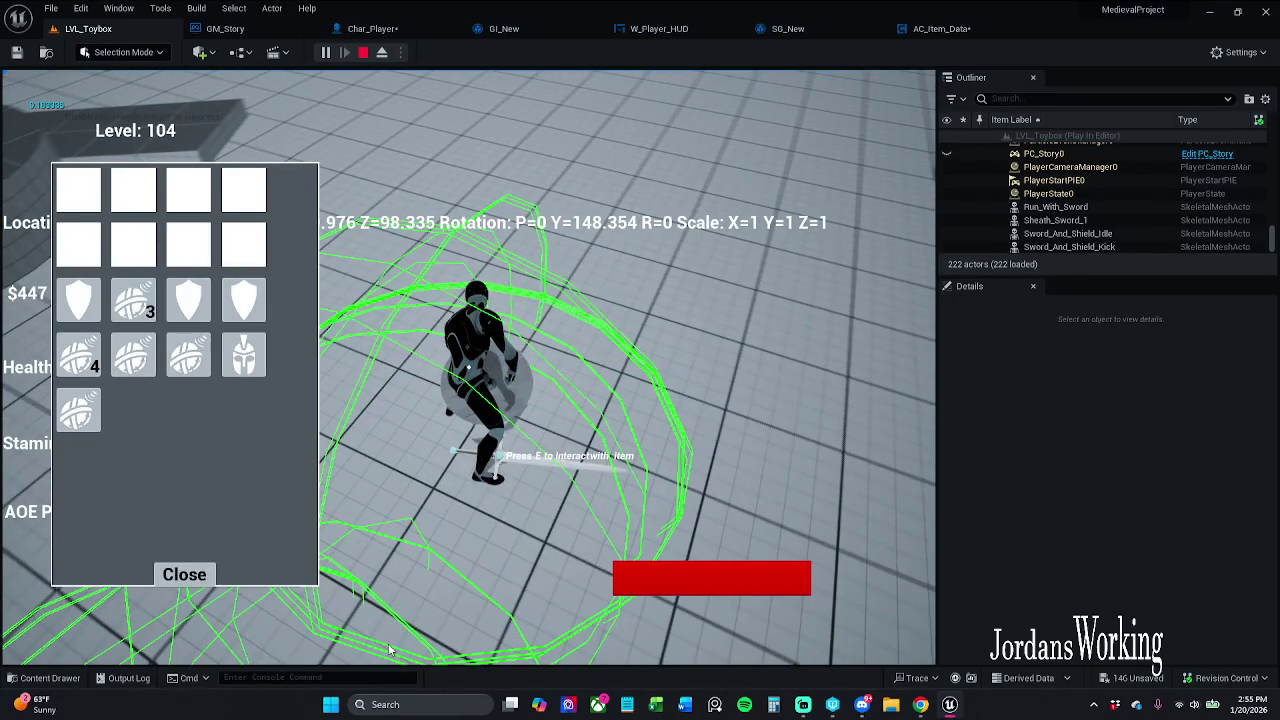
left_click(190, 577)
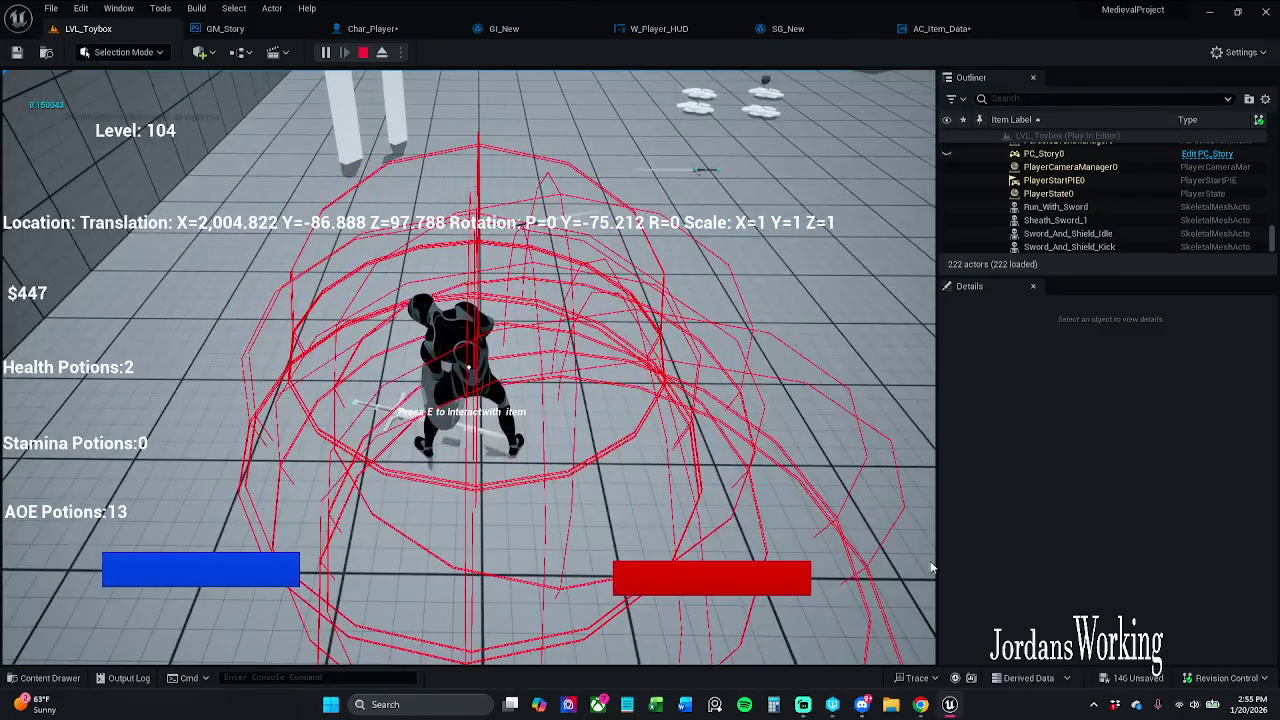
key("Escape")
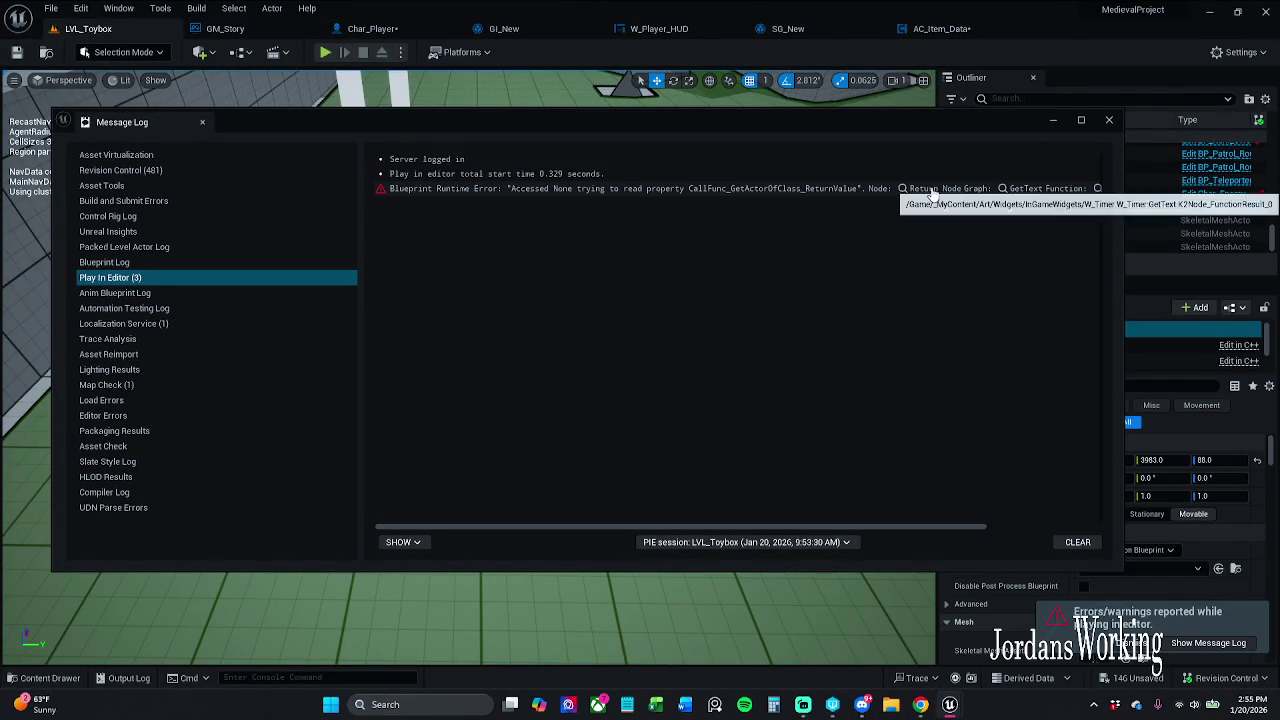
- Jump from the Accessed None error to W_Timer's Get Text graph, inspect it, and reopen the Message Log
left_click(931, 190)
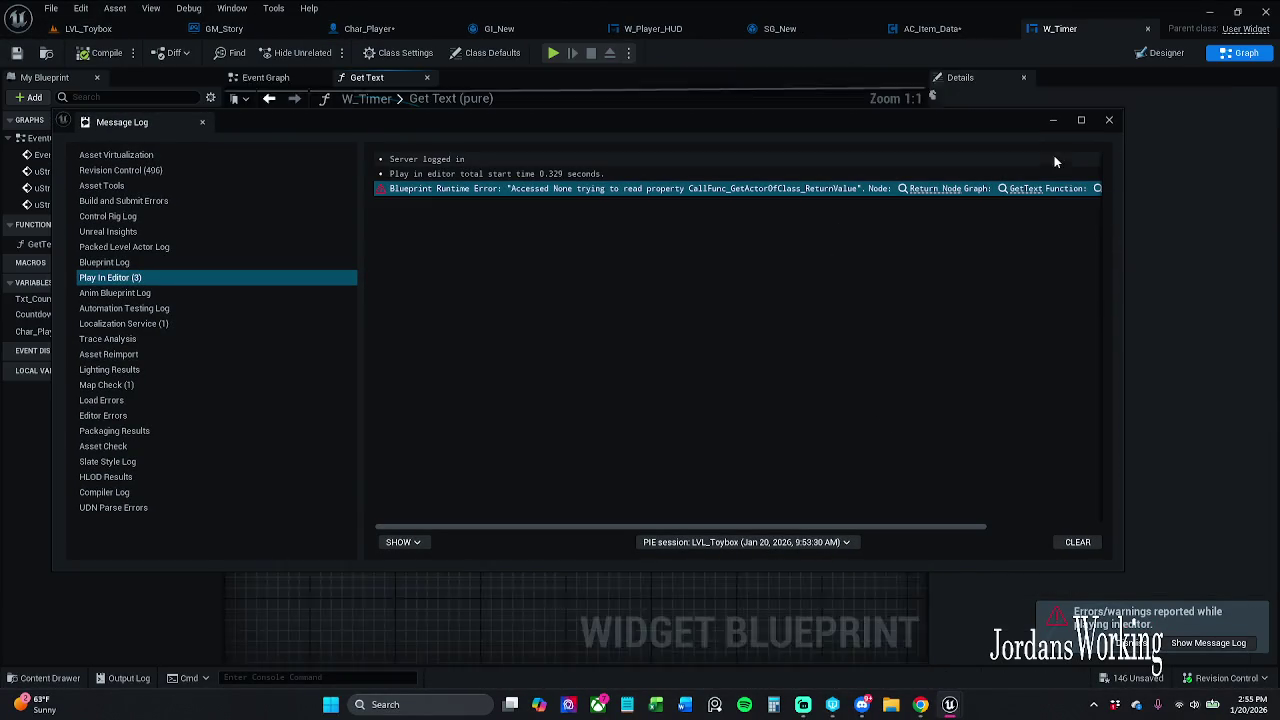
left_click(1109, 120)
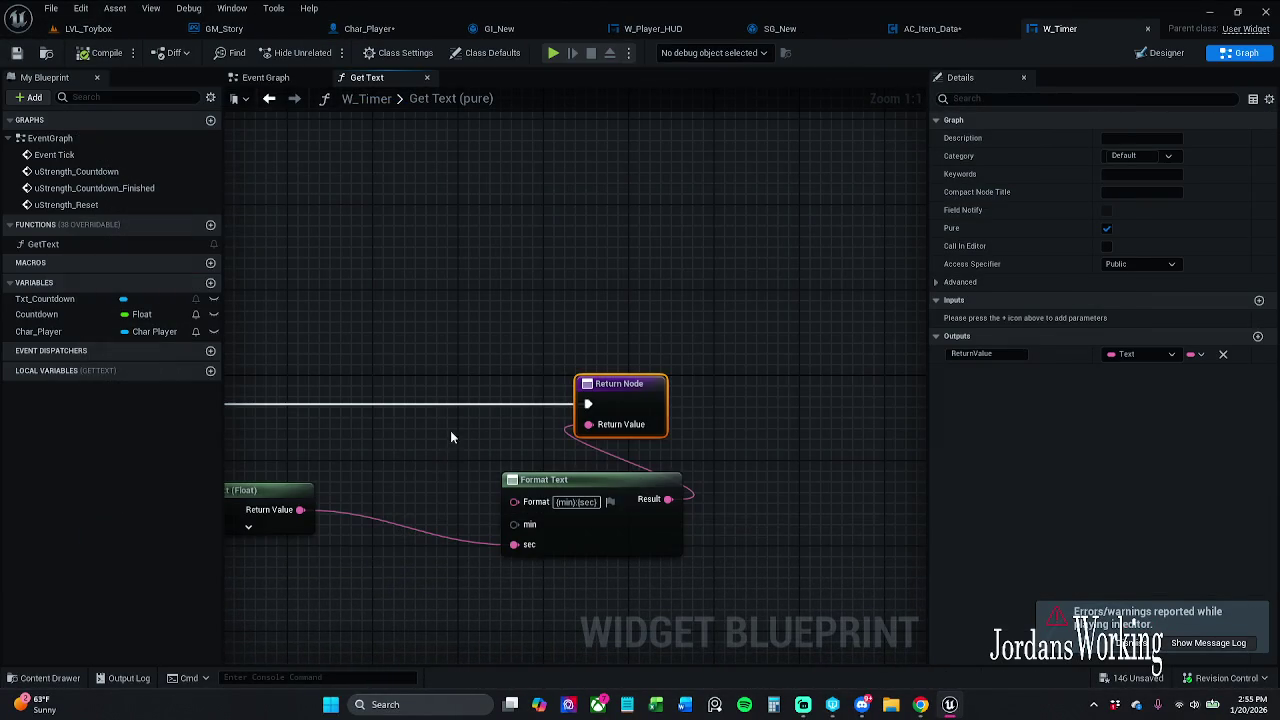
scroll(666, 377, "down", 2)
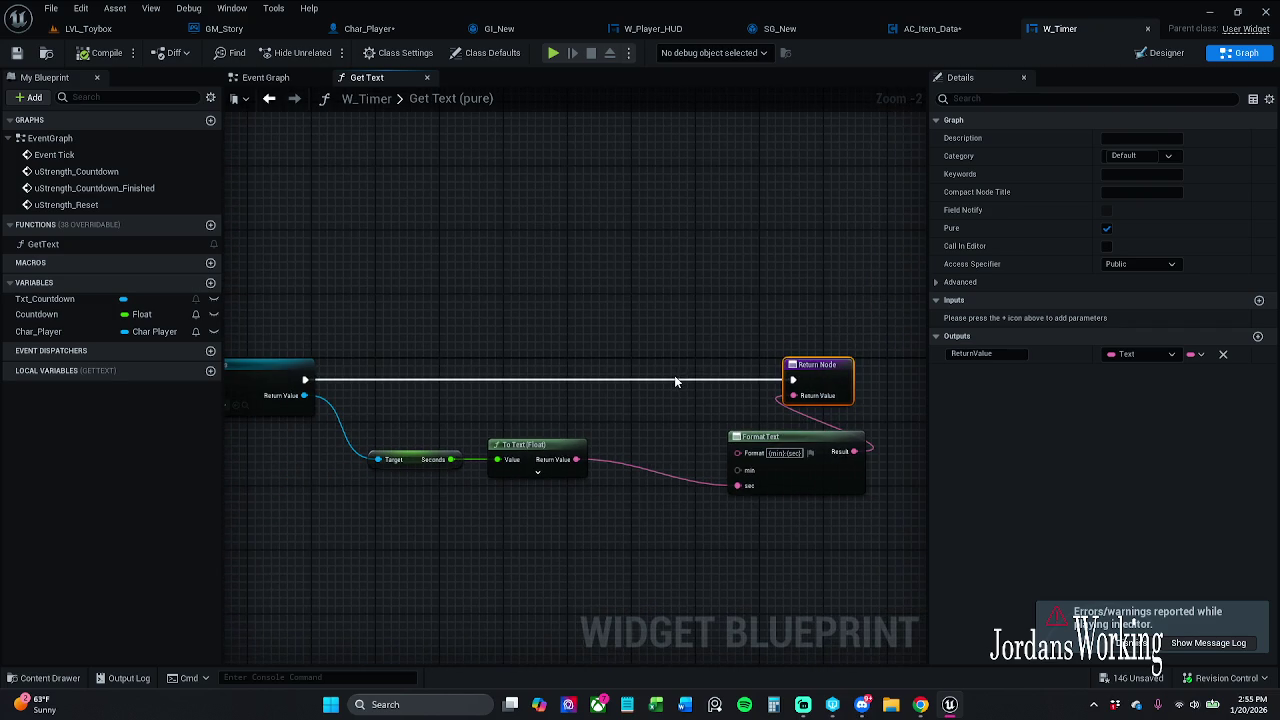
mouse_move(675, 381)
left_mouse_down()
mouse_move(920, 388)
mouse_move(616, 394)
mouse_move(521, 369)
left_mouse_up()
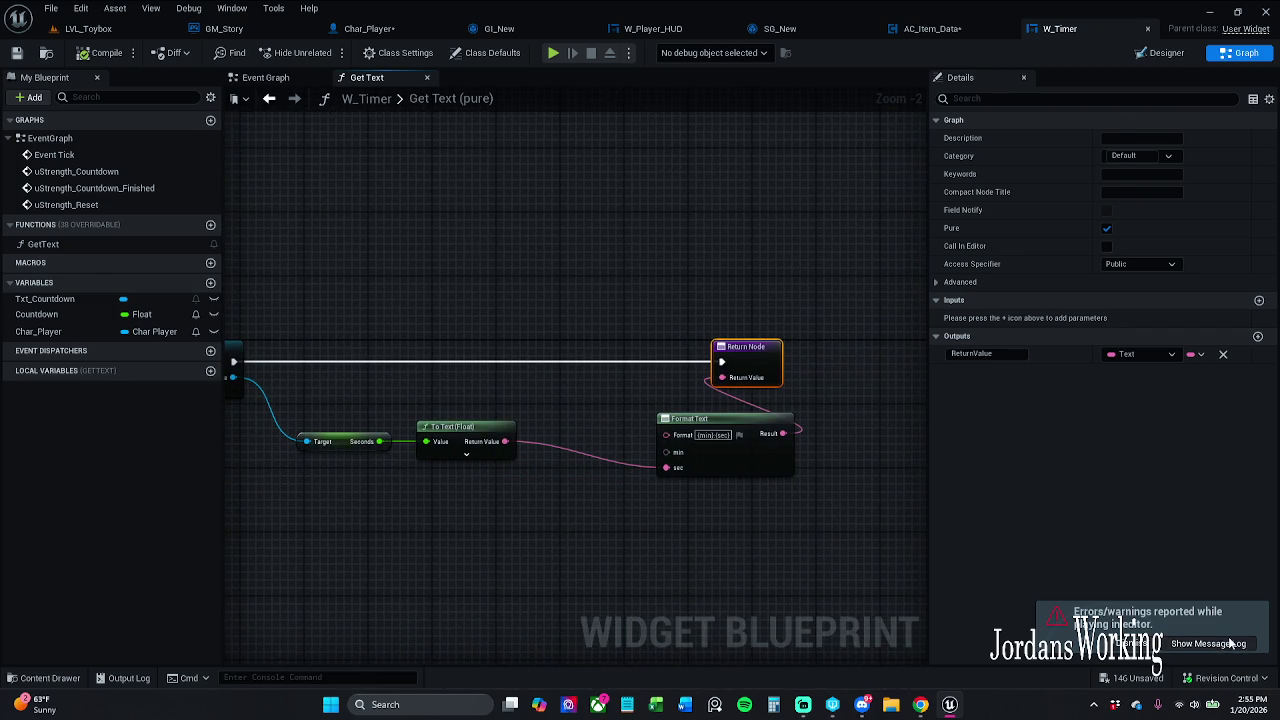
left_click(1232, 643)
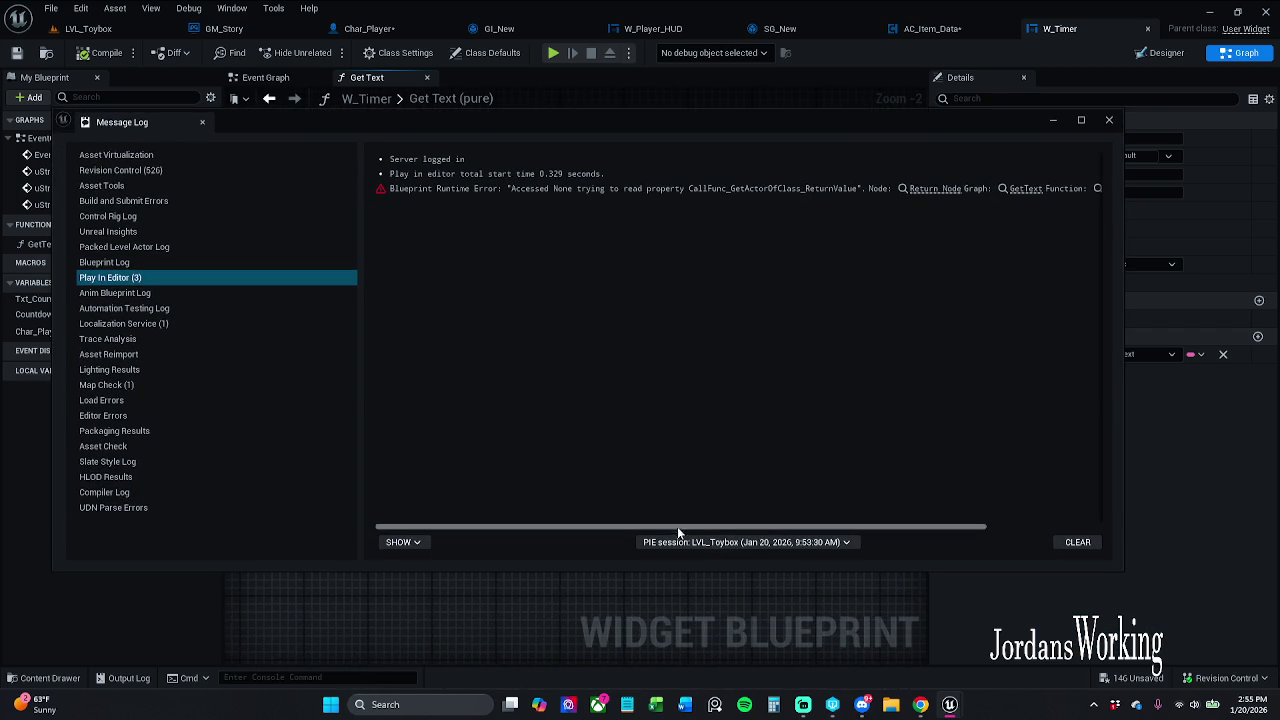
left_click_drag(683, 527, 843, 532)
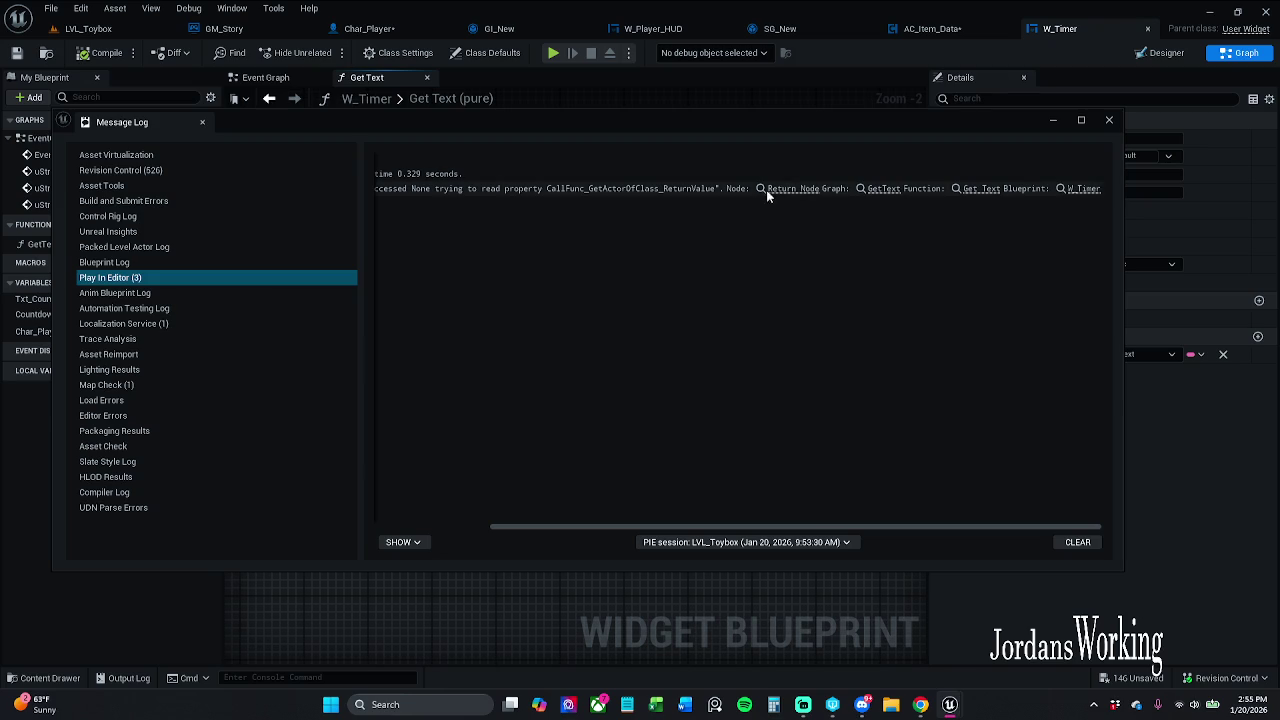
- Dismiss the error log and zoom and pan until Get Actor Of Class through Return Node are visible
left_click(830, 188)
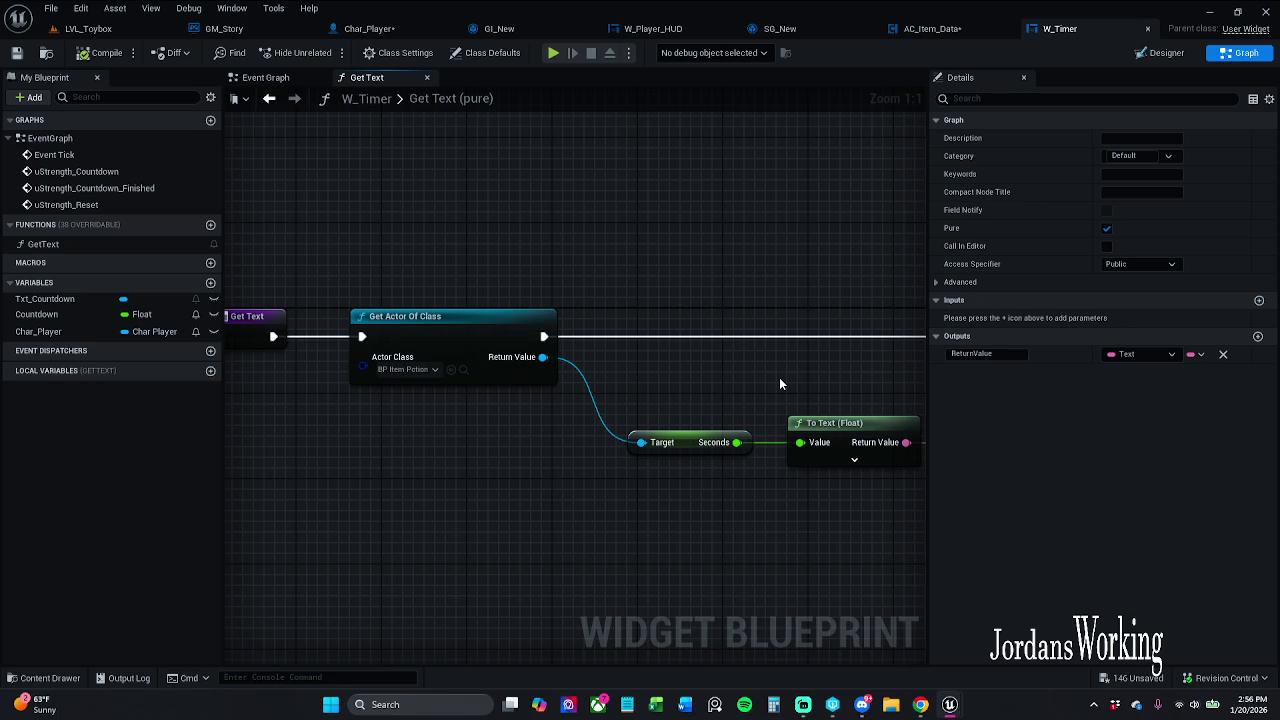
scroll(780, 384, "down", 1)
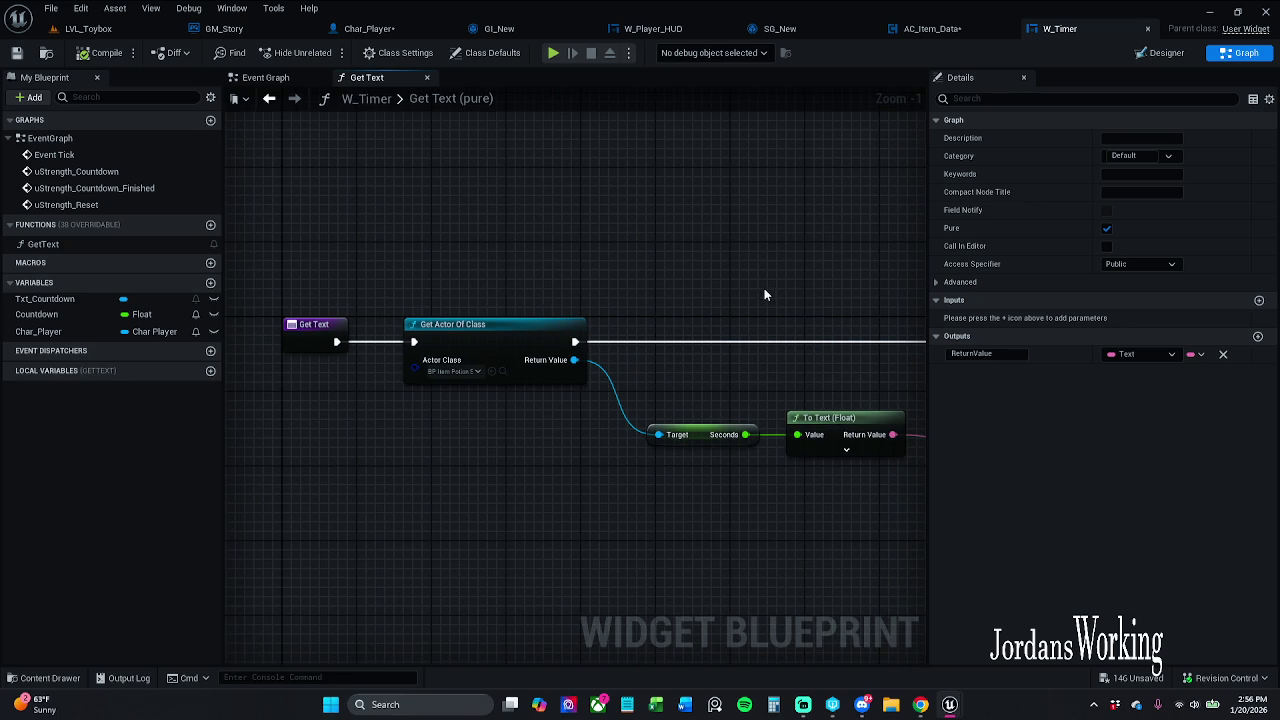
scroll(764, 288, "down", 1)
scroll(651, 291, "up", 1)
scroll(731, 303, "down", 1)
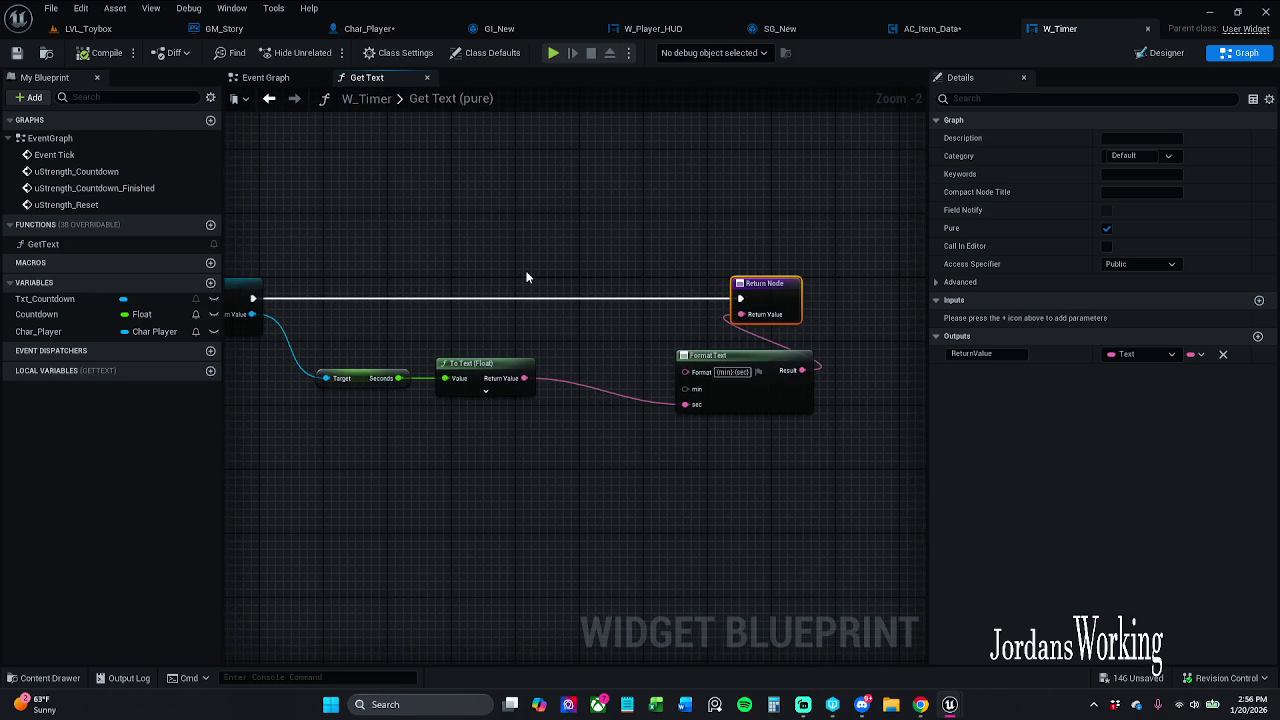
left_click_drag(484, 247, 580, 237)
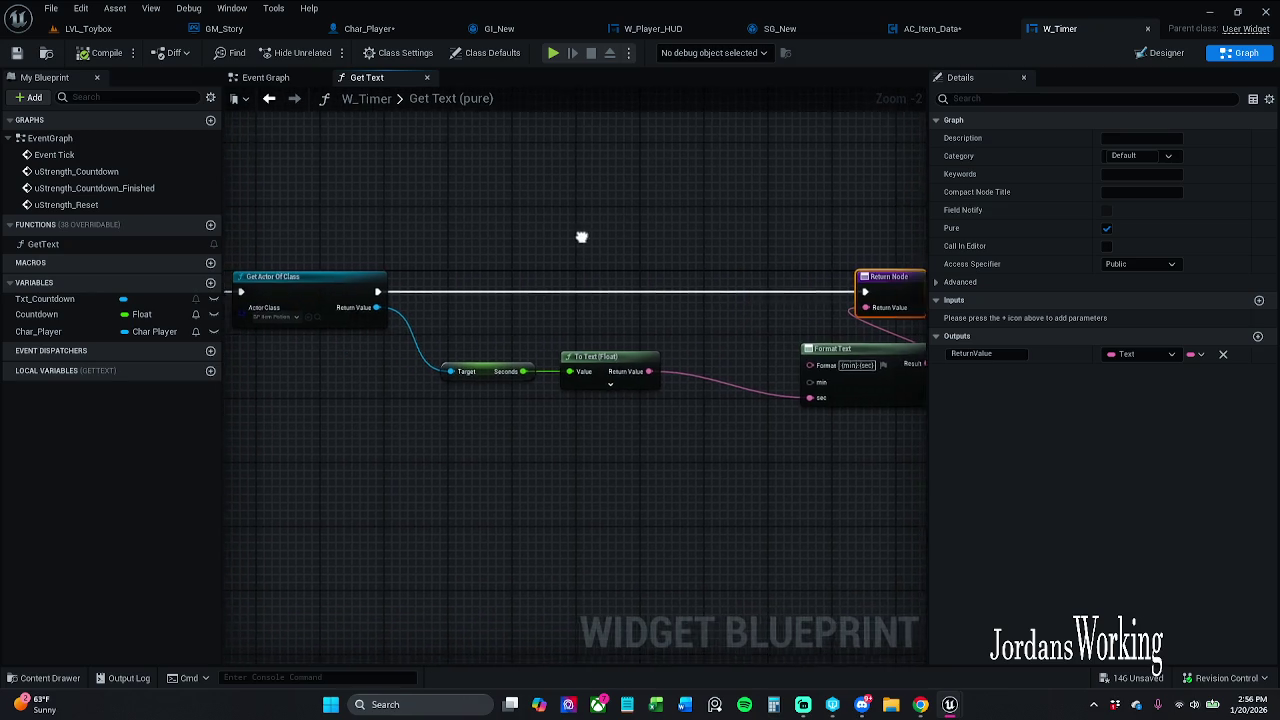
scroll(508, 241, "down", 1)
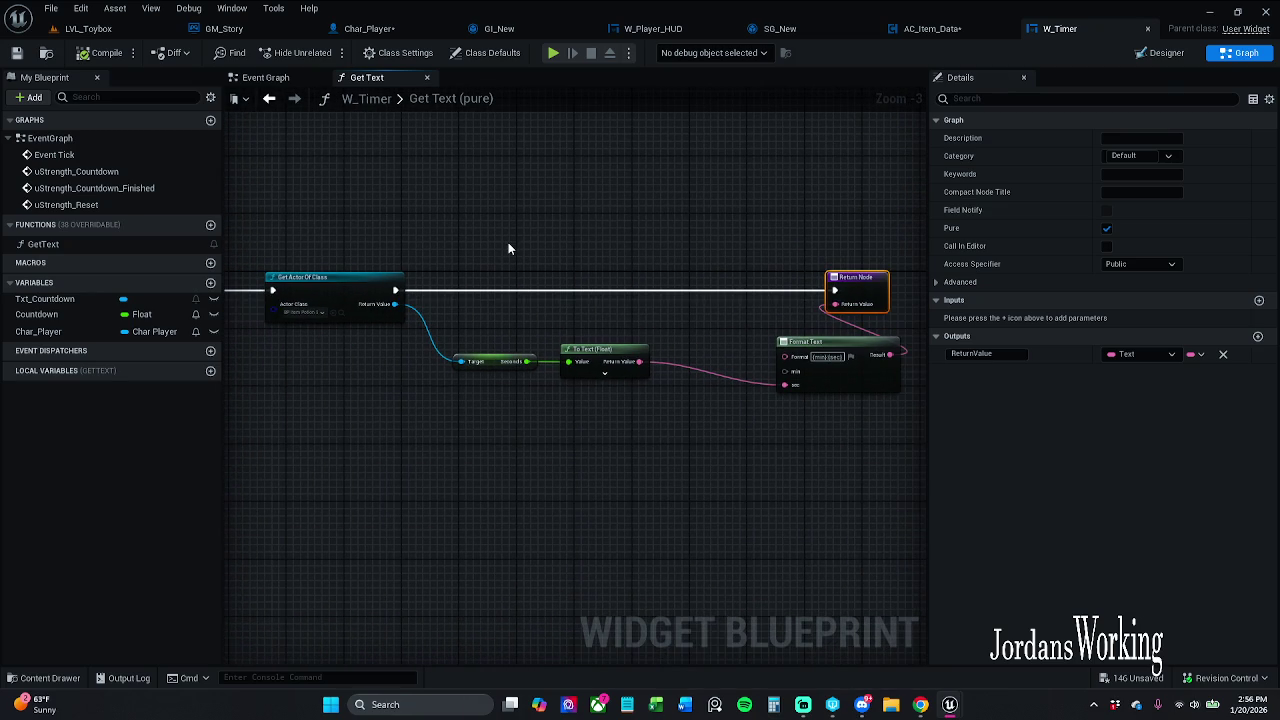
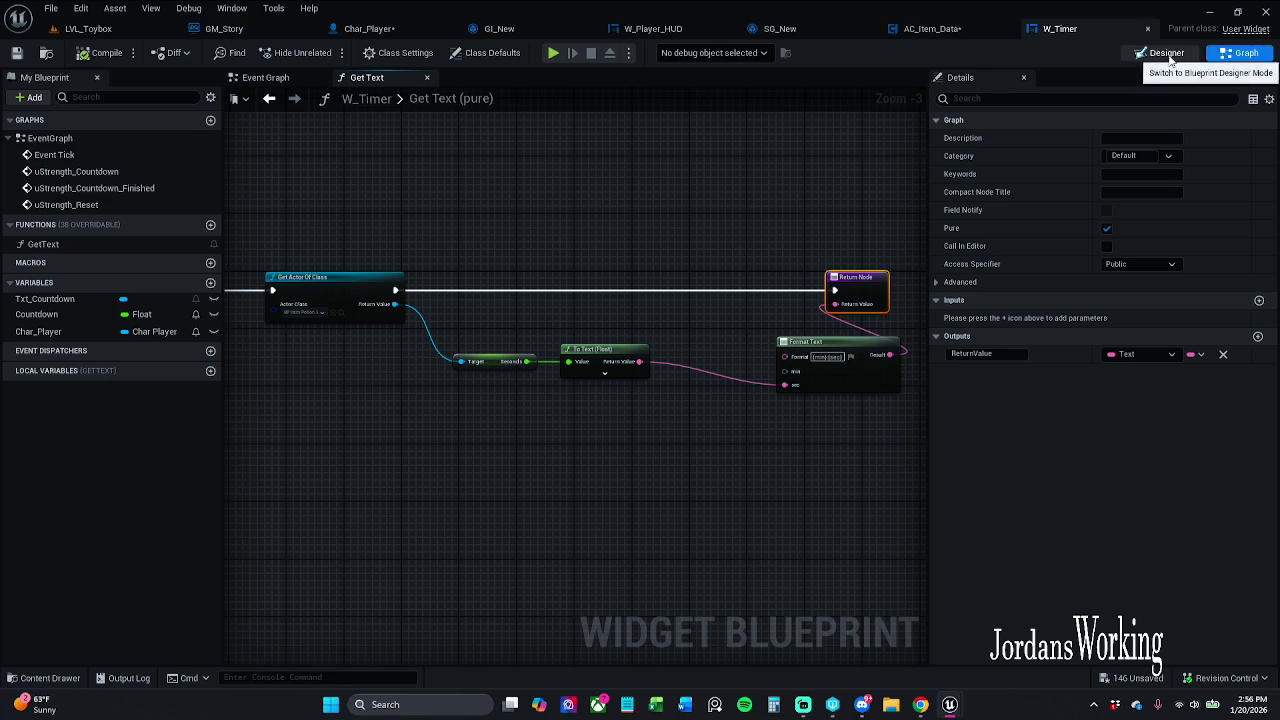
- Close the W_Timer editor and bring up the Content Drawer at the _MyContent folder
left_click(1162, 53)
left_click(1238, 53)
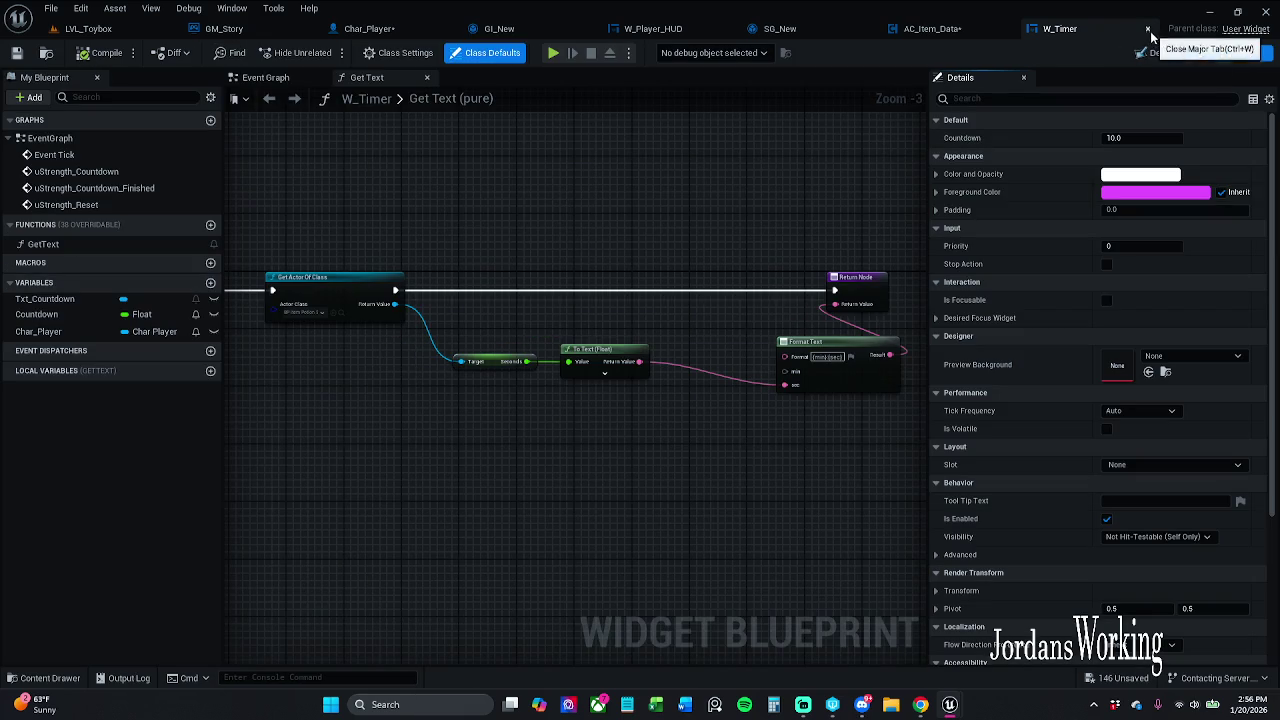
left_click(1148, 28)
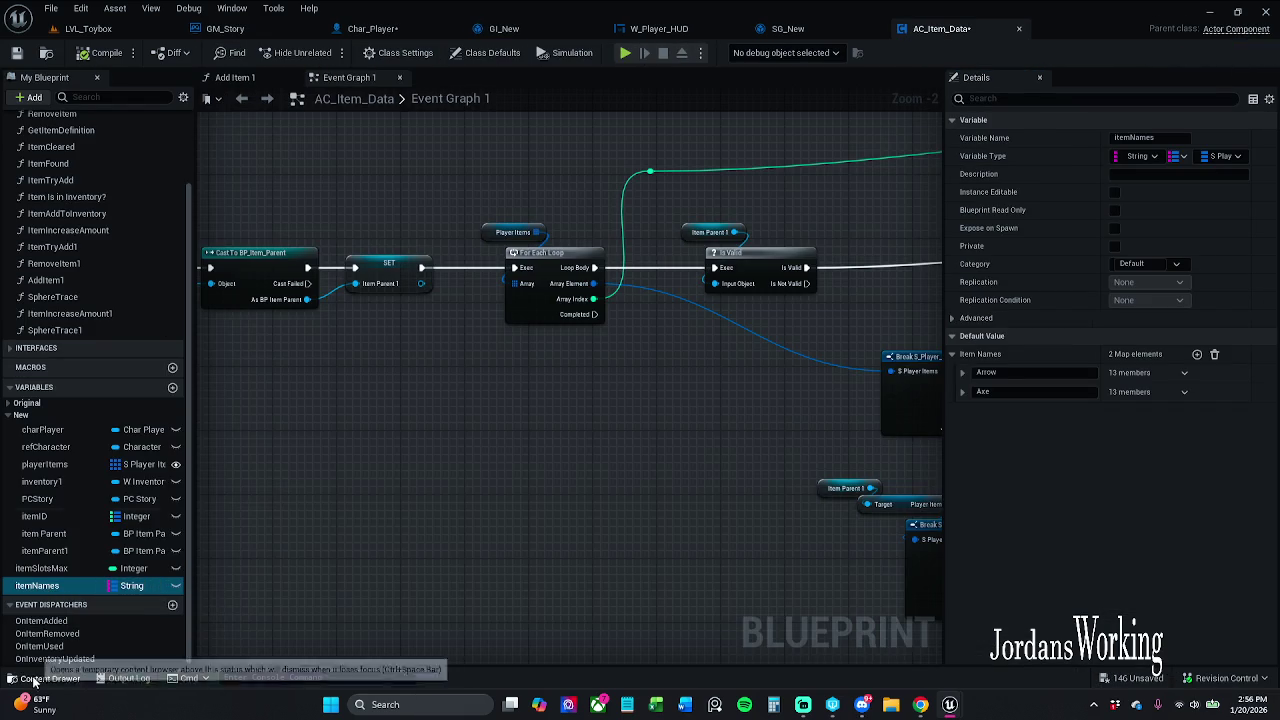
left_click(40, 678)
left_click(435, 488)
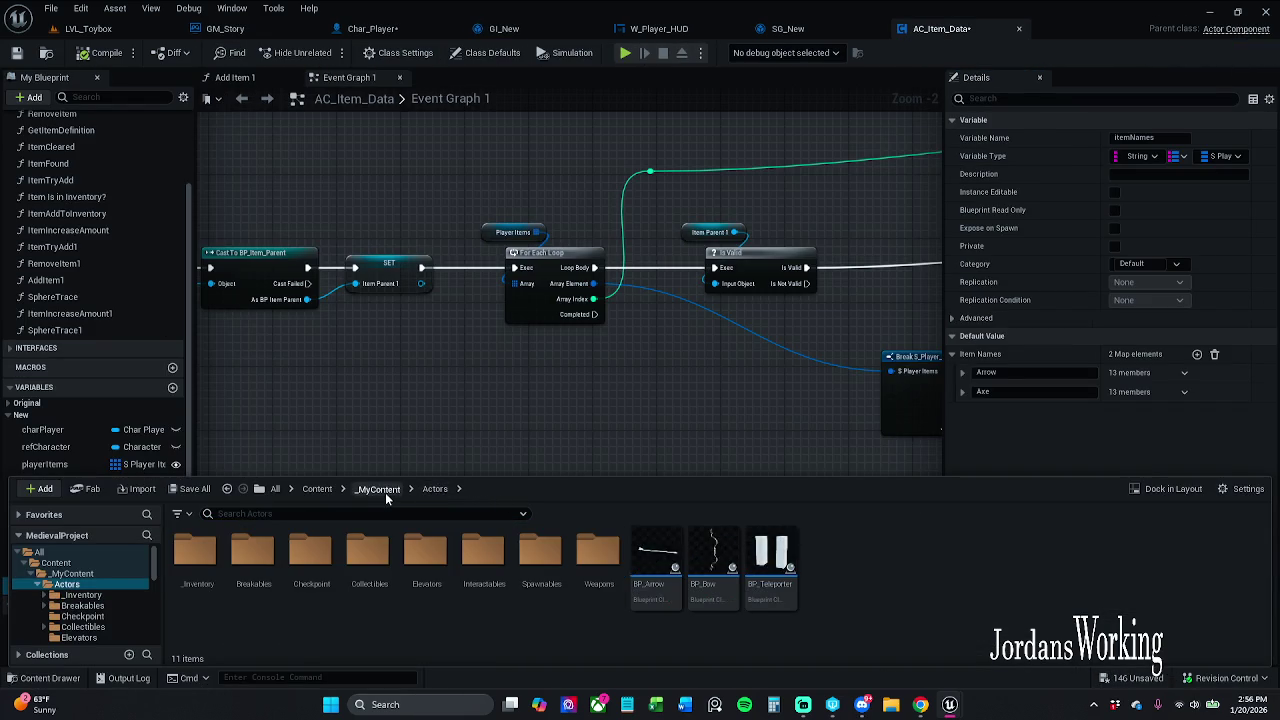
left_click(380, 489)
- Search for W_Timer and force delete it despite its remaining references
type("W_Timer")
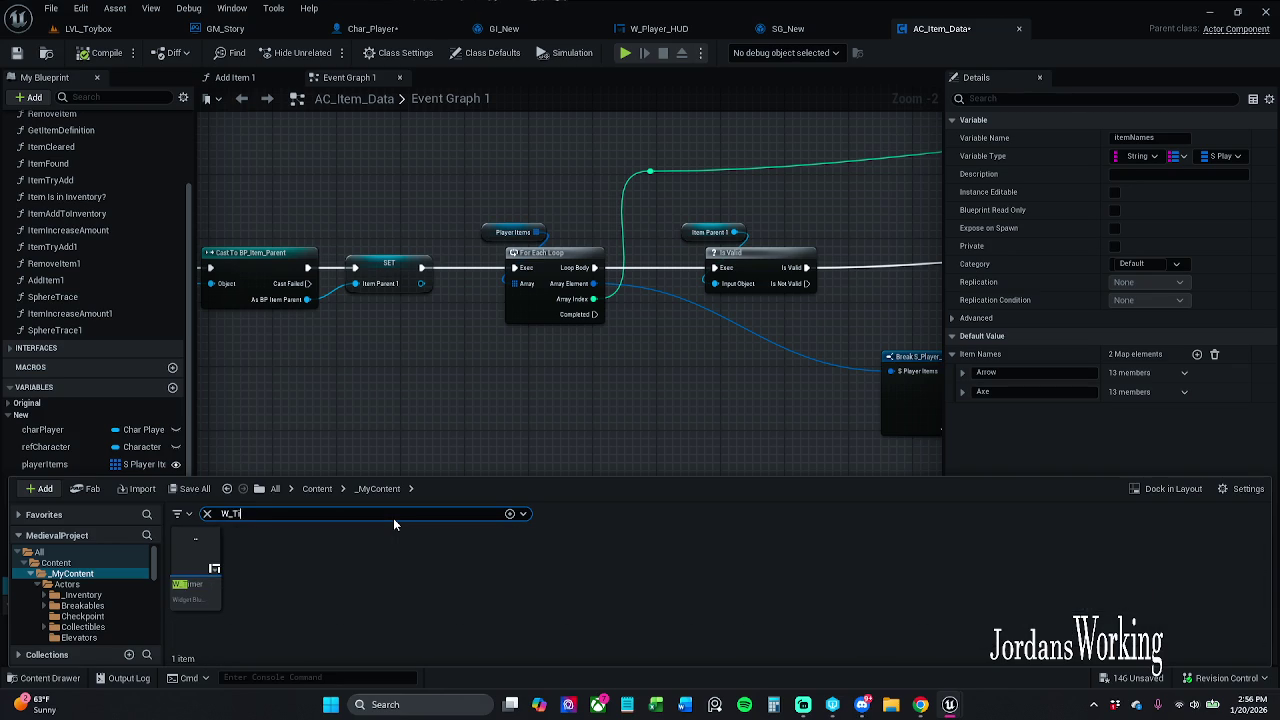
left_click(212, 541)
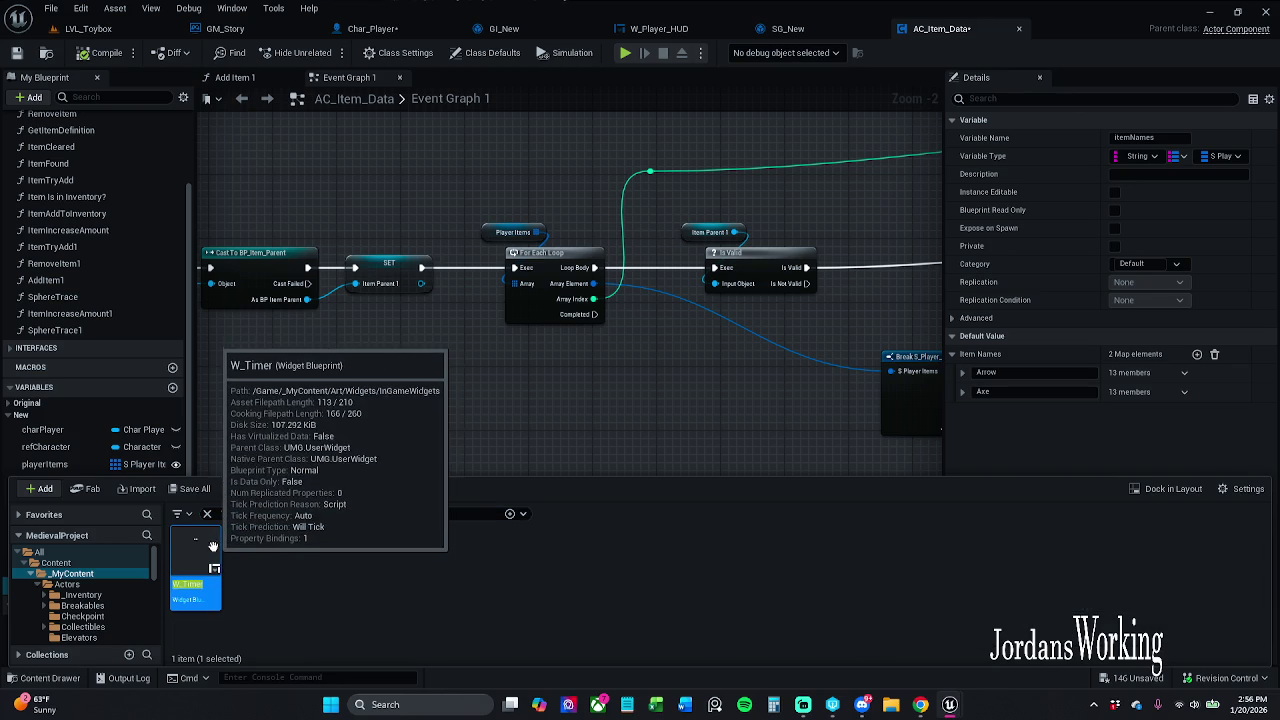
right_click(213, 542)
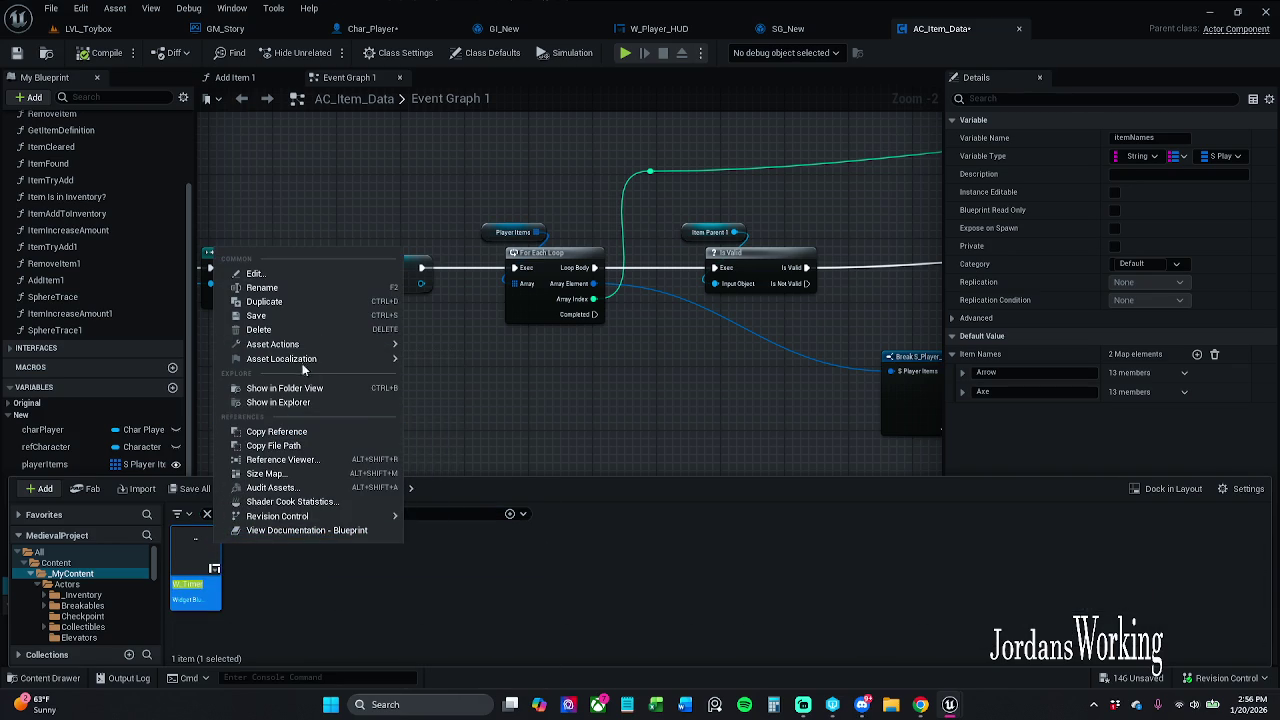
left_click(293, 333)
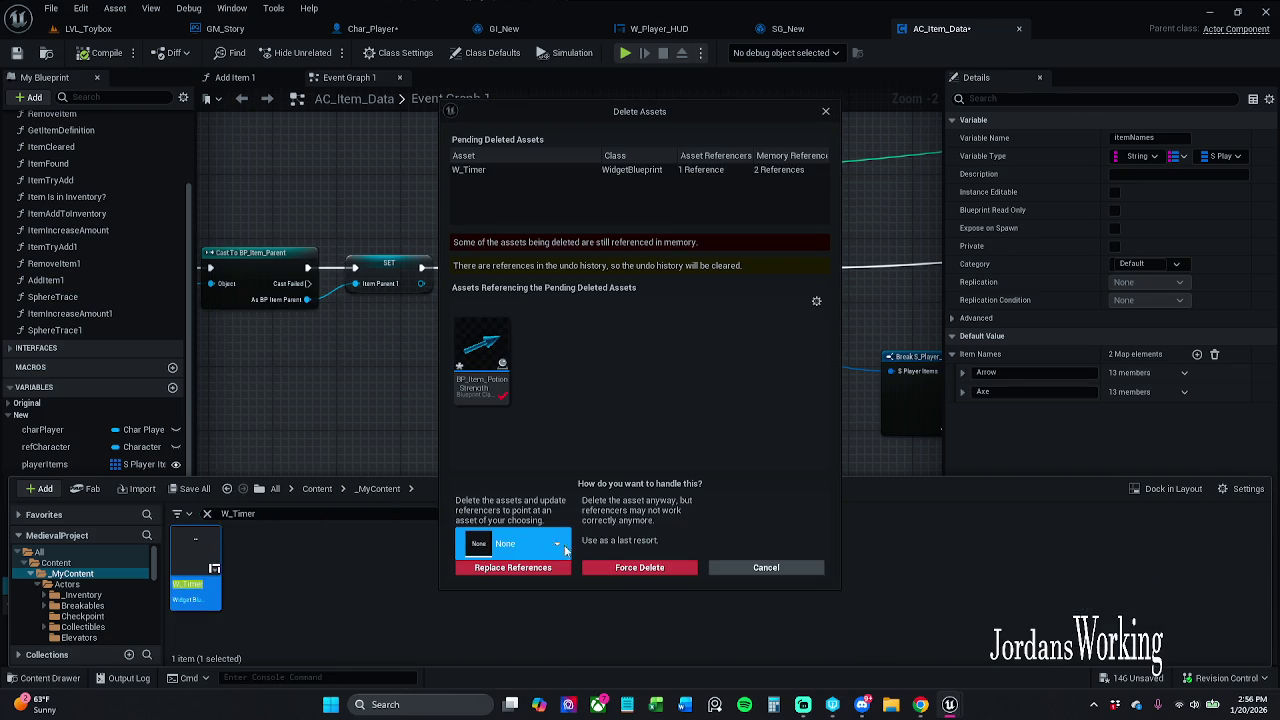
left_click(550, 552)
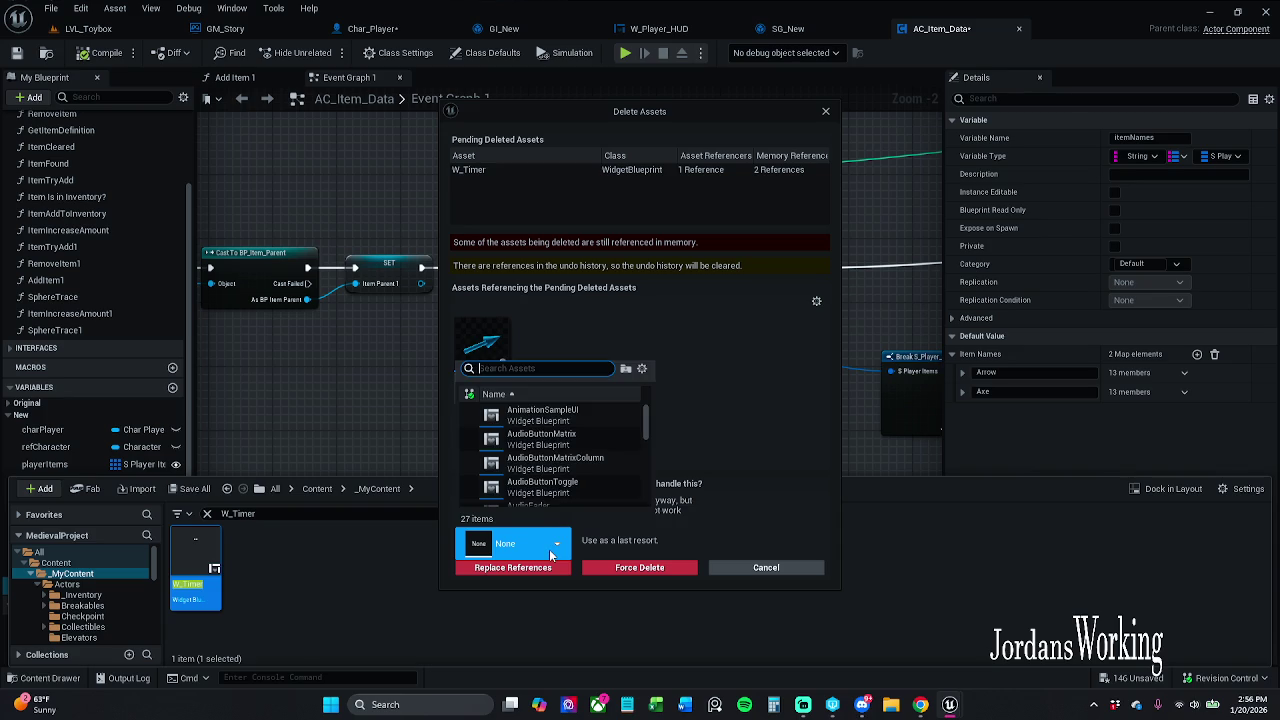
left_click(550, 552)
left_click(587, 567)
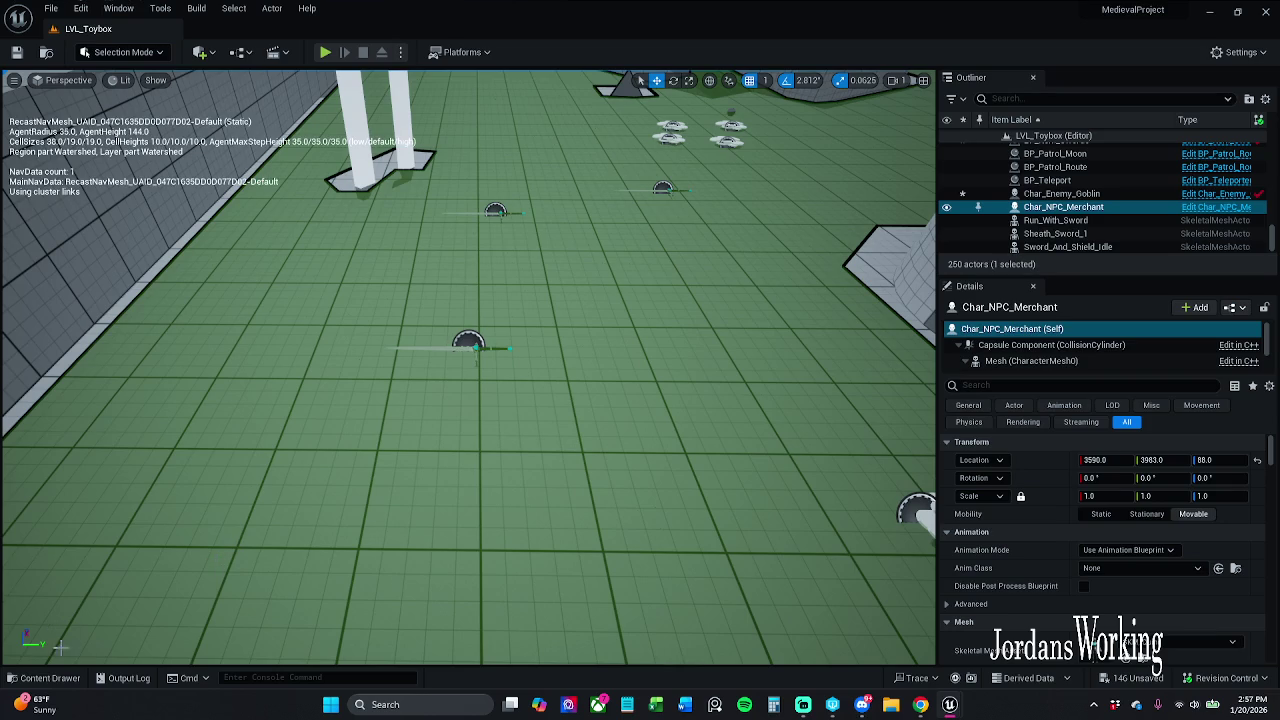
- Save all assets and the level with File > Save All, then start Play on LVL_Toybox
left_click(45, 678)
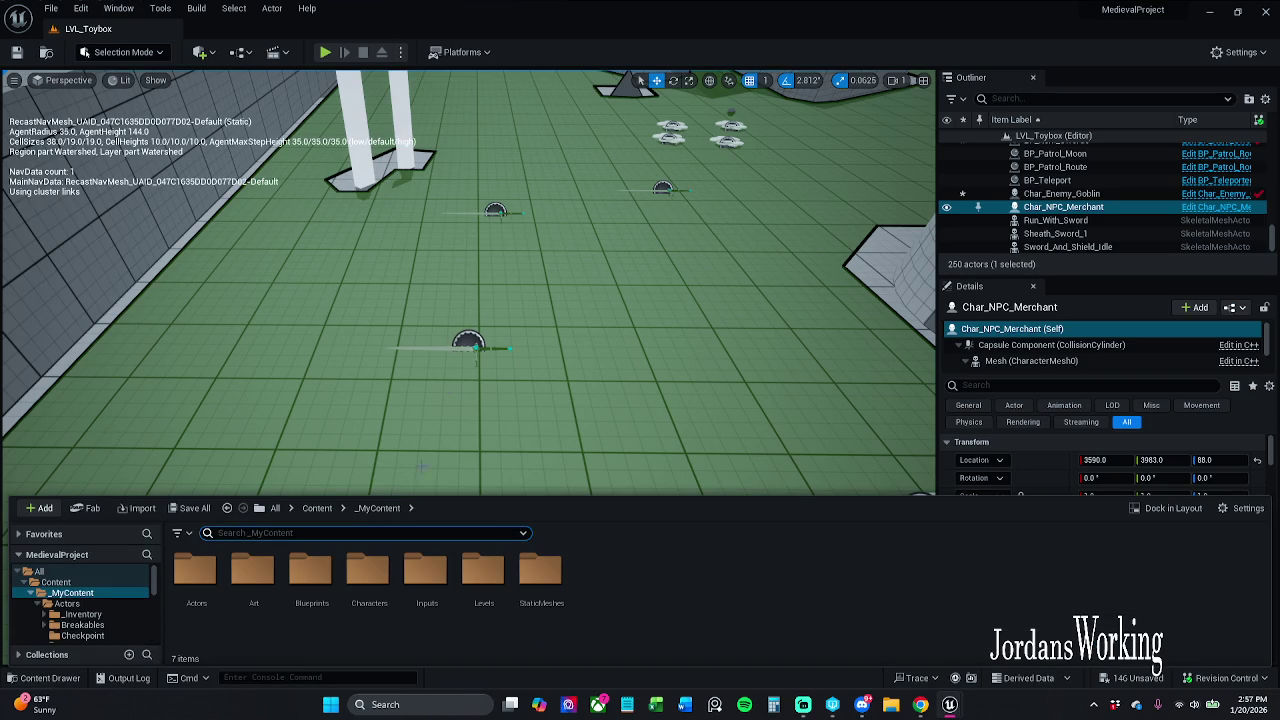
scroll(285, 108, "down", 5)
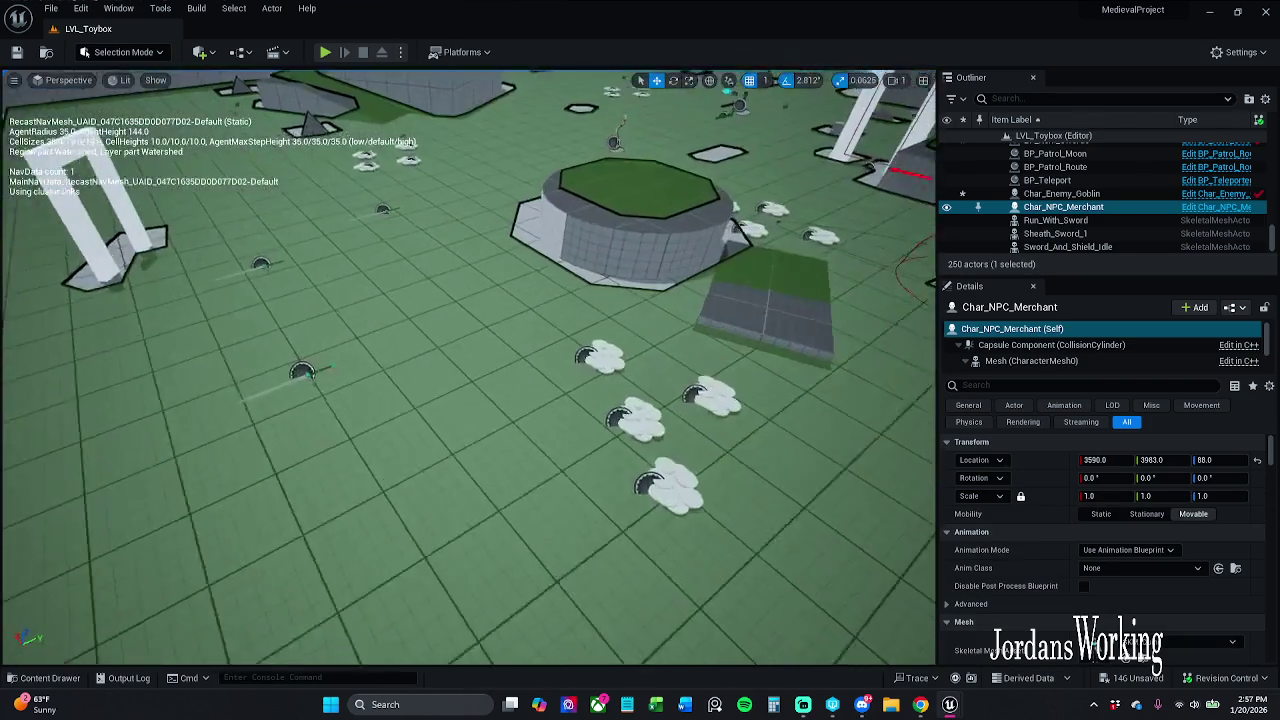
left_click(78, 8)
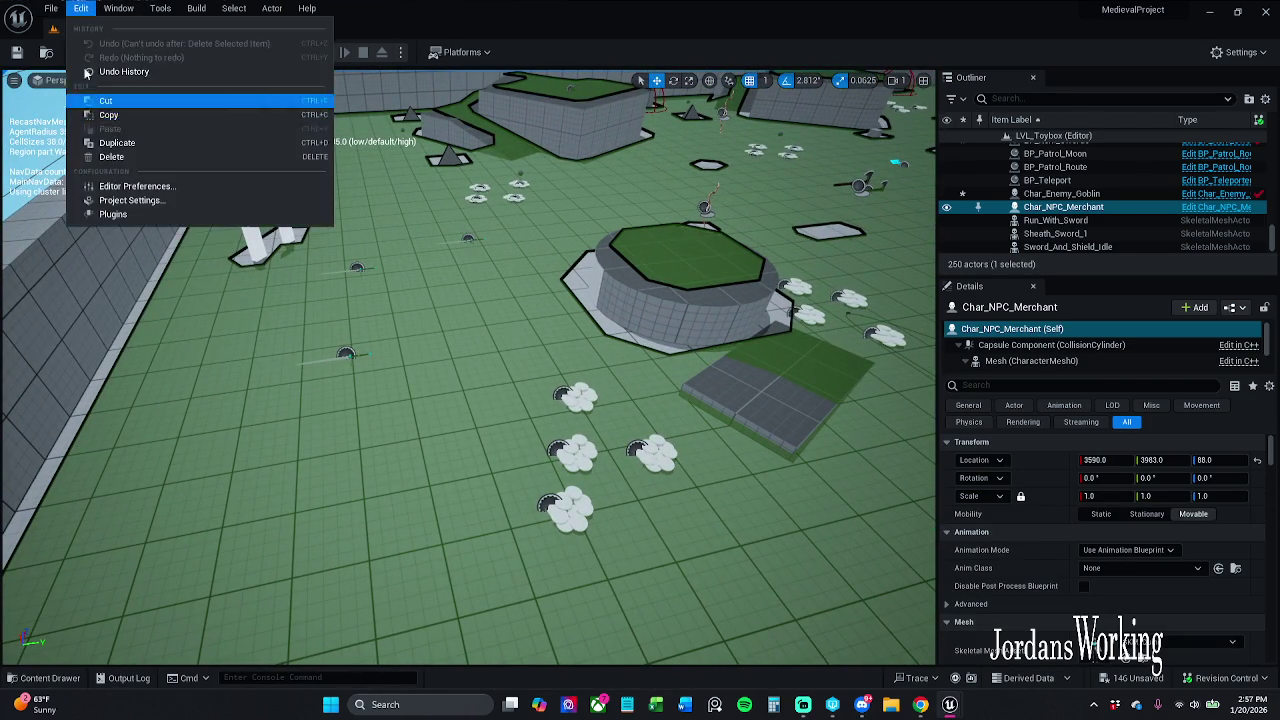
mouse_move(50, 8)
left_click(90, 181)
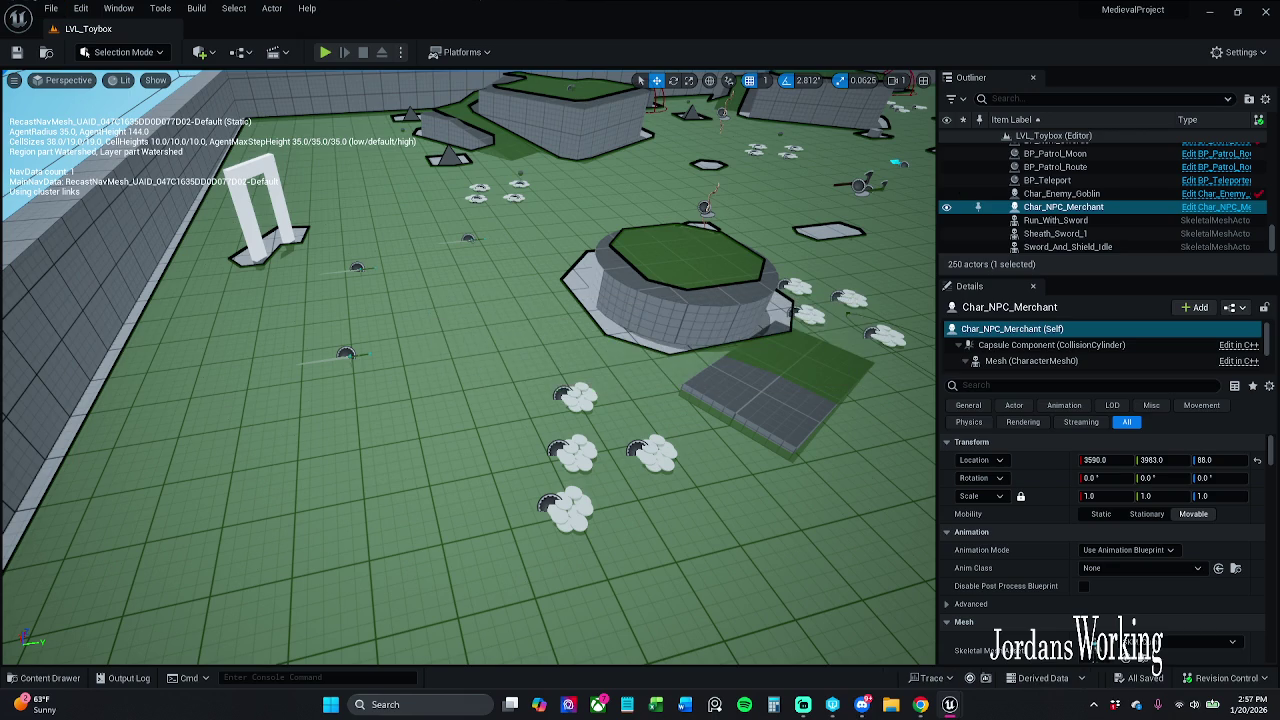
left_click(325, 53)
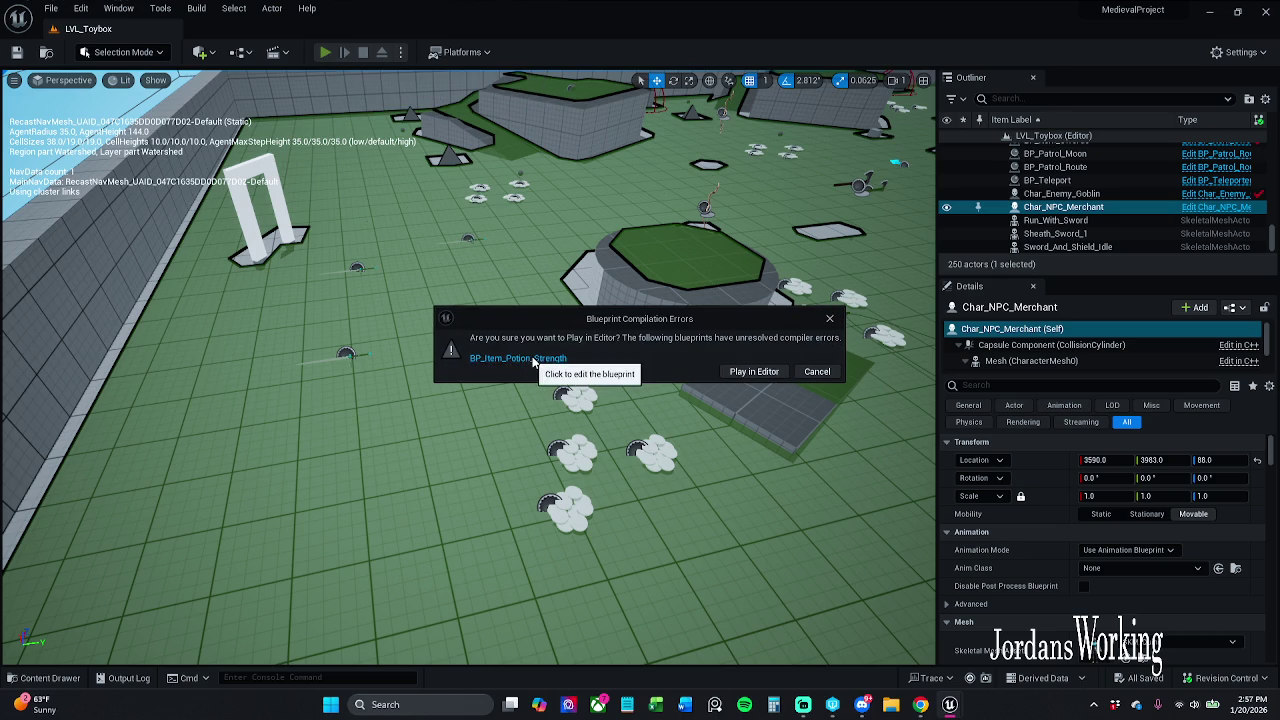
- In BP_Item_Potion_Strength, delete the broken Construct and Add to Viewport nodes
left_click(530, 360)
mouse_move(561, 197)
left_mouse_down()
mouse_move(620, 290)
mouse_move(664, 323)
left_mouse_up()
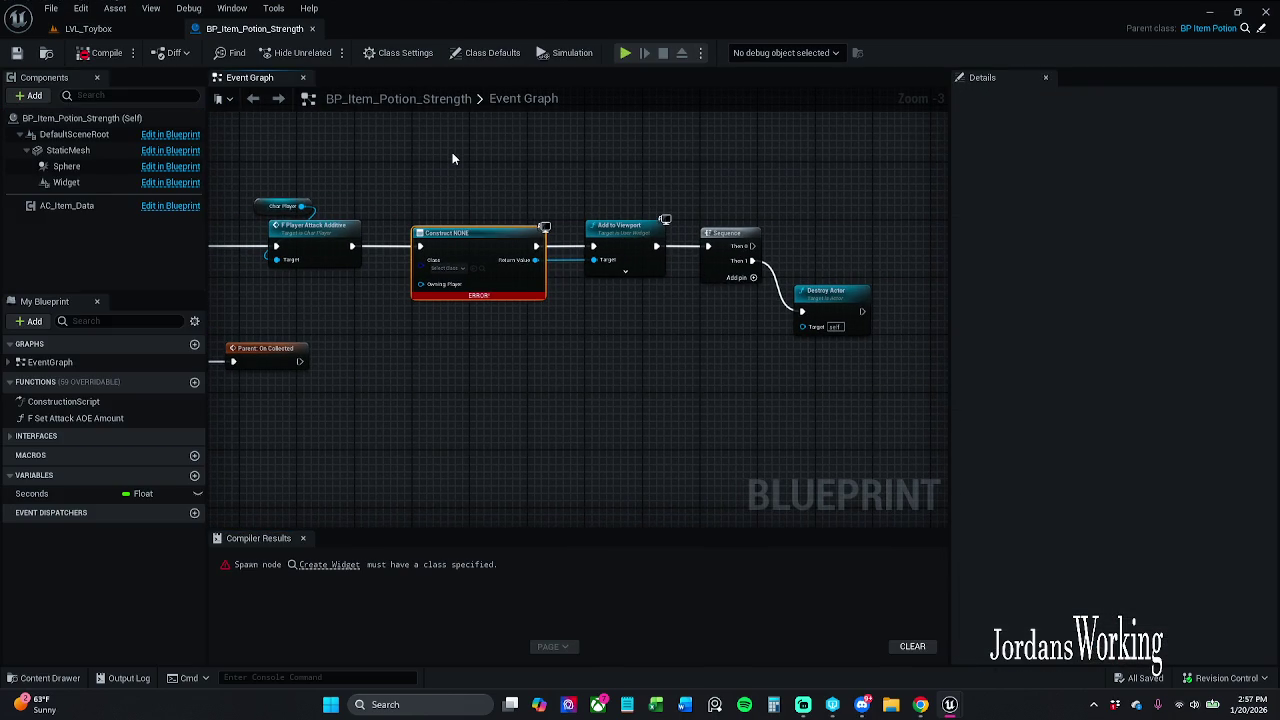
left_click_drag(472, 178, 638, 321)
left_click(616, 272)
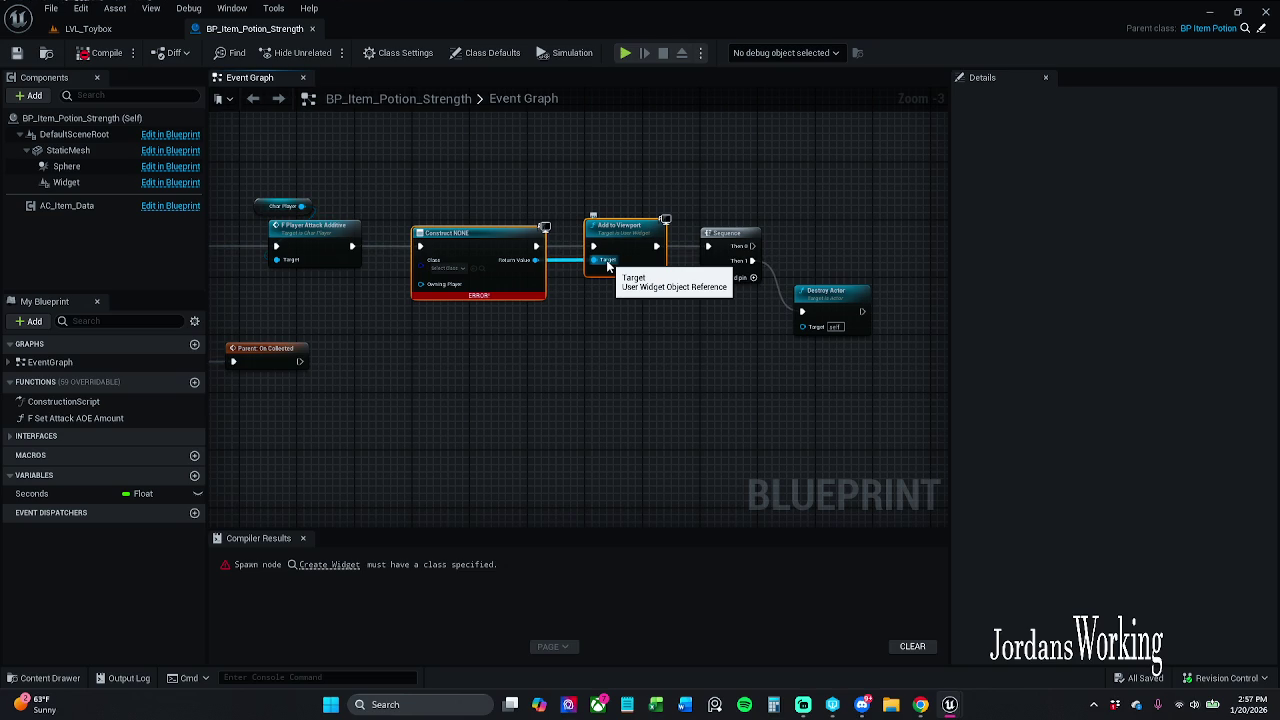
key("Delete")
- Connect Player Attack Additive directly to Sequence and shift the Sequence and Destroy Actor nodes left
mouse_move(708, 246)
left_mouse_down()
mouse_move(298, 252)
mouse_move(352, 247)
left_mouse_up()
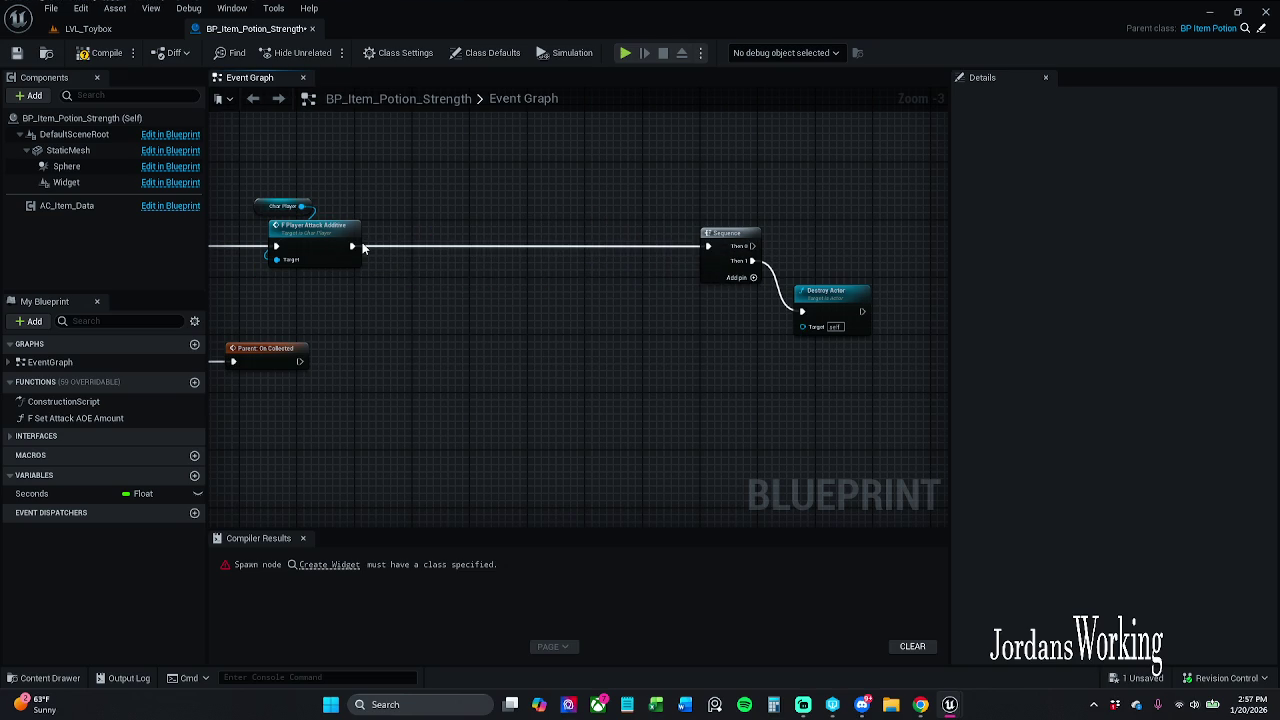
left_click_drag(674, 186, 913, 344)
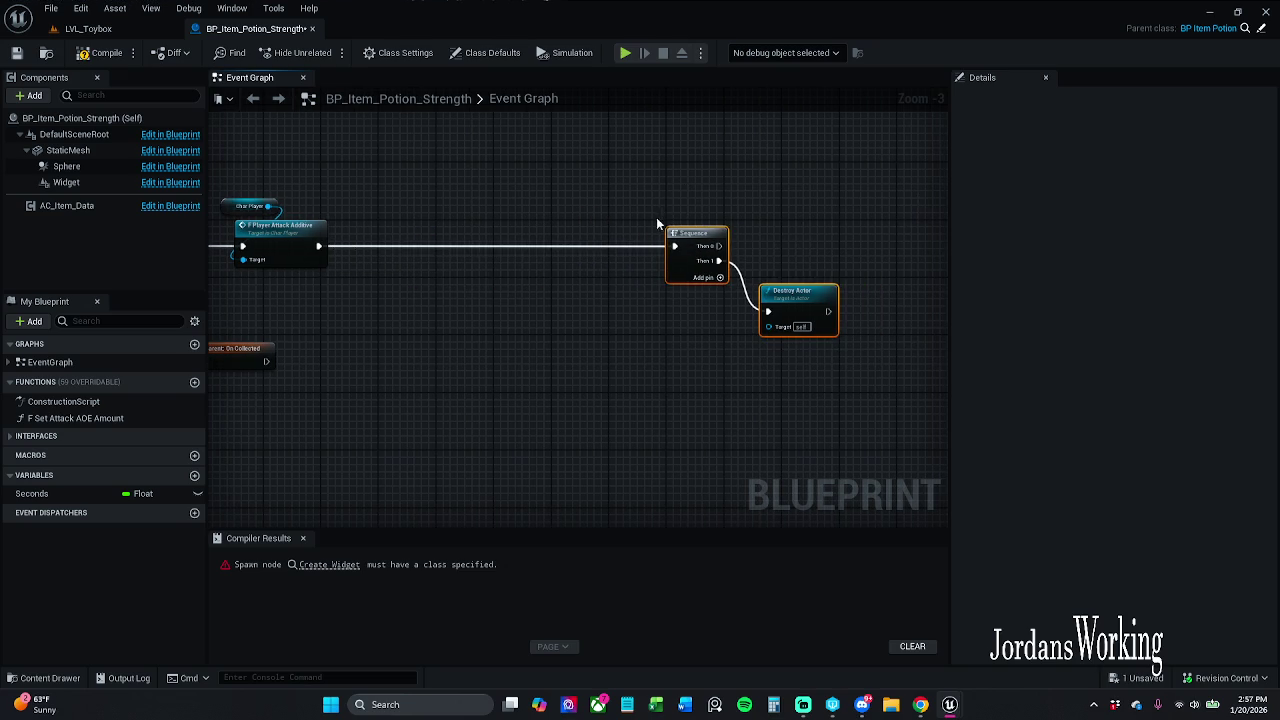
left_click_drag(696, 247, 427, 247)
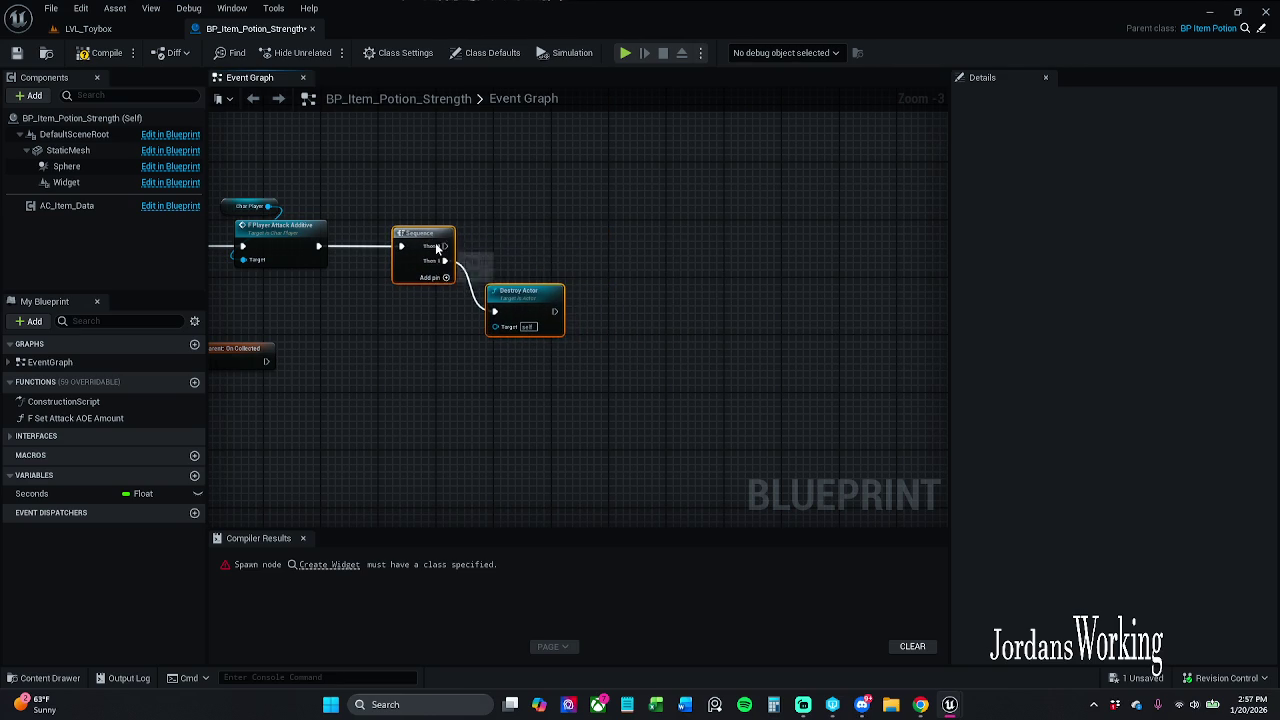
left_click(418, 184)
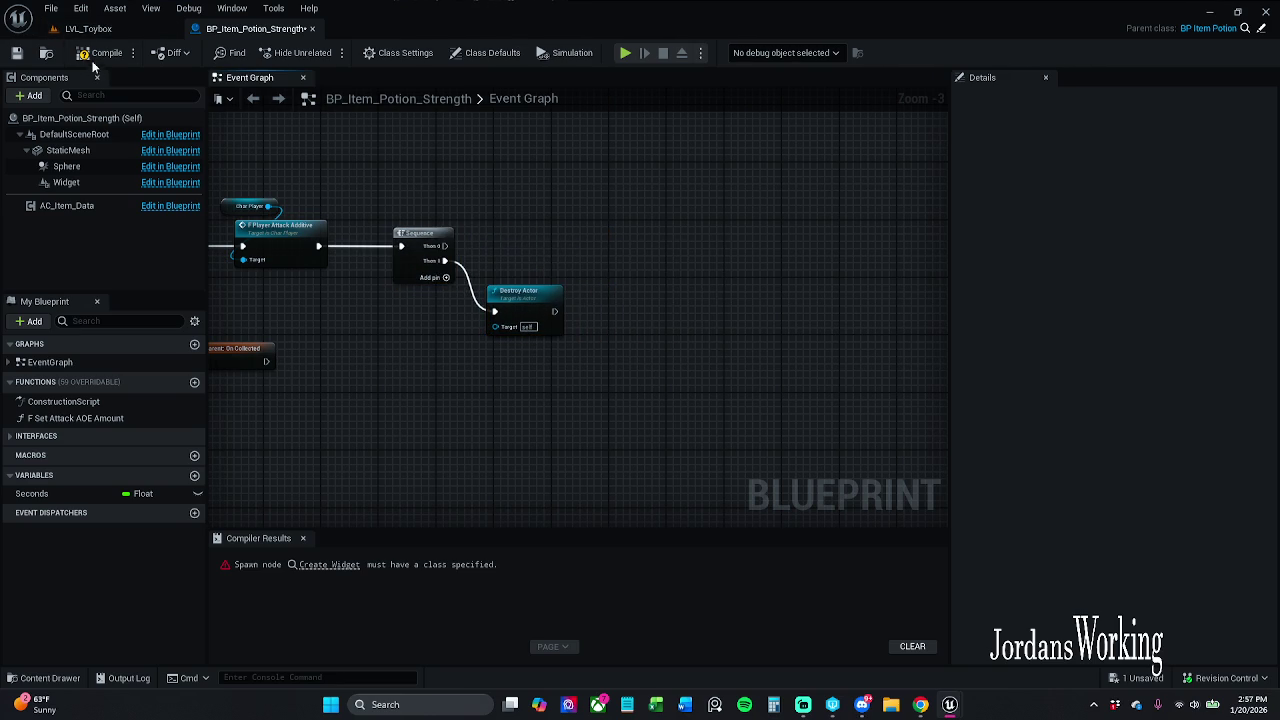
- Compile the strength potion blueprint, return to LVL_Toybox and start play-testing
left_click(92, 58)
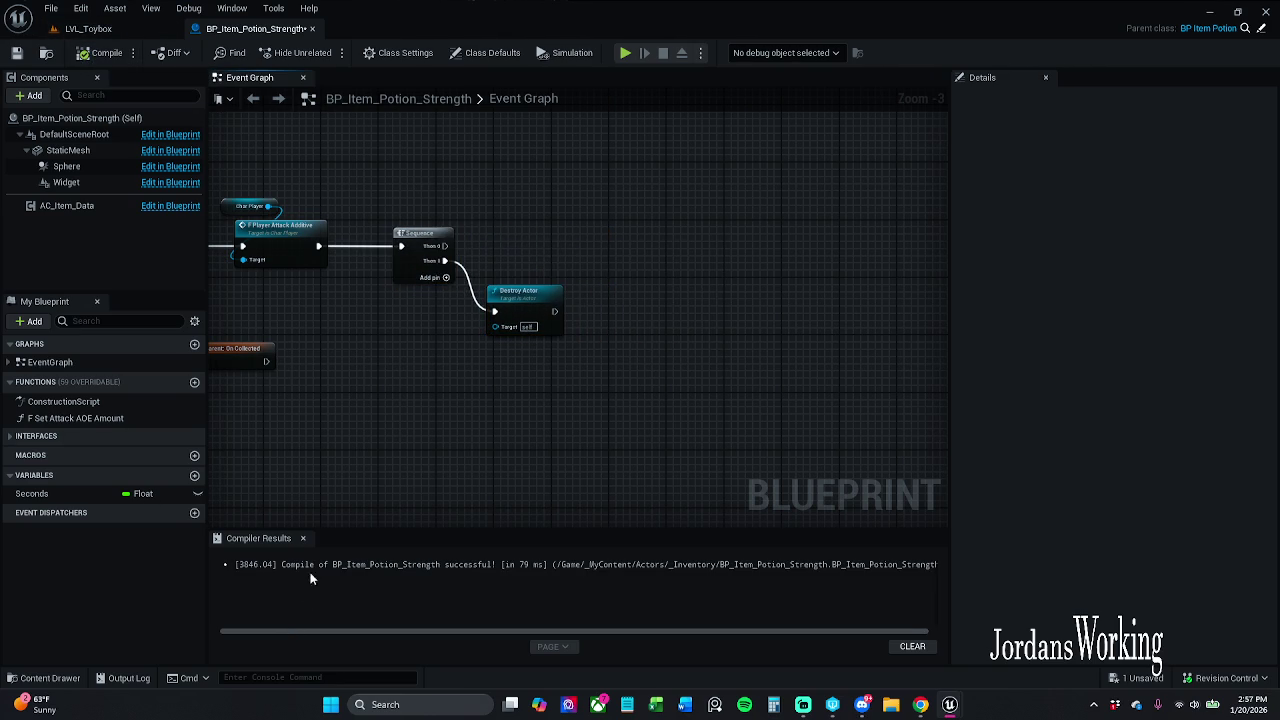
left_click(303, 538)
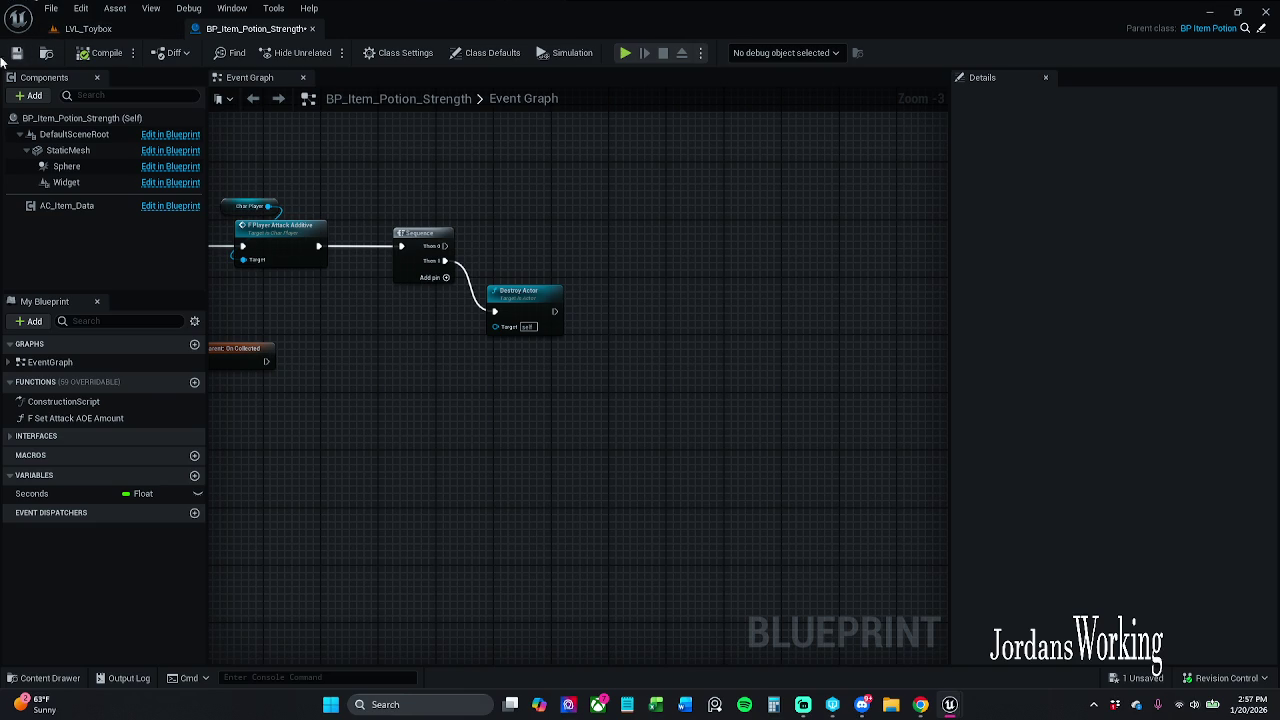
left_click(112, 31)
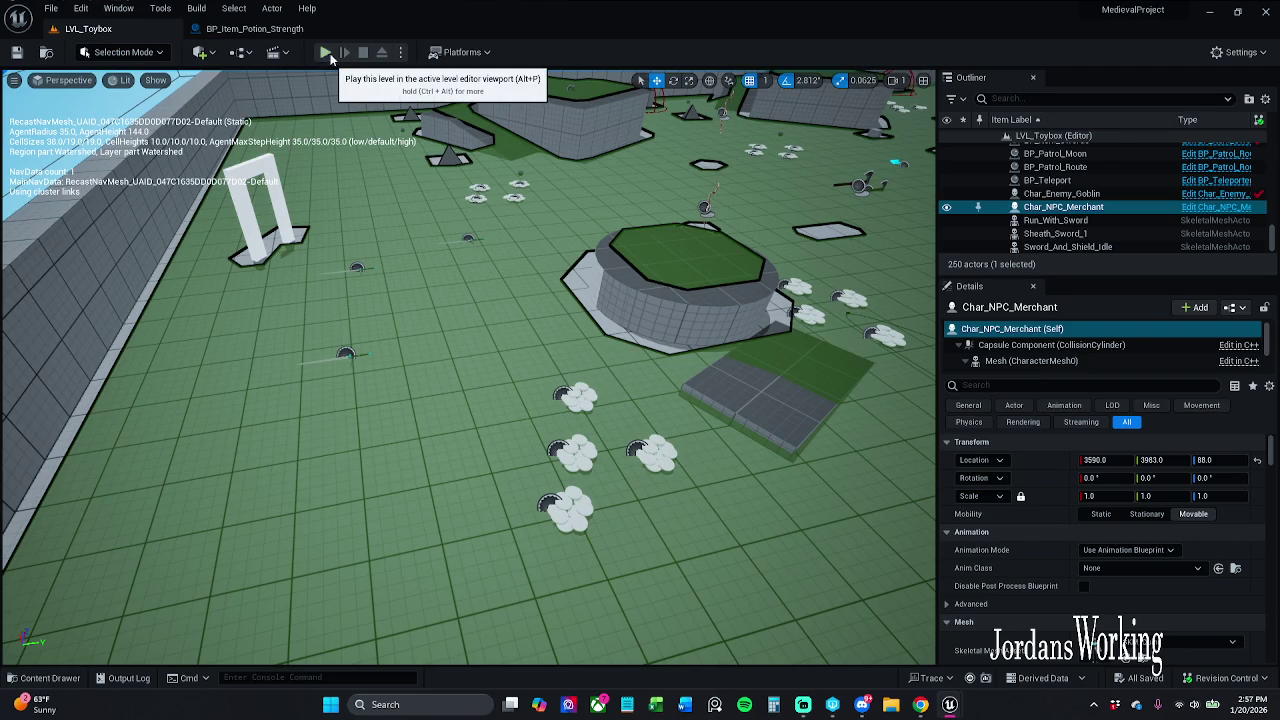
left_click(325, 52)
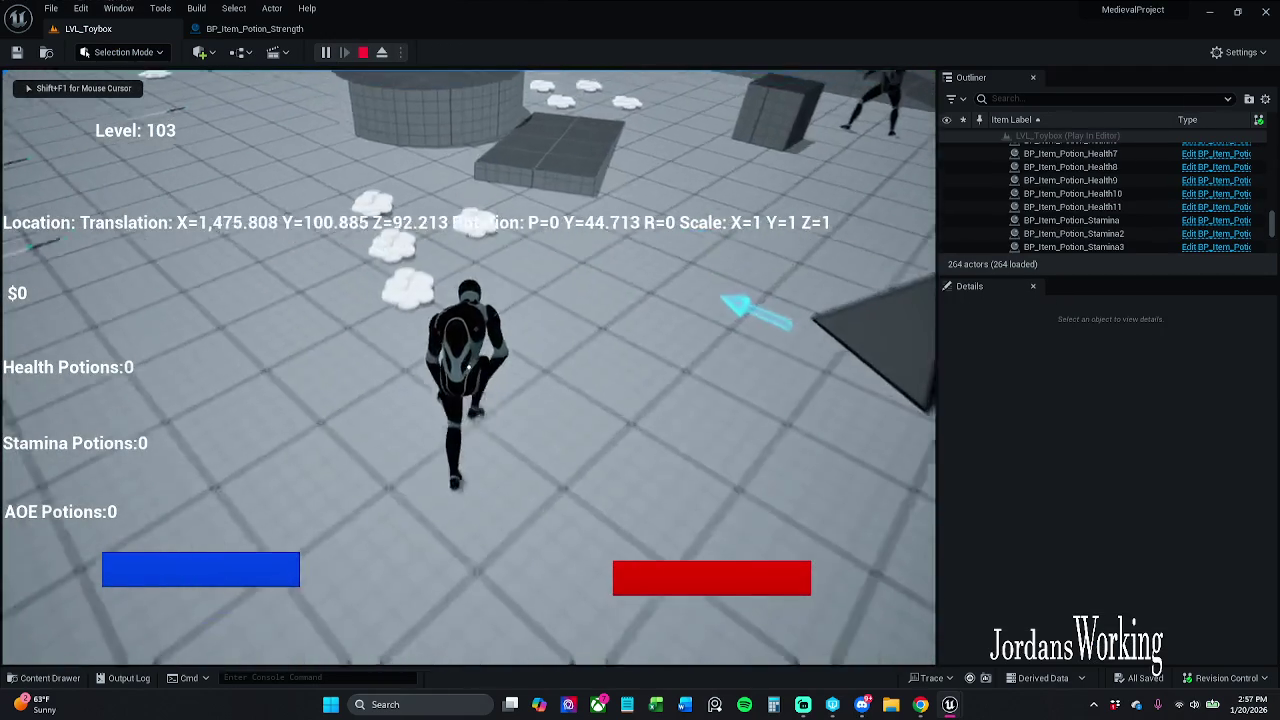
- Run the character around and equip a sword from the in-game inventory
key("w")
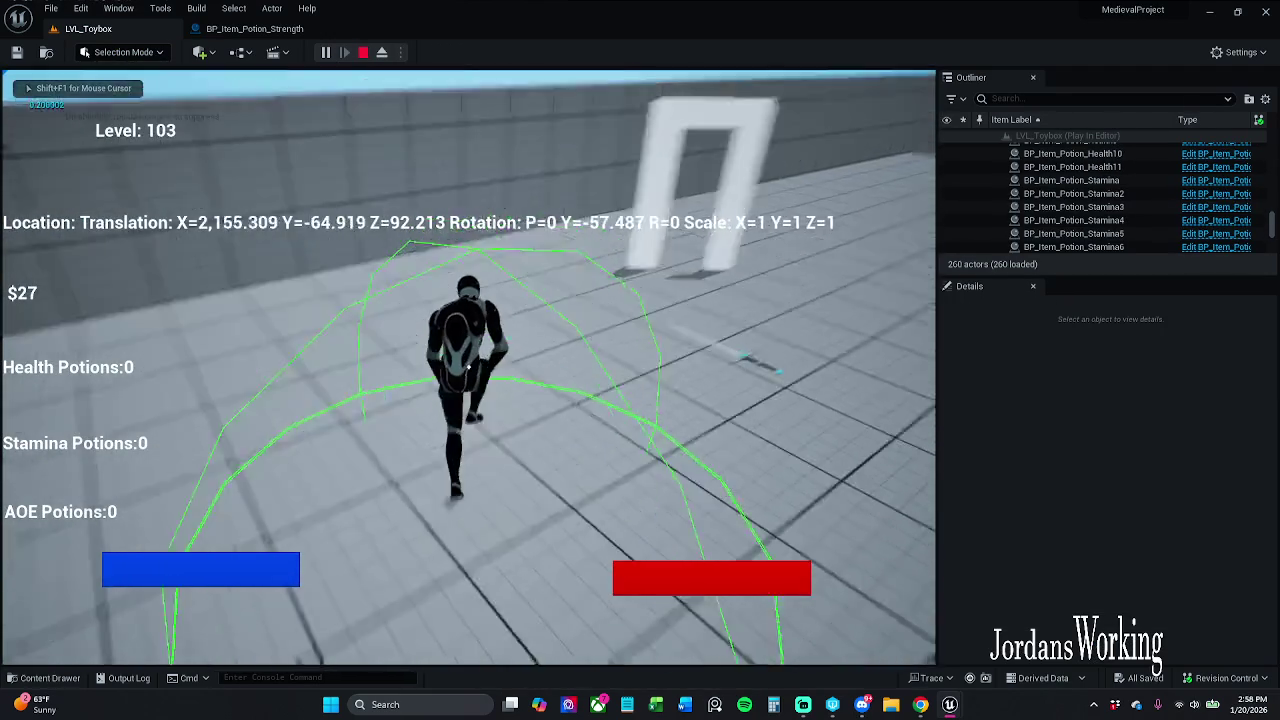
key("i")
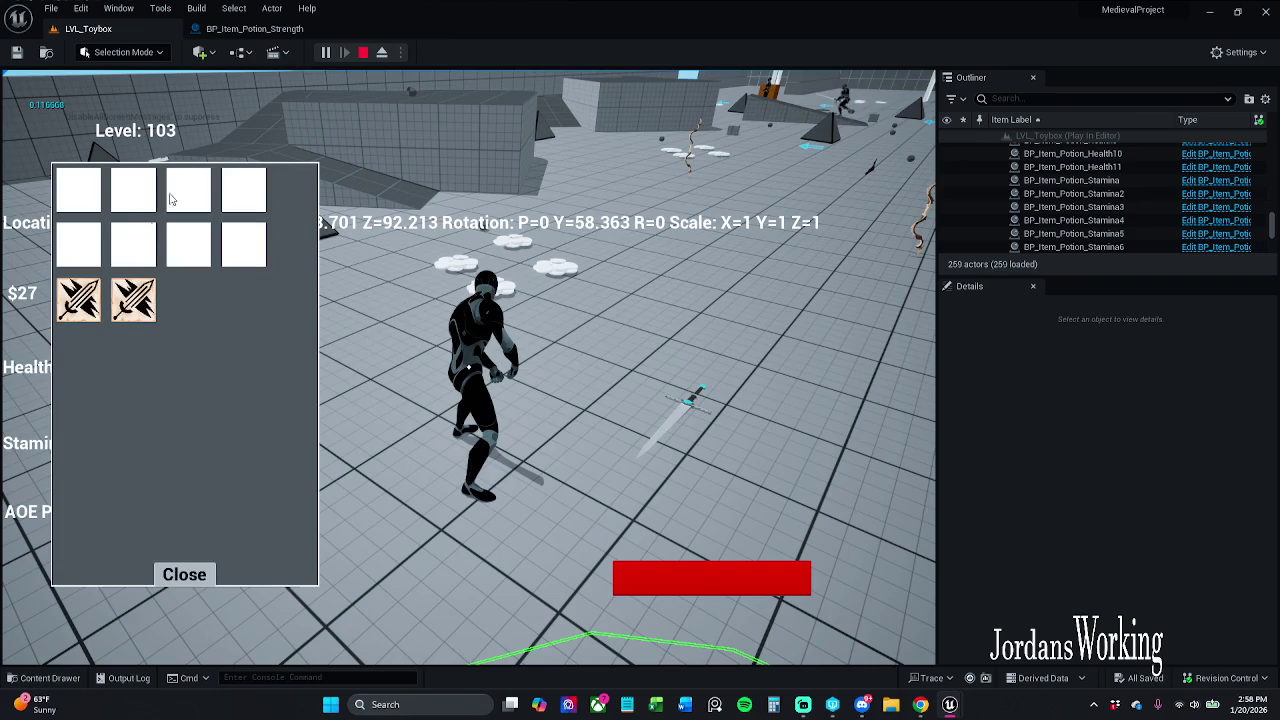
left_click(77, 302)
left_click(184, 574)
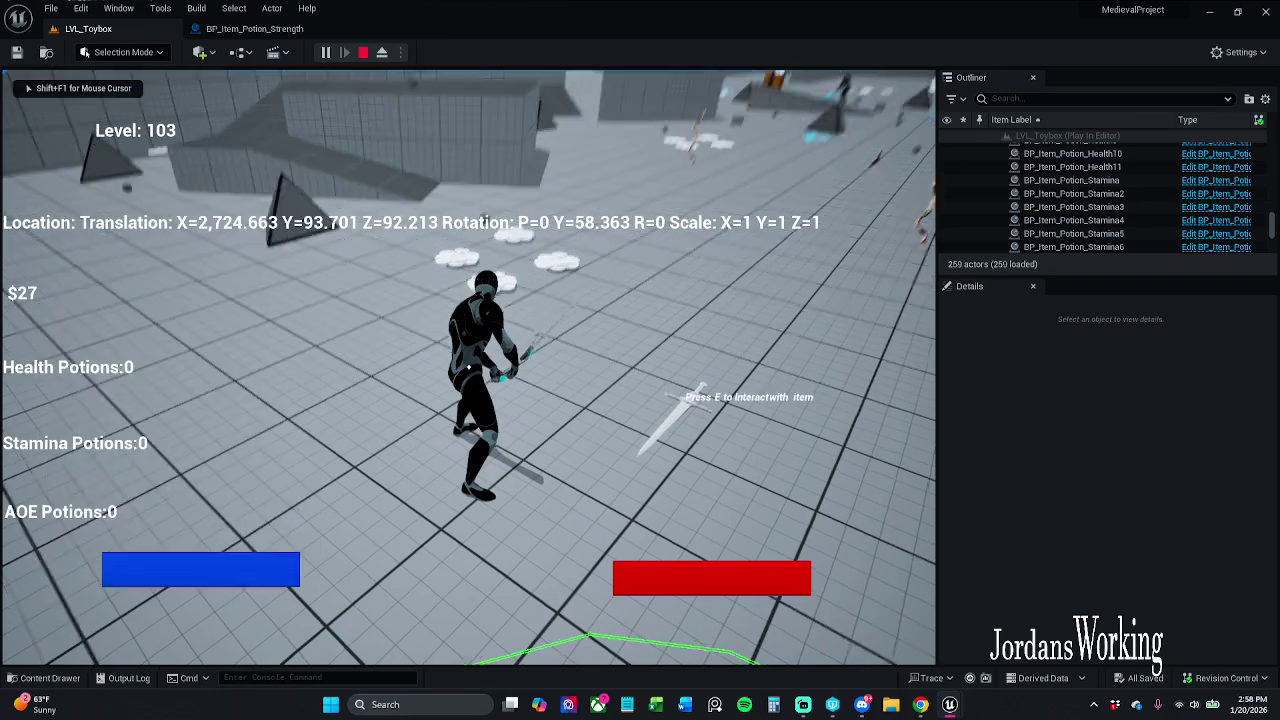
key("w")
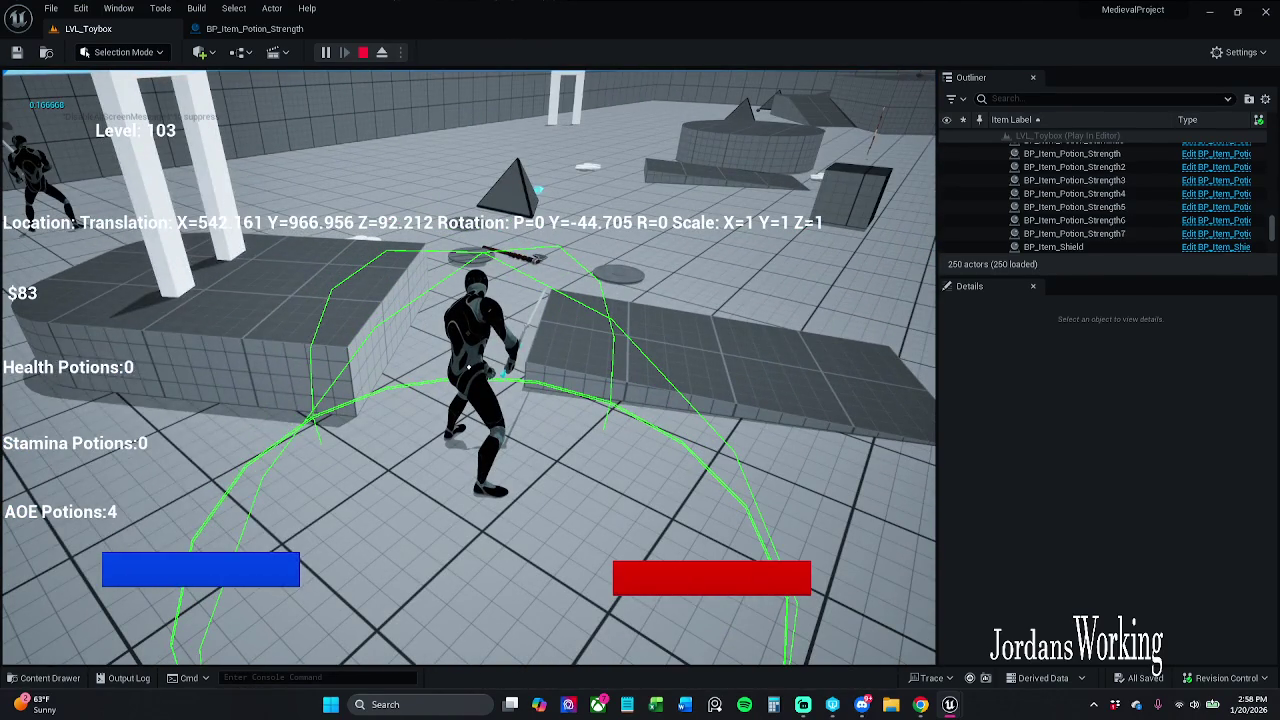
key("i")
left_click(184, 574)
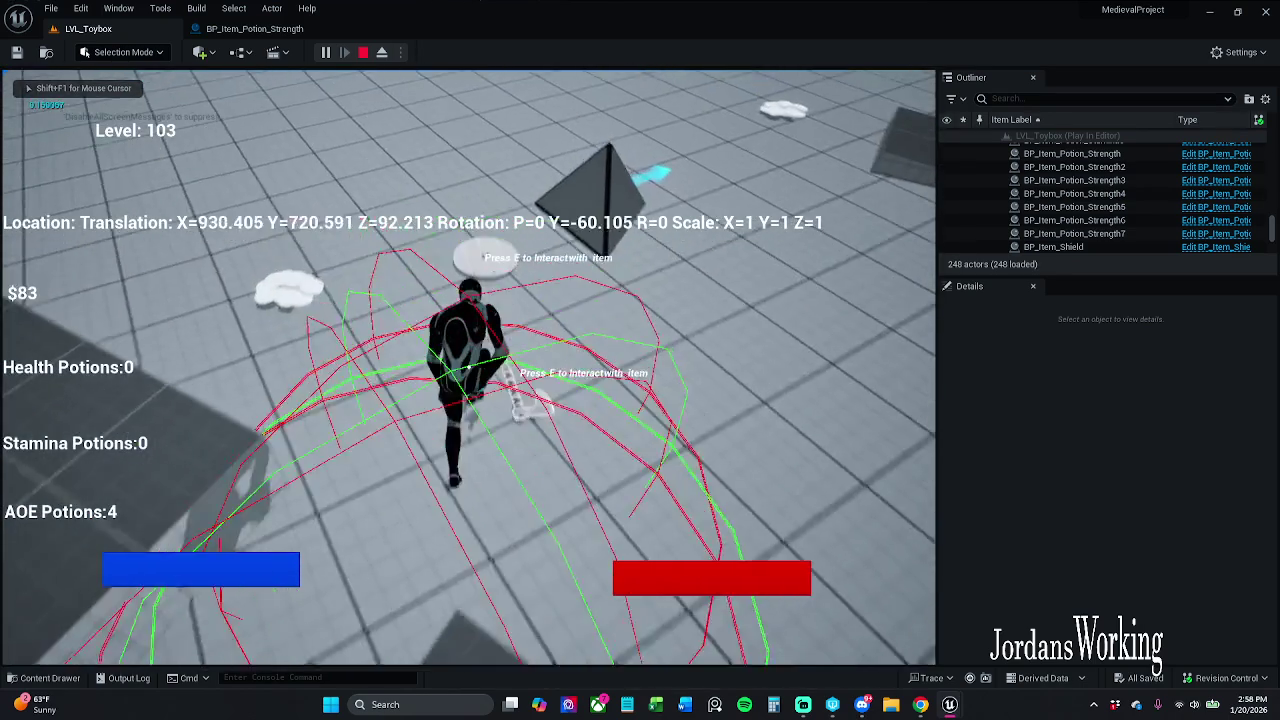
- Collect AOE potions and money pickups, check the inventory, then stop the session with Esc
key("e")
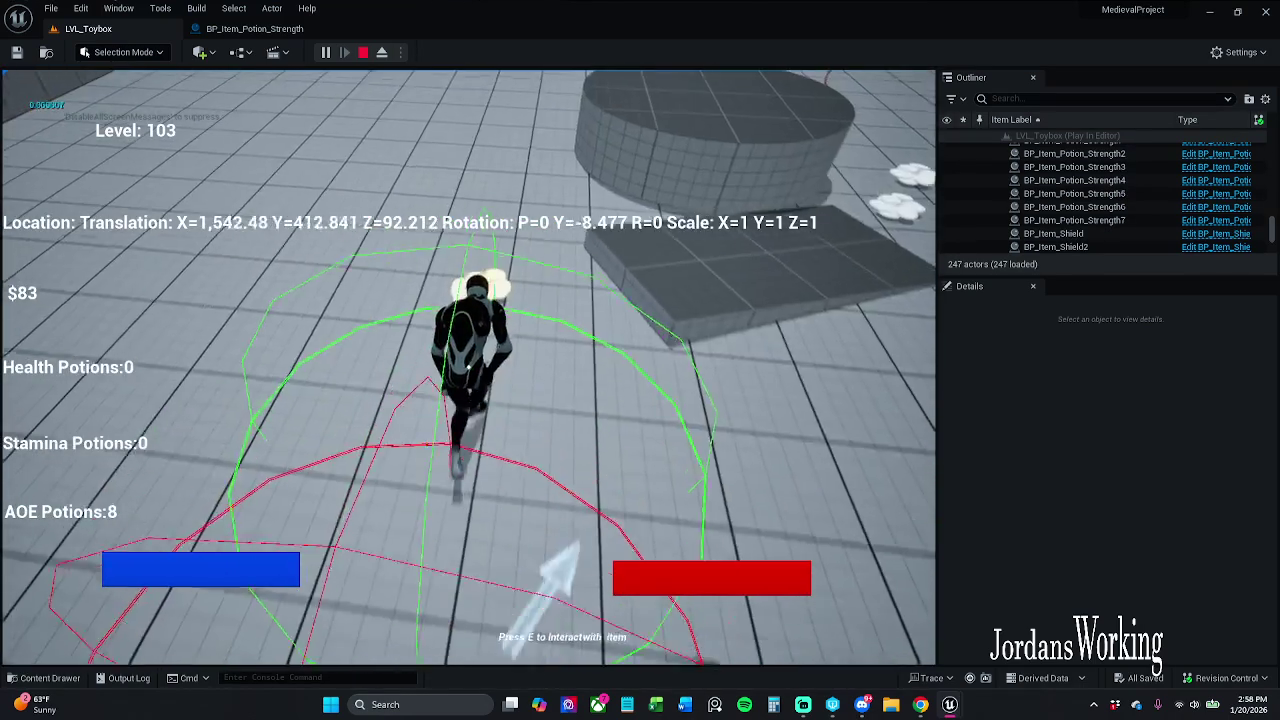
key("e")
key("i")
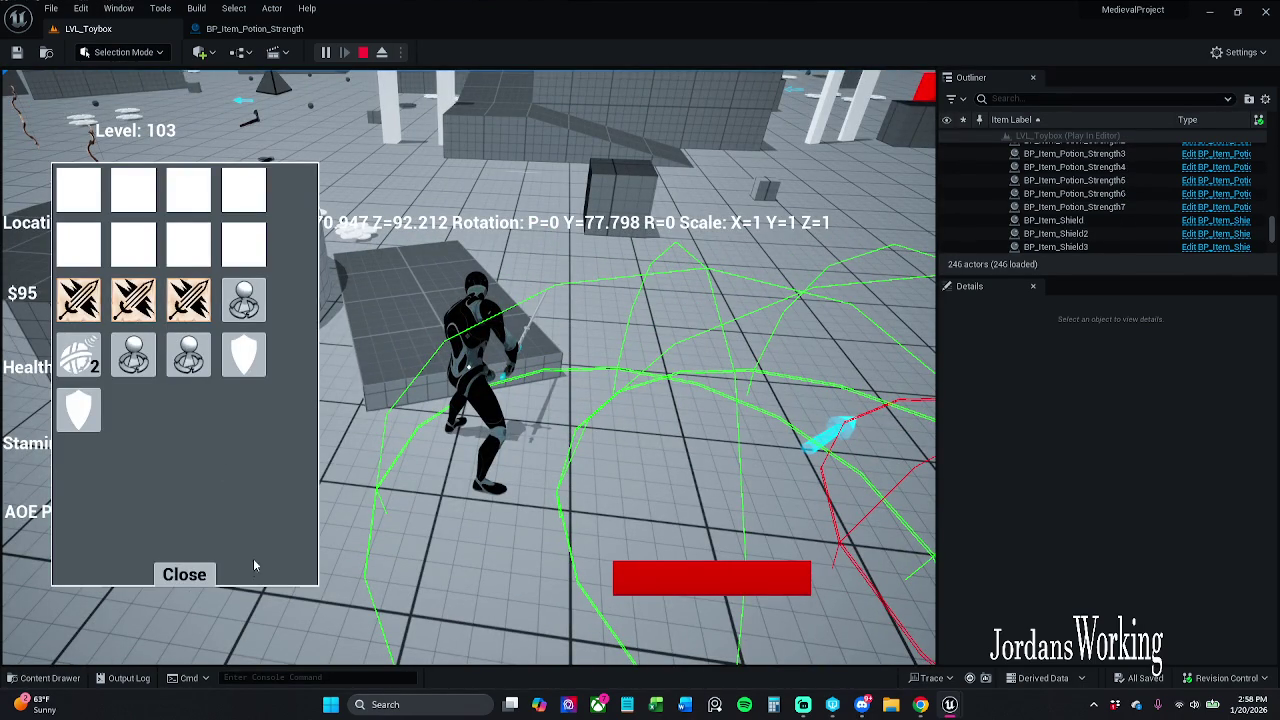
left_click(198, 579)
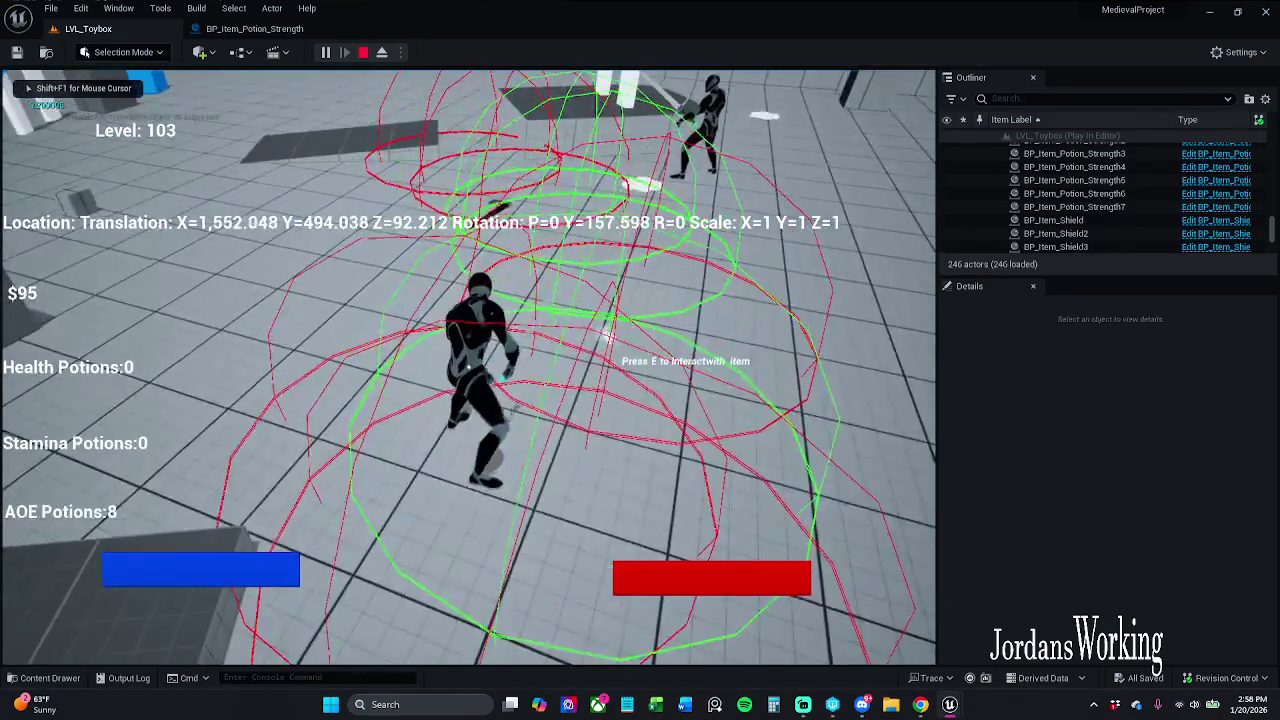
key("w")
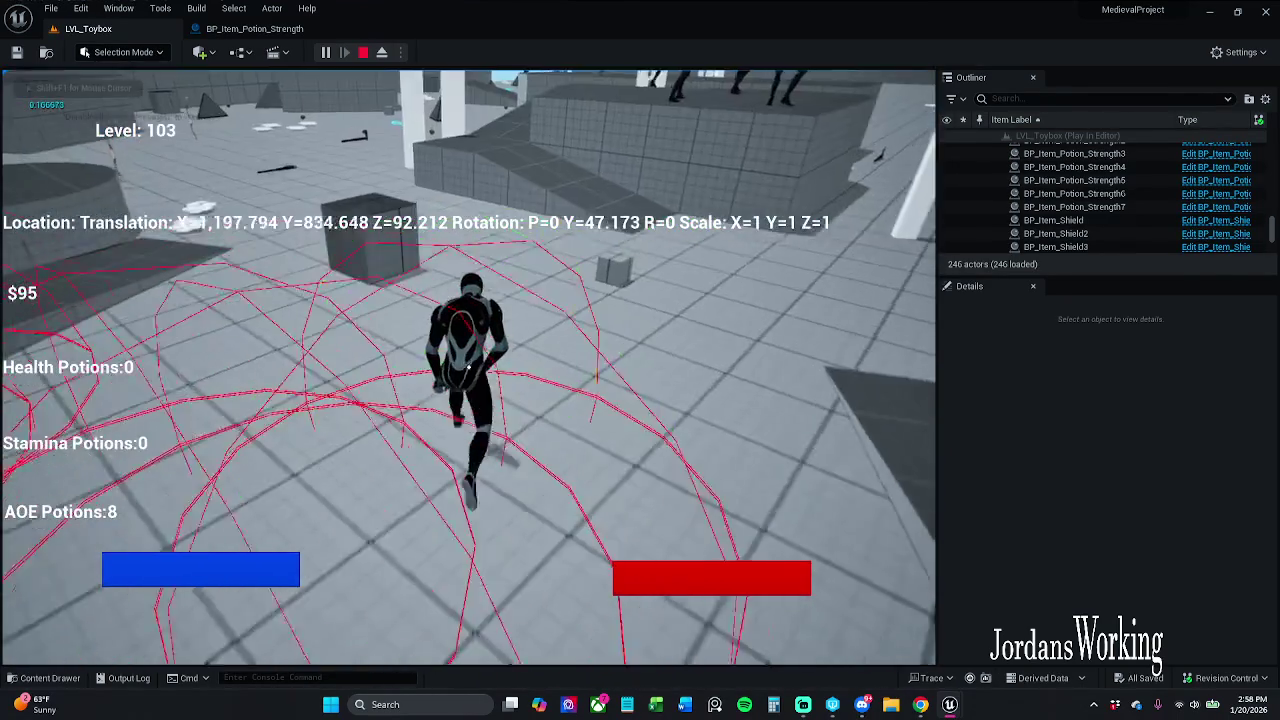
key("w")
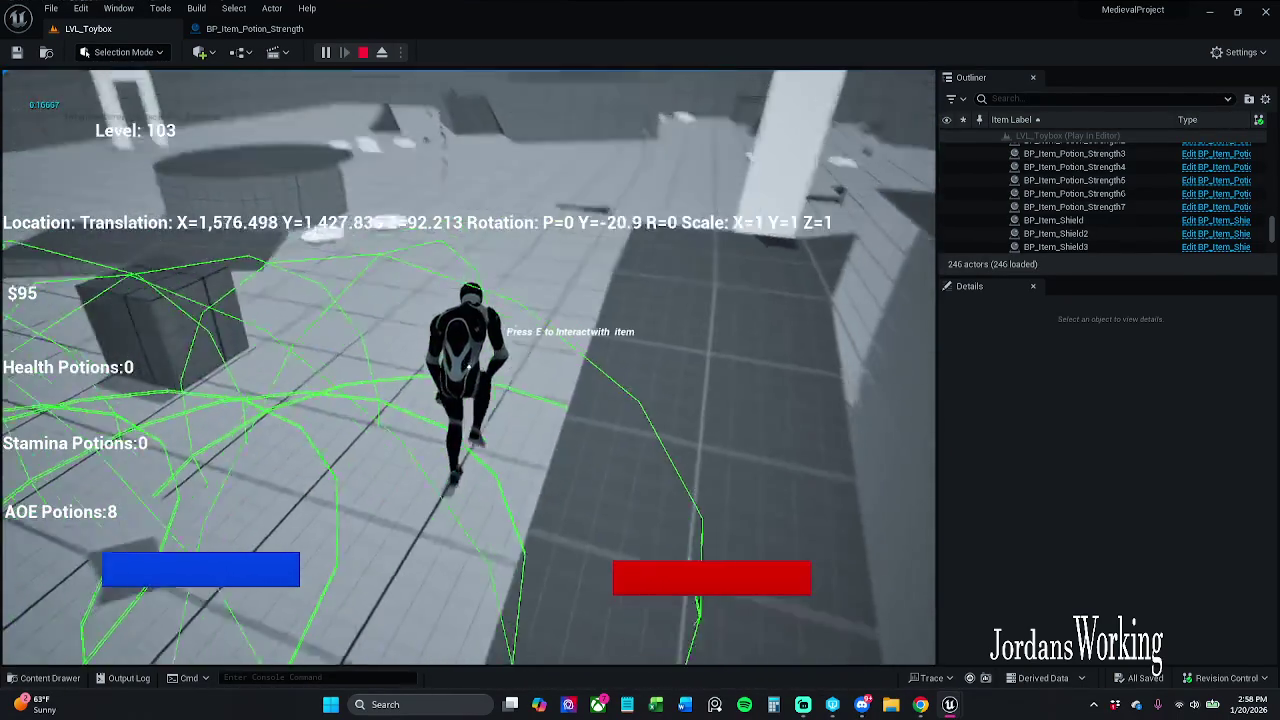
key("w")
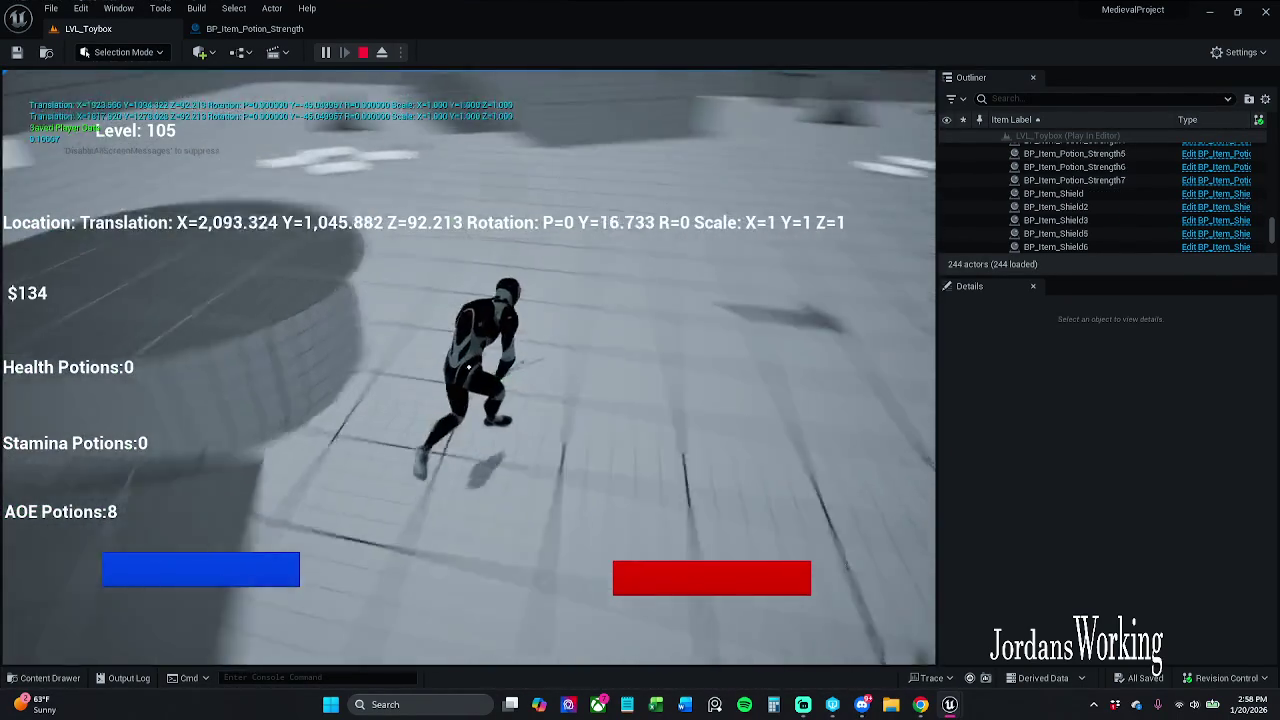
key("w")
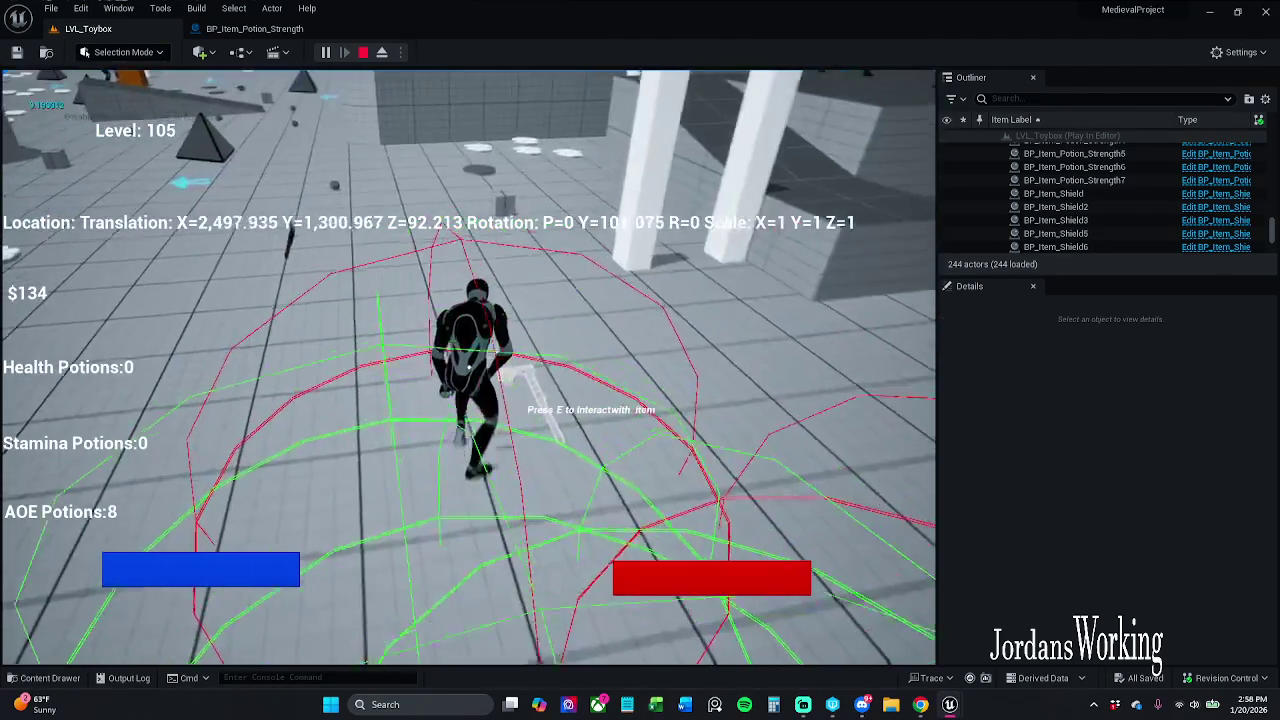
key("w")
key("Escape")
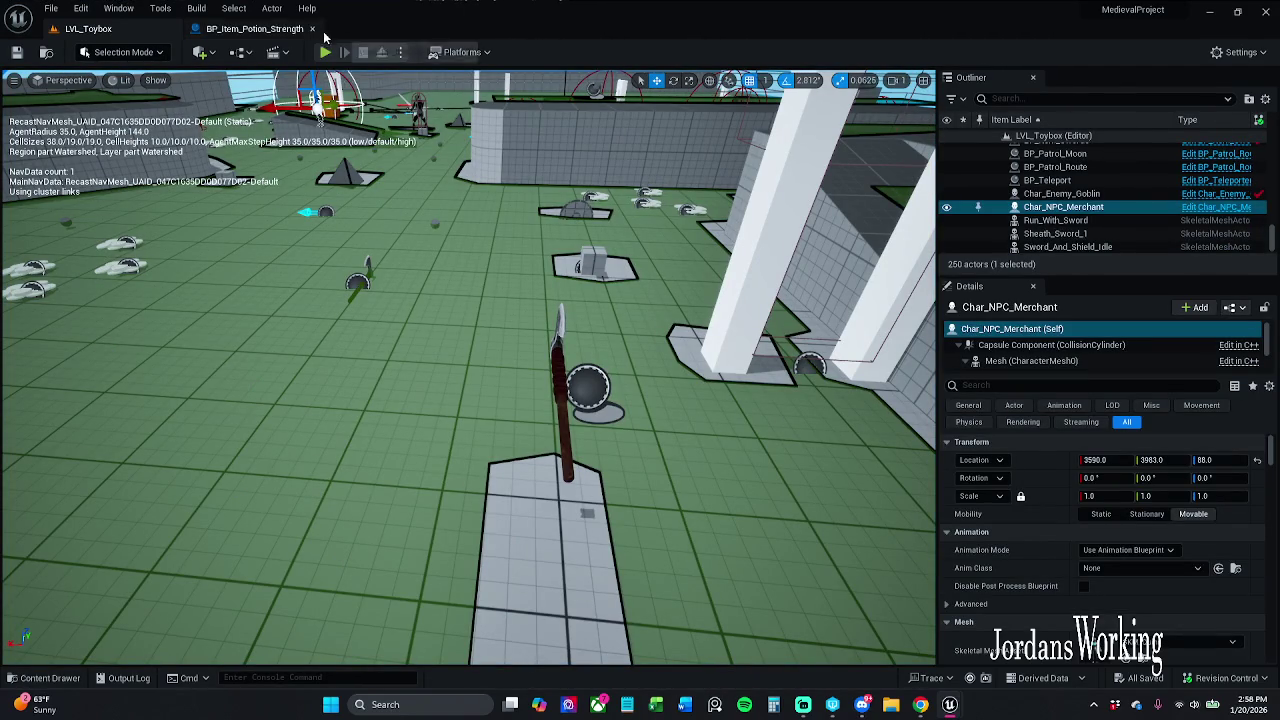
- Close BP_Item_Potion_Strength, browse to _MyContent > Blueprints > ActorComponents, and open AC_Item_Data
left_click(318, 29)
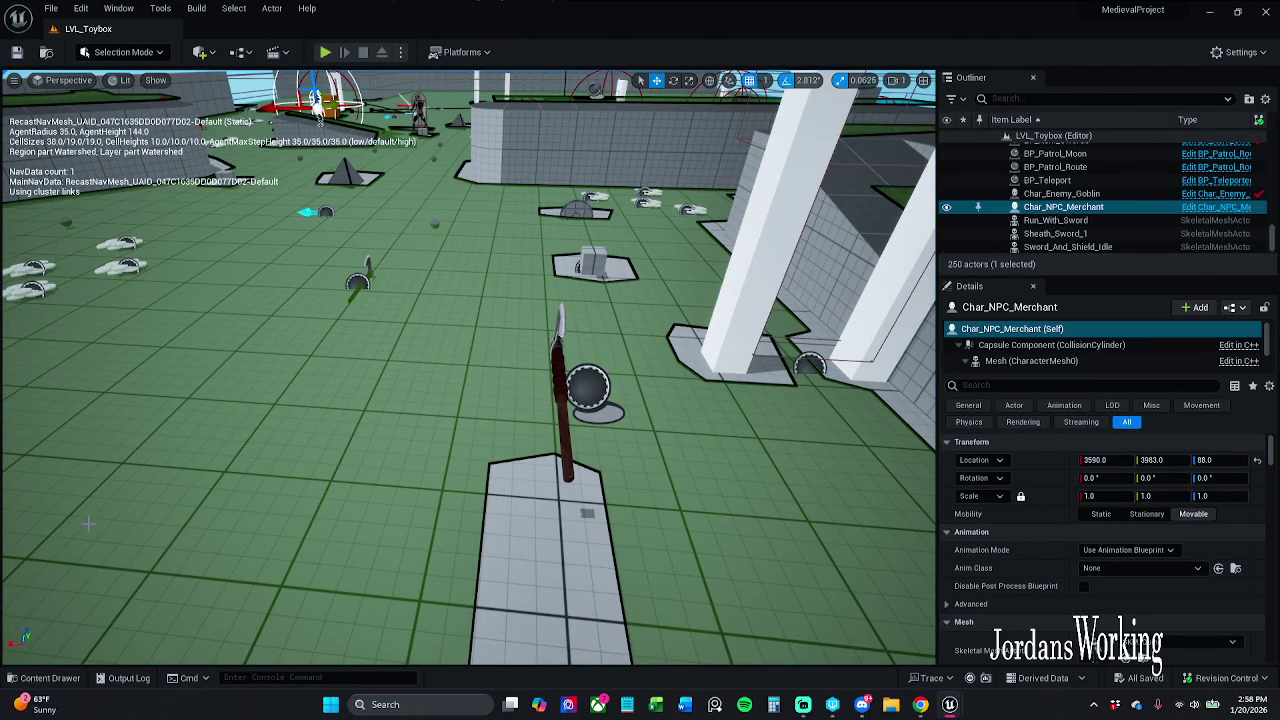
left_click(45, 678)
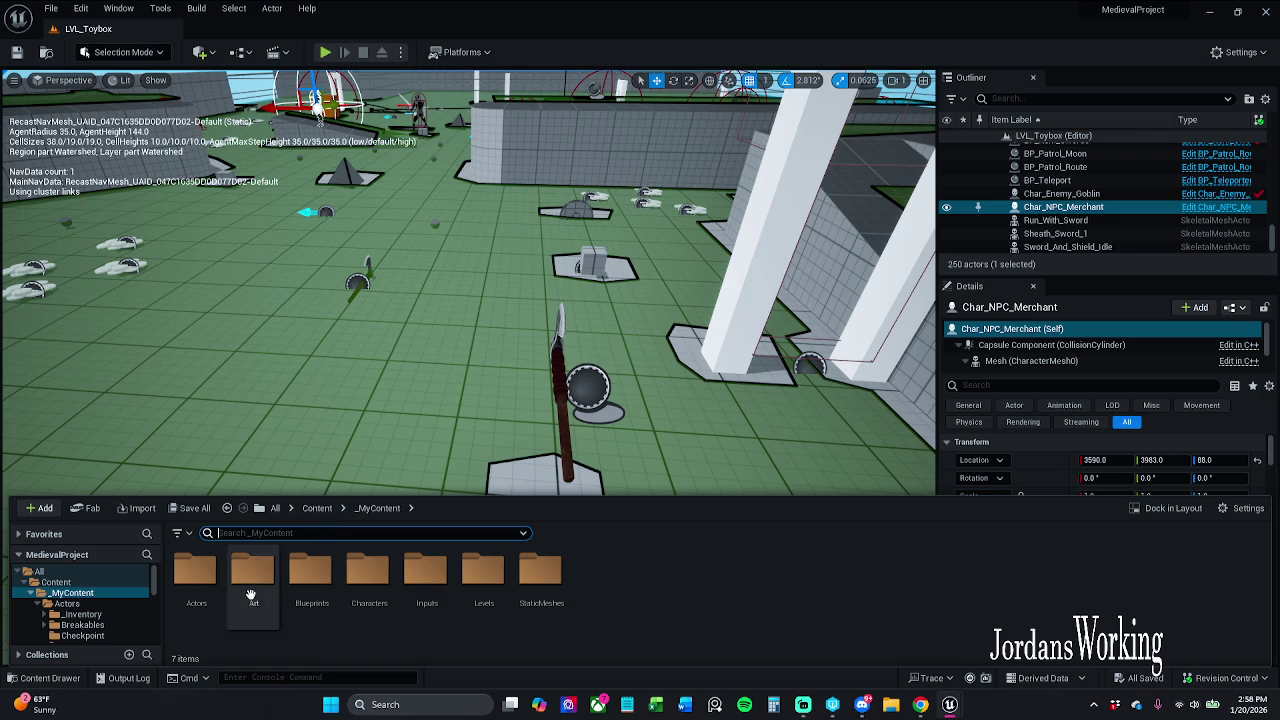
double_click(195, 570)
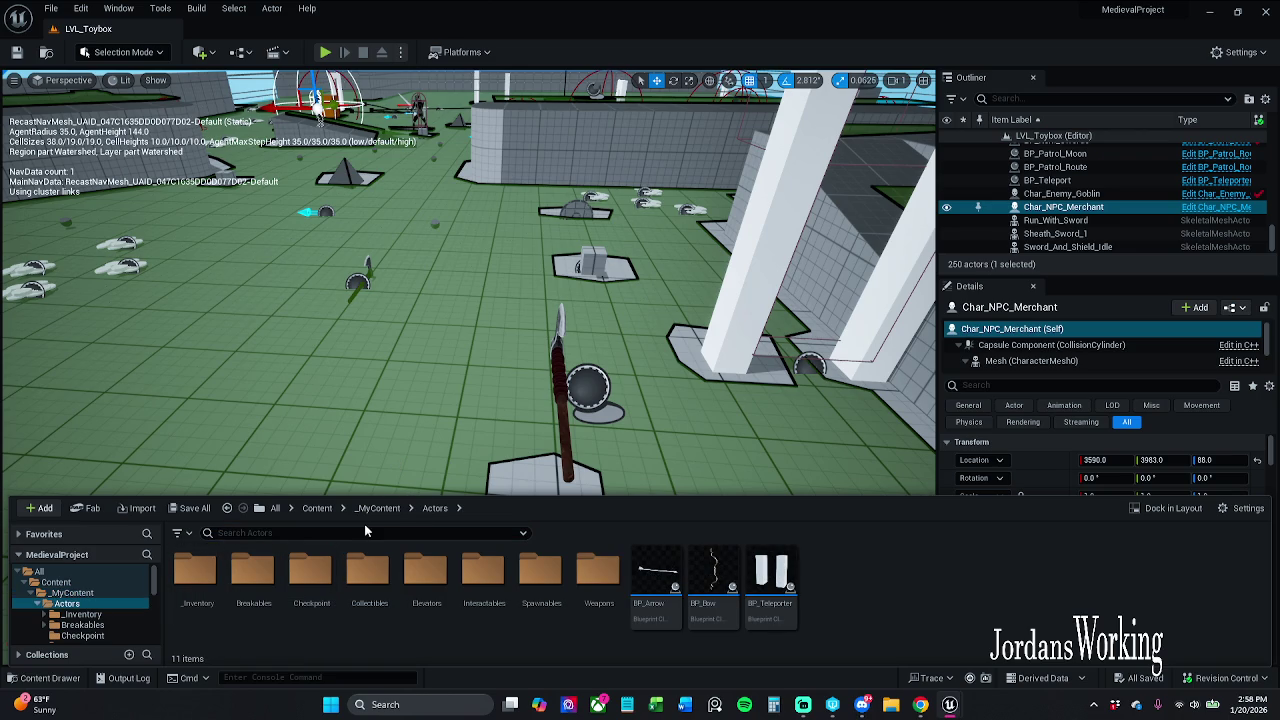
left_click(375, 508)
double_click(310, 570)
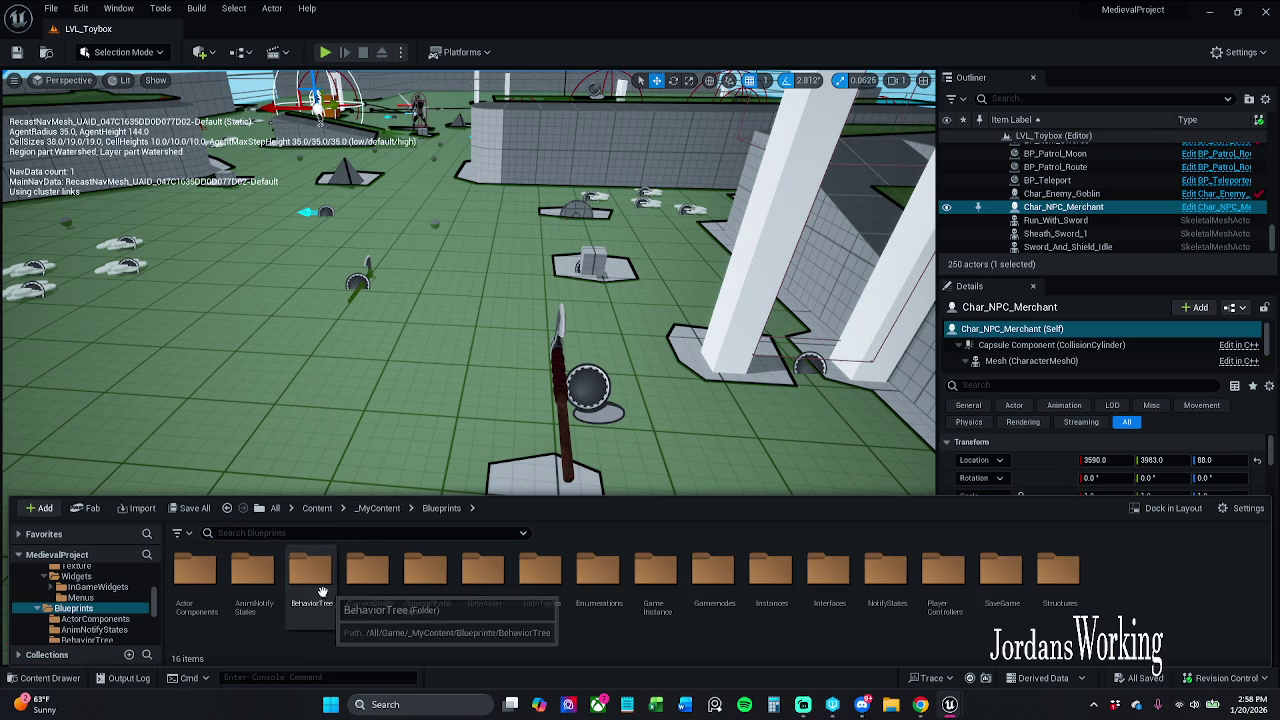
double_click(200, 600)
left_click(435, 605)
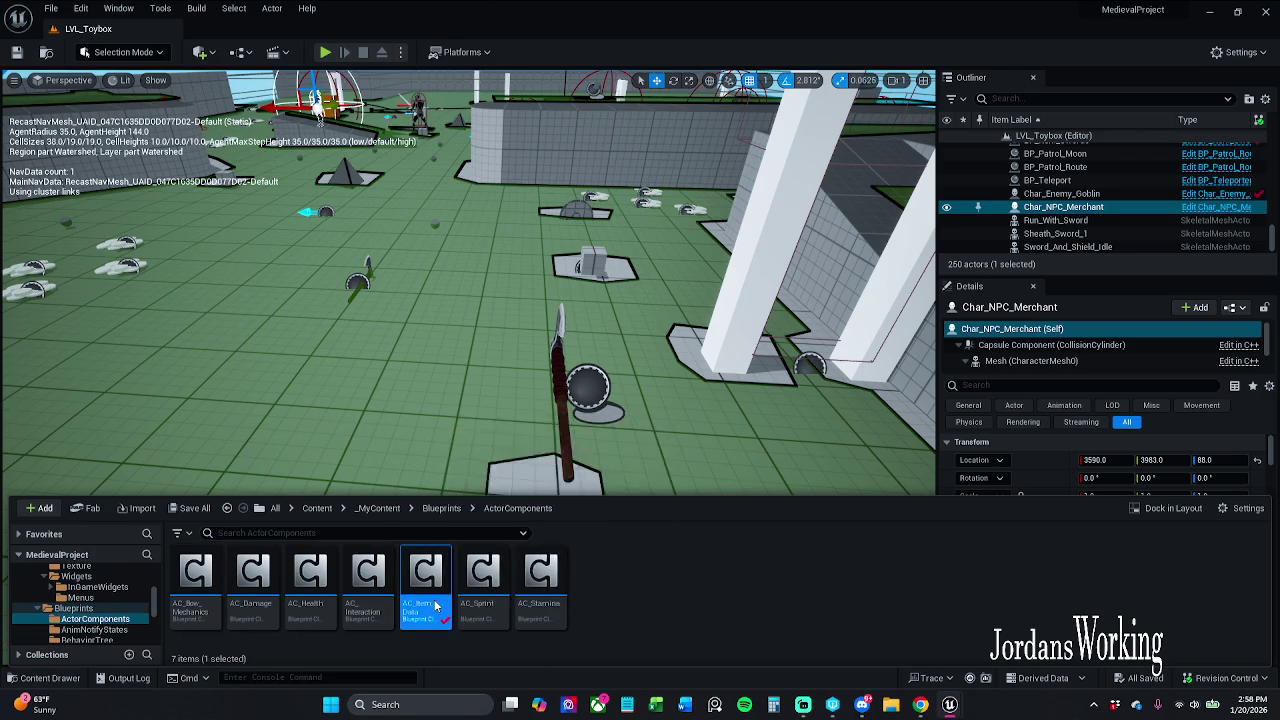
double_click(435, 605)
scroll(609, 369, "down", 2)
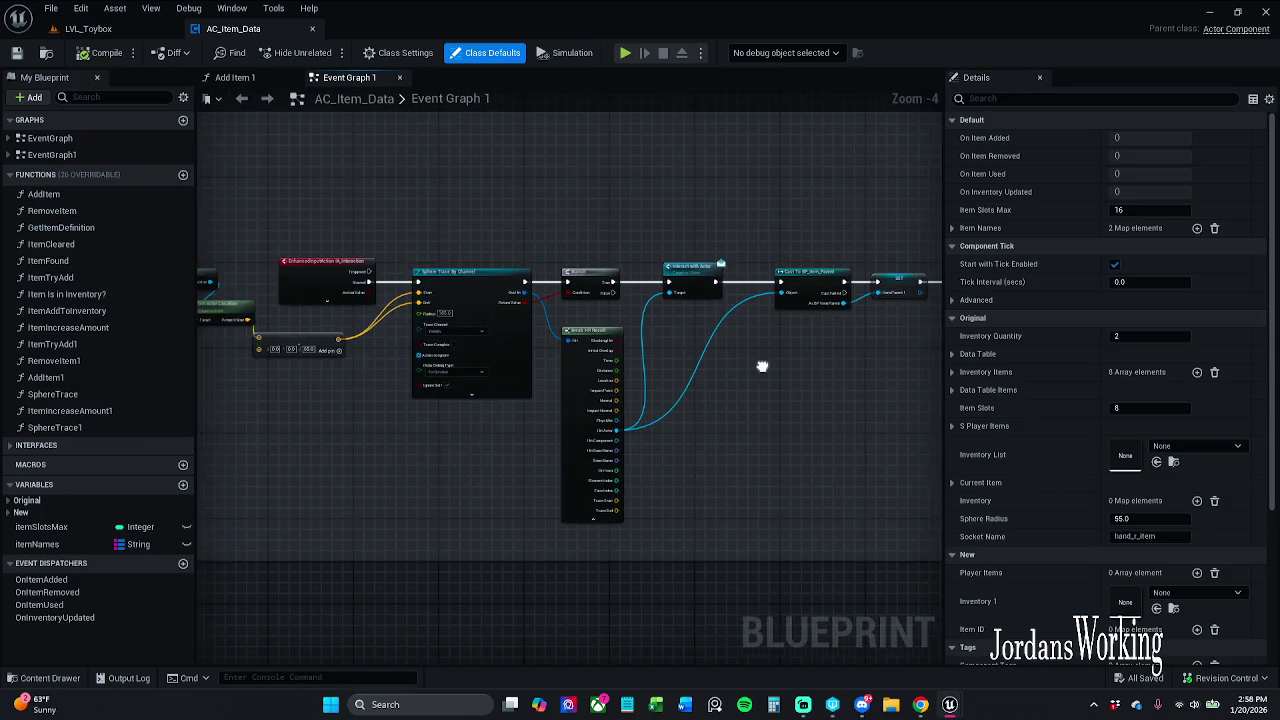
scroll(720, 405, "down", 4)
left_click_drag(690, 436, 605, 351)
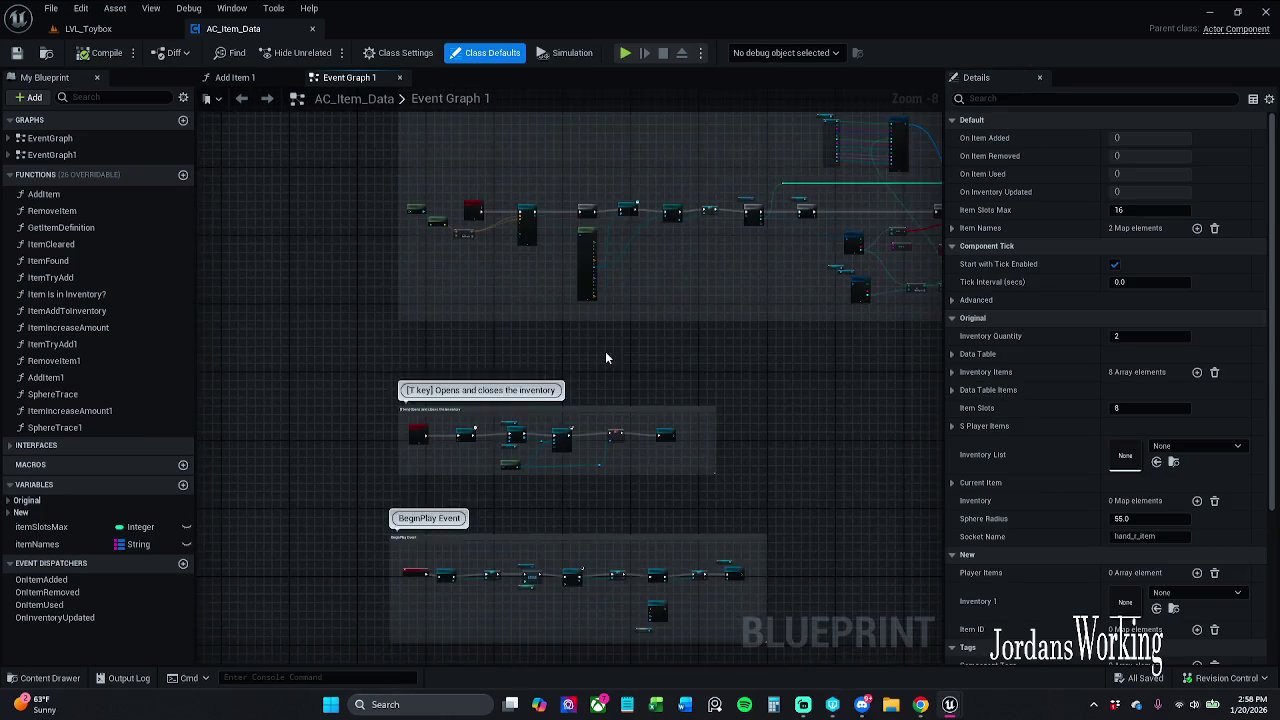
scroll(605, 351, "down", 4)
mouse_move(594, 451)
left_mouse_down()
mouse_move(343, 380)
mouse_move(510, 312)
mouse_move(523, 330)
mouse_move(651, 271)
left_mouse_up()
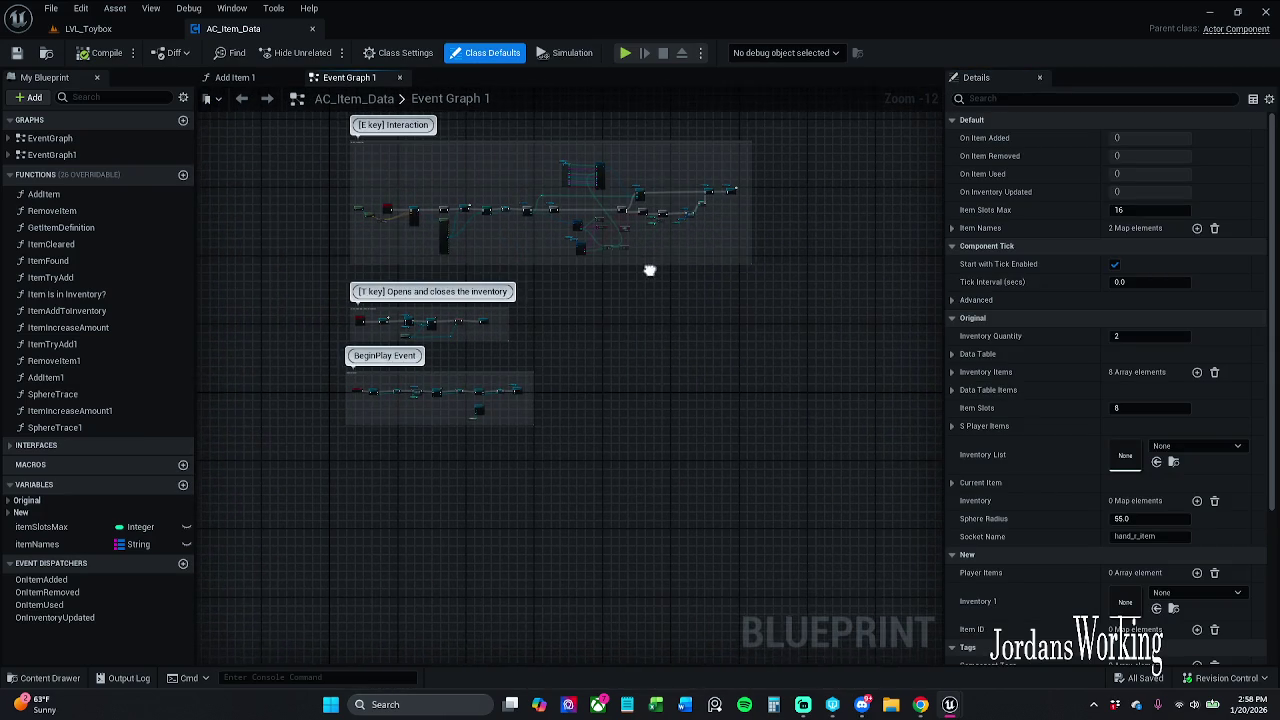
scroll(621, 278, "up", 6)
scroll(620, 272, "up", 6)
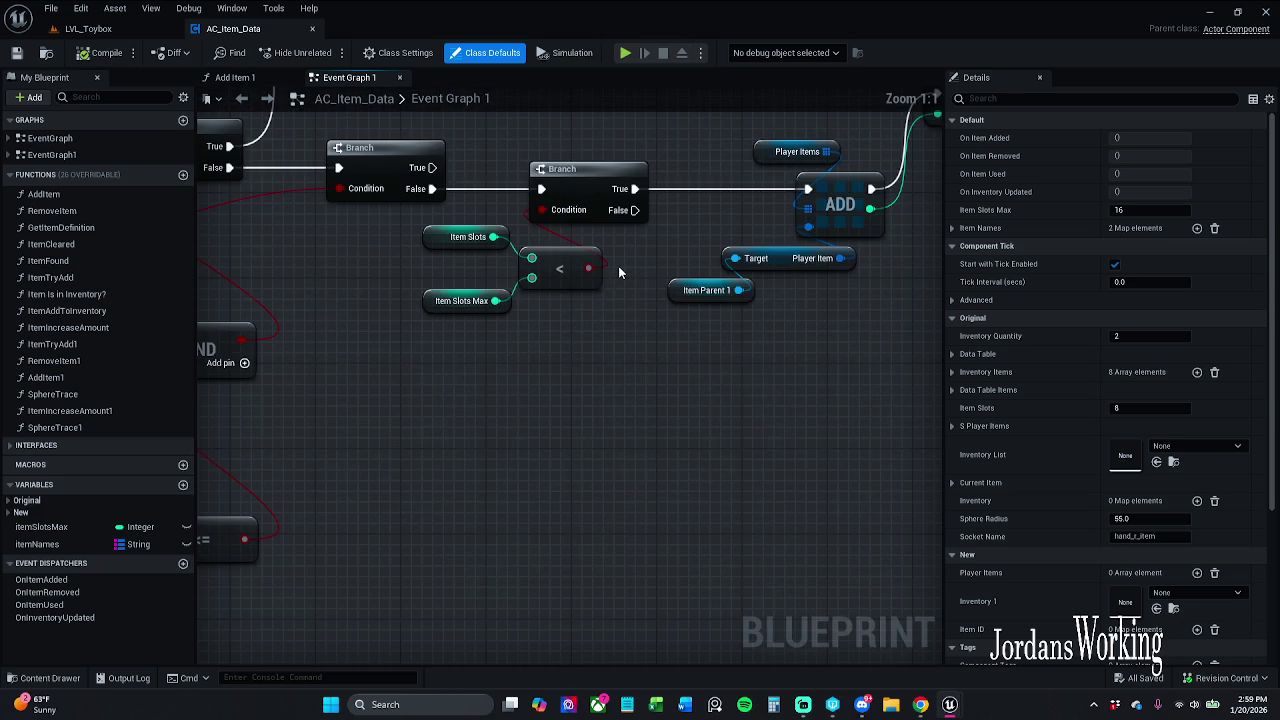
scroll(618, 272, "down", 1)
left_click_drag(618, 272, 632, 337)
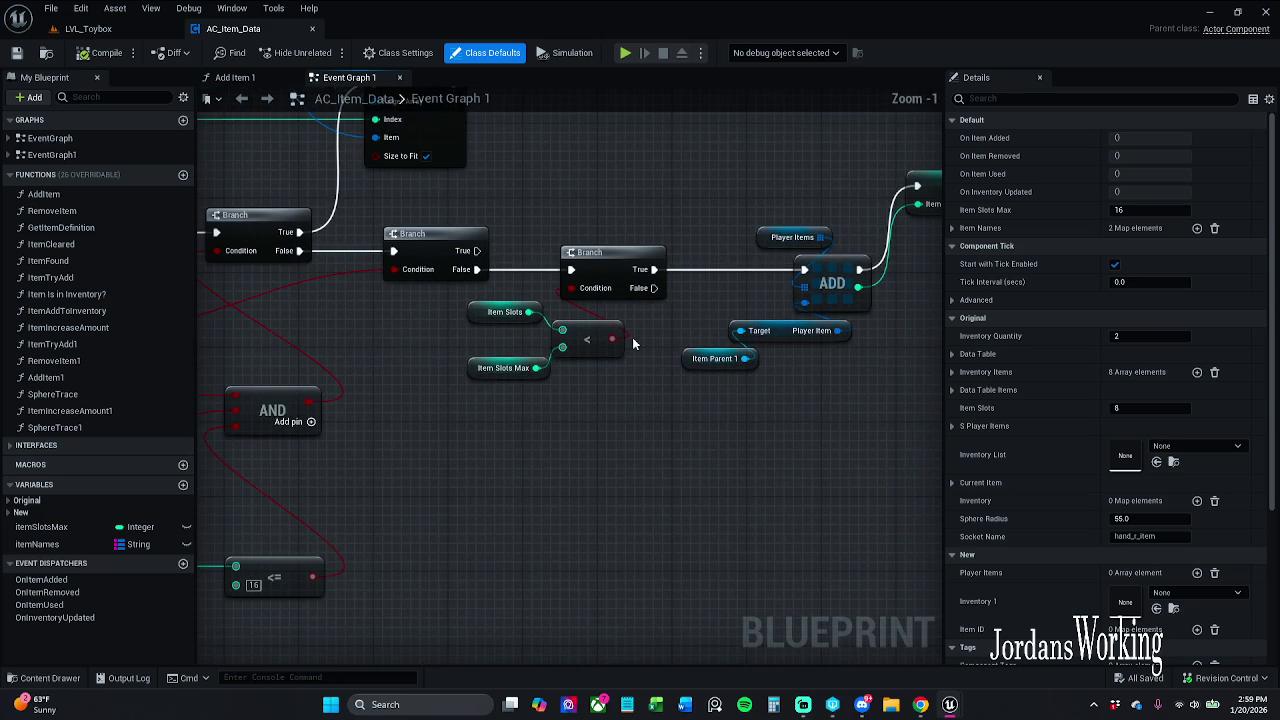
left_click(500, 368)
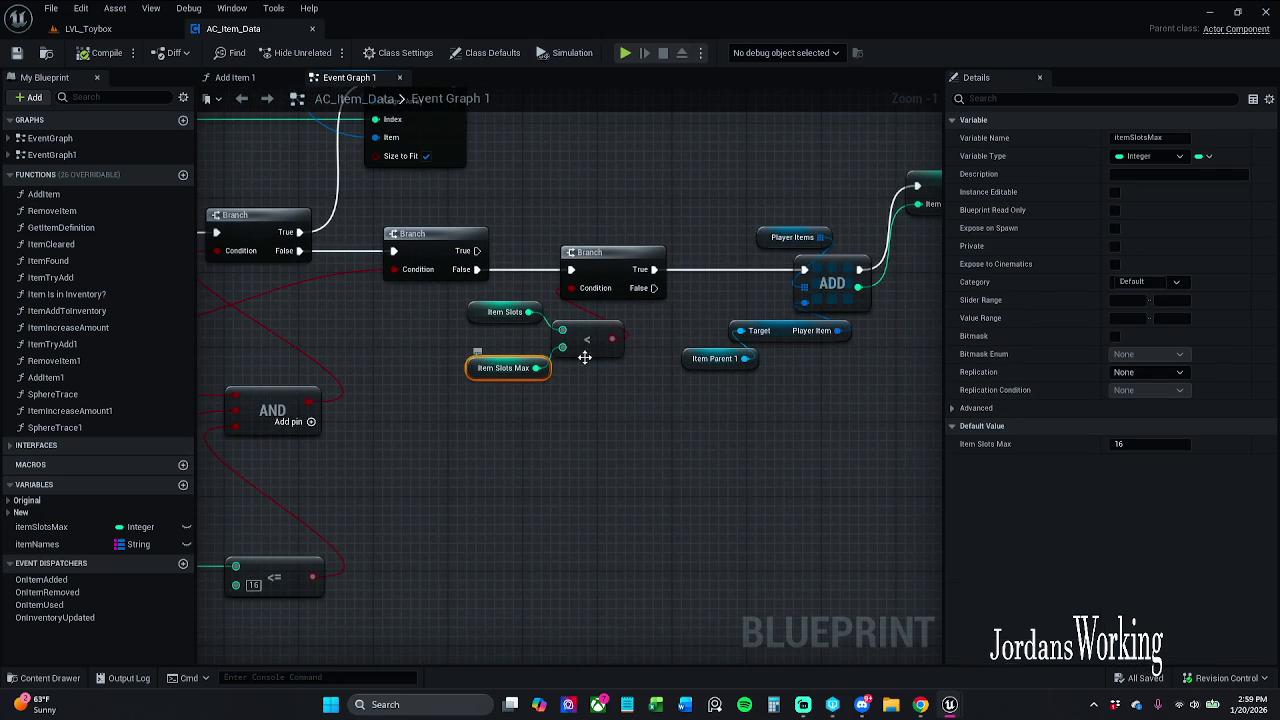
scroll(580, 355, "up", 2)
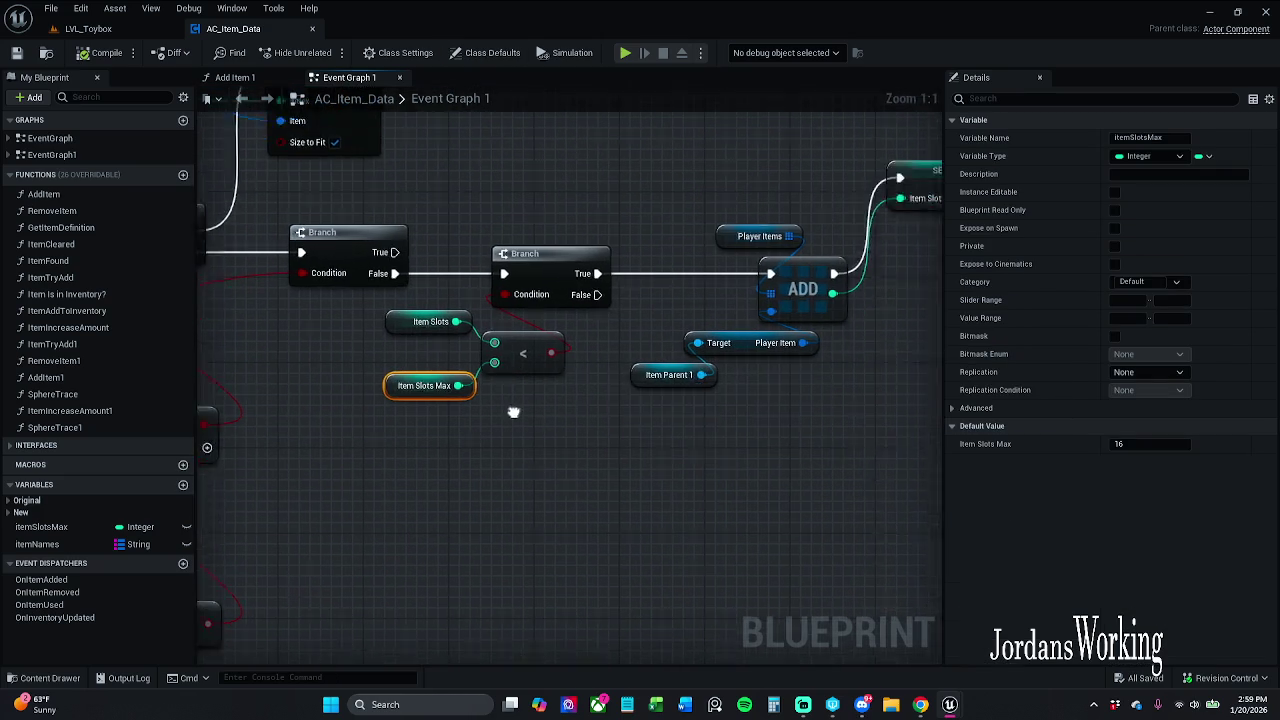
left_click_drag(460, 340, 405, 390)
left_click(451, 399)
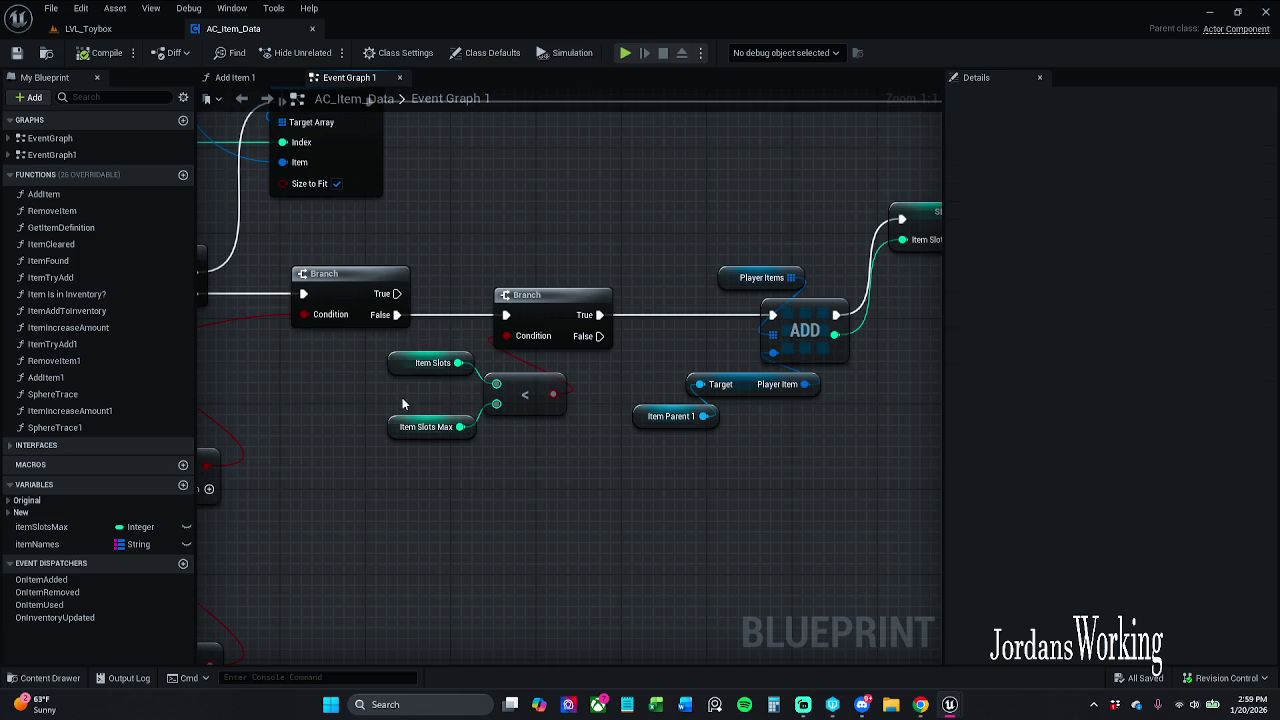
left_click(448, 366)
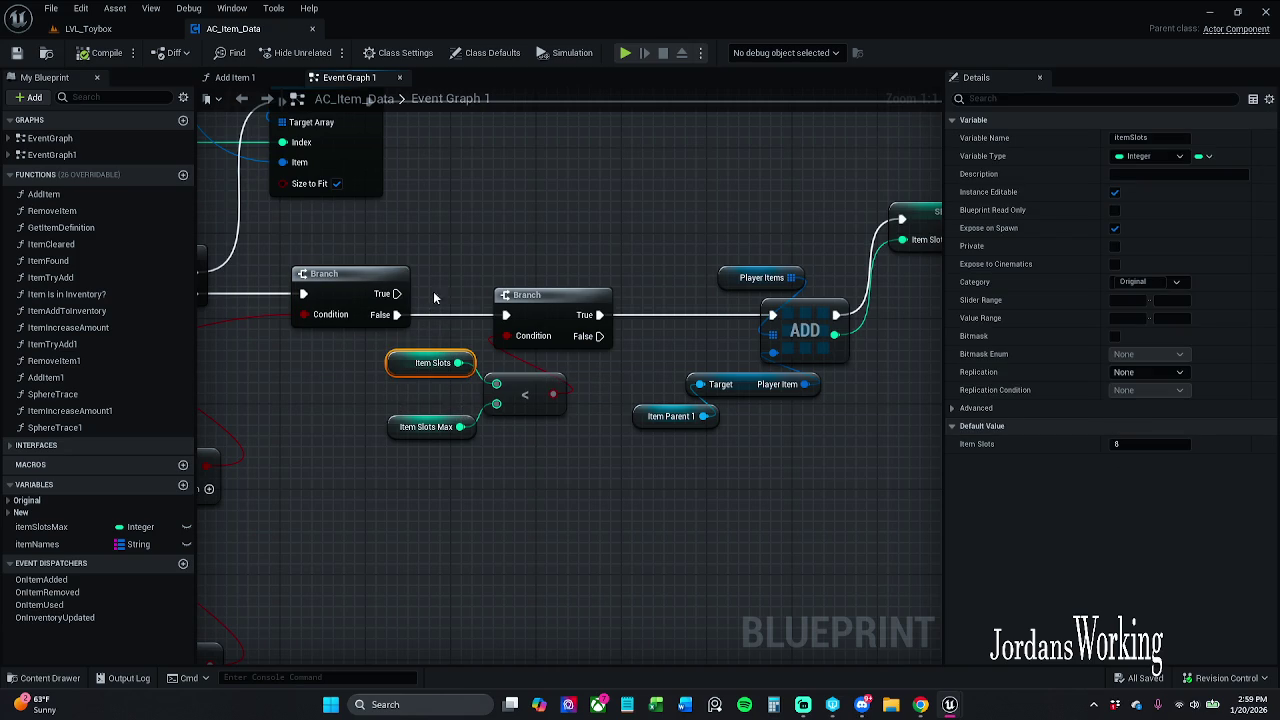
left_click(235, 77)
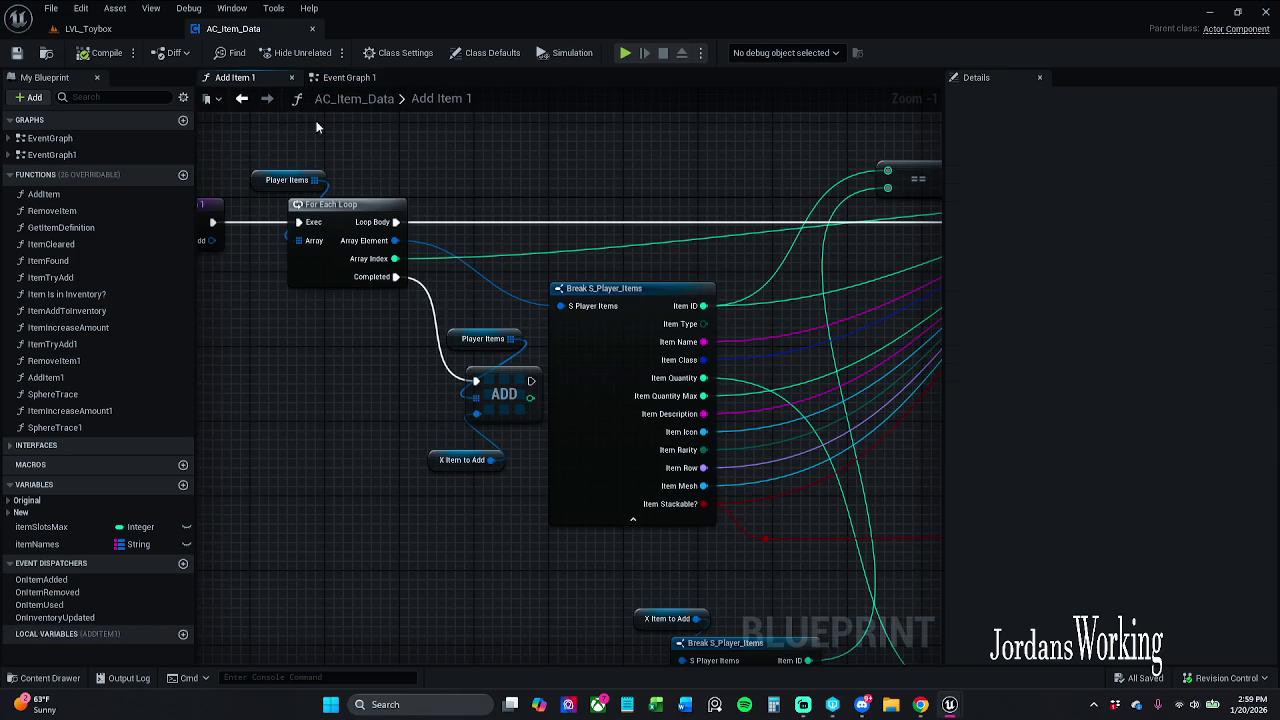
left_click(363, 80)
scroll(443, 272, "down", 12)
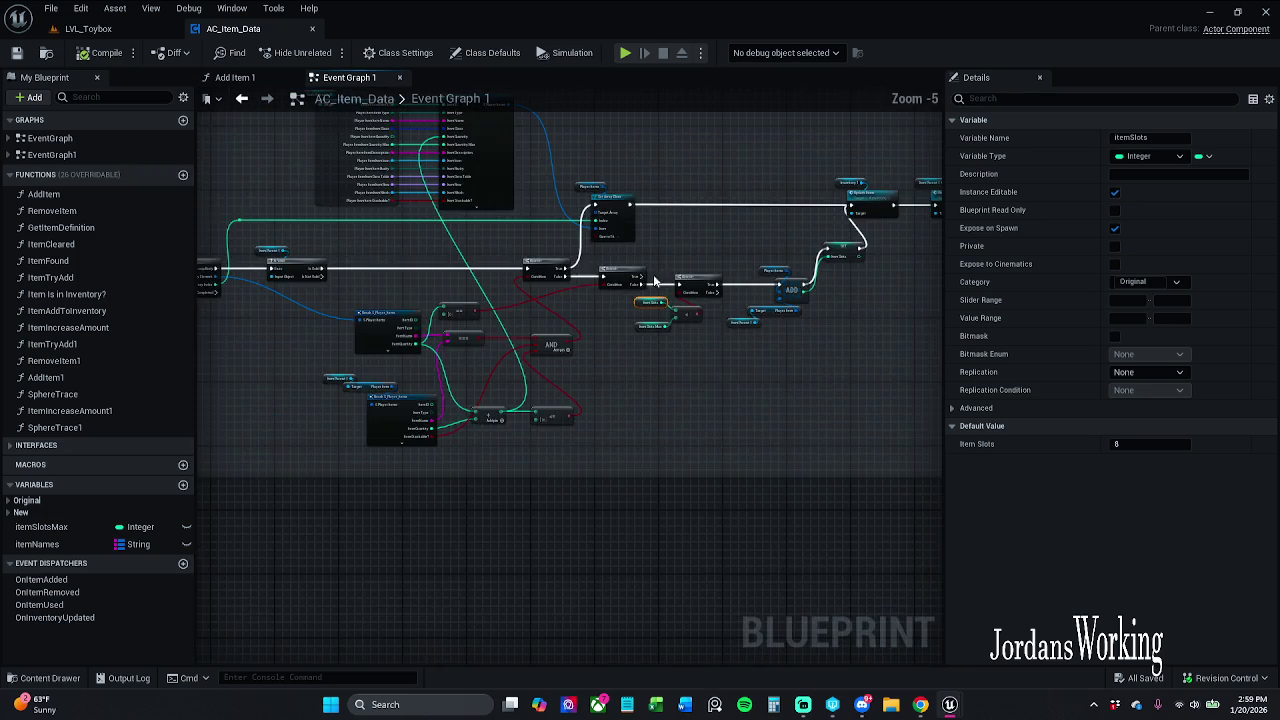
mouse_move(392, 333)
left_mouse_down()
mouse_move(529, 275)
mouse_move(532, 286)
mouse_move(540, 231)
left_mouse_up()
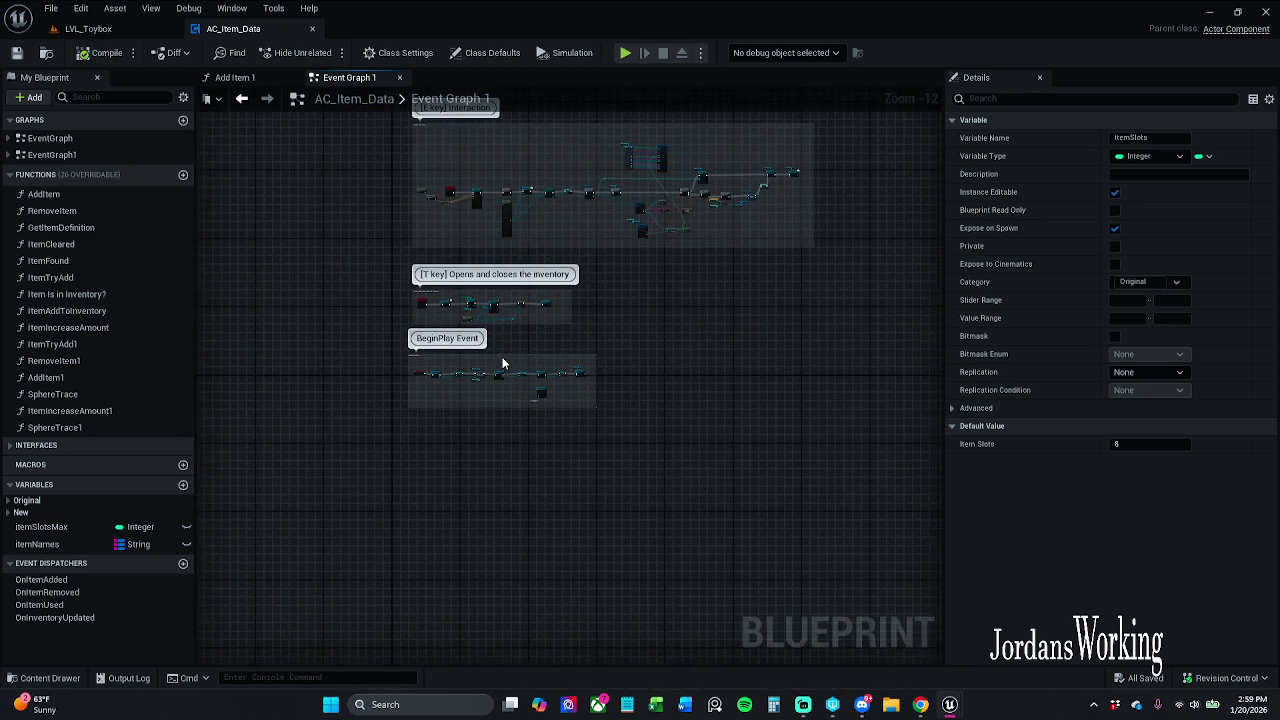
scroll(540, 231, "up", 12)
left_click_drag(488, 402, 773, 316)
left_click(475, 430)
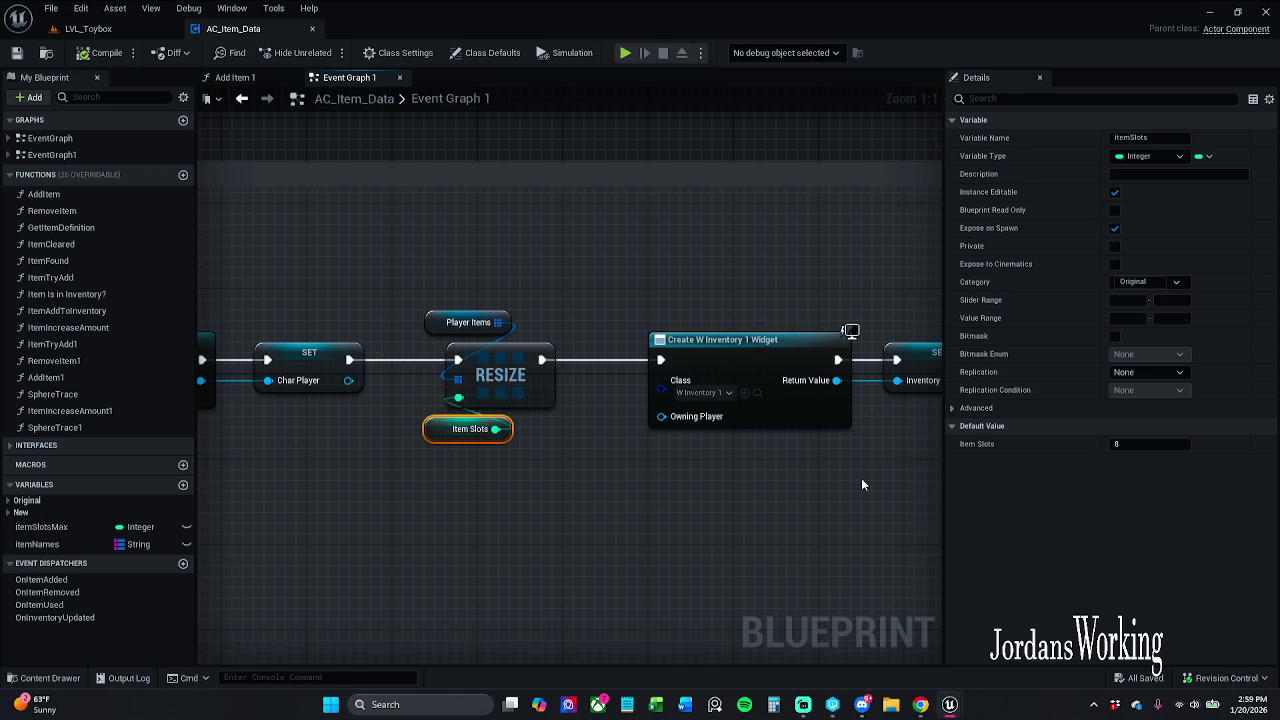
scroll(814, 334, "down", 6)
mouse_move(666, 346)
left_mouse_down()
mouse_move(647, 514)
mouse_move(621, 574)
left_mouse_up()
scroll(682, 315, "up", 6)
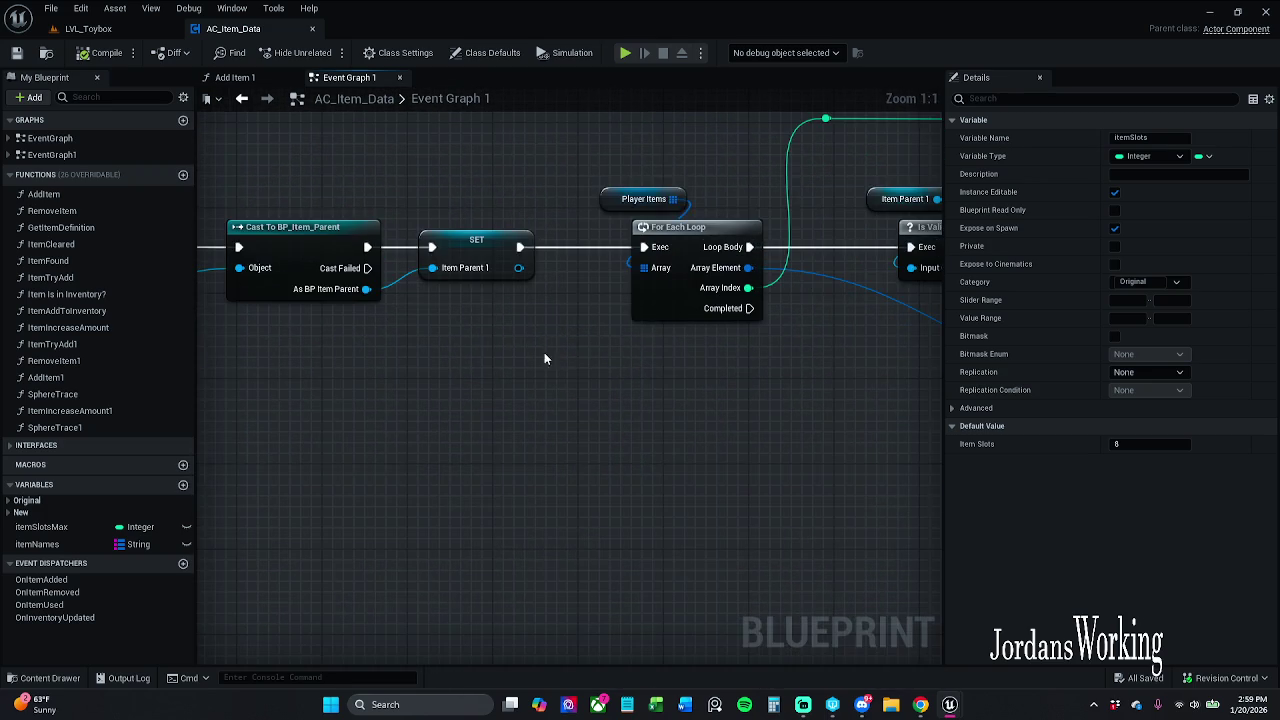
scroll(544, 358, "down", 5)
mouse_move(423, 466)
left_mouse_down()
mouse_move(674, 500)
mouse_move(699, 435)
mouse_move(620, 266)
mouse_move(634, 171)
mouse_move(735, 158)
mouse_move(494, 526)
mouse_move(717, 451)
left_mouse_up()
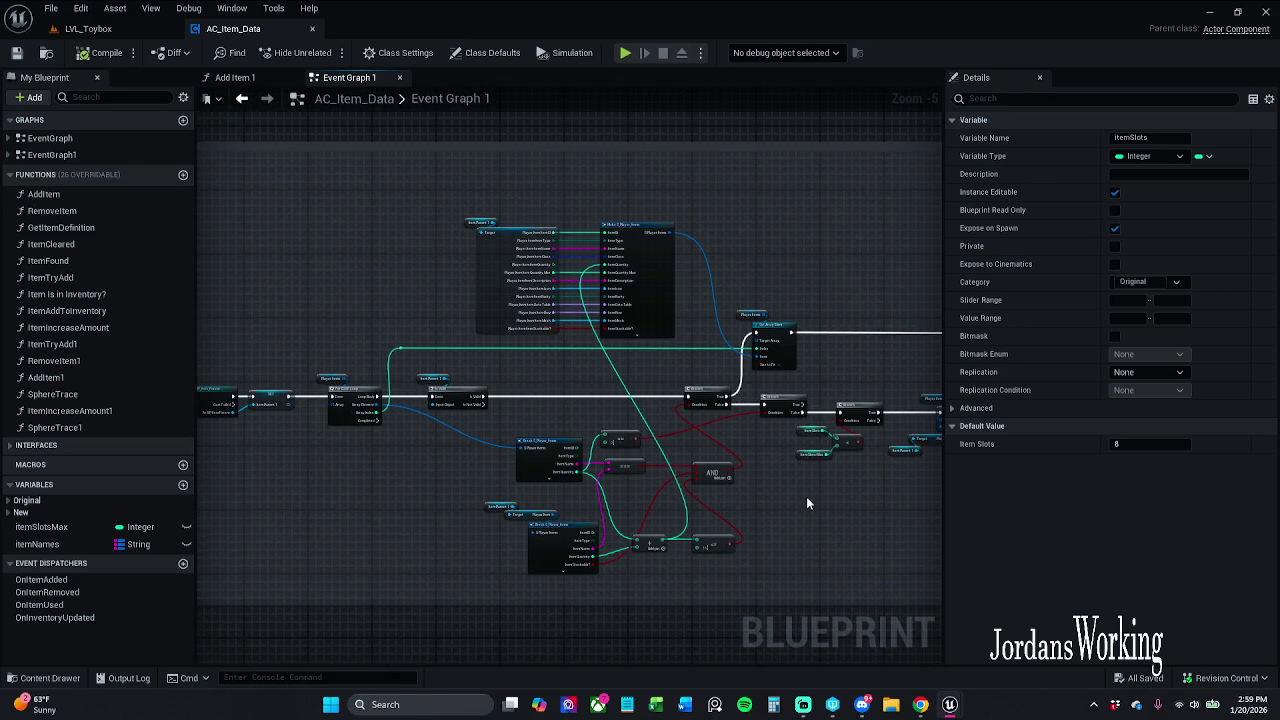
scroll(794, 529, "down", 3)
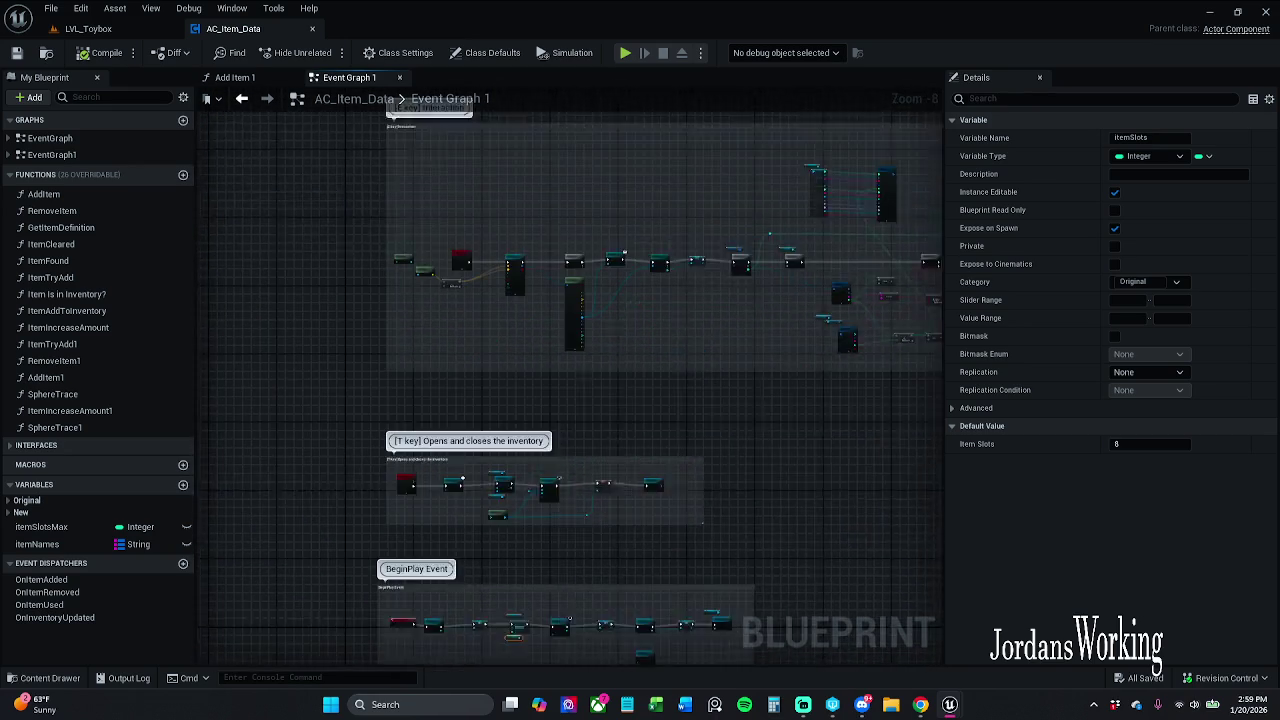
left_click_drag(685, 496, 685, 402)
scroll(685, 402, "up", 6)
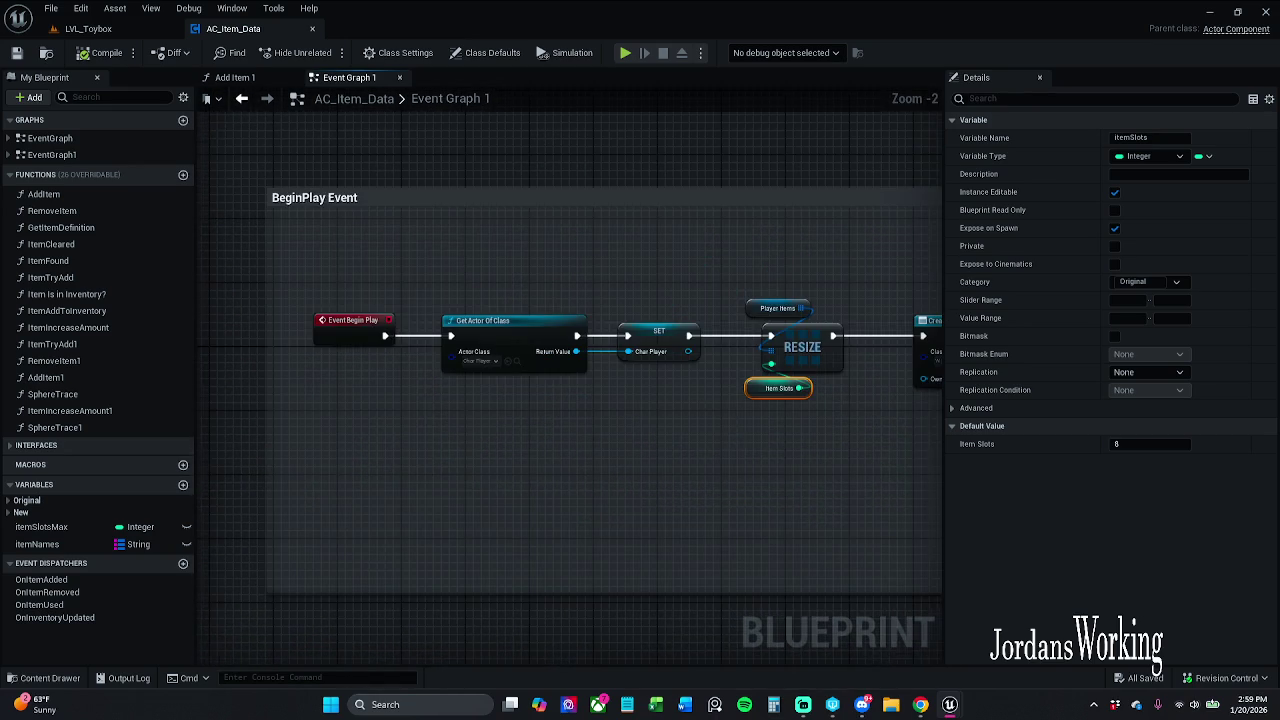
mouse_move(746, 447)
left_mouse_down()
mouse_move(280, 394)
mouse_move(404, 416)
mouse_move(506, 461)
left_mouse_up()
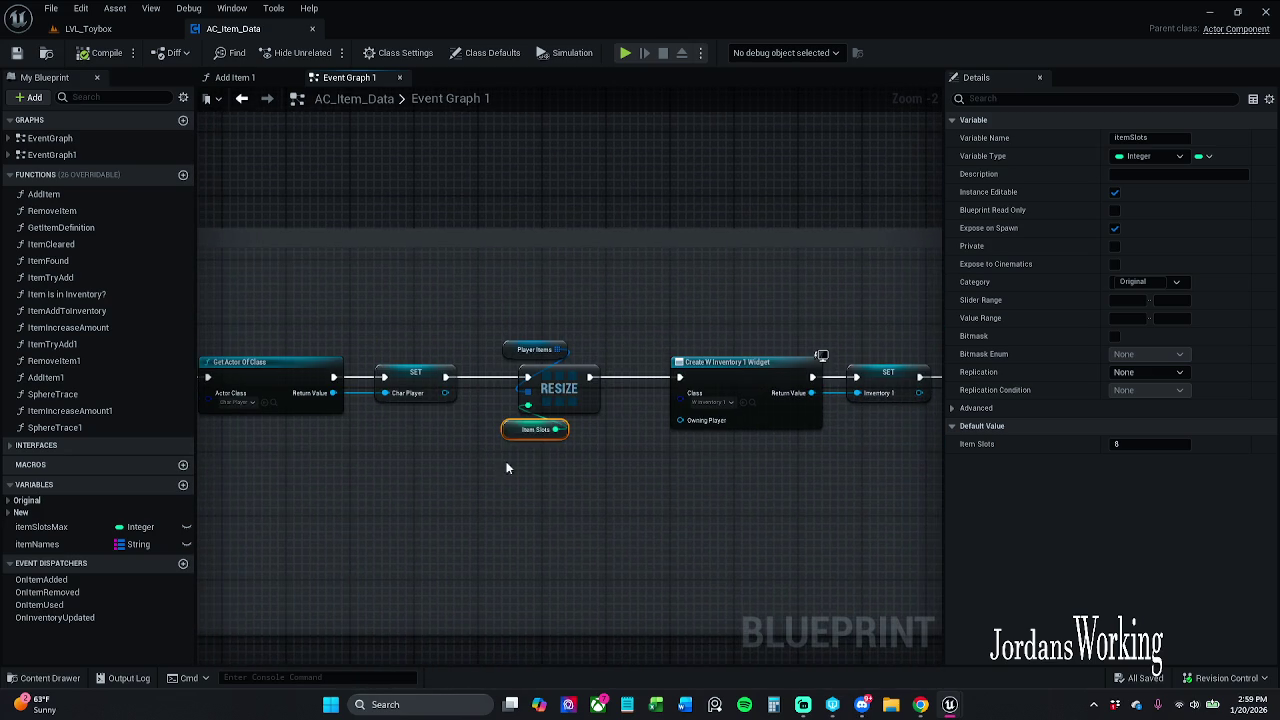
right_click(512, 428)
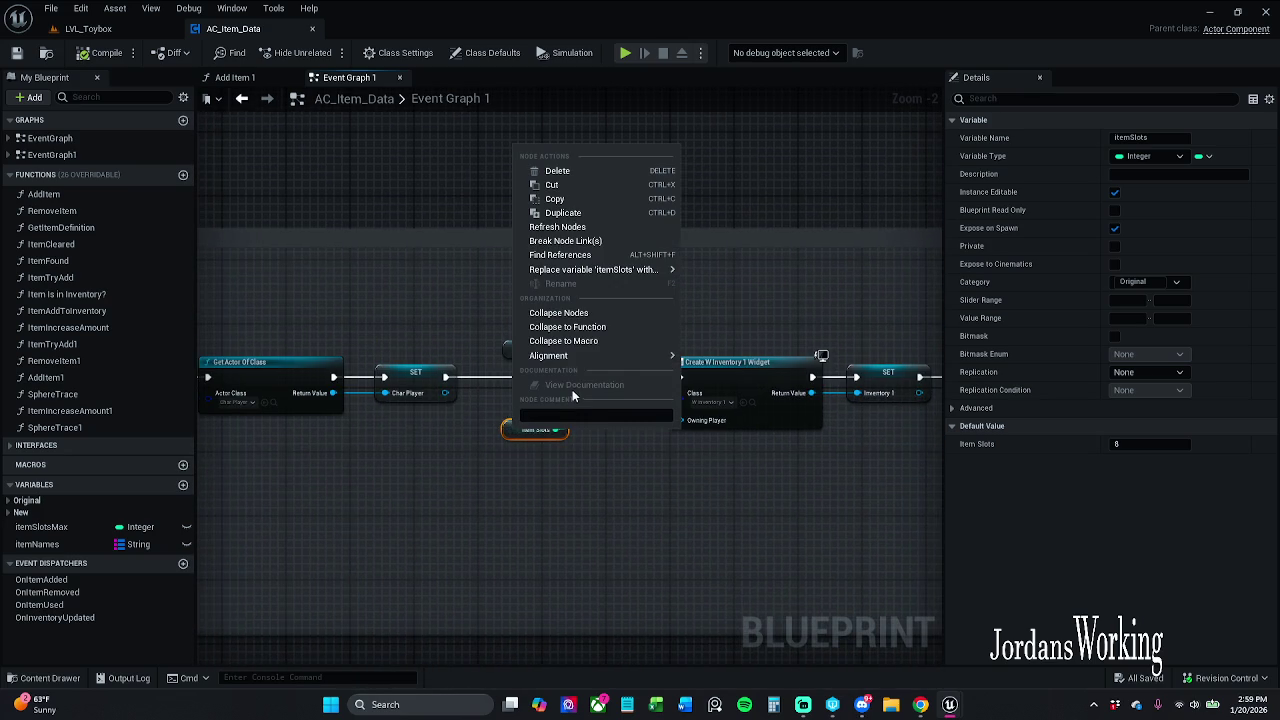
left_click(588, 254)
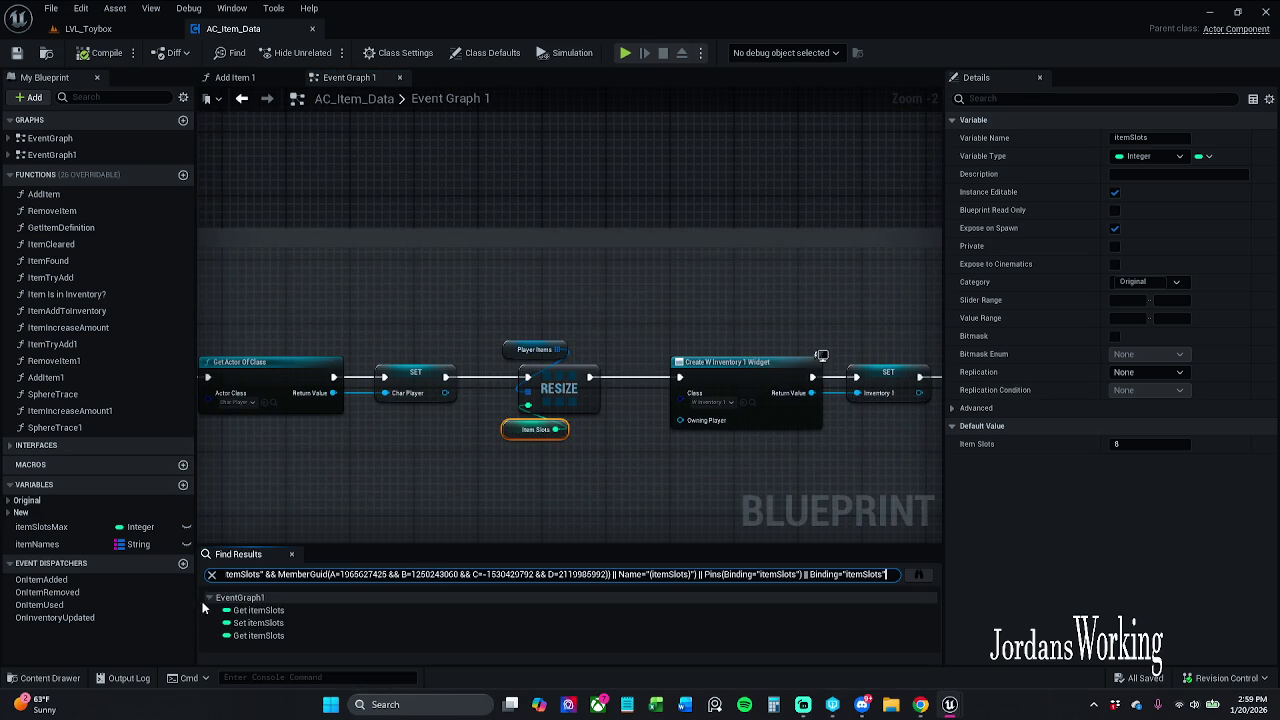
left_click(270, 623)
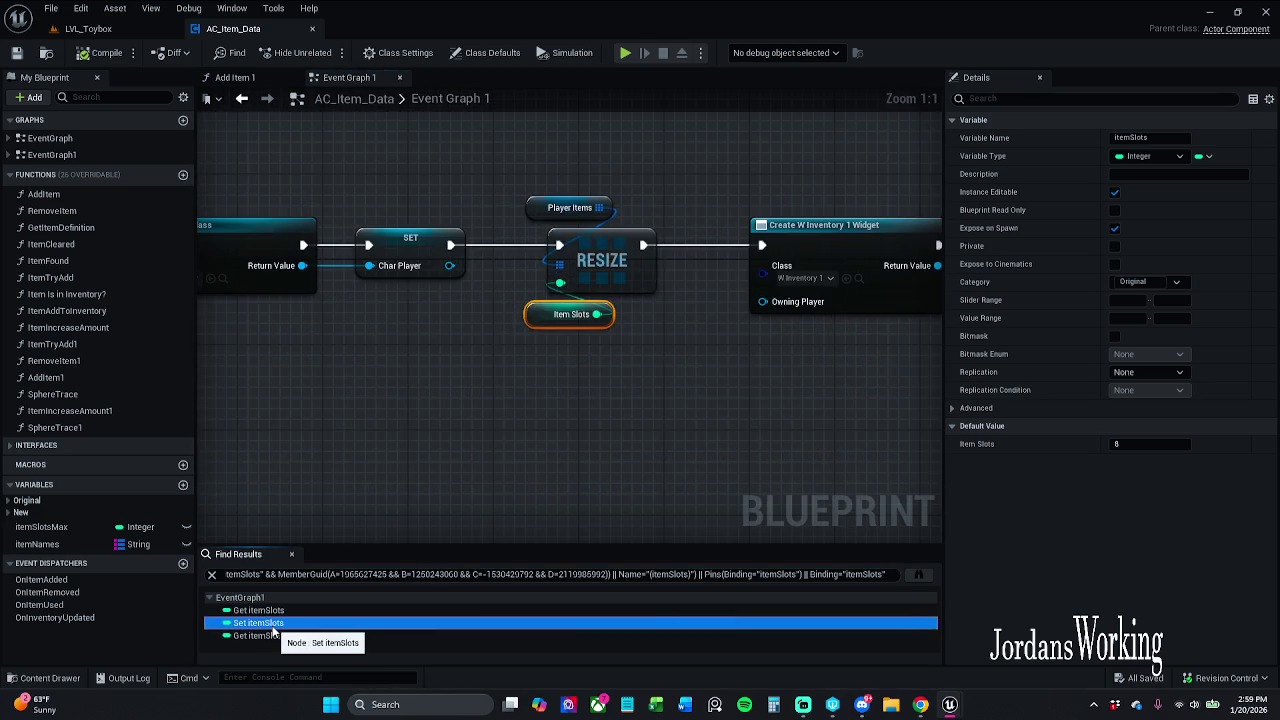
left_click(287, 636)
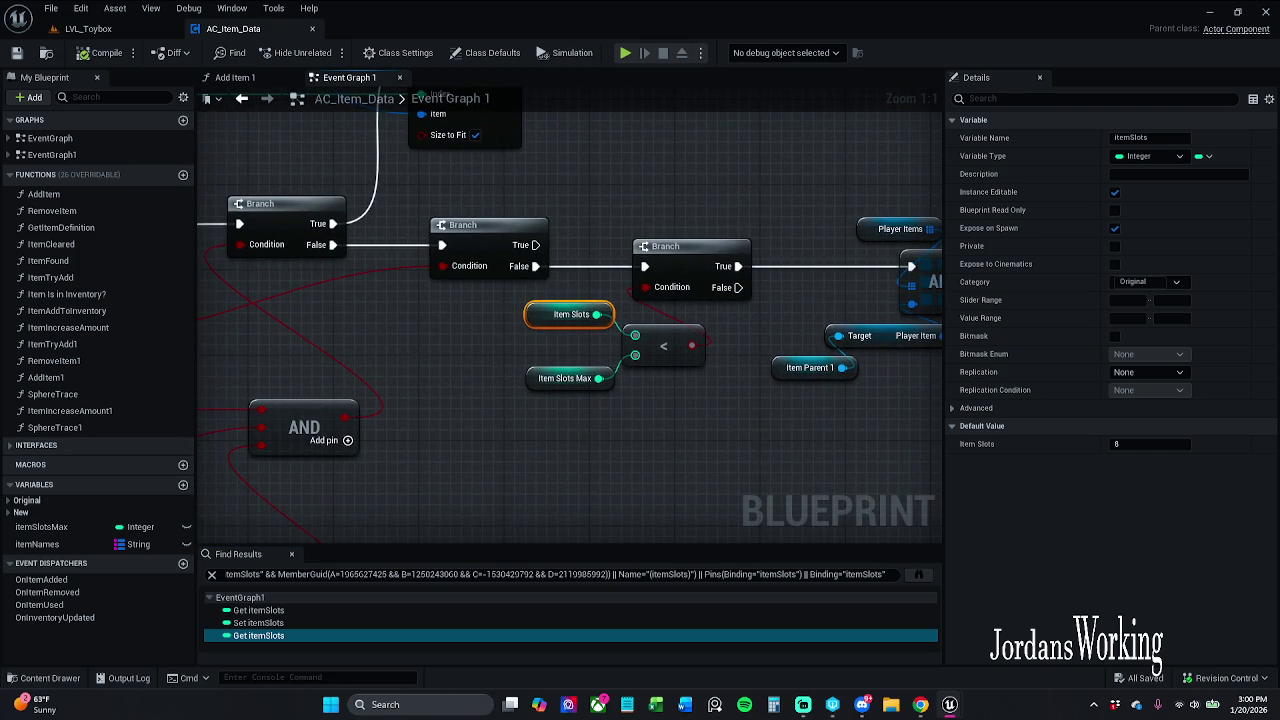
left_click(291, 554)
mouse_move(330, 520)
left_mouse_down()
mouse_move(432, 658)
mouse_move(632, 444)
left_mouse_up()
scroll(651, 356, "down", 4)
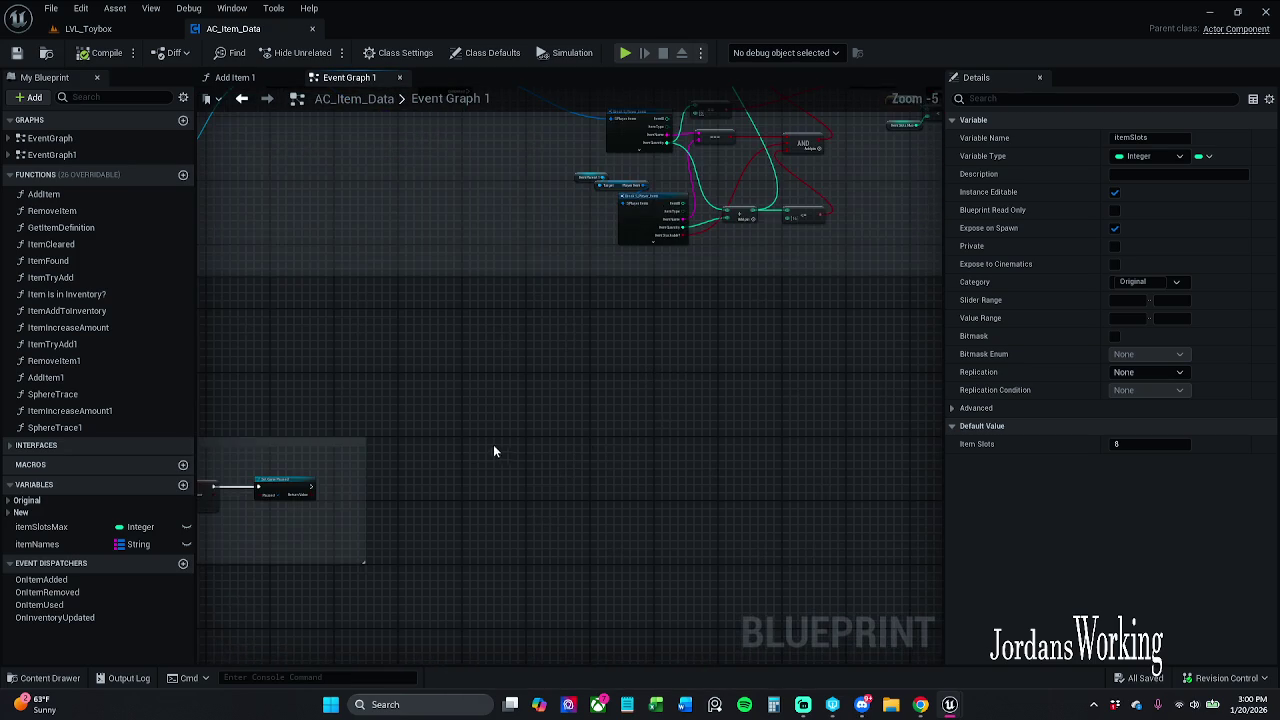